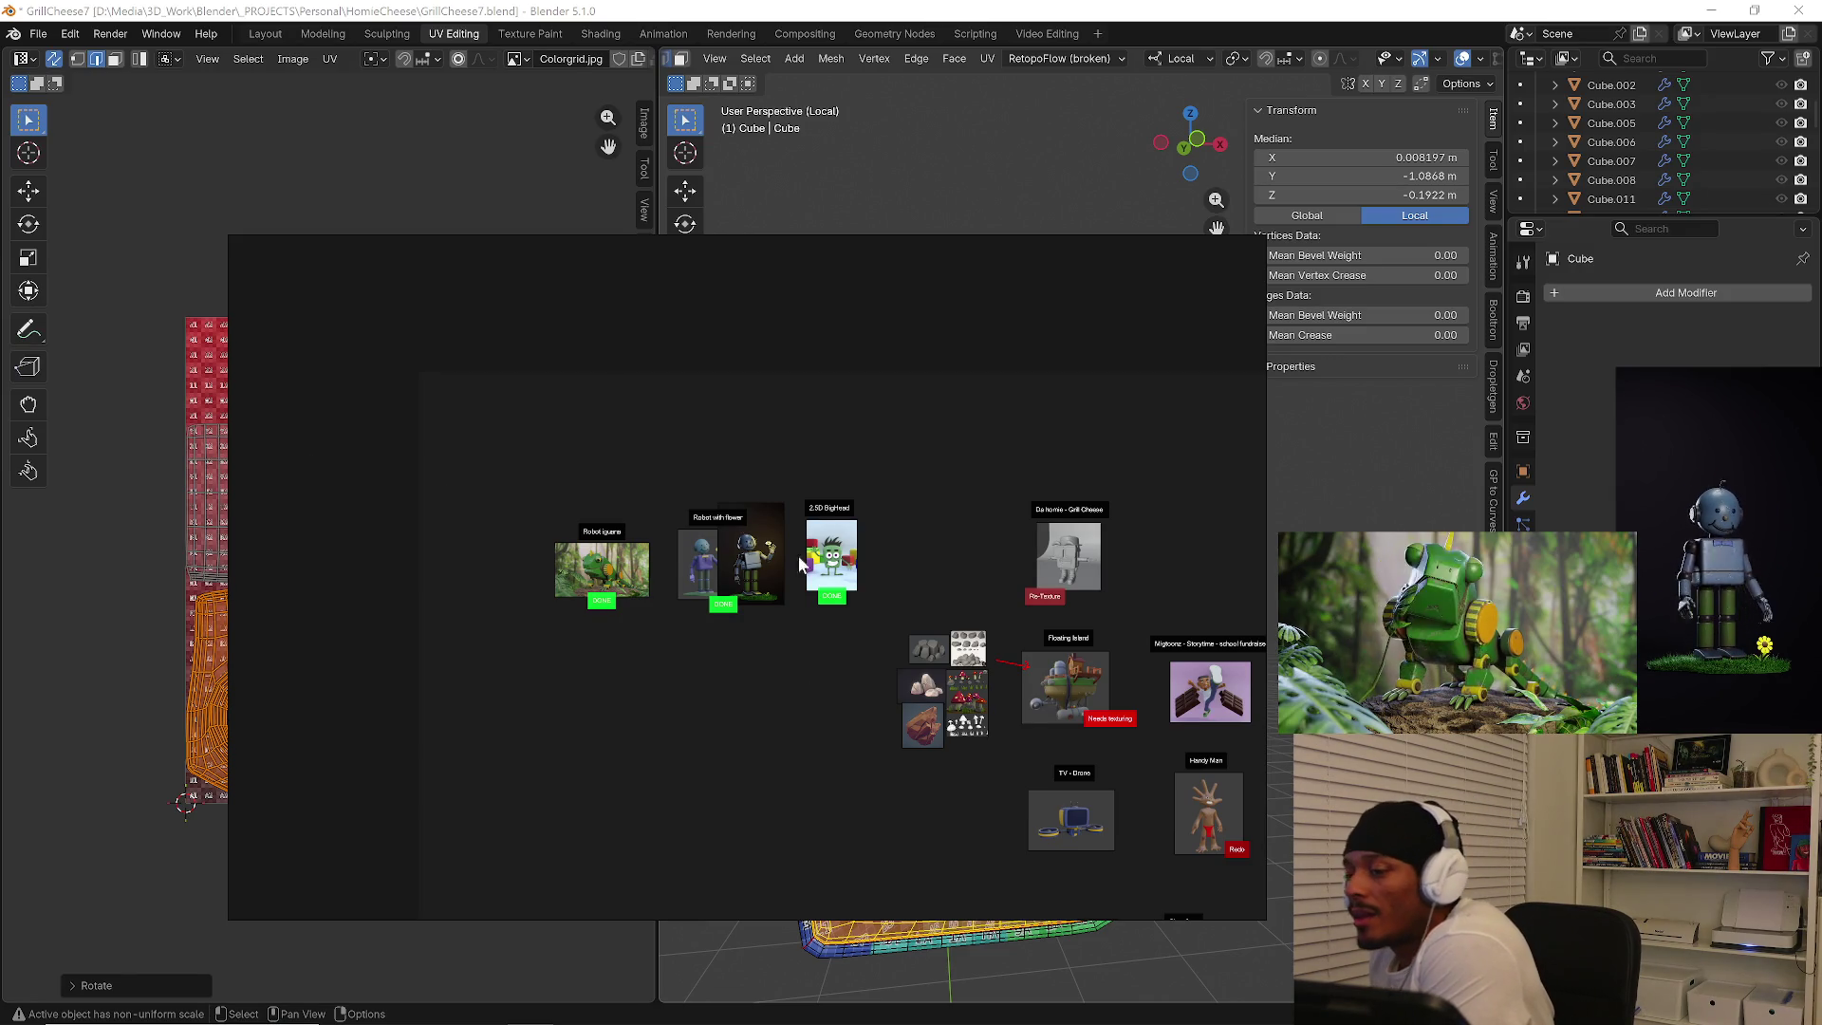
# Pan across the PureRef reference board, then close it to reveal the Blender scene.
pyautogui.moveTo(745, 556); pyautogui.dragTo(630, 544, button='middle')
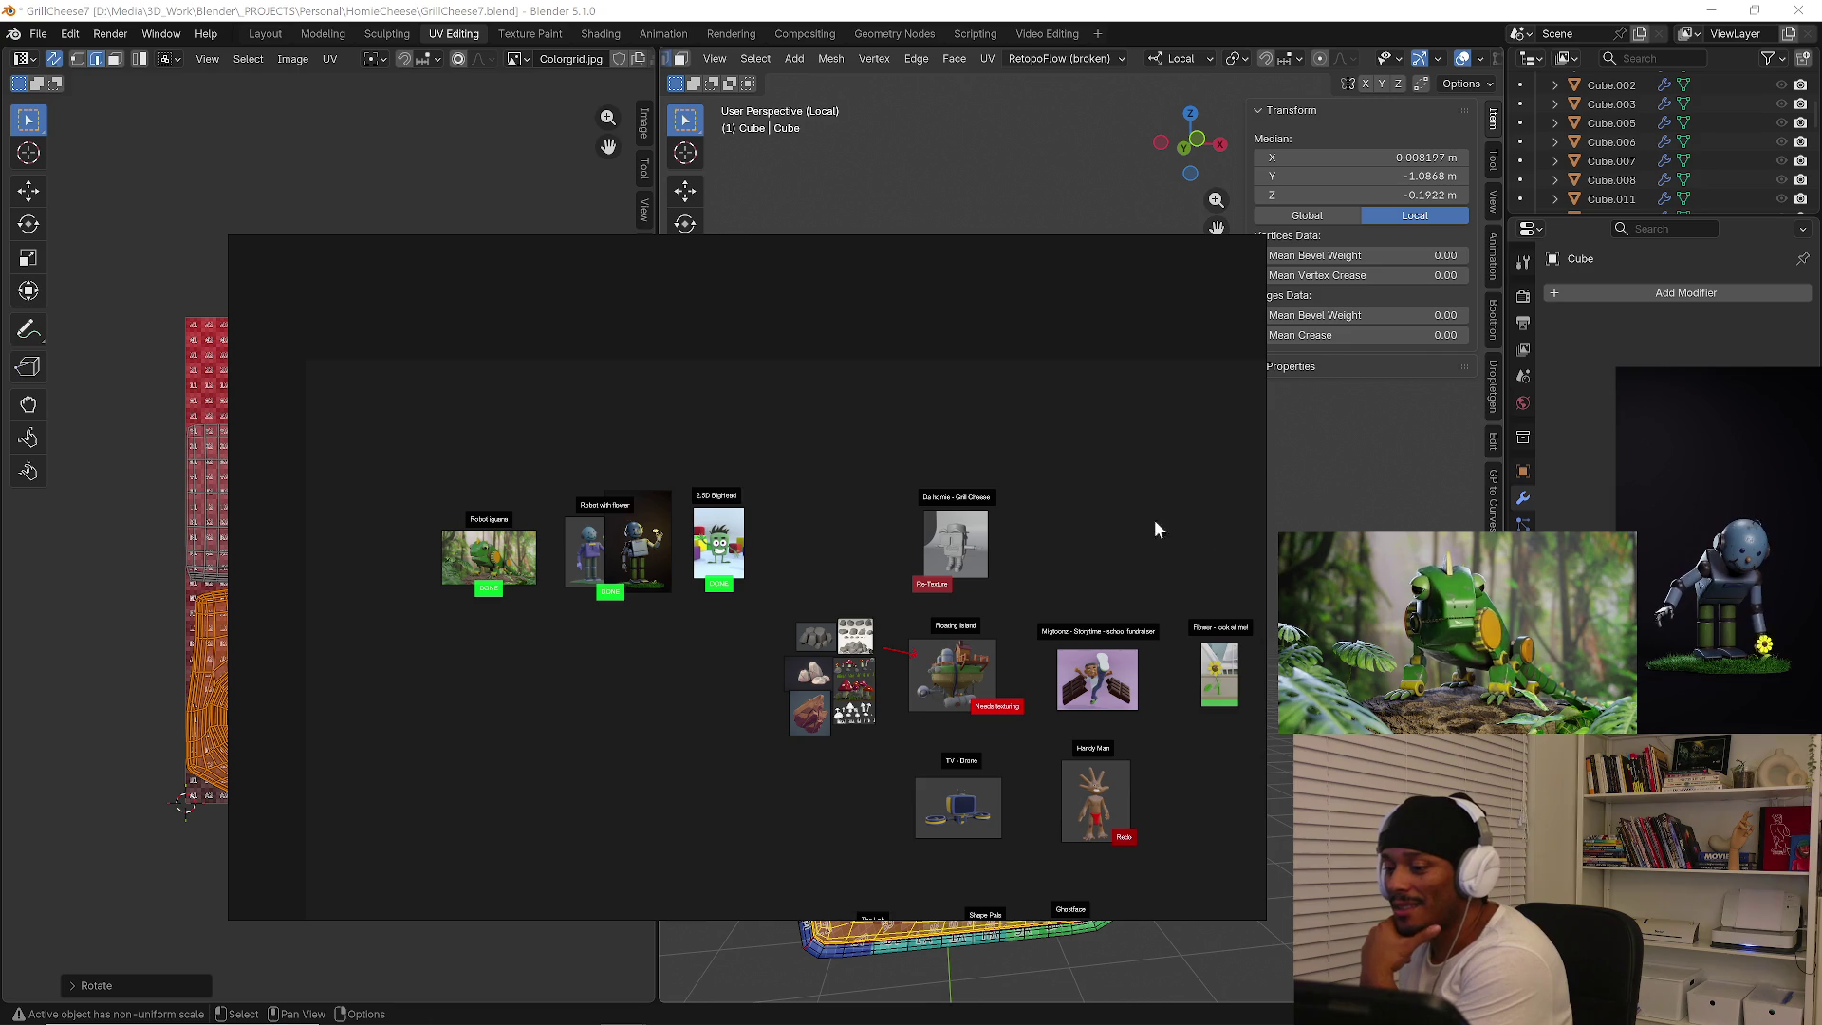
pyautogui.click(1204, 249)
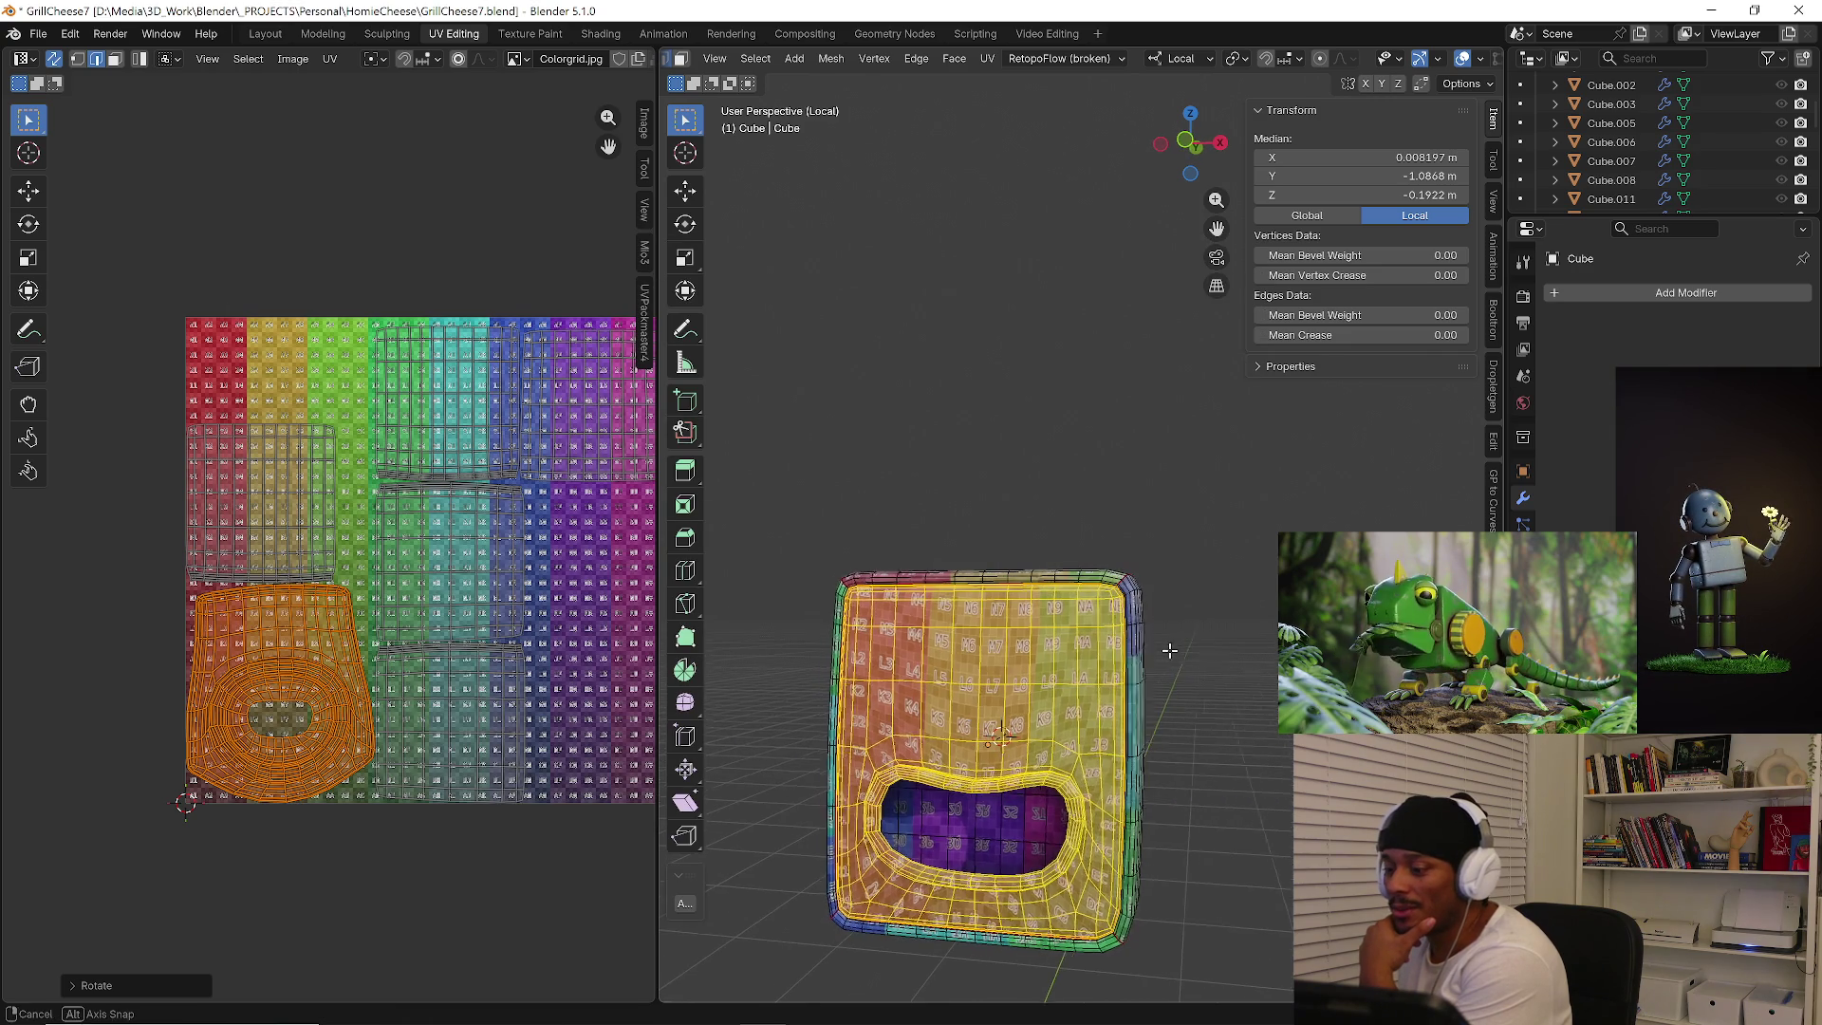
# Select edges around the cheese body's mouth opening and enable proportional editing.
pyautogui.click(1140, 622)
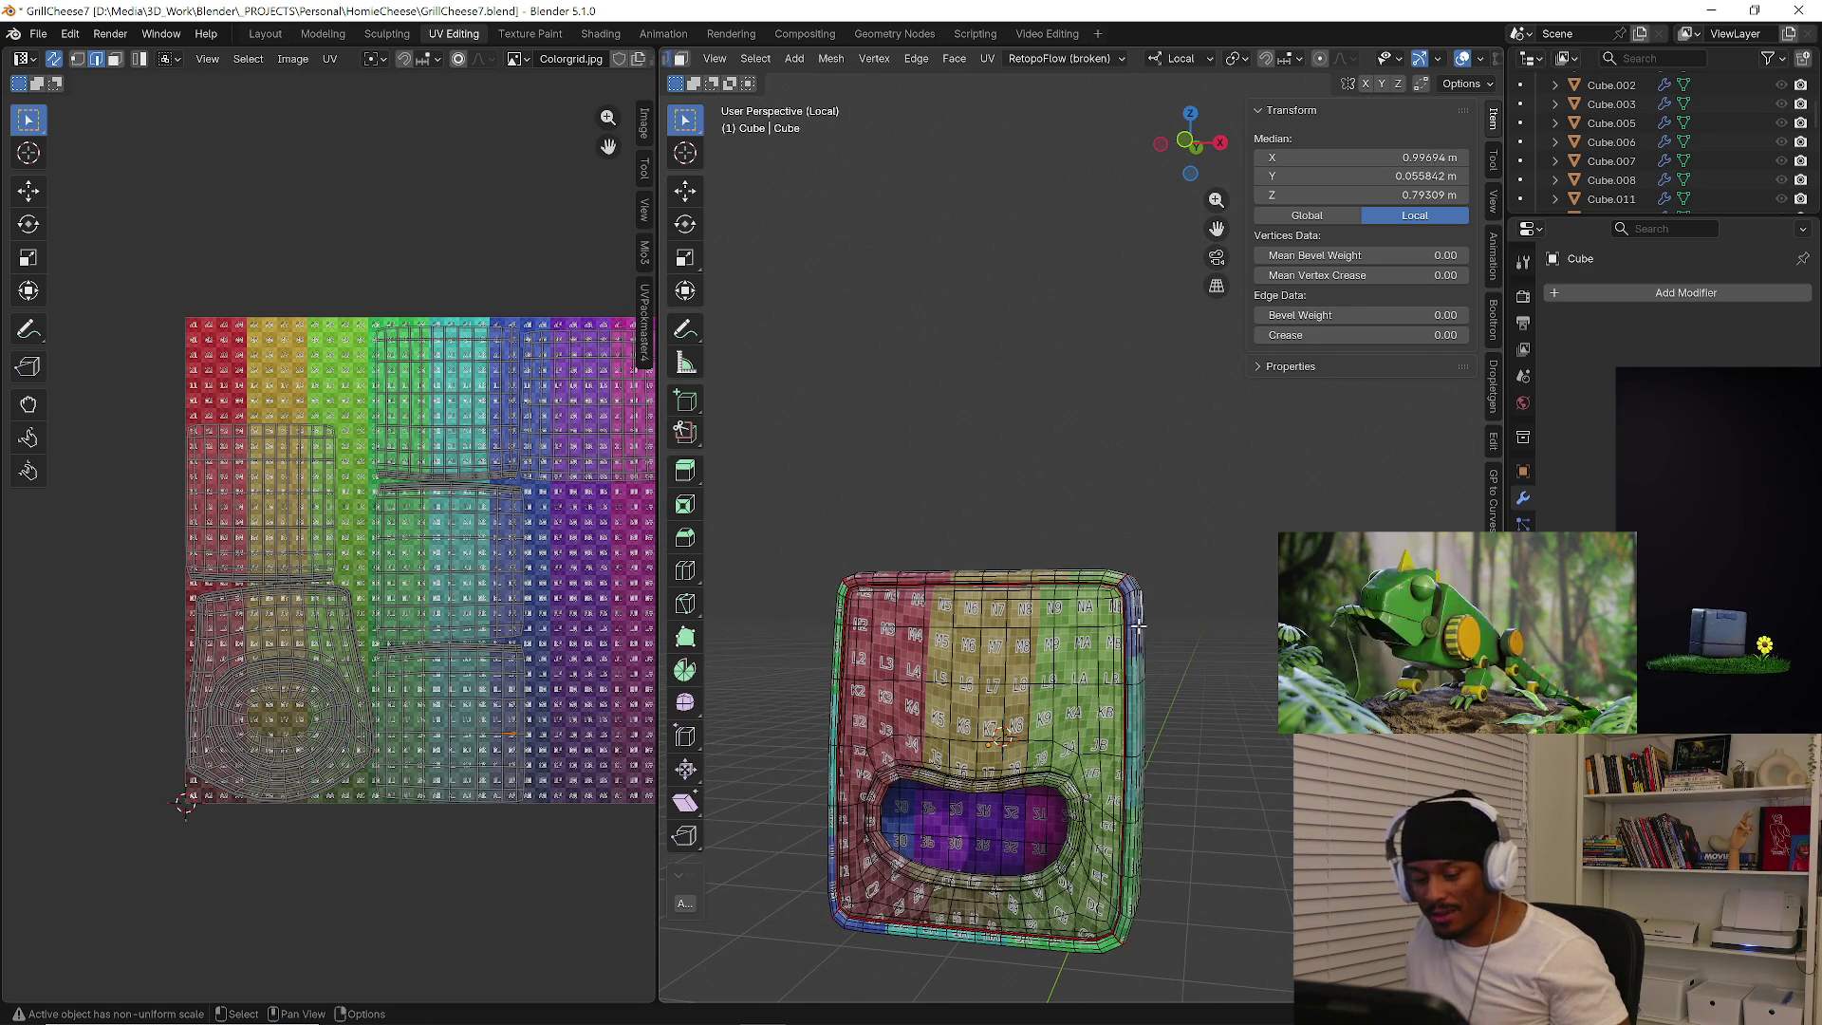
pyautogui.press('a')
pyautogui.keyDown('alt'); pyautogui.click(1138, 625); pyautogui.keyUp('alt')
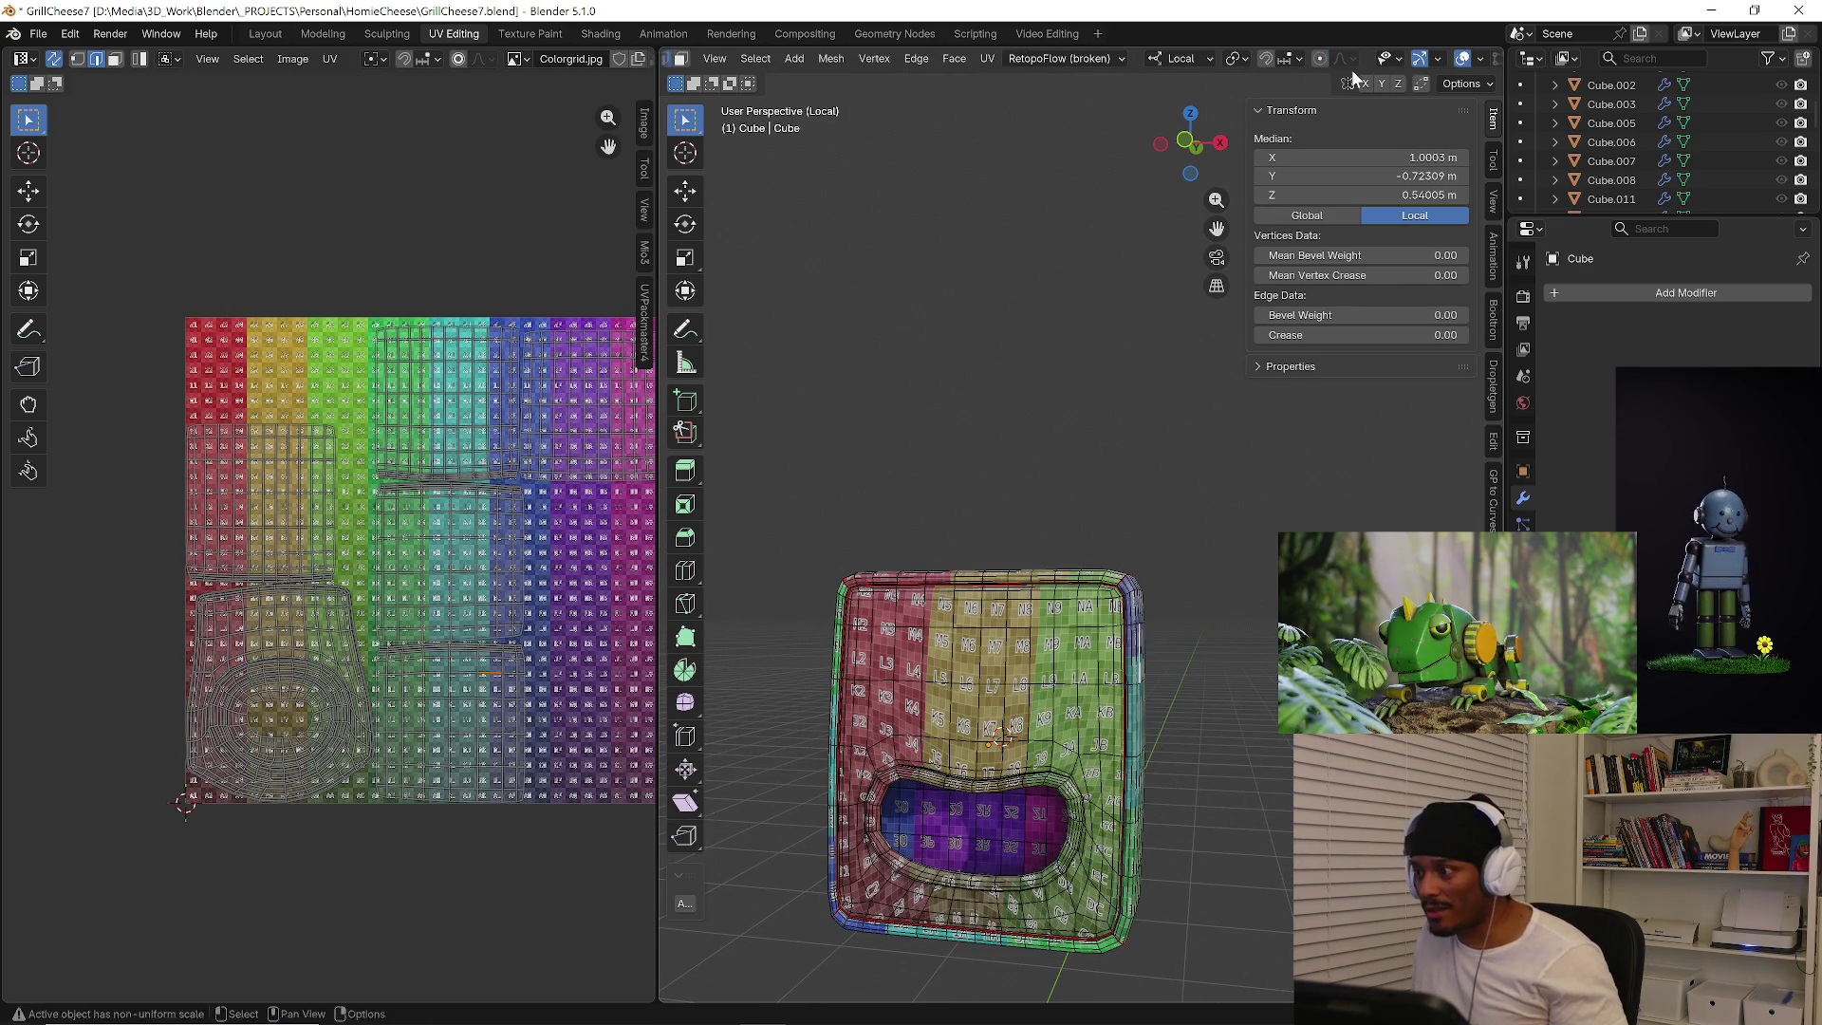
pyautogui.moveTo(1348, 79); pyautogui.dragTo(1080, 75, button='middle')
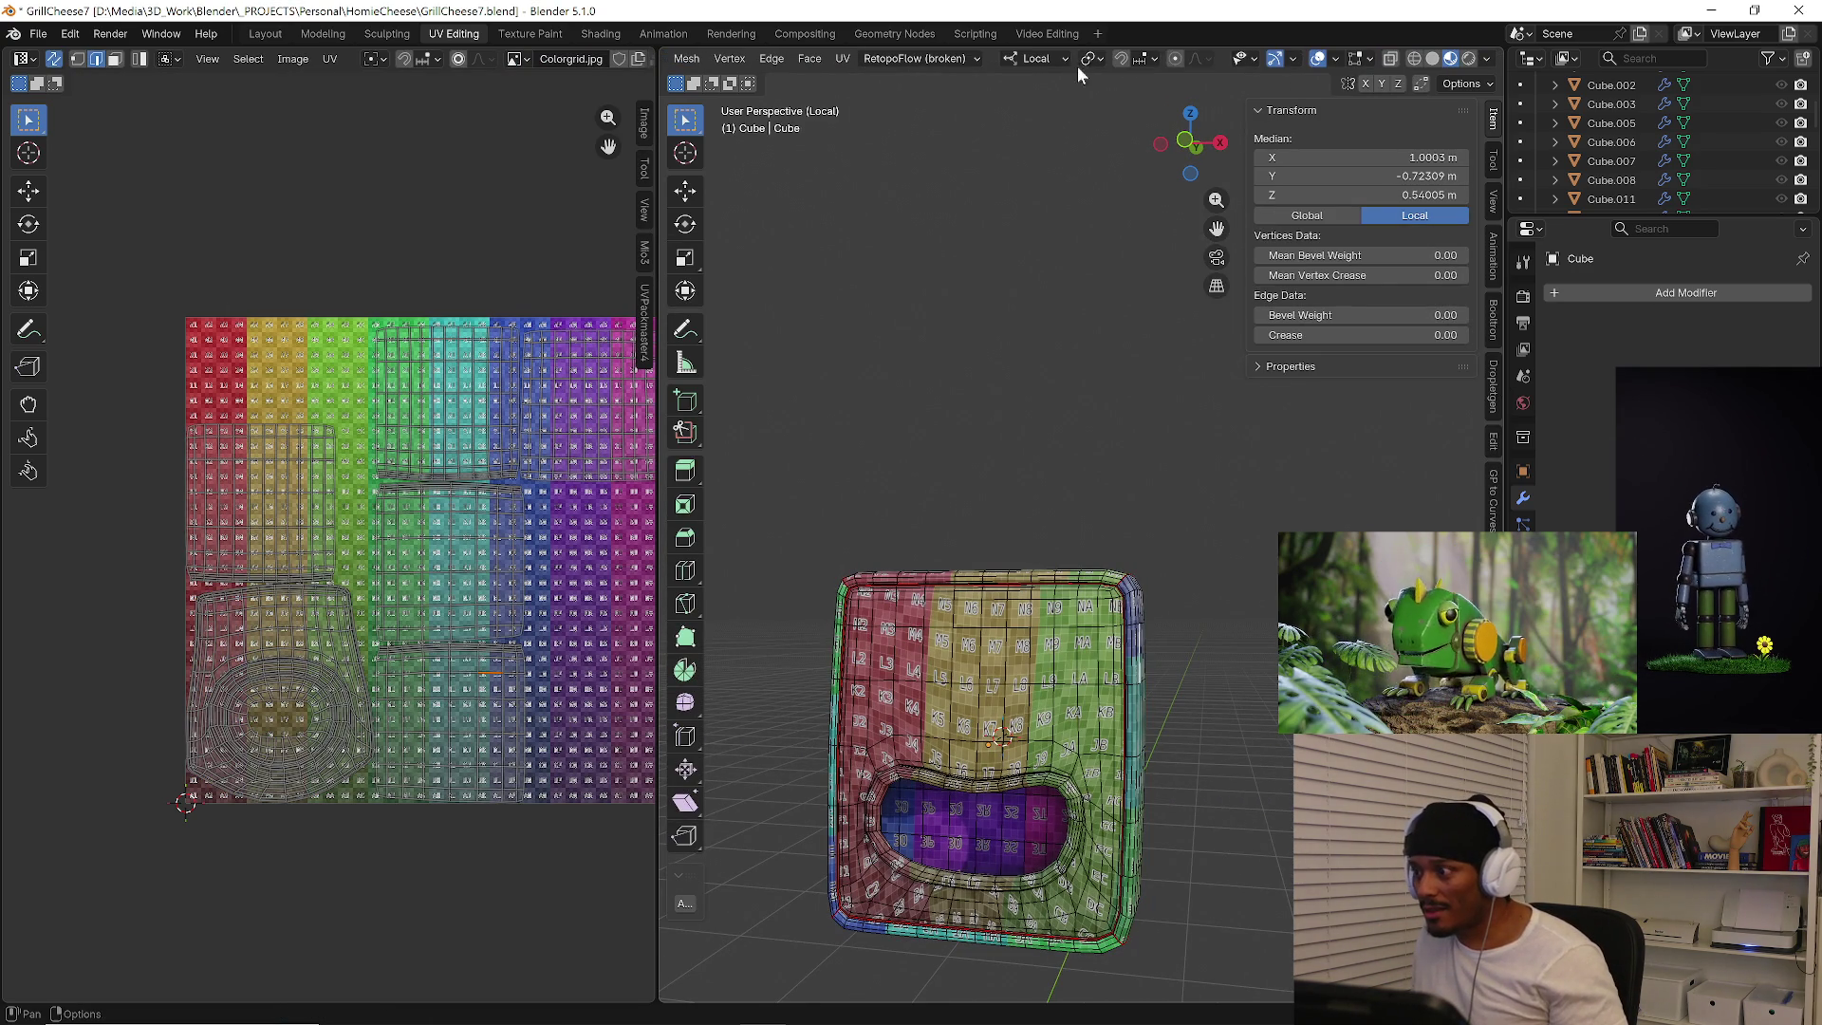
pyautogui.click(1172, 60)
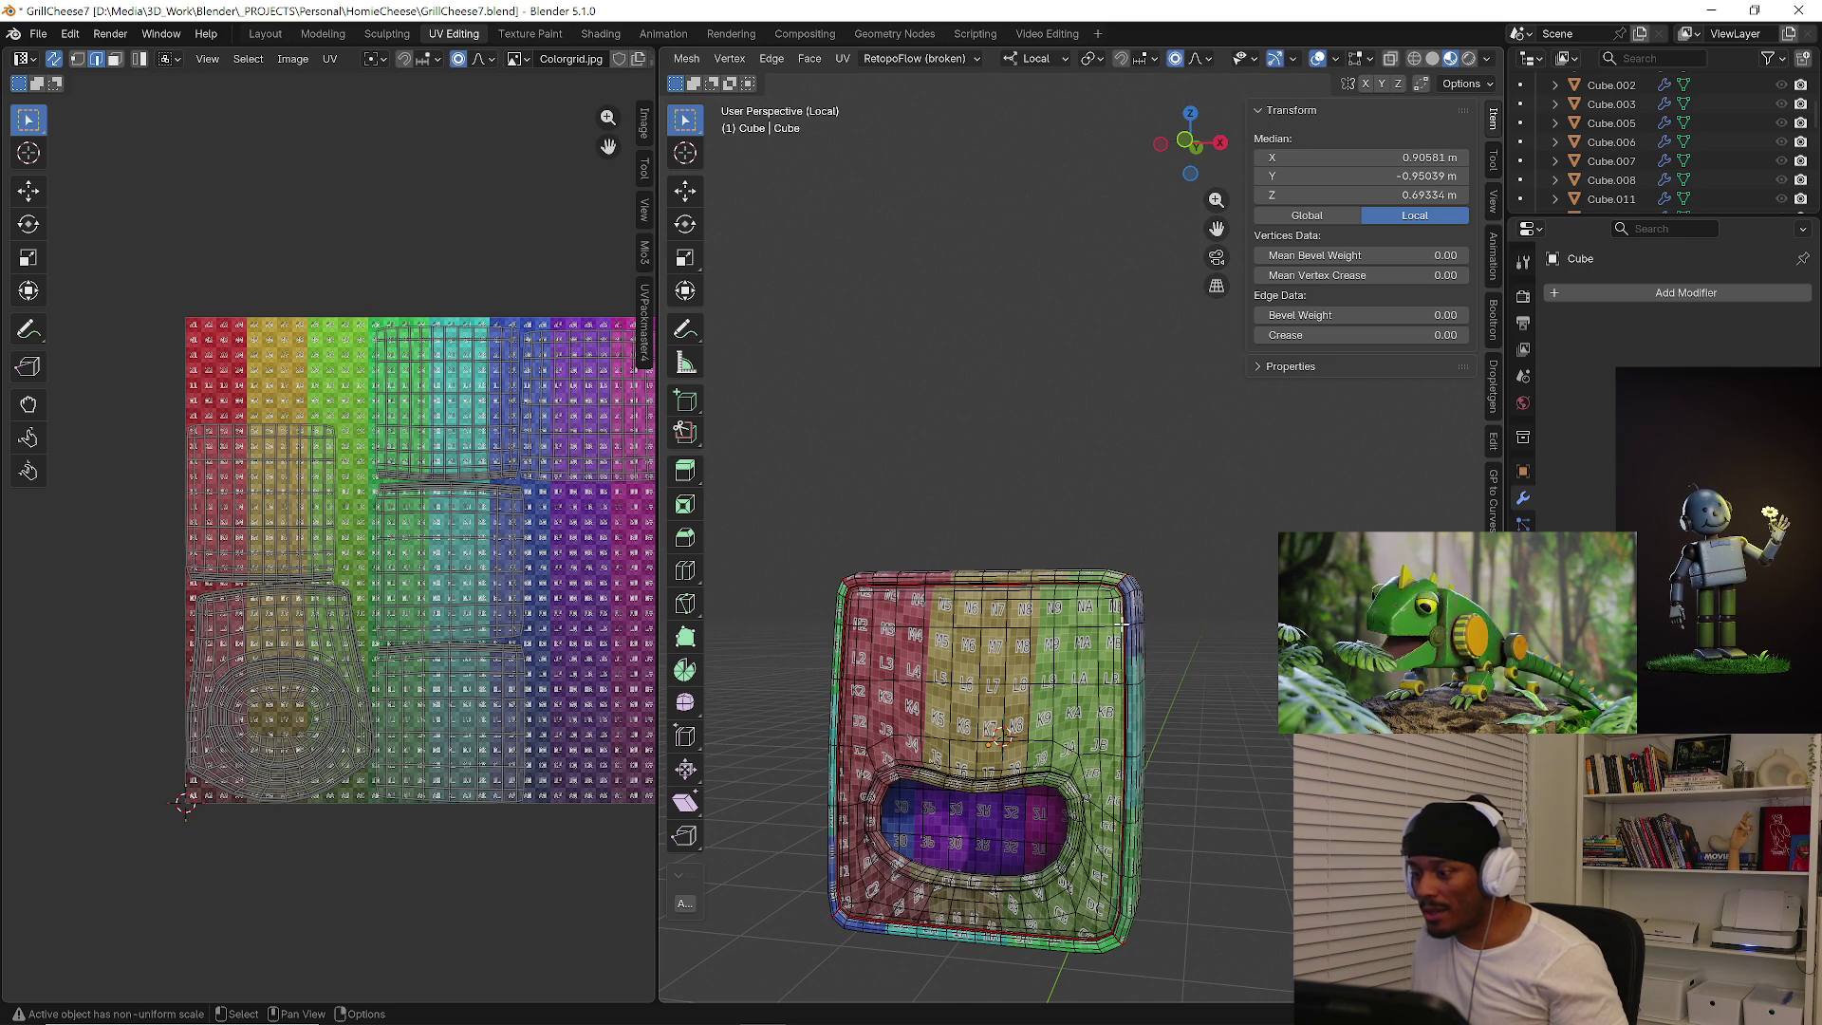
# Try soft-falloff moves and a scale on the corners, cancelling each to keep the square shape.
pyautogui.press('g')
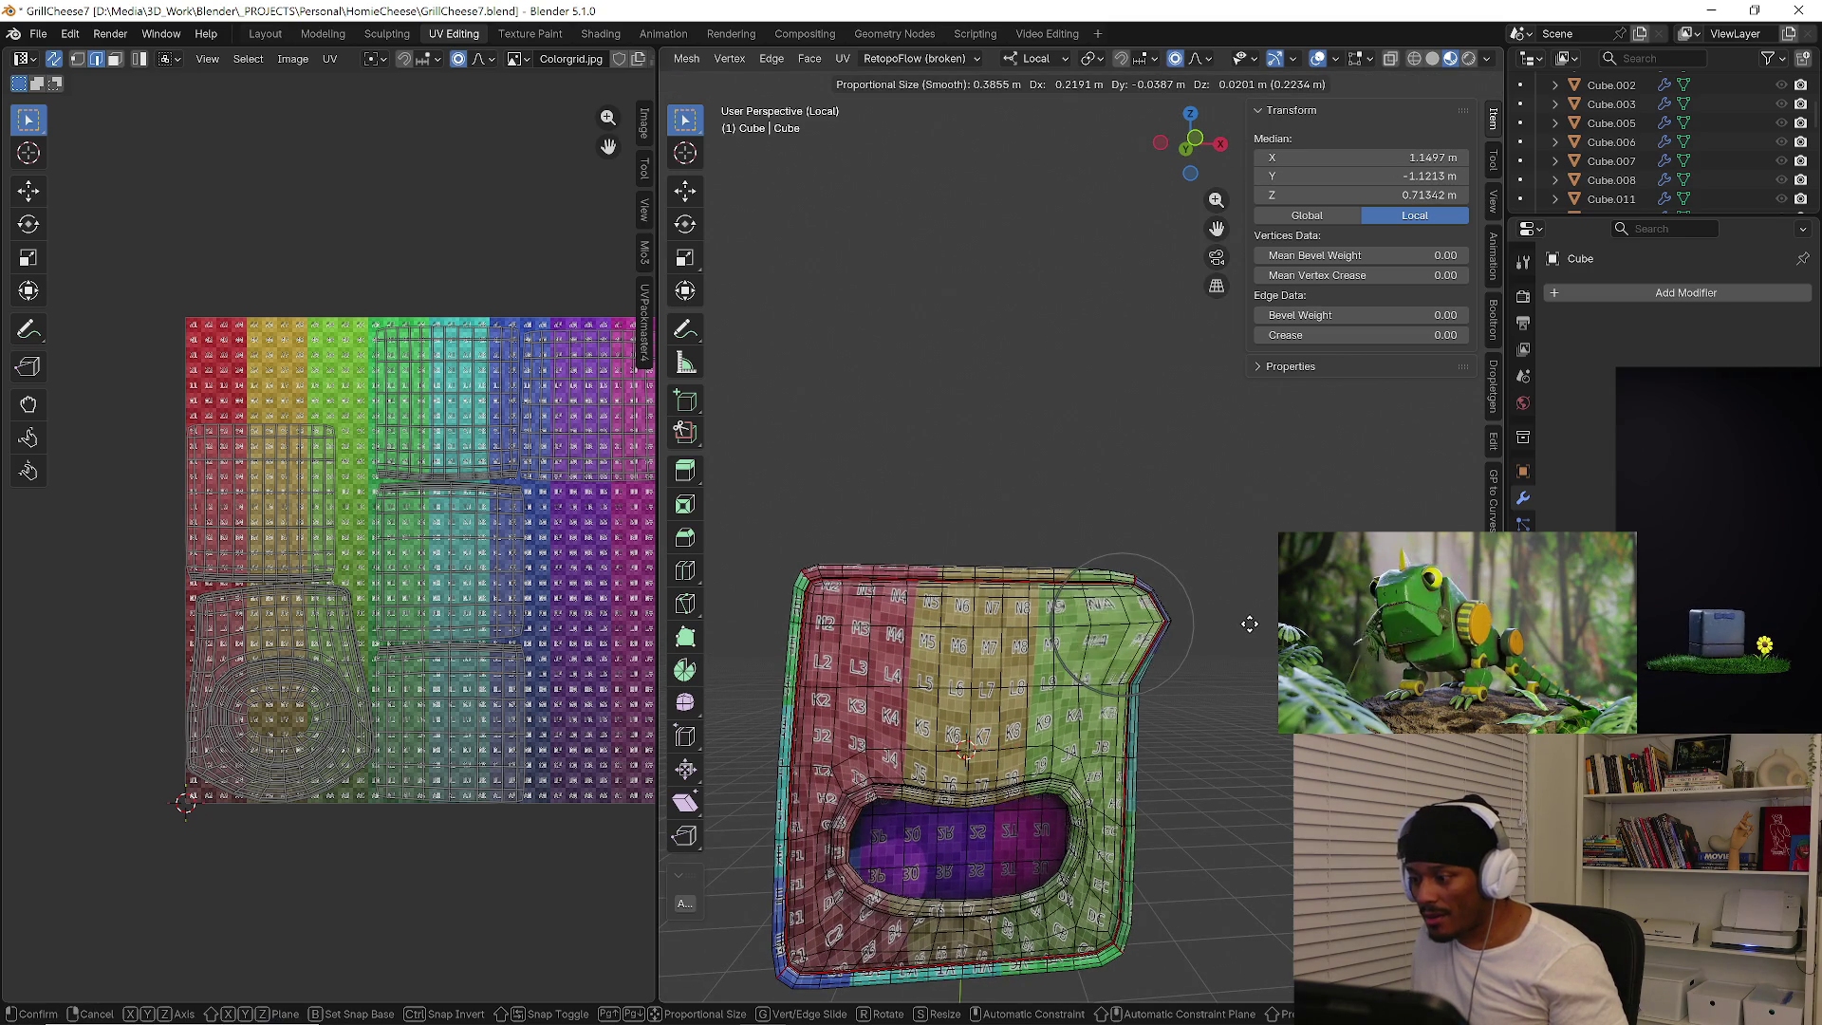
pyautogui.press('Escape')
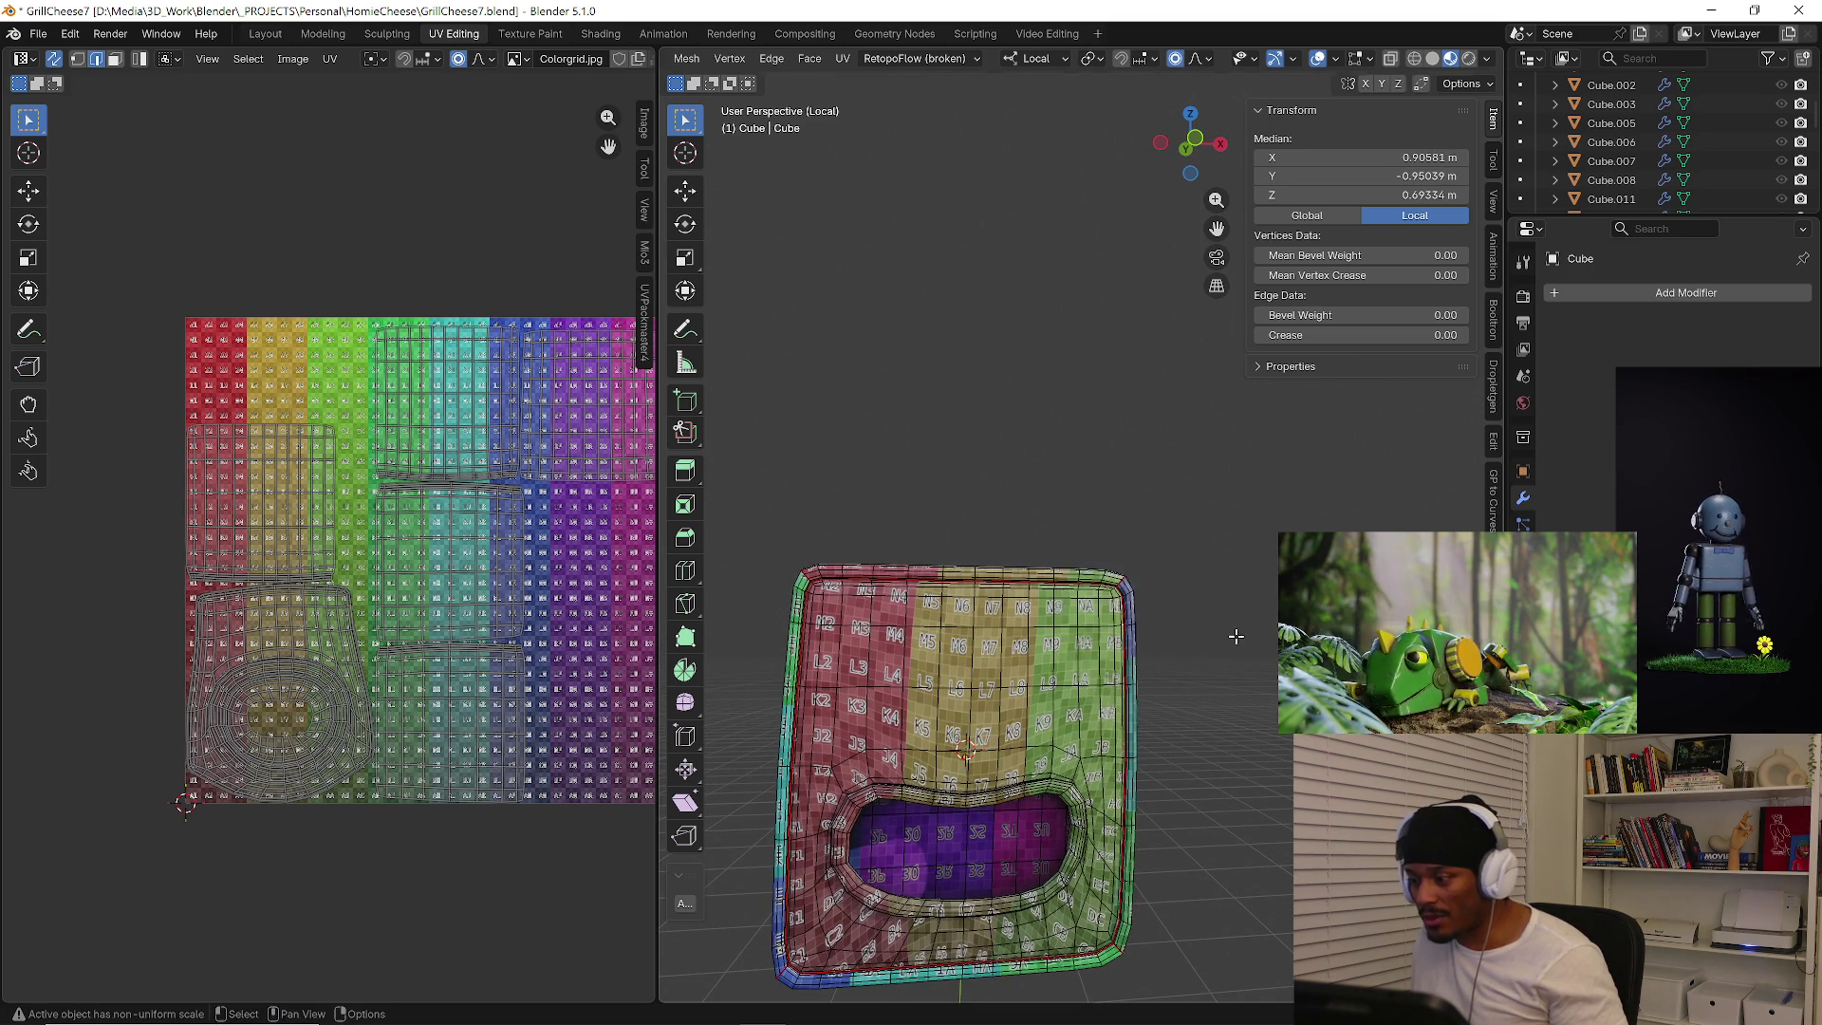
pyautogui.keyDown('shift'); pyautogui.moveTo(1193, 833); pyautogui.dragTo(1089, 827, button='middle'); pyautogui.keyUp('shift')
pyautogui.press('g')
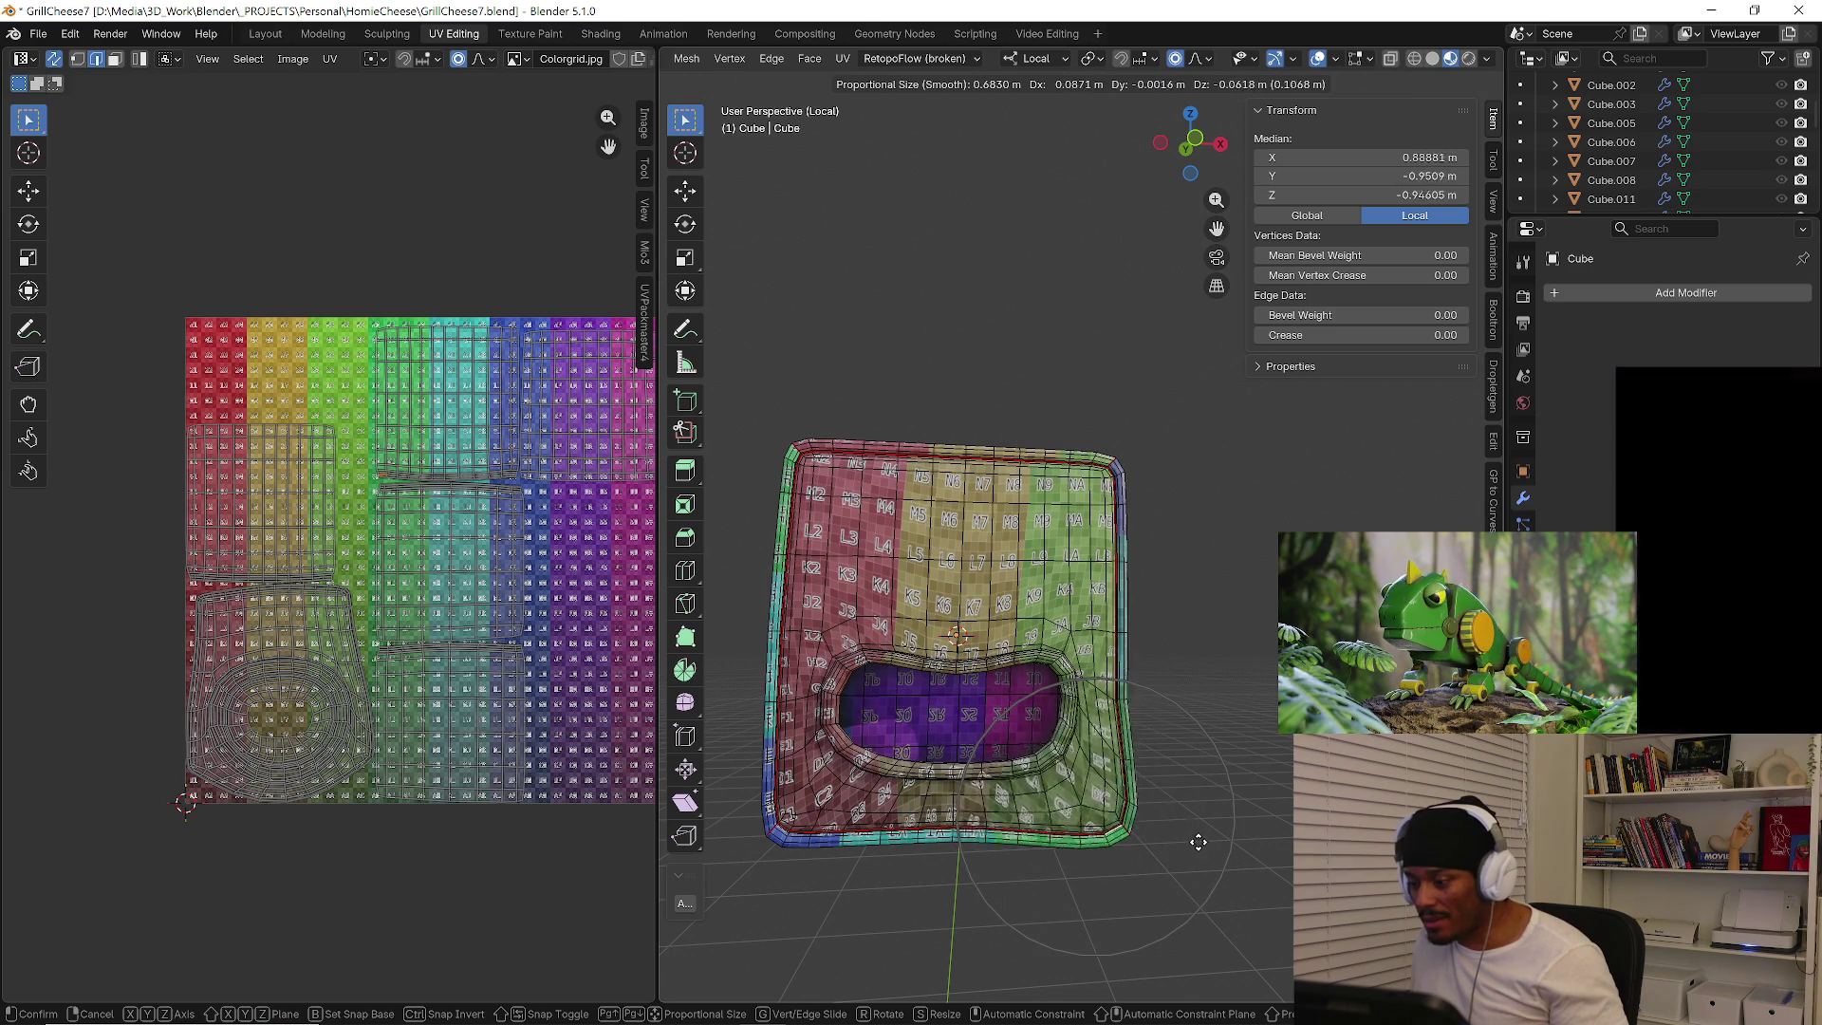
pyautogui.press('Escape')
pyautogui.moveTo(1168, 823)
pyautogui.mouseDown(button='middle')
pyautogui.moveTo(1140, 816)
pyautogui.moveTo(1169, 803)
pyautogui.mouseUp(button='middle')
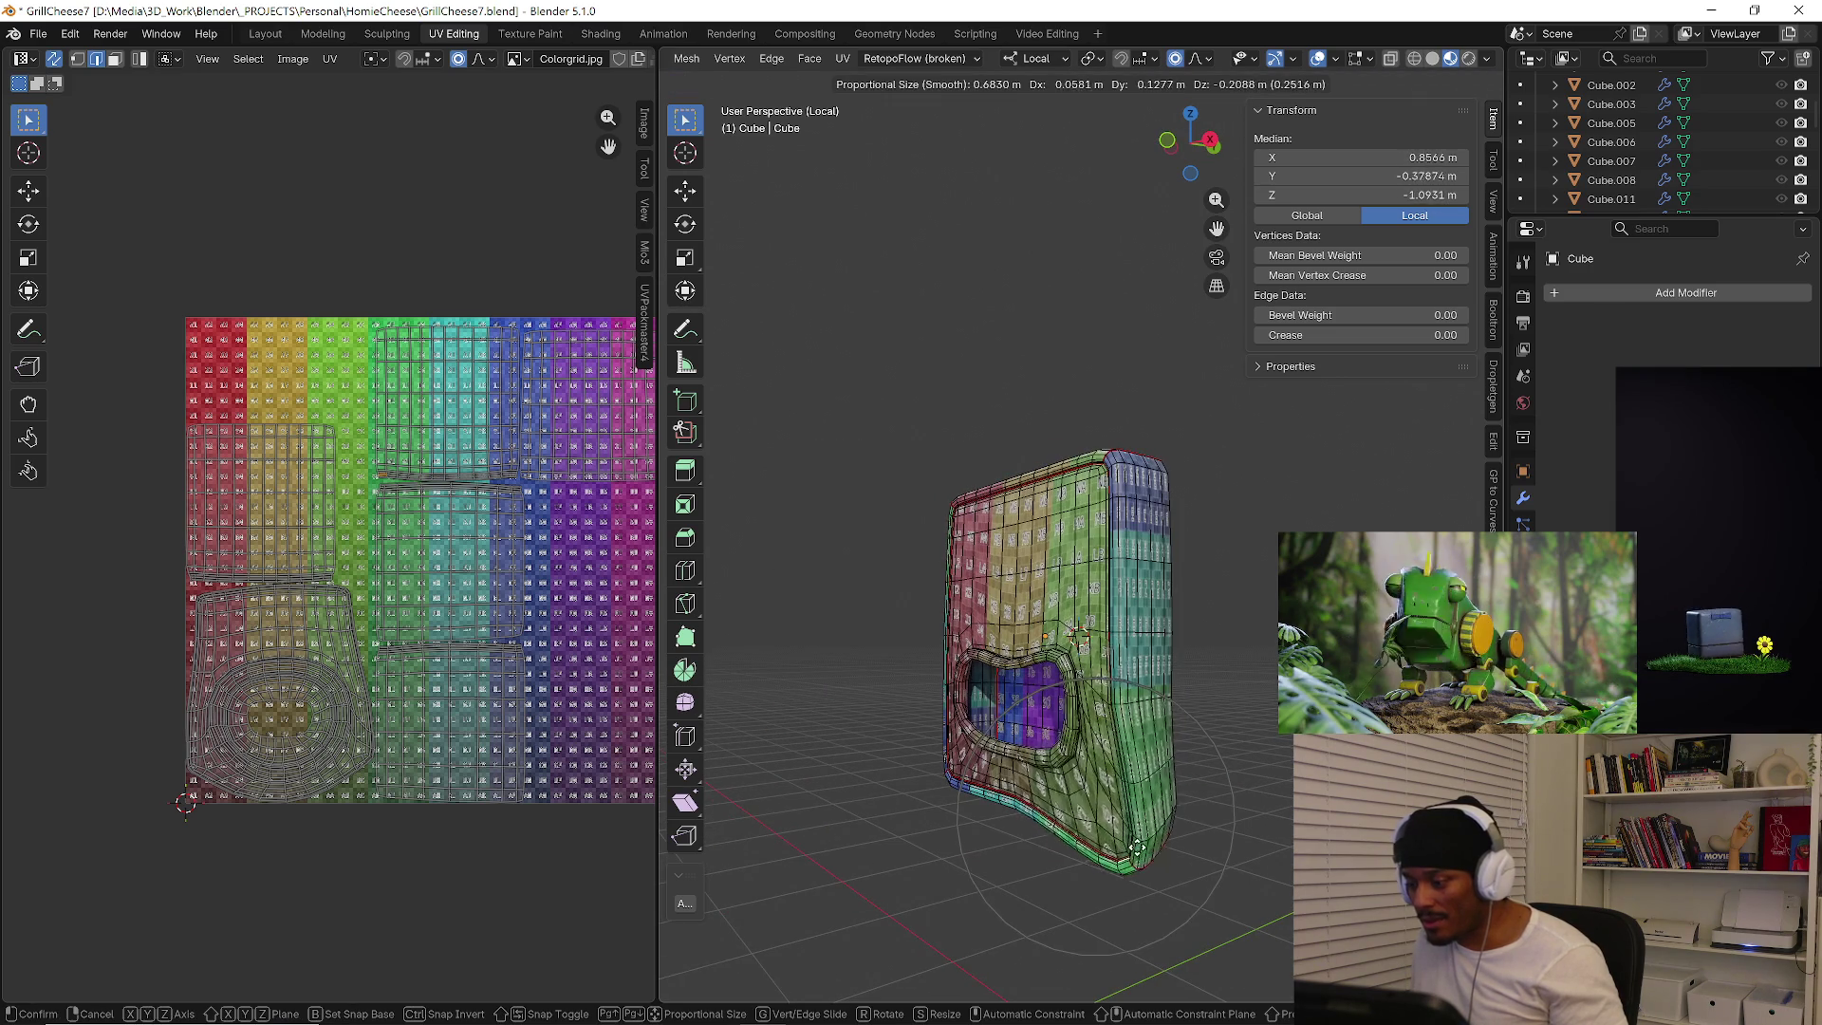
pyautogui.press('g')
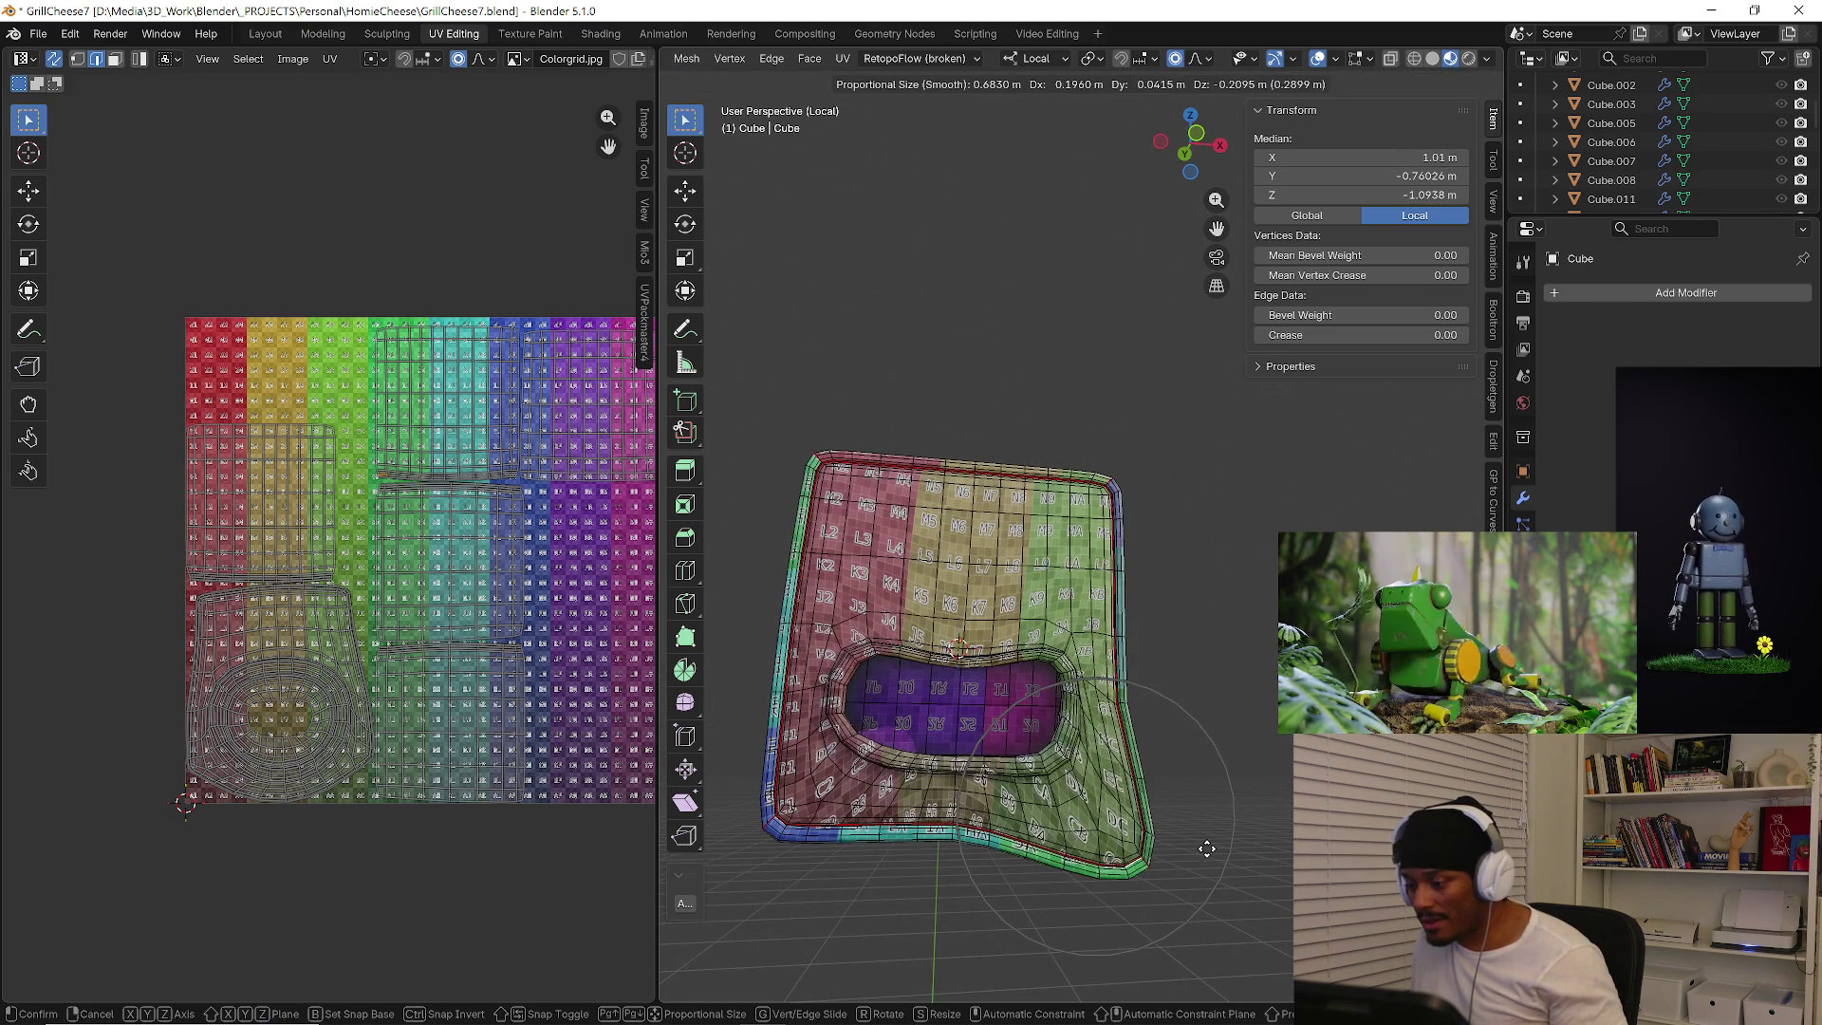
pyautogui.press('Escape')
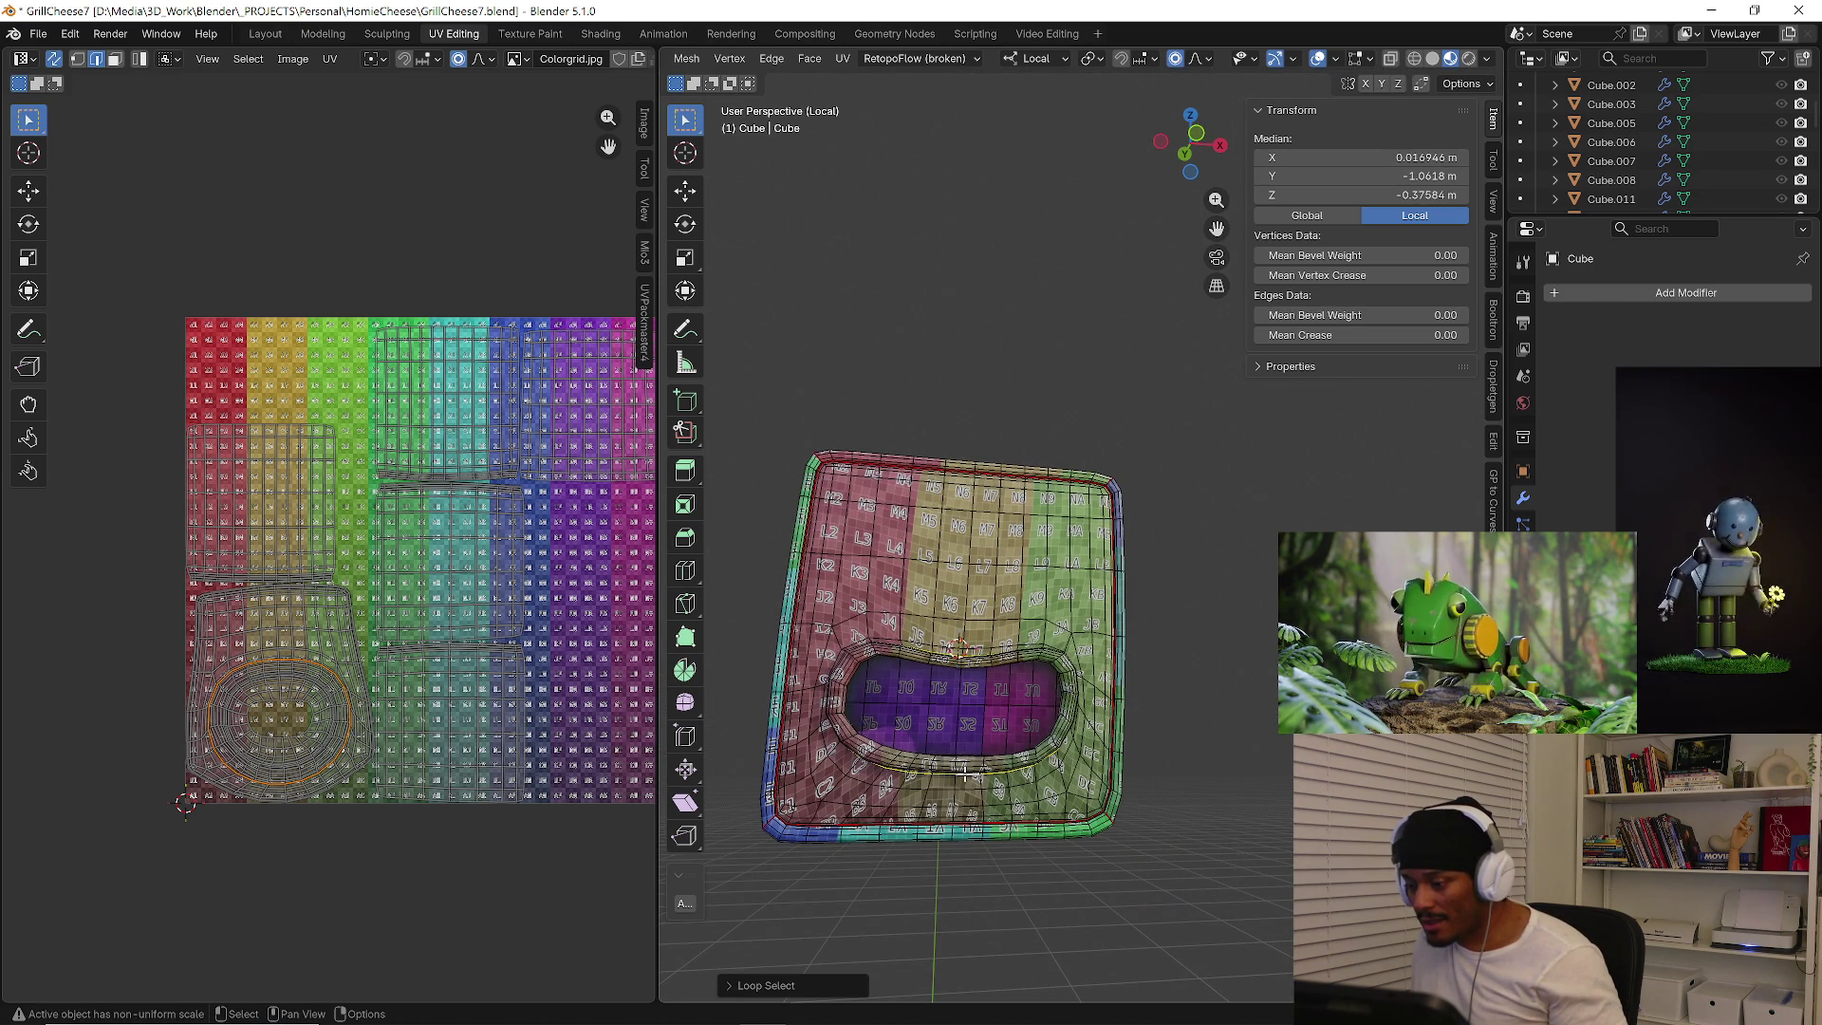
pyautogui.press('s')
pyautogui.scroll(7, 1147, 770)
pyautogui.press('Escape')
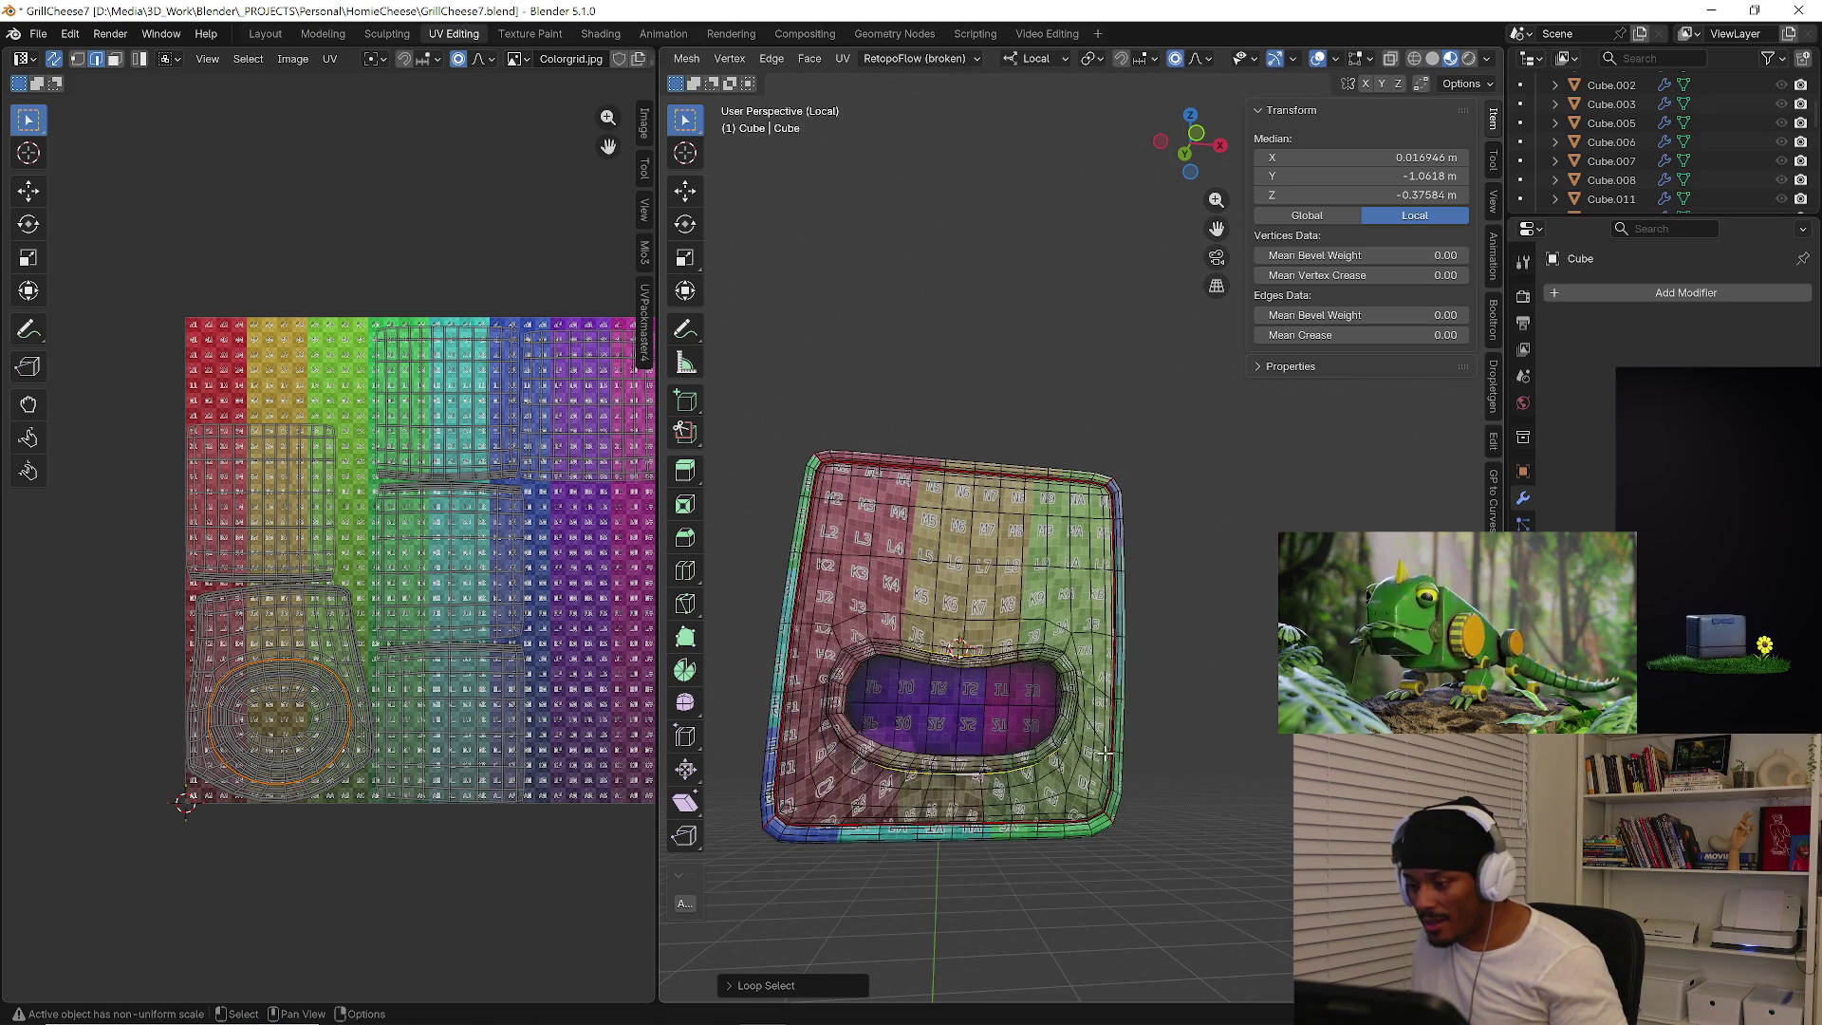
# Return to object mode and exit local view so the whole character shows again.
pyautogui.press('Tab')
pyautogui.press('KP_Divide')
pyautogui.moveTo(1193, 748)
pyautogui.mouseDown(button='middle')
pyautogui.moveTo(1195, 686)
pyautogui.moveTo(1153, 705)
pyautogui.mouseUp(button='middle')
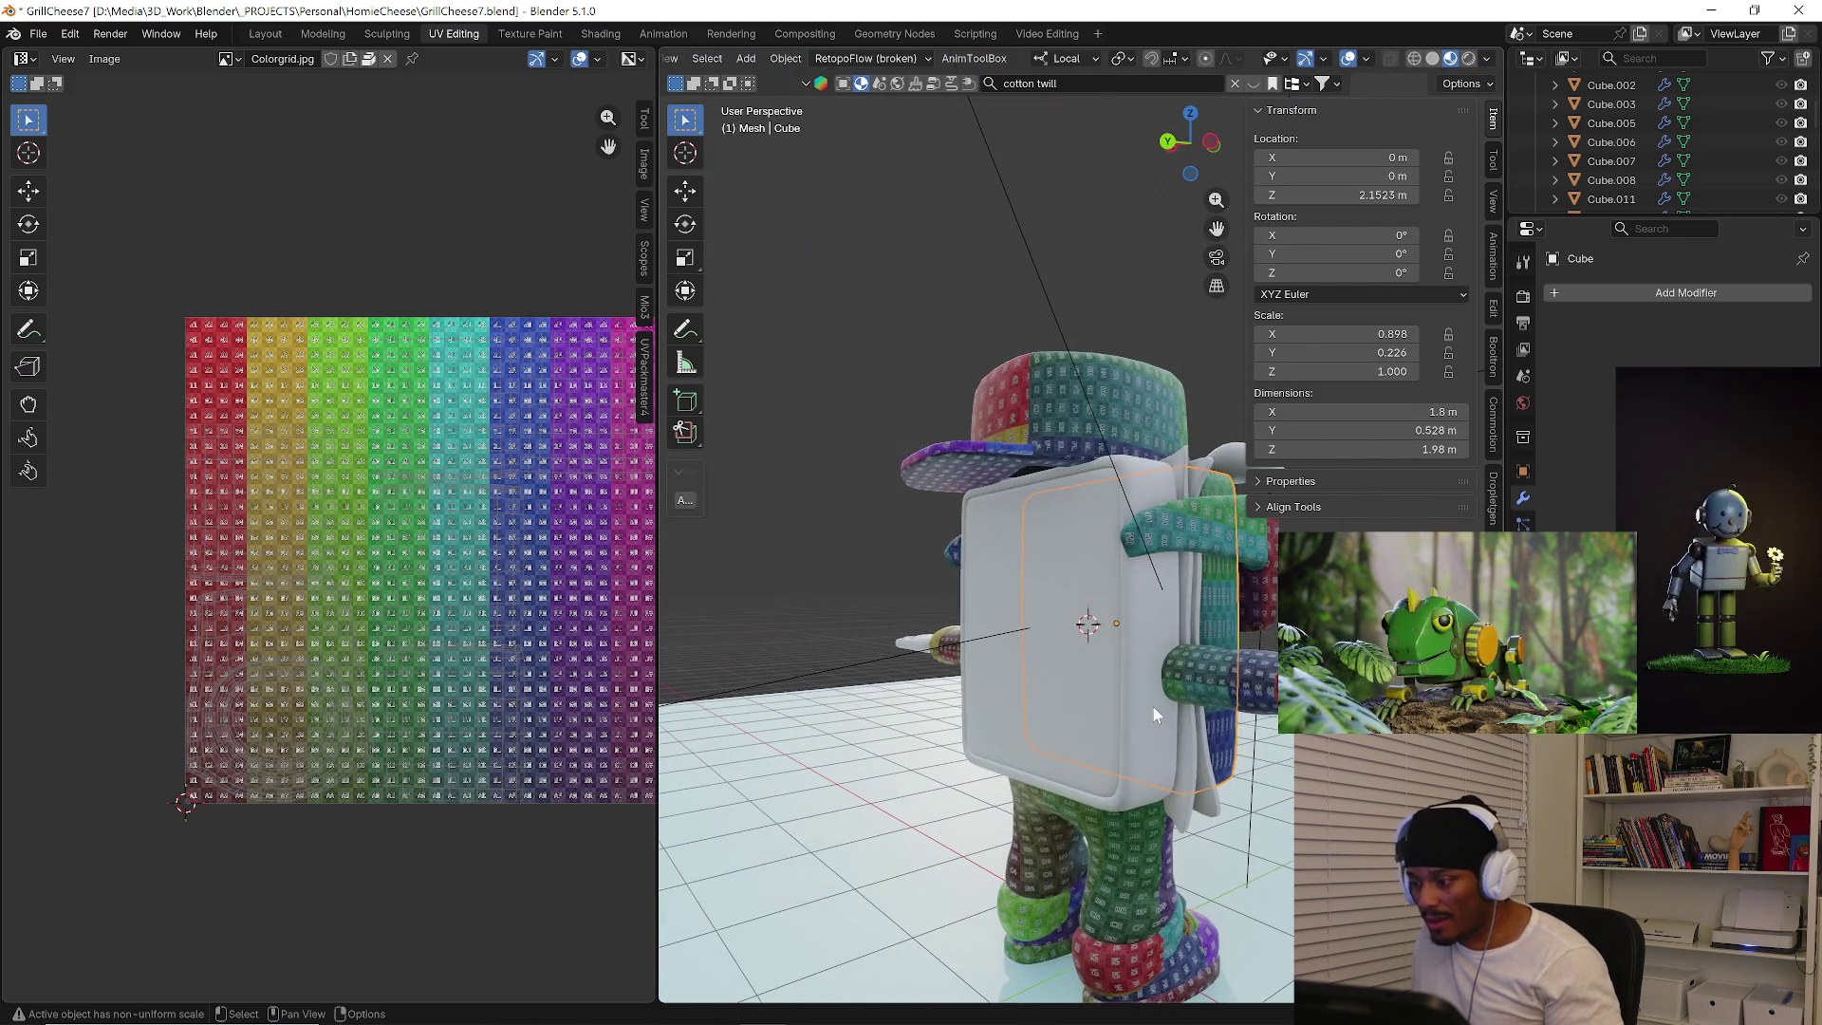
# Isolate the white back panel and swap its material from HomieCheese to UV Checker.
pyautogui.click(1151, 705)
pyautogui.press('KP_Divide')
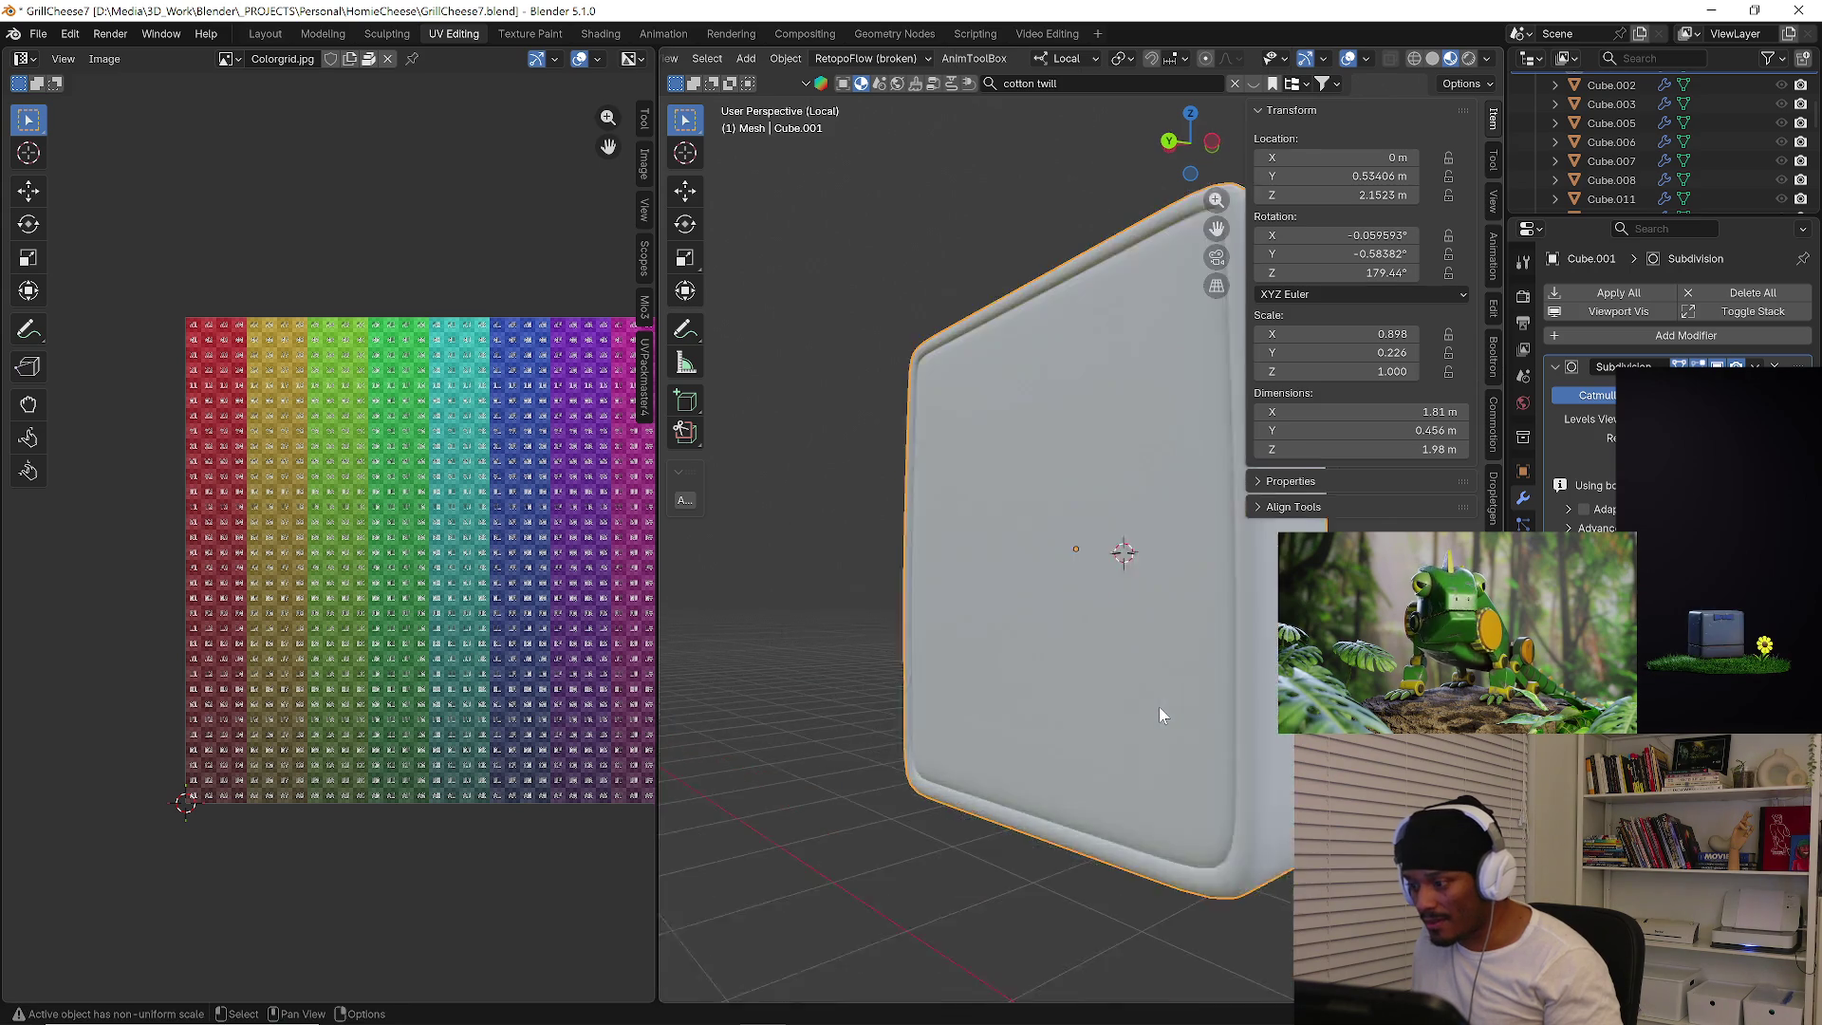
pyautogui.click(1524, 562)
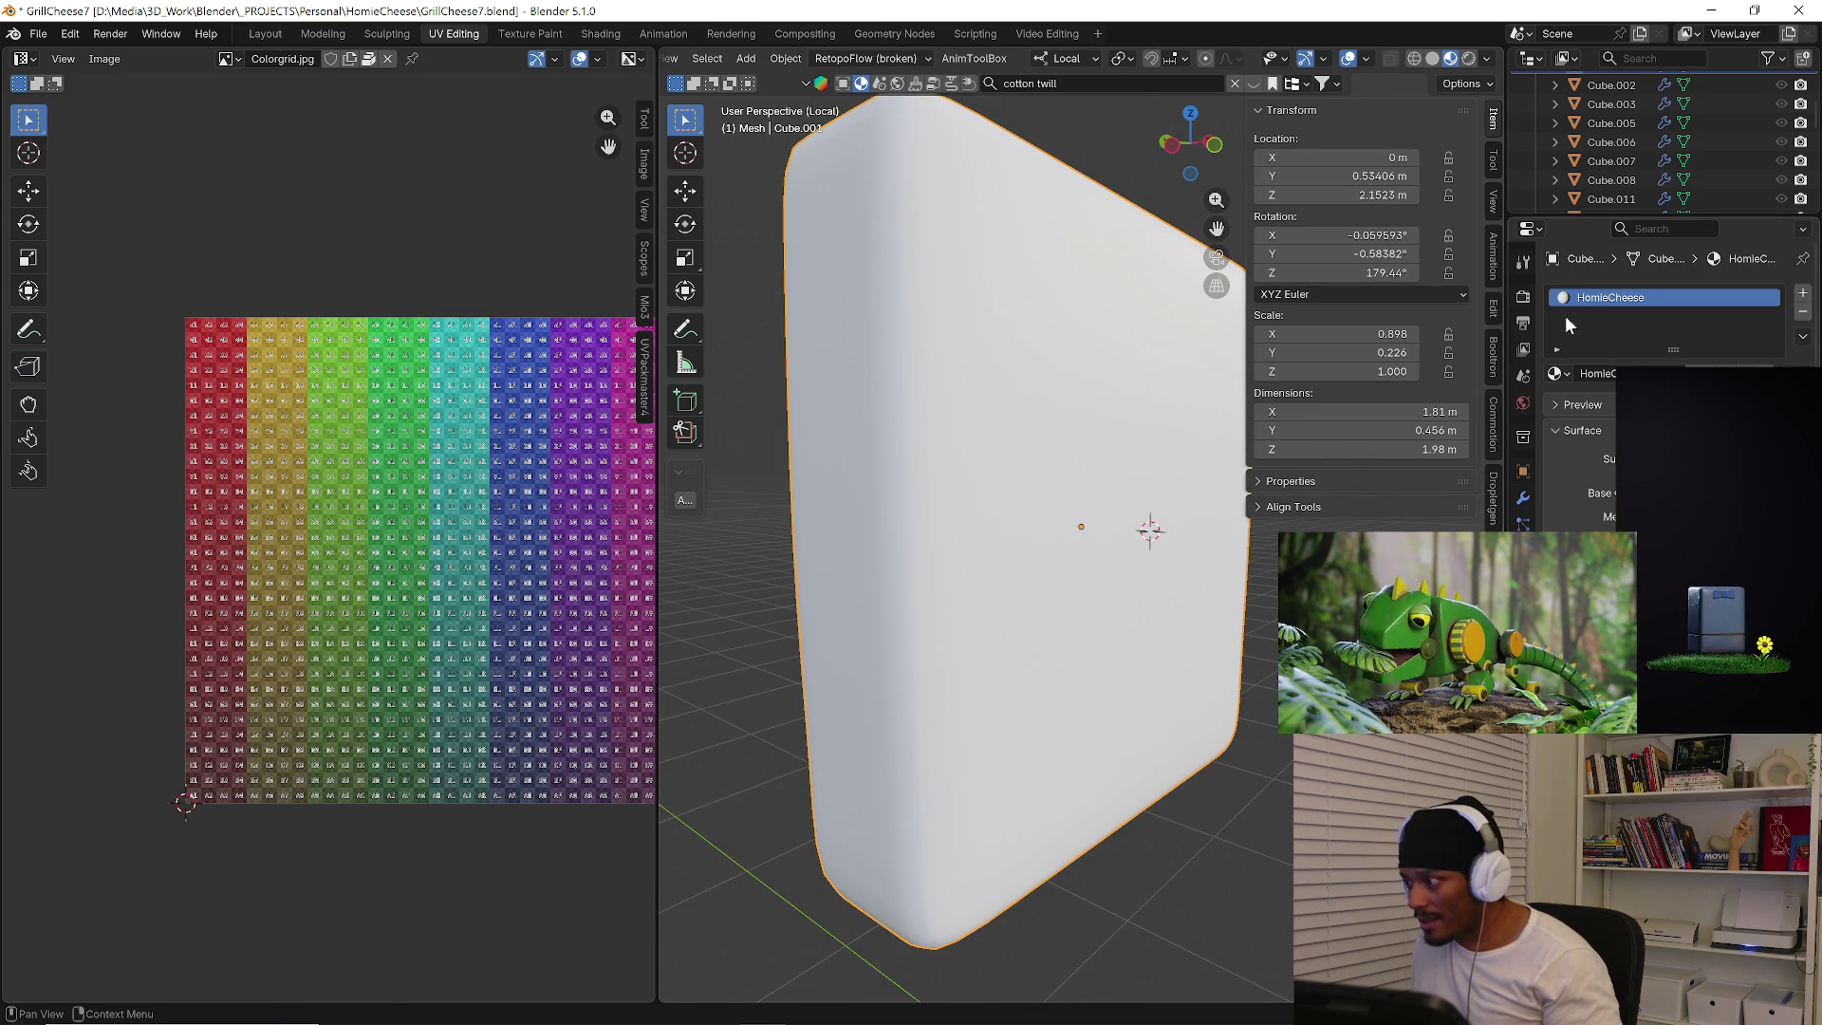
pyautogui.click(1554, 370)
pyautogui.click(1581, 427)
pyautogui.scroll(-3, 1084, 530)
# Inspect the checker panel from other angles and enter mesh editing on it.
pyautogui.moveTo(1084, 532)
pyautogui.mouseDown(button='middle')
pyautogui.moveTo(1238, 556)
pyautogui.moveTo(1162, 574)
pyautogui.mouseUp(button='middle')
pyautogui.scroll(4, 1164, 574)
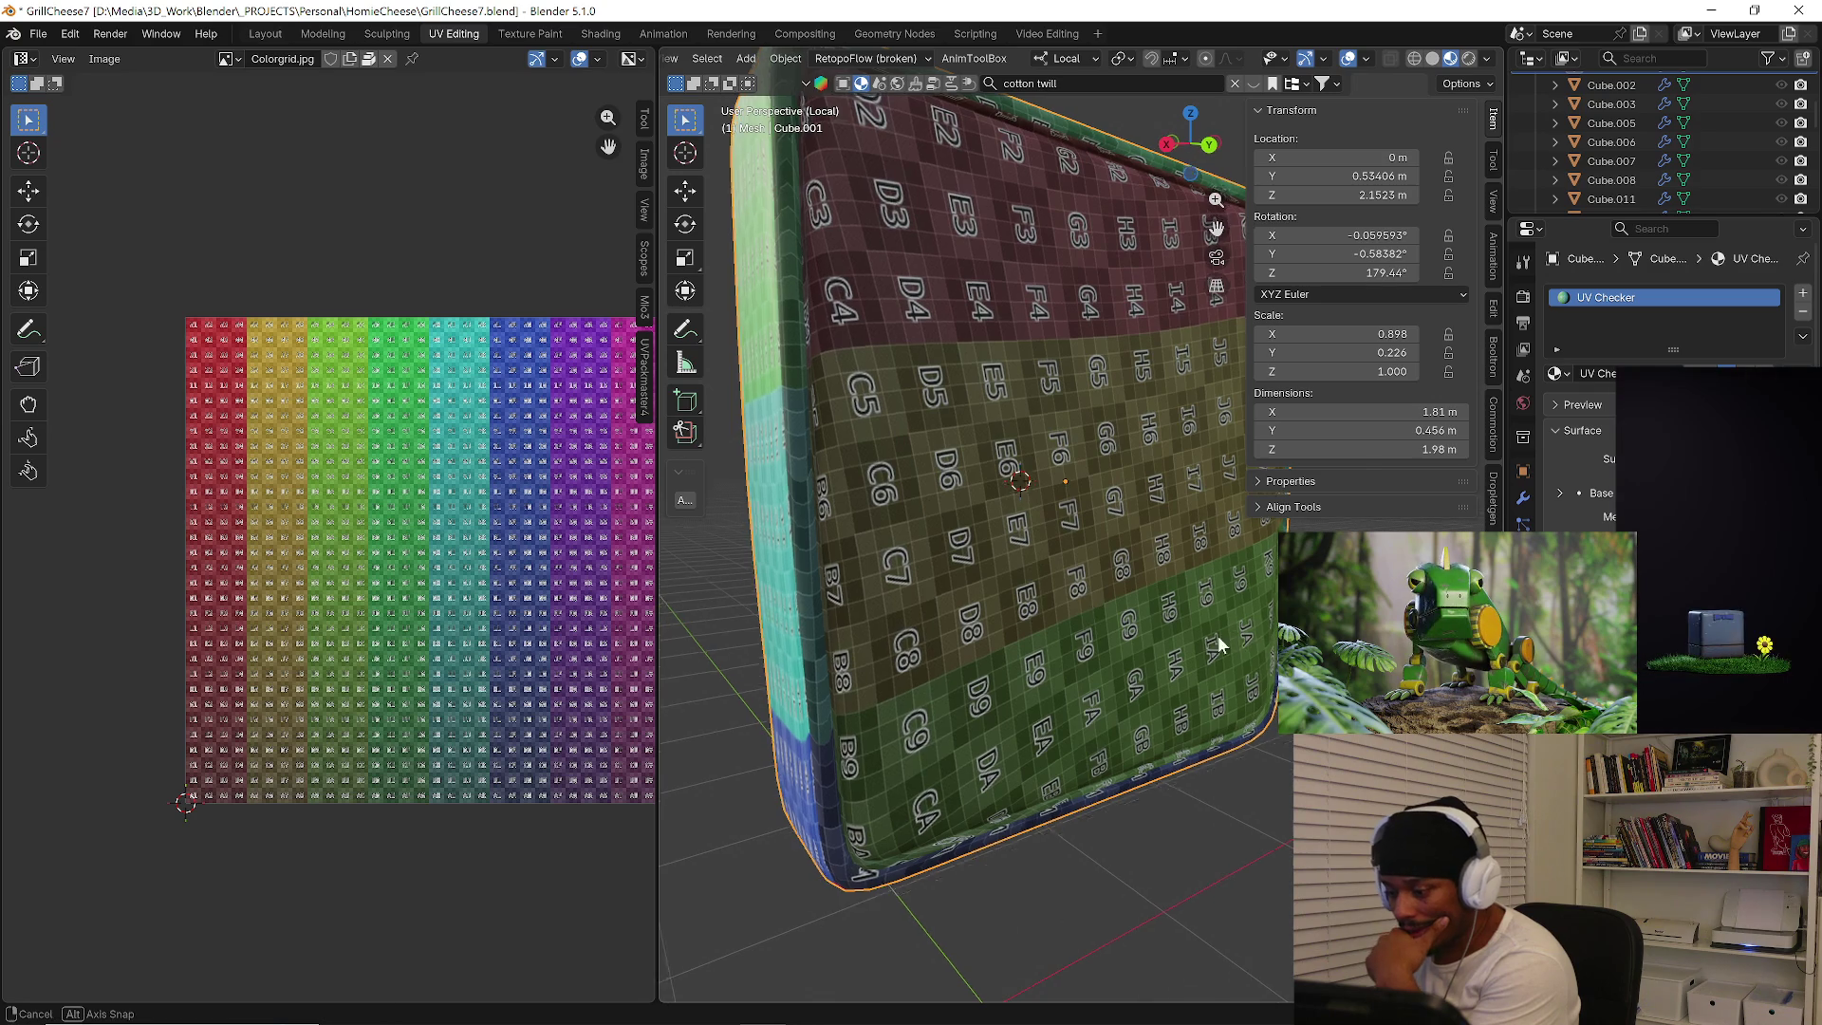
pyautogui.scroll(2, 1069, 605)
pyautogui.moveTo(1067, 604)
pyautogui.mouseDown(button='middle')
pyautogui.moveTo(1191, 640)
pyautogui.moveTo(1117, 597)
pyautogui.moveTo(1246, 600)
pyautogui.moveTo(1178, 587)
pyautogui.mouseUp(button='middle')
pyautogui.scroll(-4, 1191, 640)
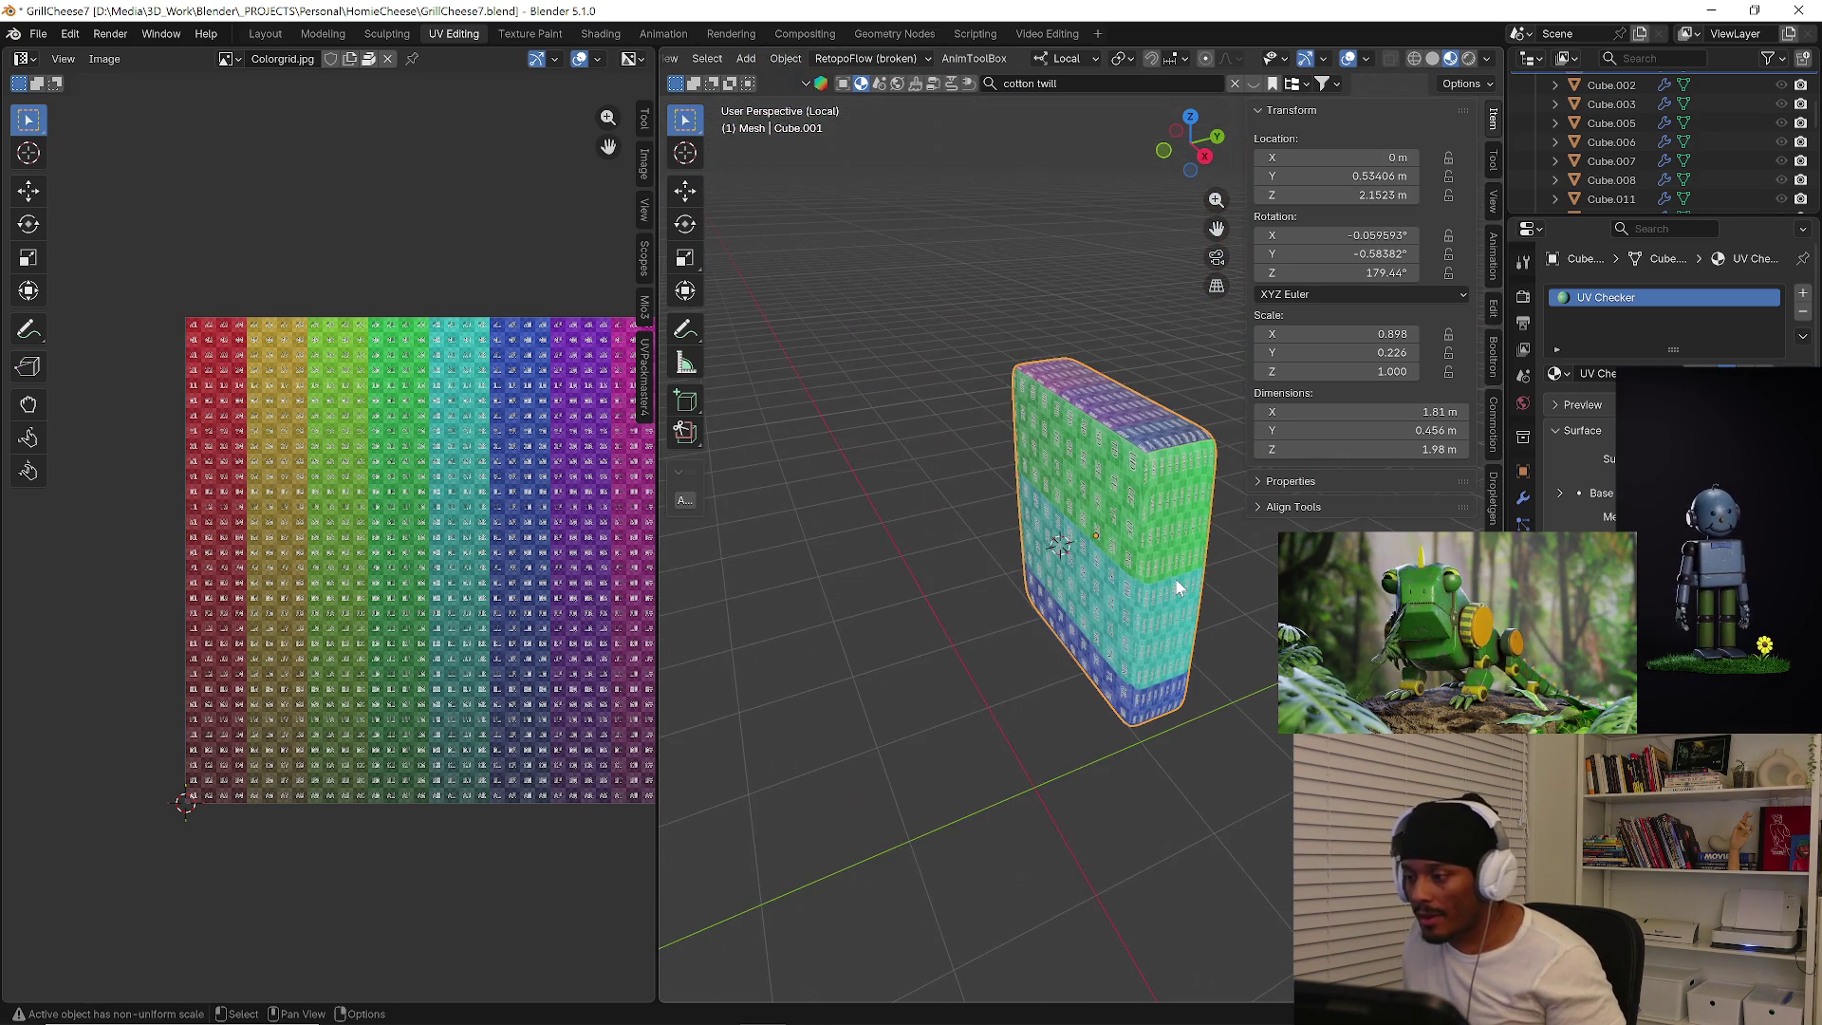
pyautogui.press('Tab')
# Select the panel's border and corner edge loops and mark the corner loop as a UV seam.
pyautogui.moveTo(896, 212)
pyautogui.mouseDown(button='middle')
pyautogui.moveTo(1069, 290)
pyautogui.moveTo(1068, 408)
pyautogui.moveTo(839, 643)
pyautogui.mouseUp(button='middle')
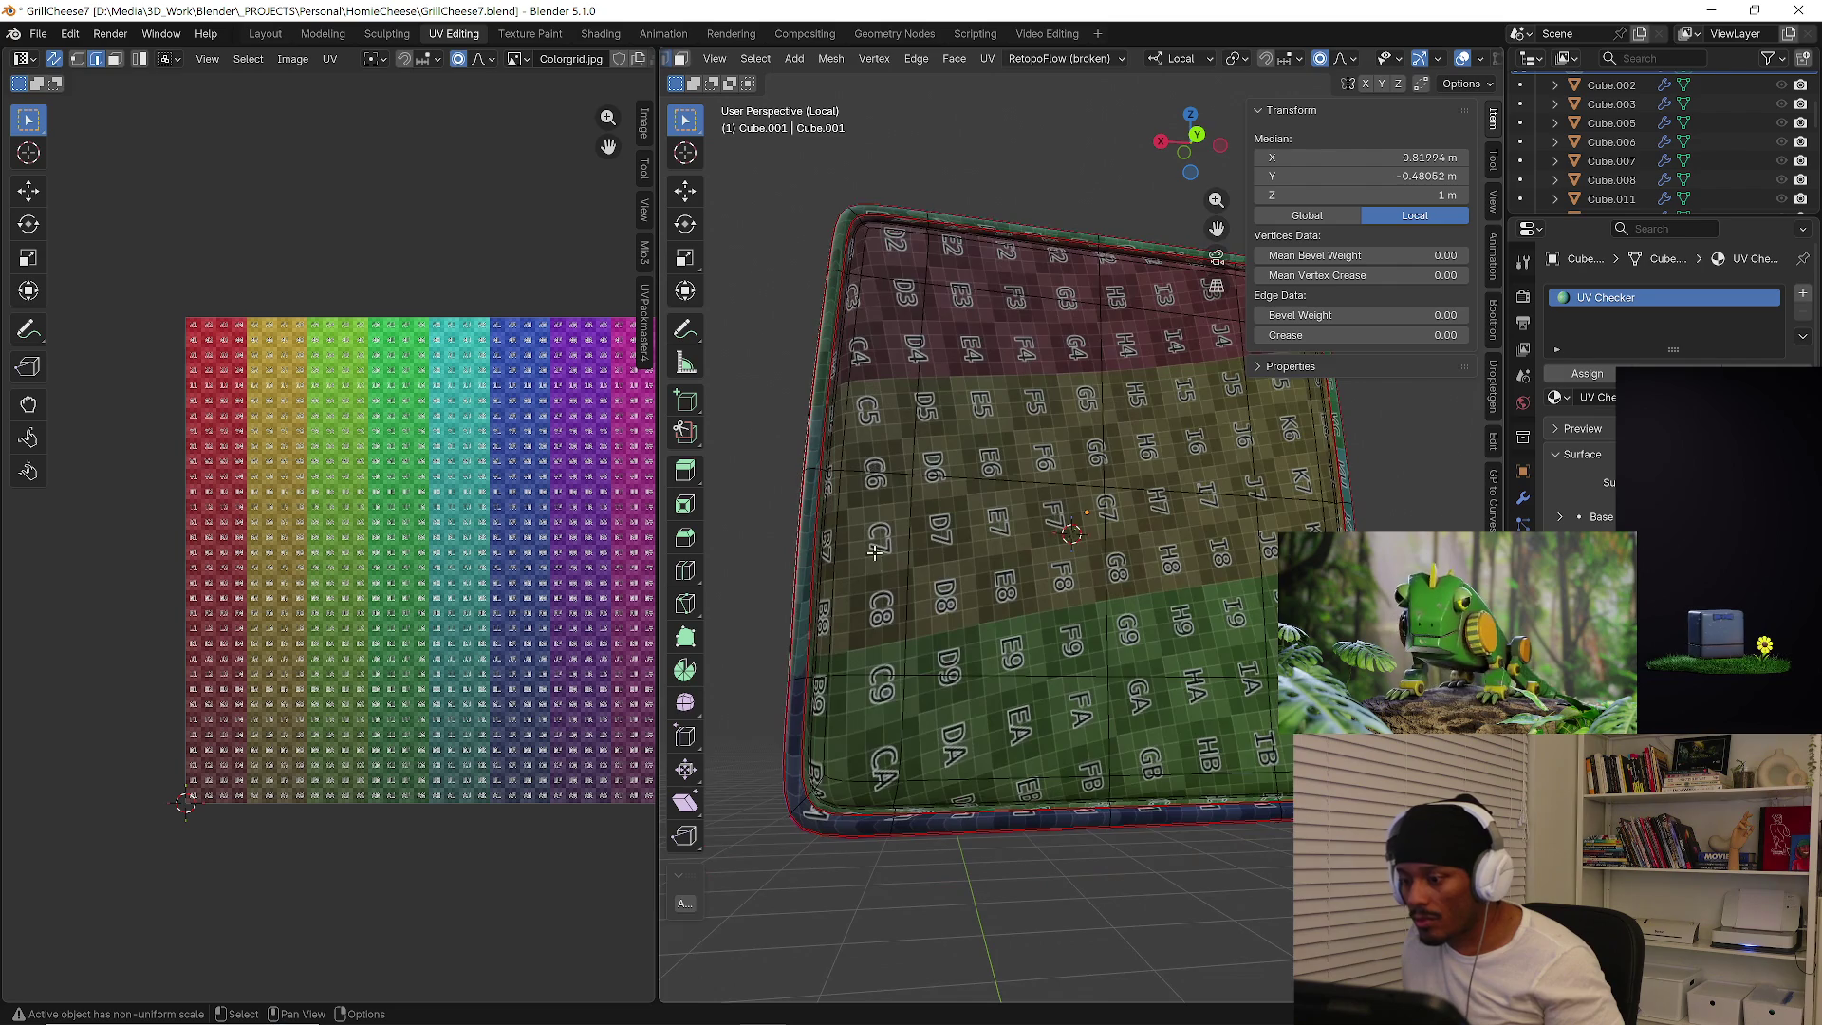
pyautogui.scroll(6, 840, 643)
pyautogui.scroll(2, 838, 641)
pyautogui.scroll(2, 840, 685)
pyautogui.scroll(2, 844, 756)
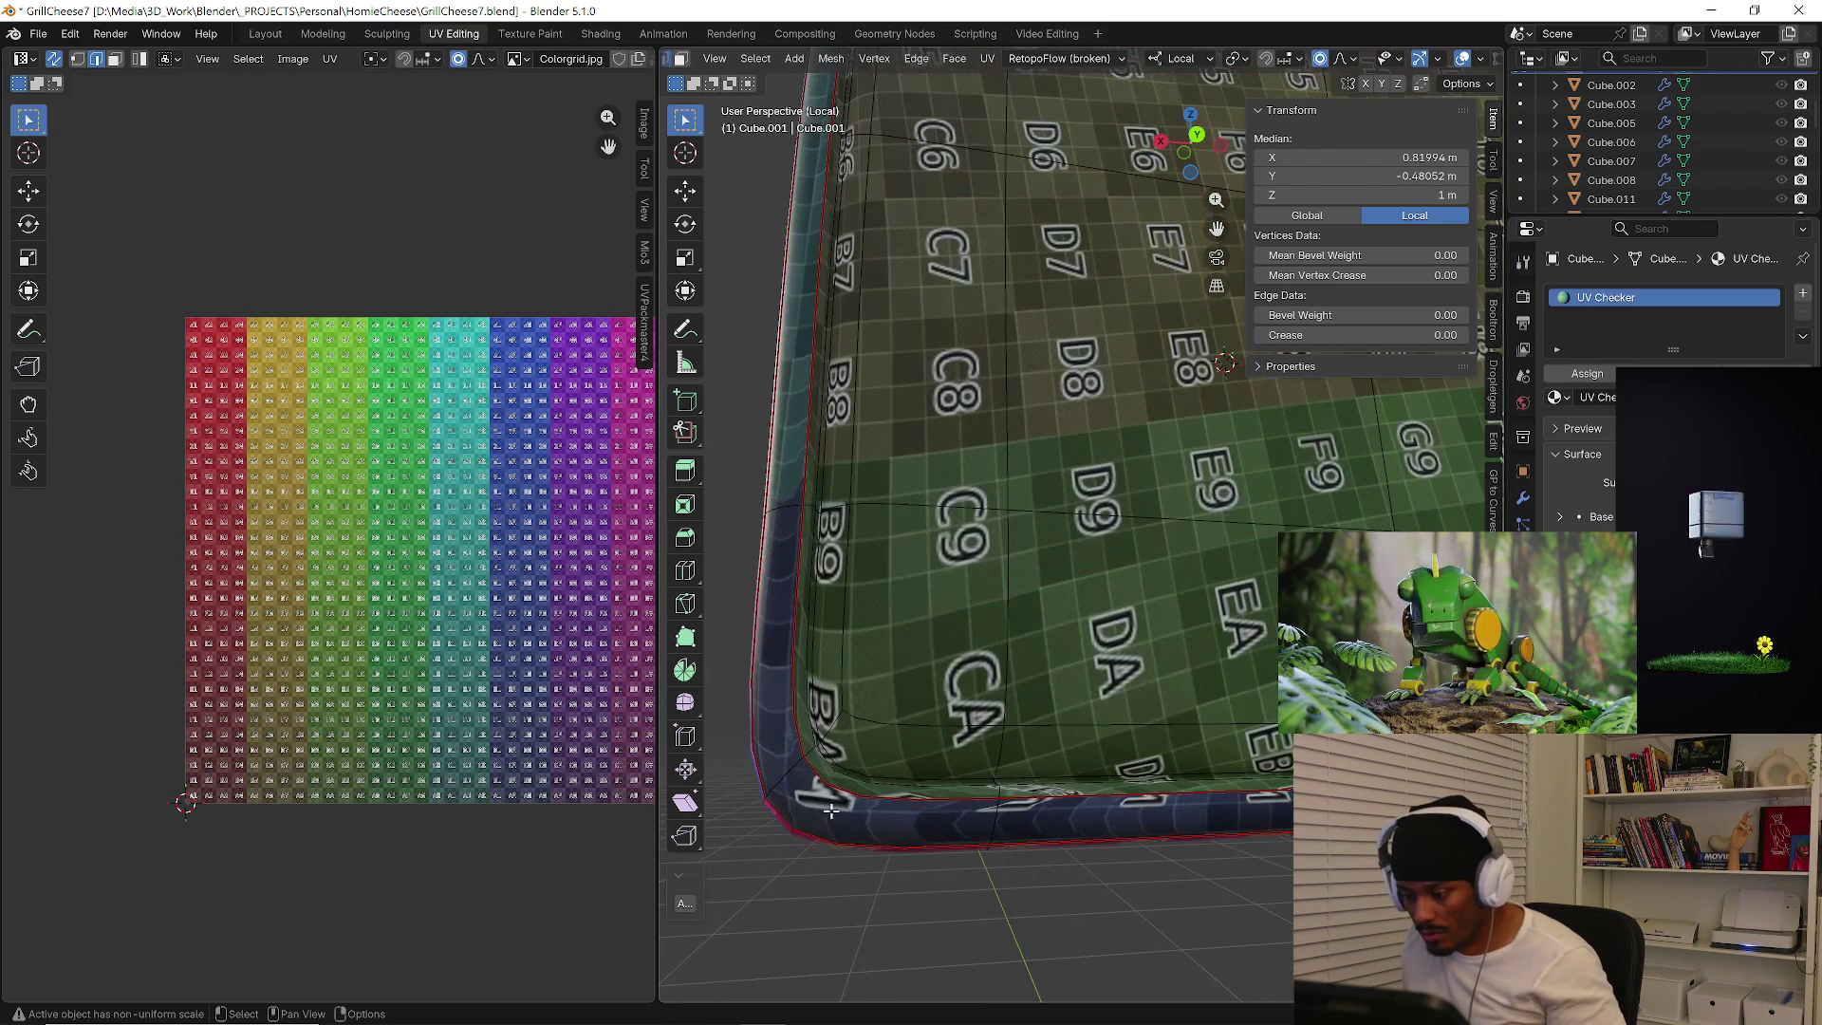
pyautogui.scroll(2, 846, 799)
pyautogui.keyDown('alt'); pyautogui.click(847, 799); pyautogui.keyUp('alt')
pyautogui.hotkey('ctrl', 'e')
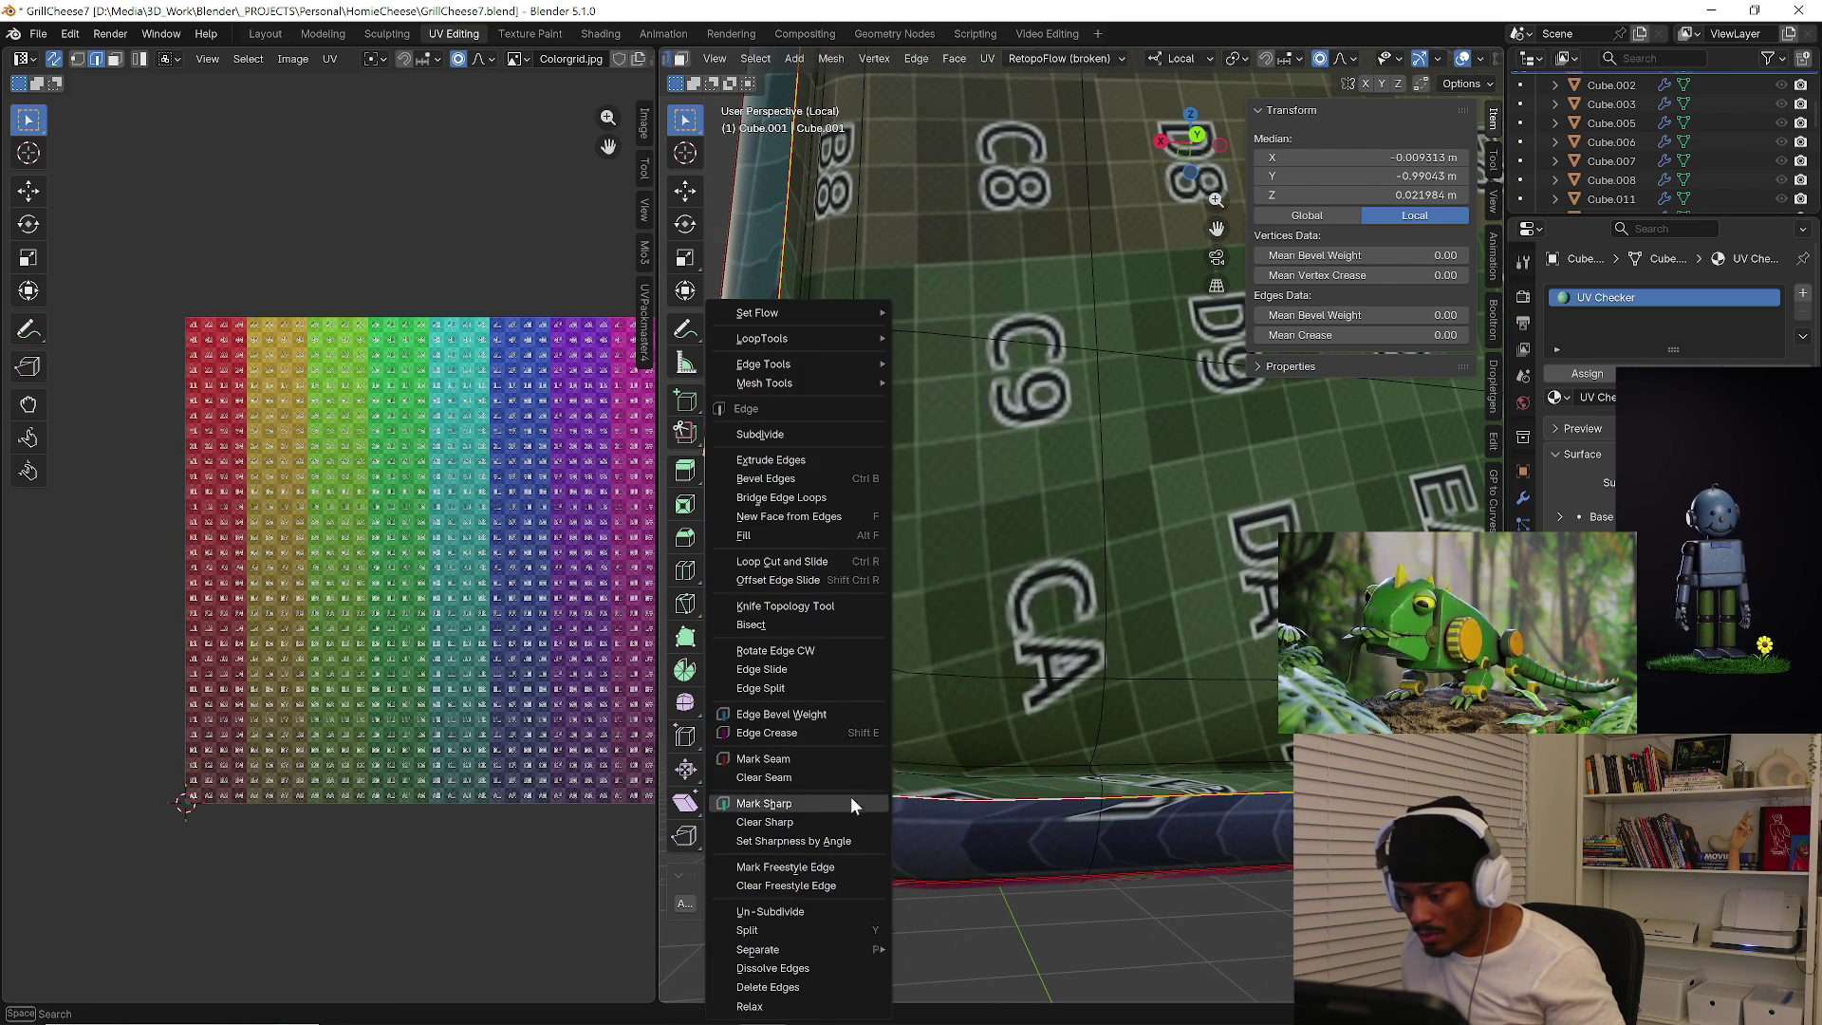
pyautogui.click(795, 779)
pyautogui.scroll(2, 904, 765)
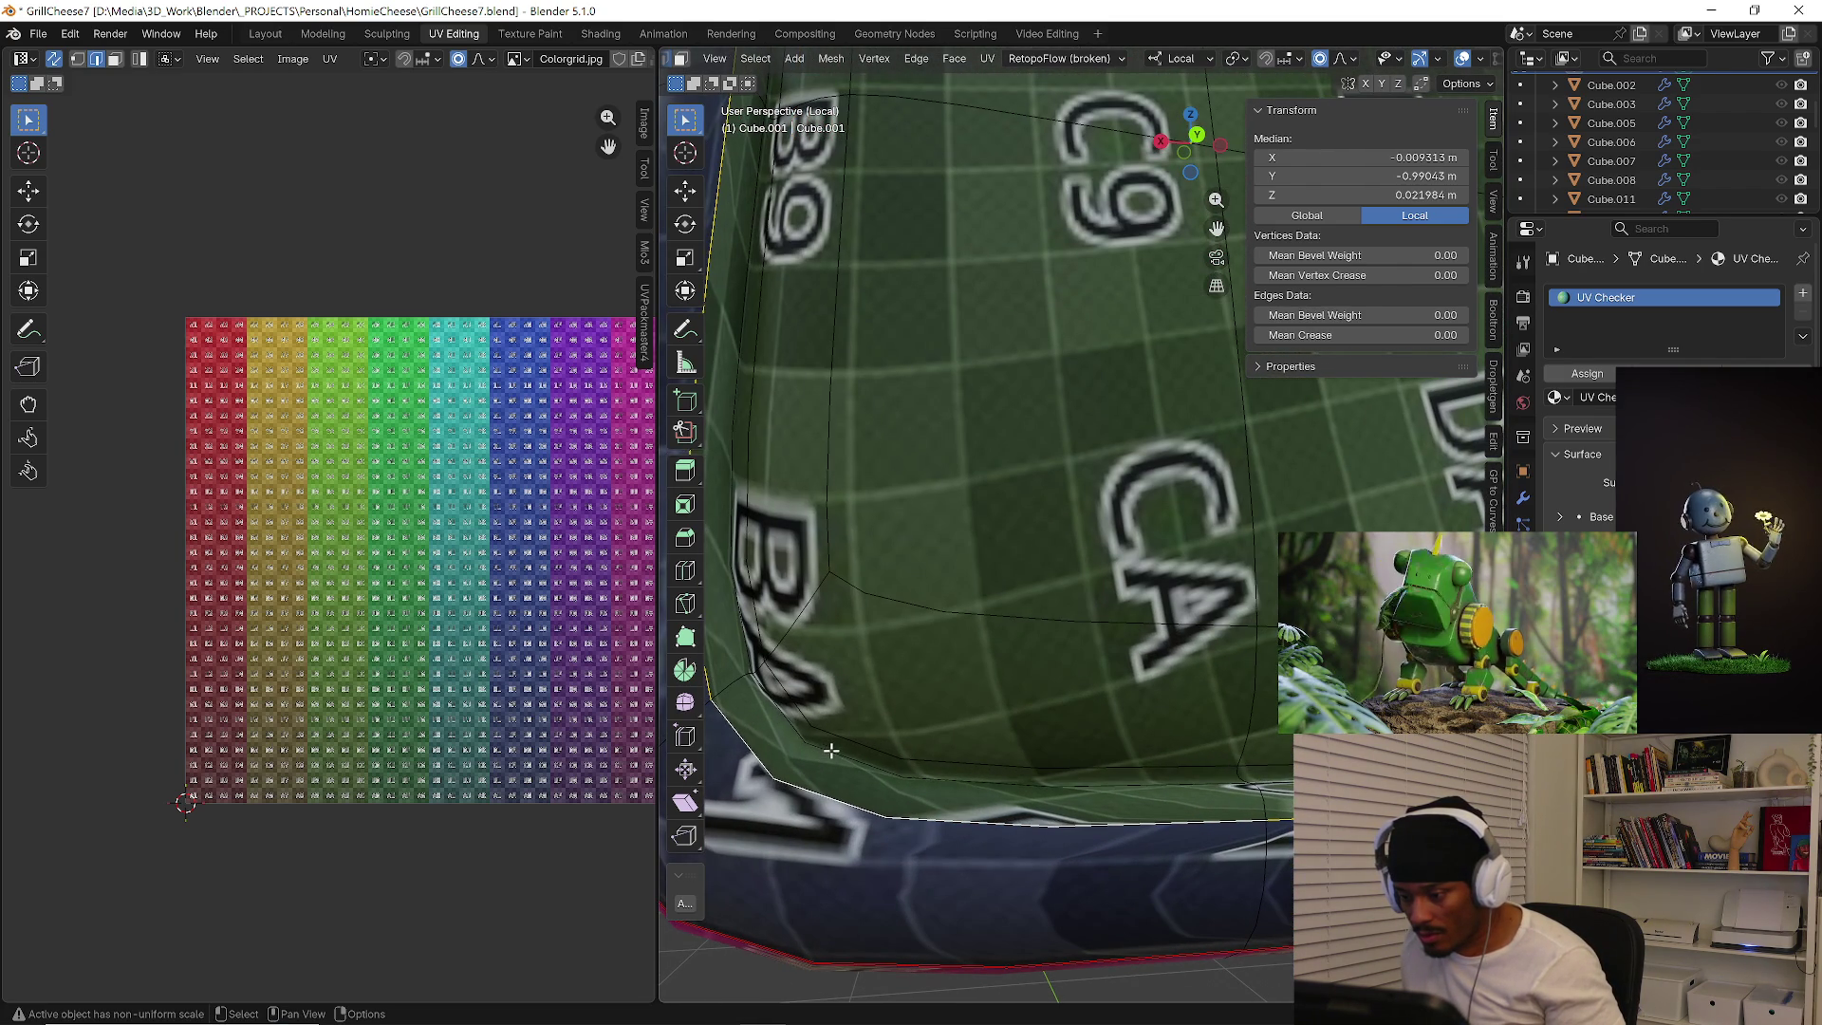
pyautogui.keyDown('alt'); pyautogui.keyDown('shift'); pyautogui.click(831, 751); pyautogui.keyUp('shift'); pyautogui.keyUp('alt')
pyautogui.hotkey('ctrl', 'e')
pyautogui.click(818, 754)
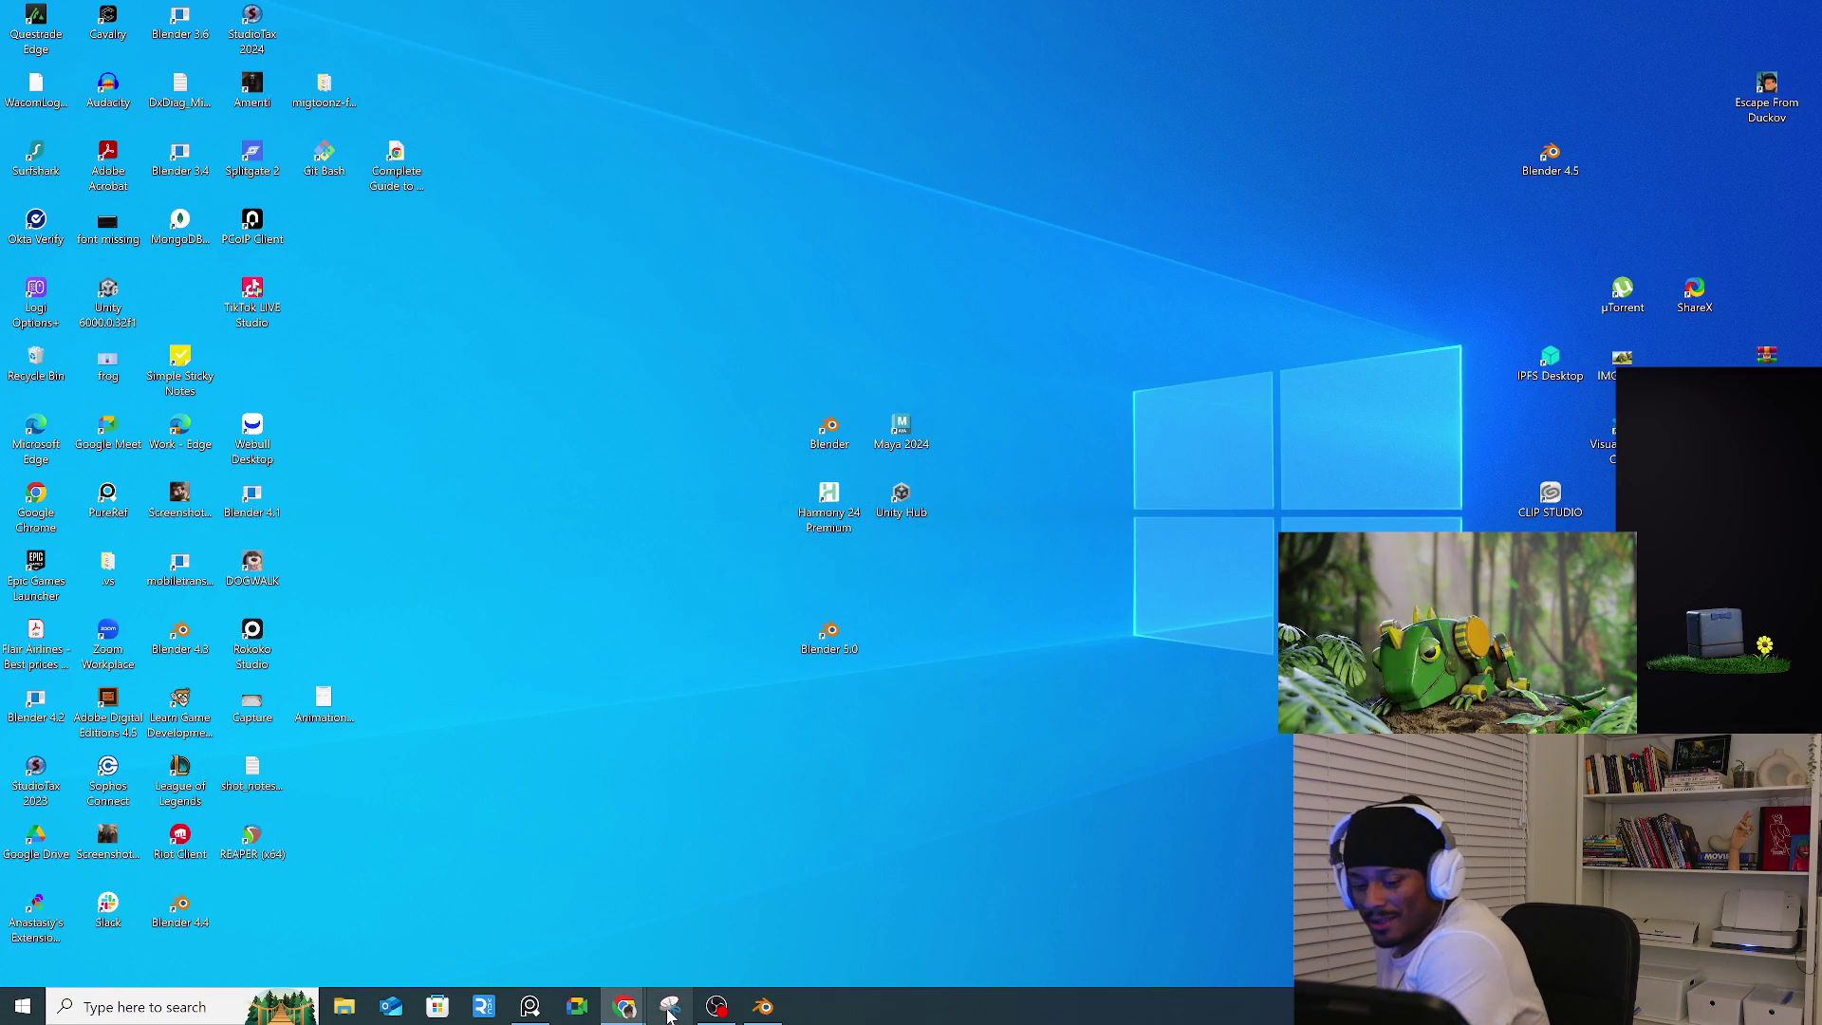
# Restore the Blender window from the taskbar over the desktop.
pyautogui.click(764, 1020)
pyautogui.scroll(-3, 1028, 612)
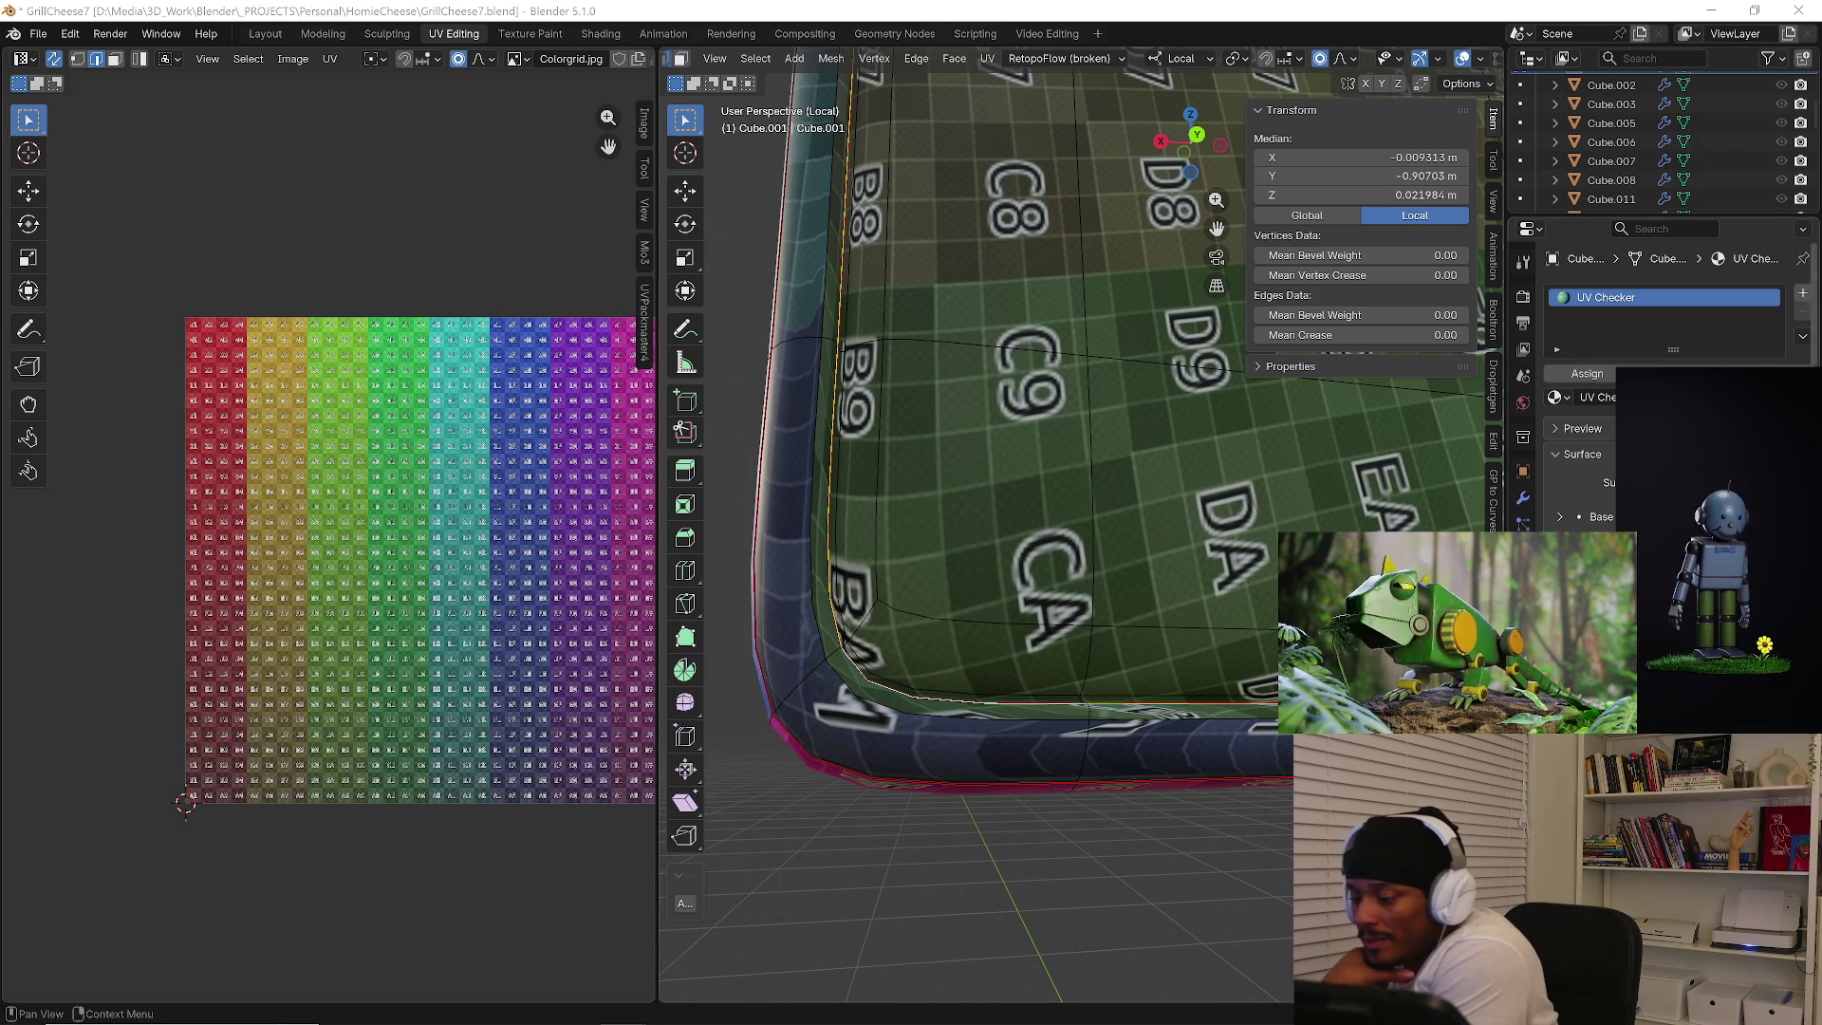
pyautogui.scroll(-3, 1202, 609)
# Clear the selection, pick a rounded-corner edge and mark it as a UV seam.
pyautogui.moveTo(997, 613)
pyautogui.keyDown('shift'); pyautogui.mouseDown(button='middle')
pyautogui.moveTo(1203, 610)
pyautogui.moveTo(1161, 643)
pyautogui.moveTo(1022, 478)
pyautogui.mouseUp(button='middle'); pyautogui.keyUp('shift')
pyautogui.hotkey('alt', 'a')
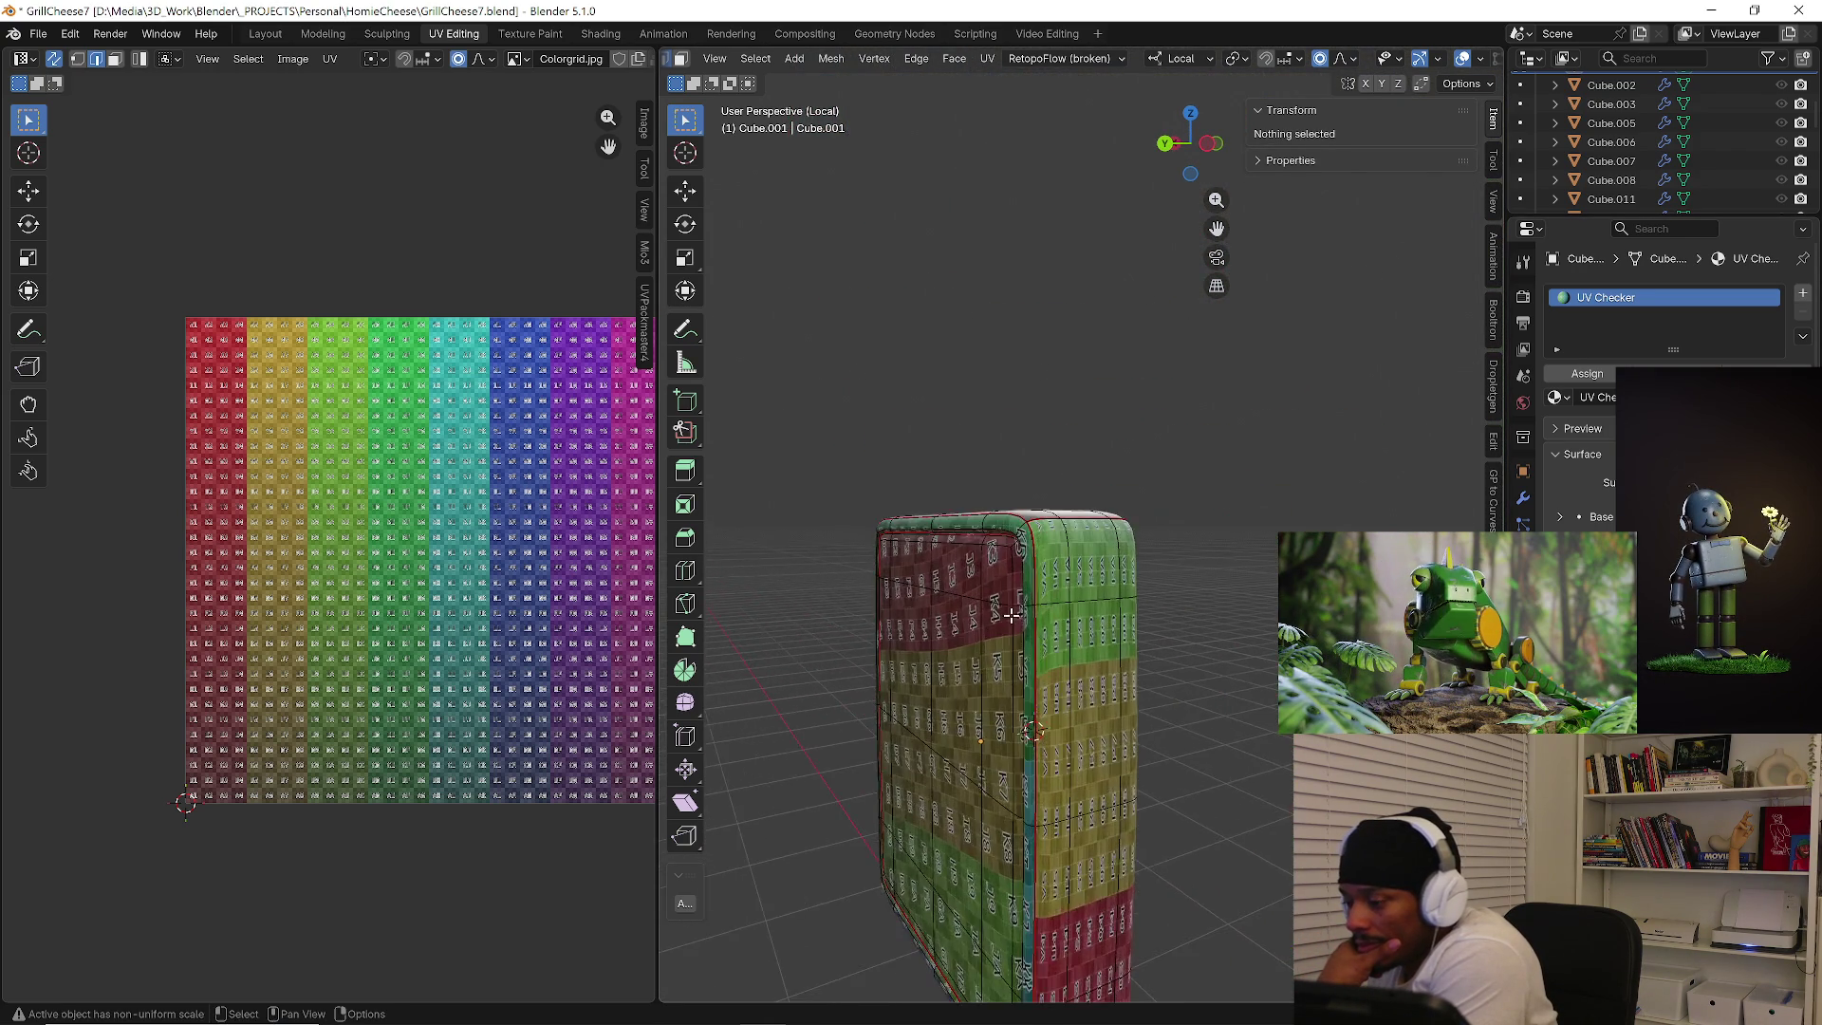
pyautogui.scroll(5, 1022, 479)
pyautogui.scroll(2, 1023, 479)
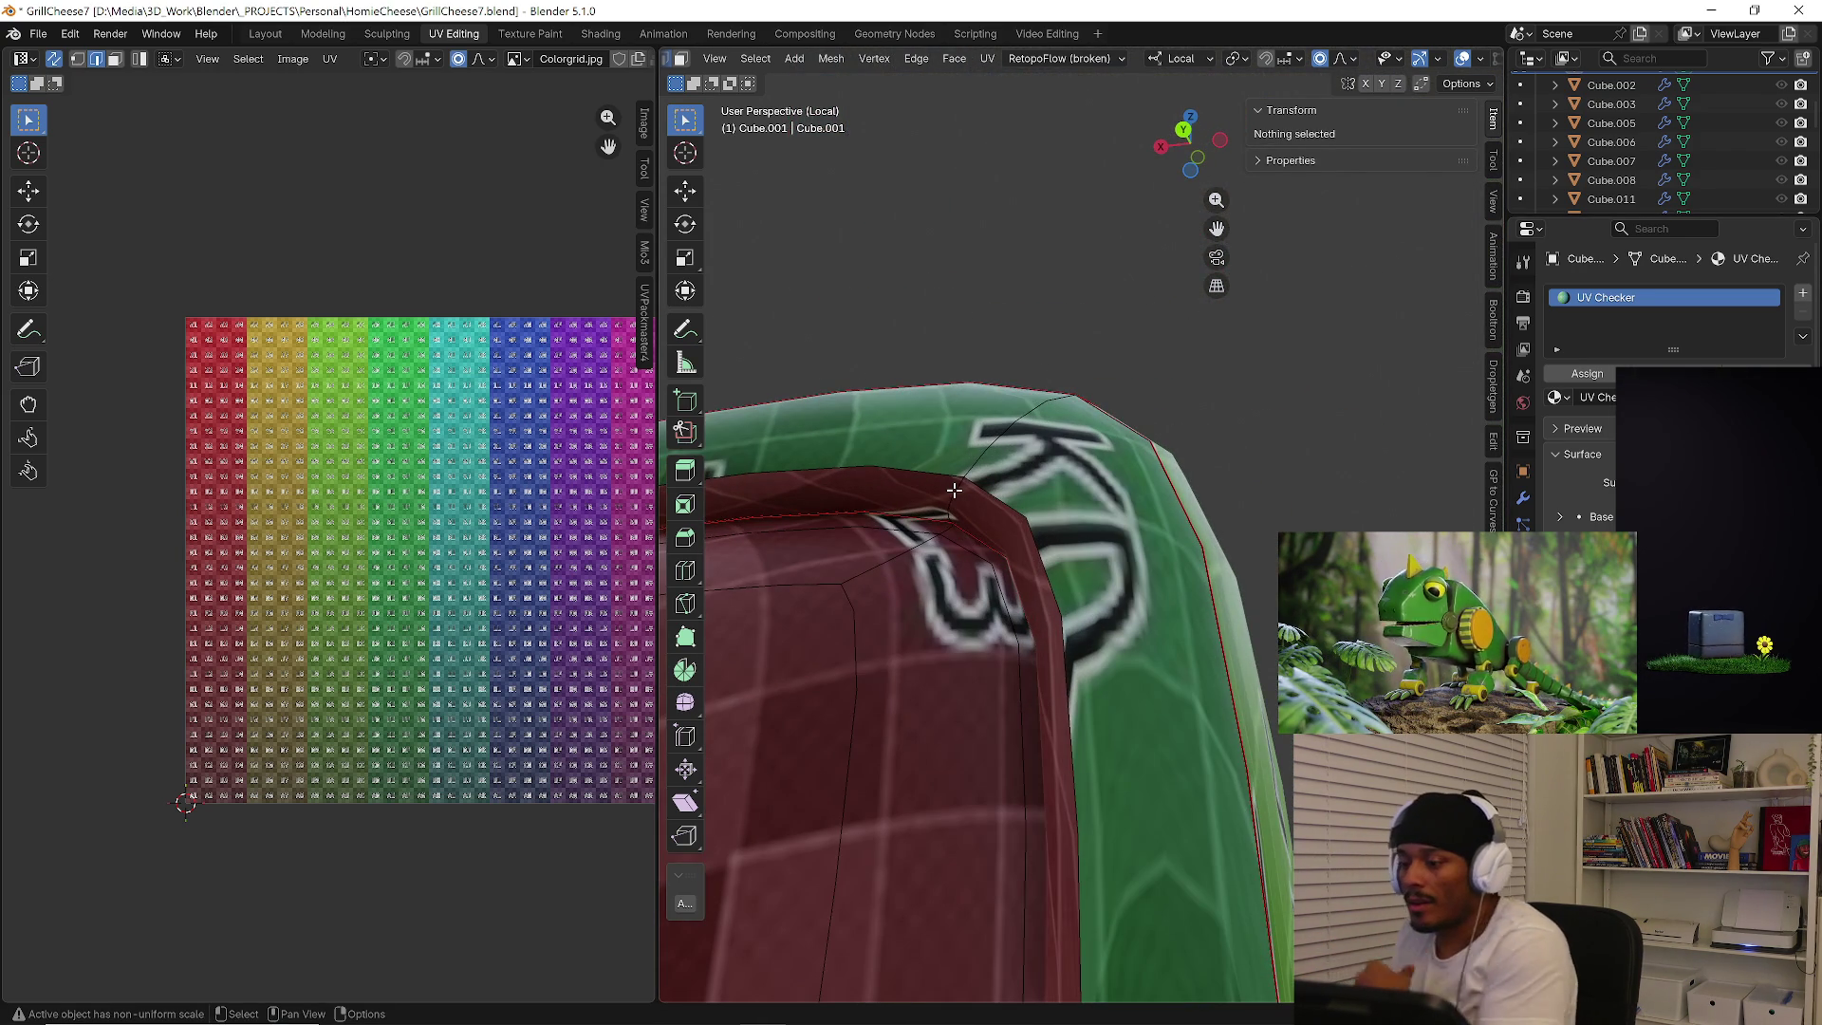
pyautogui.keyDown('shift'); pyautogui.click(1023, 437); pyautogui.keyUp('shift')
pyautogui.rightClick(992, 437)
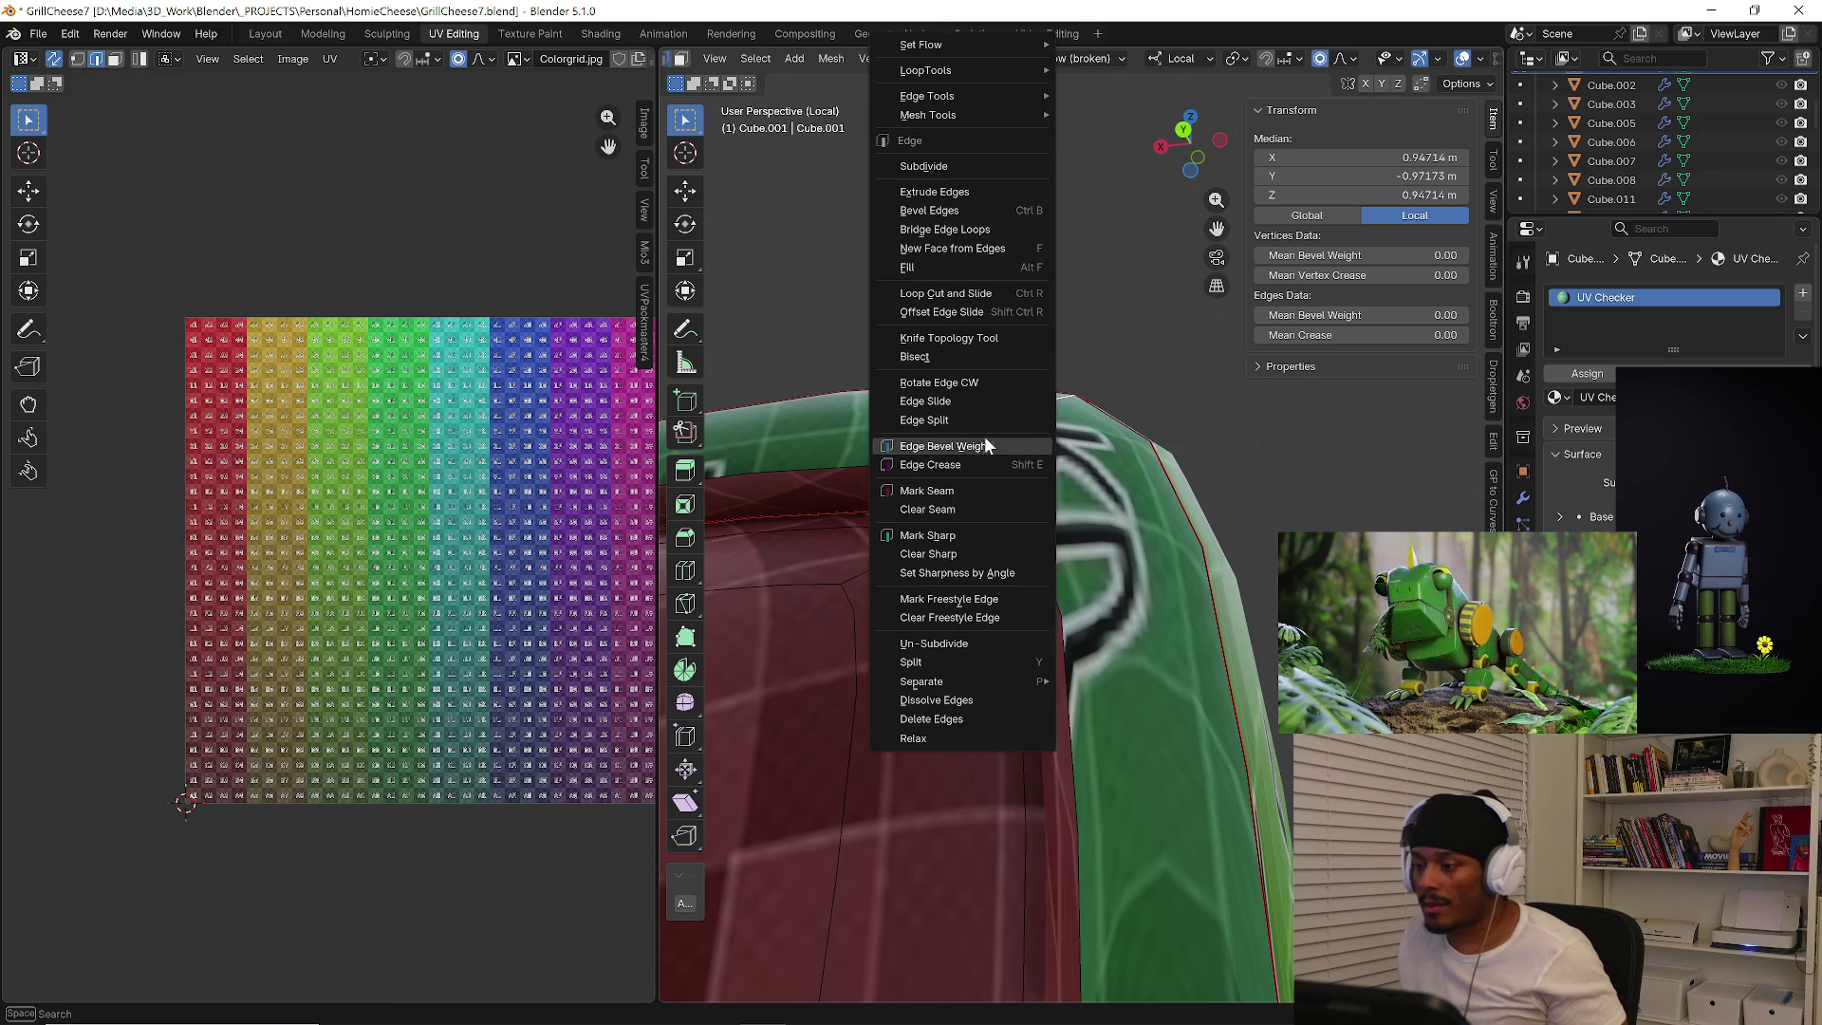
pyautogui.click(935, 497)
# Mark the rounded bottom corner edges of the block as a UV seam as well.
pyautogui.moveTo(1074, 491)
pyautogui.mouseDown(button='middle')
pyautogui.moveTo(816, 608)
pyautogui.moveTo(1027, 604)
pyautogui.mouseUp(button='middle')
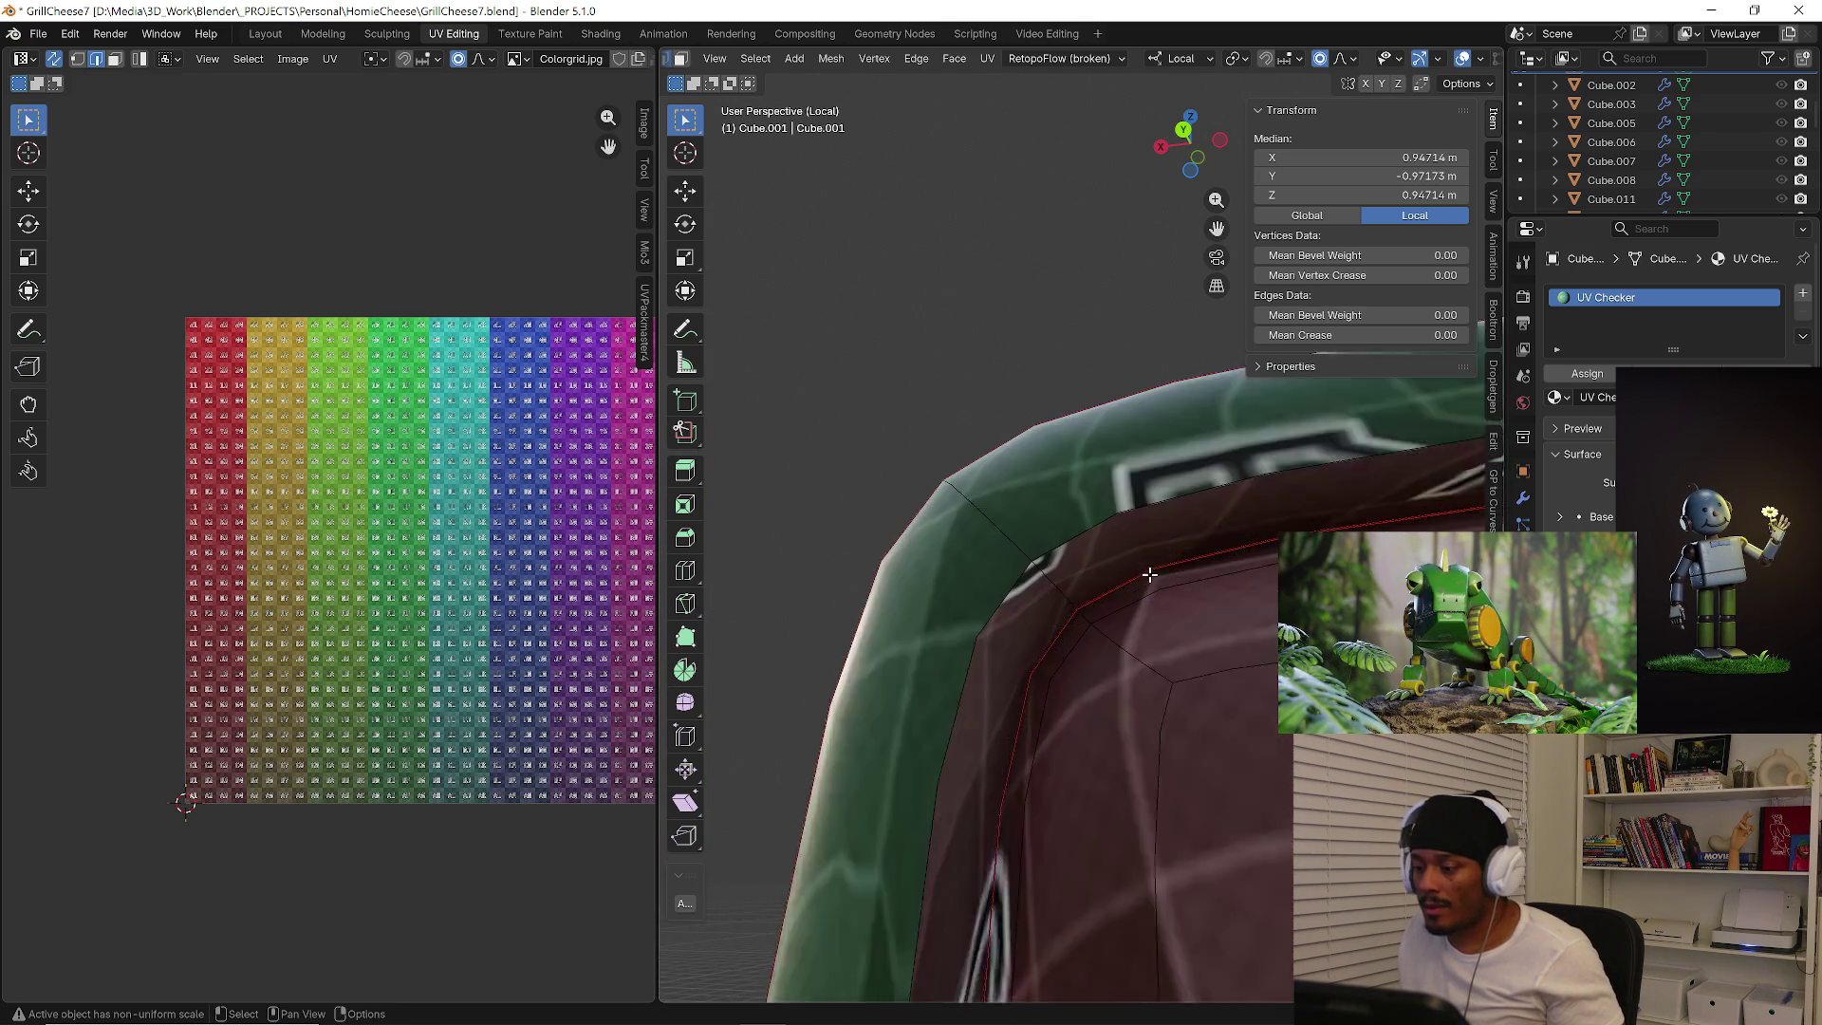
pyautogui.scroll(-5, 938, 542)
pyautogui.moveTo(938, 541)
pyautogui.mouseDown(button='middle')
pyautogui.moveTo(1255, 695)
pyautogui.moveTo(961, 695)
pyautogui.mouseUp(button='middle')
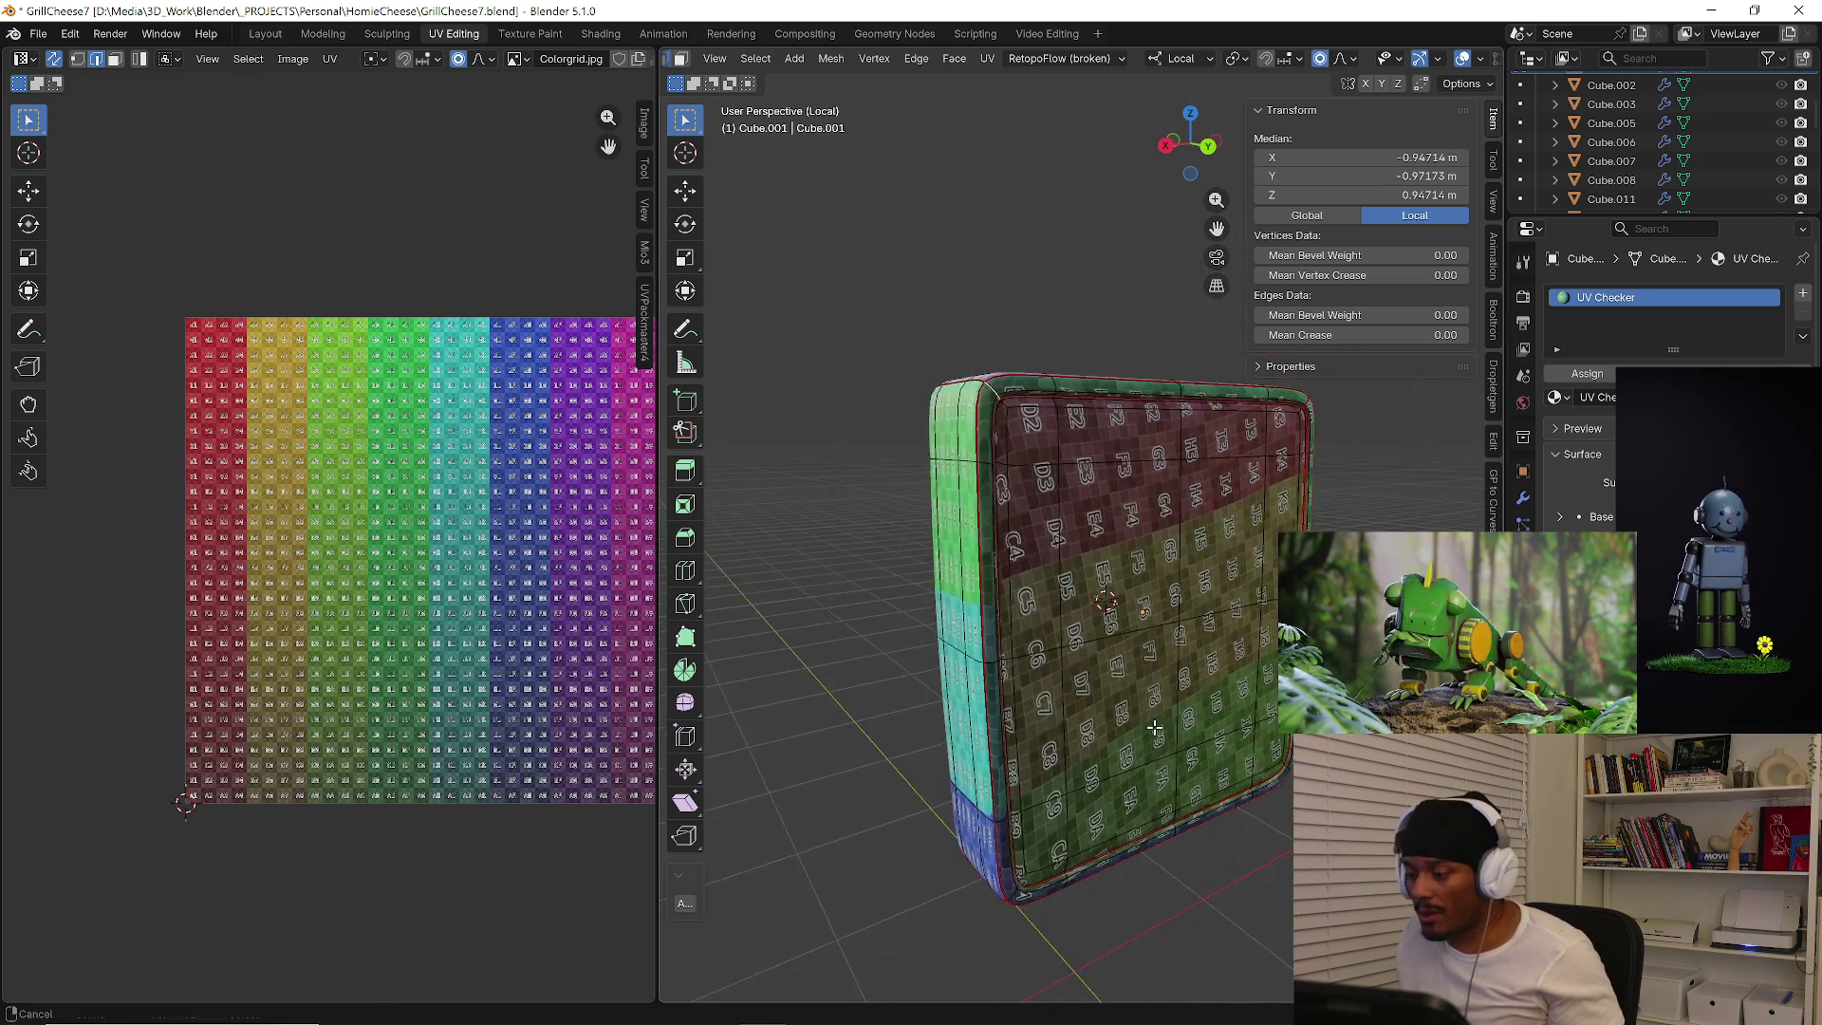
pyautogui.scroll(3, 962, 695)
pyautogui.scroll(3, 995, 801)
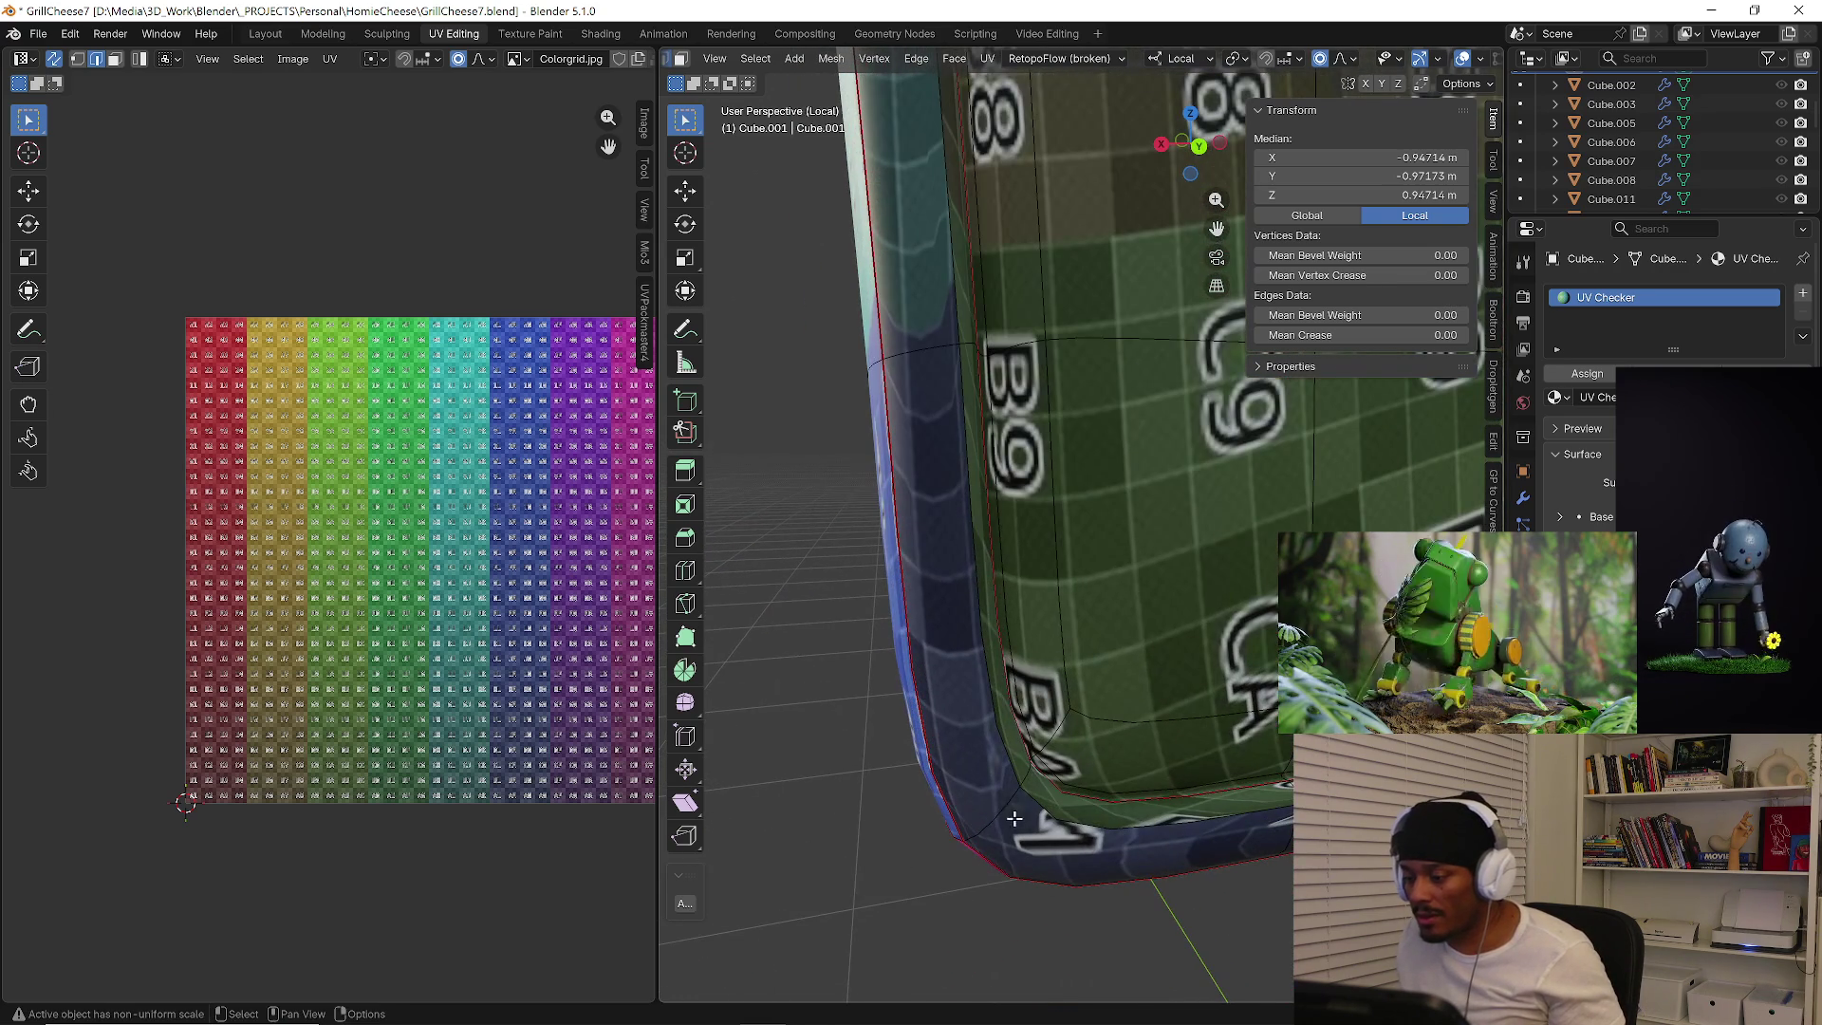
pyautogui.moveTo(1017, 781)
pyautogui.mouseDown(button='middle')
pyautogui.moveTo(1082, 762)
pyautogui.moveTo(1068, 489)
pyautogui.mouseUp(button='middle')
pyautogui.rightClick(1070, 756)
pyautogui.click(1070, 756)
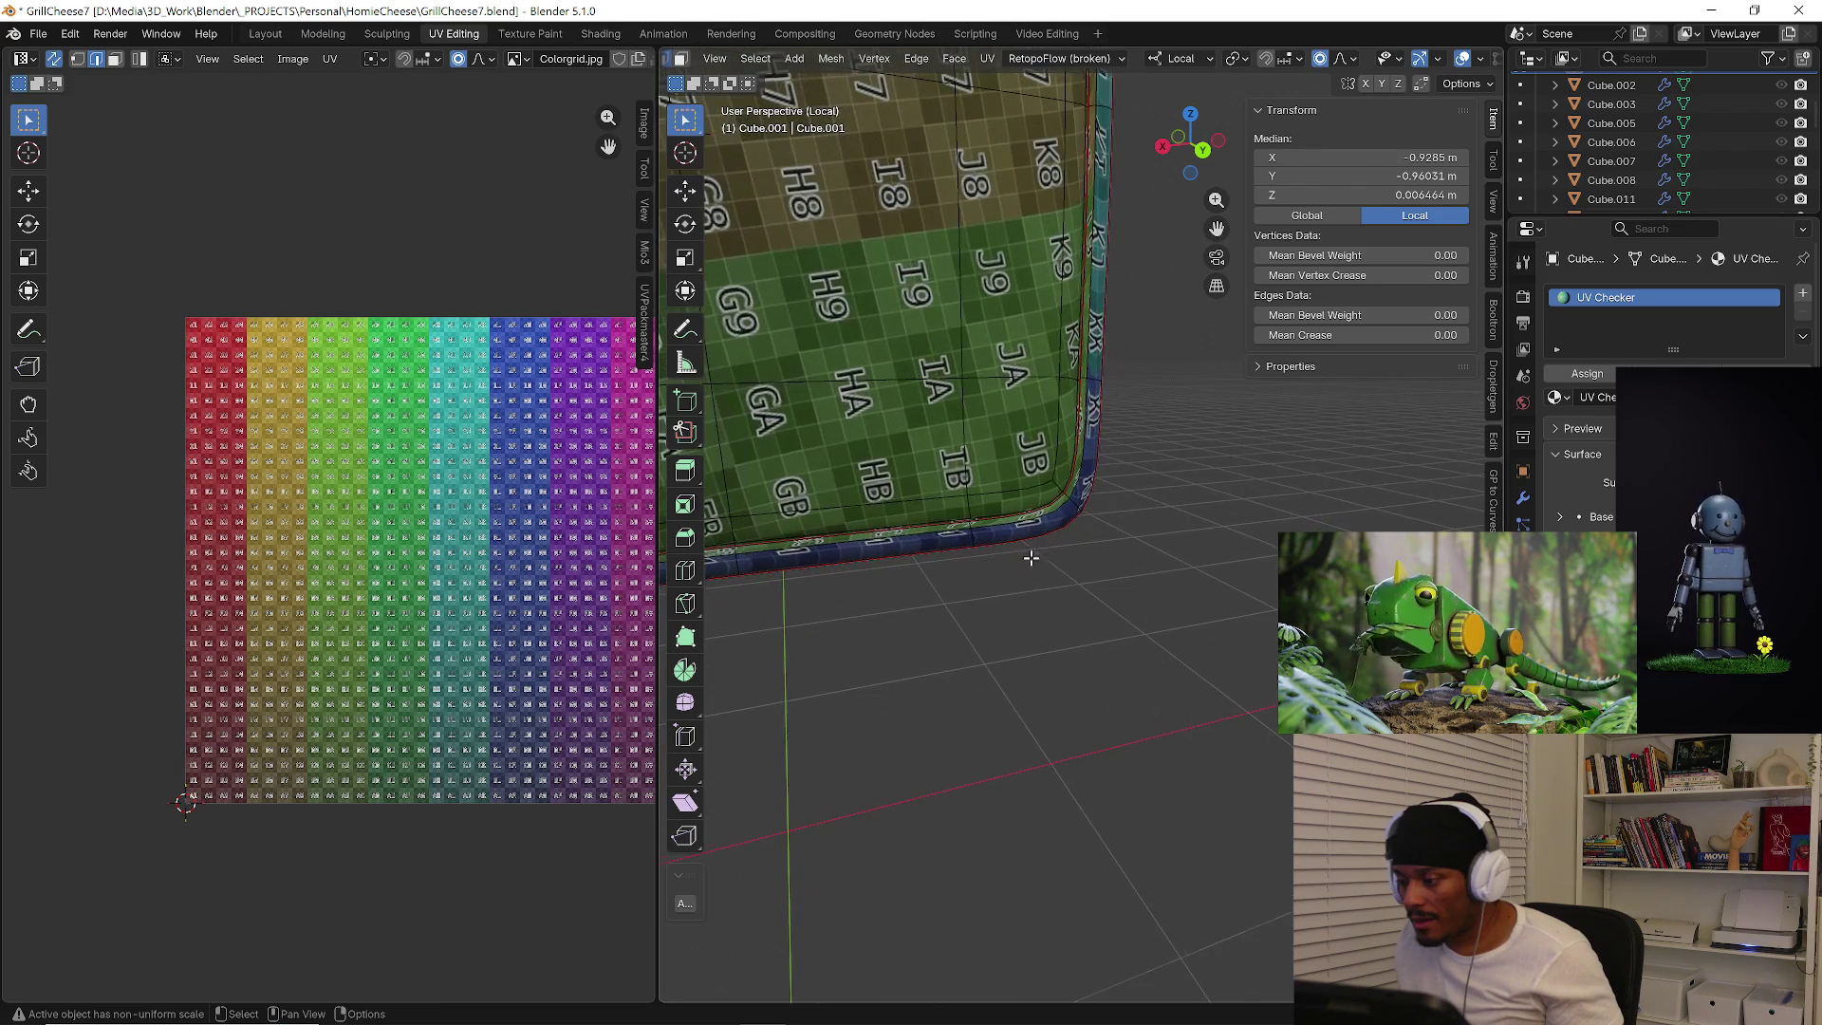
pyautogui.scroll(-3, 1081, 507)
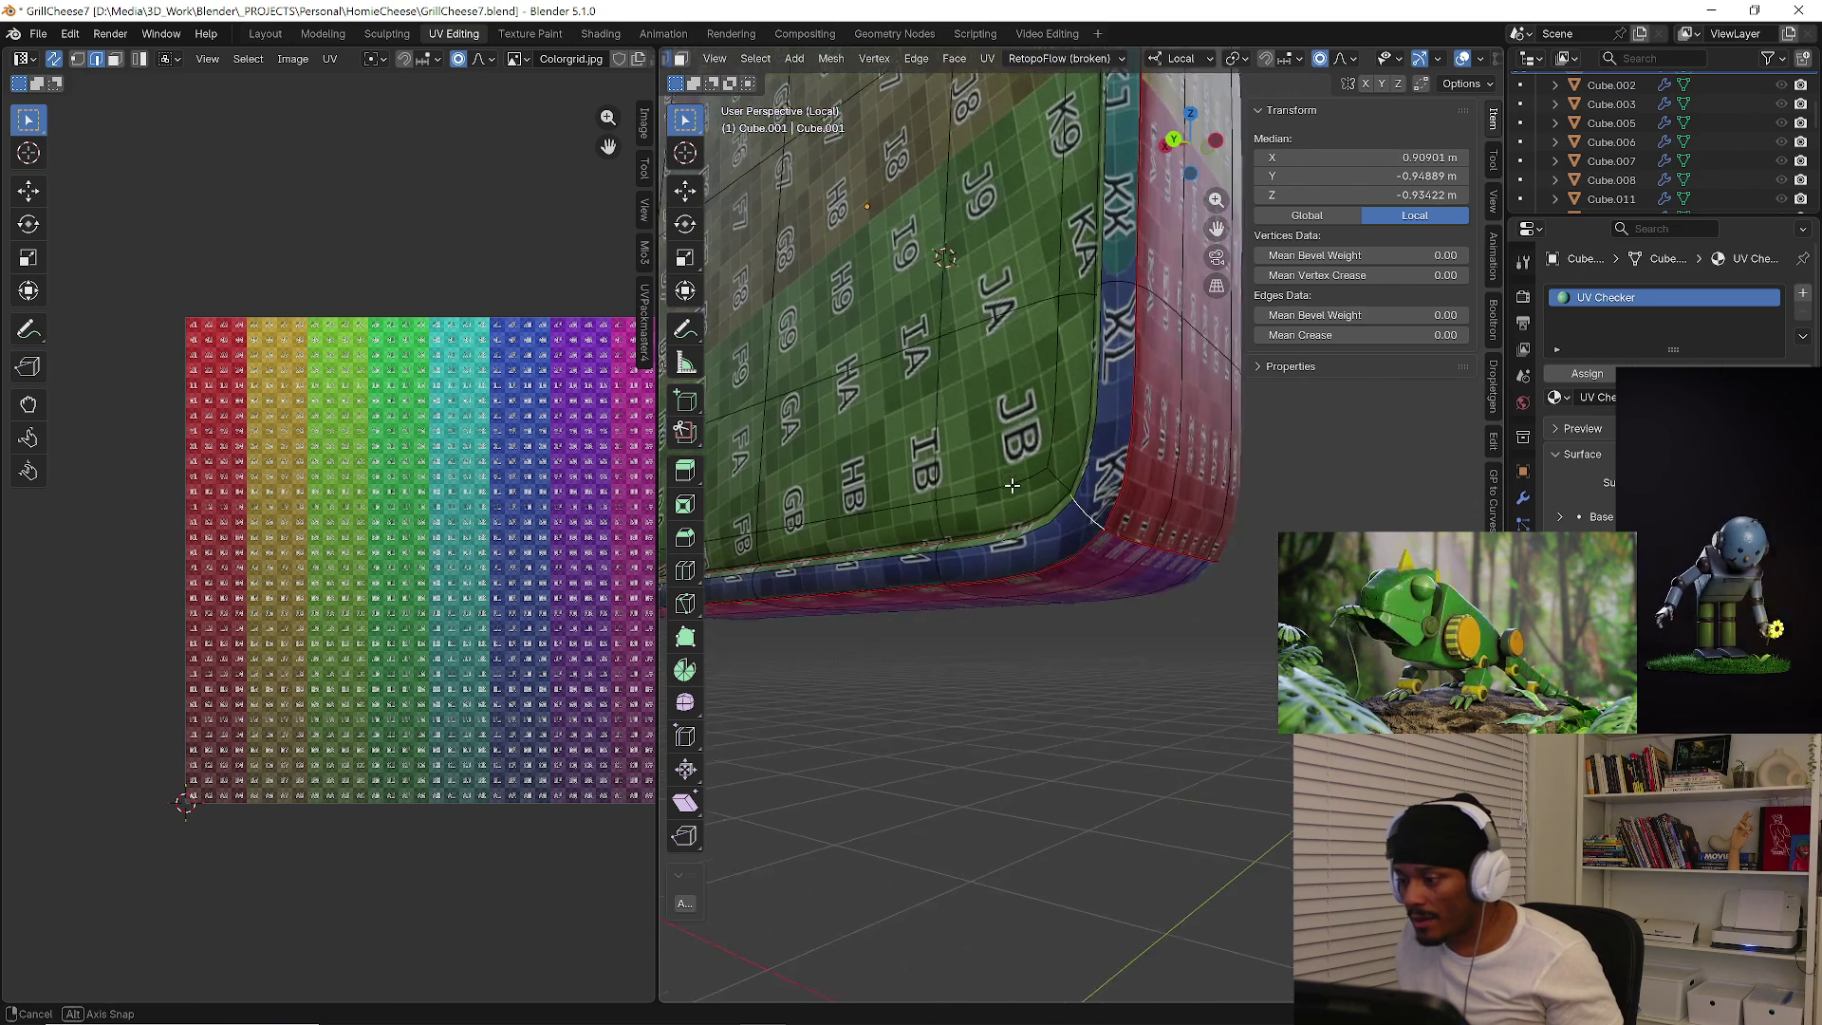
pyautogui.rightClick(1080, 512)
pyautogui.moveTo(1081, 512); pyautogui.dragTo(1123, 563, button='middle')
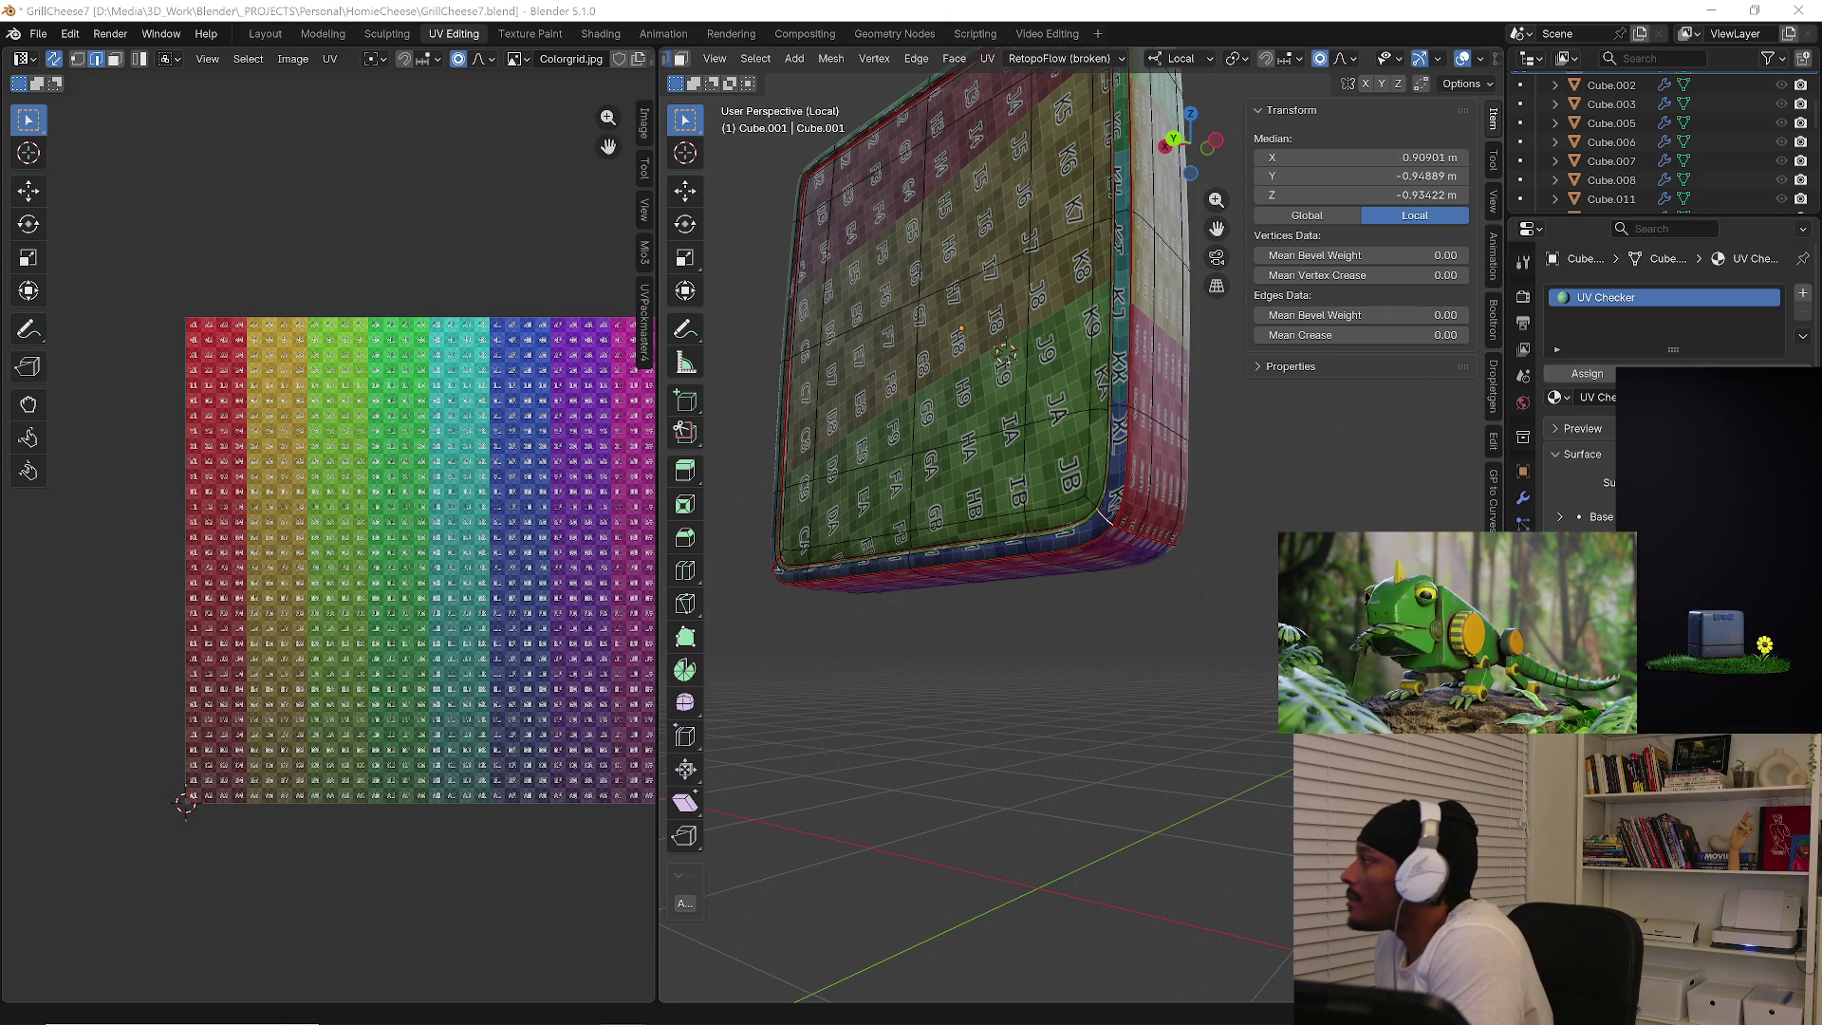
# Zoom out around the checker block, then drag the YouTube browser window to the top left.
pyautogui.moveTo(1111, 555)
pyautogui.mouseDown(button='middle')
pyautogui.moveTo(1213, 559)
pyautogui.moveTo(1125, 561)
pyautogui.mouseUp(button='middle')
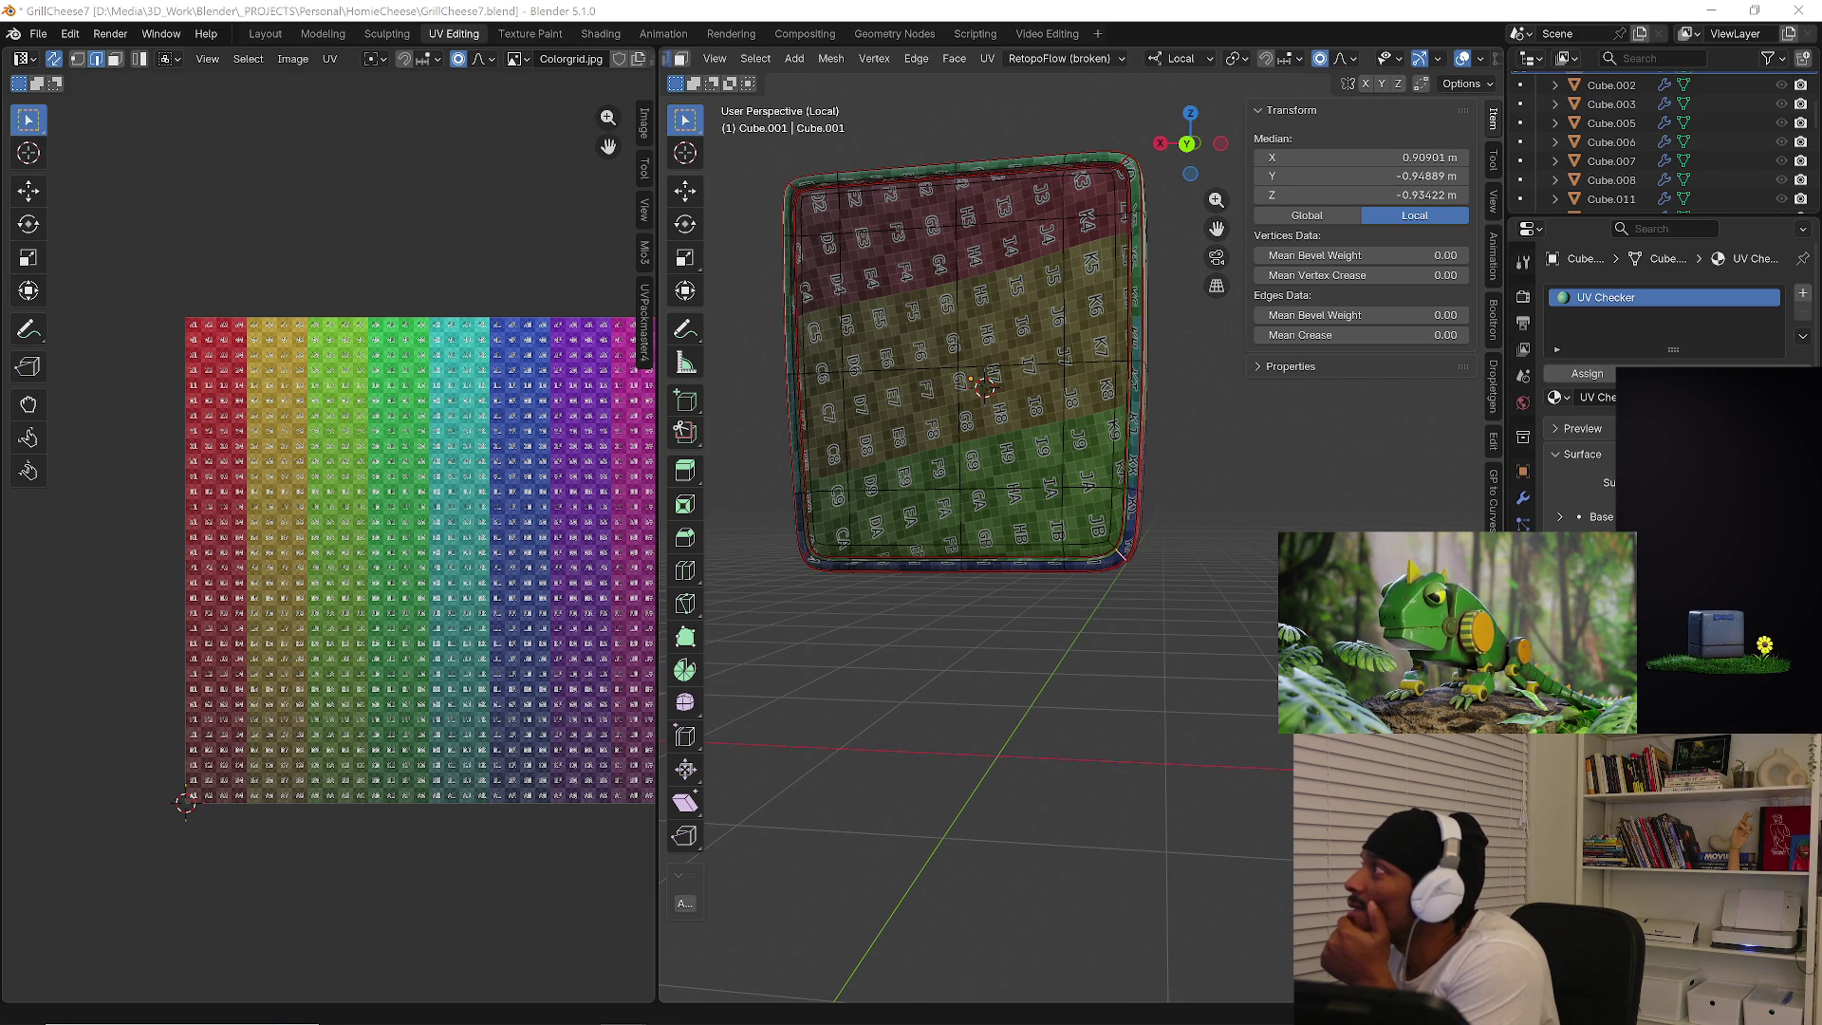
pyautogui.moveTo(1030, 332); pyautogui.dragTo(993, 181)
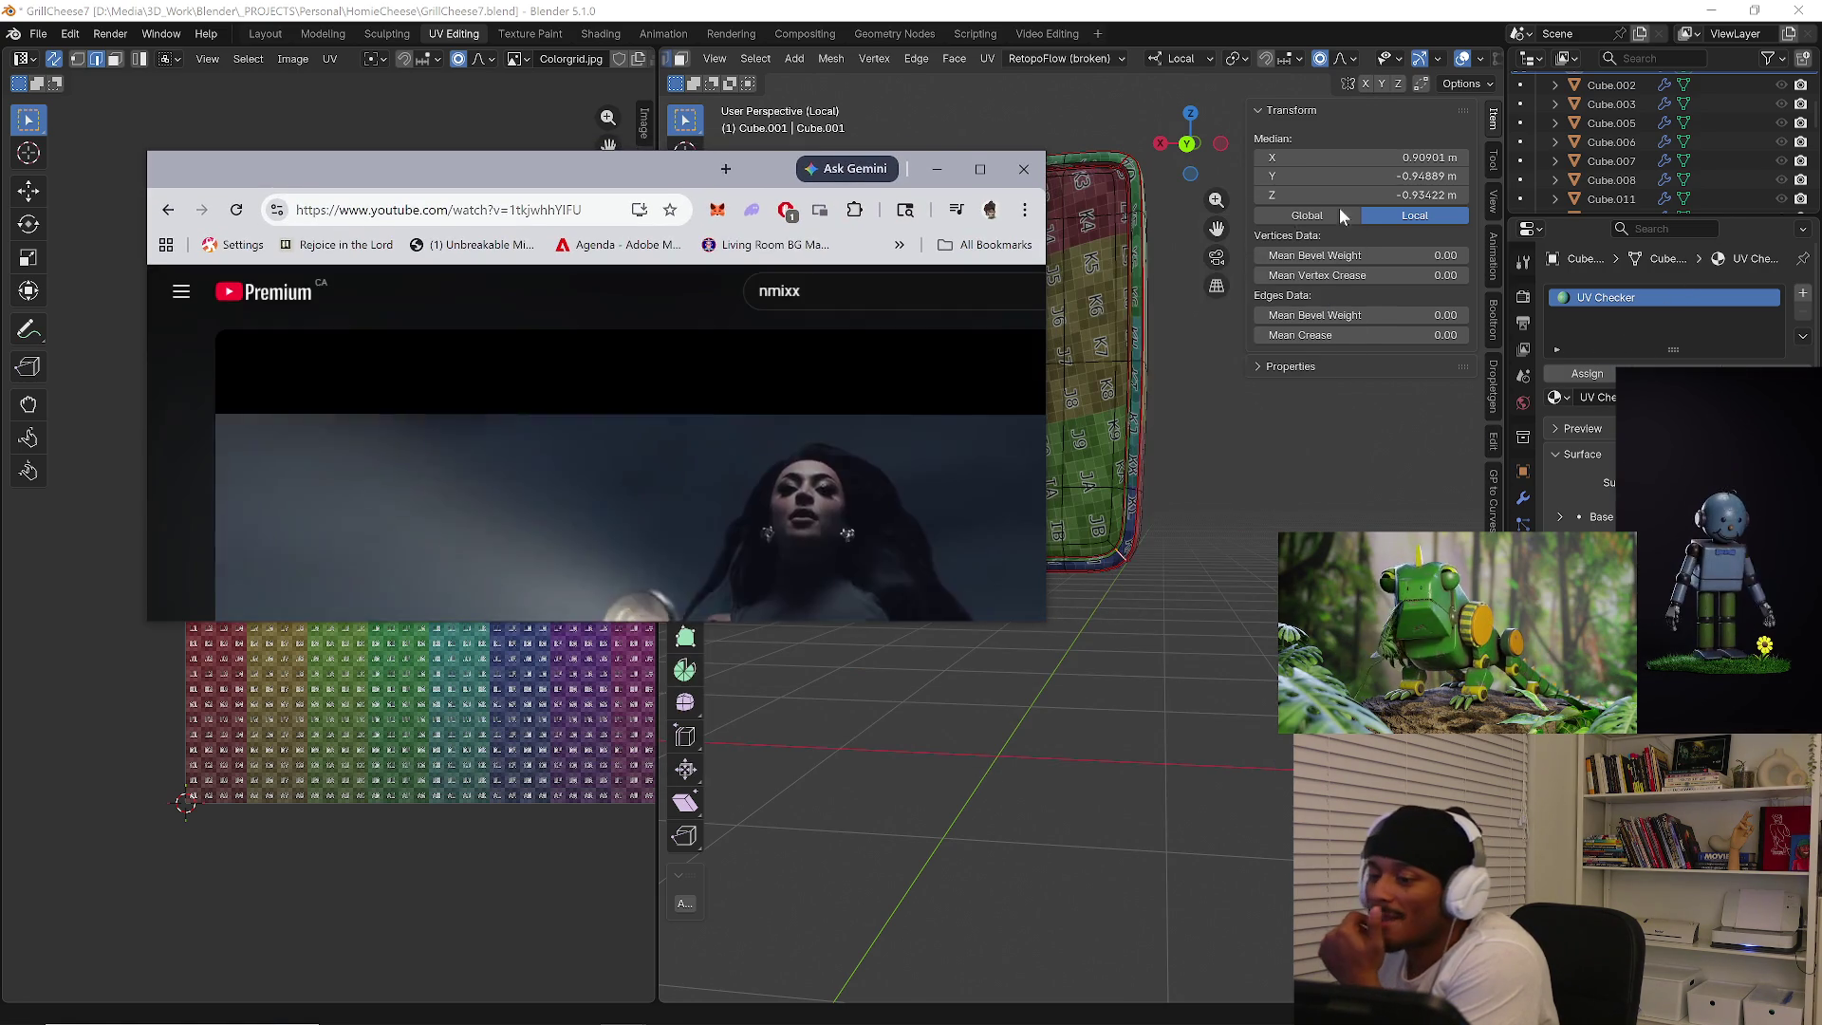
# Maximize the browser, lower the volume and play/pause the music video around 0:40.
pyautogui.click(979, 169)
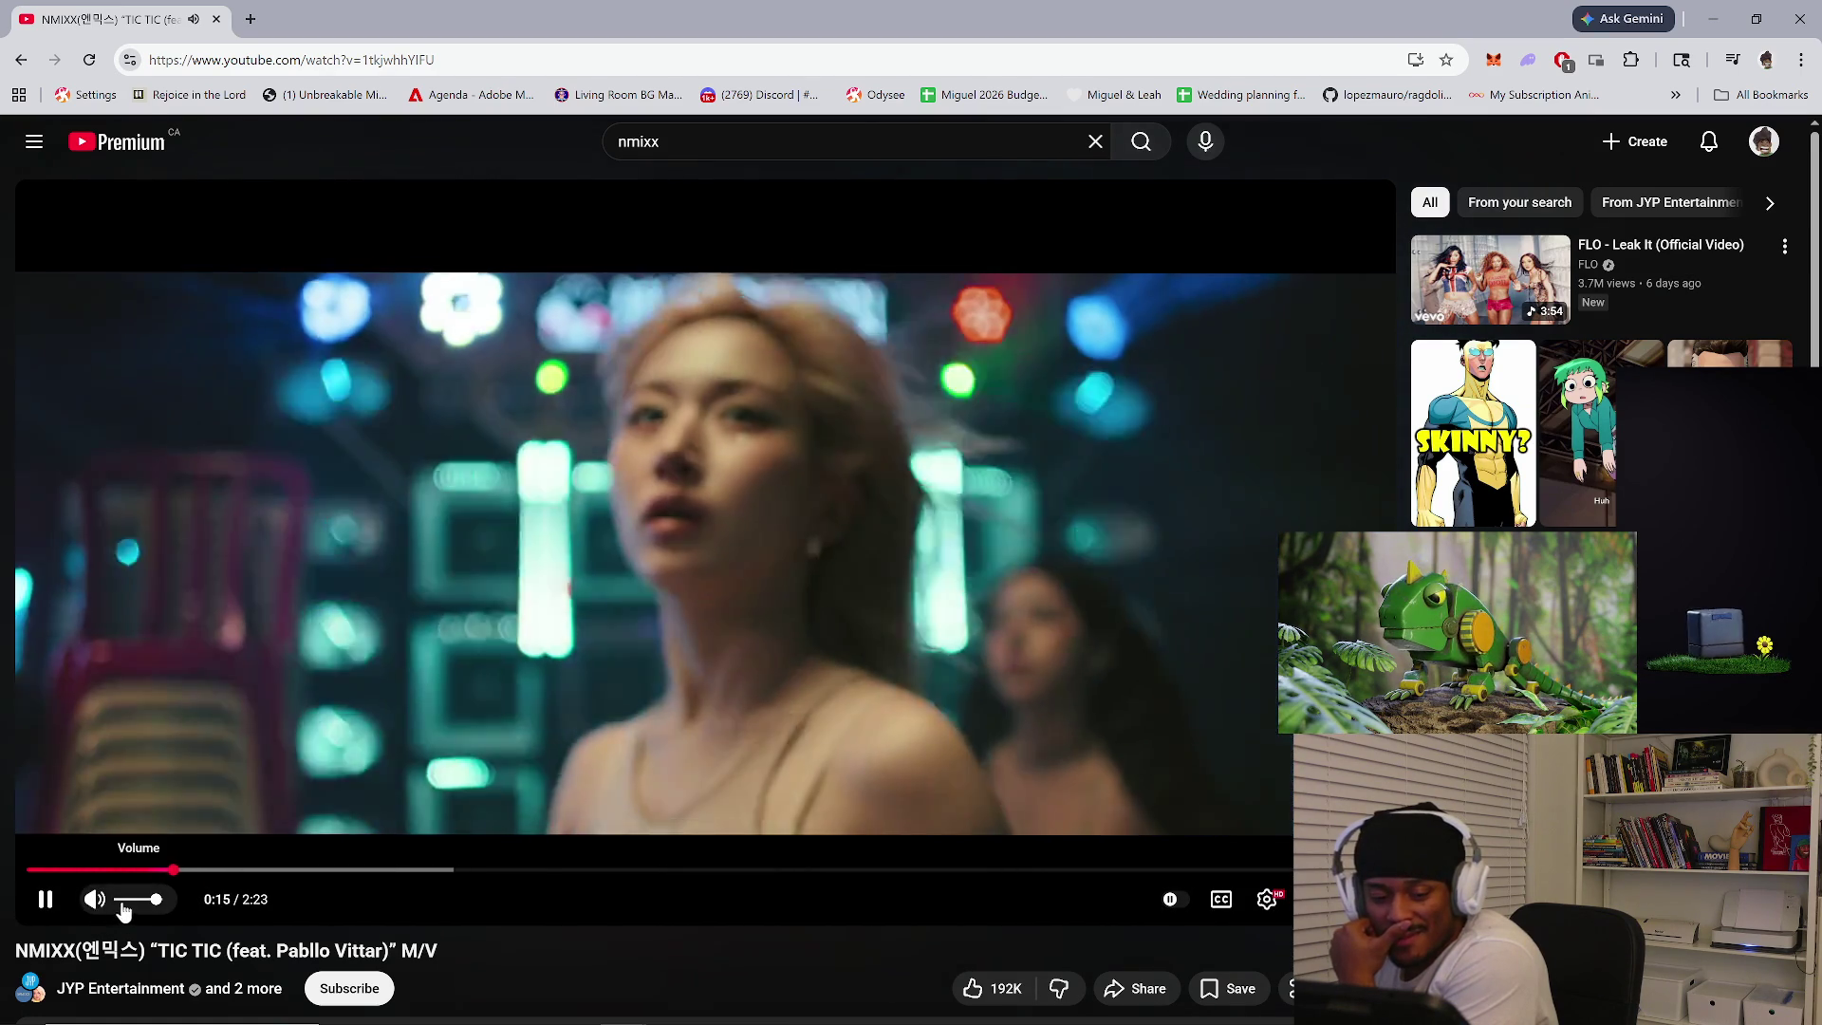
pyautogui.click(125, 900)
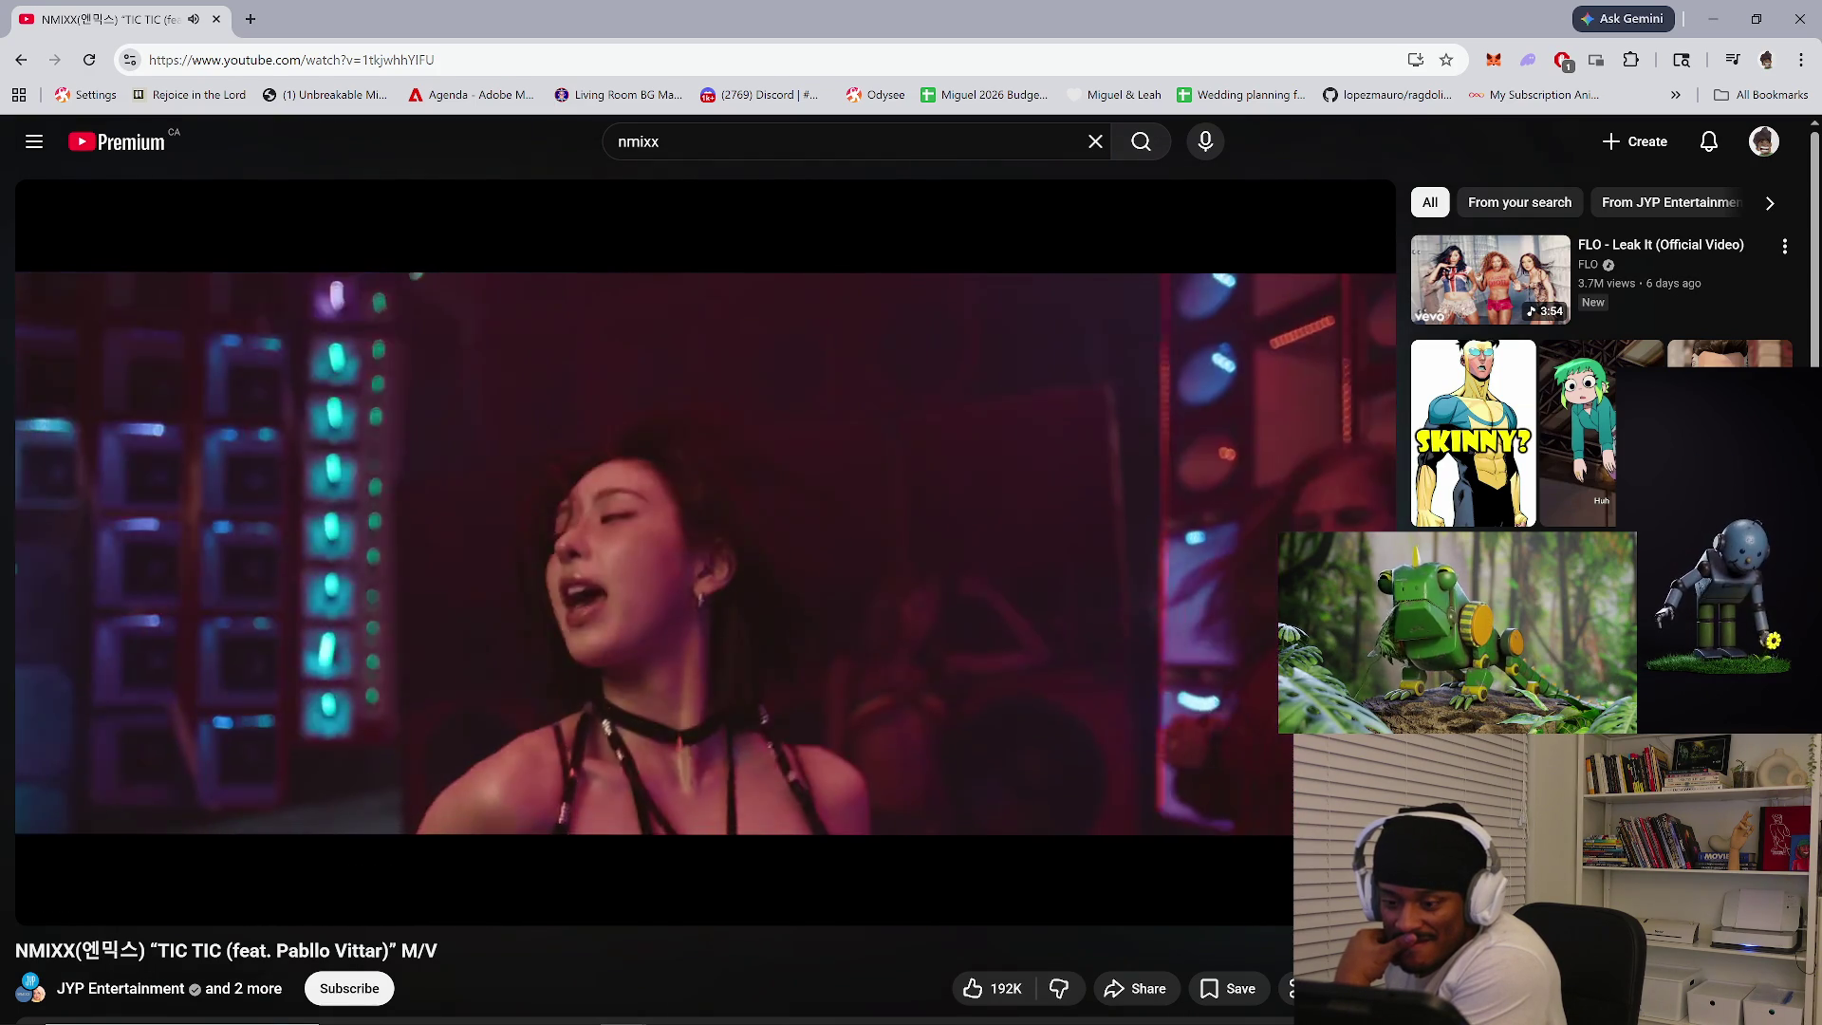
pyautogui.click(1000, 660)
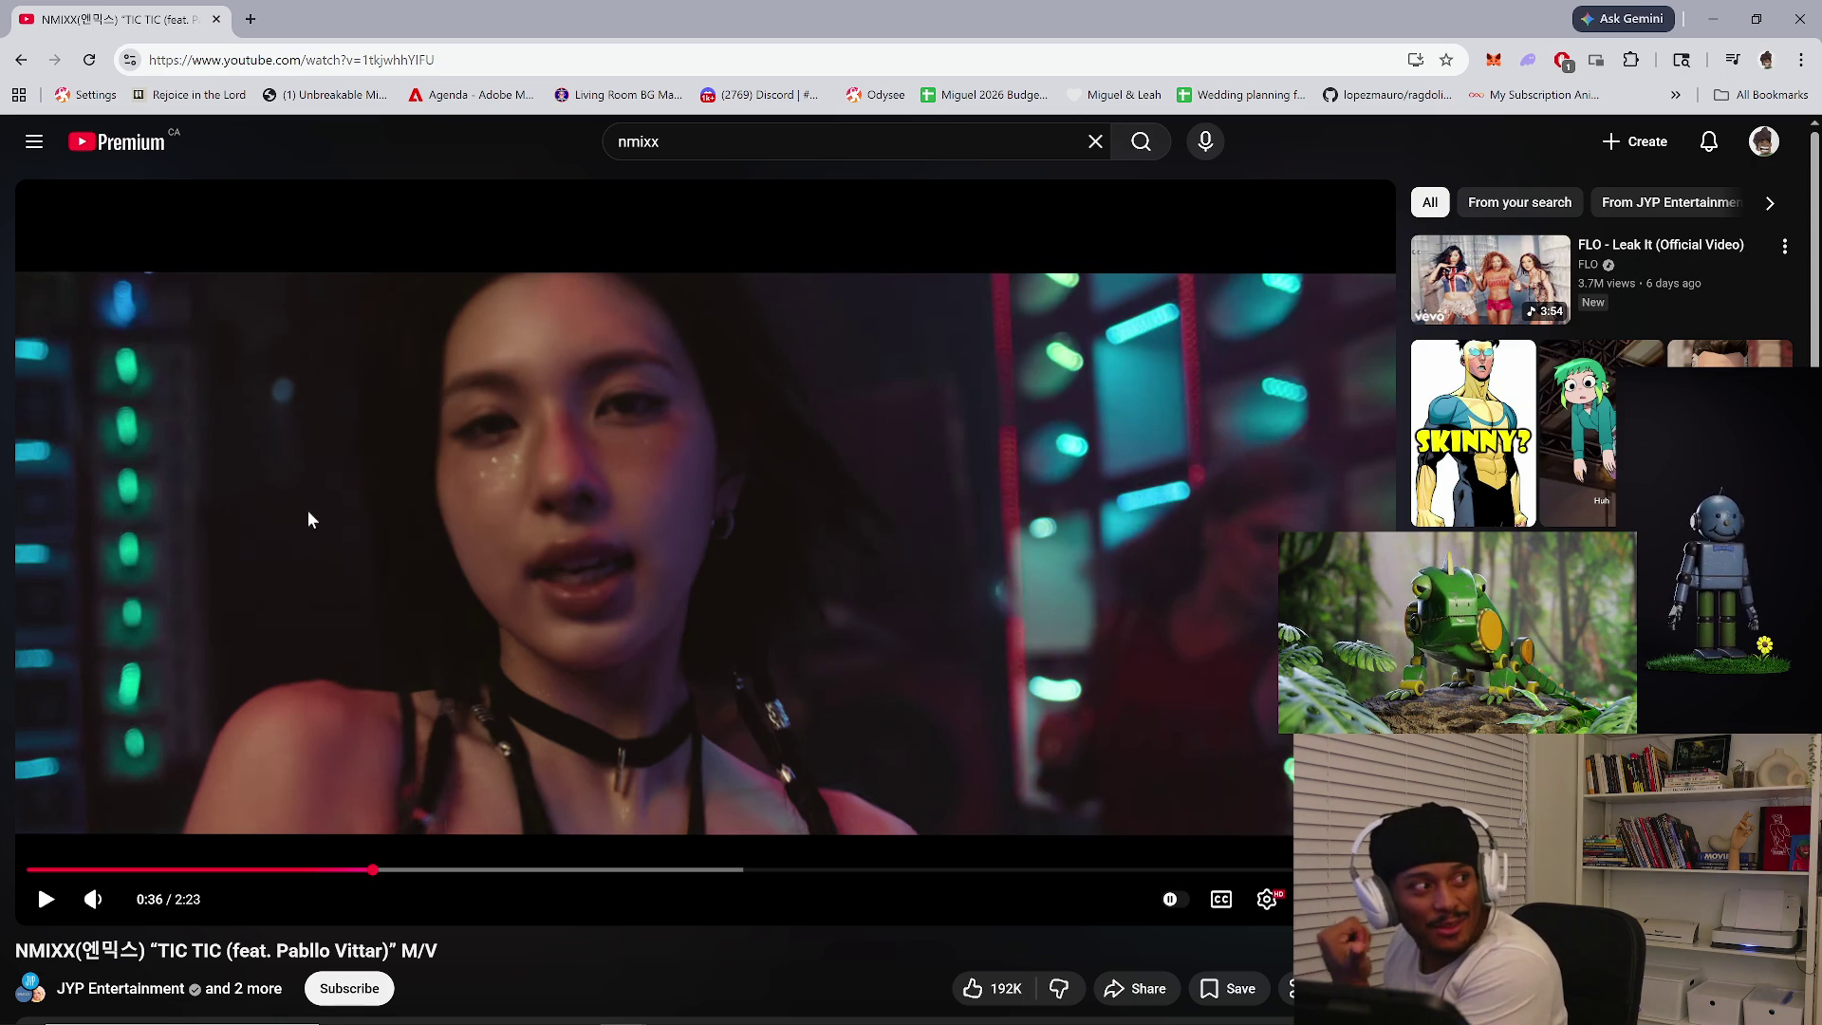
pyautogui.click(544, 575)
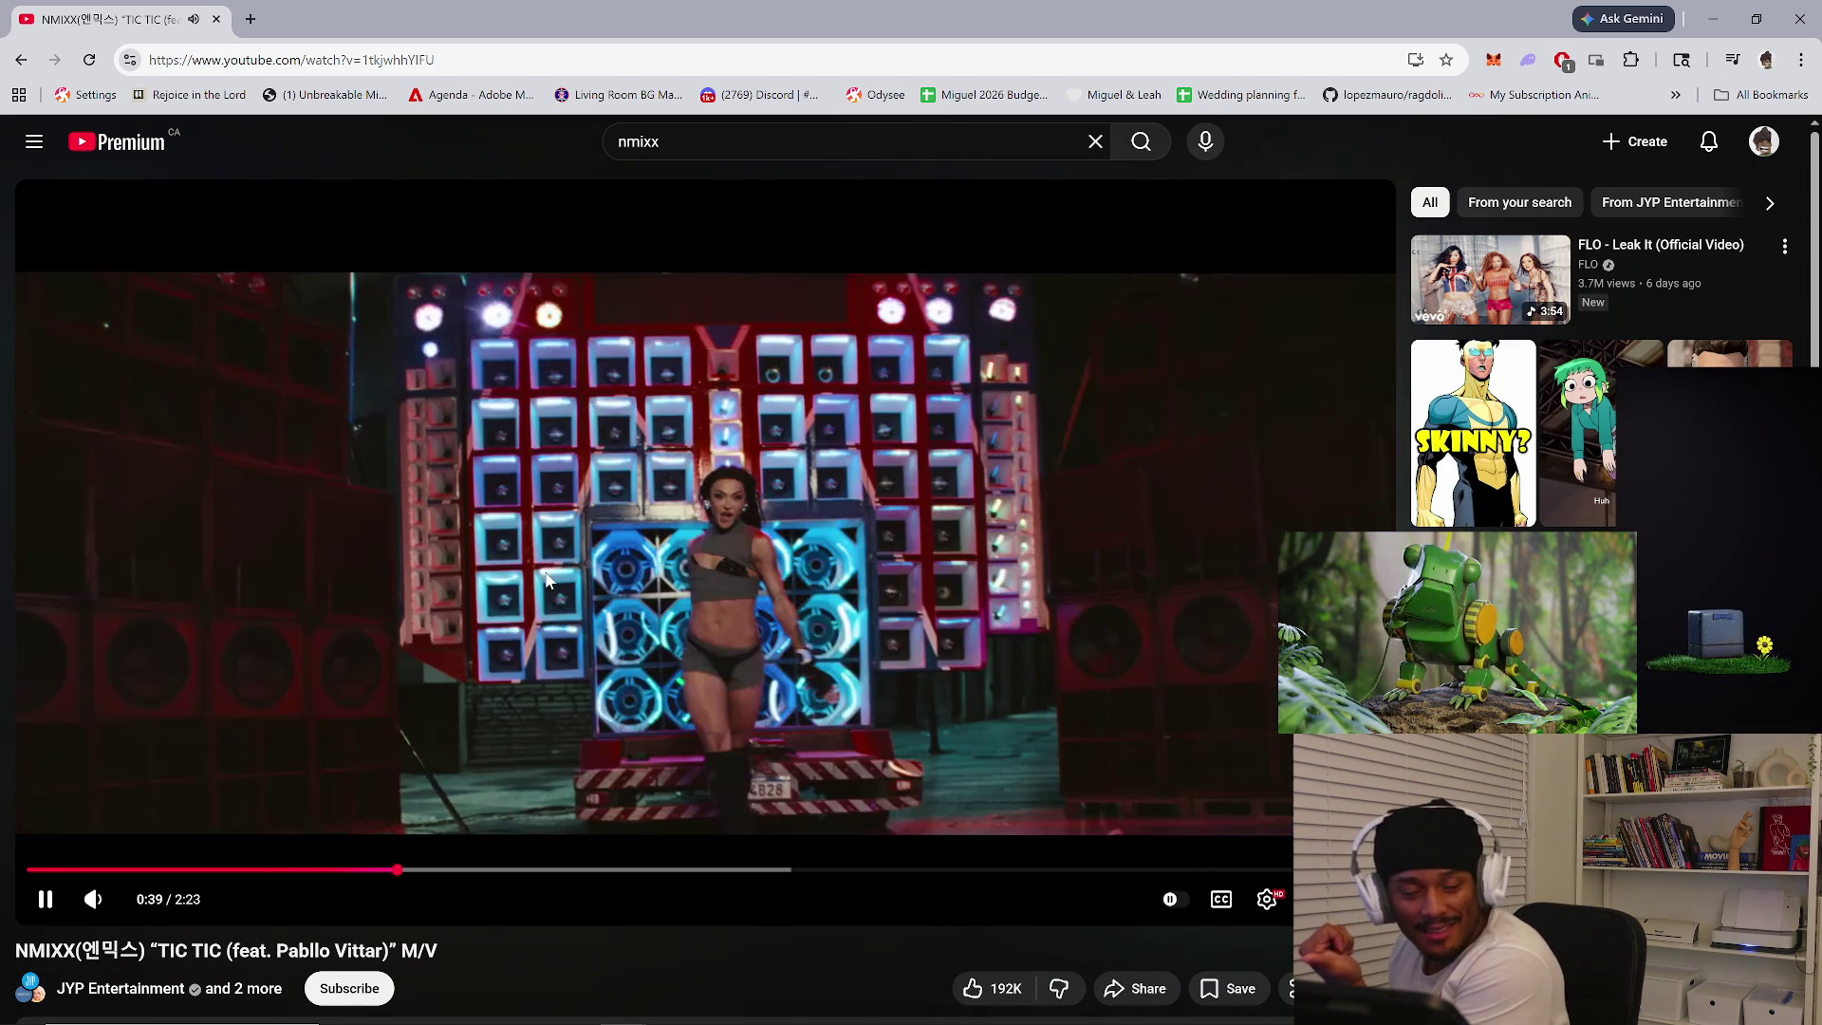
pyautogui.click(545, 574)
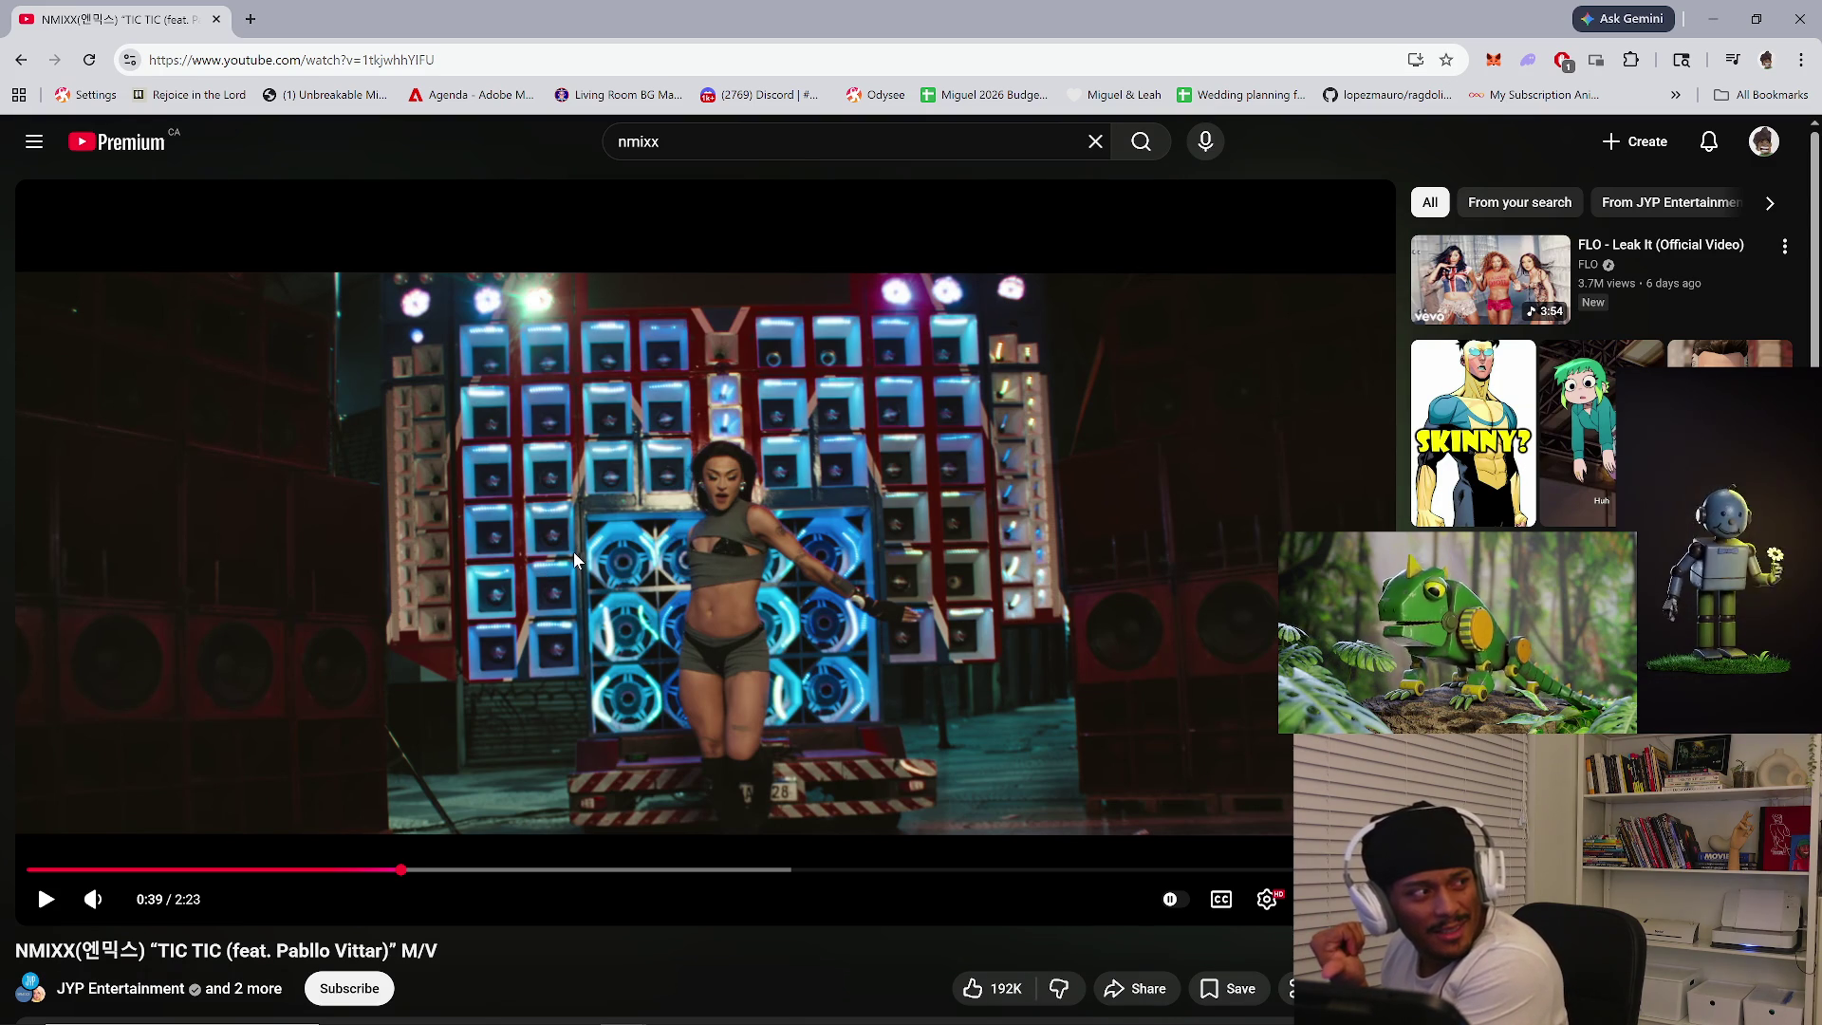
pyautogui.click(595, 570)
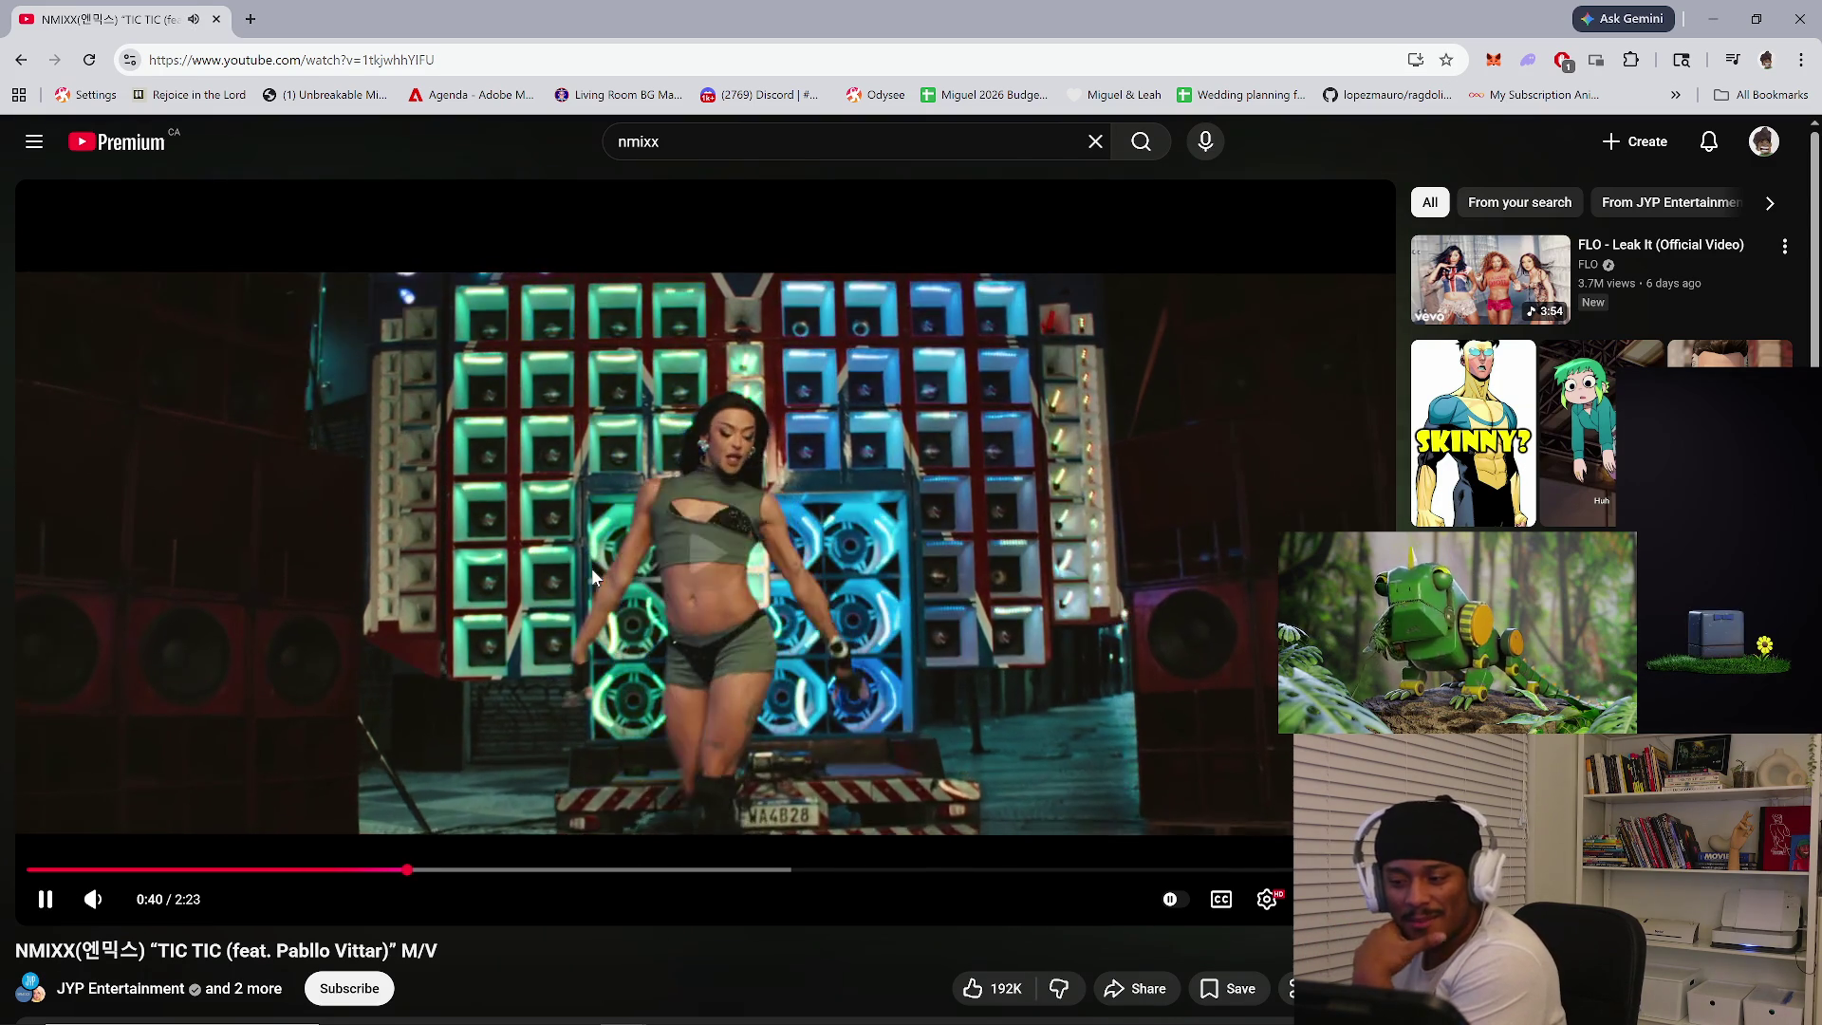
pyautogui.click(592, 569)
pyautogui.click(502, 622)
pyautogui.scroll(-1, 503, 621)
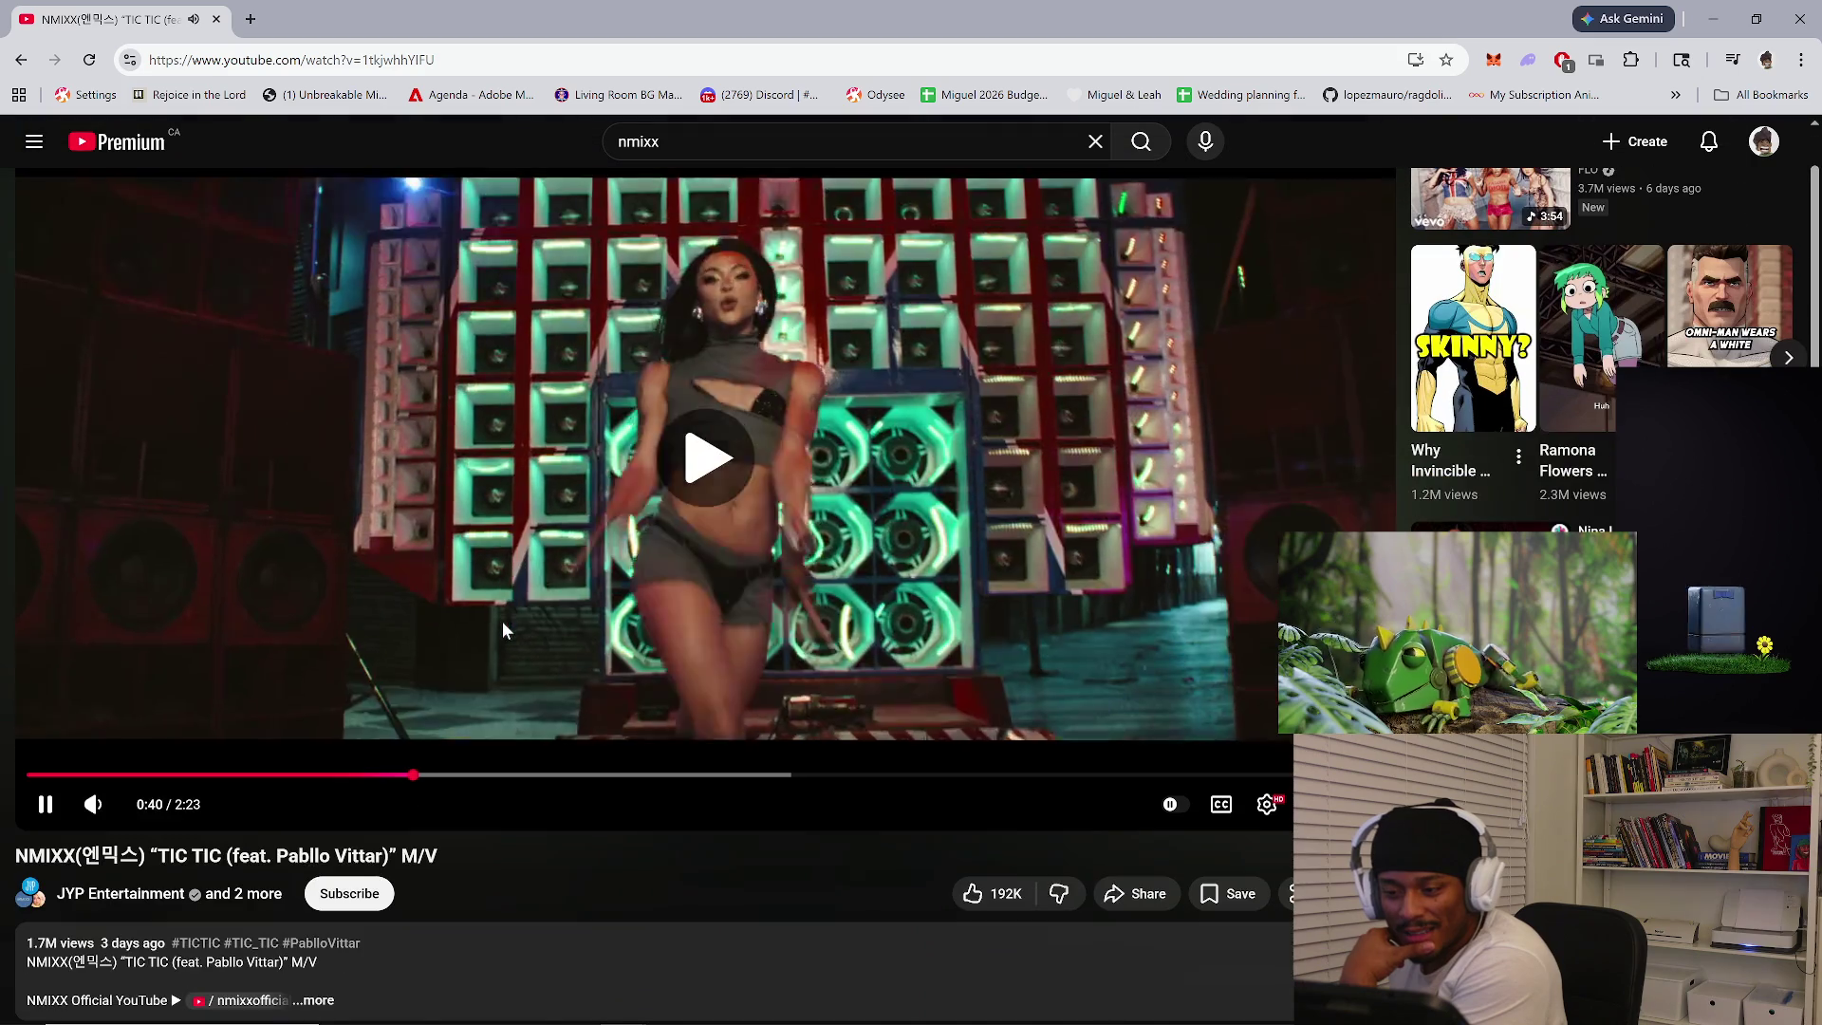
pyautogui.scroll(-2, 523, 598)
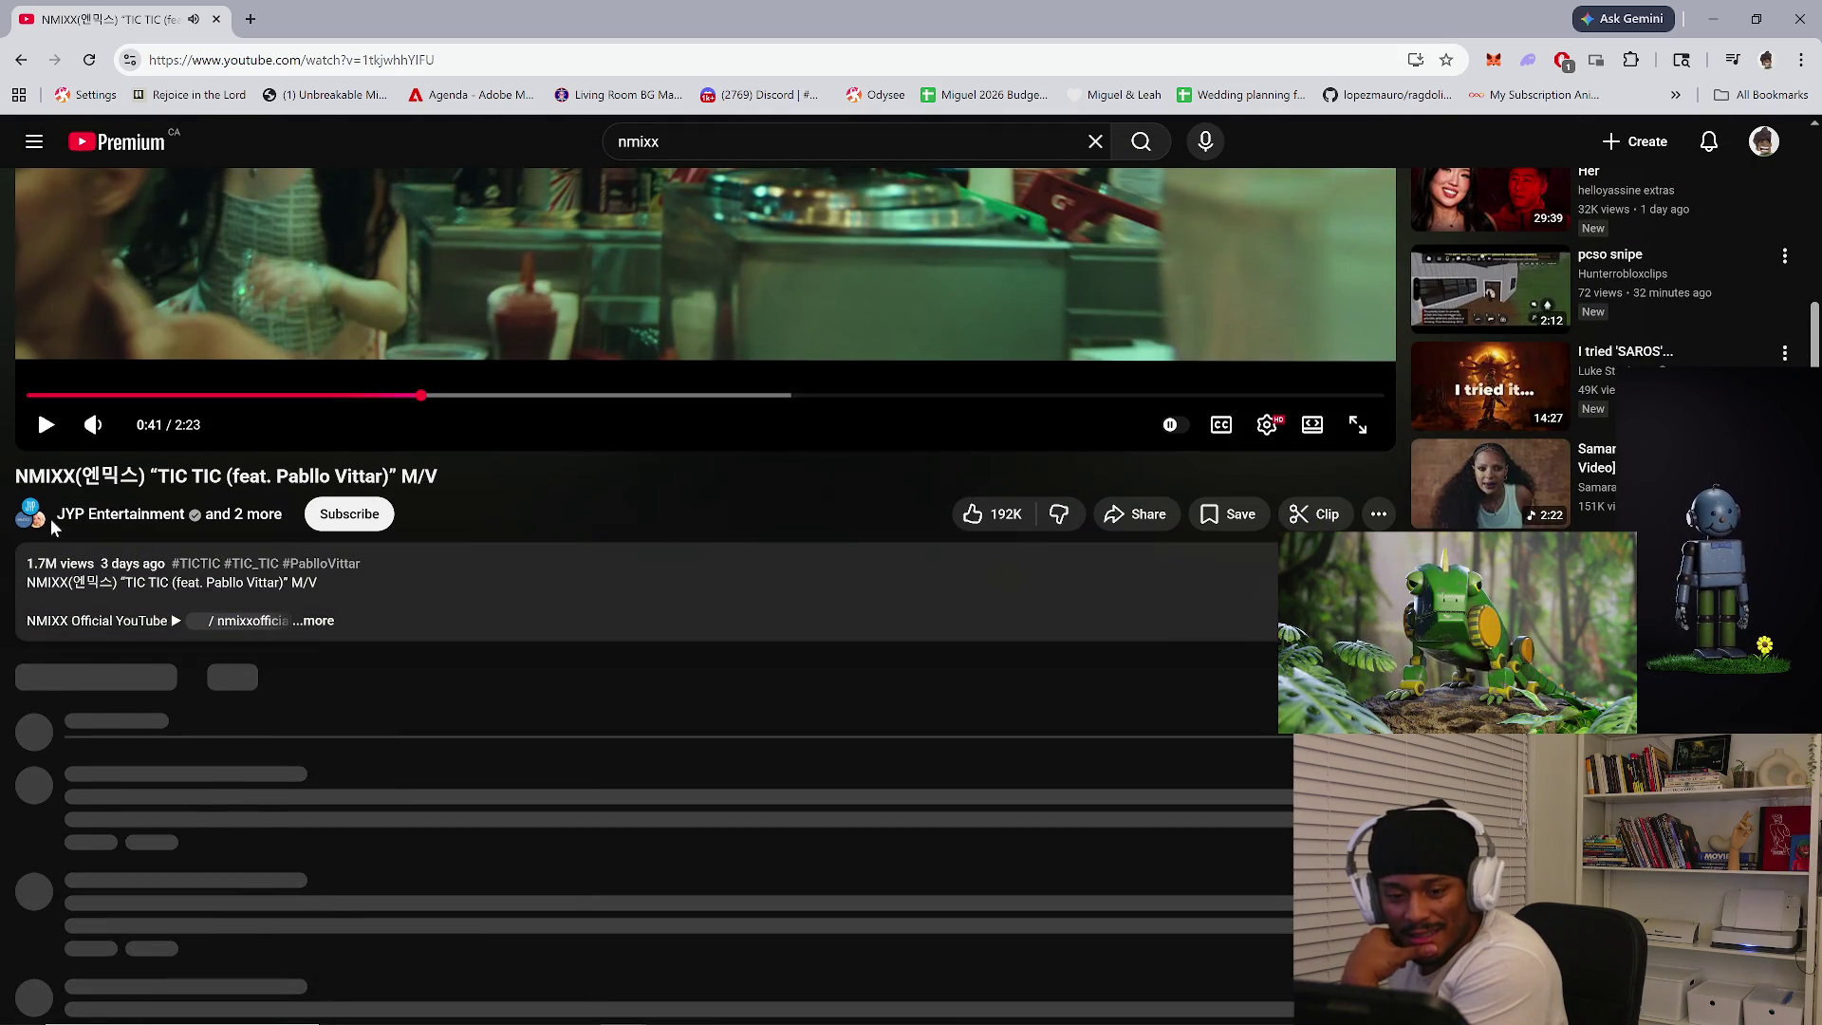
pyautogui.scroll(-2, 142, 541)
pyautogui.scroll(5, 369, 451)
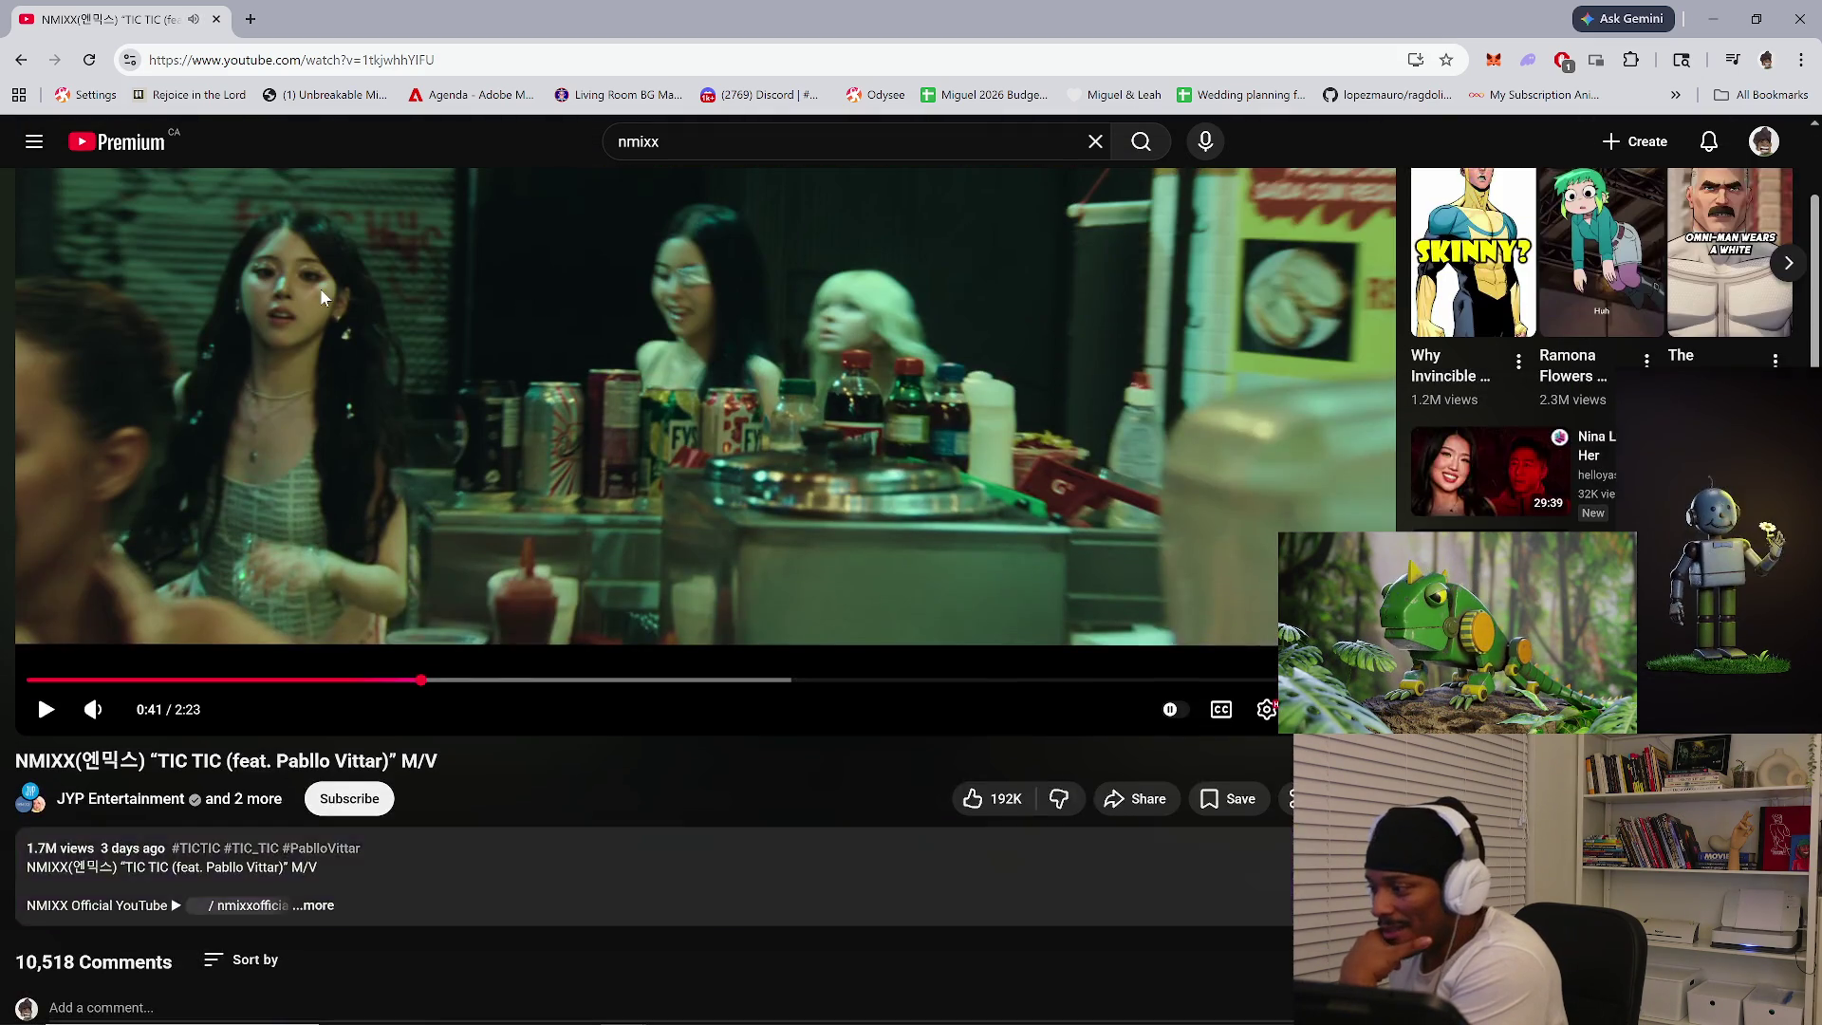
# Open the Mix - NMIXX playlist, start Love Me Like This, pause it and minimize the browser.
pyautogui.click(20, 58)
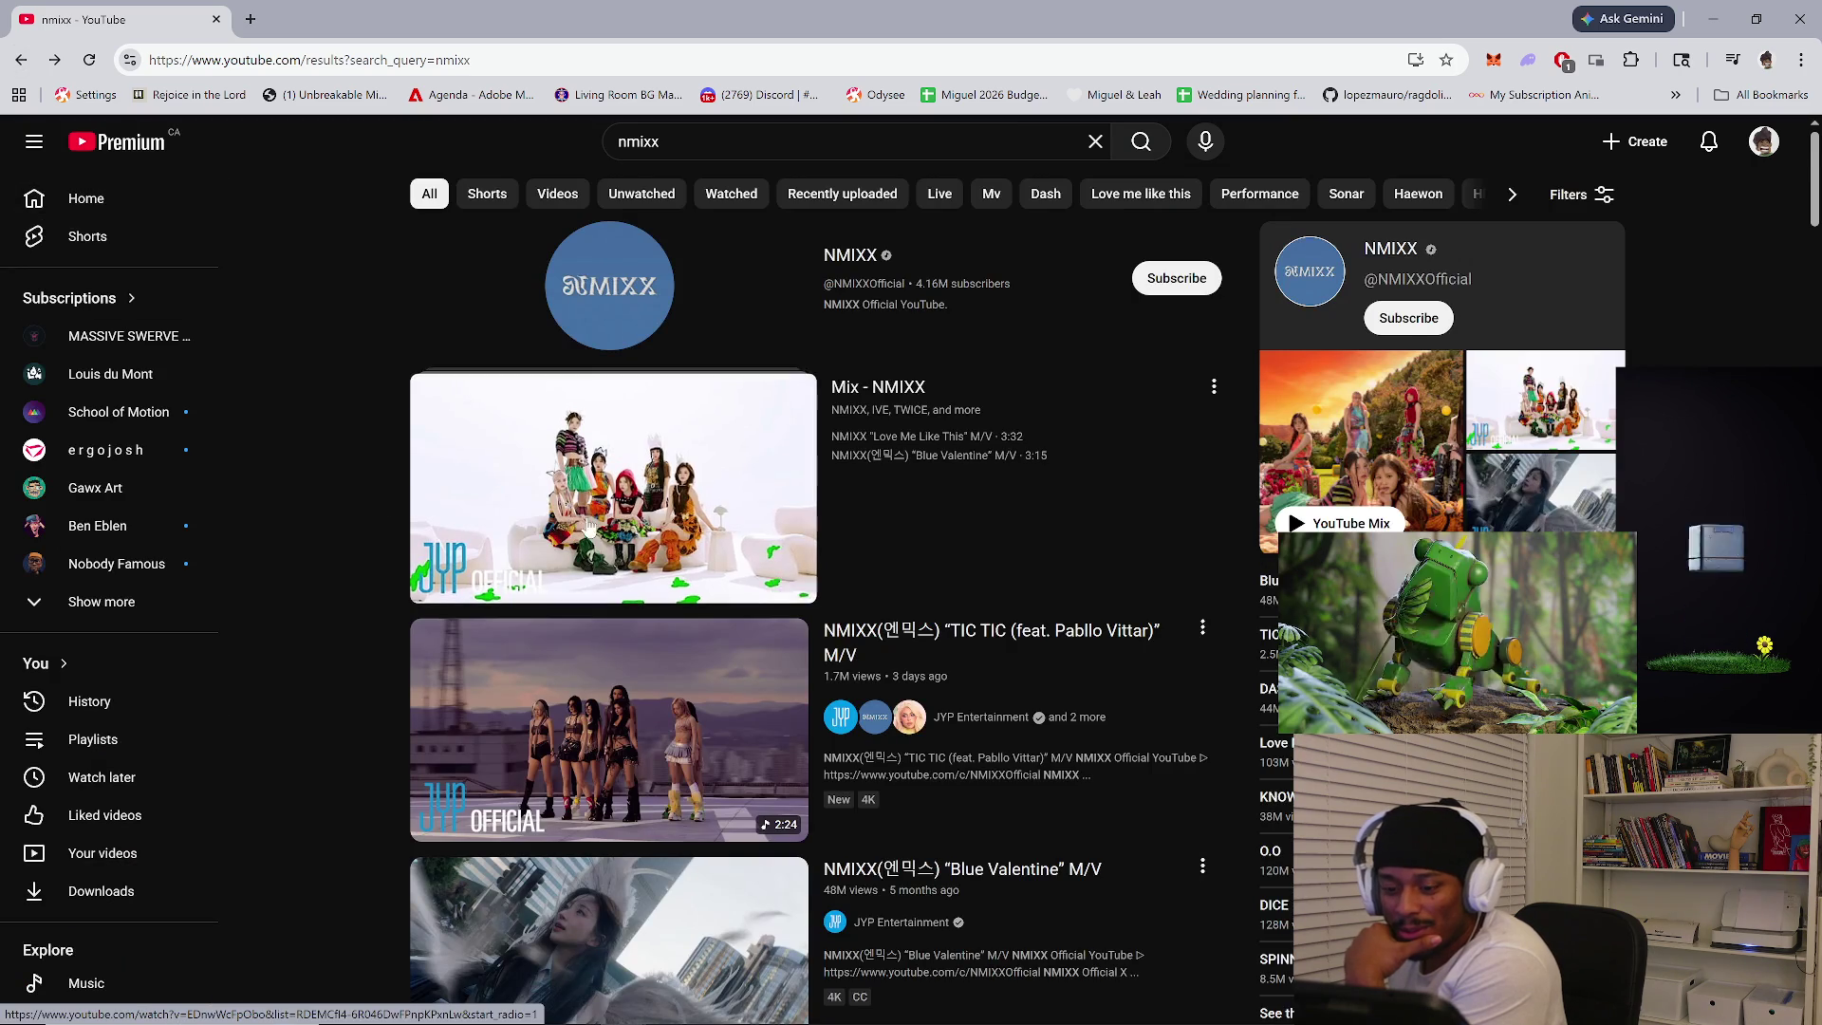
pyautogui.scroll(-1, 639, 574)
pyautogui.scroll(1, 639, 574)
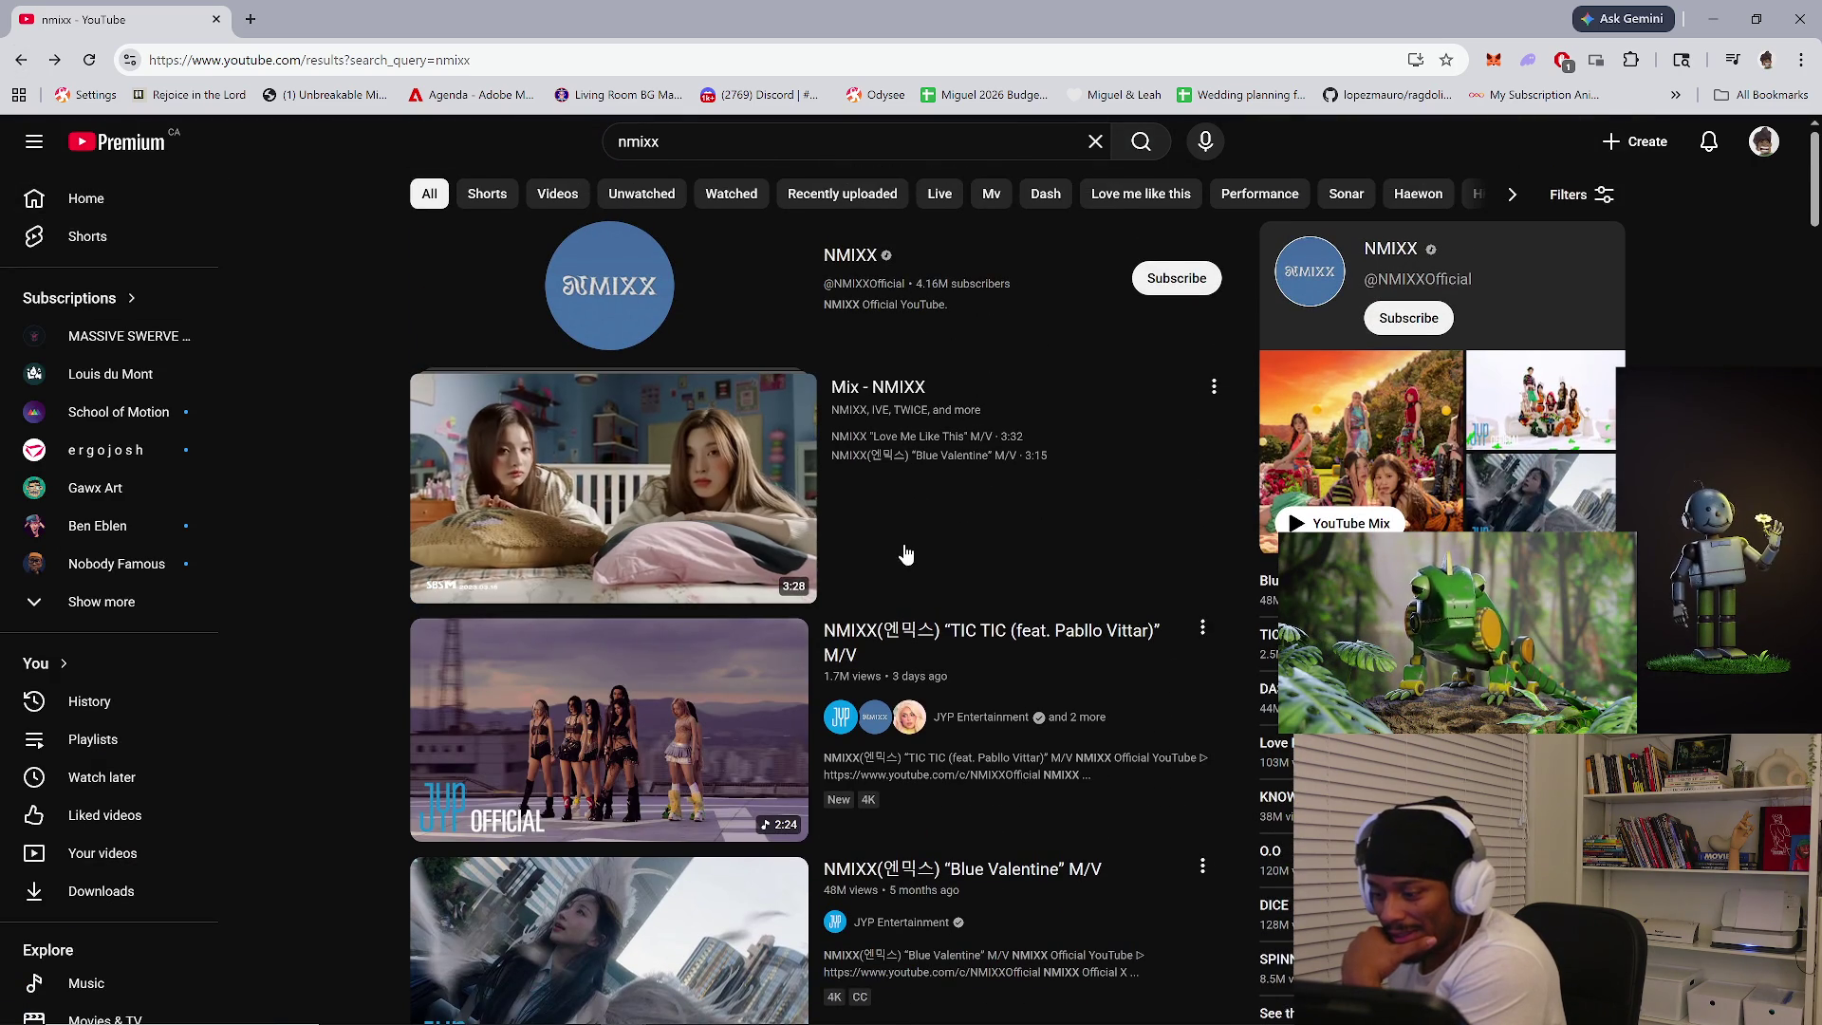
pyautogui.moveTo(612, 487)
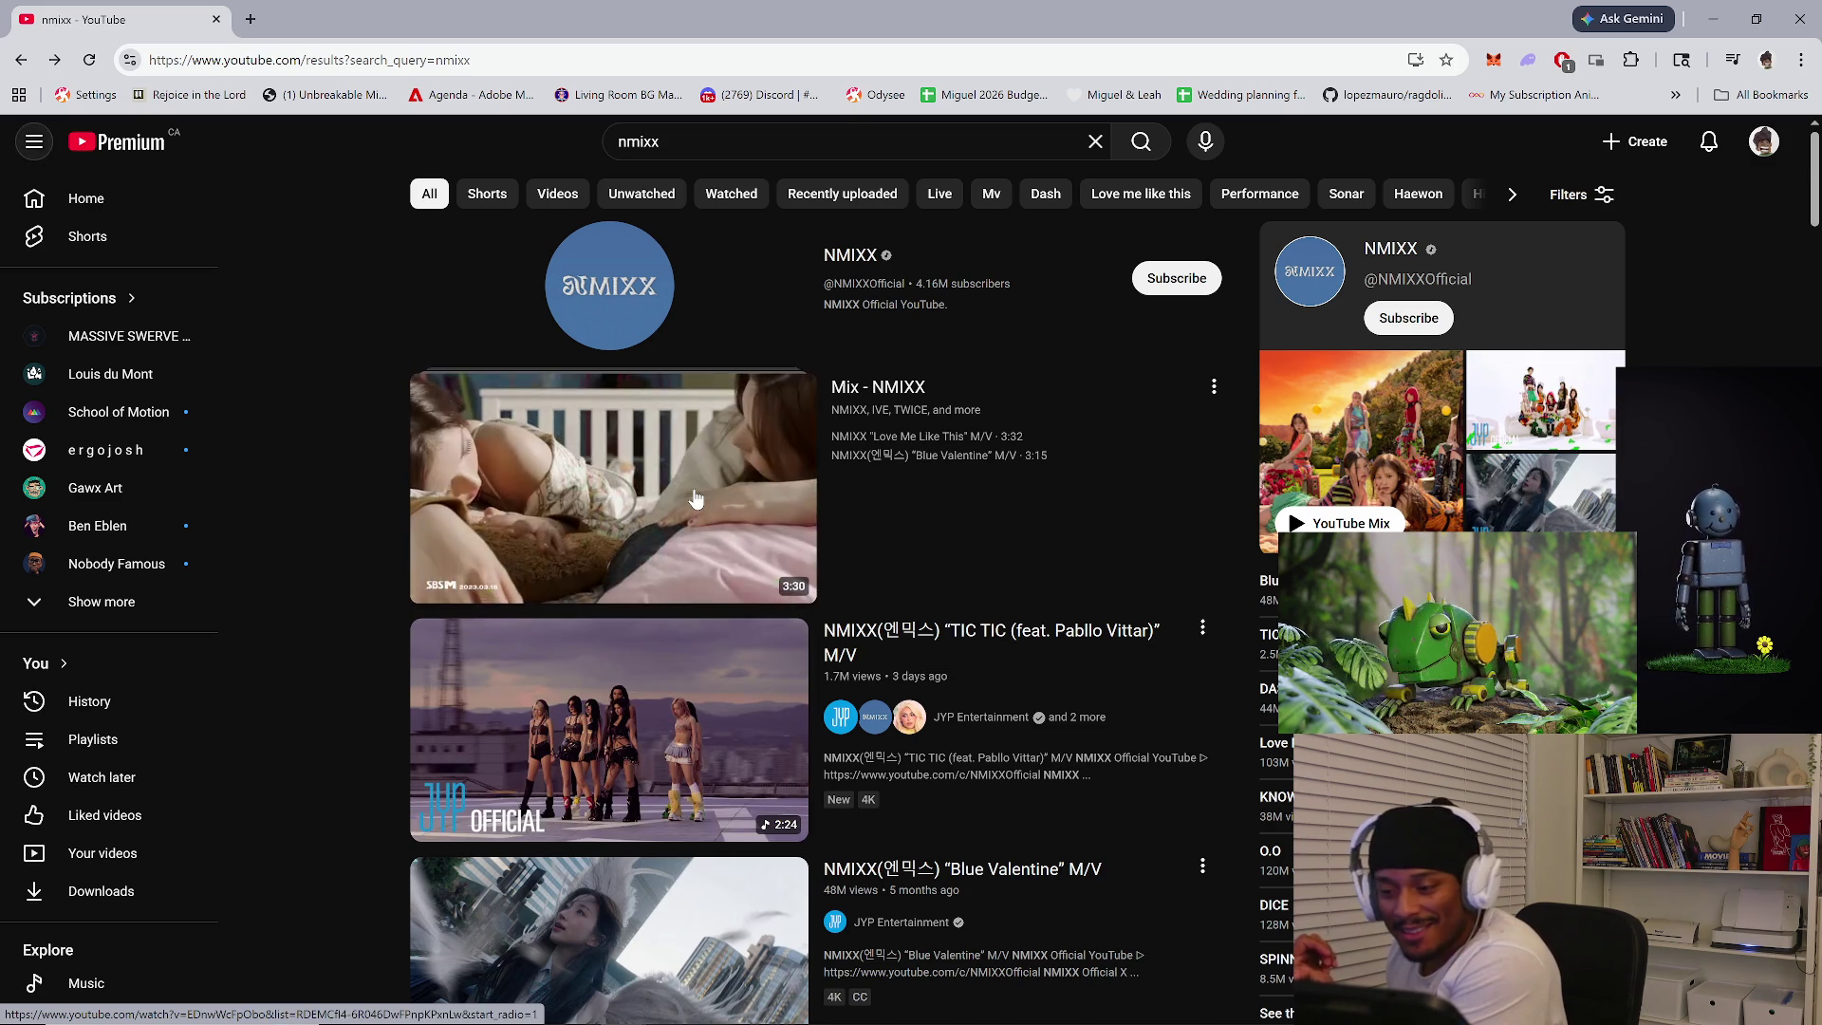
pyautogui.click(694, 510)
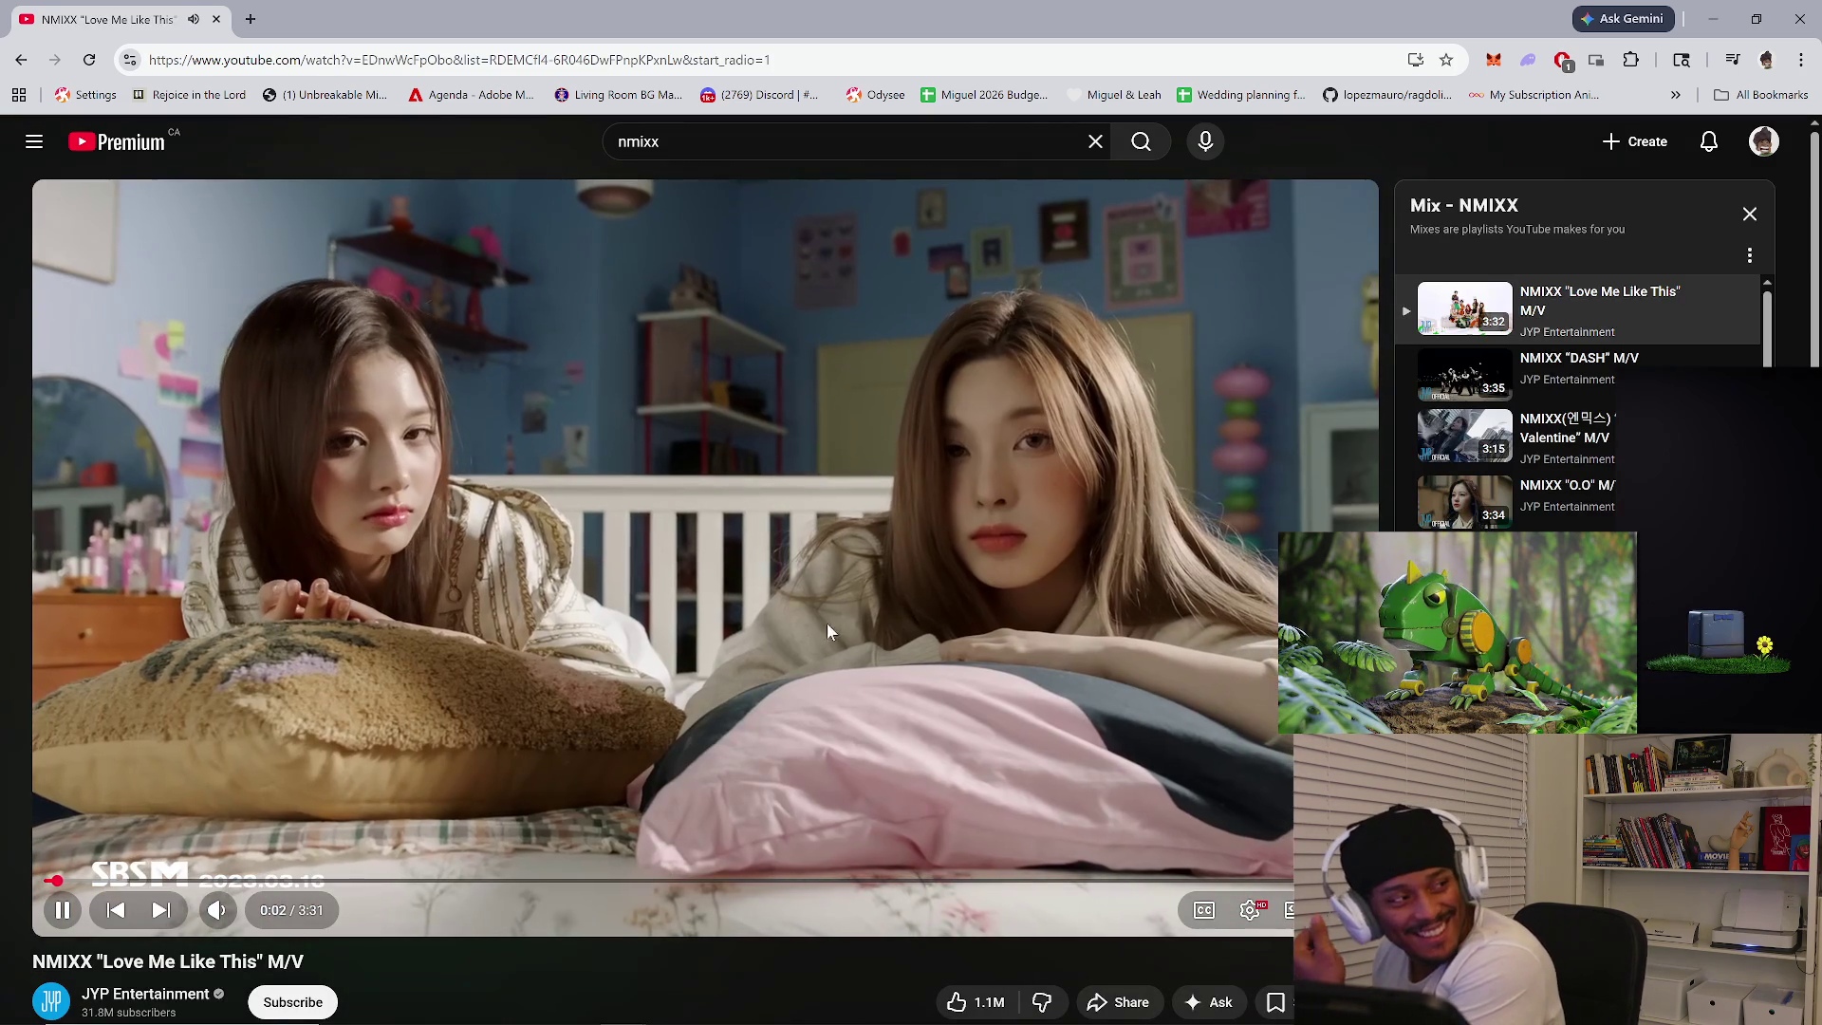
pyautogui.click(831, 617)
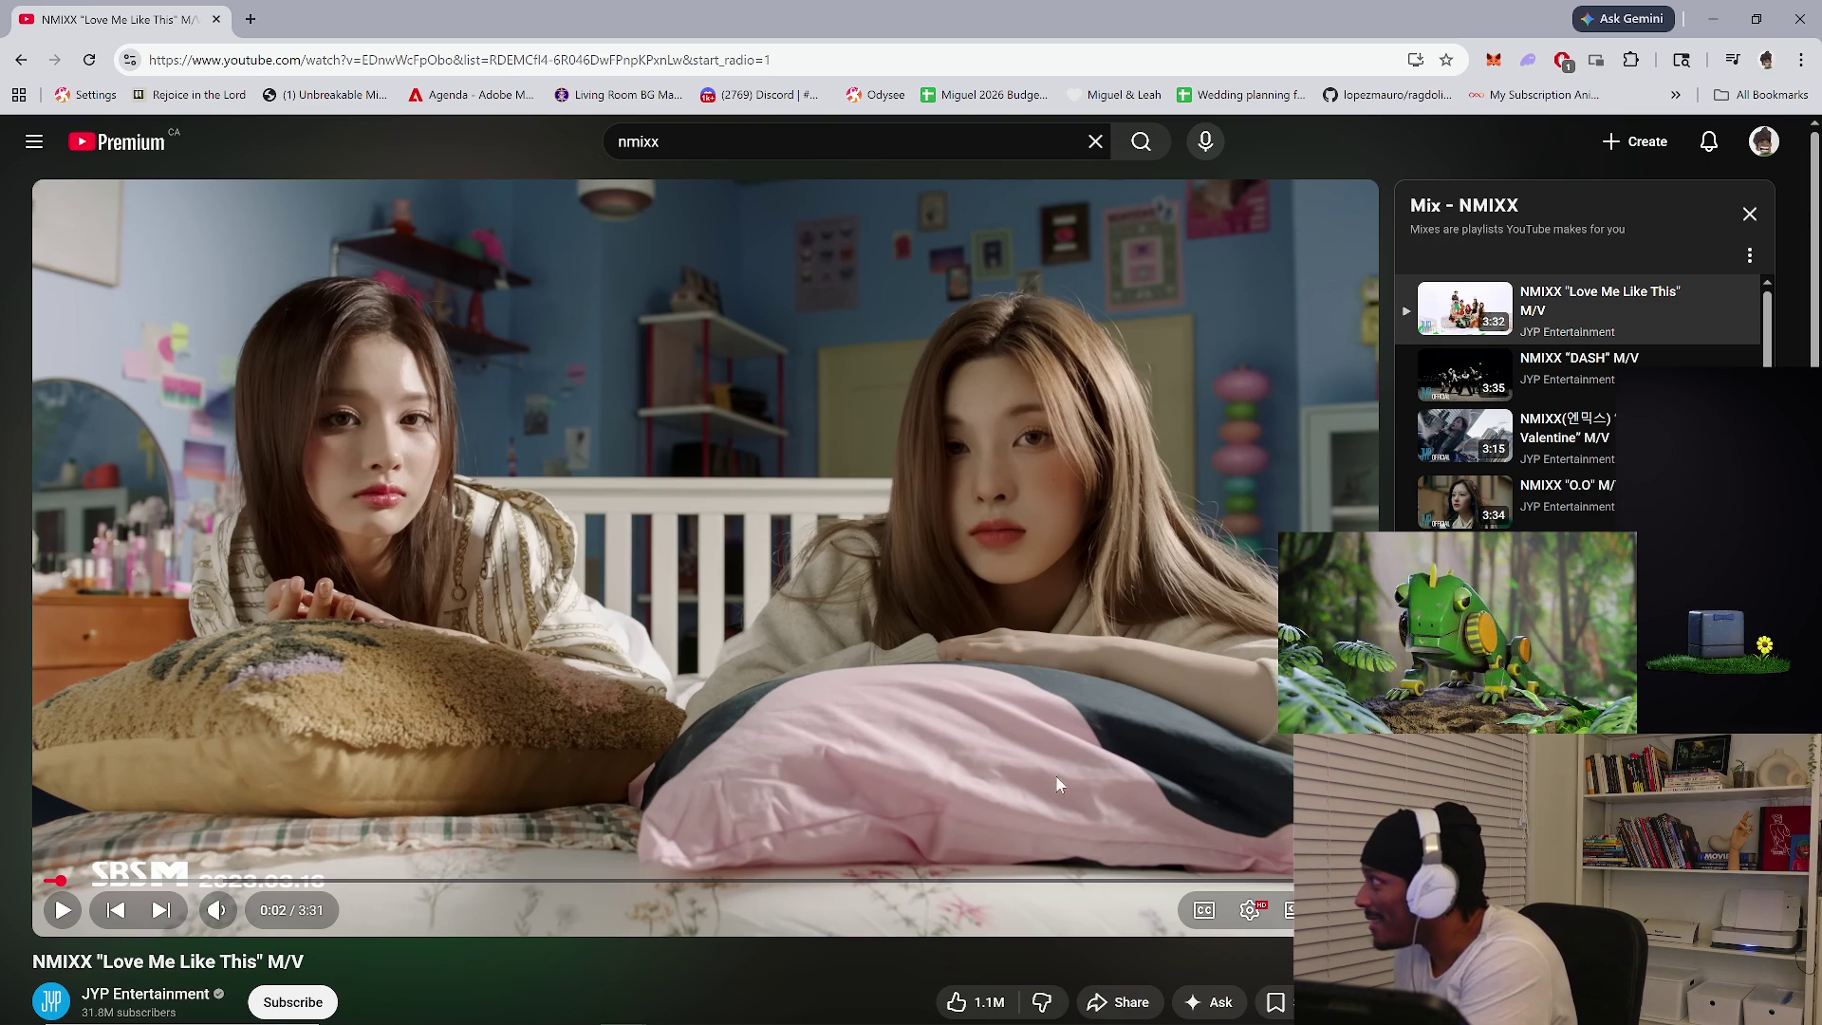
pyautogui.click(1099, 762)
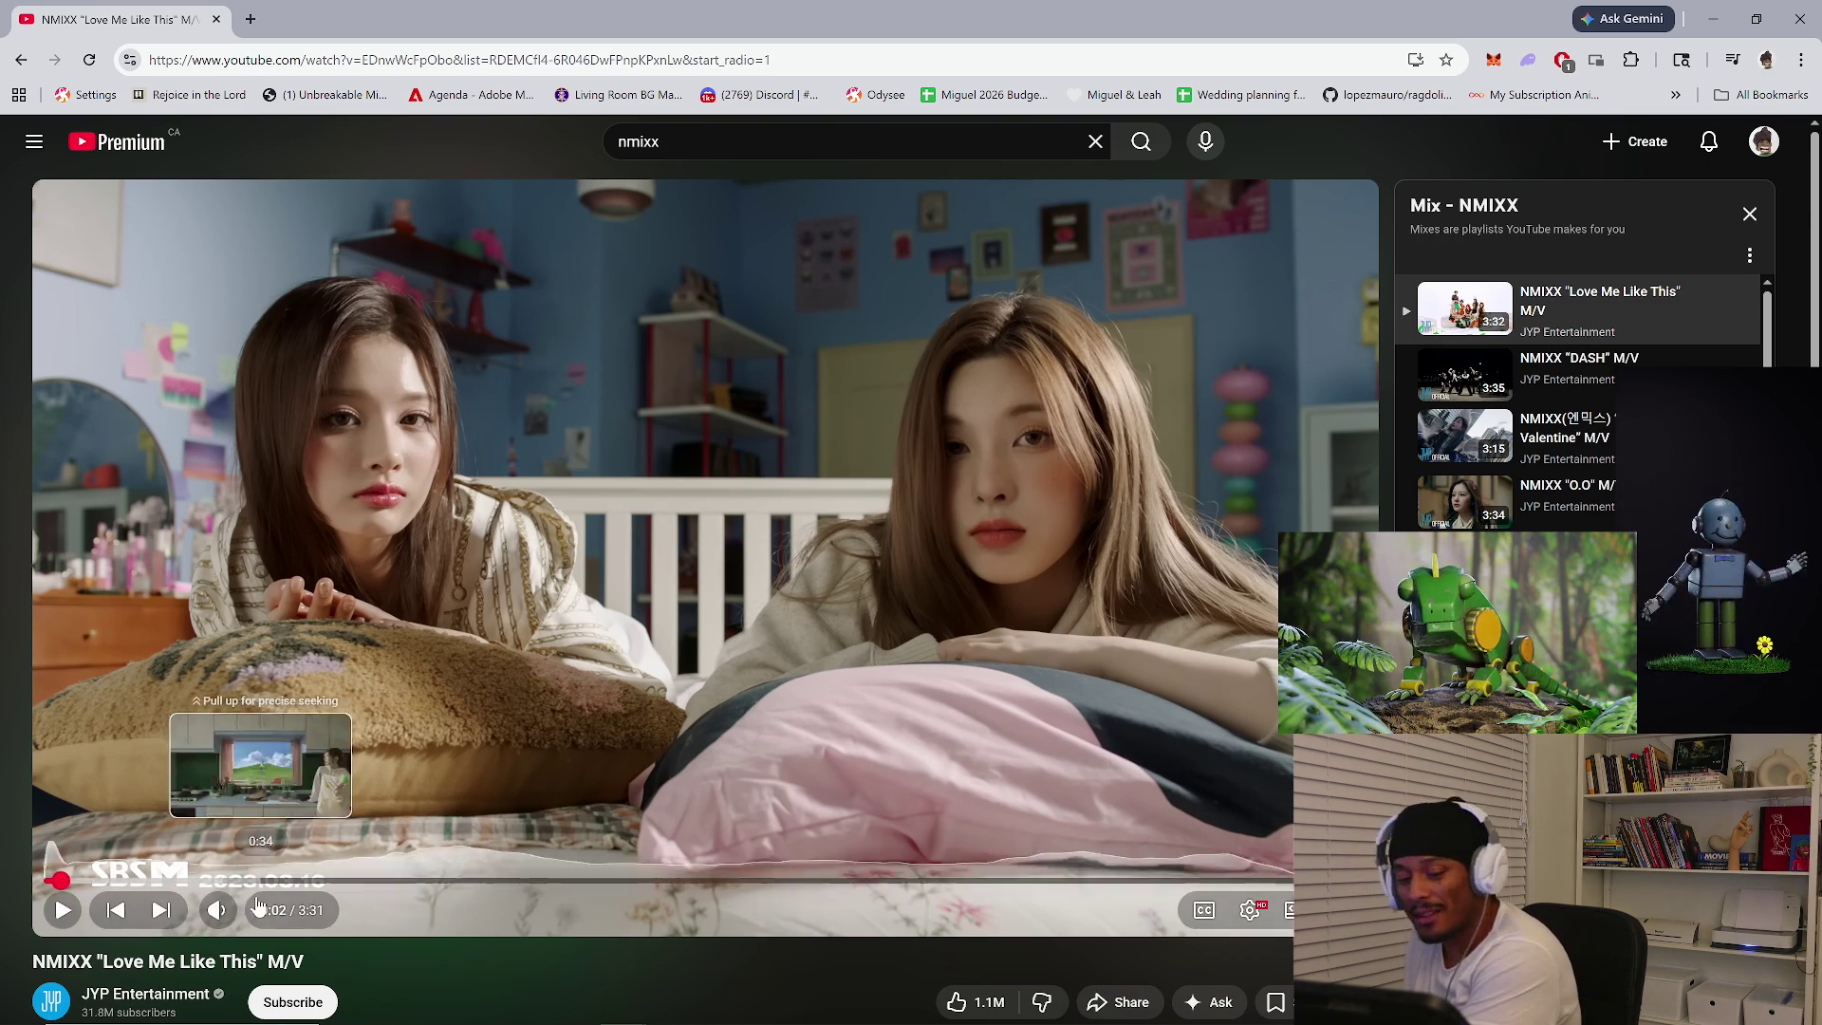
pyautogui.click(348, 935)
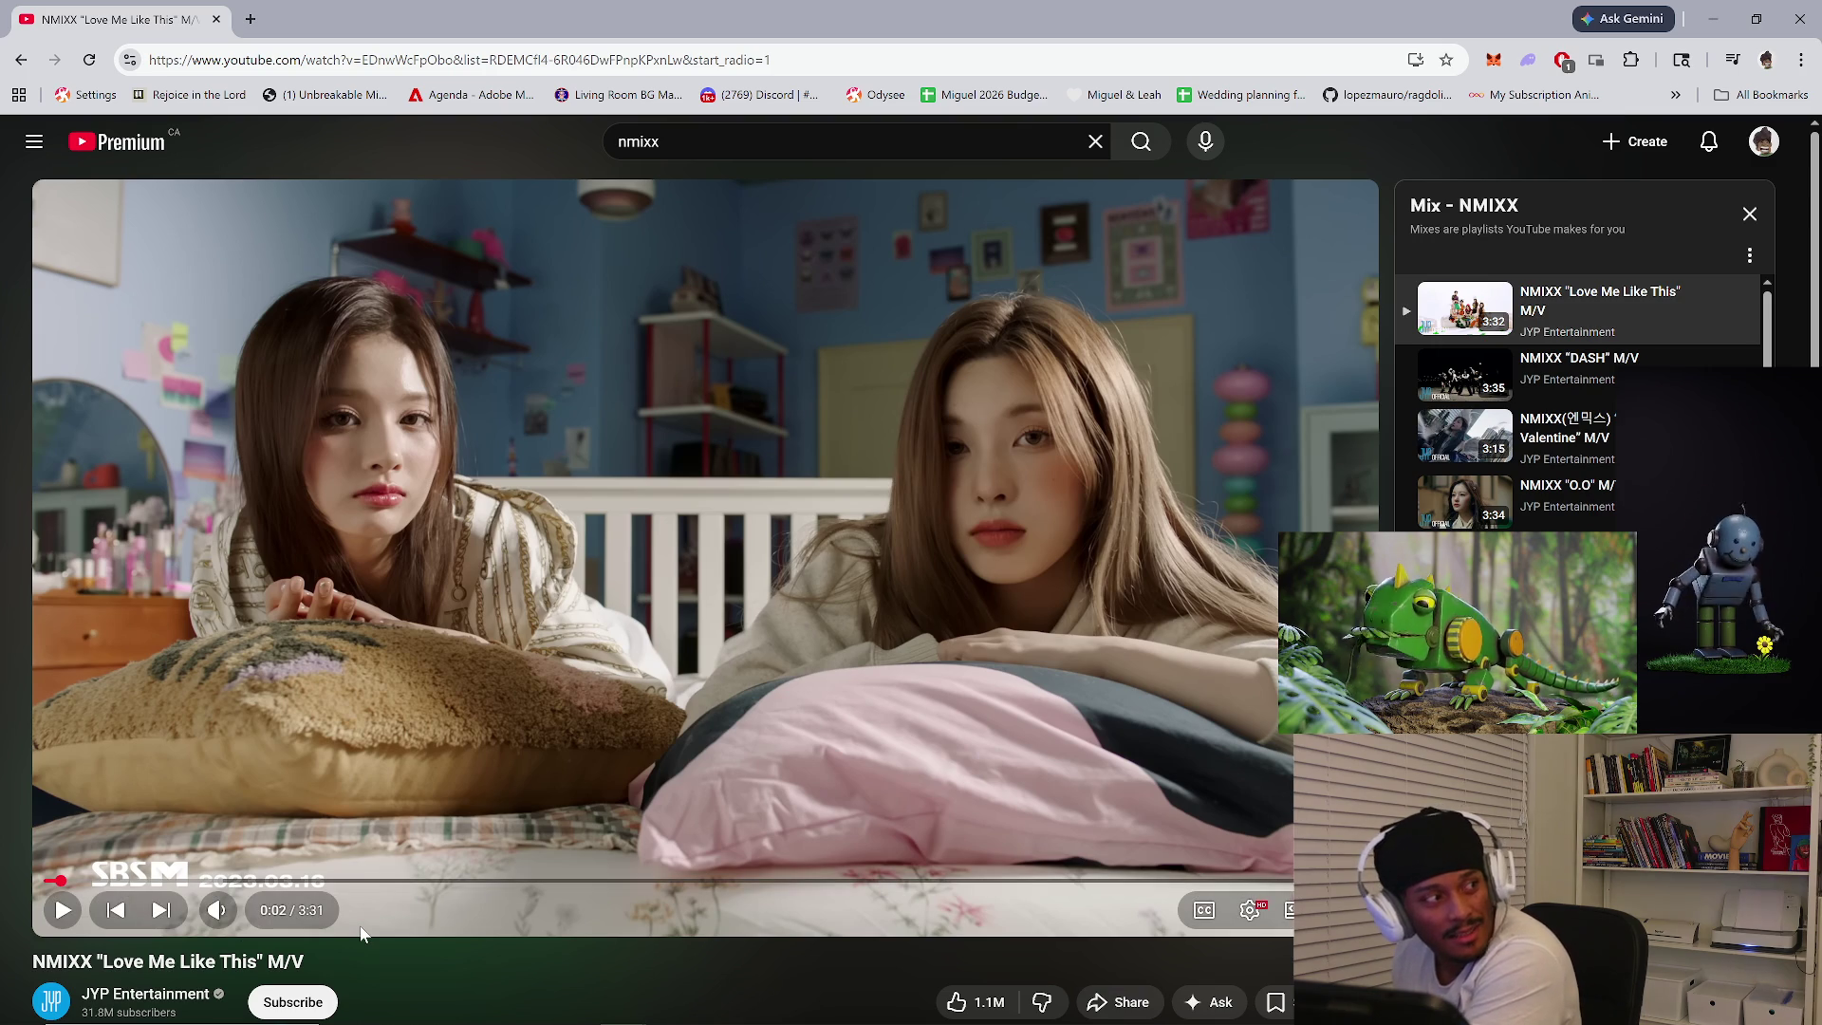
pyautogui.click(602, 846)
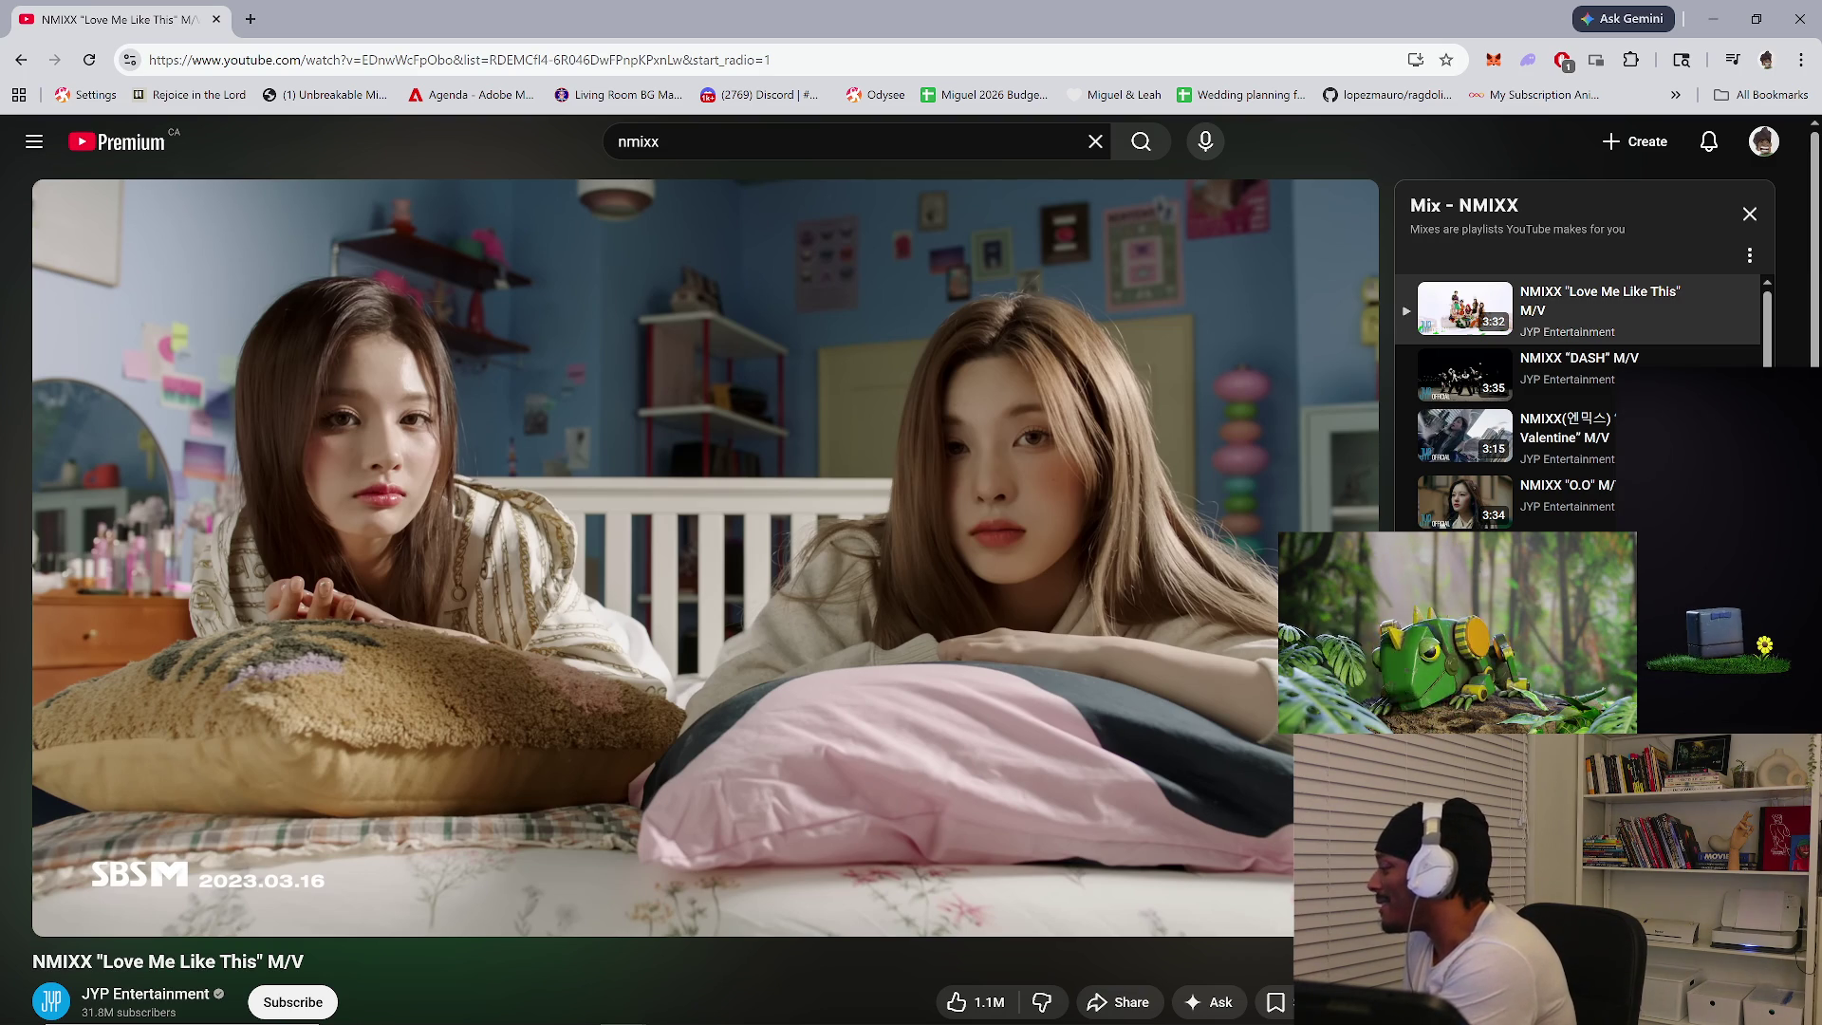
pyautogui.press('space')
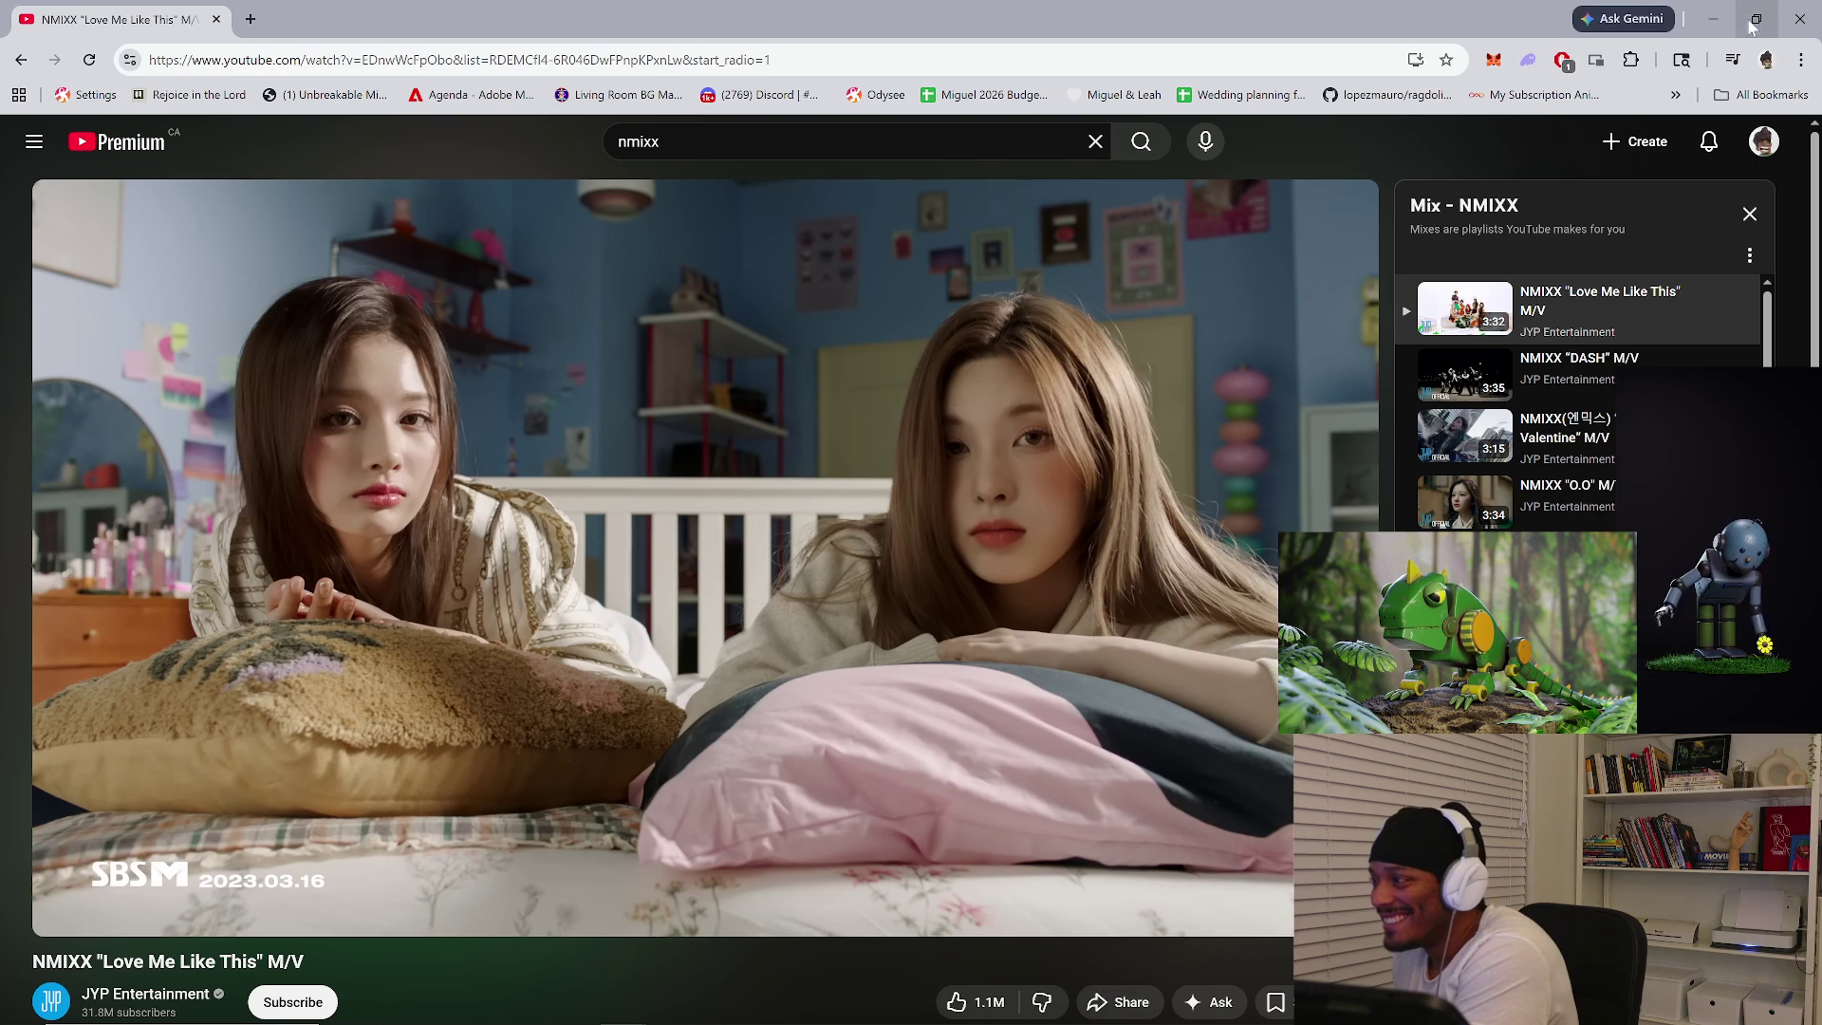
pyautogui.click(1702, 21)
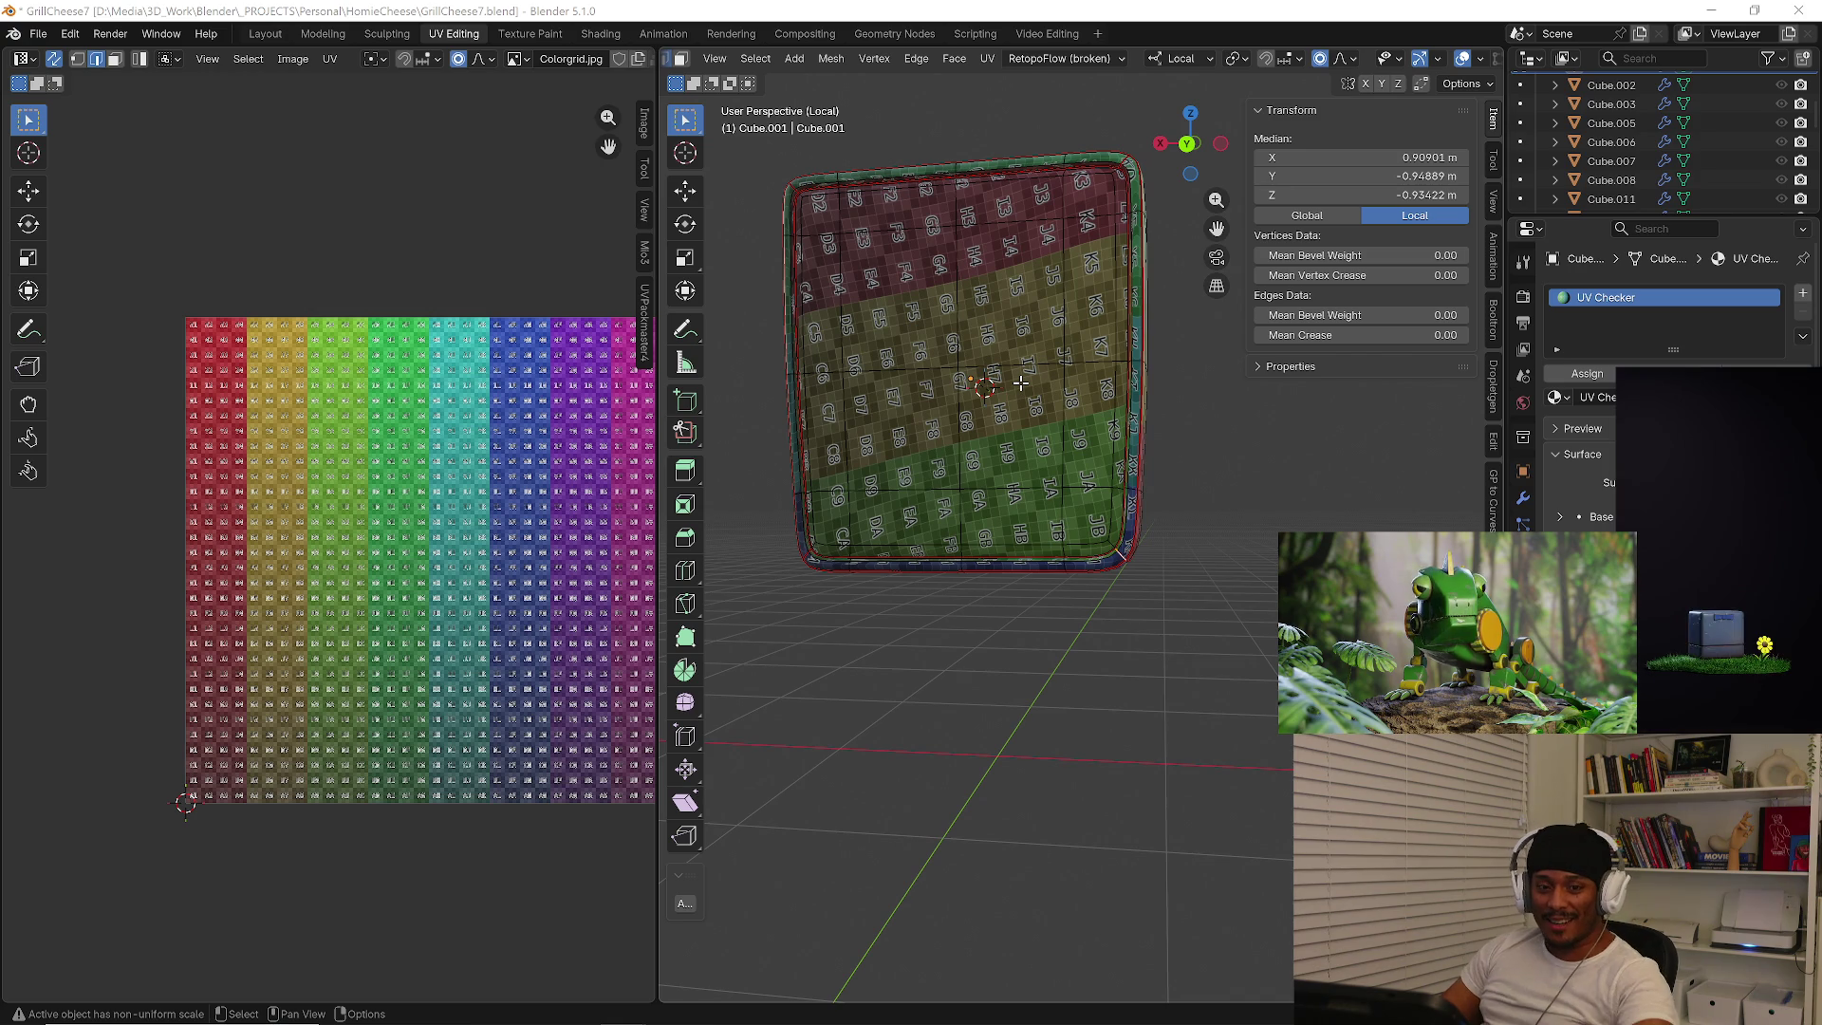
# Change the mesh selection on the cube and orbit to view it from another side.
pyautogui.click(1020, 381)
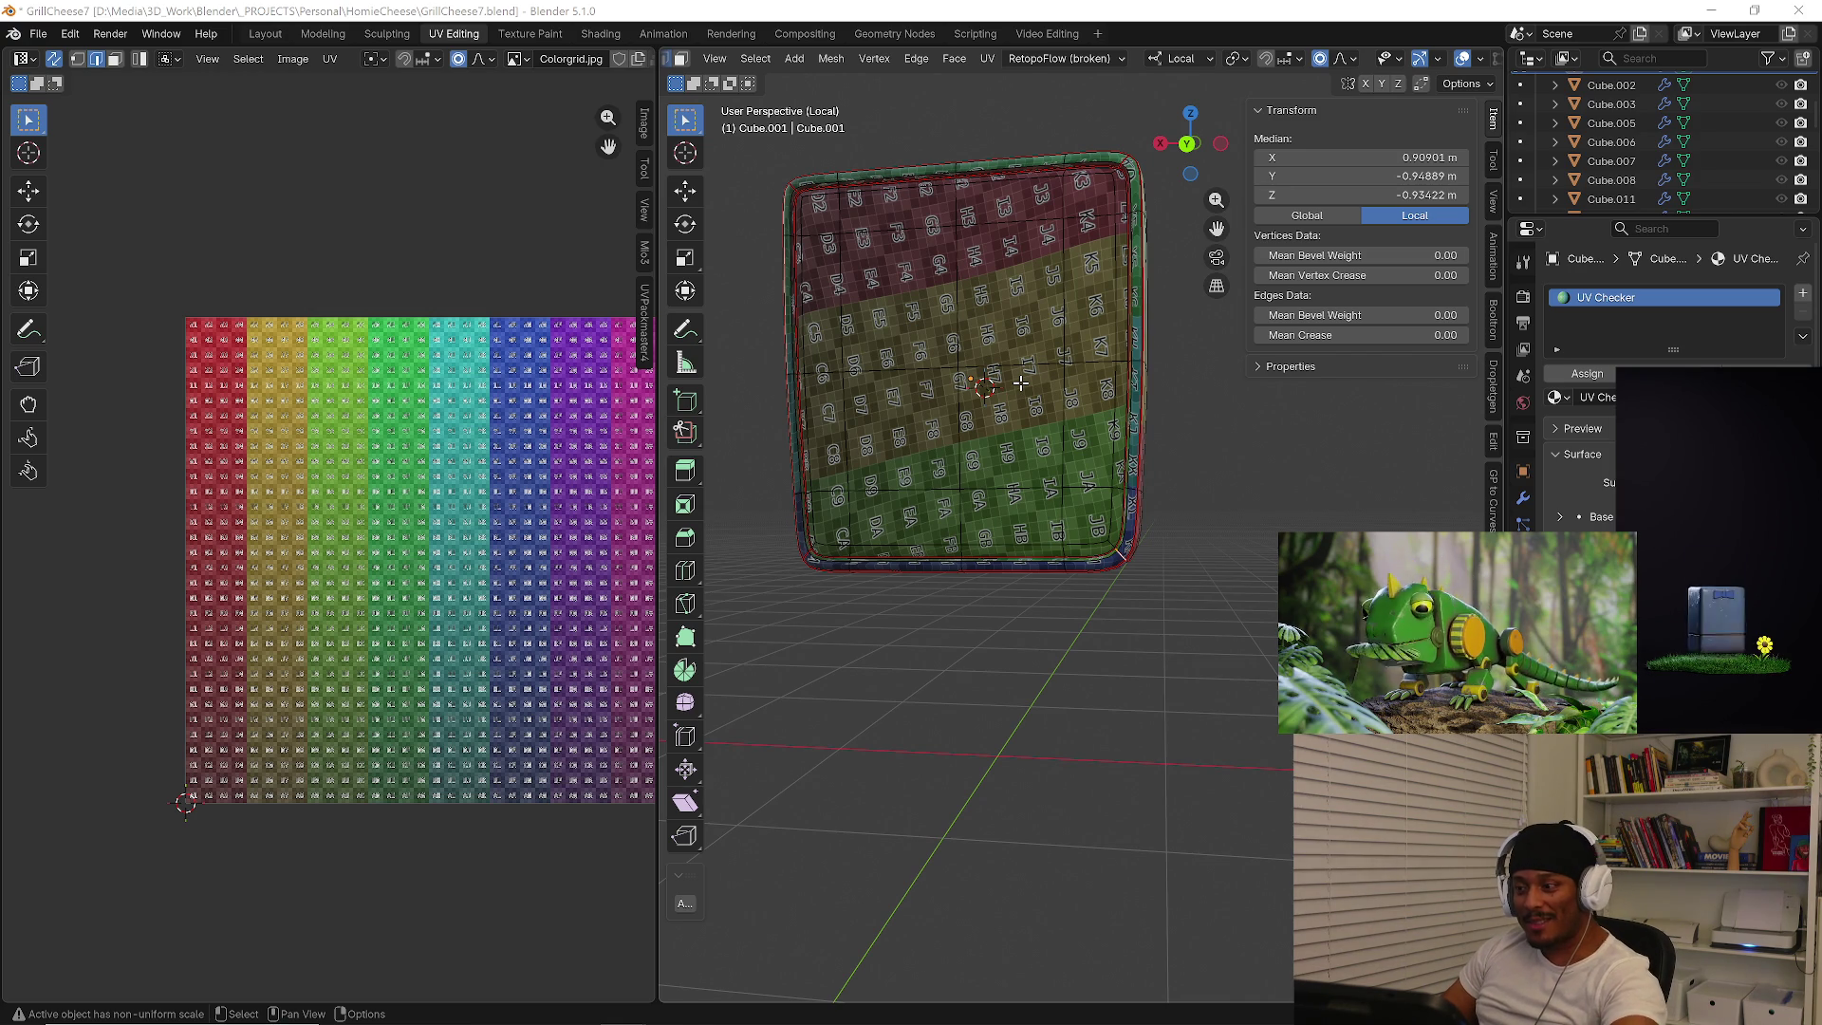
pyautogui.moveTo(1227, 568); pyautogui.dragTo(1134, 561, button='middle')
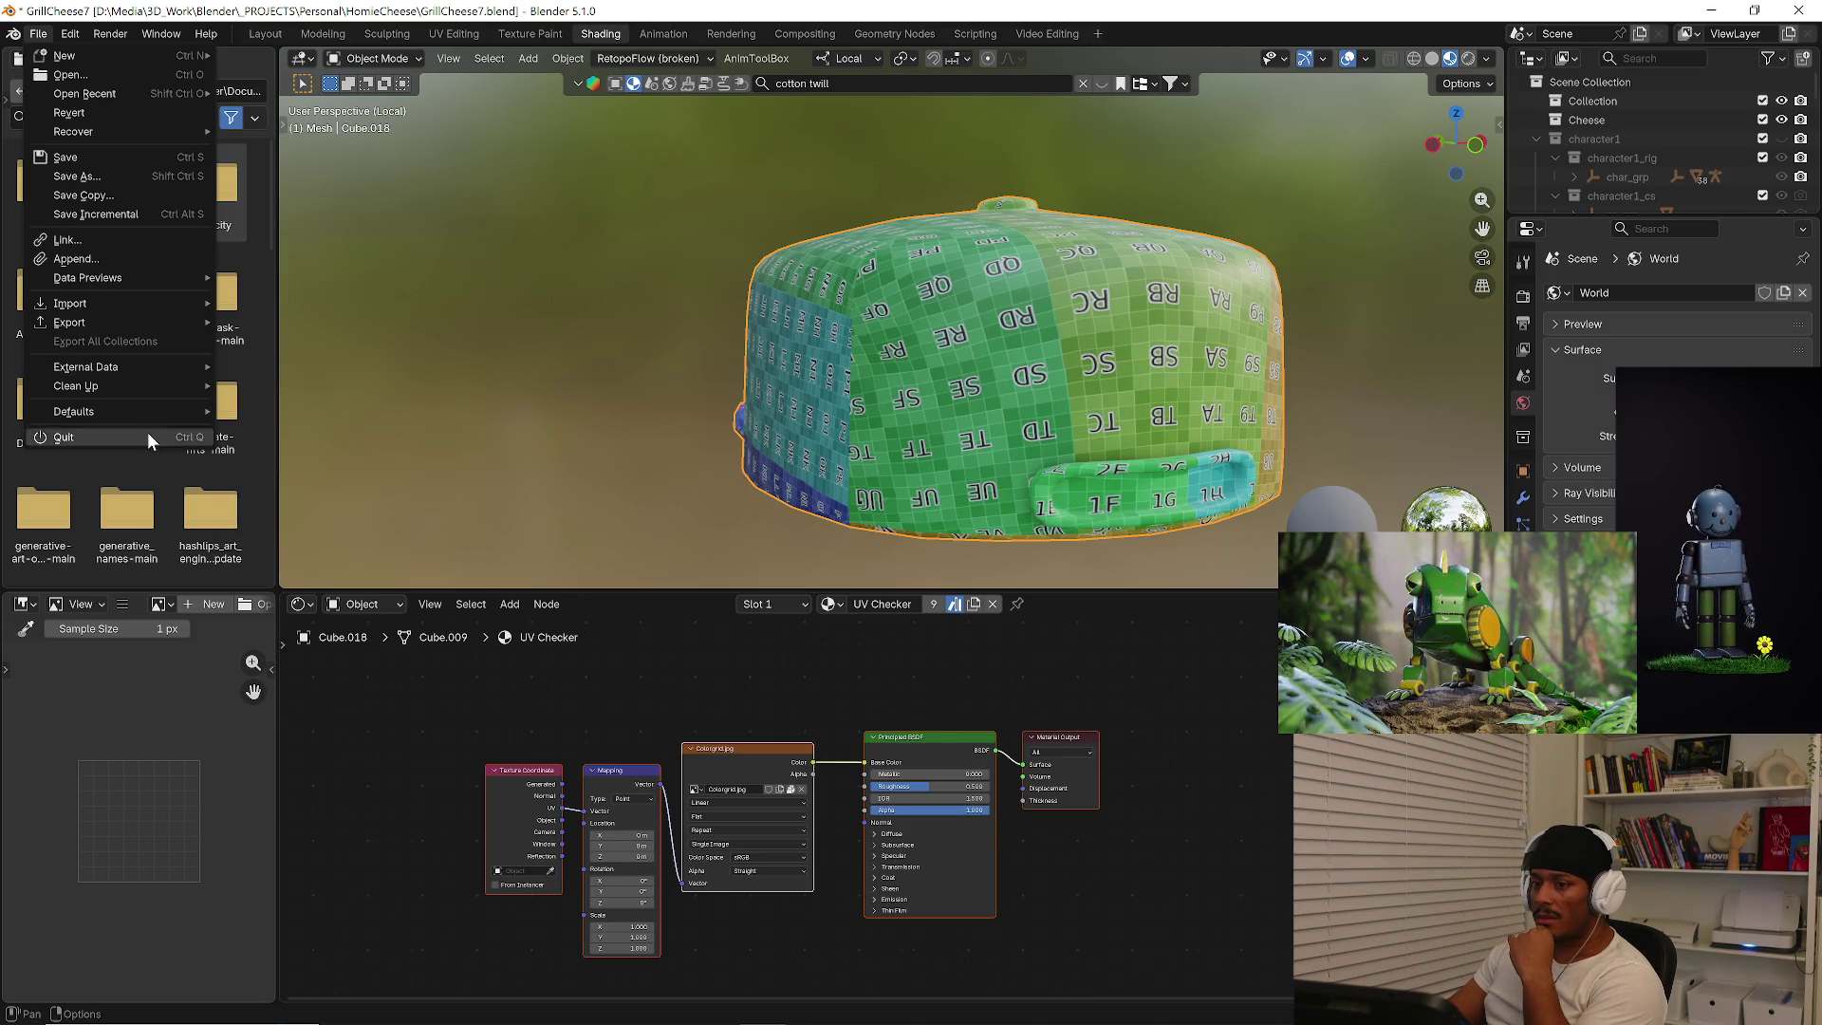
pyautogui.moveTo(76, 385)
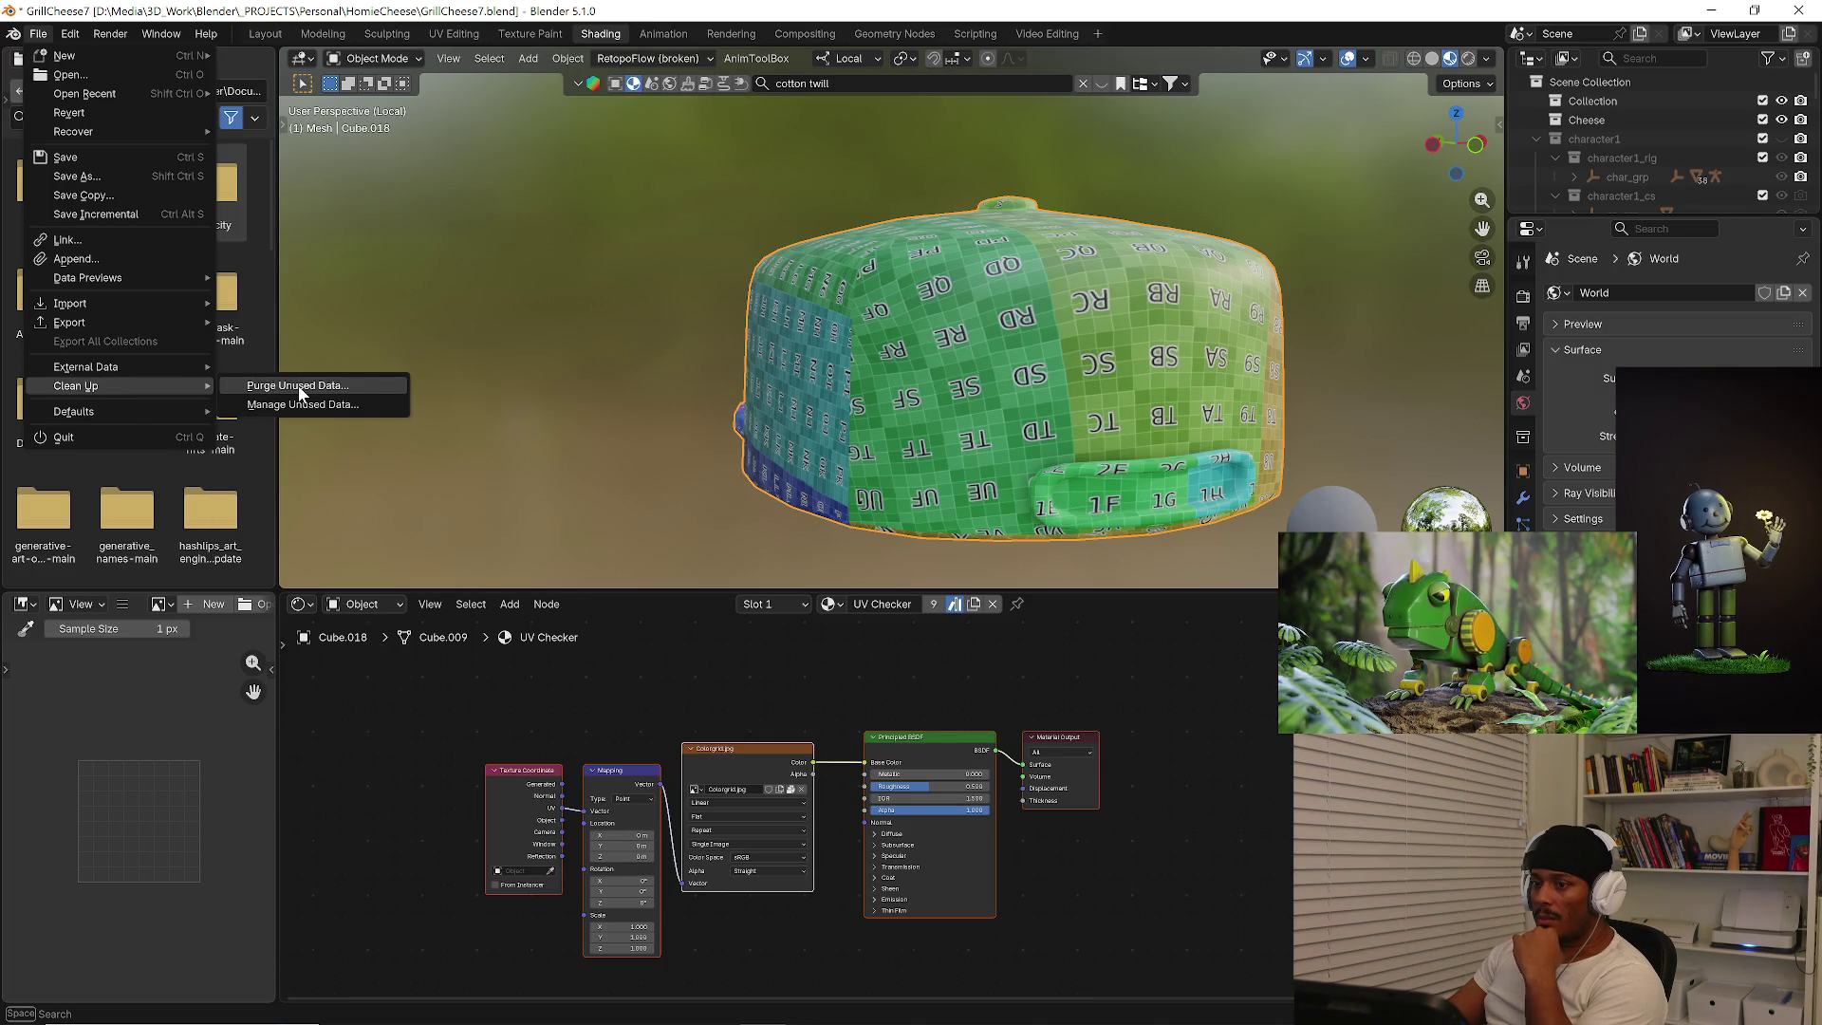
# Bring up Purge Unused Data and cancel without purging anything.
pyautogui.click(297, 386)
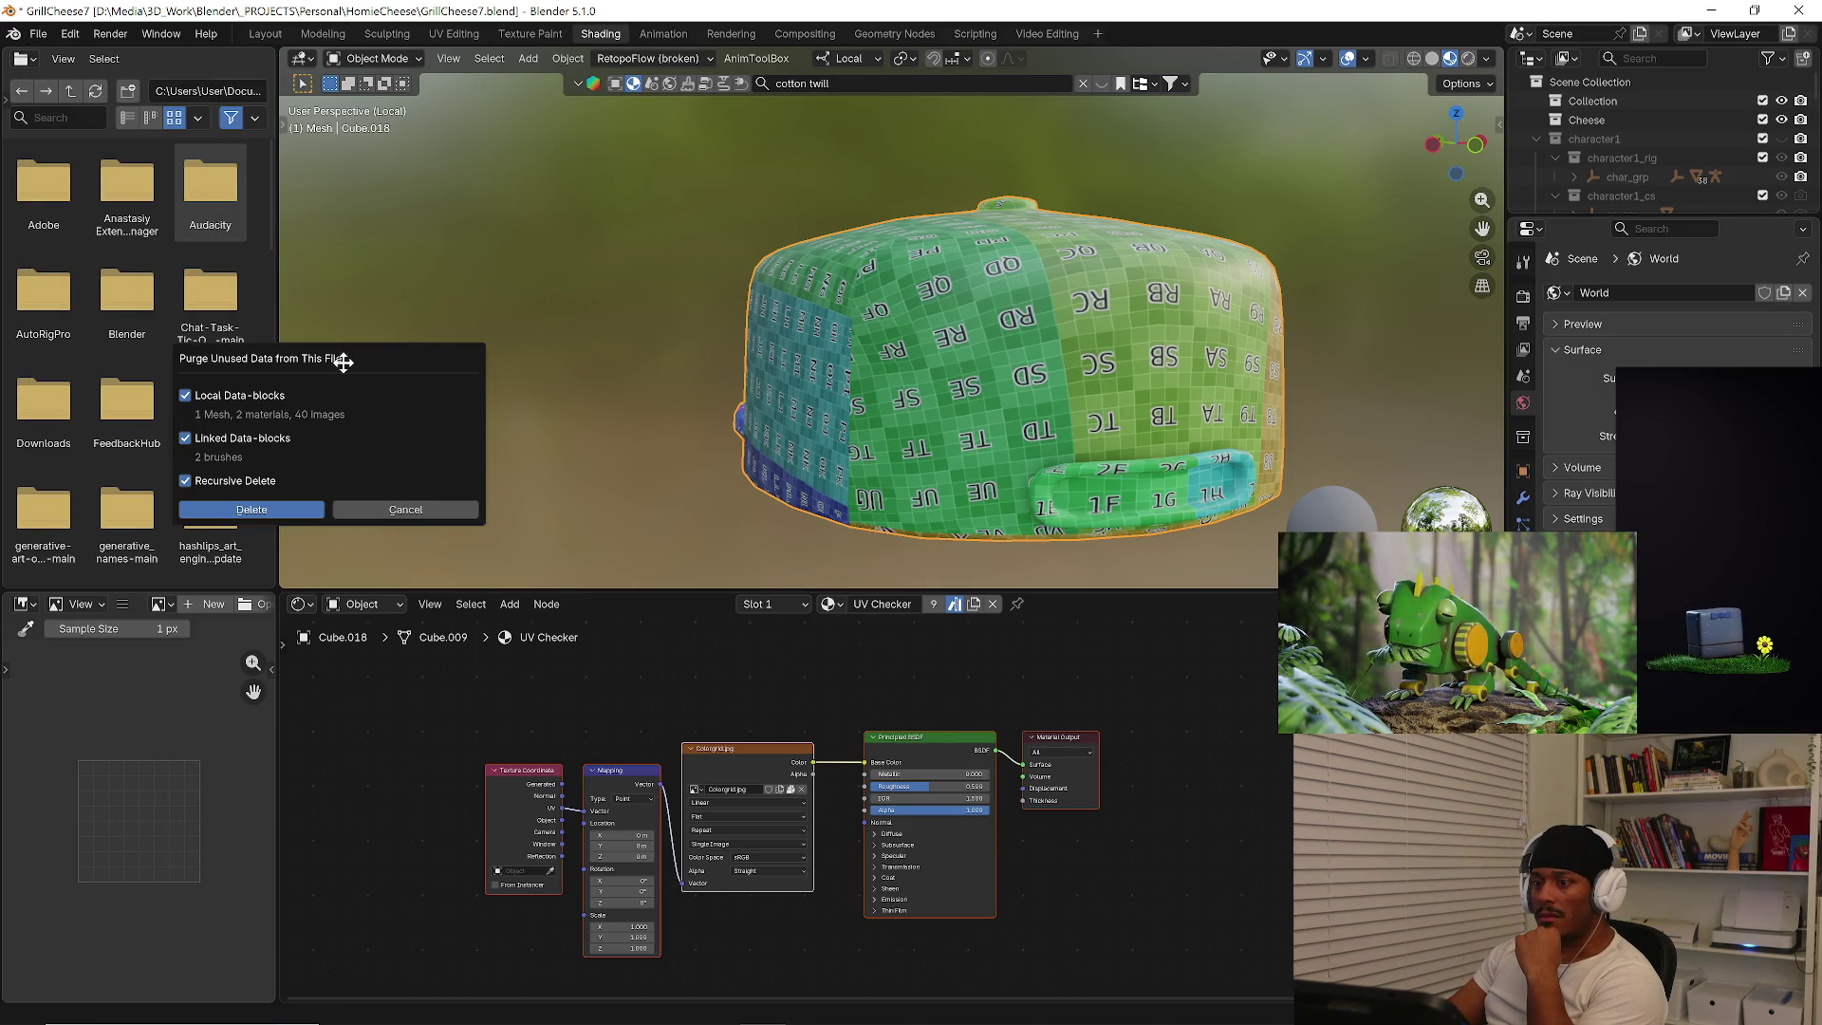
pyautogui.moveTo(344, 358); pyautogui.dragTo(569, 377)
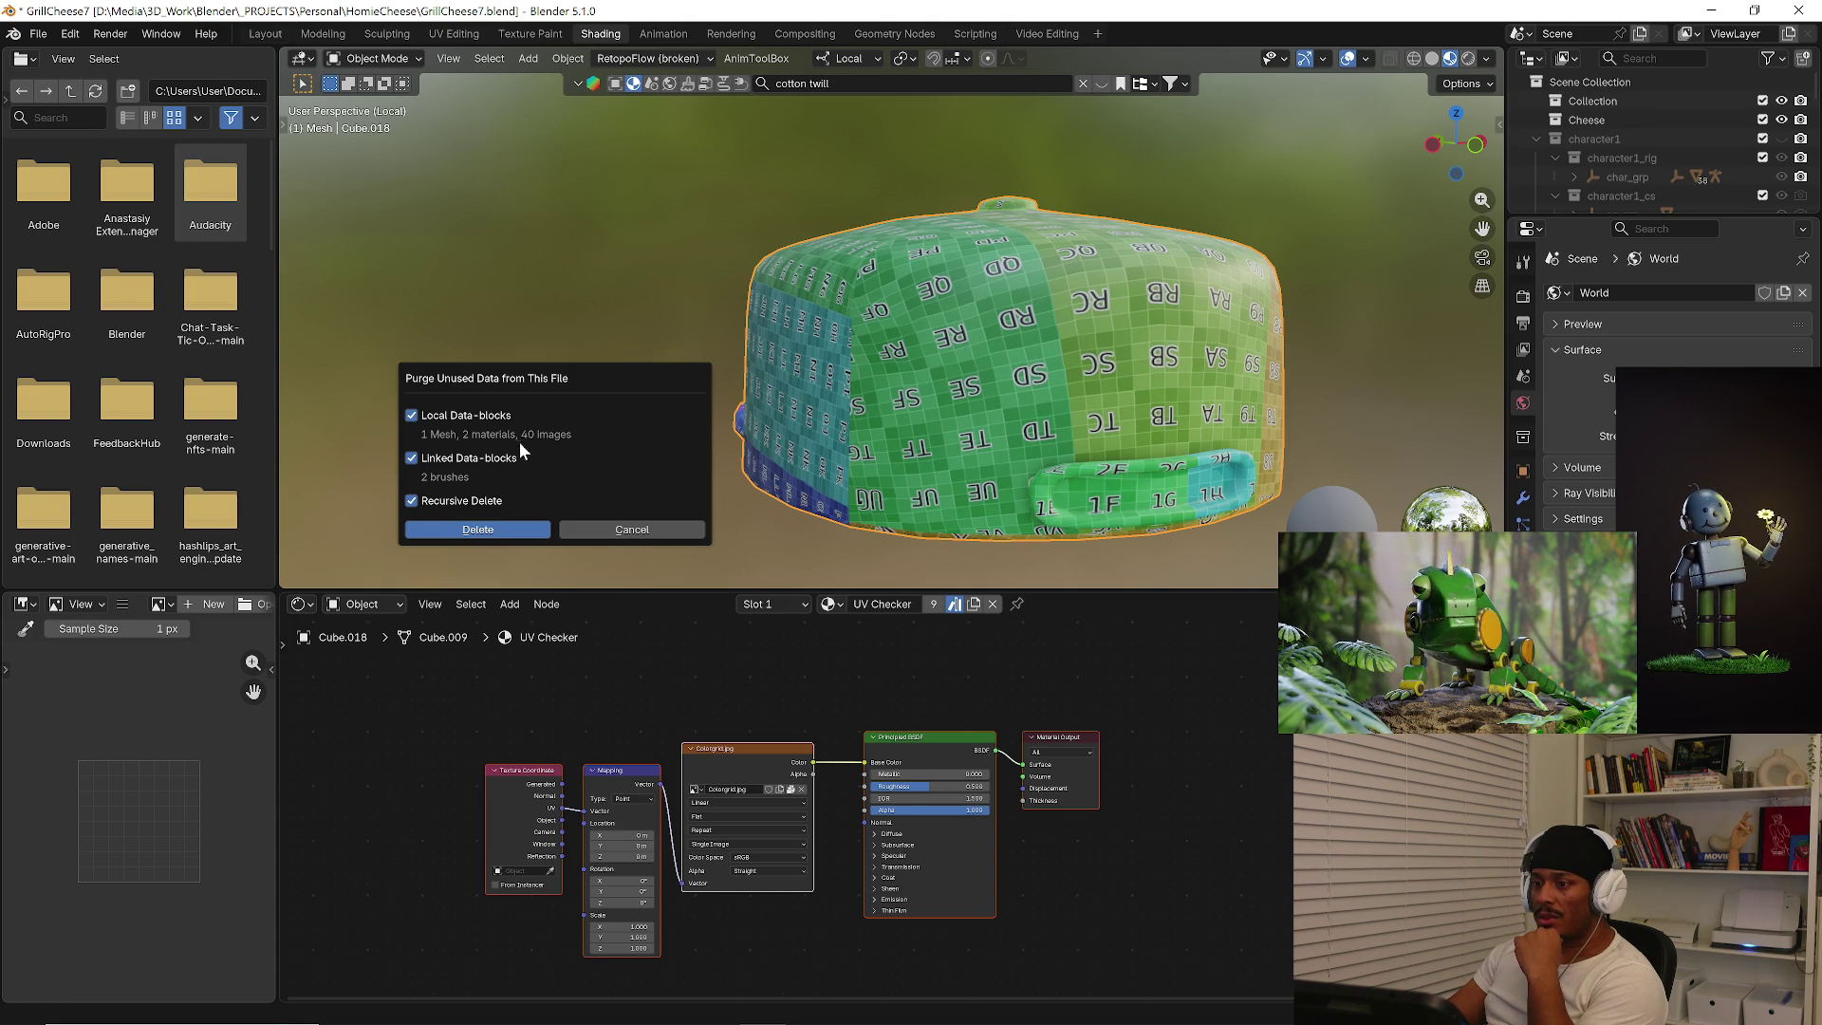
pyautogui.click(668, 529)
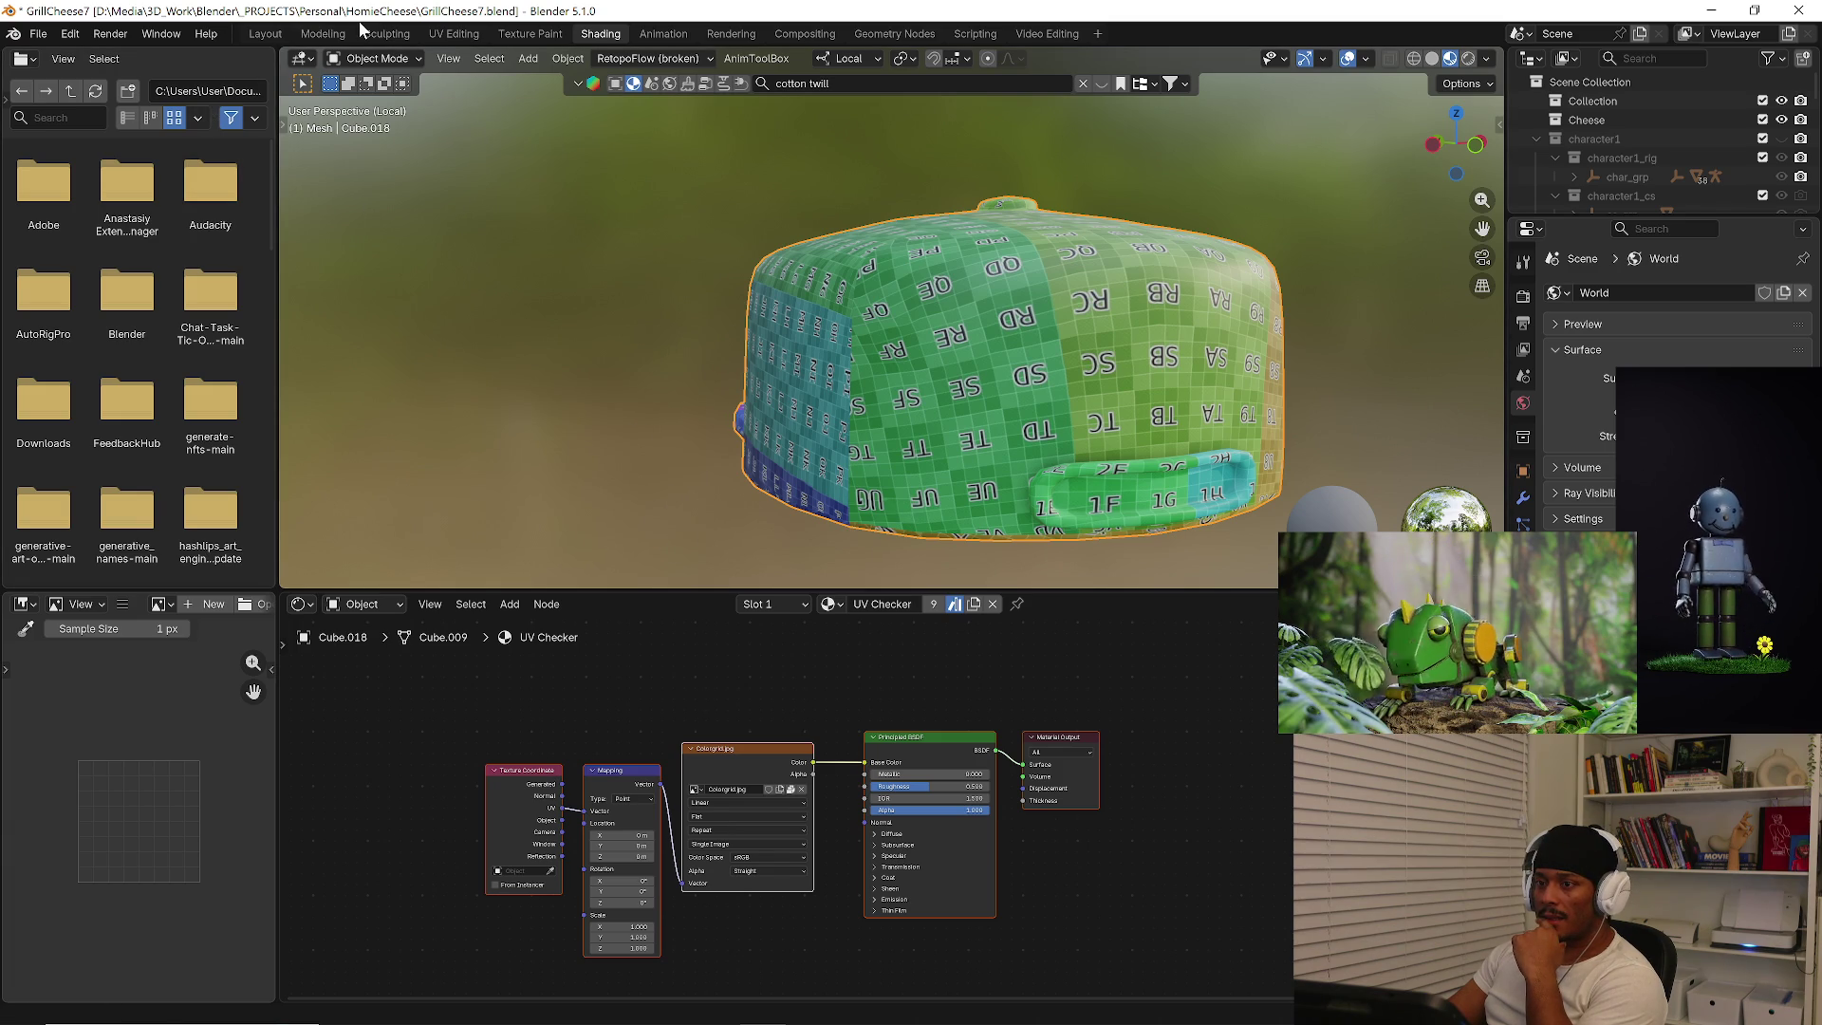
# Back in the Shading workspace, delete the Colorgrid image texture node from the cap's material.
pyautogui.click(261, 34)
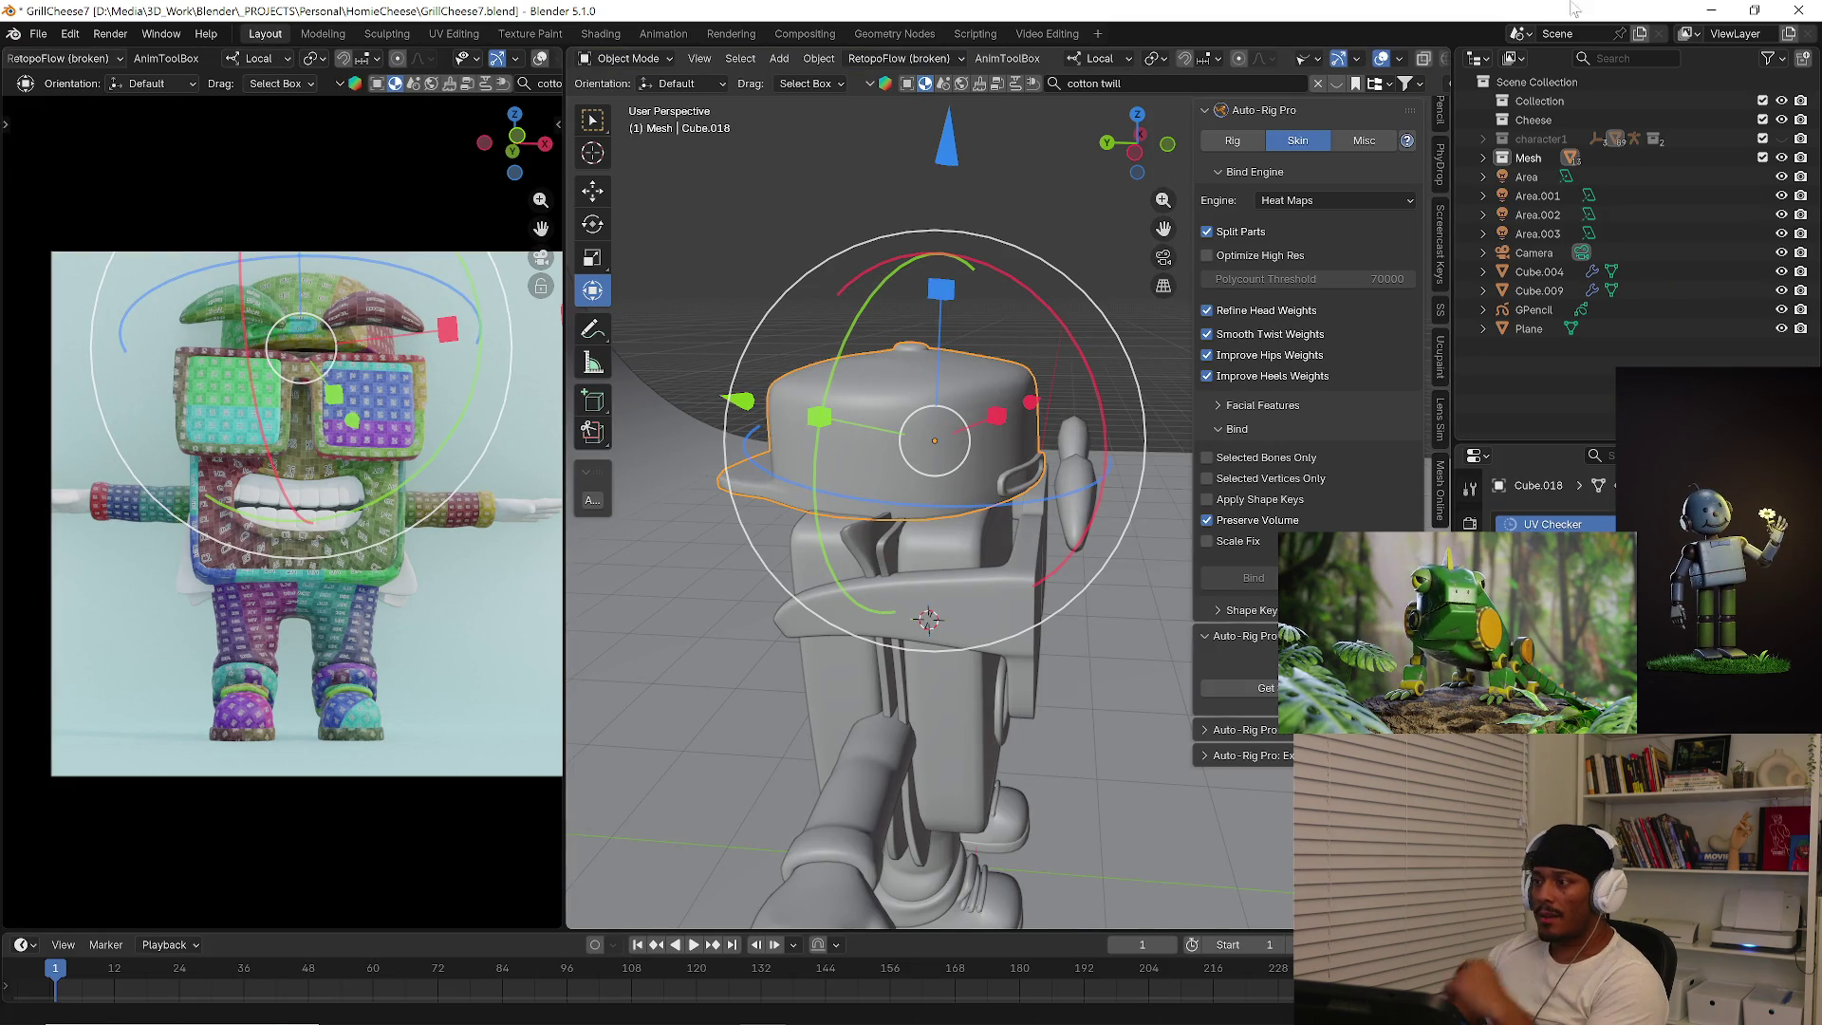
pyautogui.scroll(-2, 1406, 61)
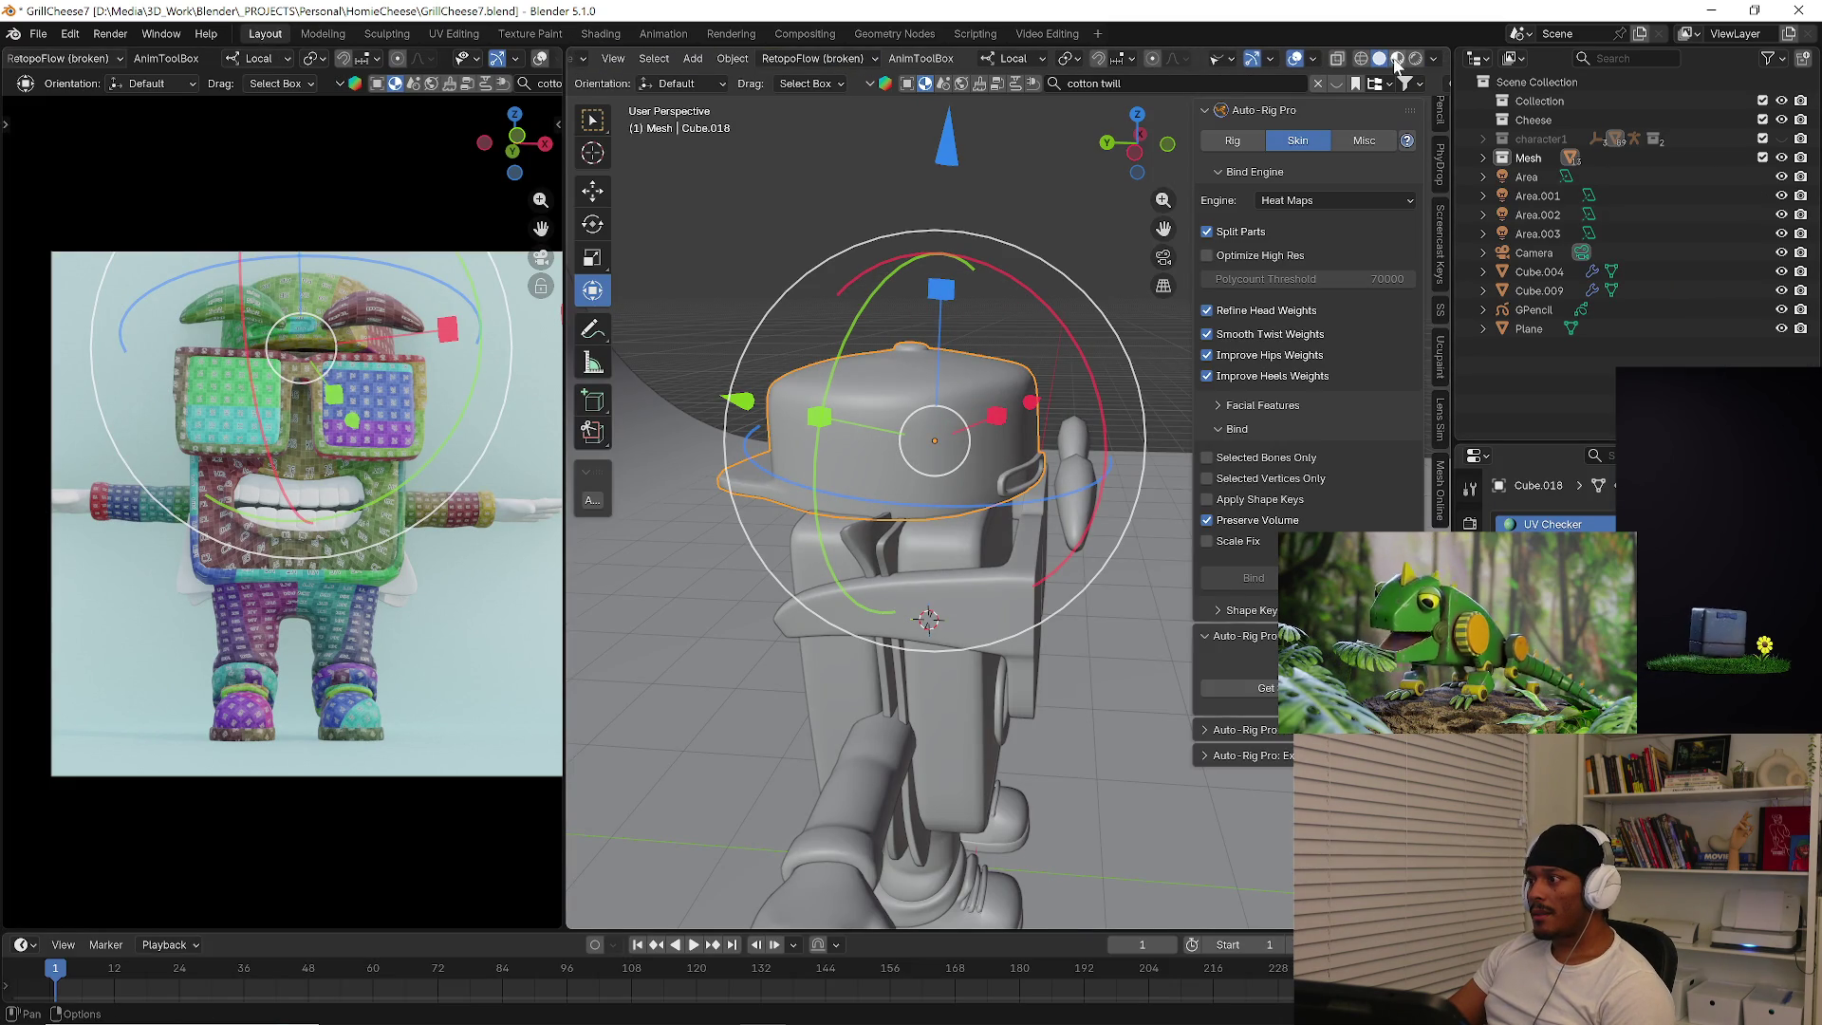
pyautogui.click(585, 36)
pyautogui.scroll(-3, 709, 384)
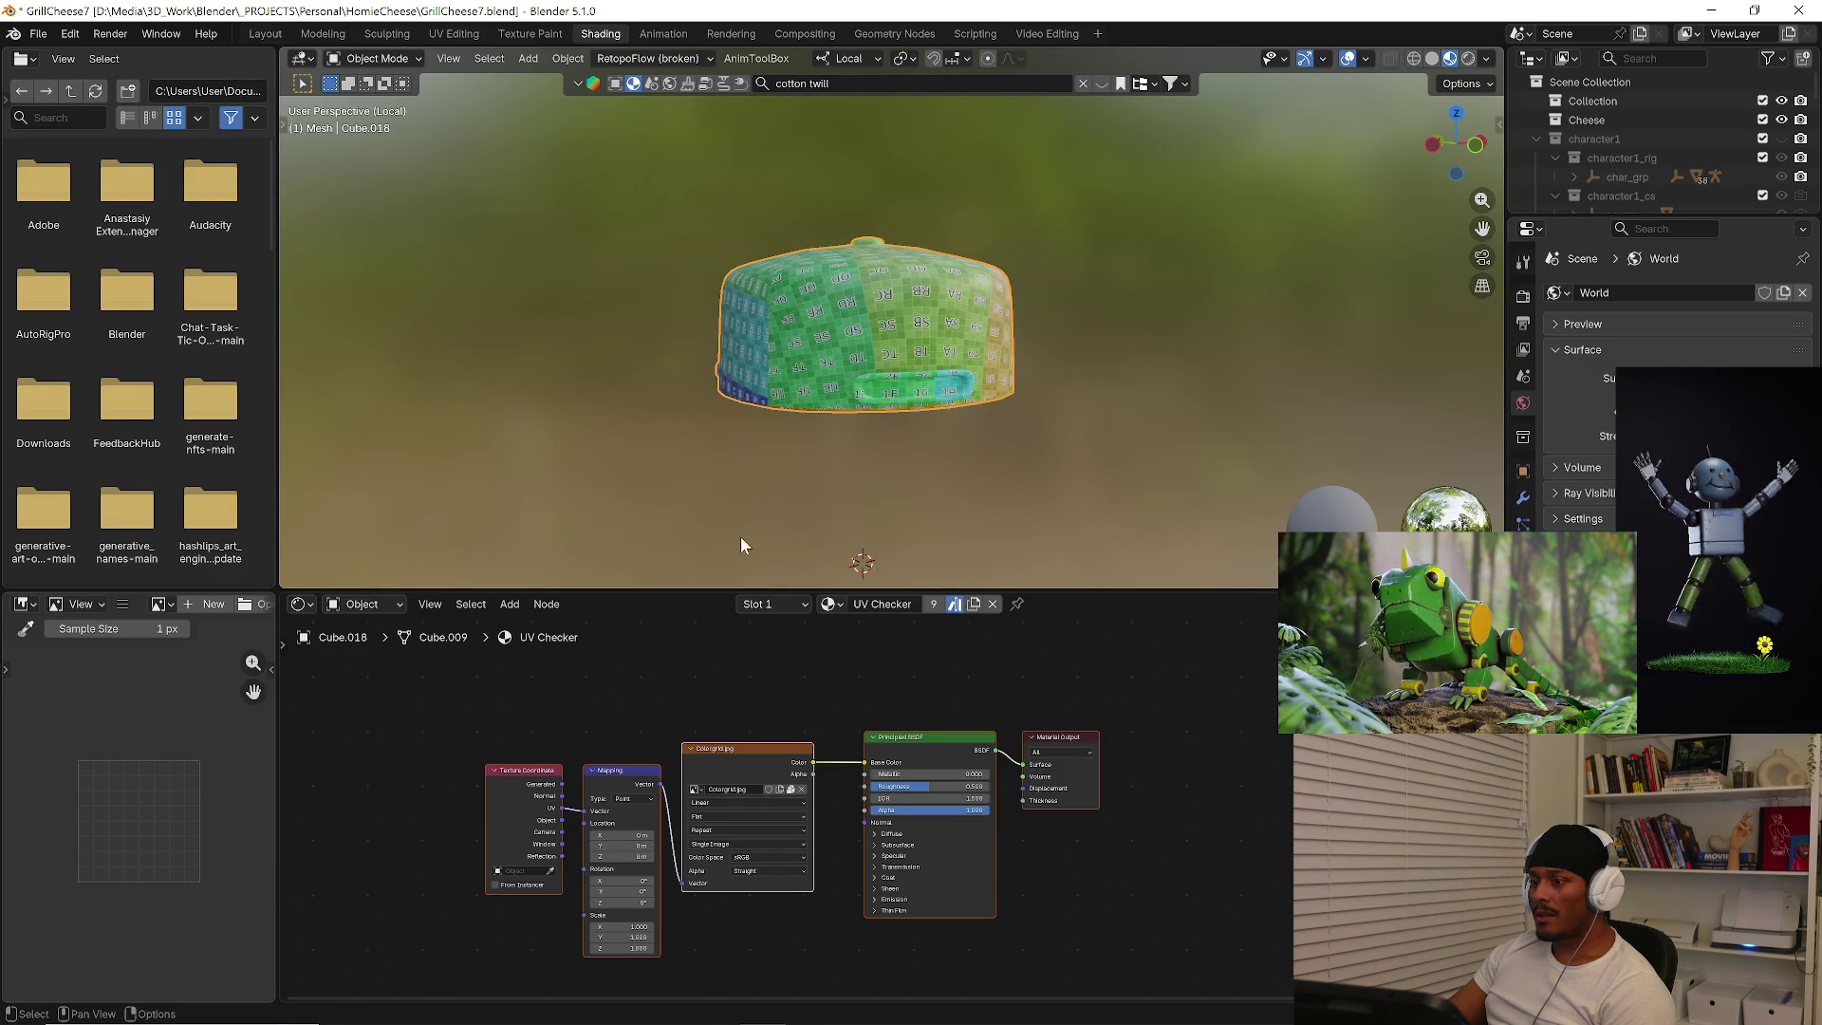
pyautogui.scroll(1, 402, 495)
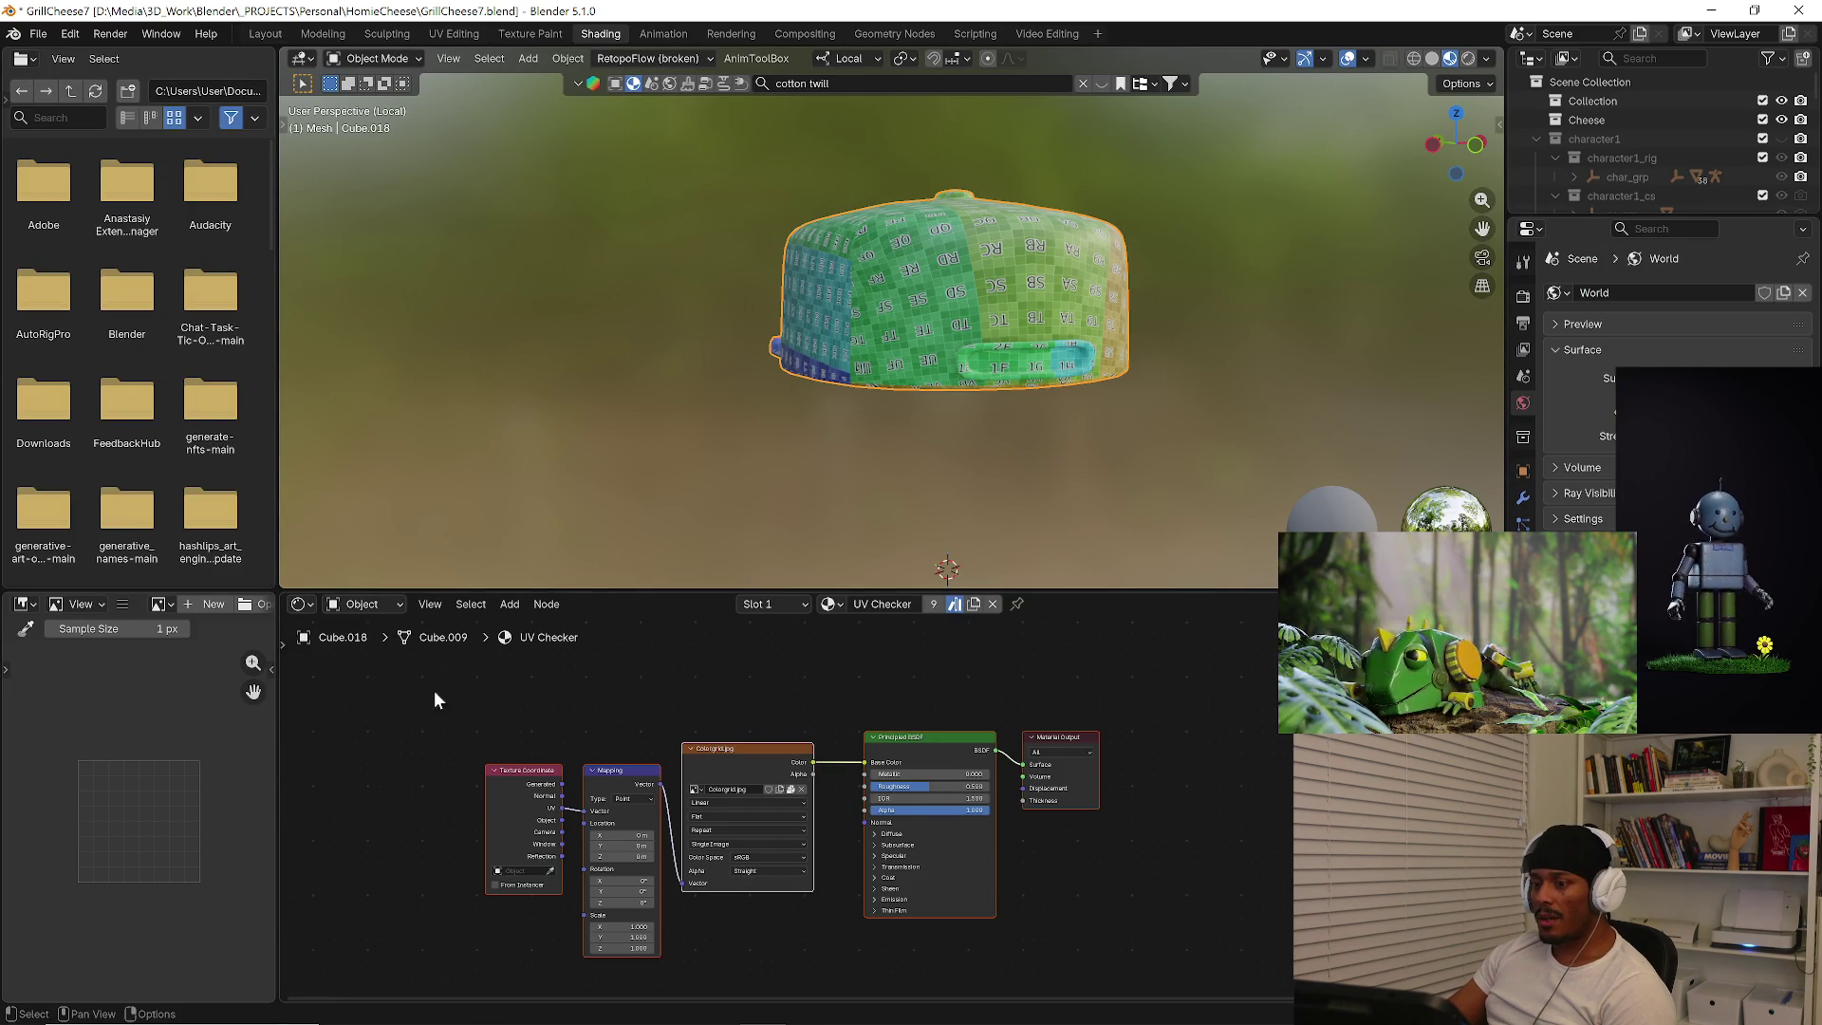
pyautogui.click(366, 609)
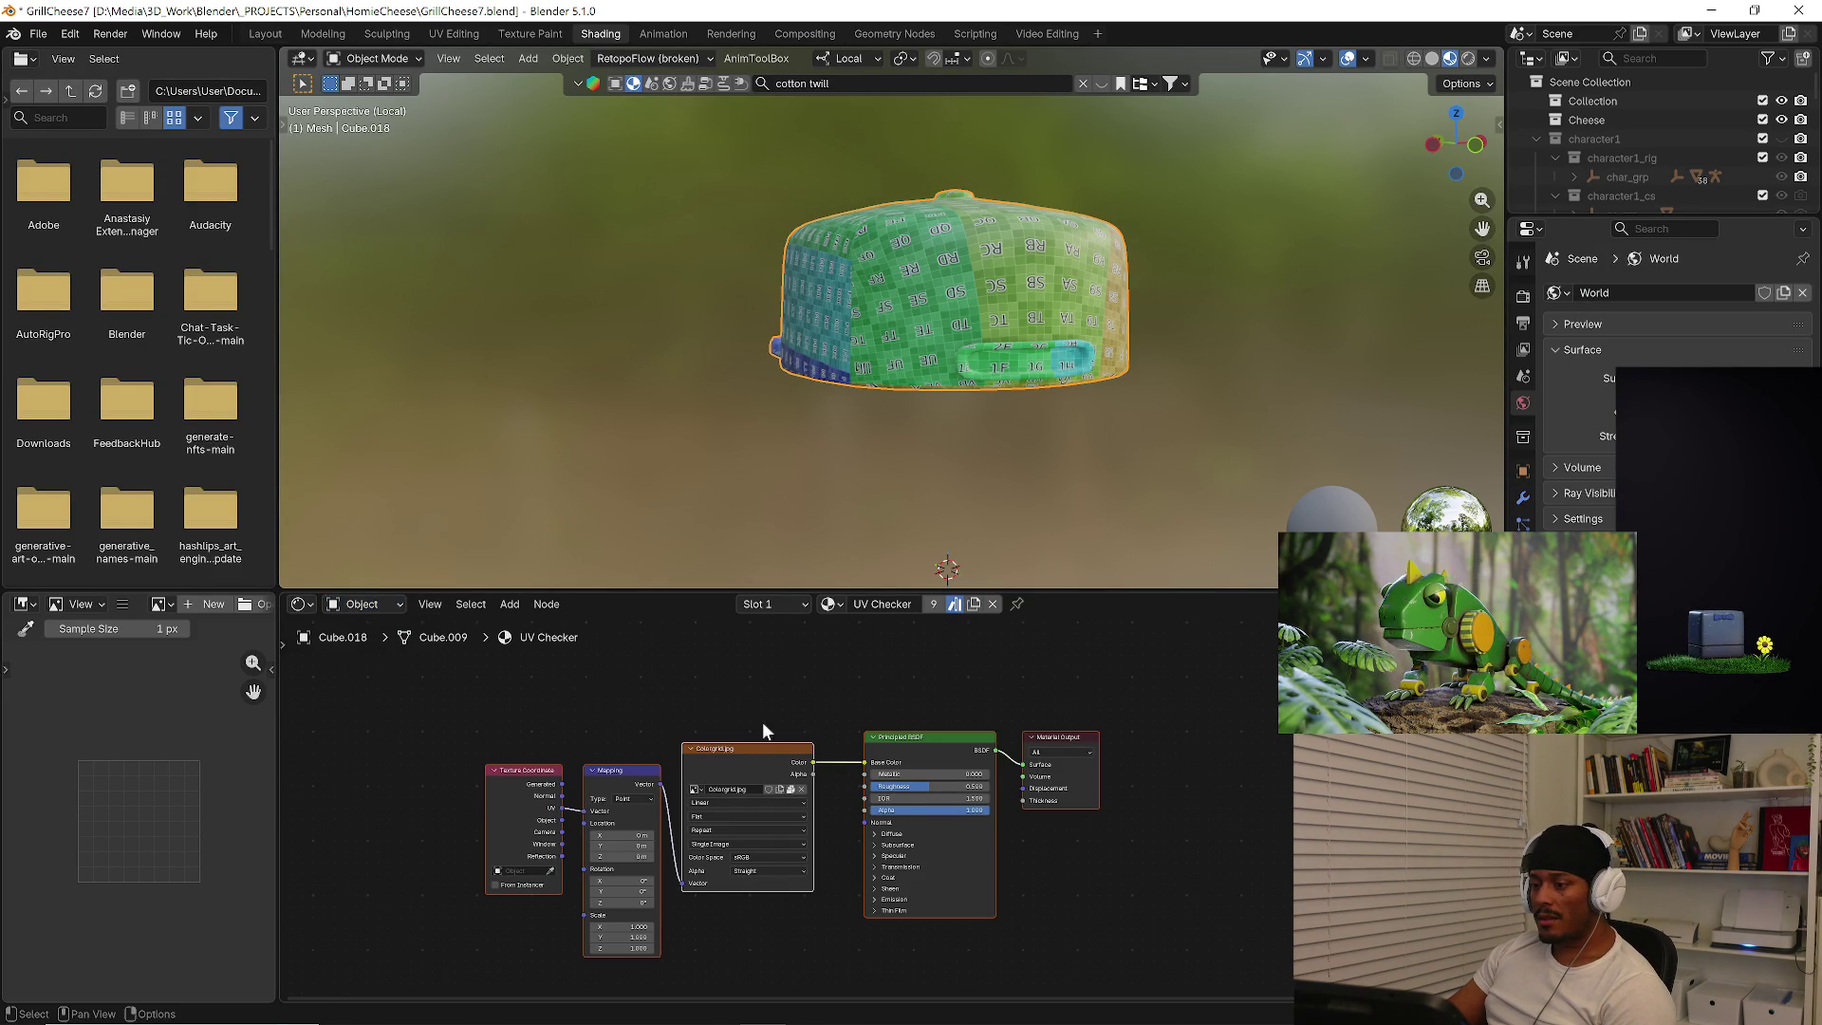
pyautogui.click(745, 772)
pyautogui.press('x')
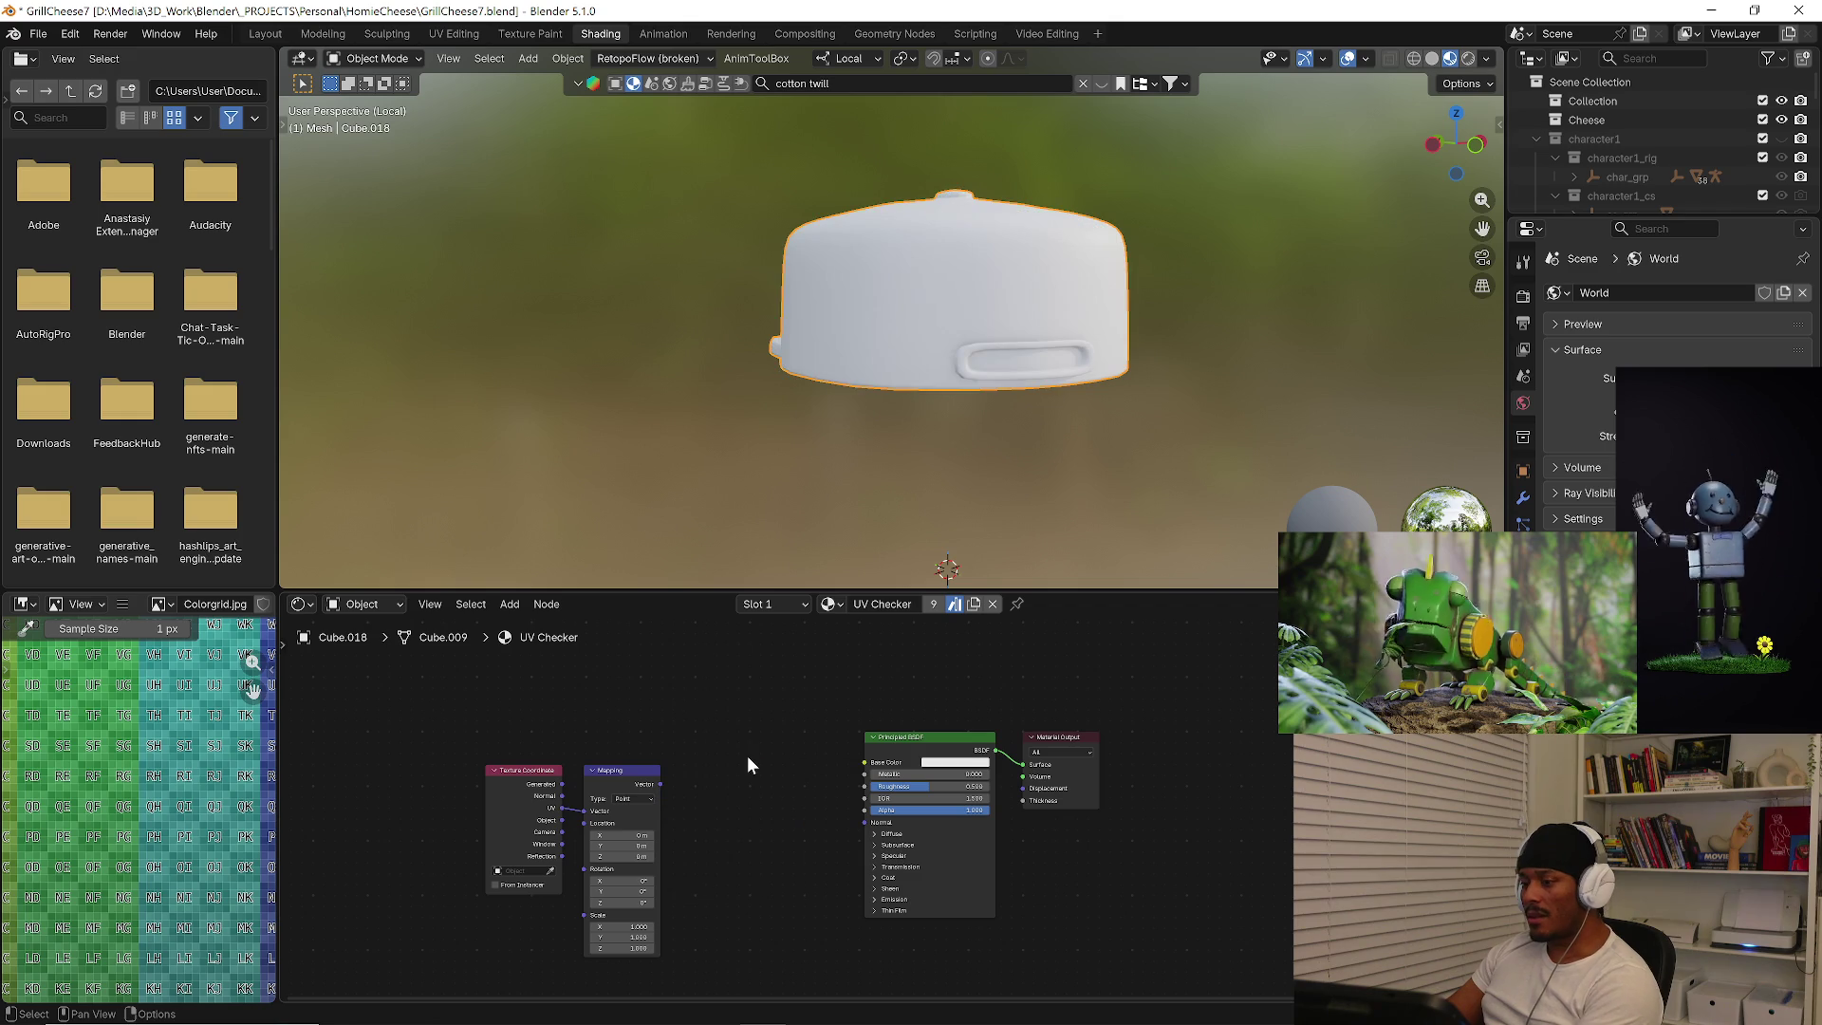
# Add a Color Ramp node into the cap material's node tree.
pyautogui.hotkey('shift', 'a')
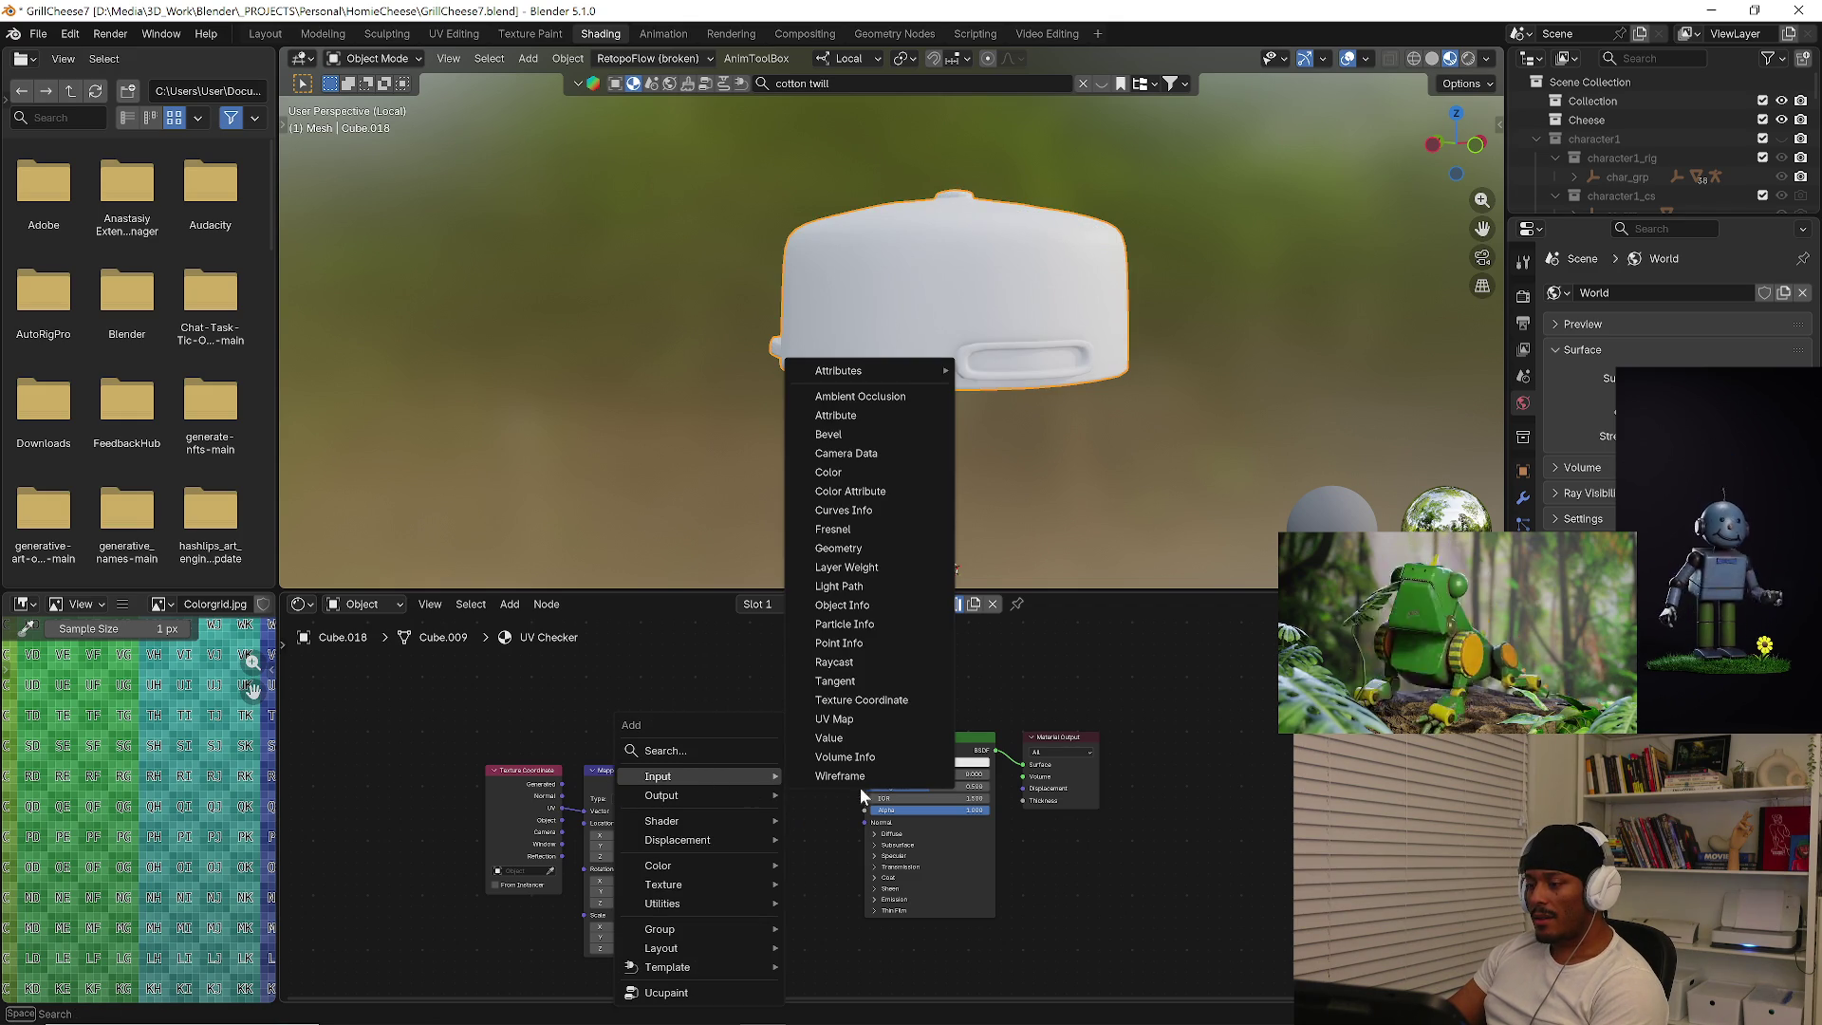
pyautogui.press('Escape')
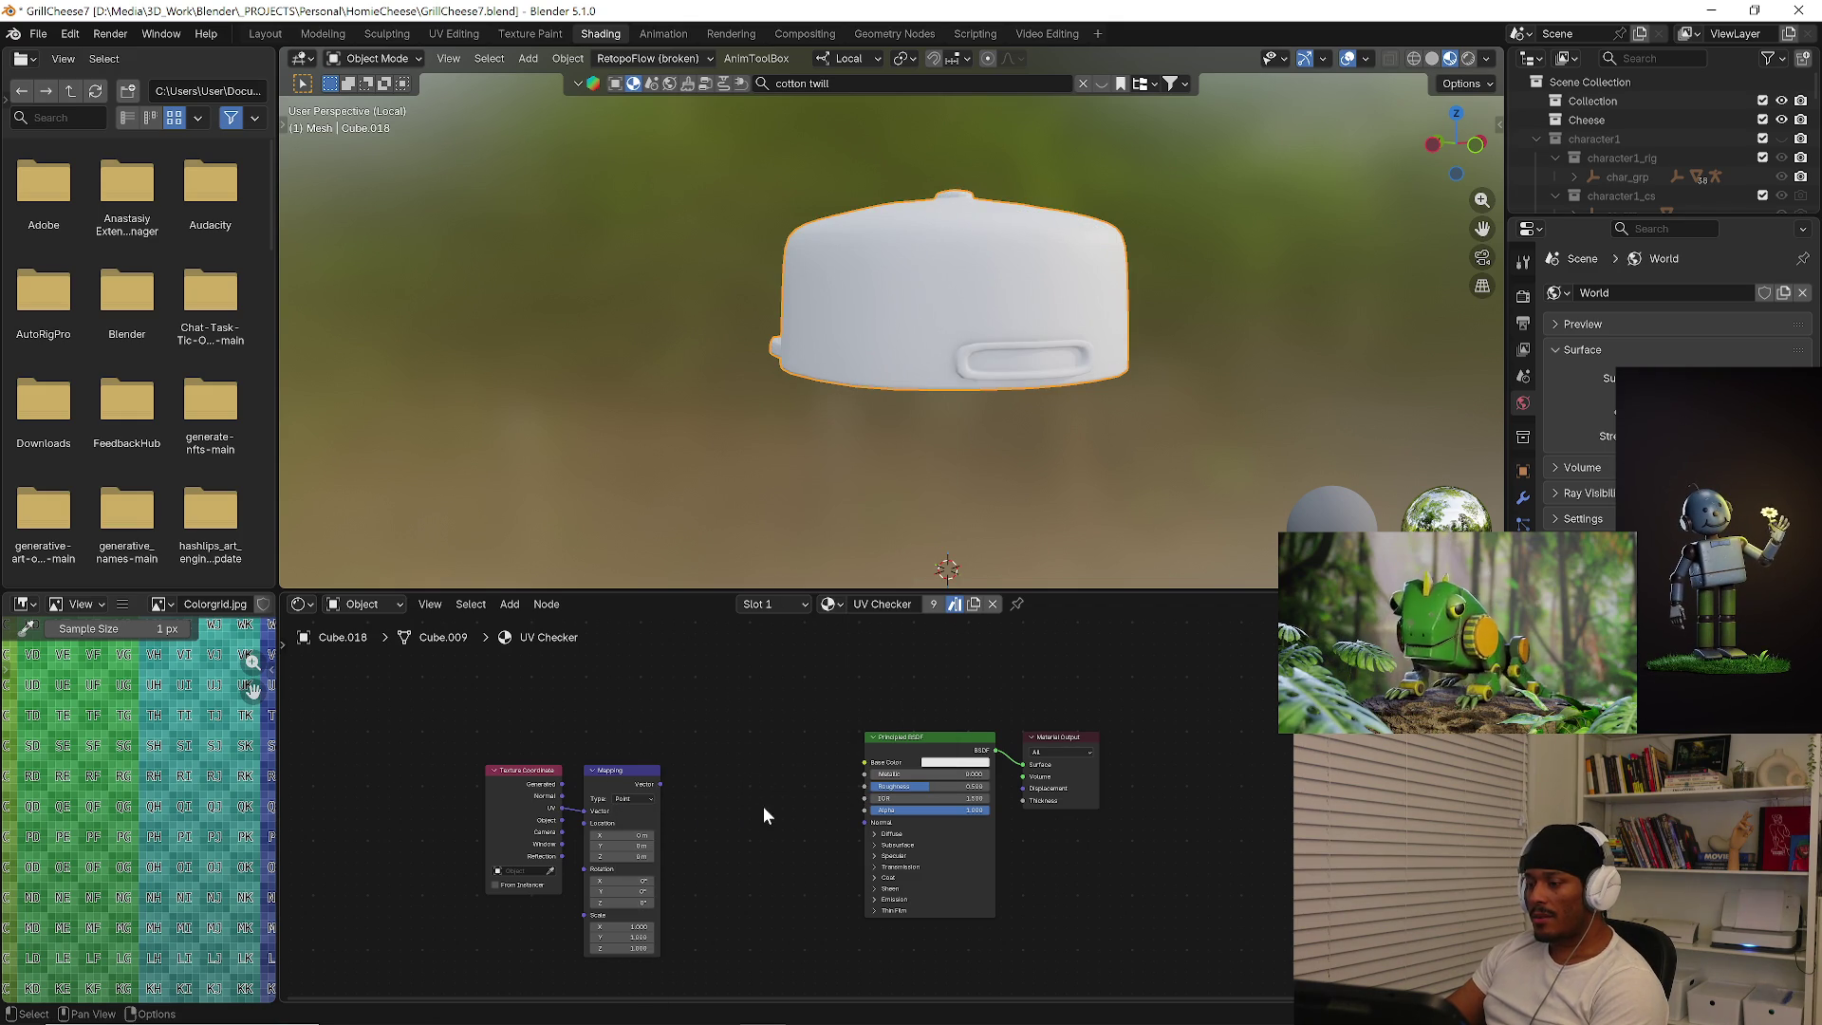
pyautogui.scroll(2, 730, 790)
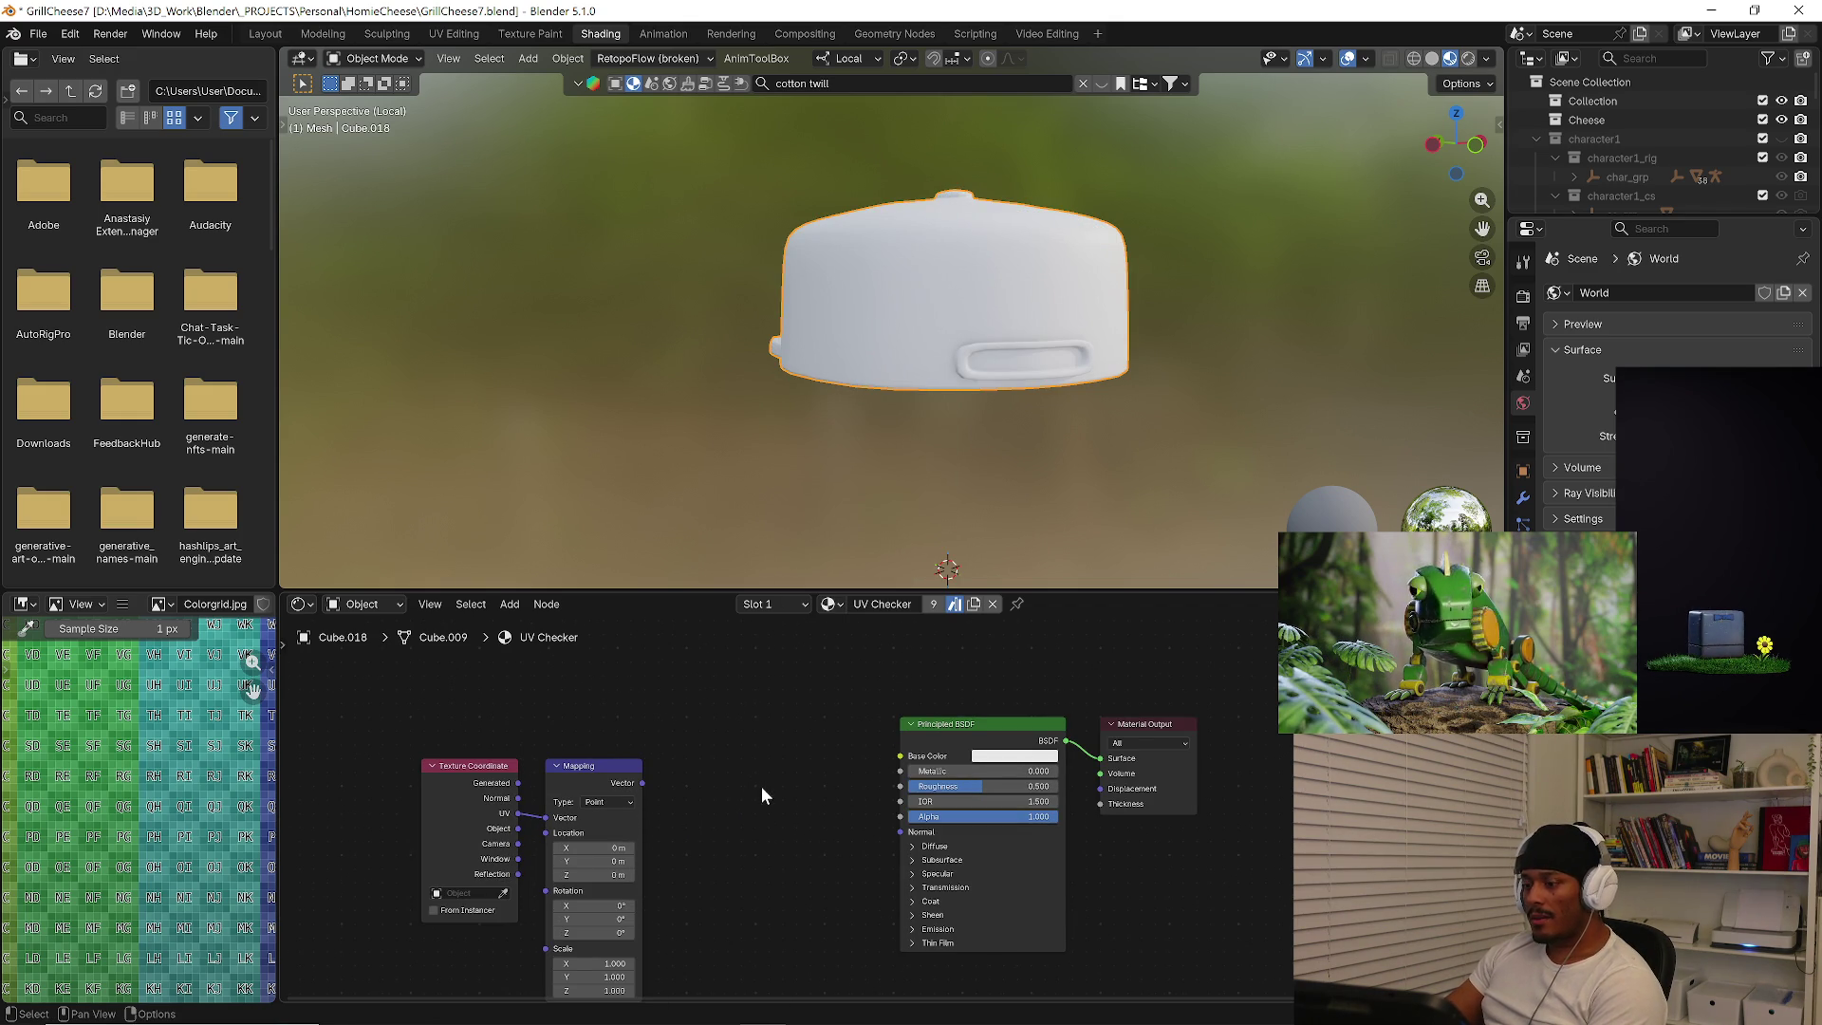
pyautogui.hotkey('shift', 'a')
pyautogui.hotkey('shift', 'a')
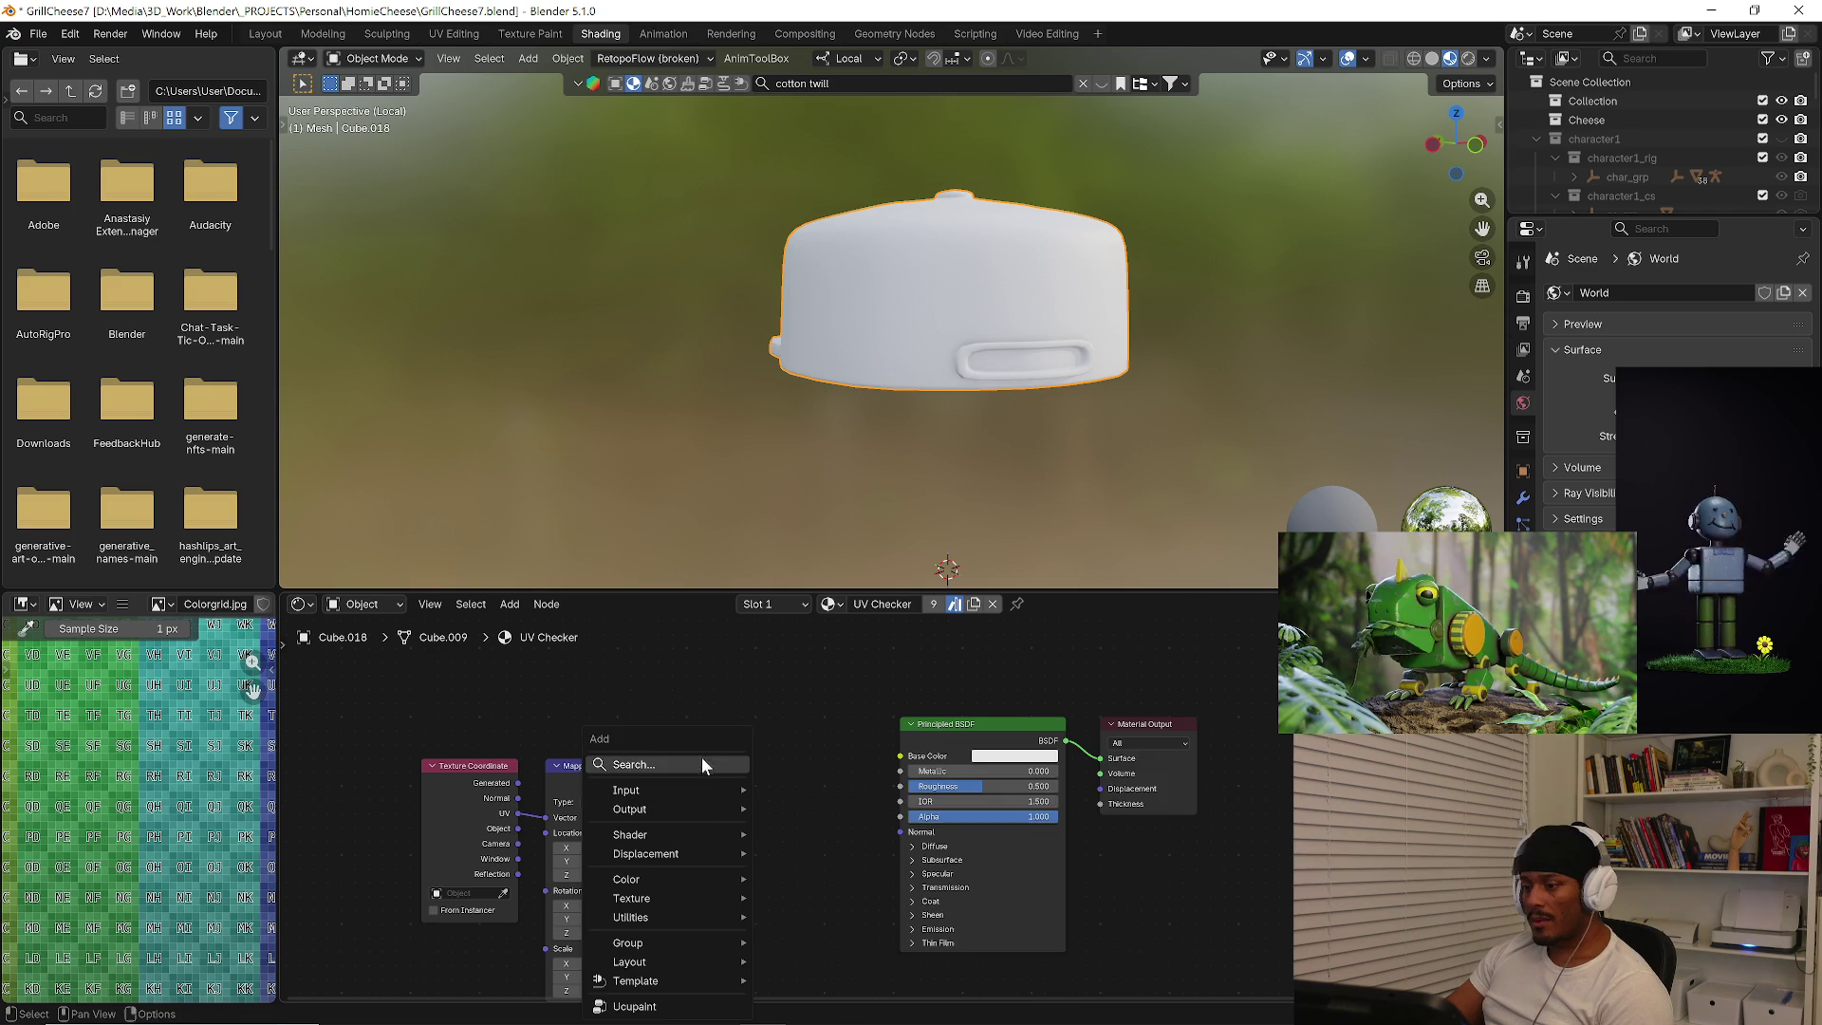
pyautogui.write('c')
pyautogui.press('BackSpace')
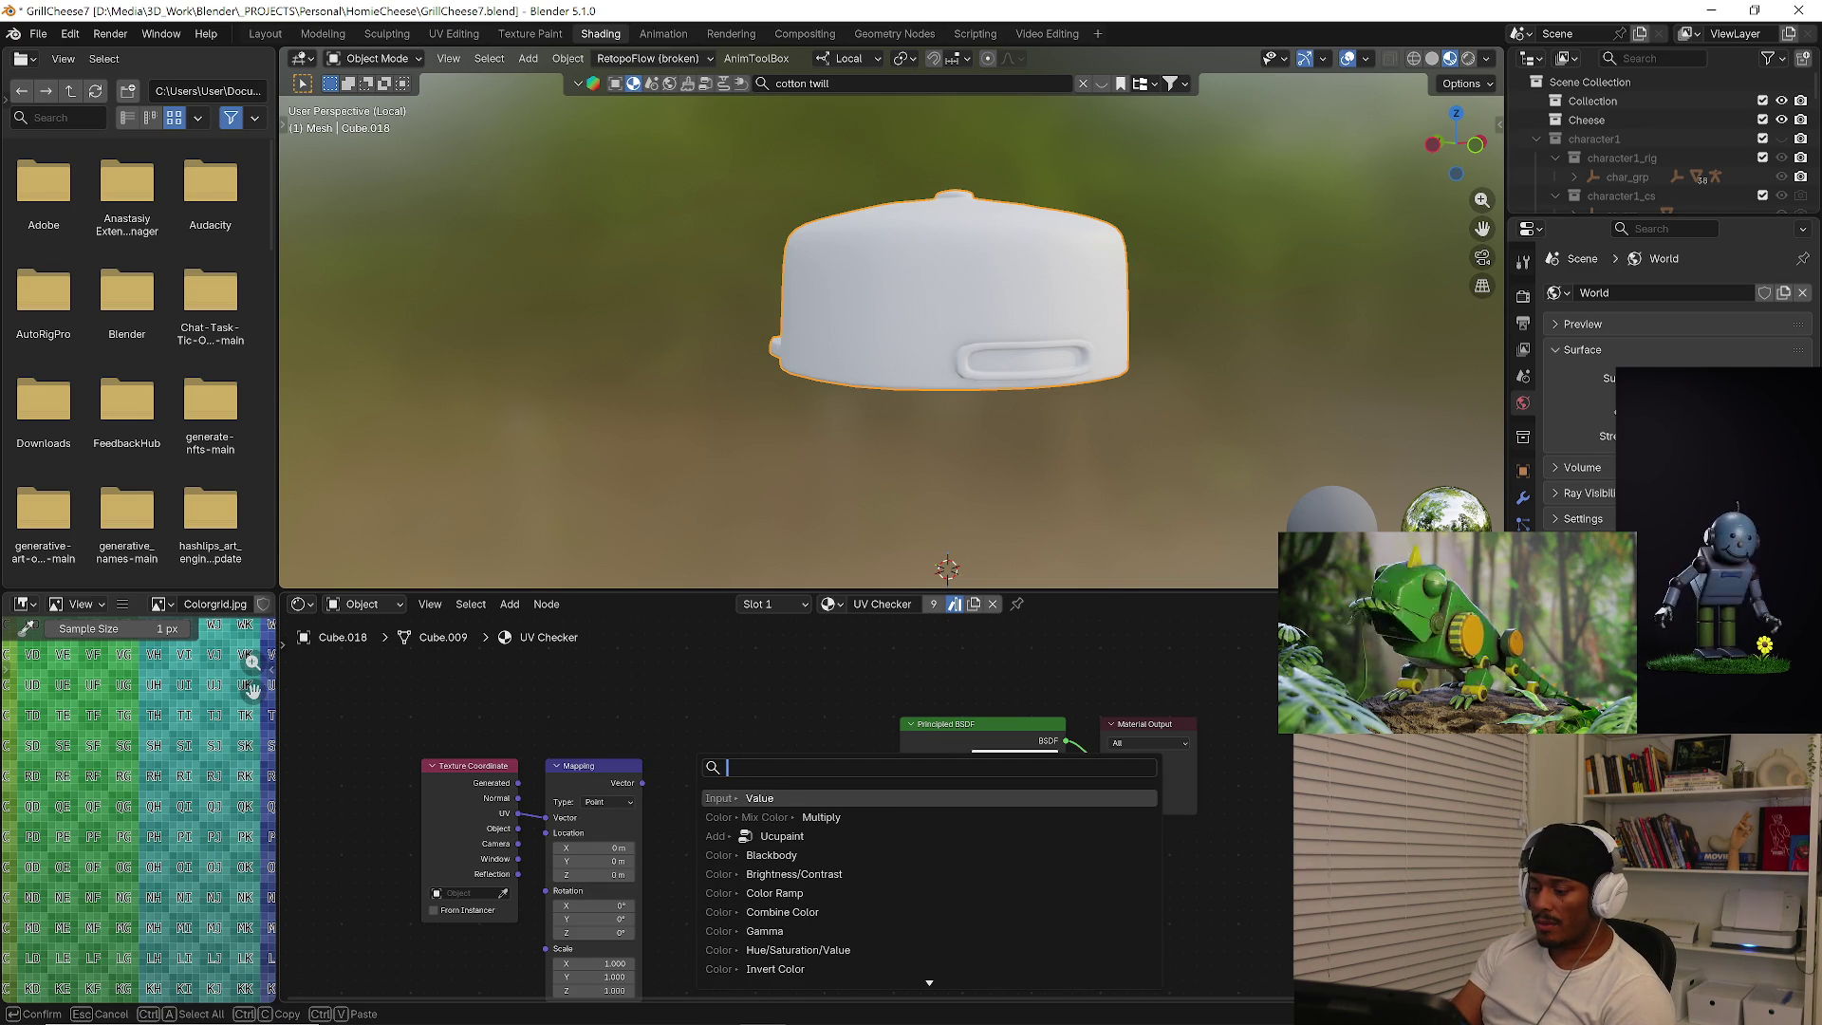
pyautogui.write('color ram')
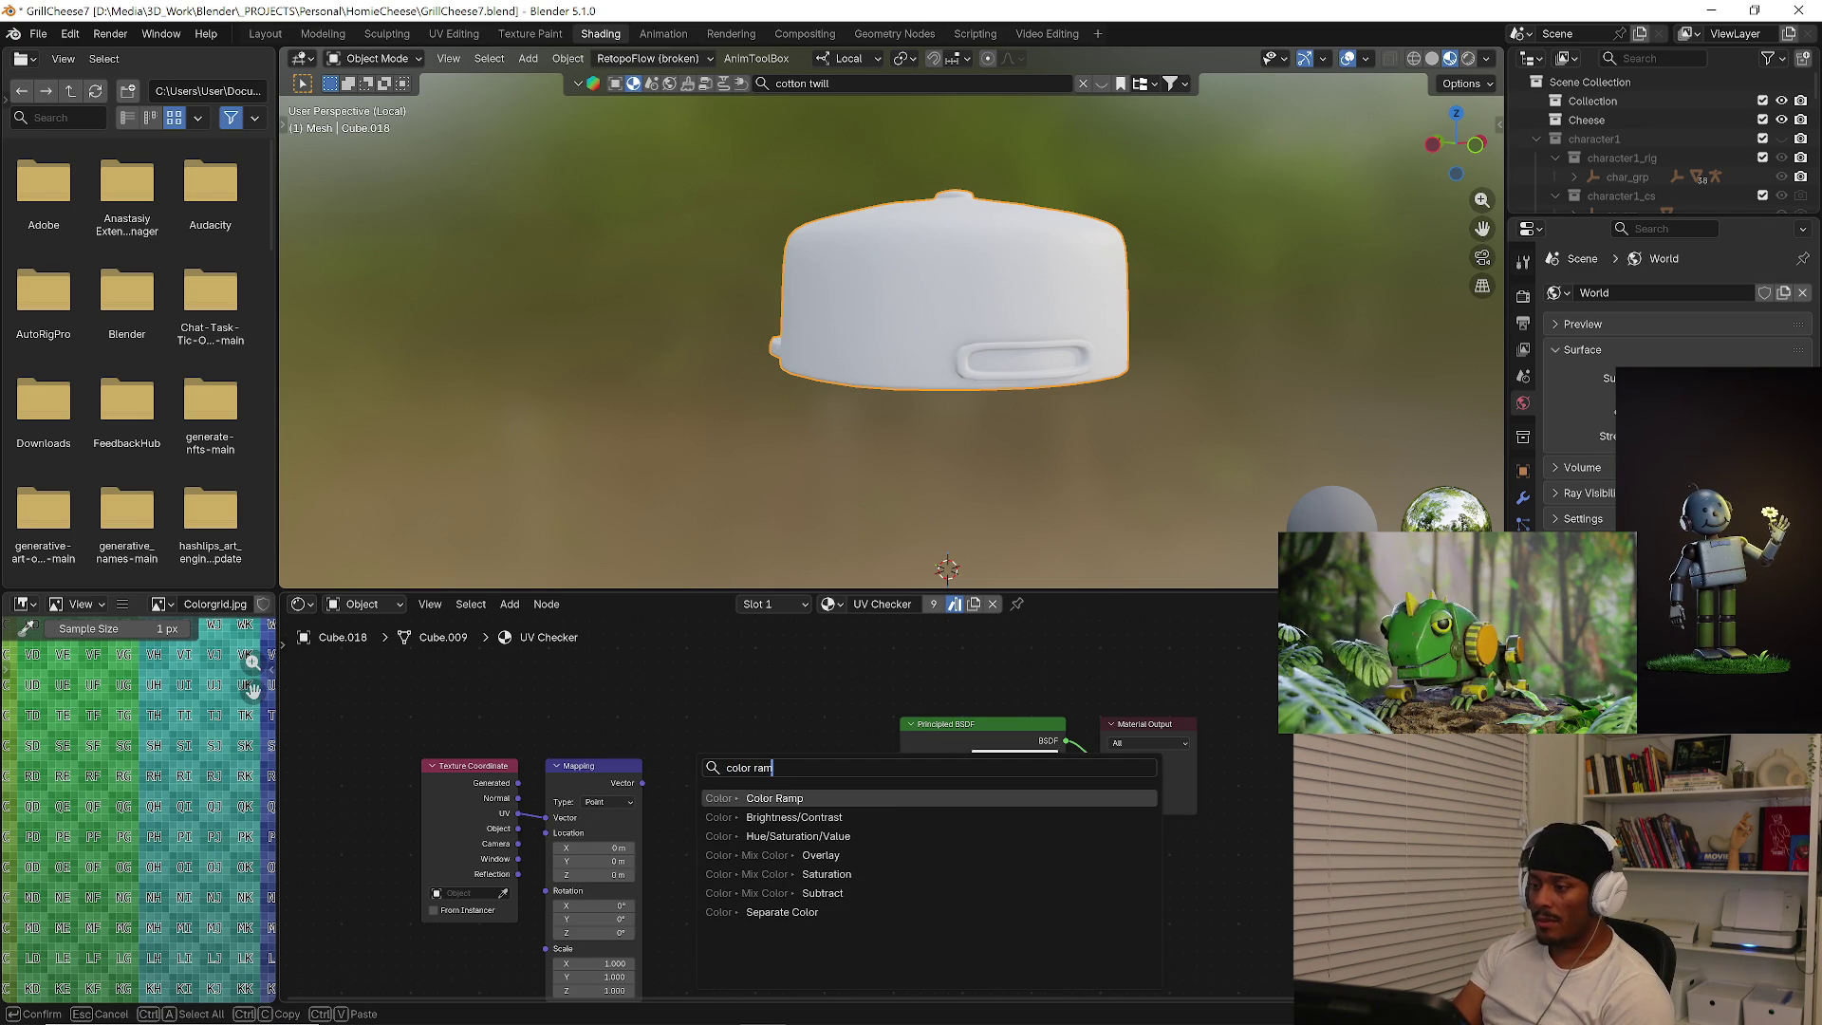
pyautogui.click(776, 798)
pyautogui.click(684, 751)
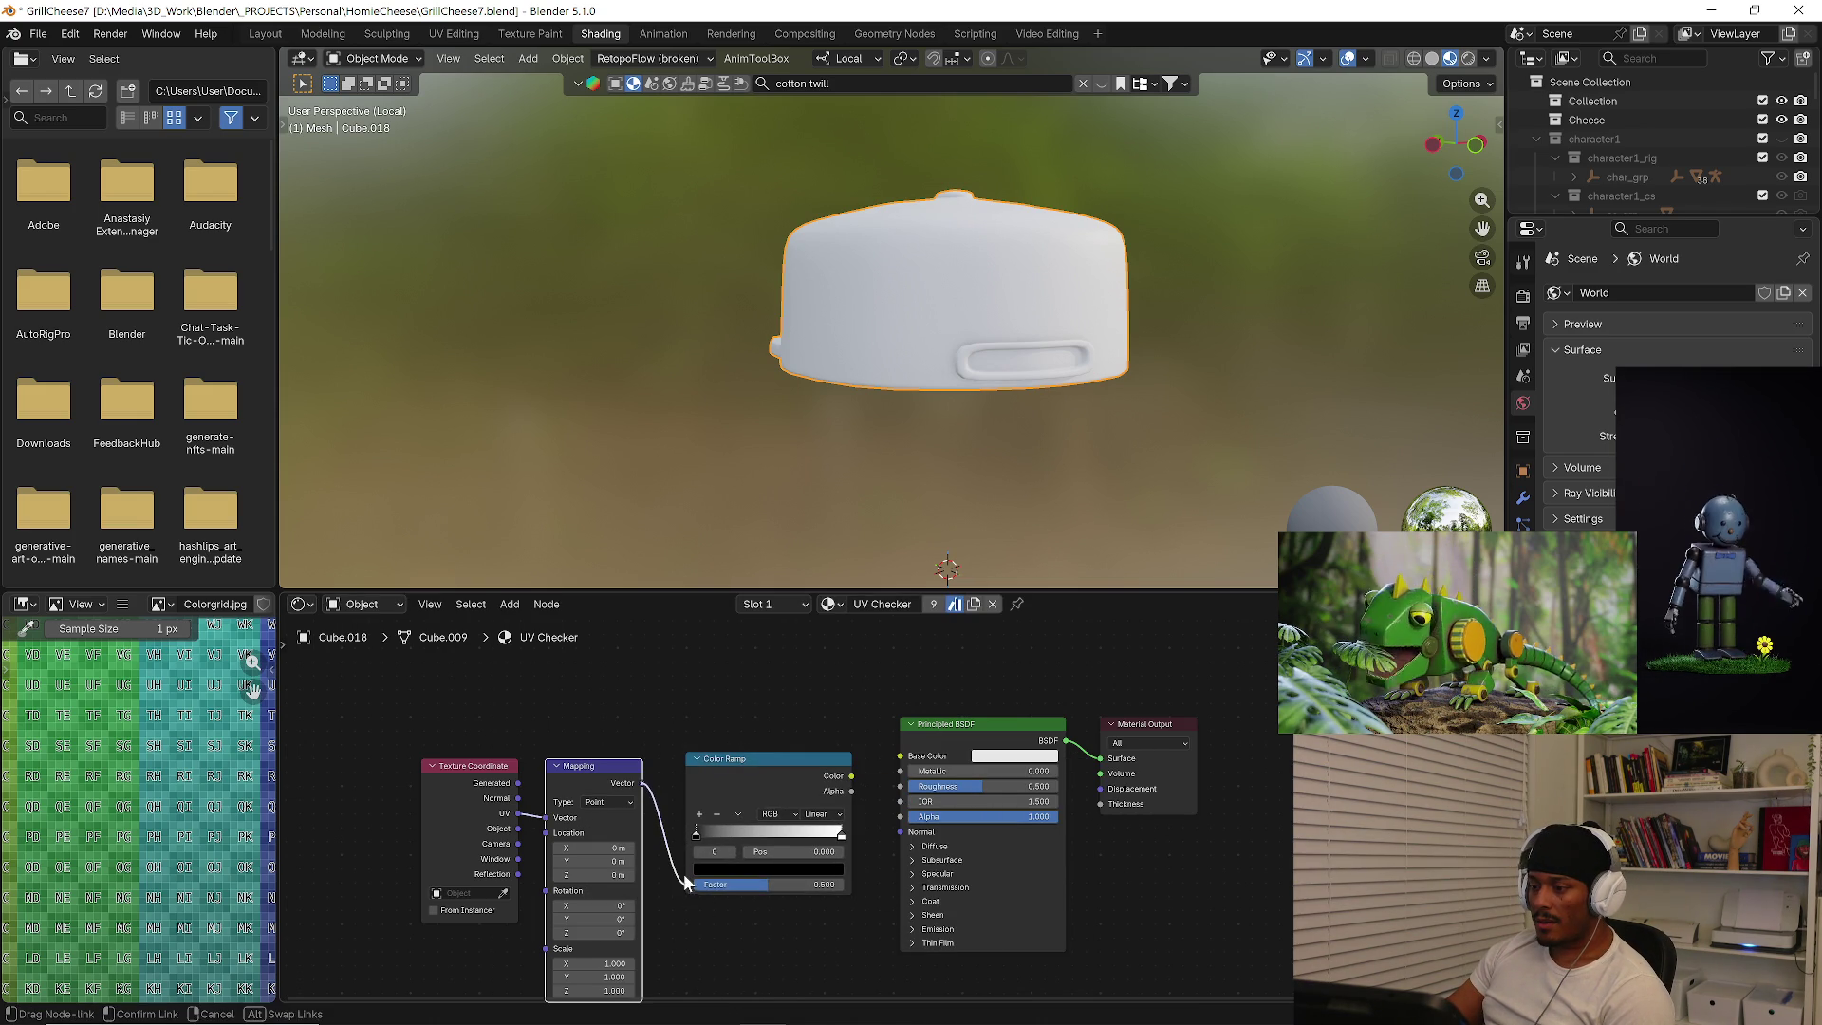
# Wire Mapping Vector into the ramp Factor and ramp Color into Base Color, spacing the nodes apart.
pyautogui.moveTo(642, 783); pyautogui.dragTo(688, 884)
pyautogui.moveTo(849, 777); pyautogui.dragTo(897, 754)
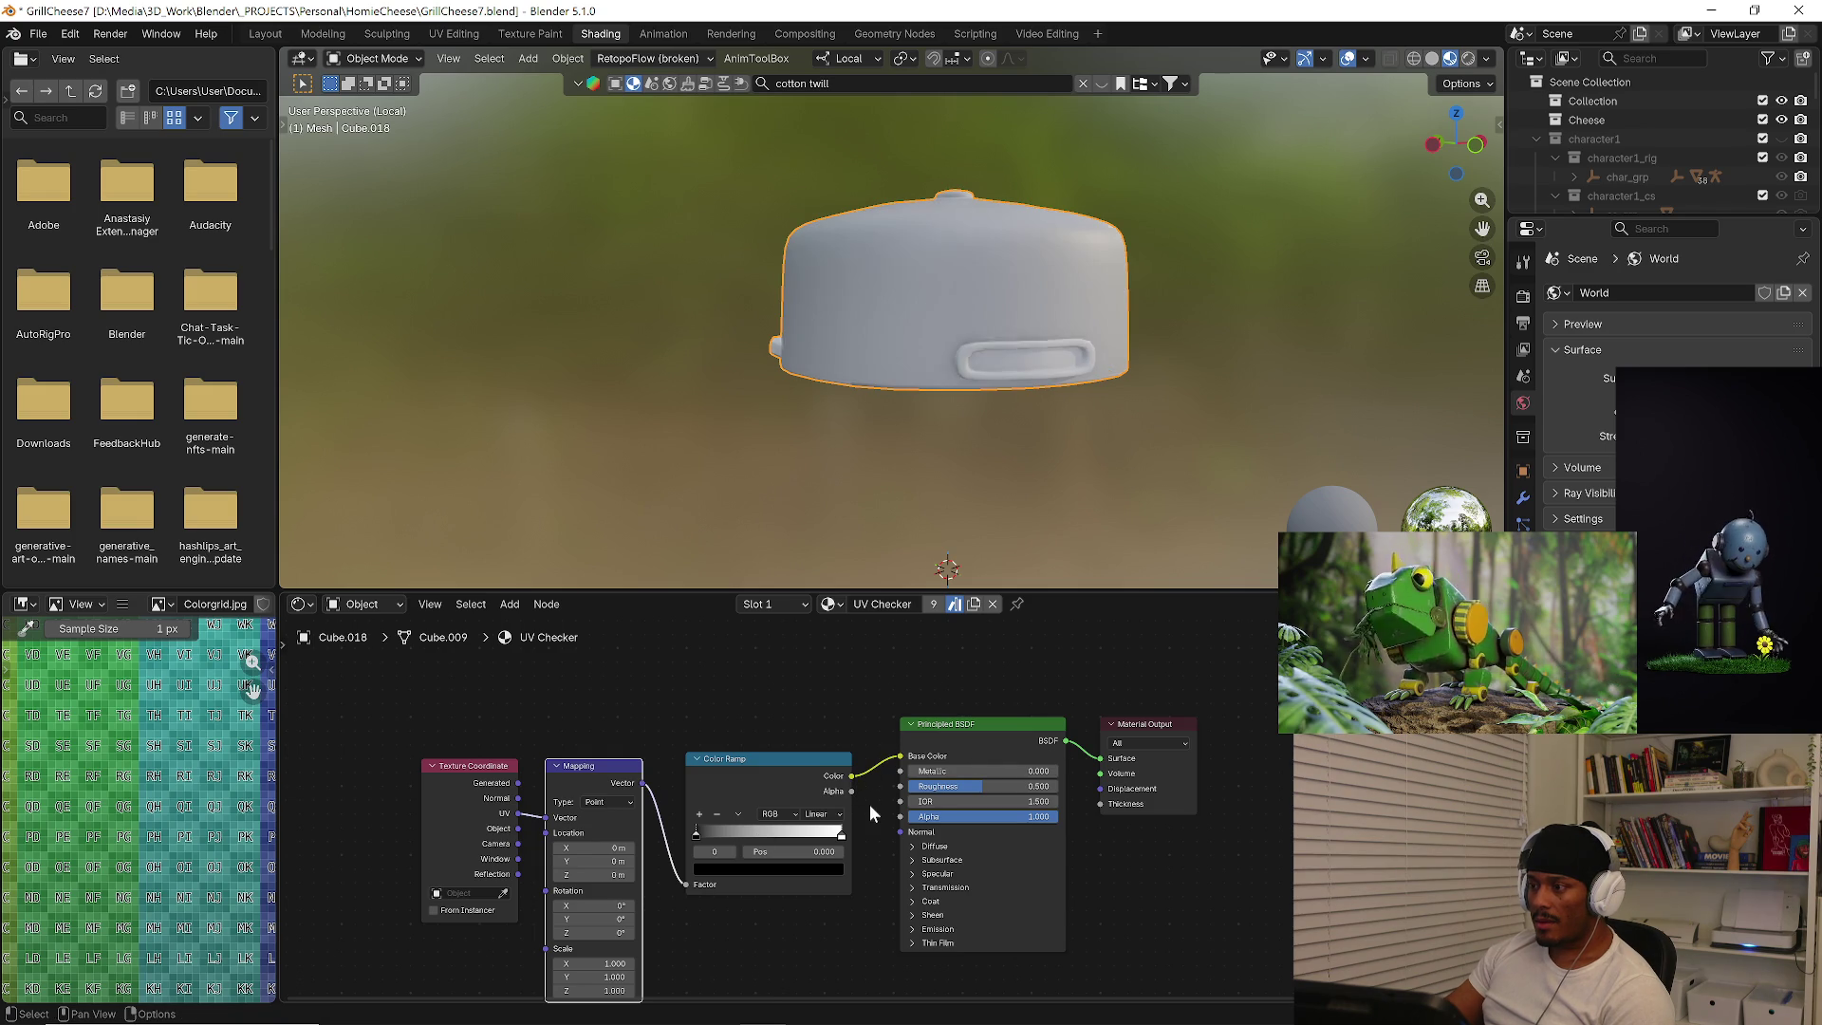
pyautogui.click(940, 737)
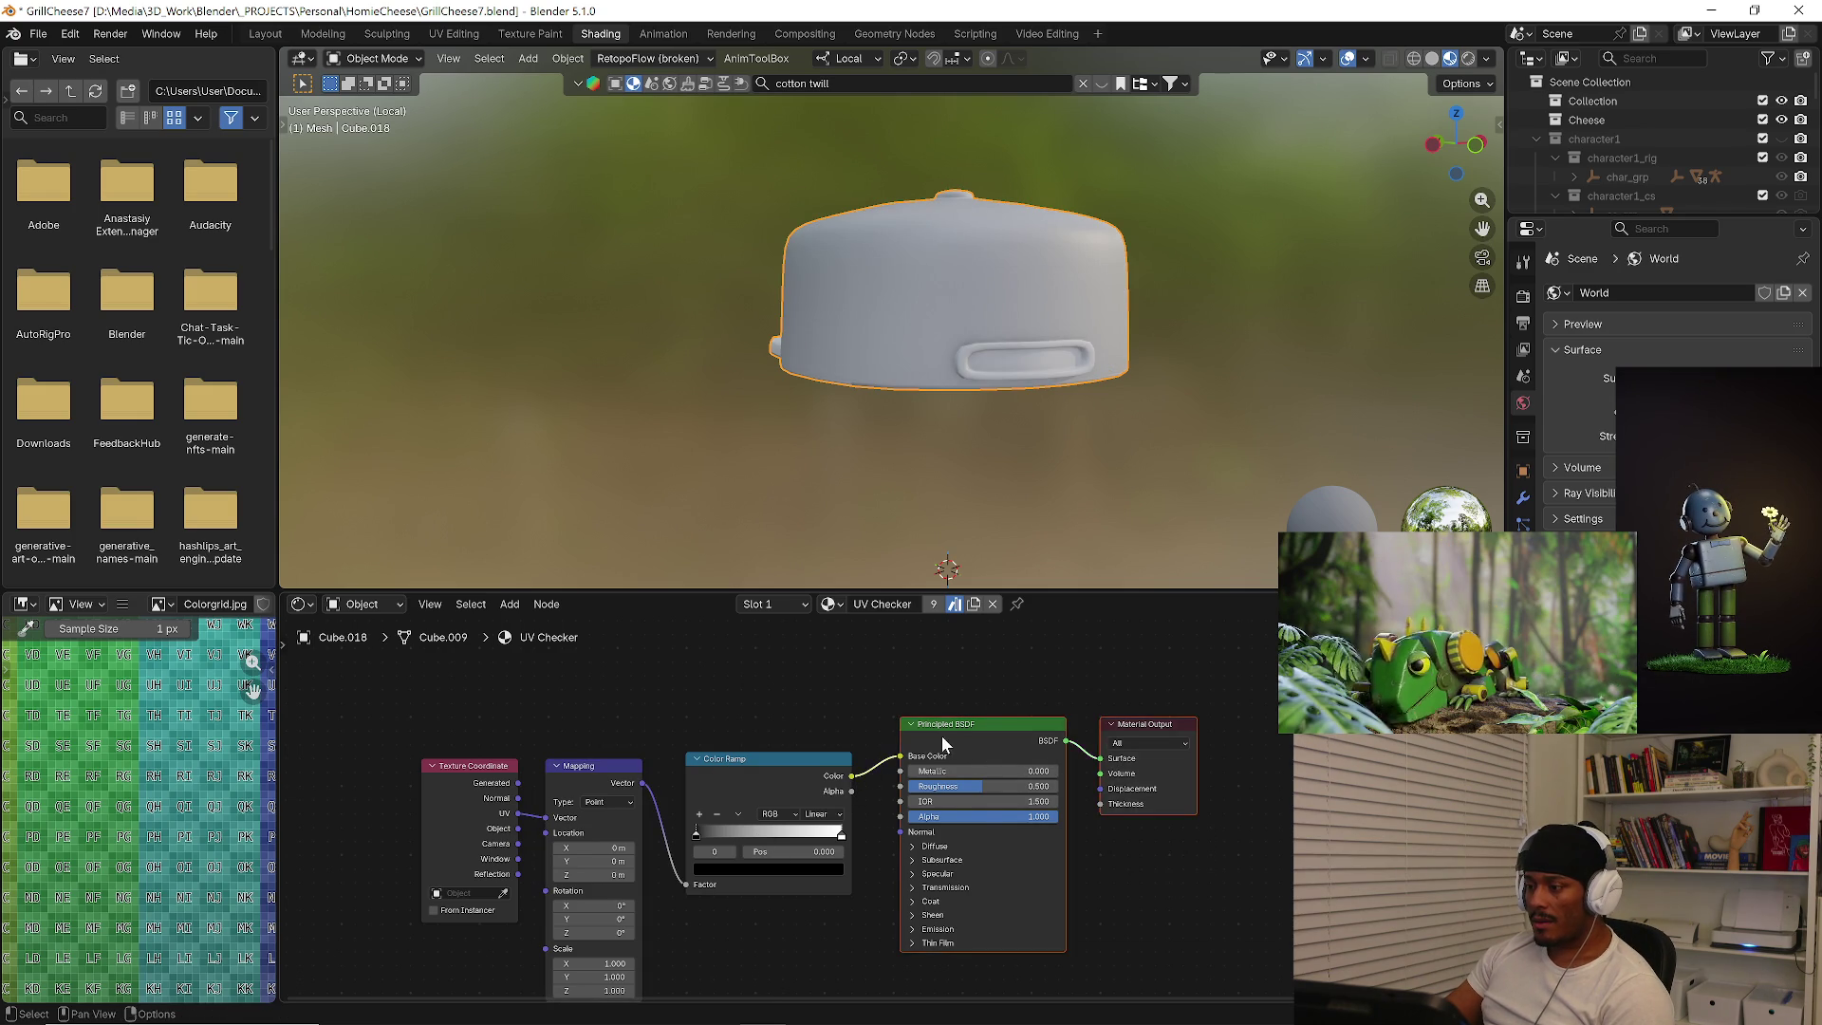
pyautogui.moveTo(942, 736); pyautogui.dragTo(1153, 739)
pyautogui.moveTo(742, 777); pyautogui.dragTo(866, 772)
pyautogui.hotkey('shift', 'a')
pyautogui.click(753, 733)
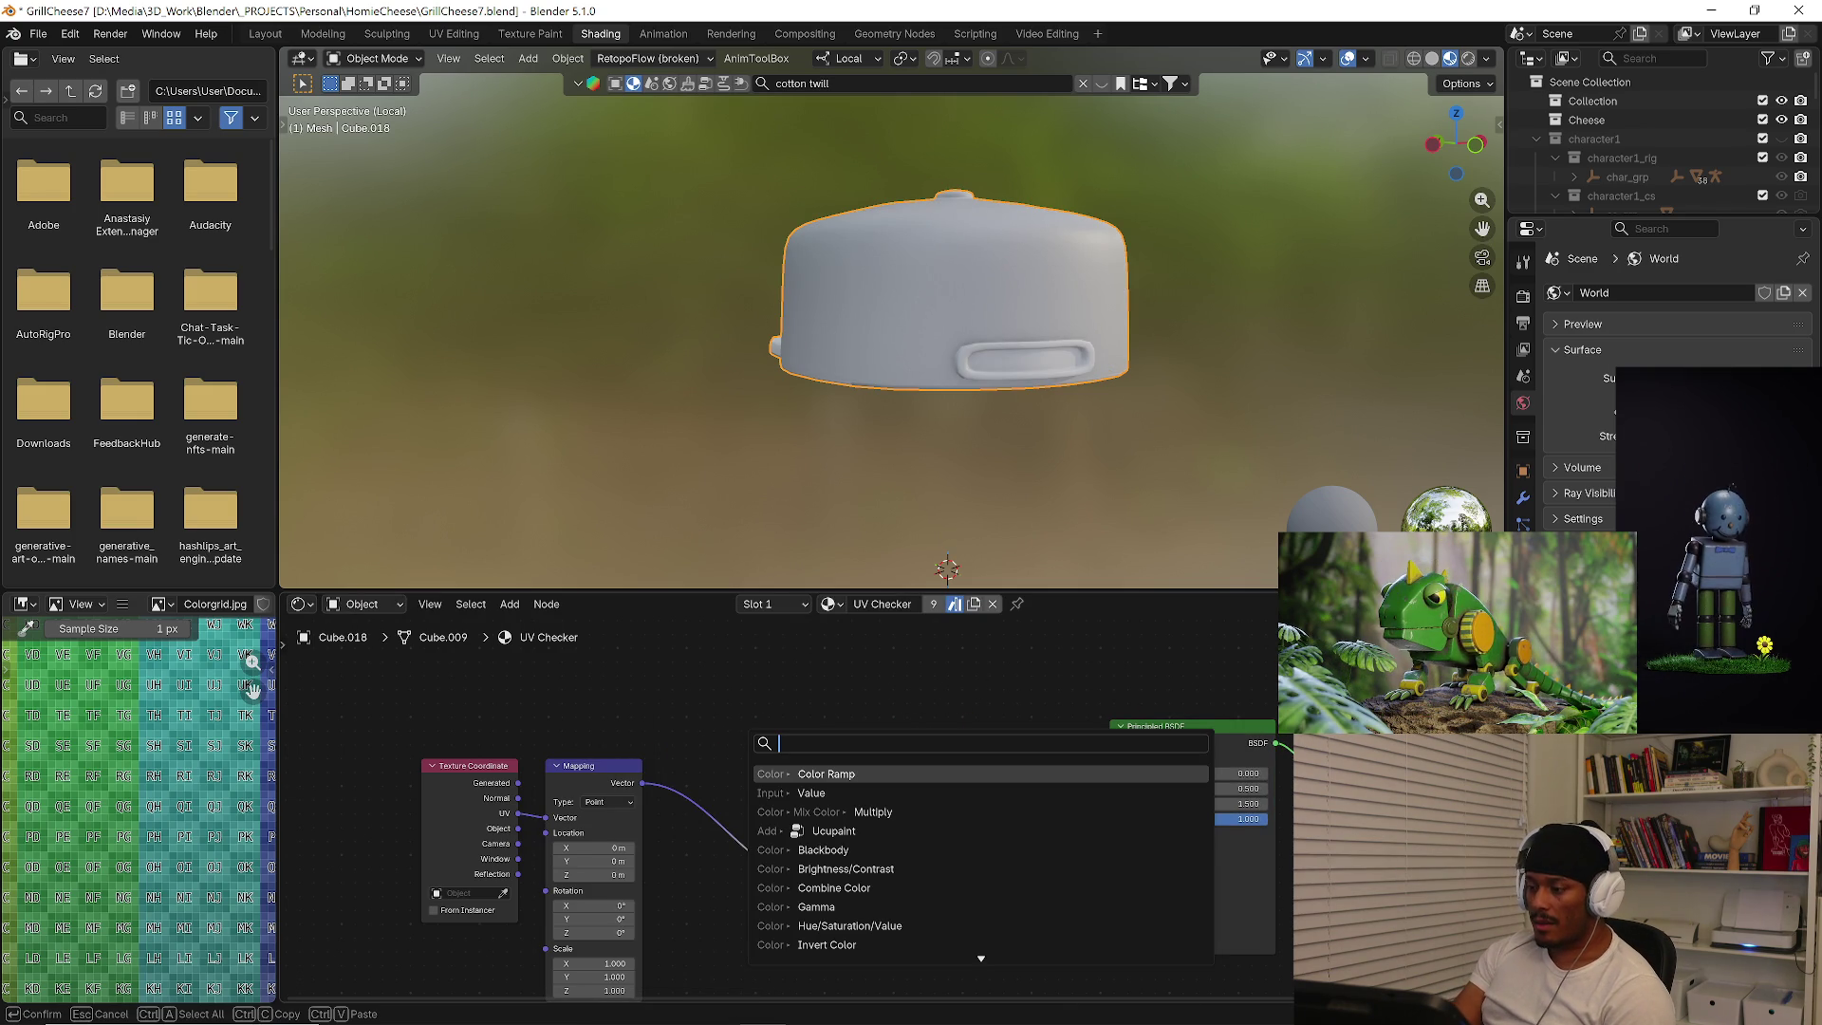
pyautogui.write('gr')
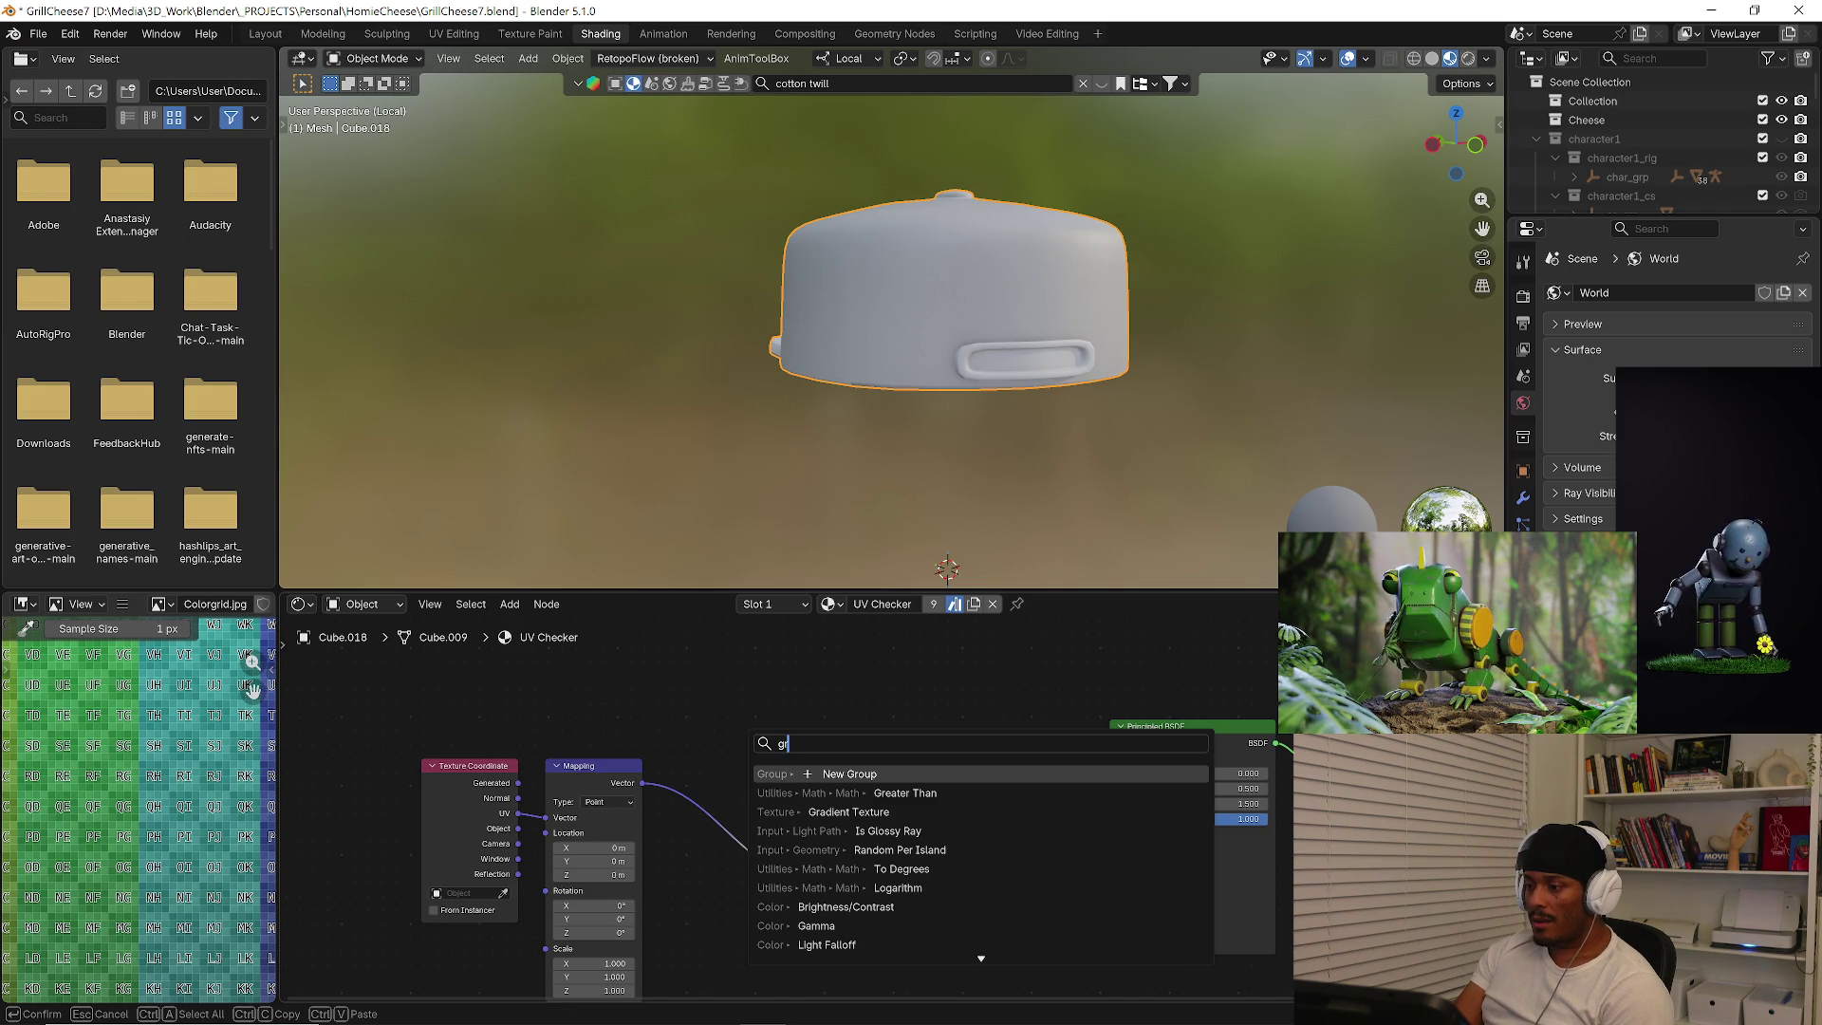
# Add a Gradient Texture before the ramp and colour the ramp stops red and blue.
pyautogui.press('Down')
pyautogui.press('Down')
pyautogui.press('Return')
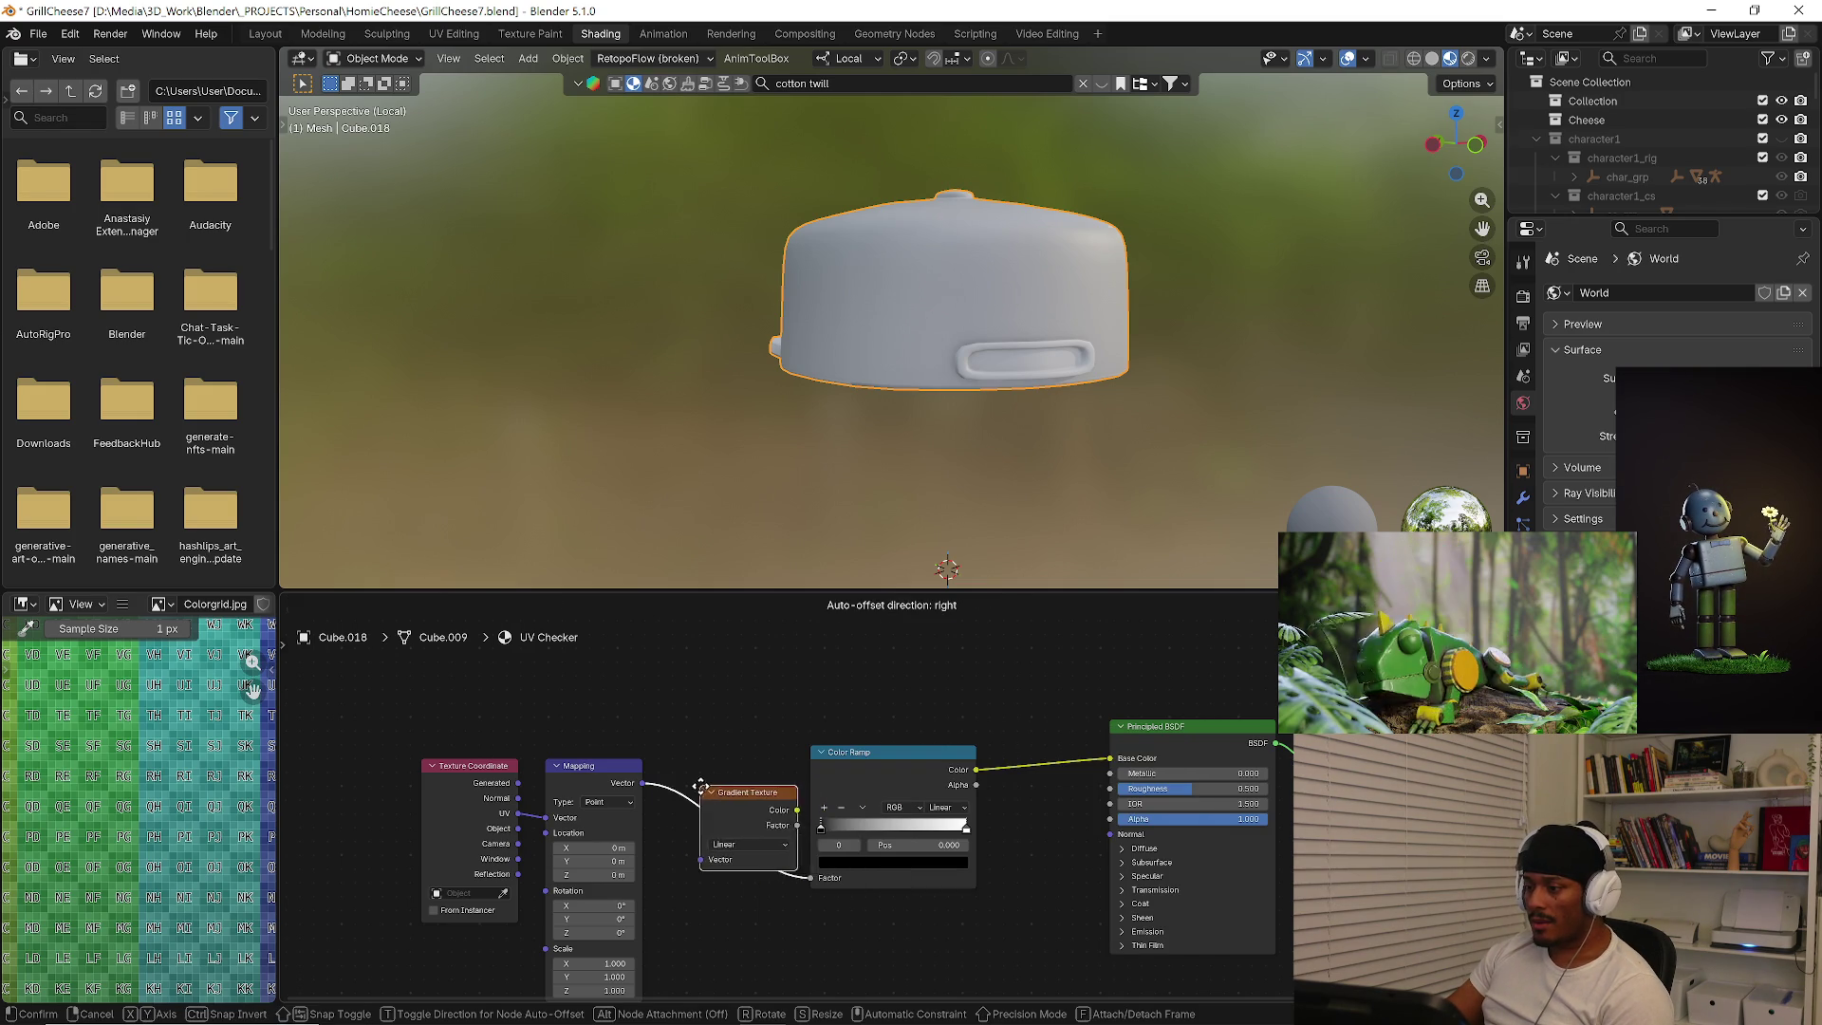
pyautogui.click(686, 787)
pyautogui.click(857, 862)
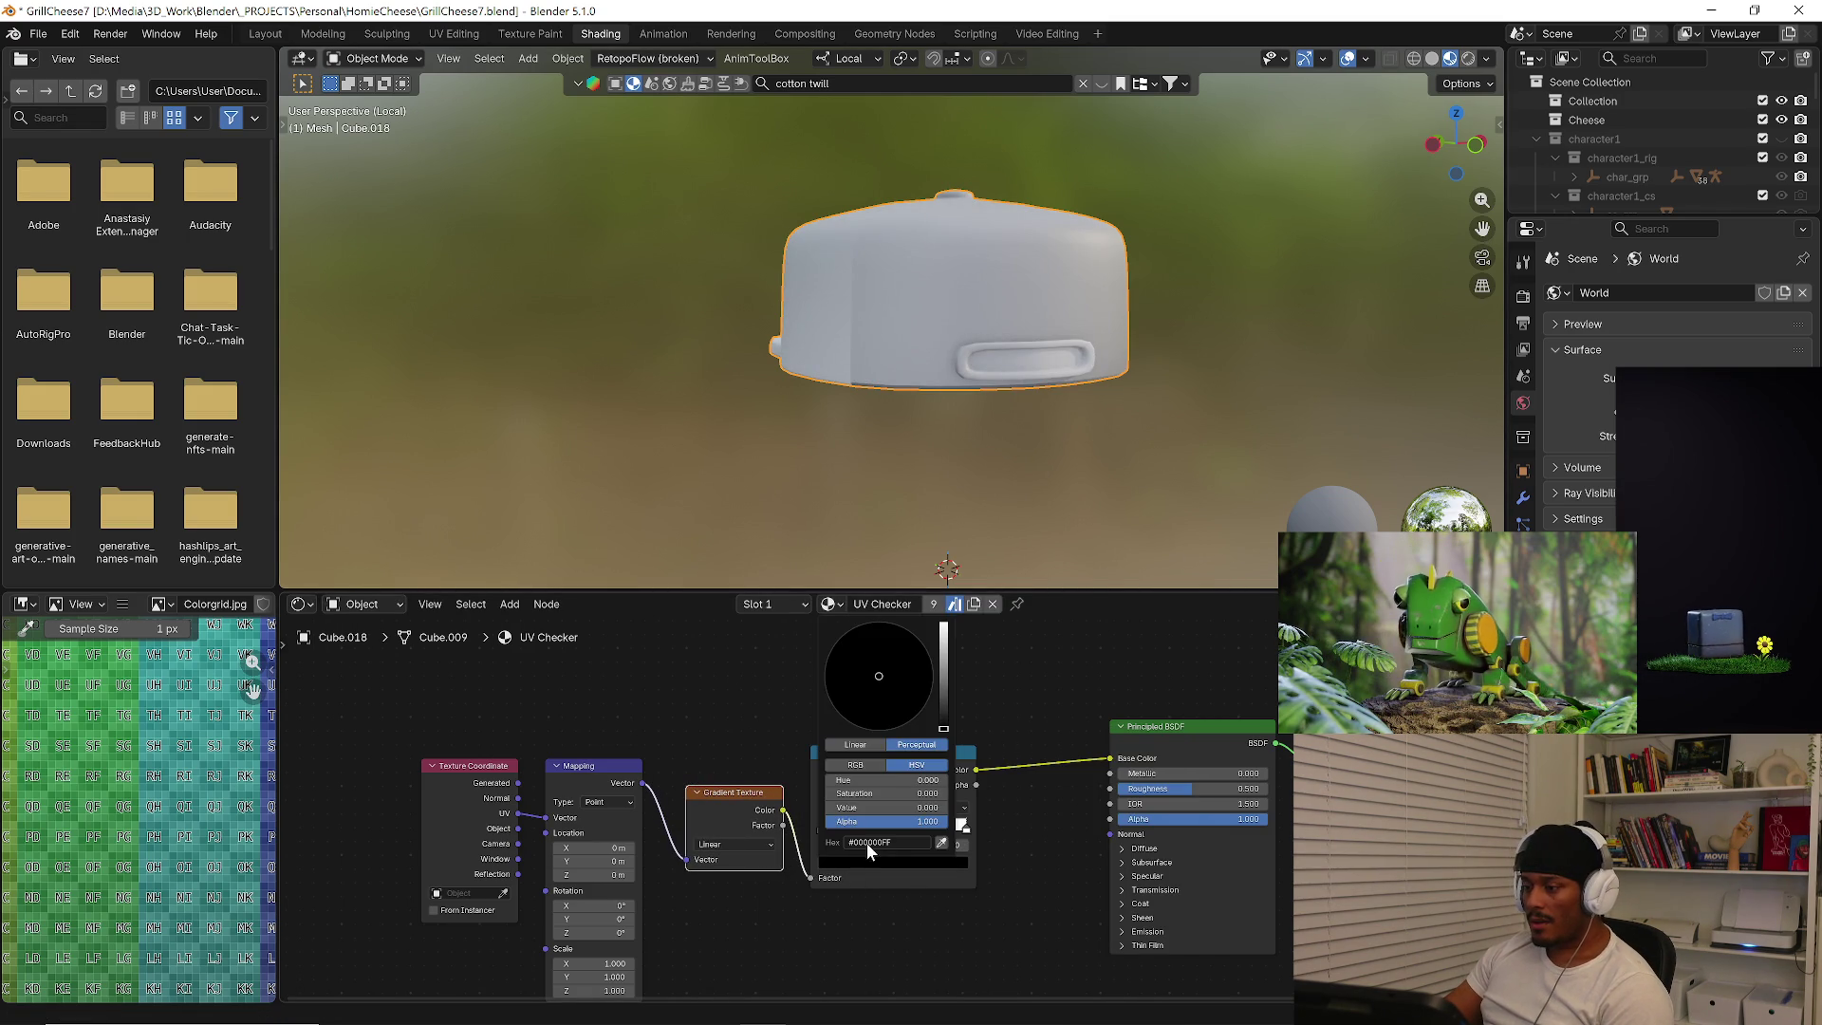
pyautogui.click(907, 683)
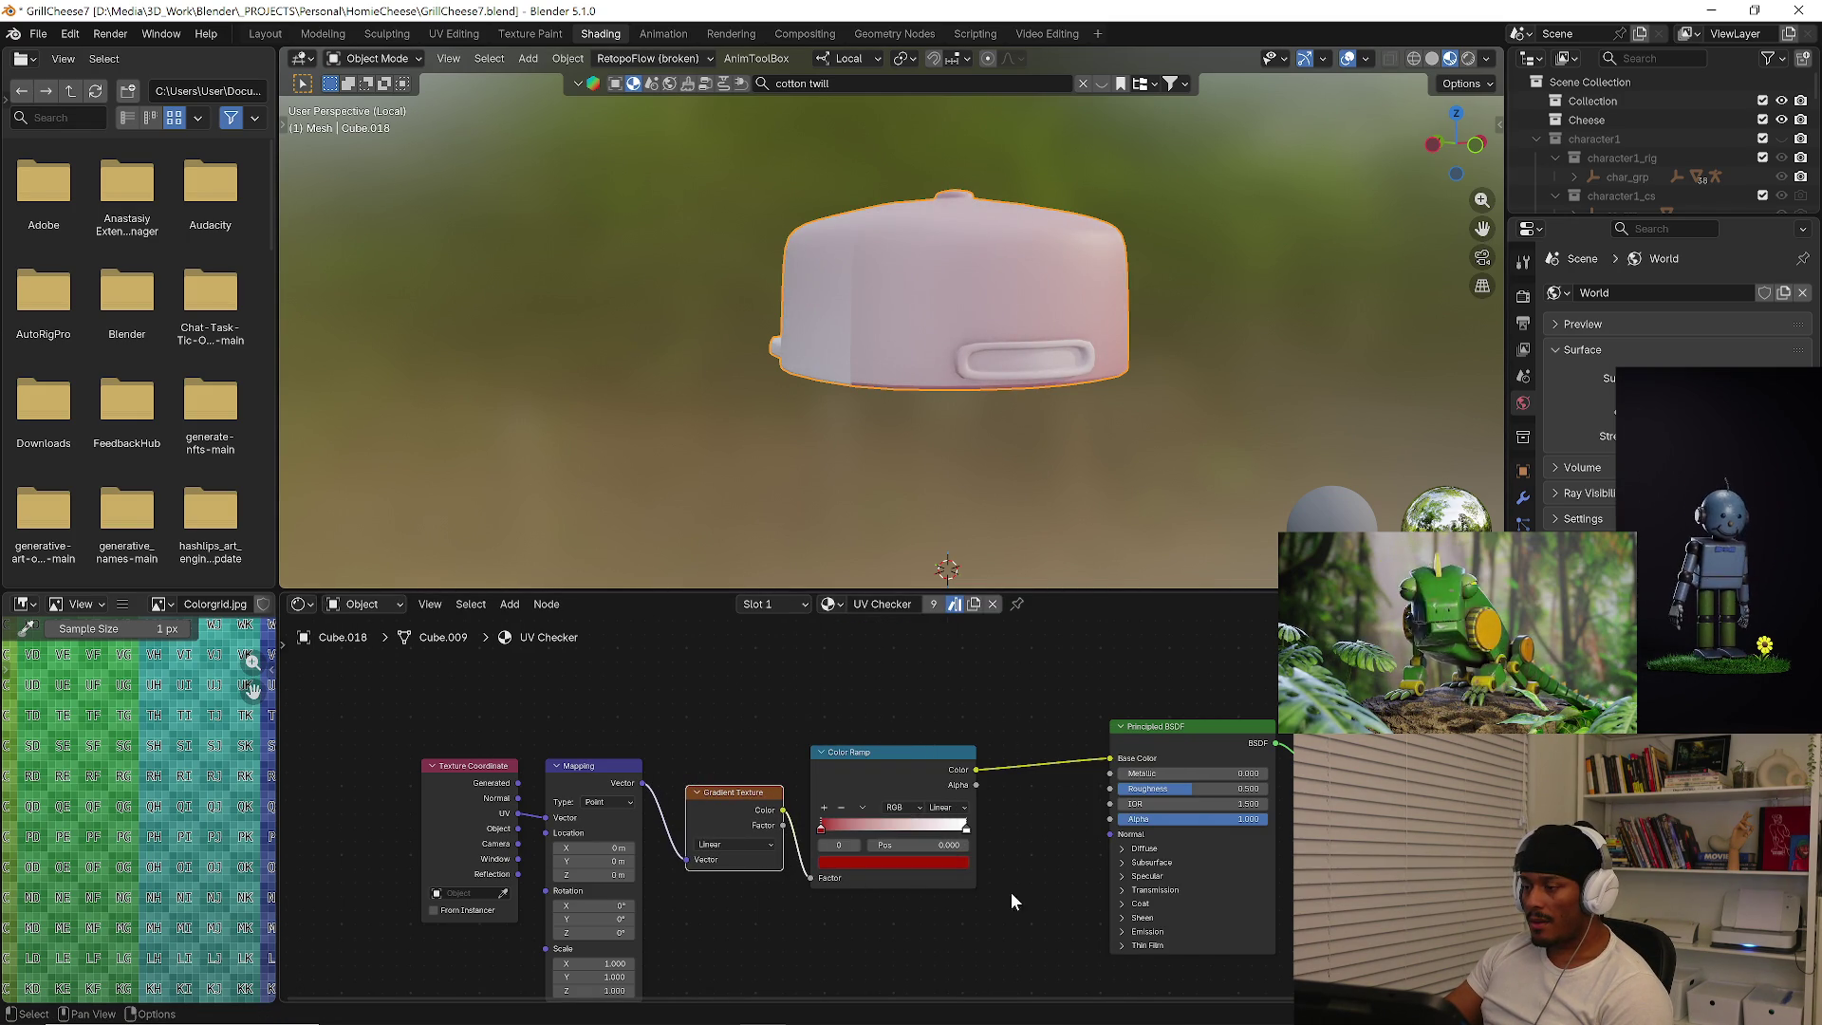
pyautogui.click(966, 830)
pyautogui.click(893, 862)
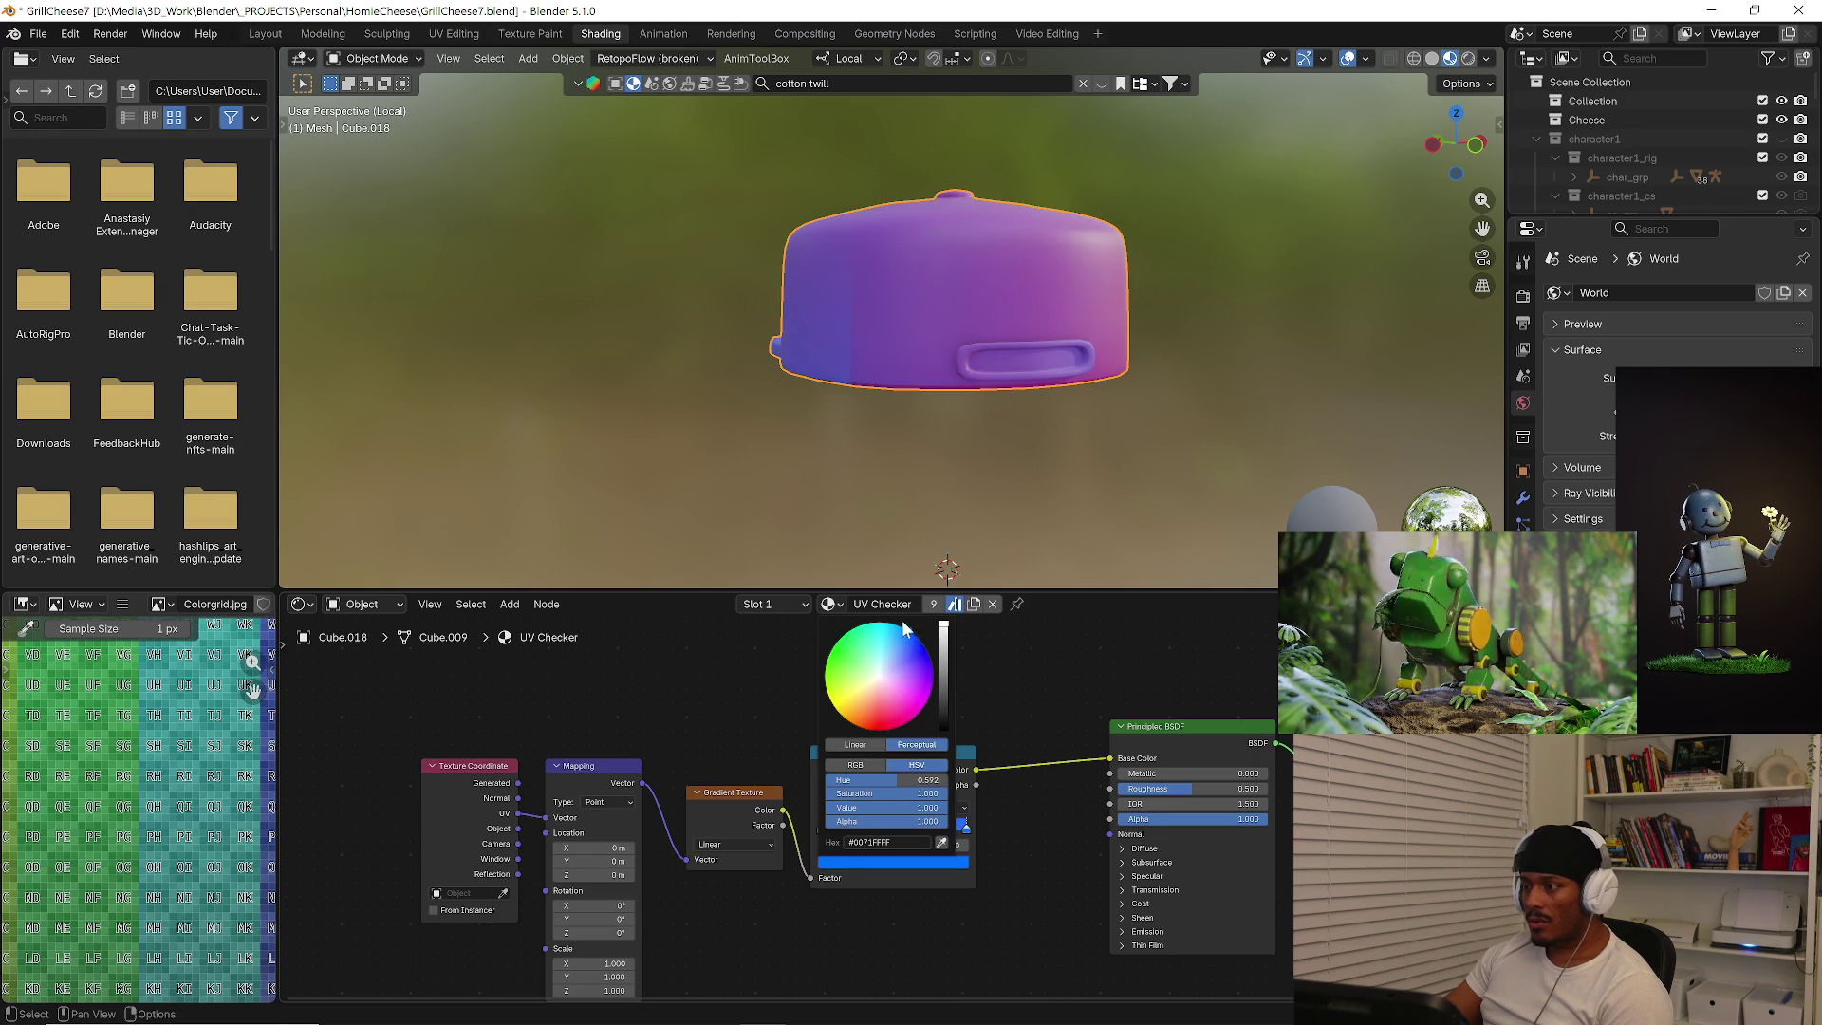
pyautogui.moveTo(932, 455)
pyautogui.mouseDown(button='middle')
pyautogui.moveTo(967, 407)
pyautogui.moveTo(940, 442)
pyautogui.mouseUp(button='middle')
pyautogui.scroll(2, 871, 839)
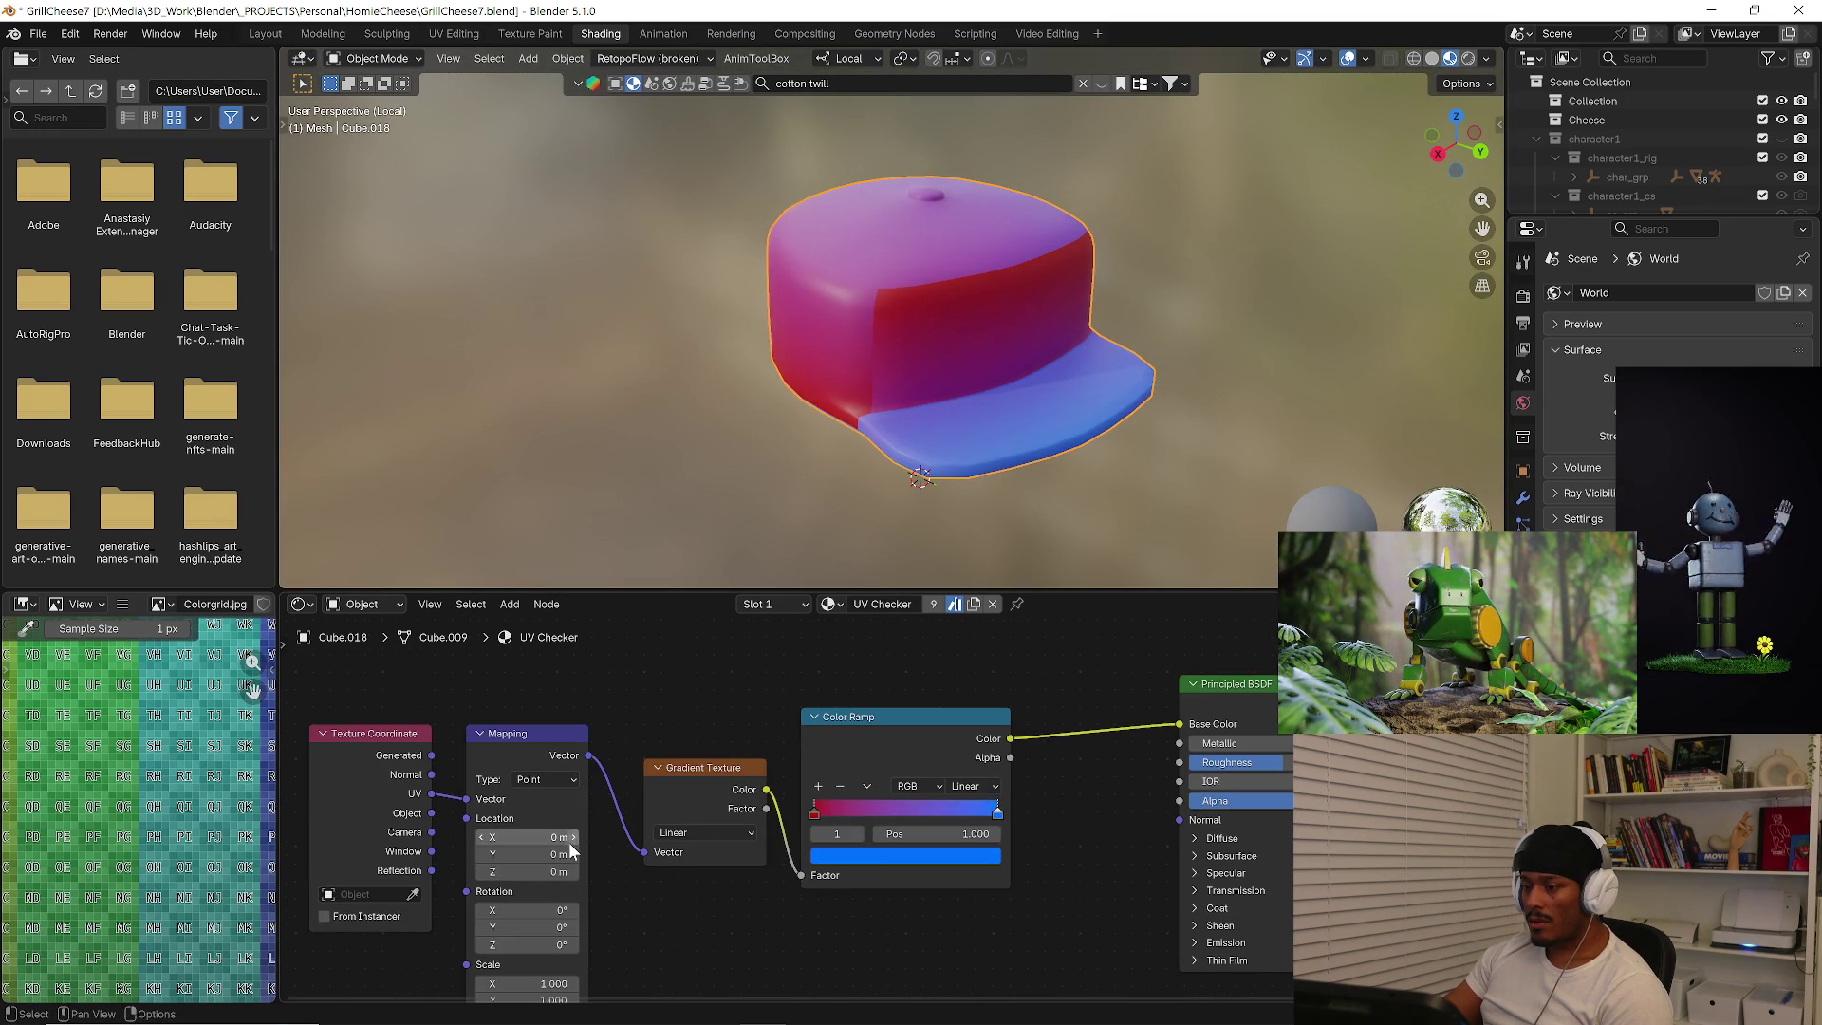
# Try Quadratic, Radial and Easing gradient types, inspecting each on the cap.
pyautogui.click(717, 836)
pyautogui.click(703, 895)
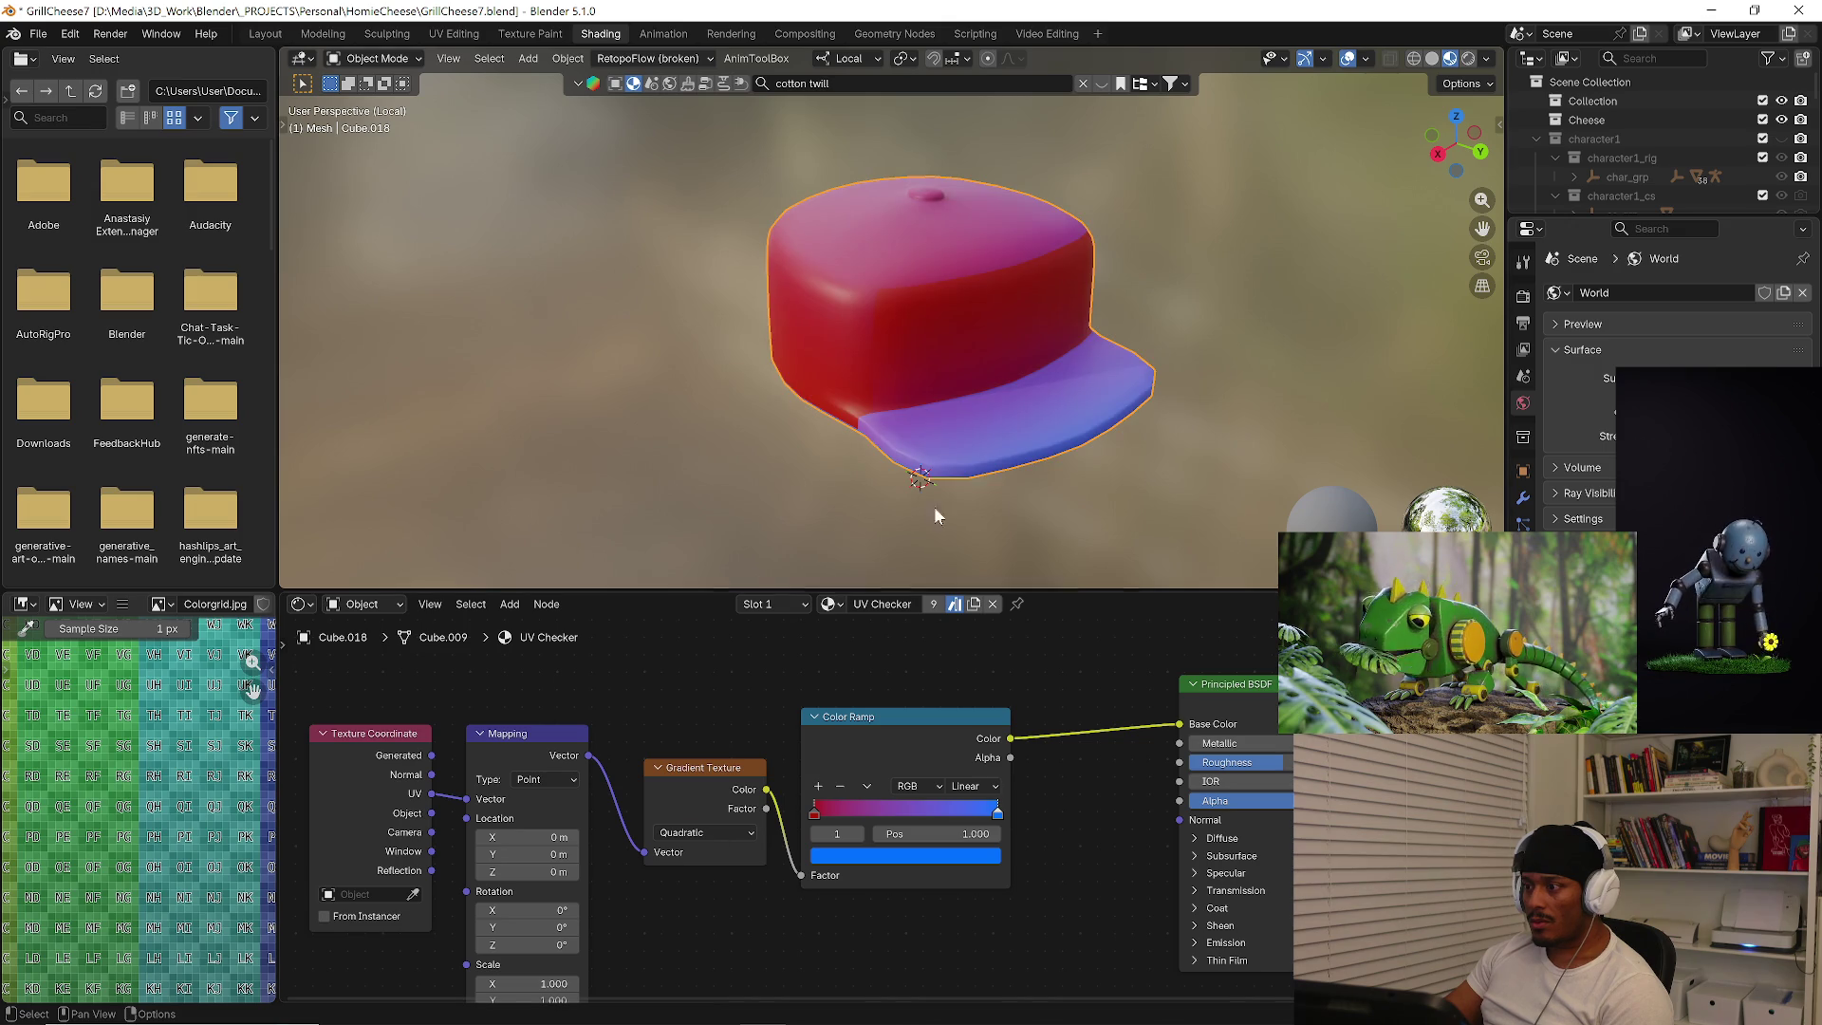
pyautogui.moveTo(908, 541); pyautogui.dragTo(821, 550, button='middle')
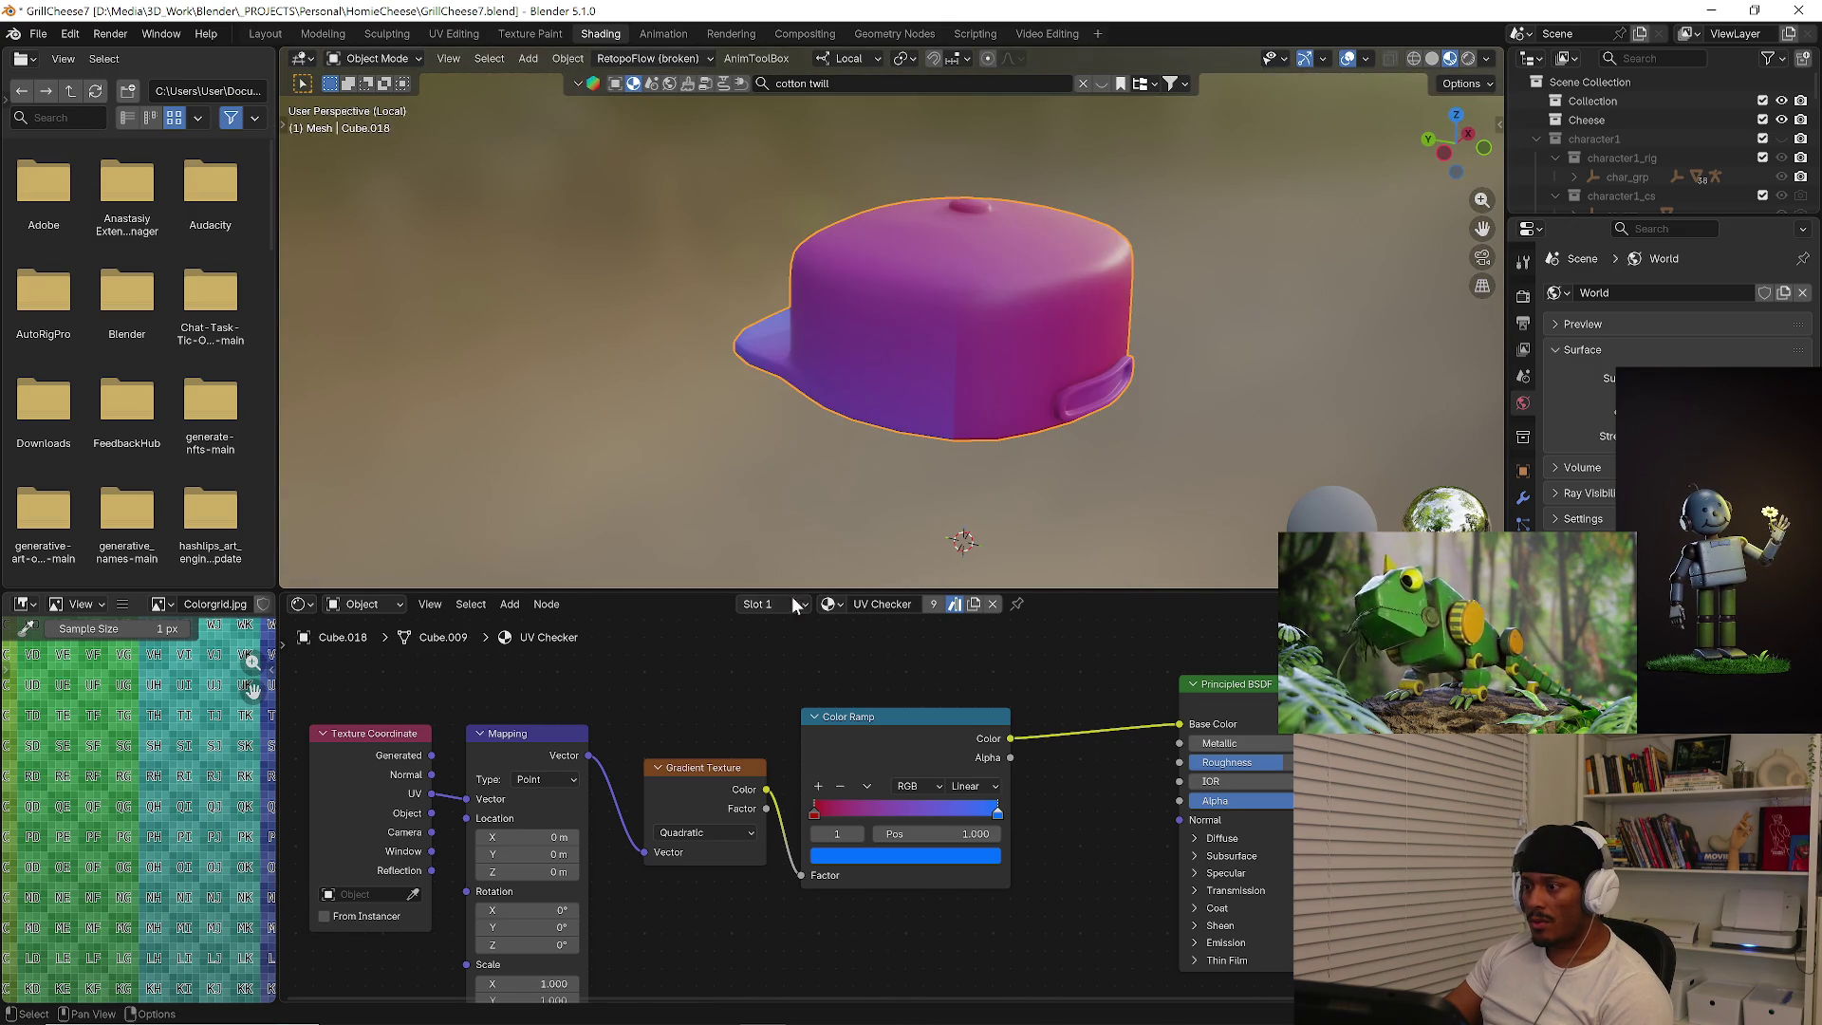
pyautogui.click(705, 836)
pyautogui.click(682, 989)
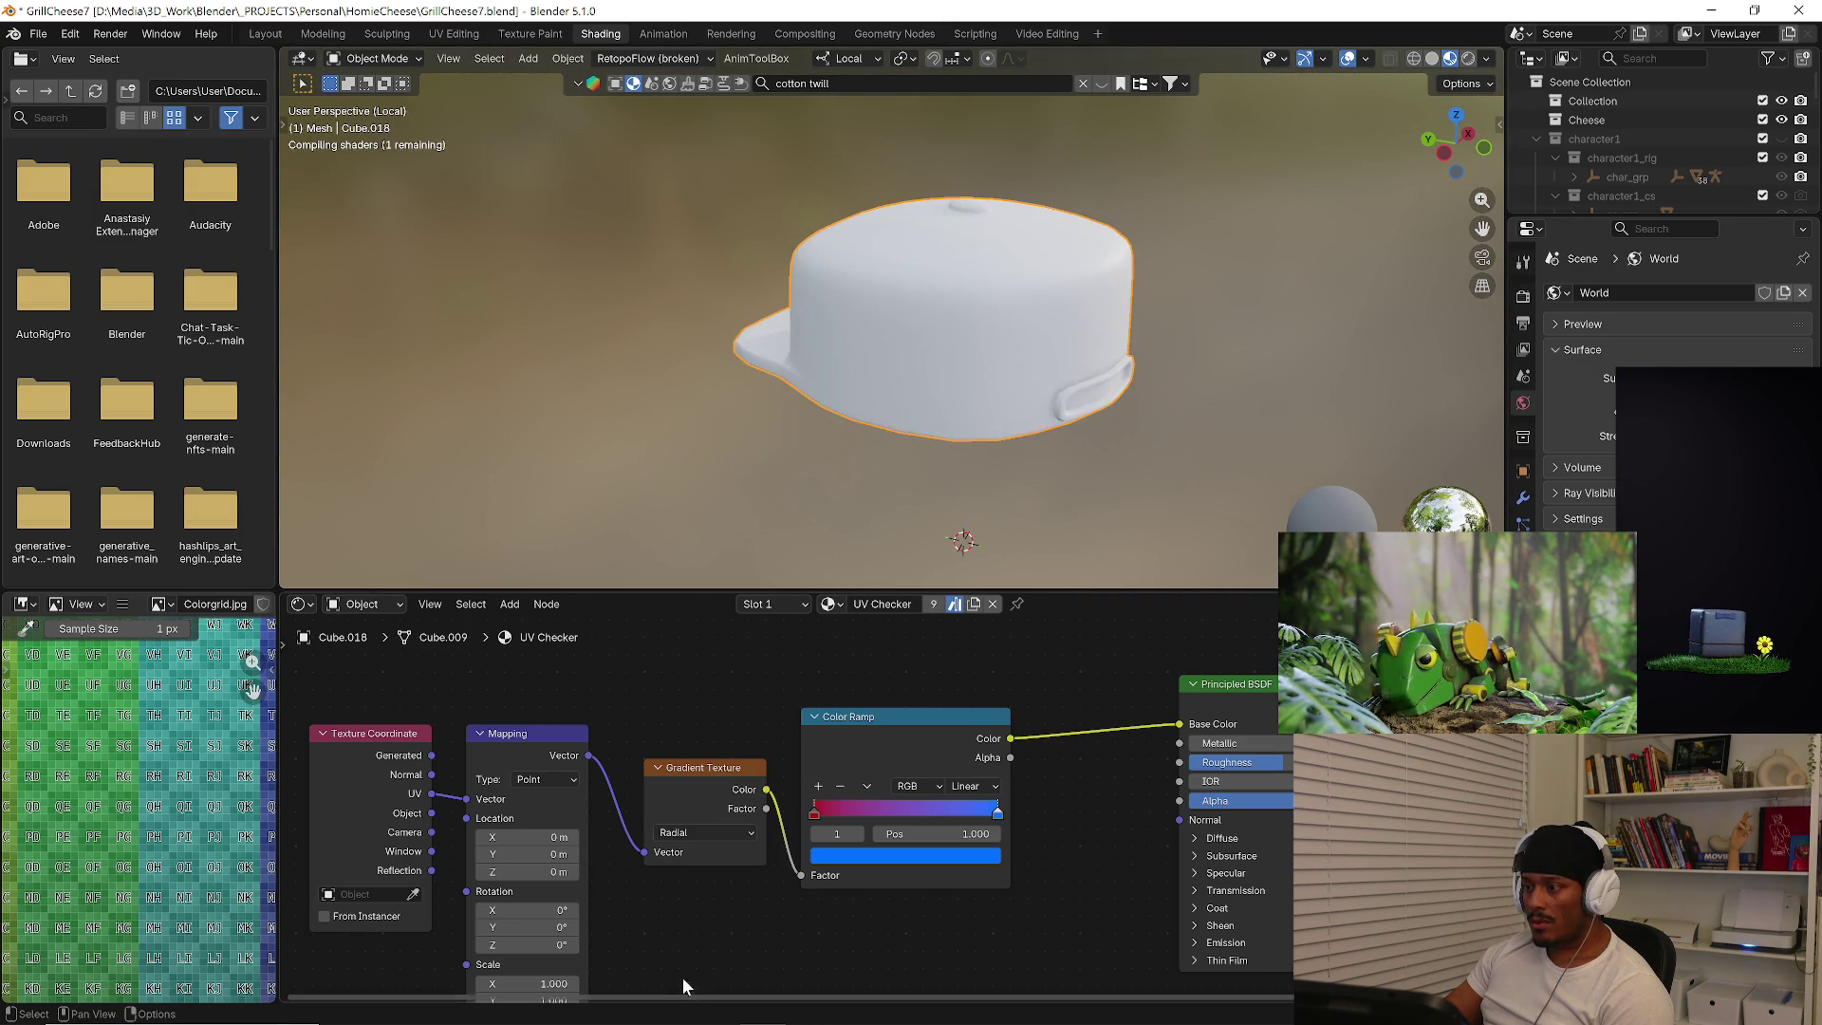
pyautogui.moveTo(1070, 338)
pyautogui.mouseDown(button='middle')
pyautogui.moveTo(1132, 414)
pyautogui.moveTo(953, 420)
pyautogui.mouseUp(button='middle')
pyautogui.click(704, 832)
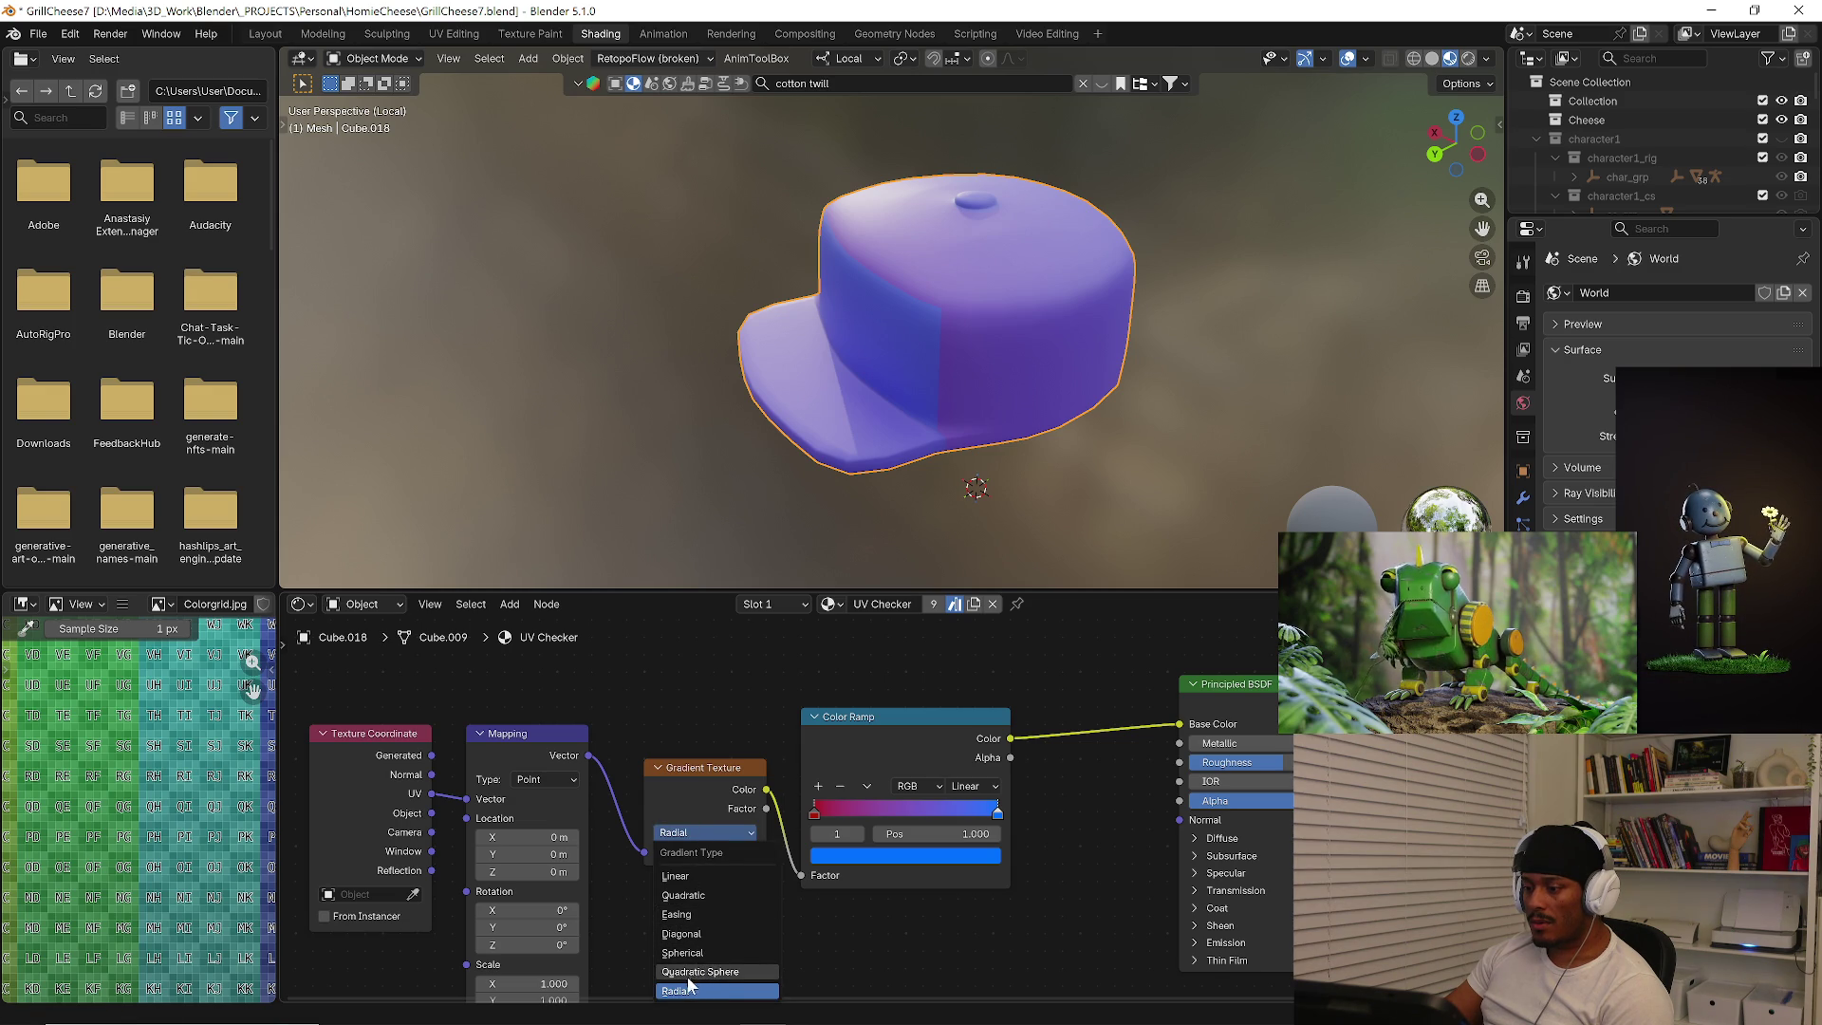
pyautogui.click(682, 916)
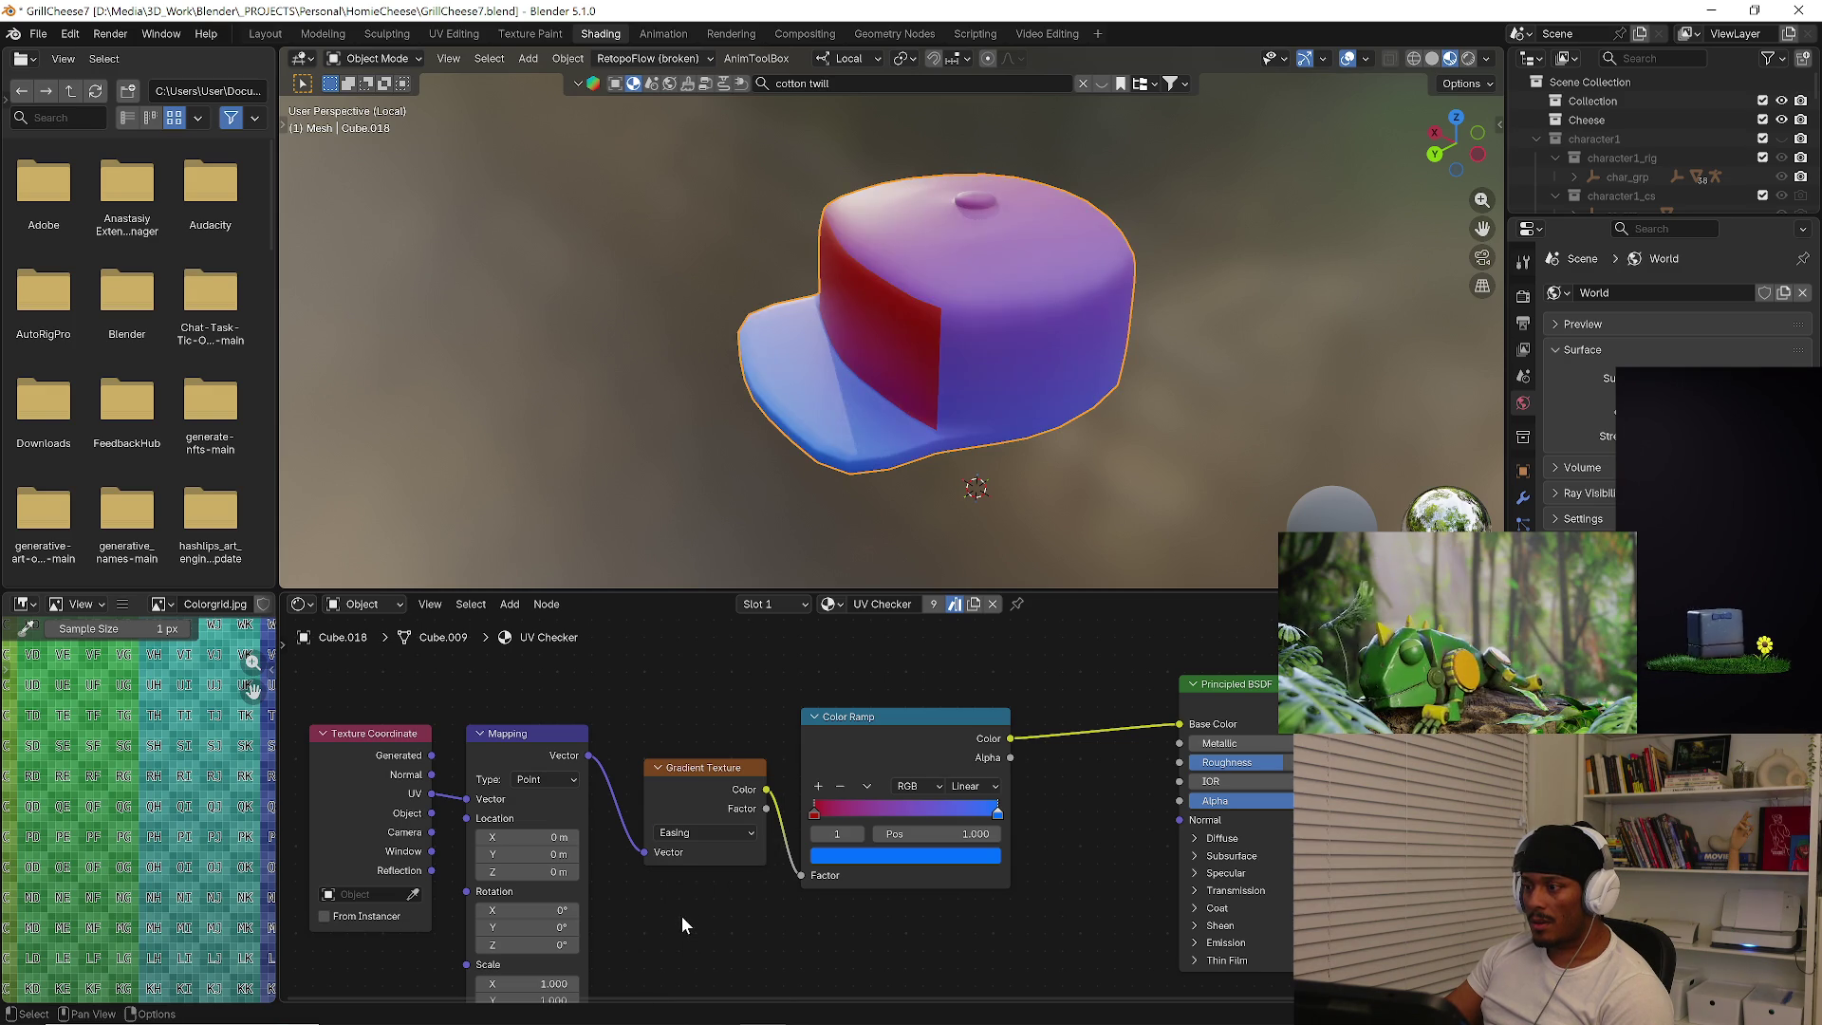
pyautogui.moveTo(926, 470)
pyautogui.mouseDown(button='middle')
pyautogui.moveTo(610, 427)
pyautogui.moveTo(679, 454)
pyautogui.mouseUp(button='middle')
# Delete the Gradient Texture node, leaving the cap flat purple.
pyautogui.click(697, 829)
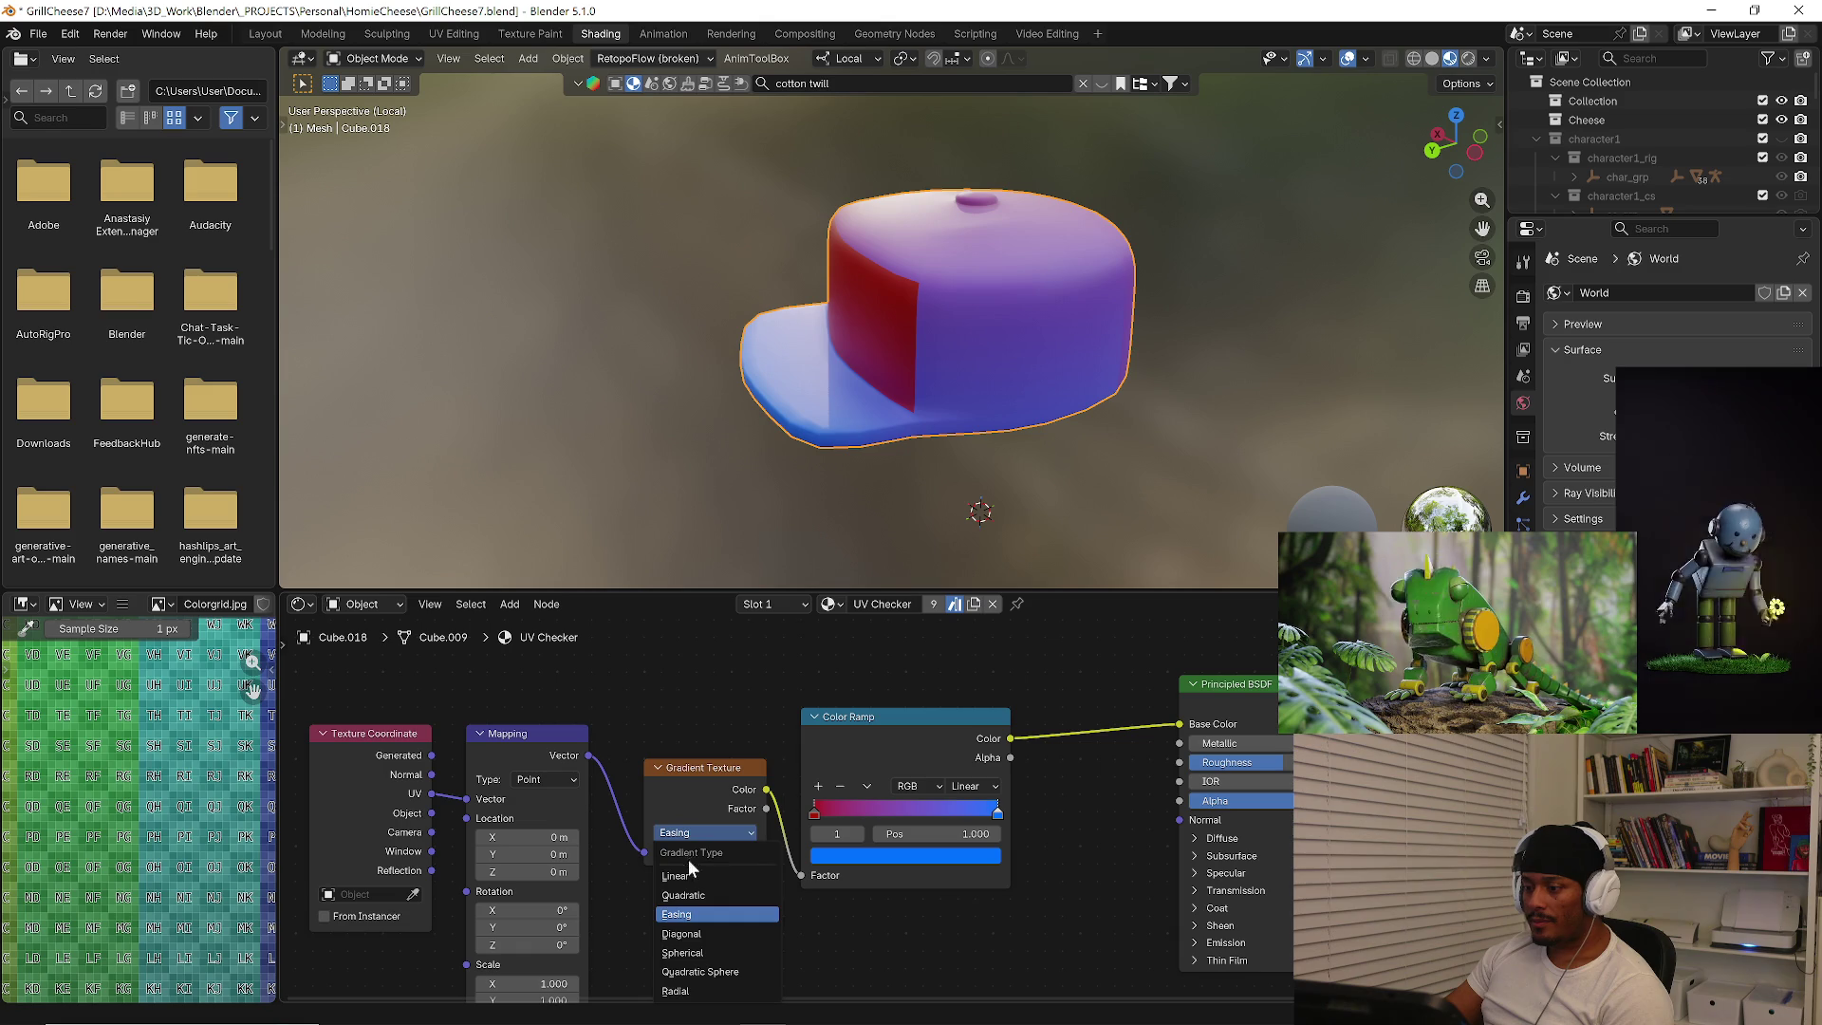
pyautogui.click(686, 785)
pyautogui.press('x')
pyautogui.hotkey('shift', 'a')
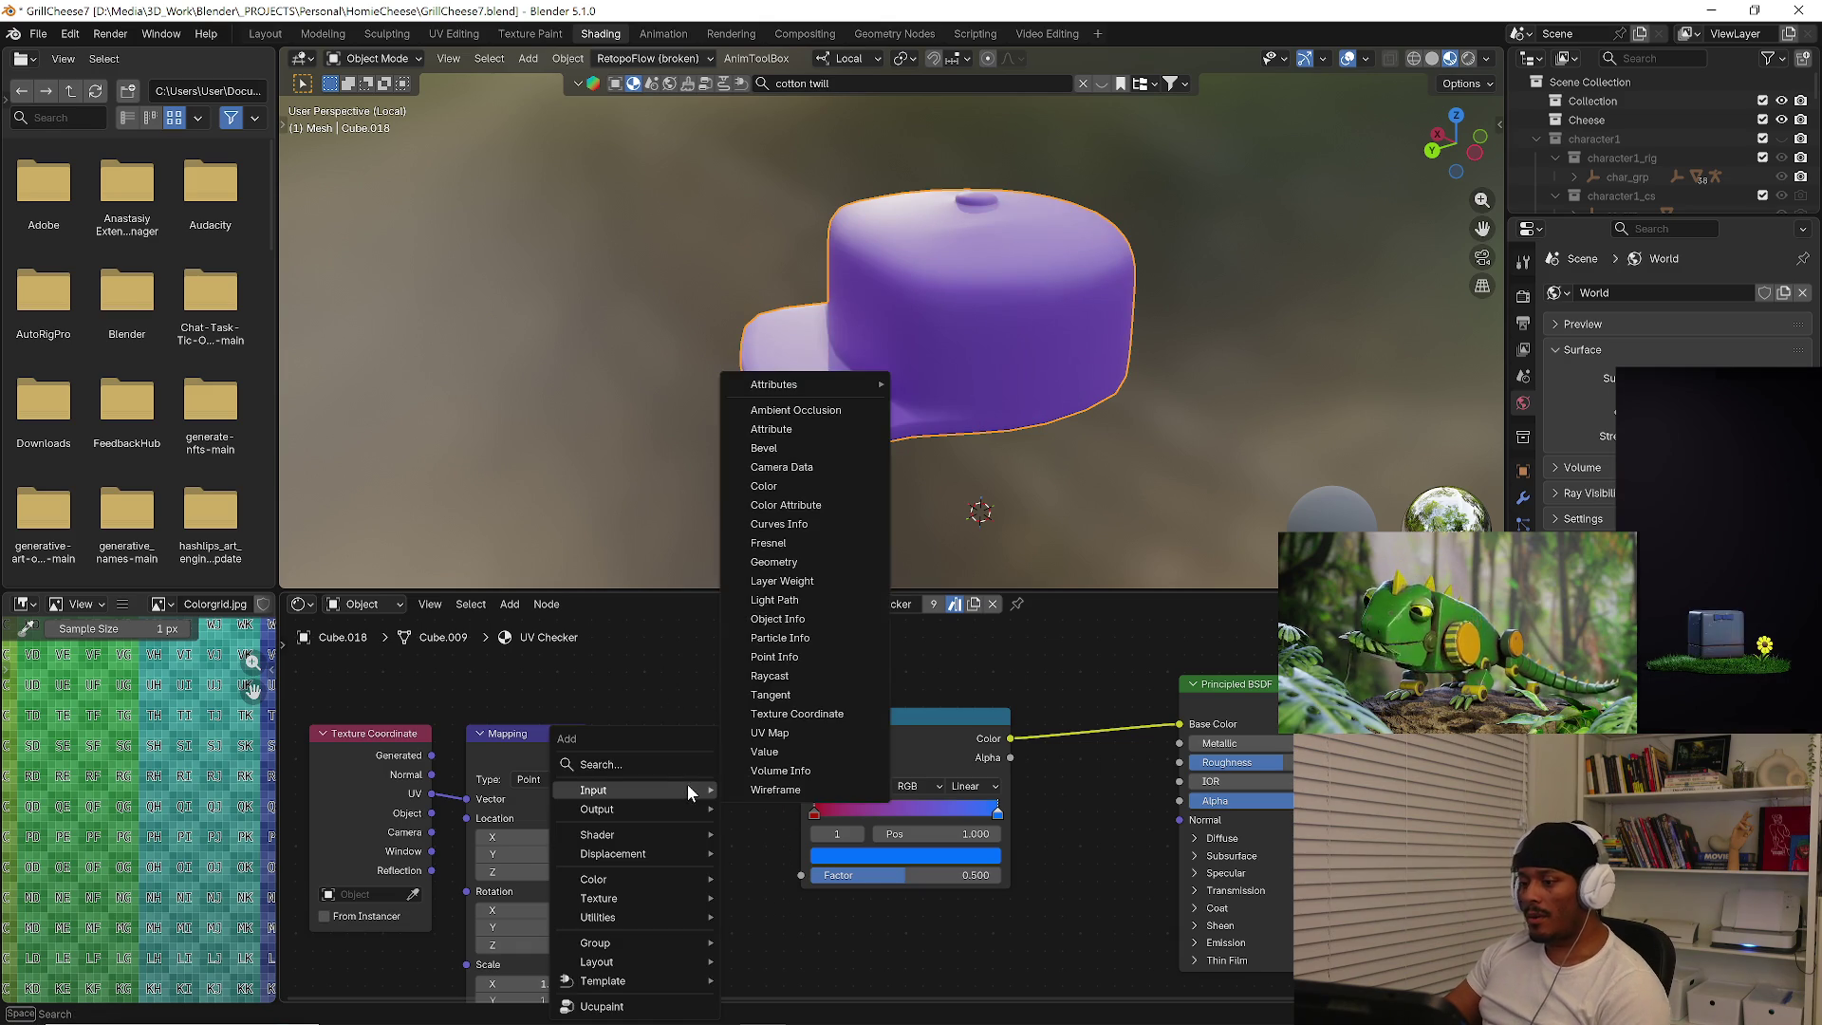
pyautogui.click(632, 762)
pyautogui.press('Escape')
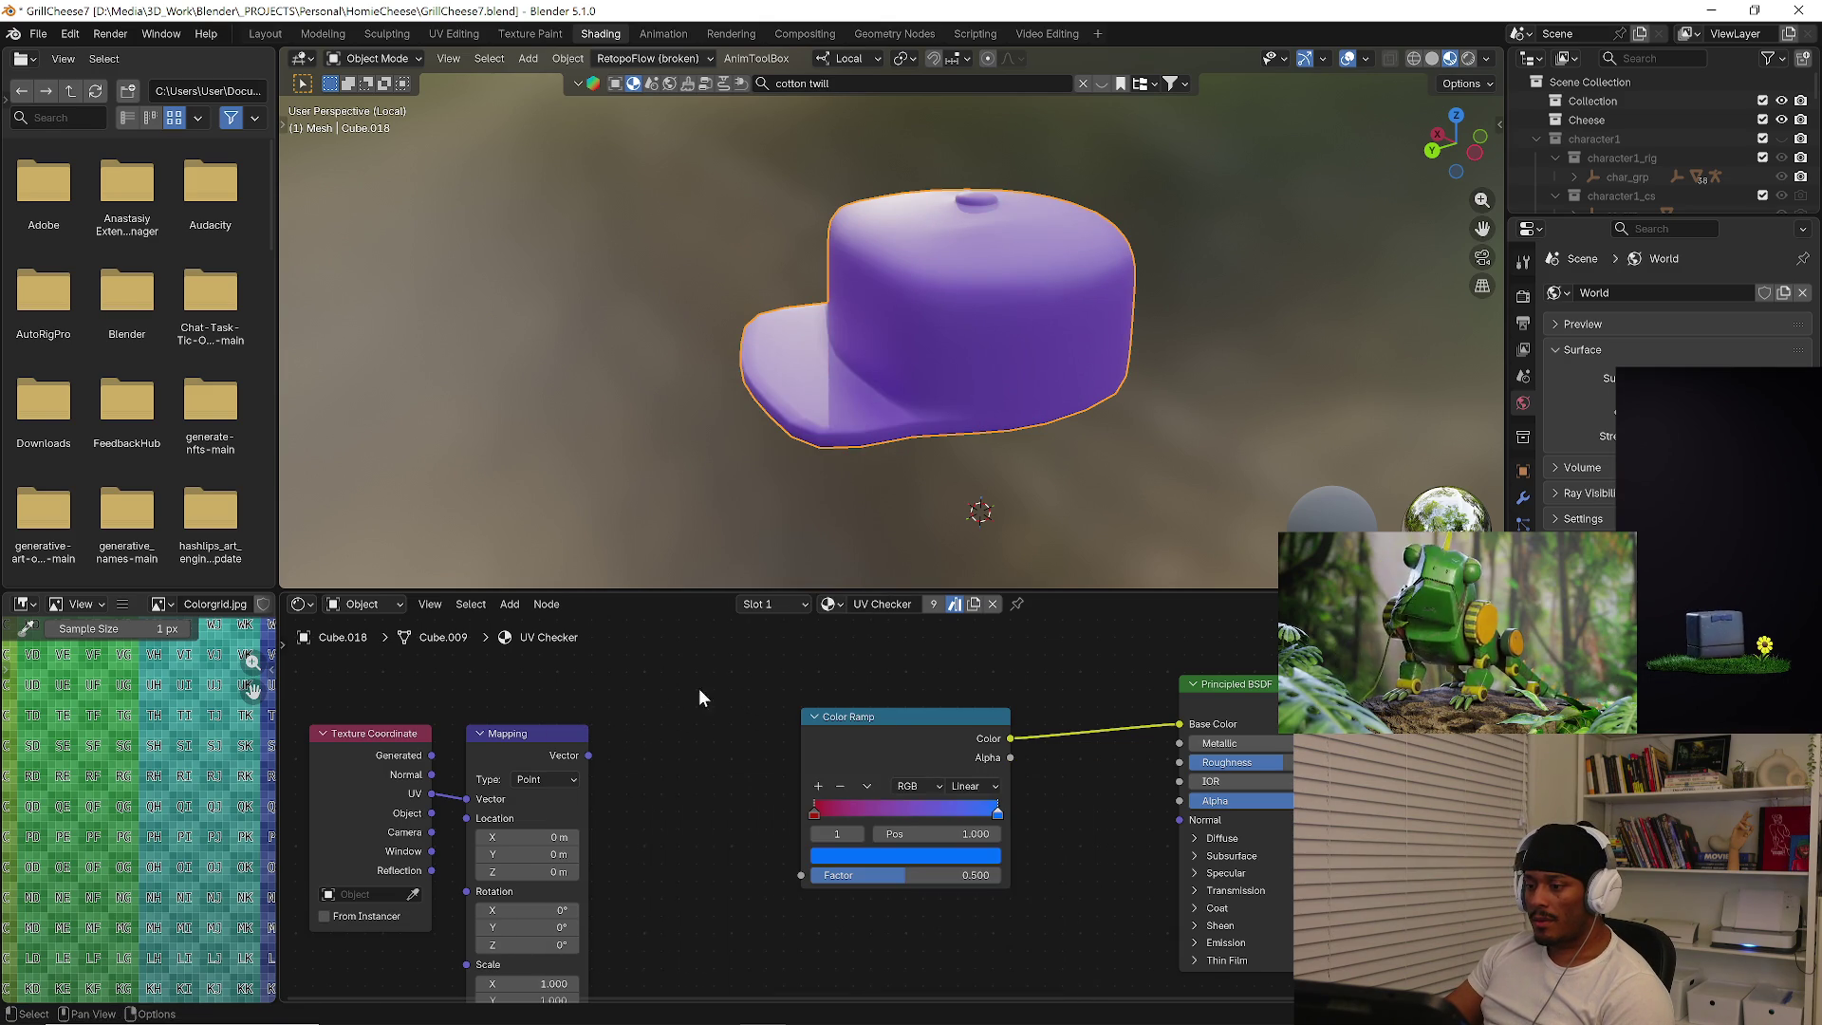
# Add a Voronoi Texture fed by Mapping's vector and driving the Color Ramp factor.
pyautogui.hotkey('shift', 'a')
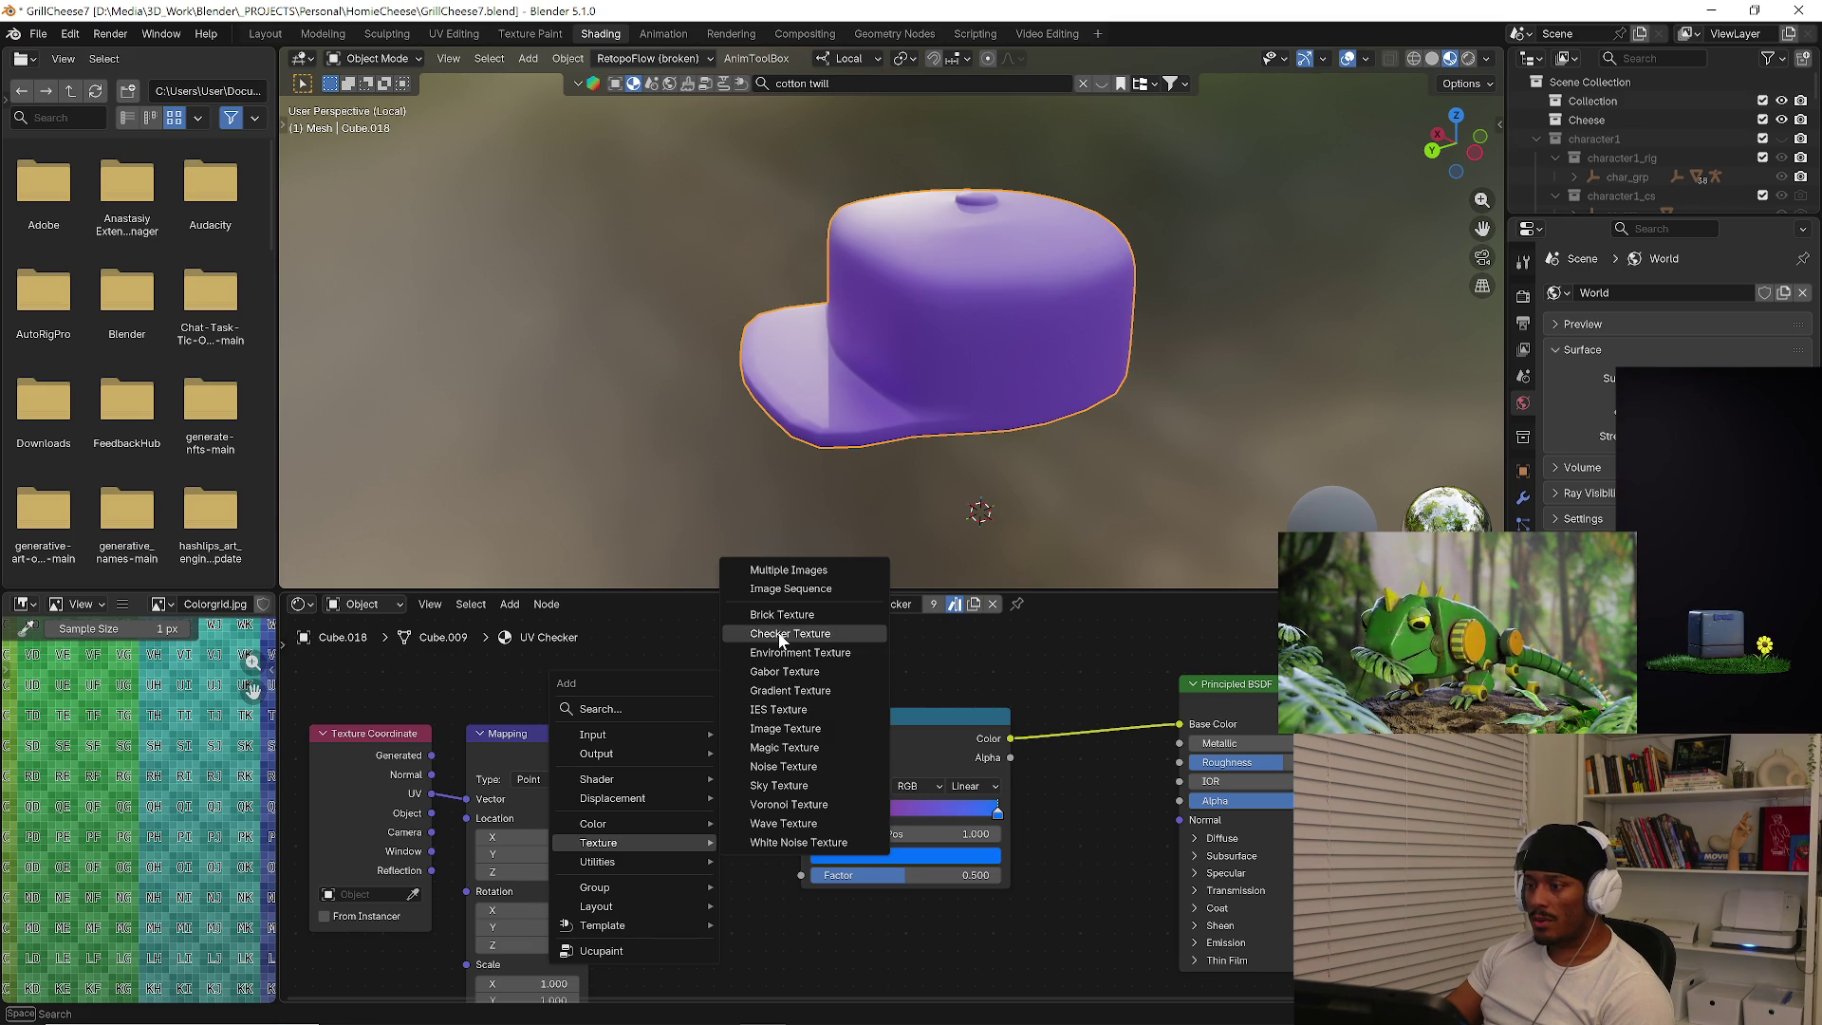
pyautogui.click(789, 804)
pyautogui.click(709, 799)
pyautogui.moveTo(586, 754); pyautogui.dragTo(648, 898)
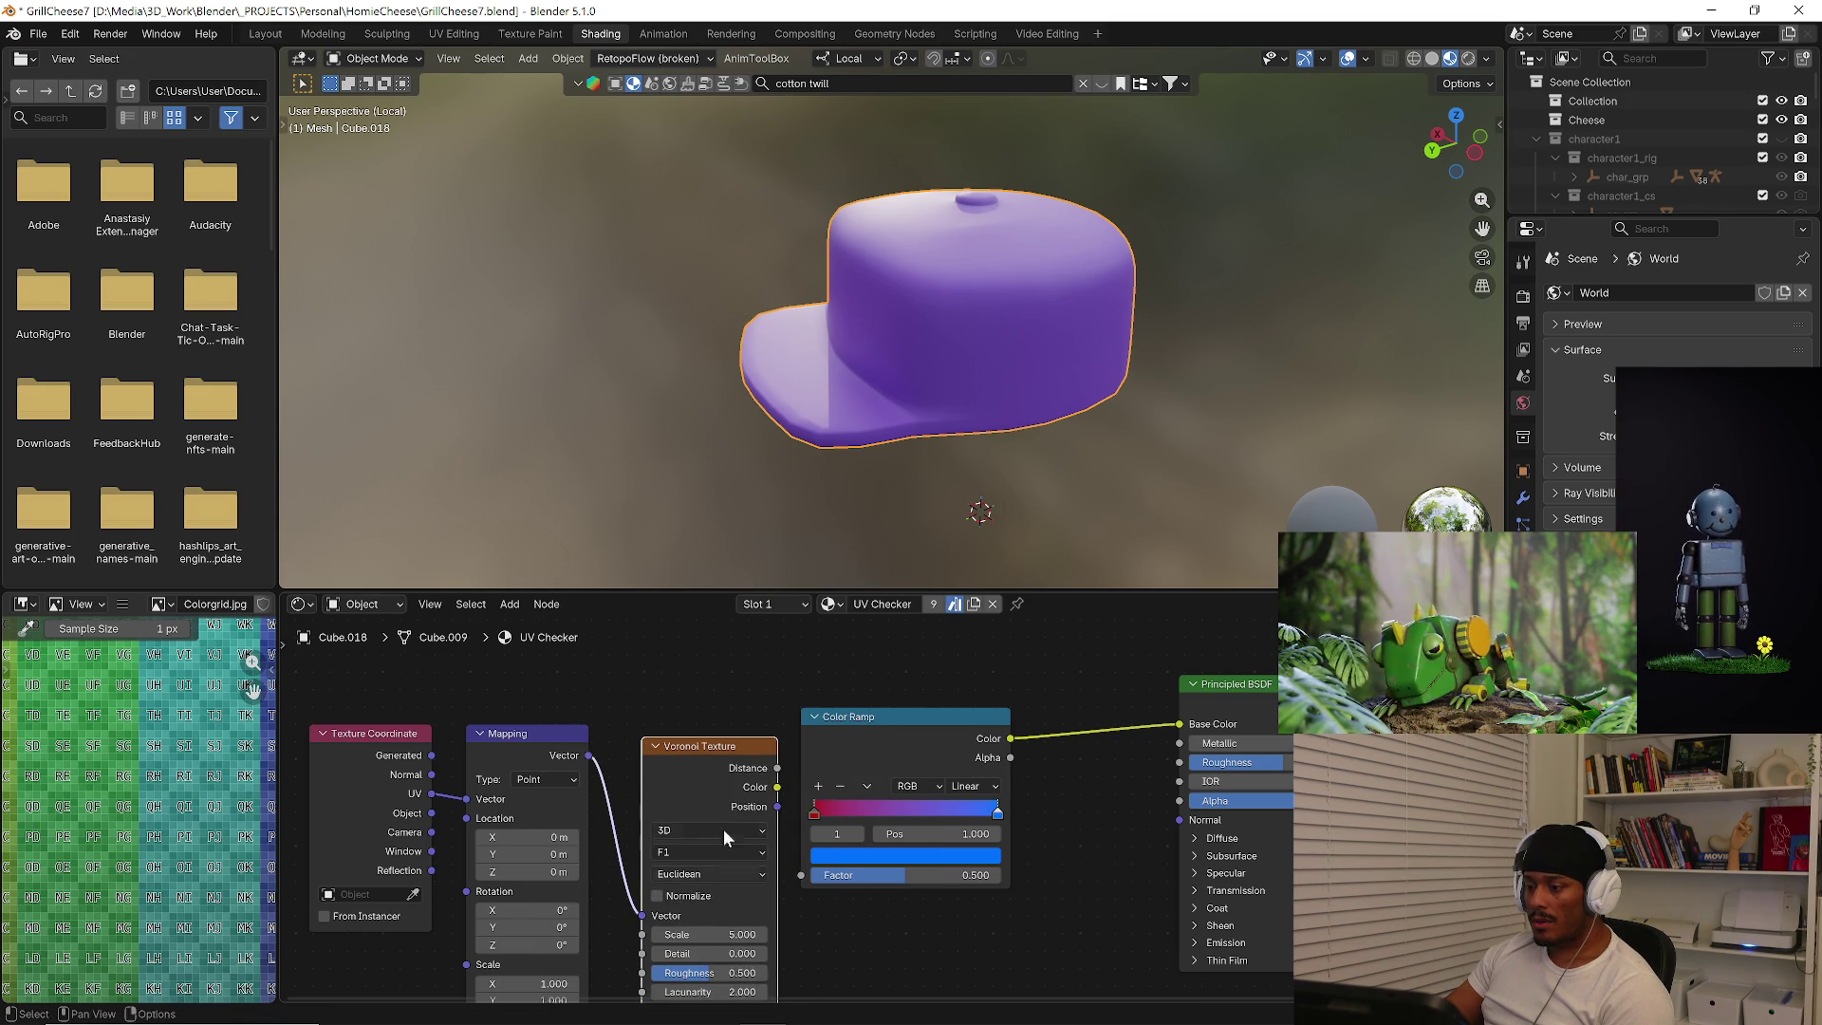
pyautogui.moveTo(801, 884); pyautogui.dragTo(803, 876)
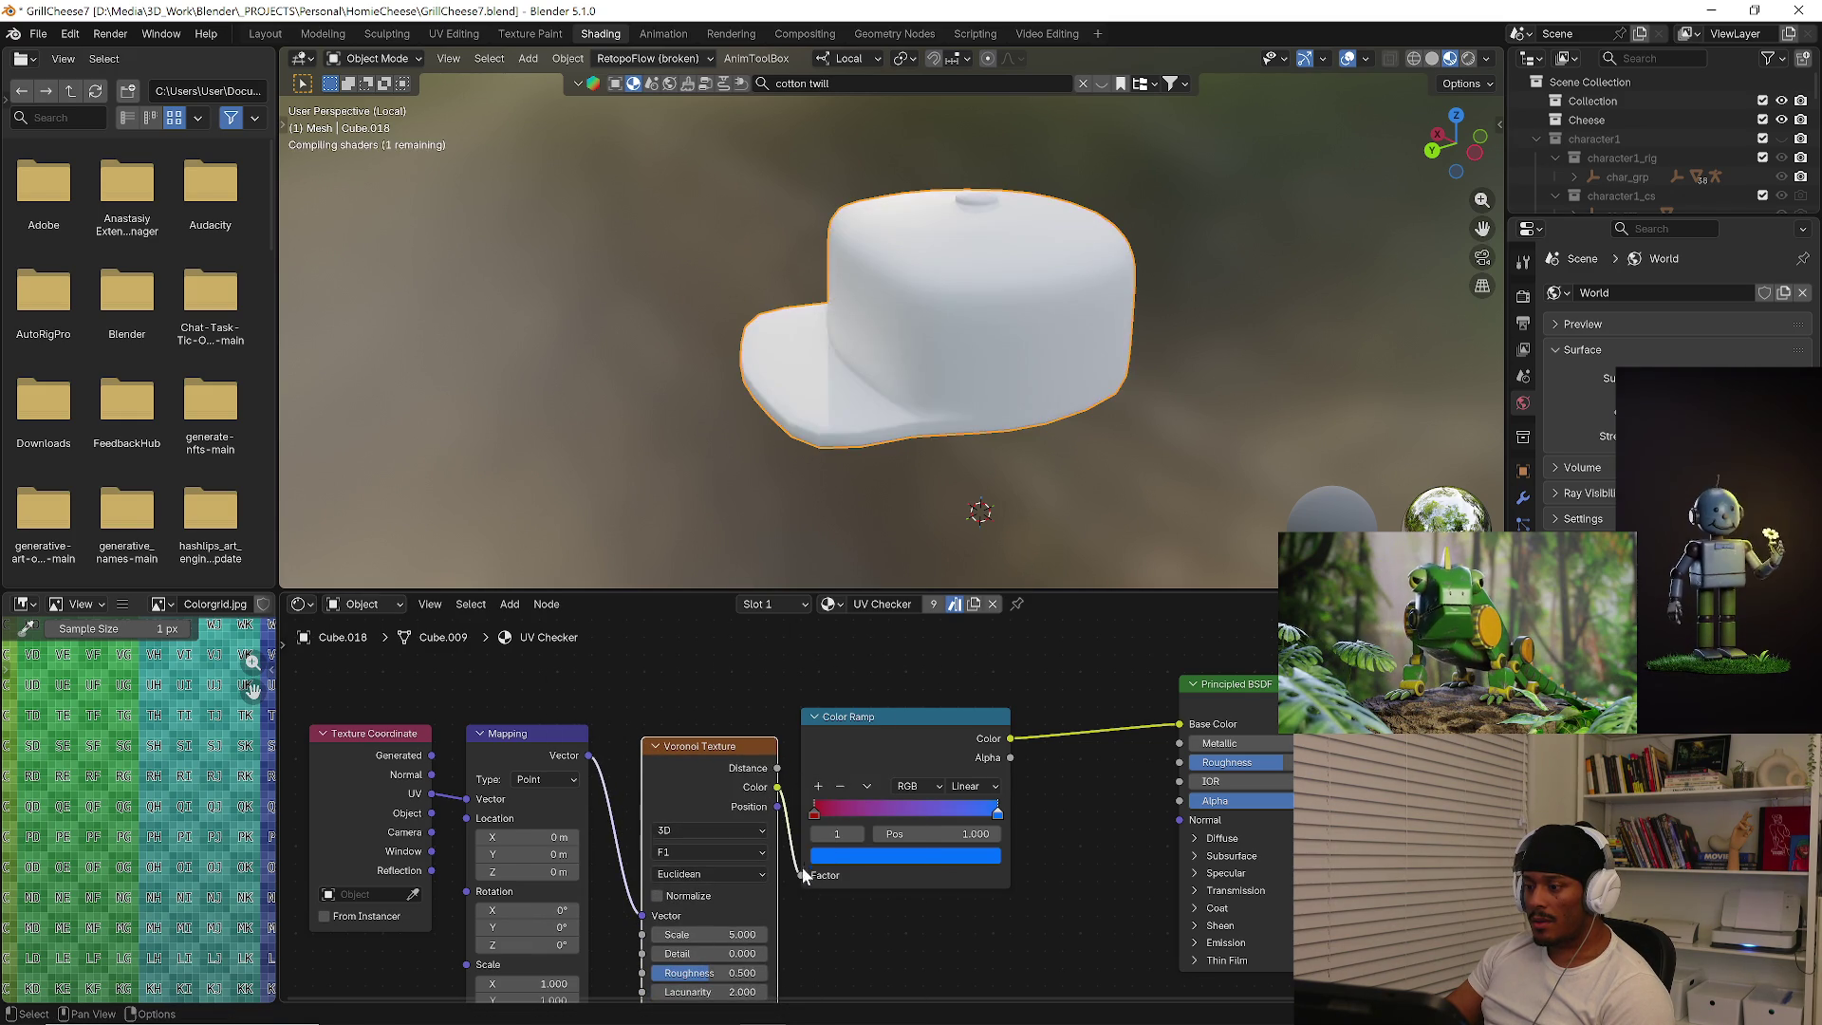
pyautogui.moveTo(780, 574)
pyautogui.mouseDown(button='middle')
pyautogui.moveTo(1013, 476)
pyautogui.moveTo(933, 617)
pyautogui.mouseUp(button='middle')
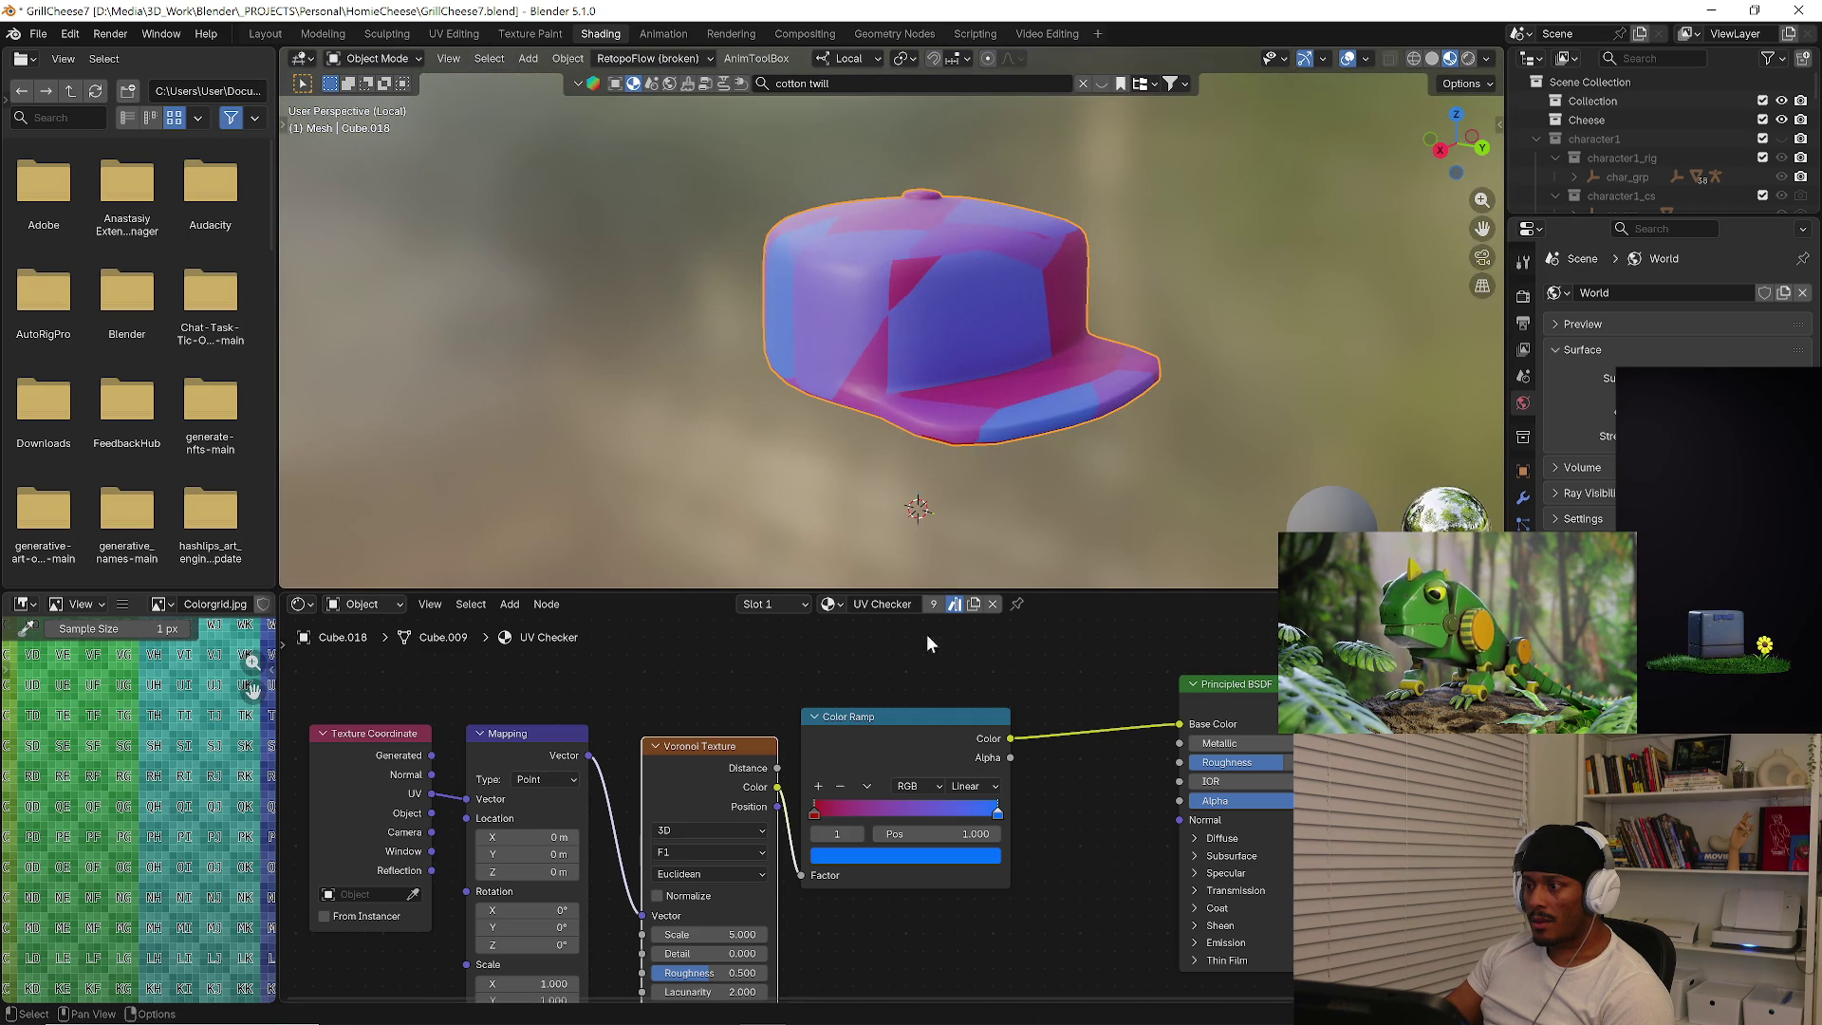
pyautogui.moveTo(897, 717); pyautogui.dragTo(1011, 706)
pyautogui.click(1011, 707)
# Raise the Voronoi scale to about 45.7 for small cells on the cap.
pyautogui.moveTo(901, 753); pyautogui.dragTo(889, 680, button='middle')
pyautogui.moveTo(697, 860)
pyautogui.mouseDown()
pyautogui.moveTo(741, 860)
pyautogui.moveTo(738, 798)
pyautogui.mouseUp()
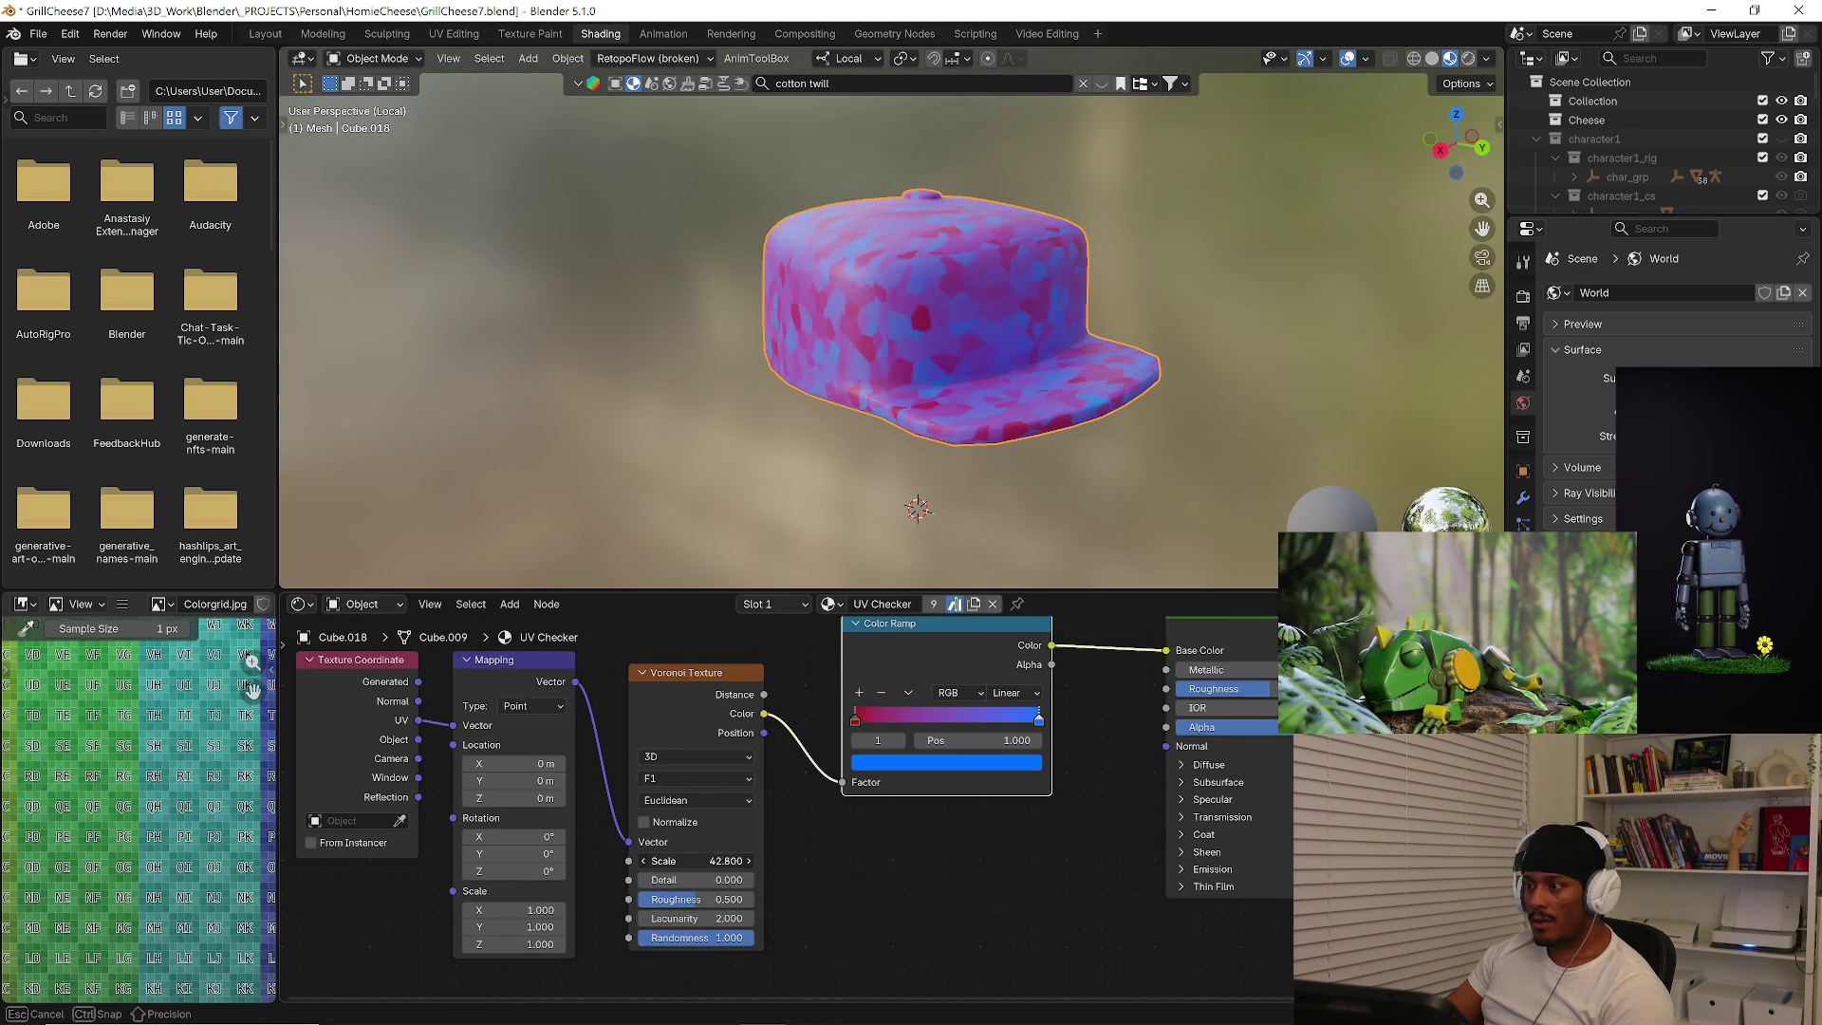
pyautogui.moveTo(823, 411); pyautogui.dragTo(829, 406, button='middle')
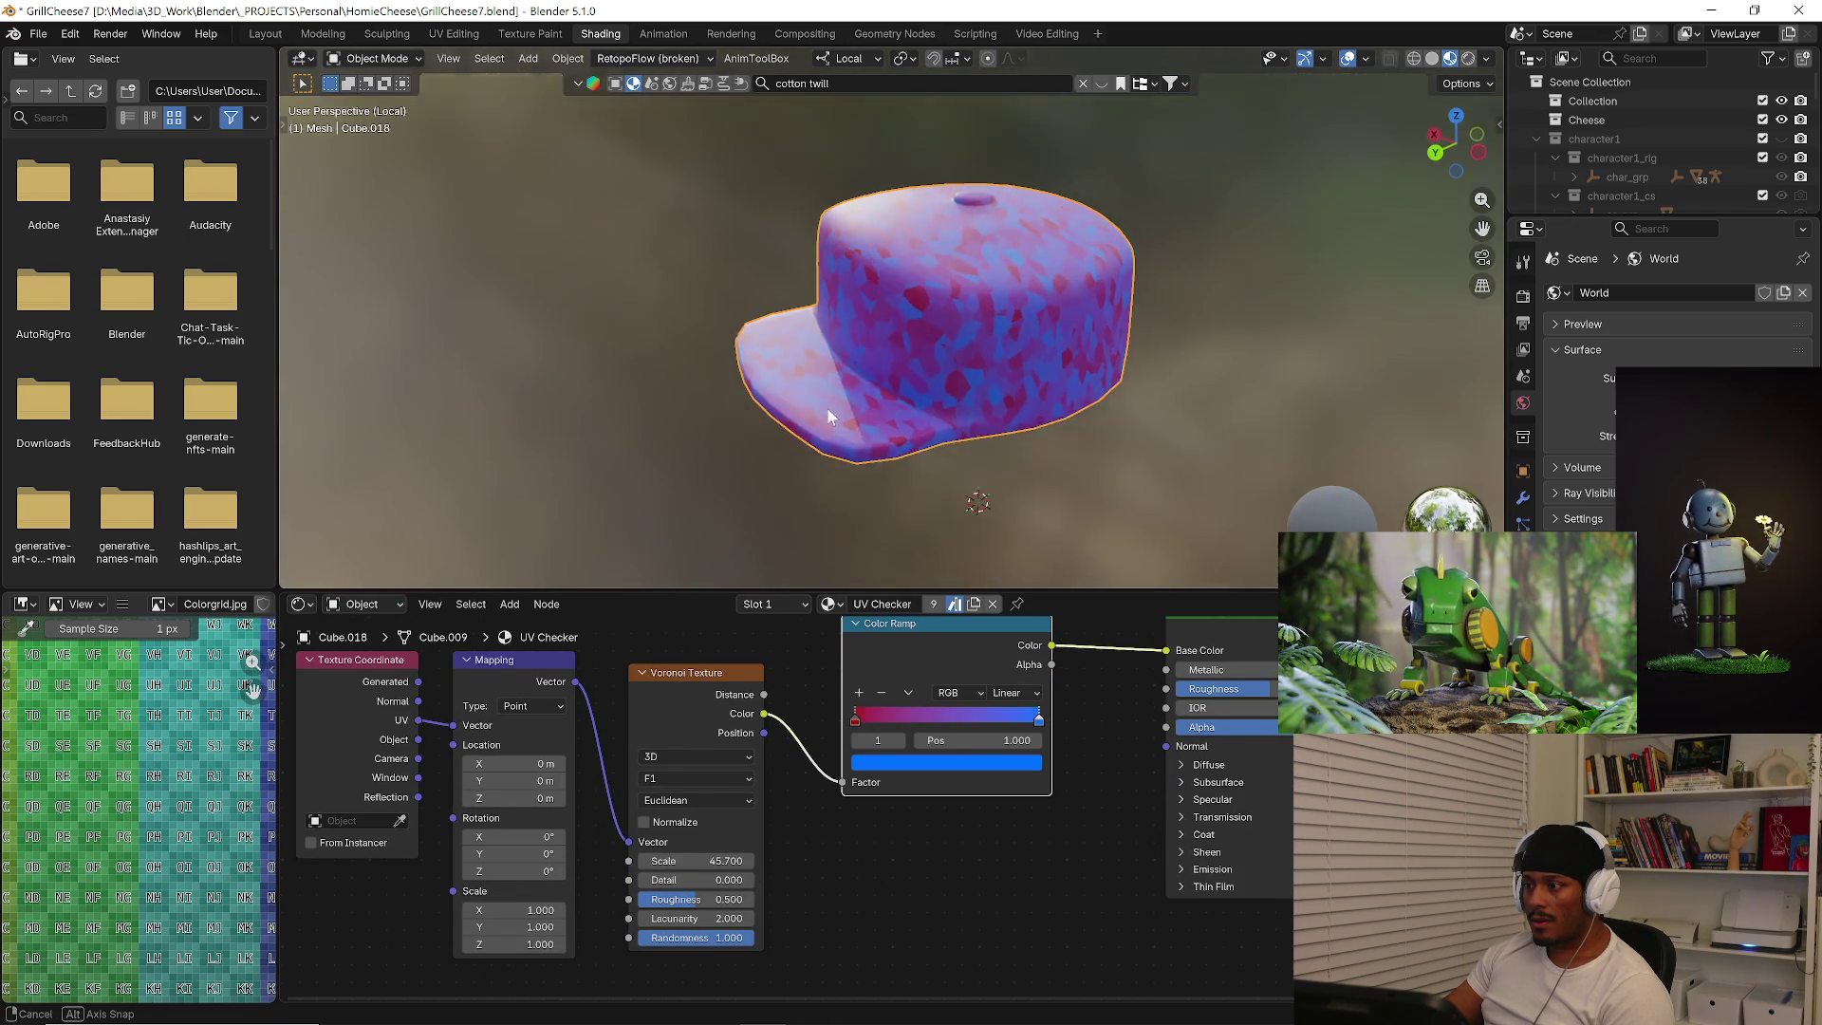
# Darken the ramp's red stop and lower the Voronoi roughness slightly.
pyautogui.click(854, 721)
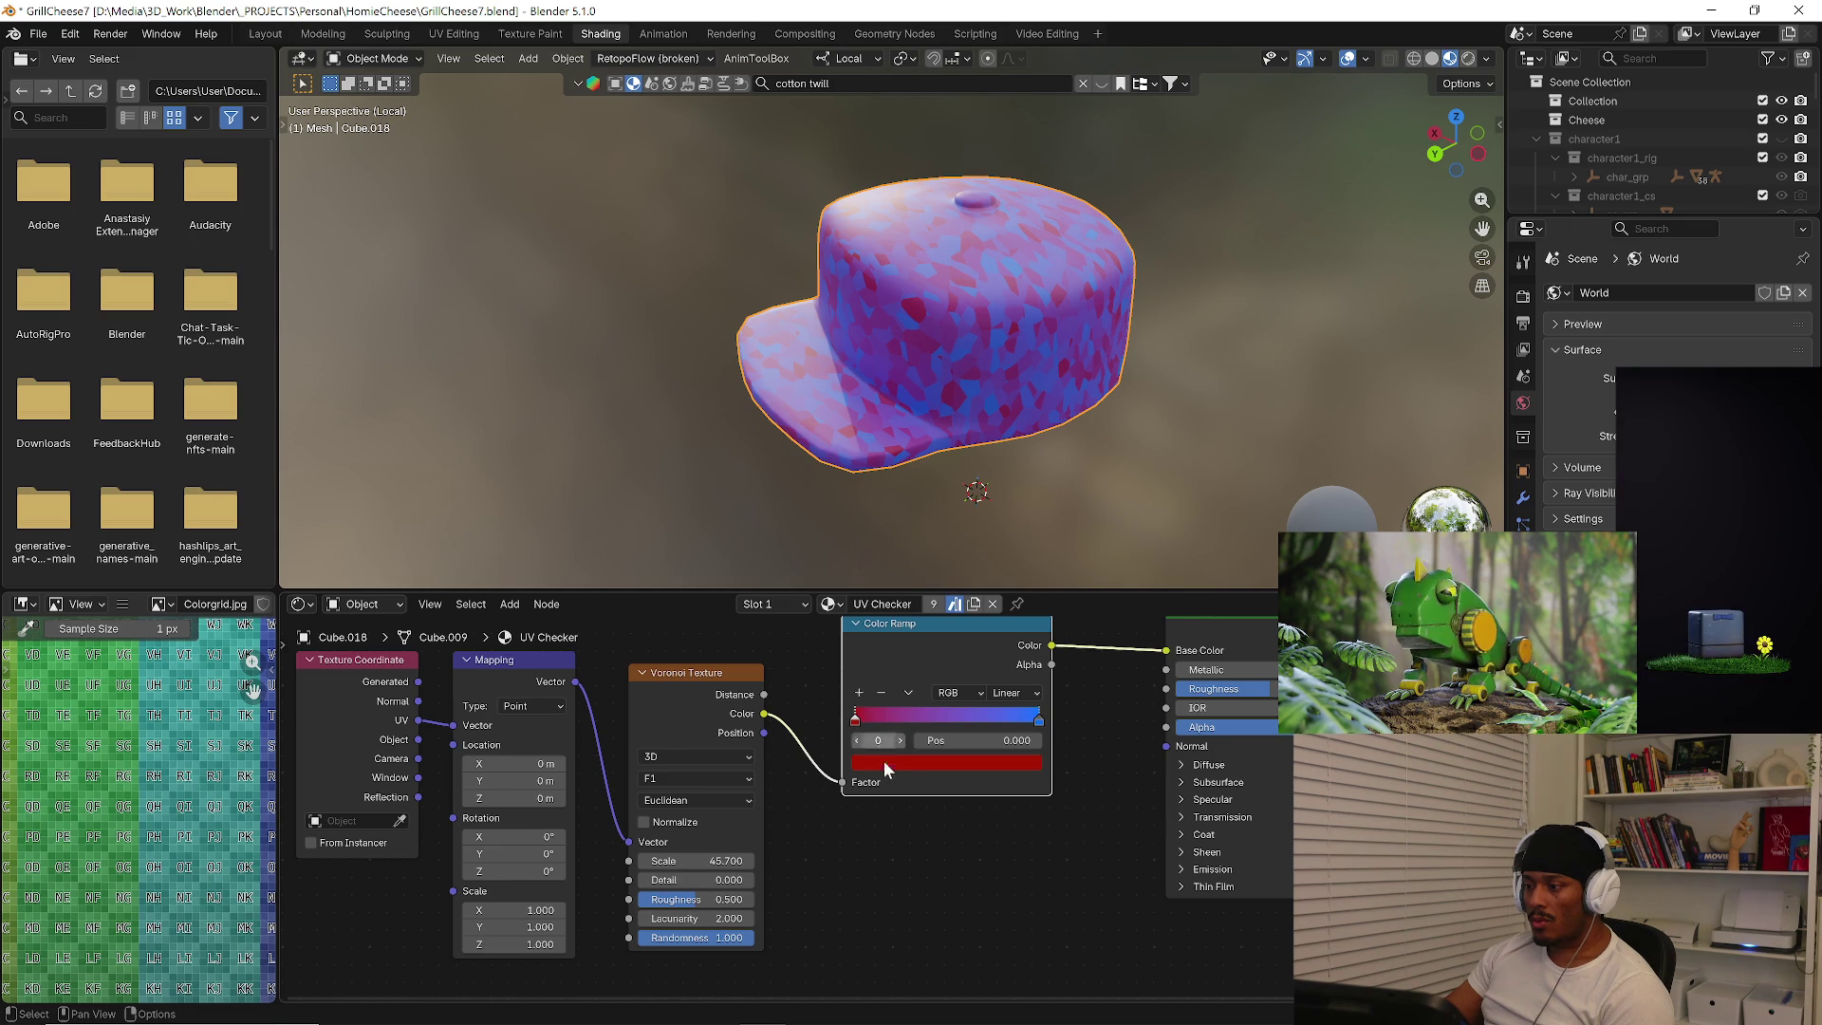
pyautogui.click(927, 763)
pyautogui.moveTo(1004, 520); pyautogui.dragTo(1010, 515)
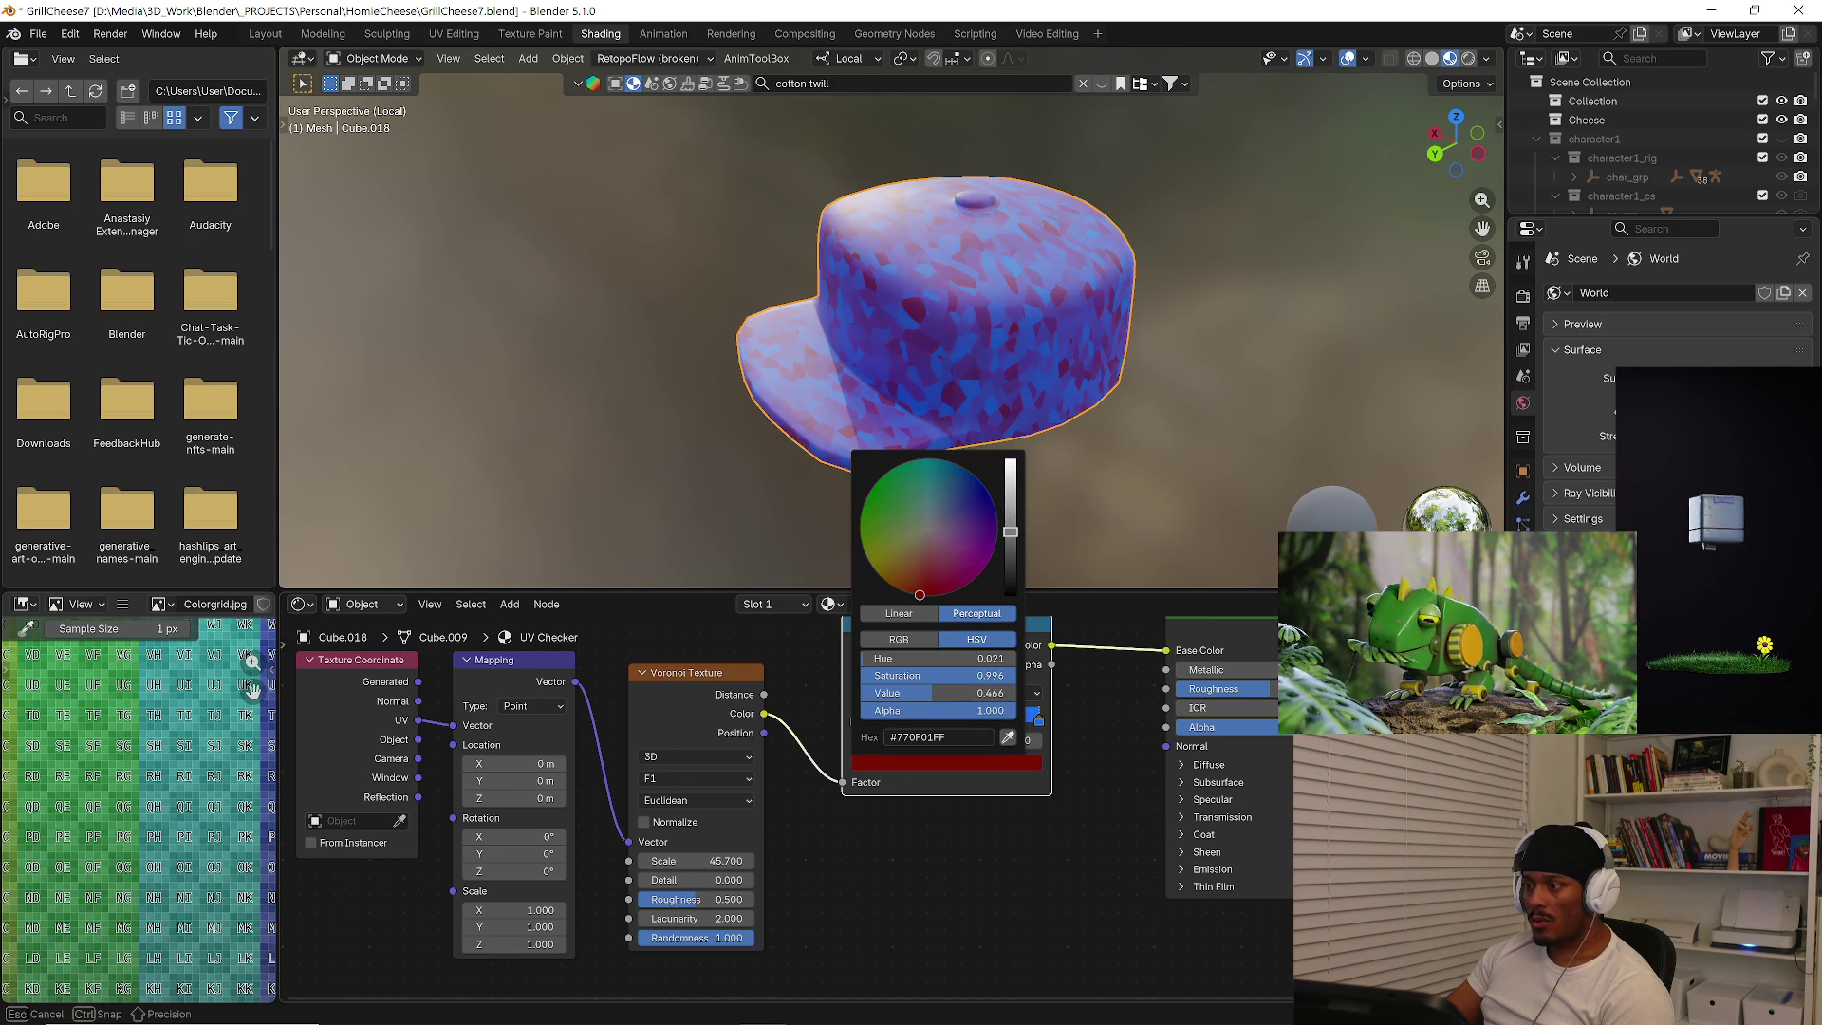
pyautogui.moveTo(1023, 337)
pyautogui.mouseDown(button='middle')
pyautogui.moveTo(1064, 347)
pyautogui.moveTo(1033, 376)
pyautogui.moveTo(930, 393)
pyautogui.moveTo(1108, 430)
pyautogui.mouseUp(button='middle')
pyautogui.scroll(4, 1064, 347)
pyautogui.scroll(-2, 881, 387)
pyautogui.moveTo(809, 891); pyautogui.dragTo(689, 872, button='middle')
pyautogui.scroll(1, 689, 873)
pyautogui.moveTo(700, 843); pyautogui.dragTo(741, 865)
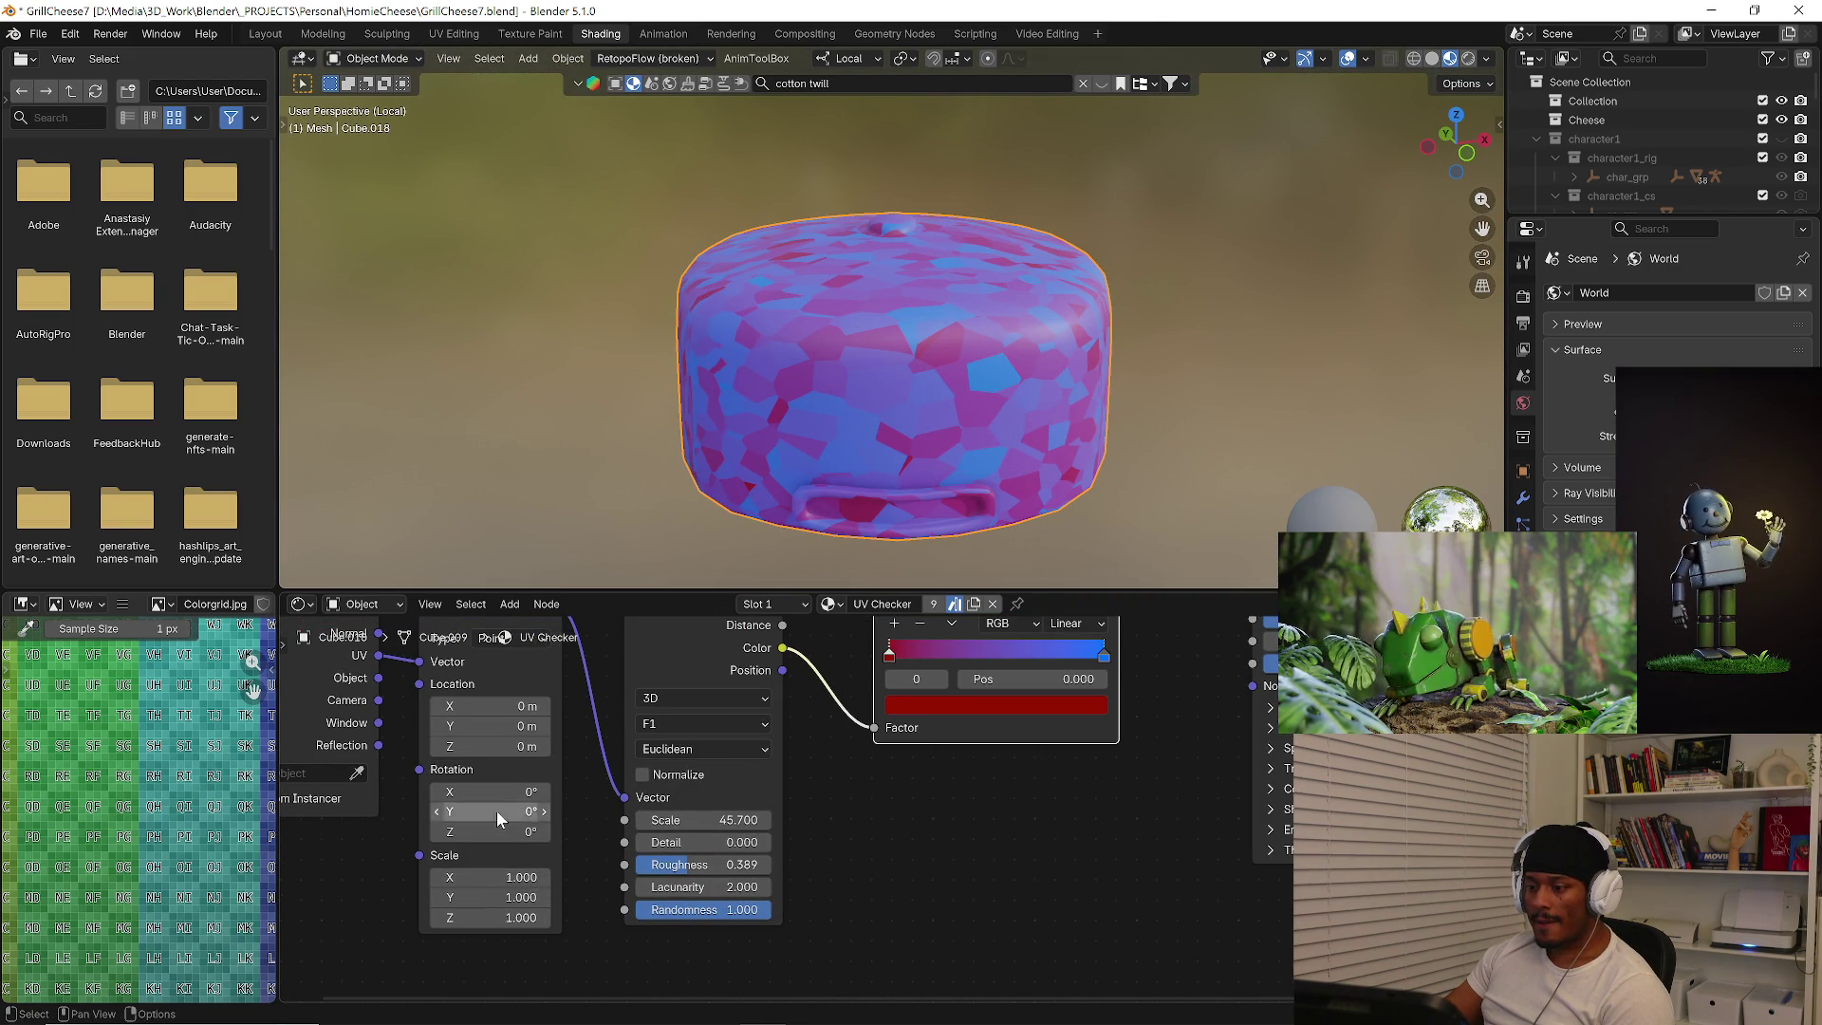
# Set the Mapping scale to 3.1, exit local view and show the whole character's material settings.
pyautogui.moveTo(505, 879)
pyautogui.mouseDown()
pyautogui.moveTo(569, 917)
pyautogui.moveTo(541, 917)
pyautogui.mouseUp()
pyautogui.moveTo(1050, 339)
pyautogui.mouseDown(button='middle')
pyautogui.moveTo(648, 341)
pyautogui.moveTo(1091, 298)
pyautogui.moveTo(944, 315)
pyautogui.mouseUp(button='middle')
pyautogui.press('/')
pyautogui.scroll(3, 904, 319)
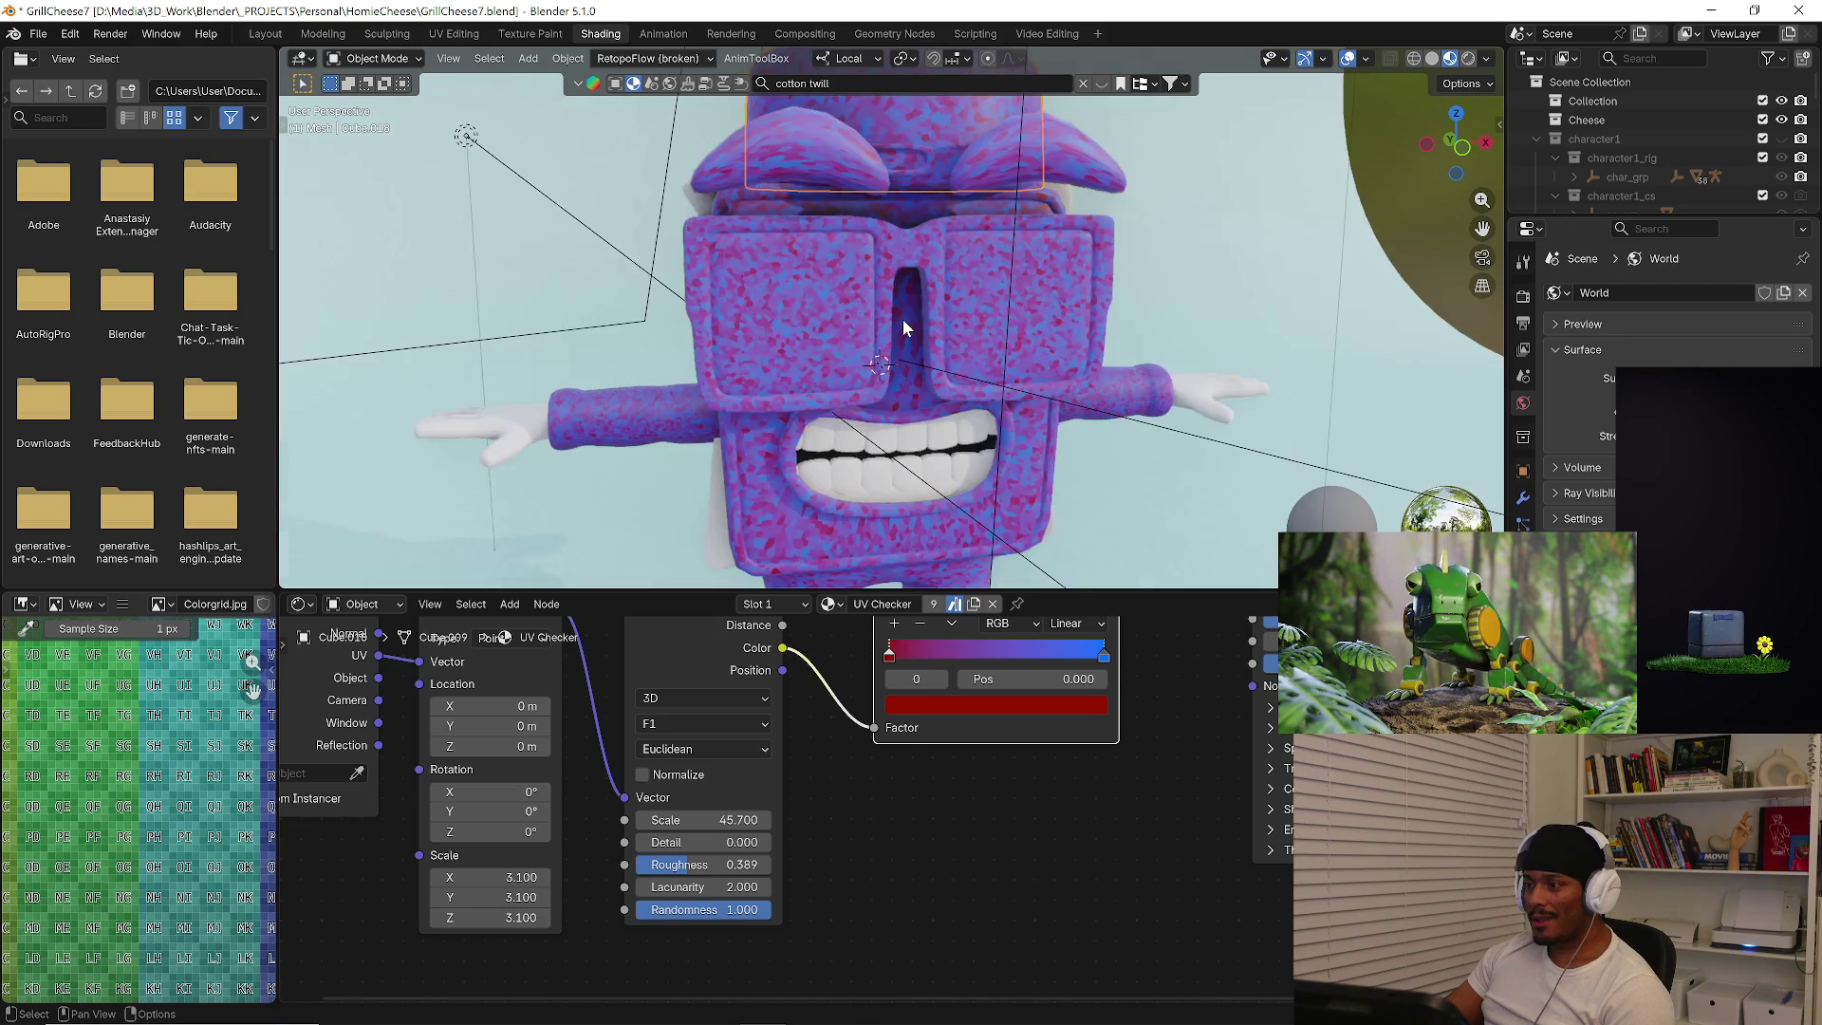
pyautogui.click(1524, 634)
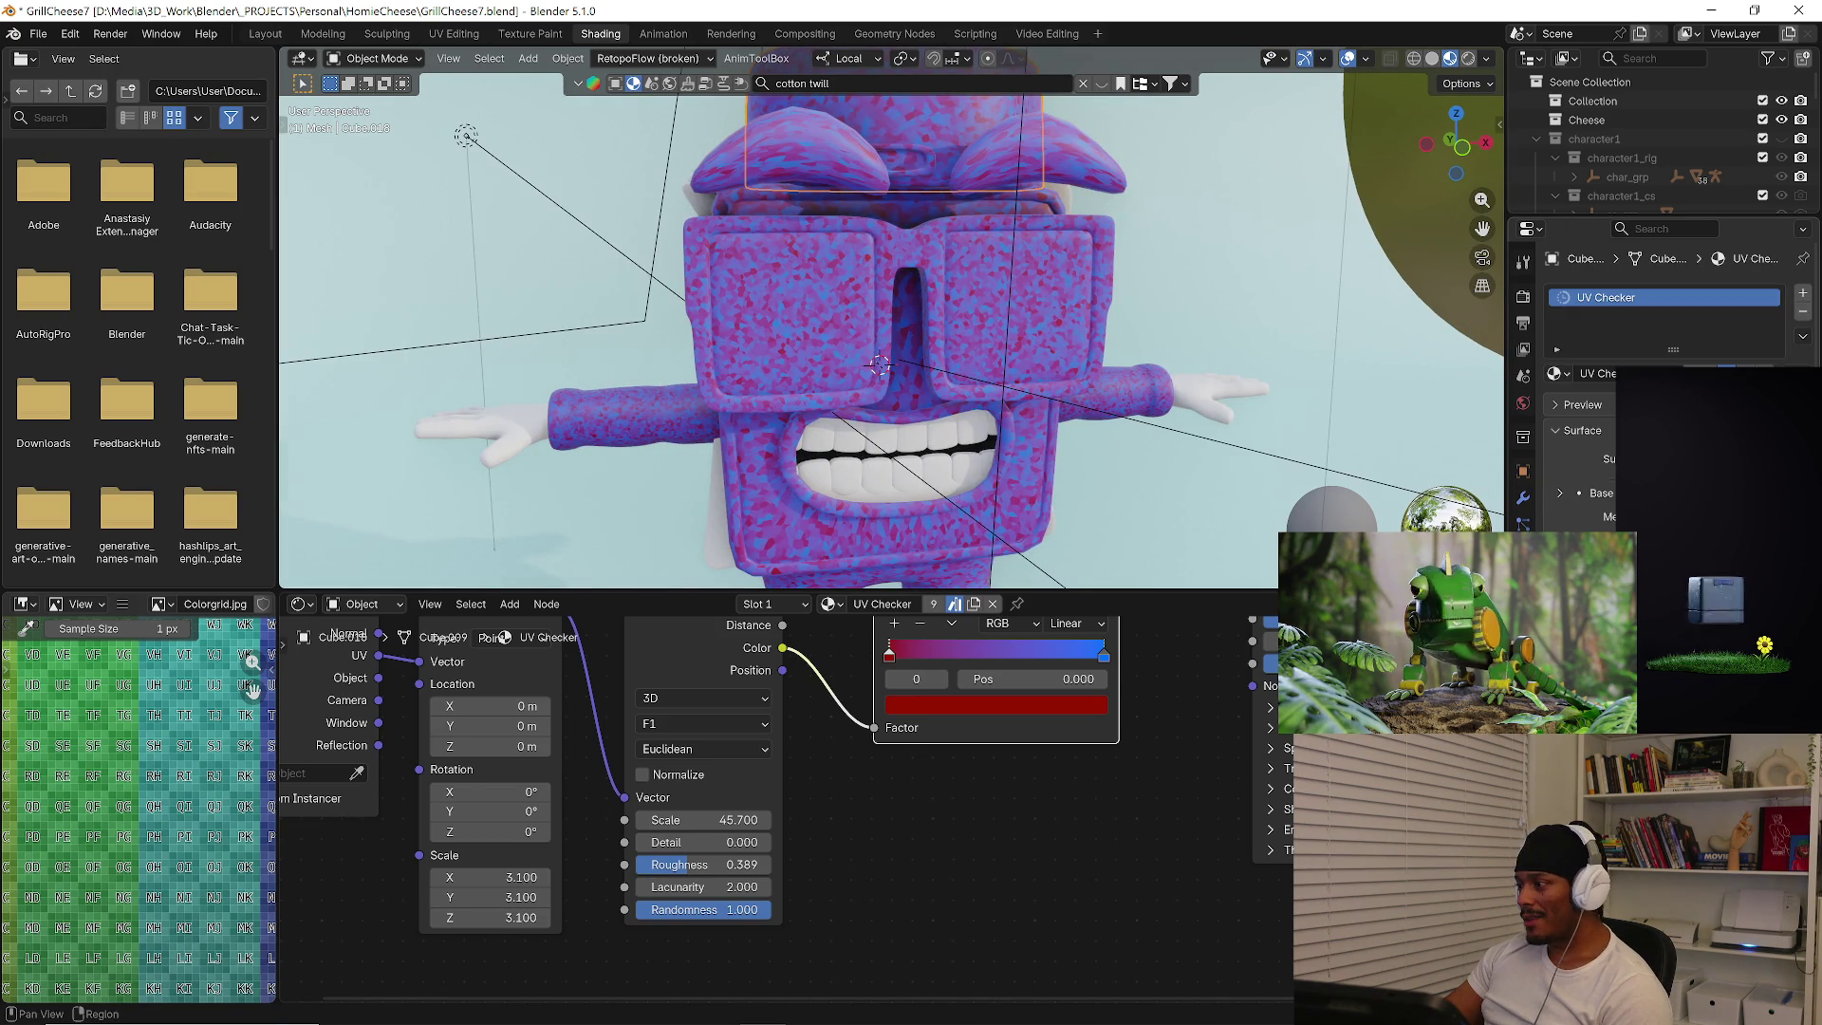
pyautogui.click(1561, 373)
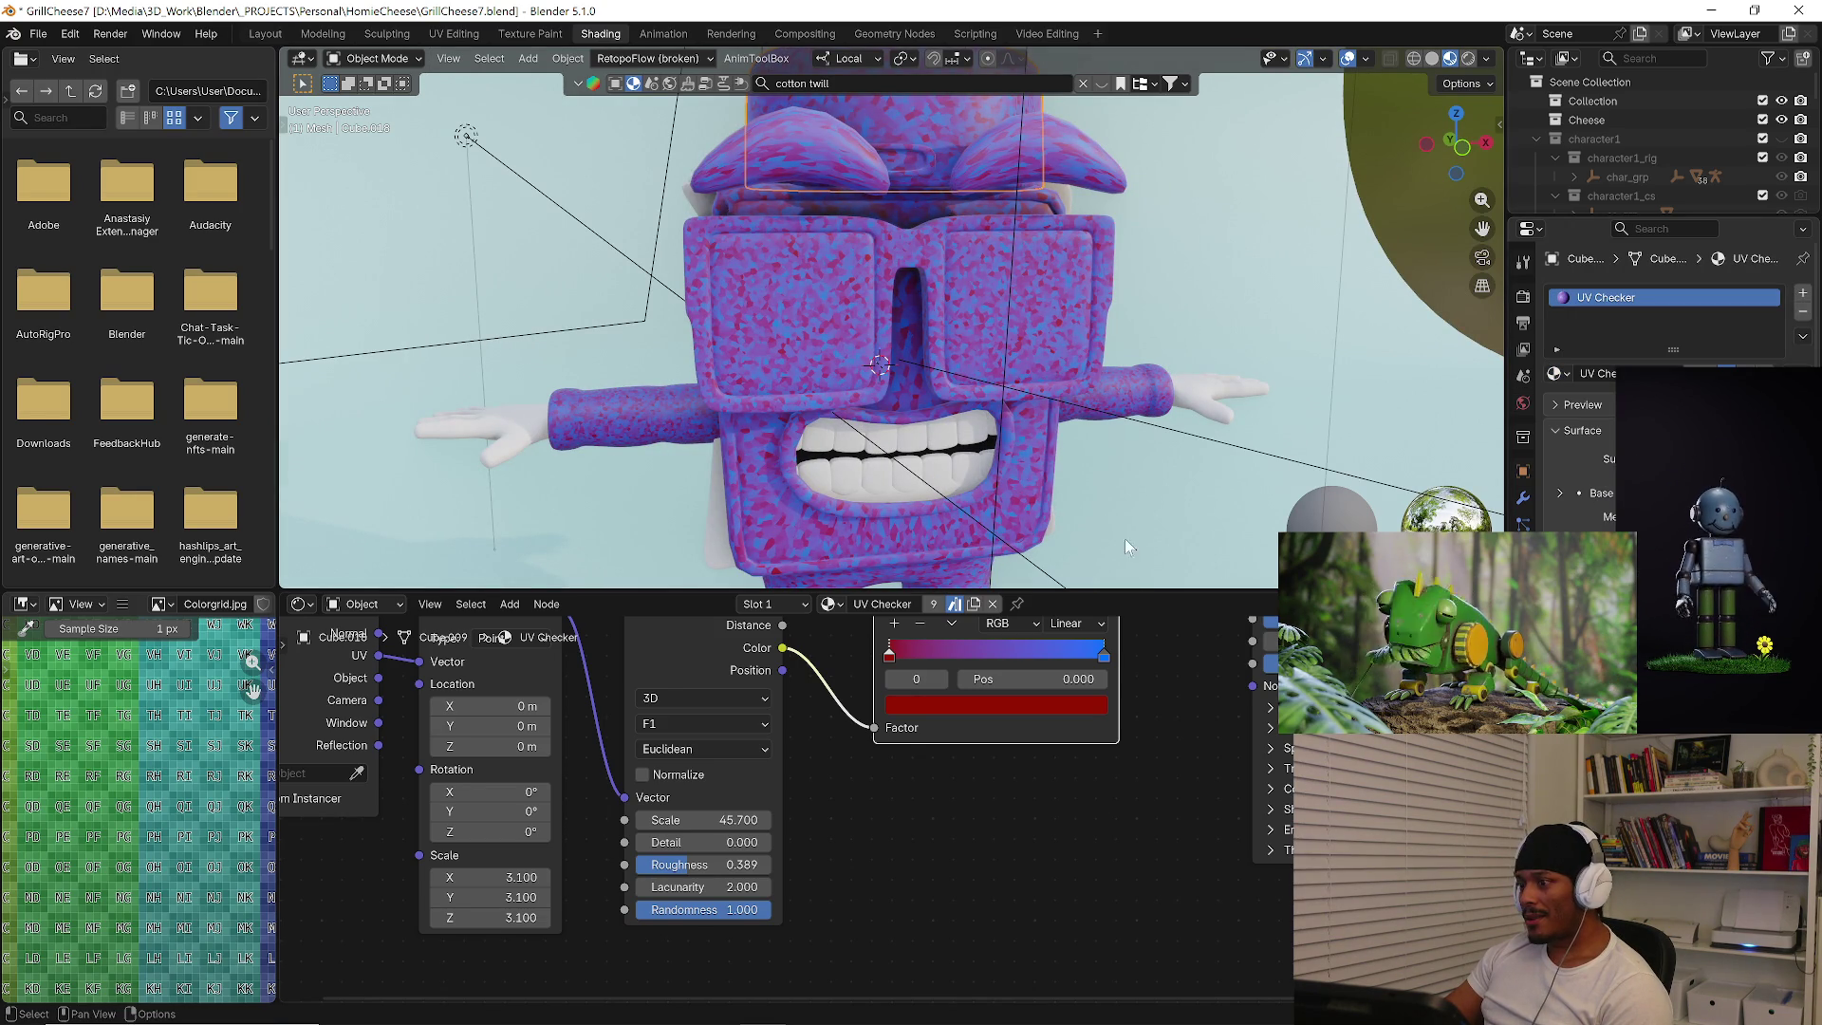
pyautogui.moveTo(1053, 725); pyautogui.dragTo(1035, 923, button='middle')
pyautogui.scroll(-2, 1036, 923)
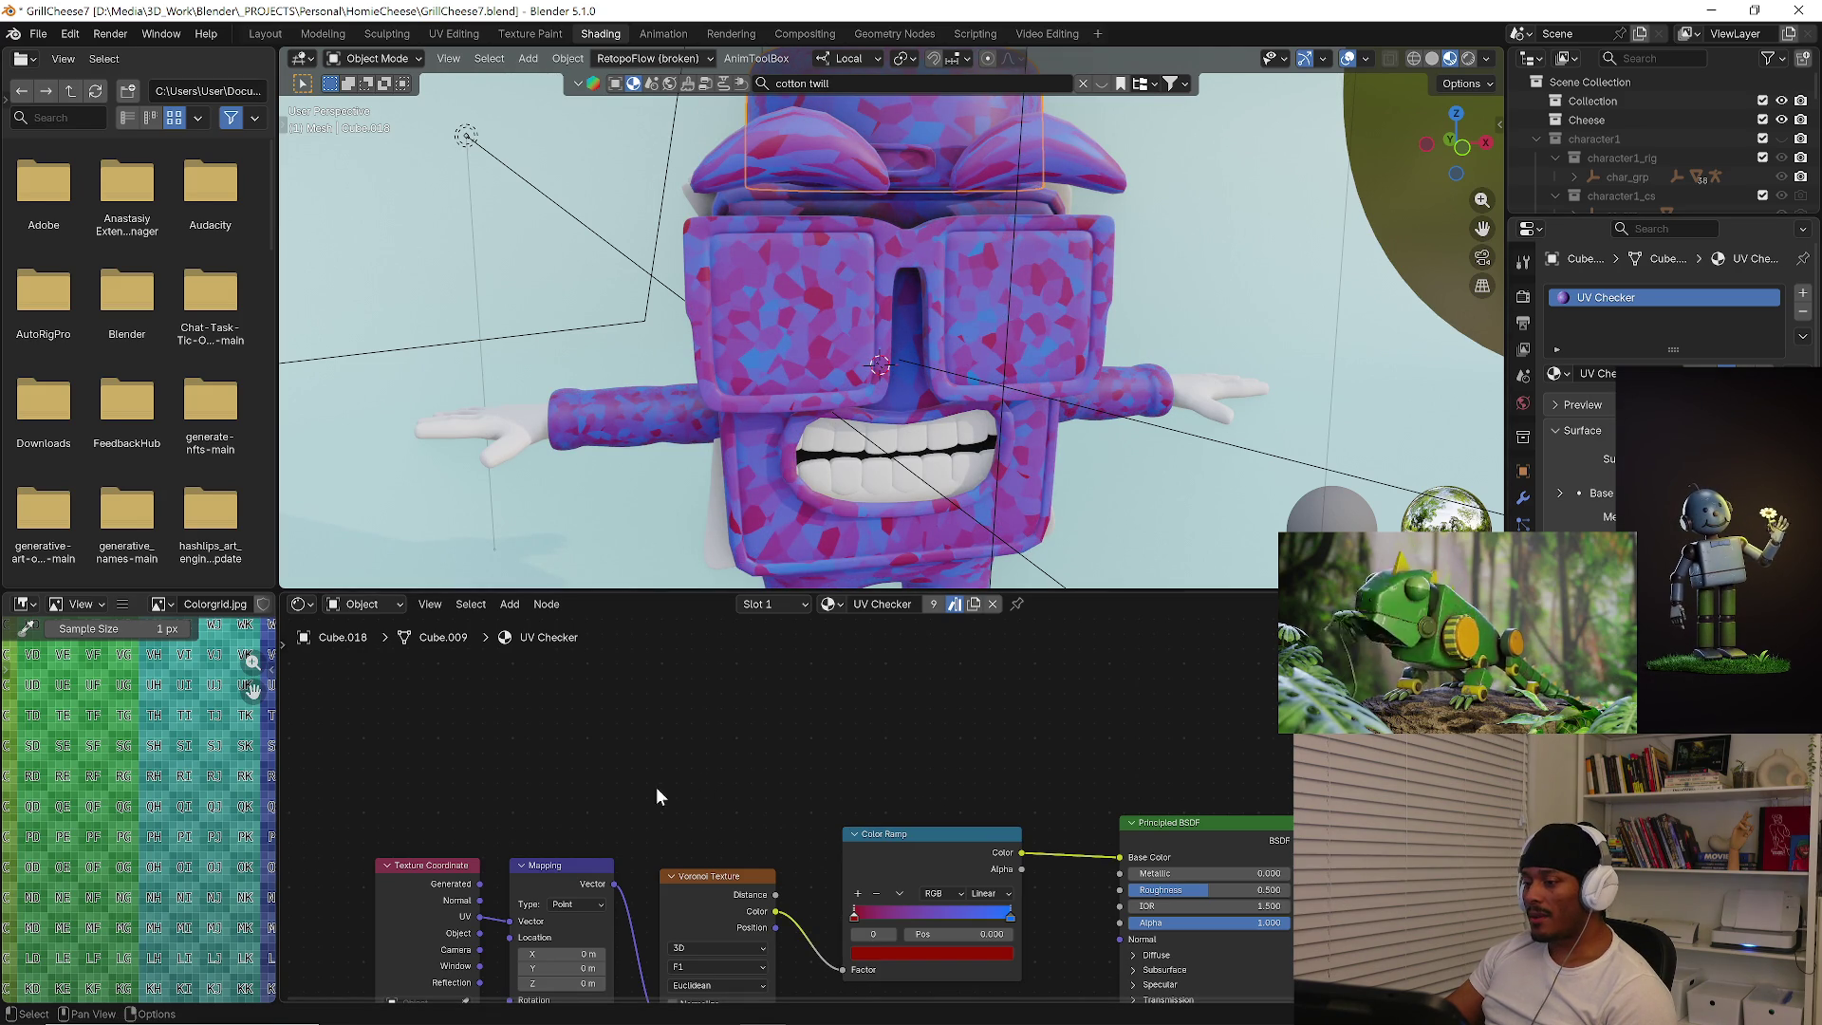
pyautogui.scroll(-3, 676, 457)
pyautogui.scroll(-2, 676, 456)
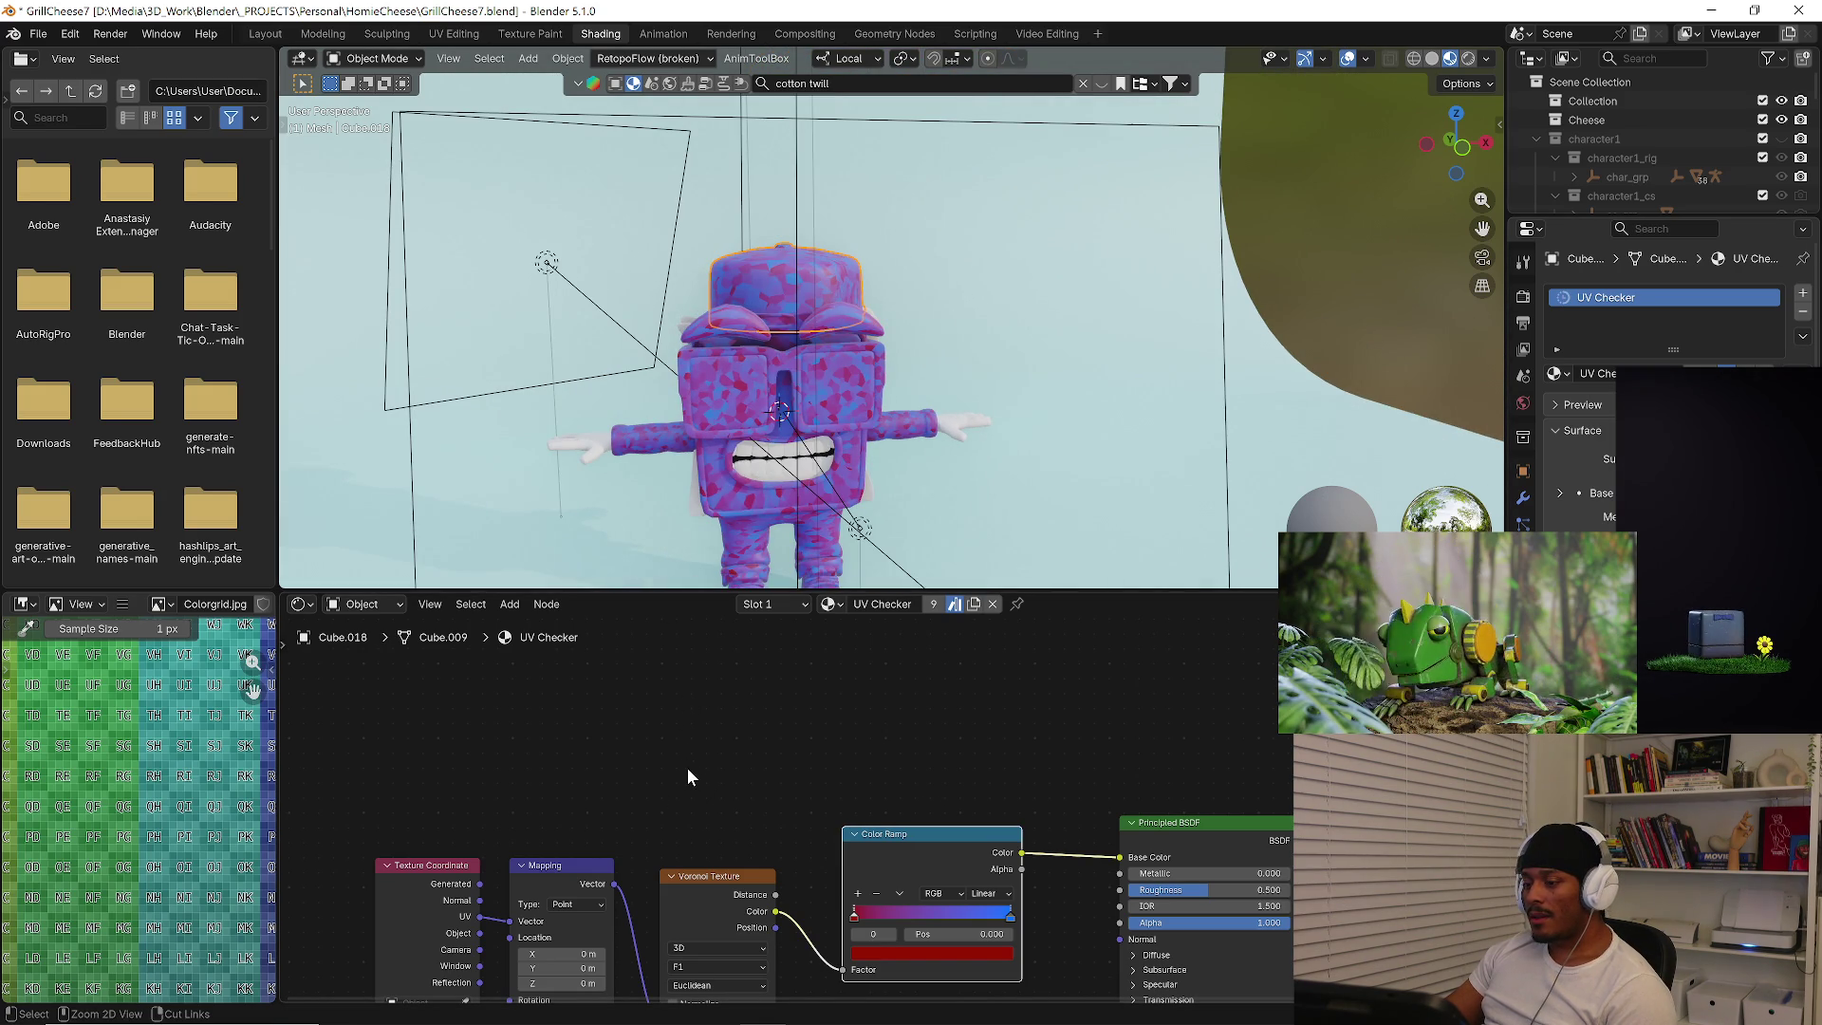
# Undo back through the Voronoi and gradient nodes until the Colorgrid image texture returns.
pyautogui.hotkey('ctrl', 'z')
pyautogui.hotkey('ctrl', 'z')
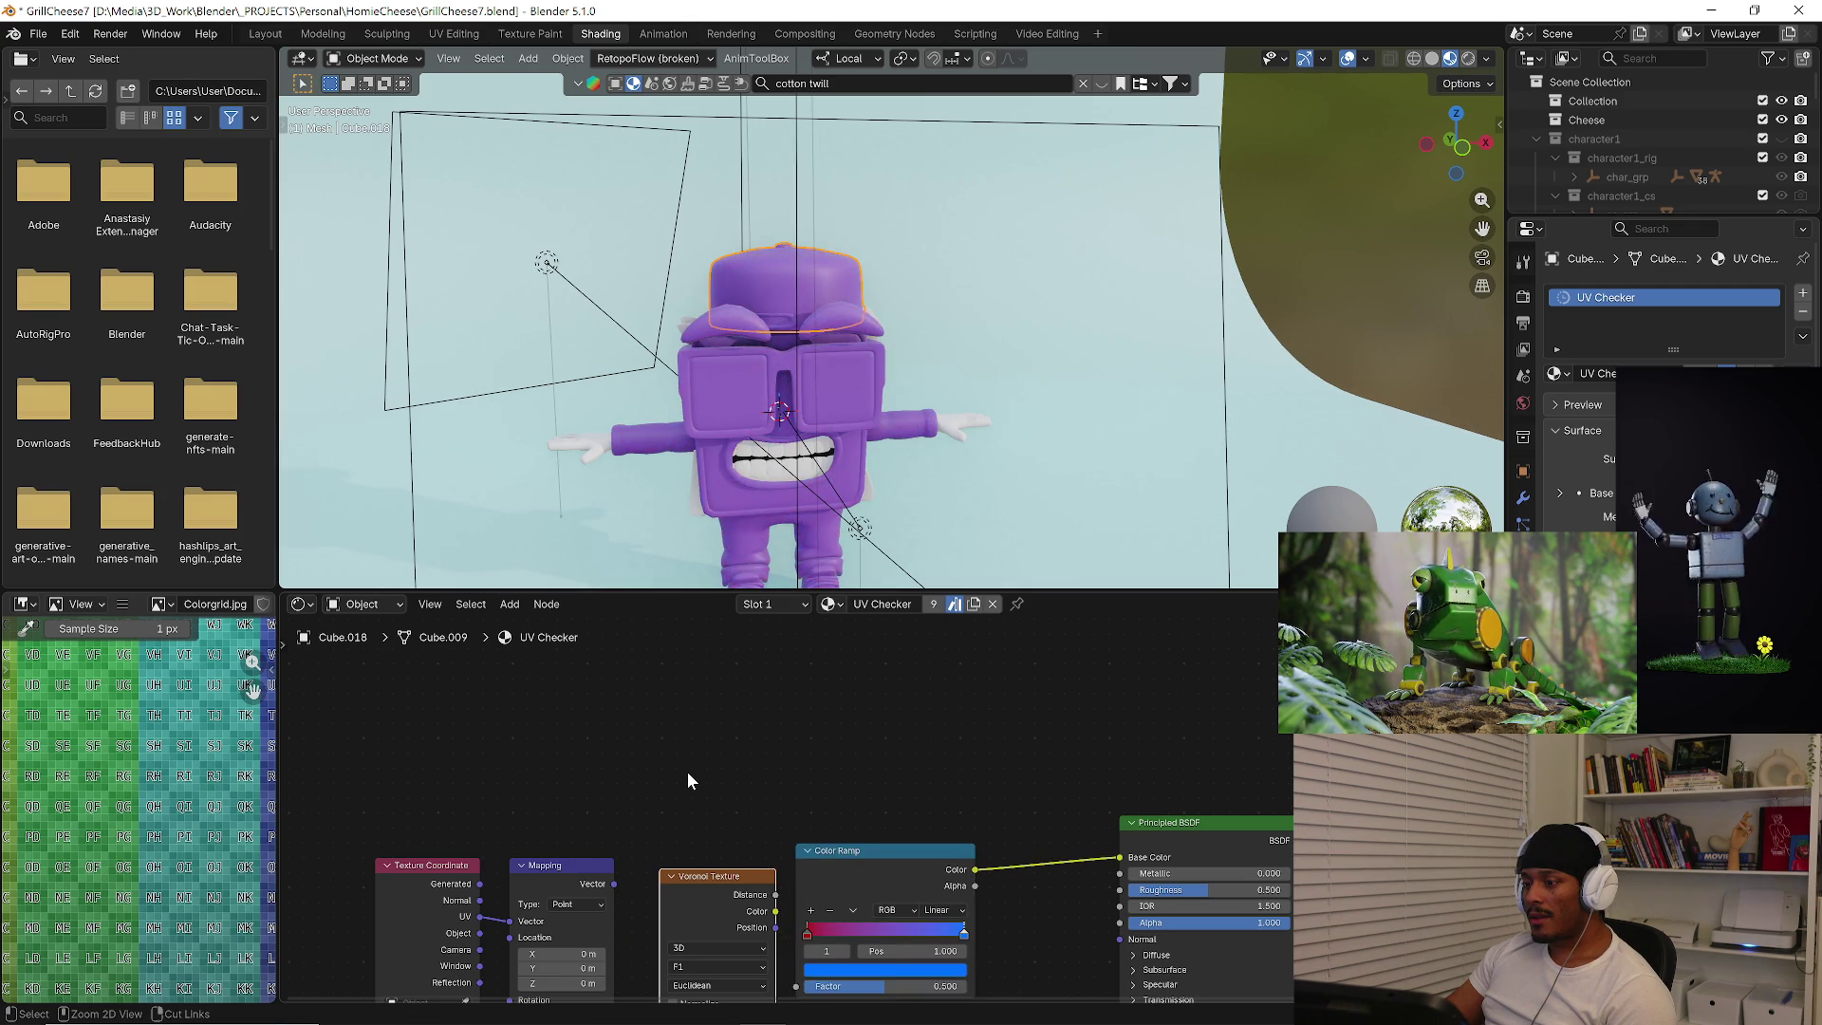
pyautogui.hotkey('ctrl', 'z')
pyautogui.hotkey('ctrl', 'z')
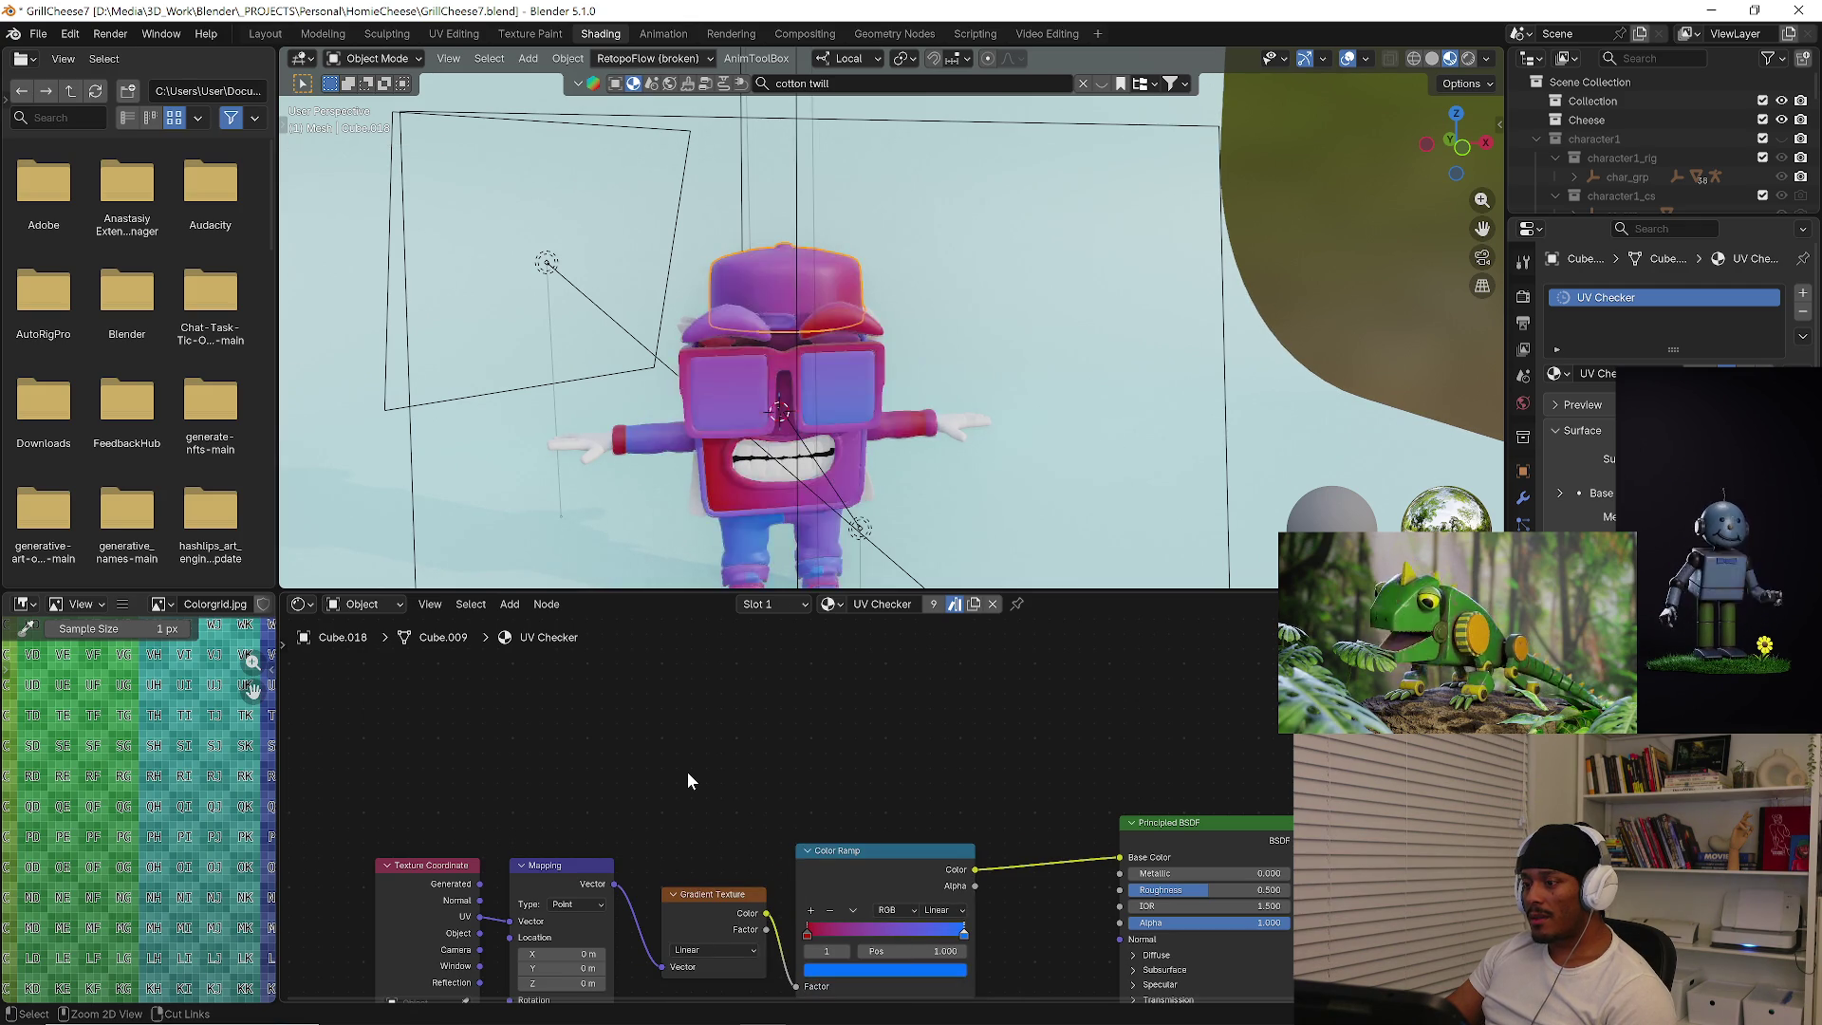
pyautogui.hotkey('ctrl', 'z')
pyautogui.hotkey('ctrl', 'z')
pyautogui.hotkey('ctrl', 'z')
pyautogui.moveTo(976, 489)
pyautogui.mouseDown(button='middle')
pyautogui.moveTo(946, 371)
pyautogui.moveTo(918, 372)
pyautogui.mouseUp(button='middle')
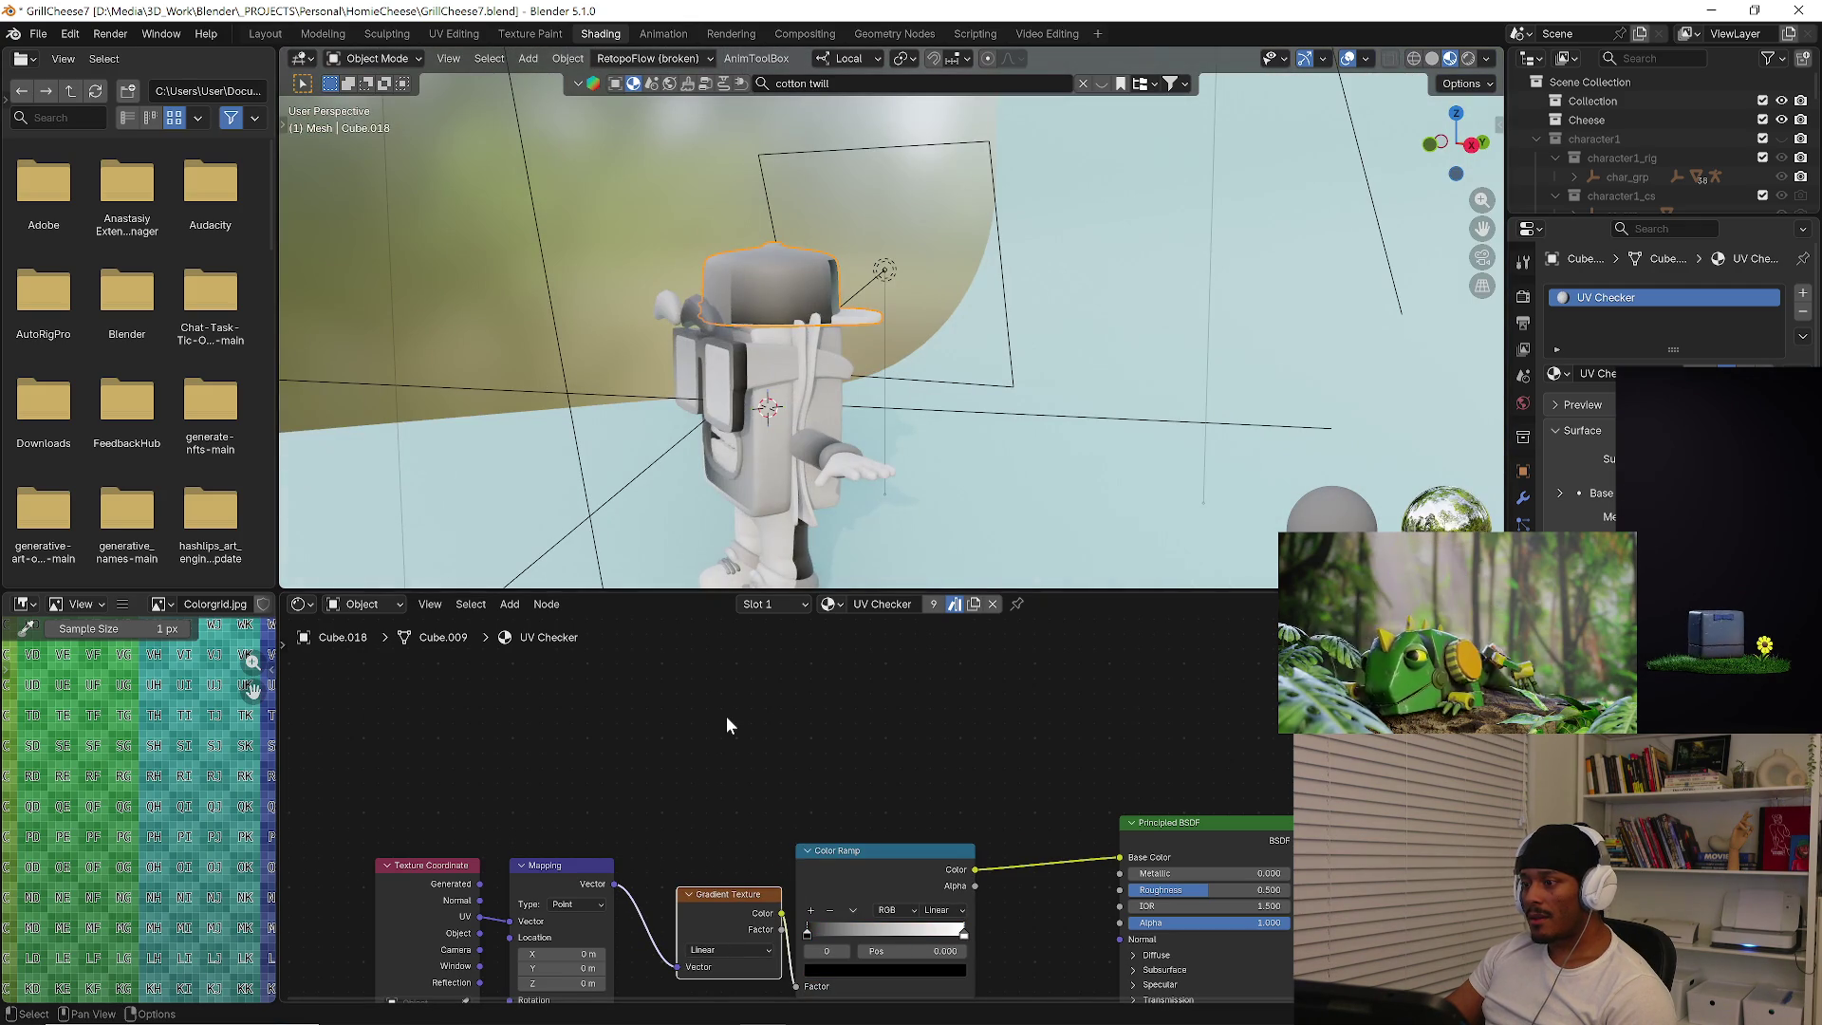
pyautogui.hotkey('ctrl', 'z')
pyautogui.hotkey('ctrl', 'z')
pyautogui.hotkey('ctrl', 'z')
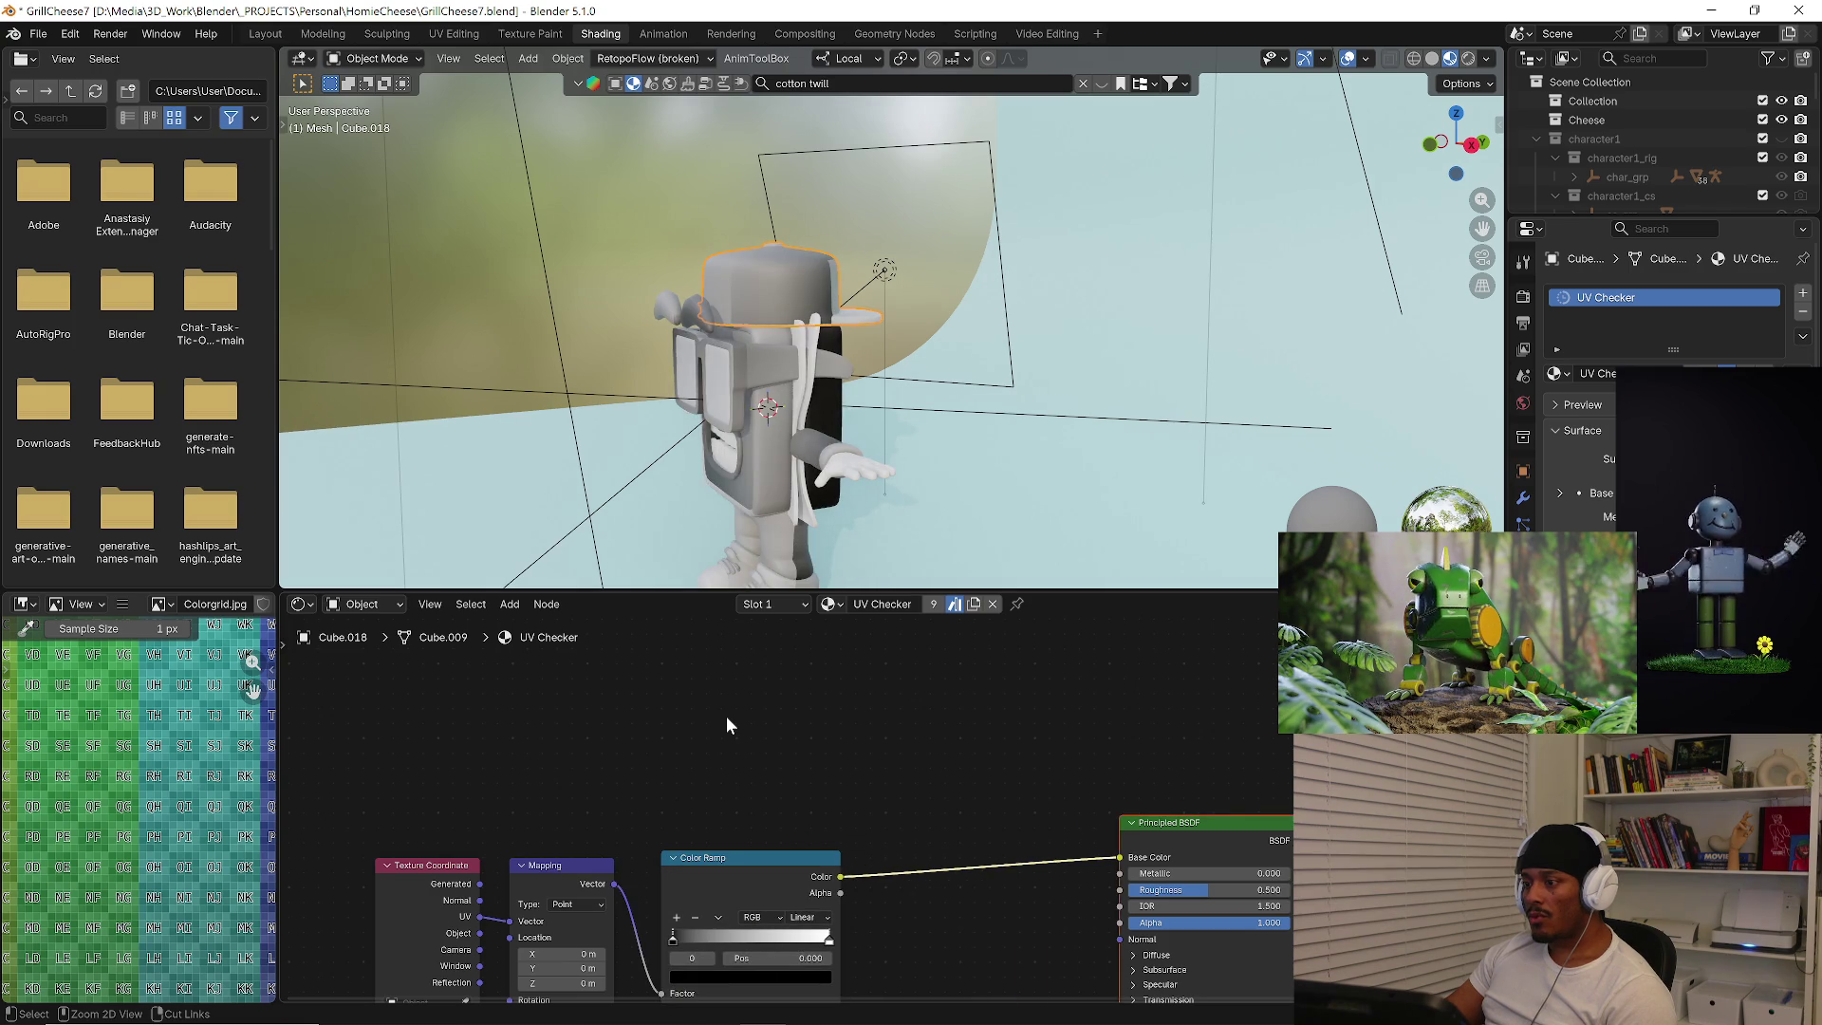
pyautogui.hotkey('ctrl', 'z')
pyautogui.hotkey('ctrl', 'z')
pyautogui.hotkey('ctrl', 'z')
pyautogui.hotkey('ctrl', 'z')
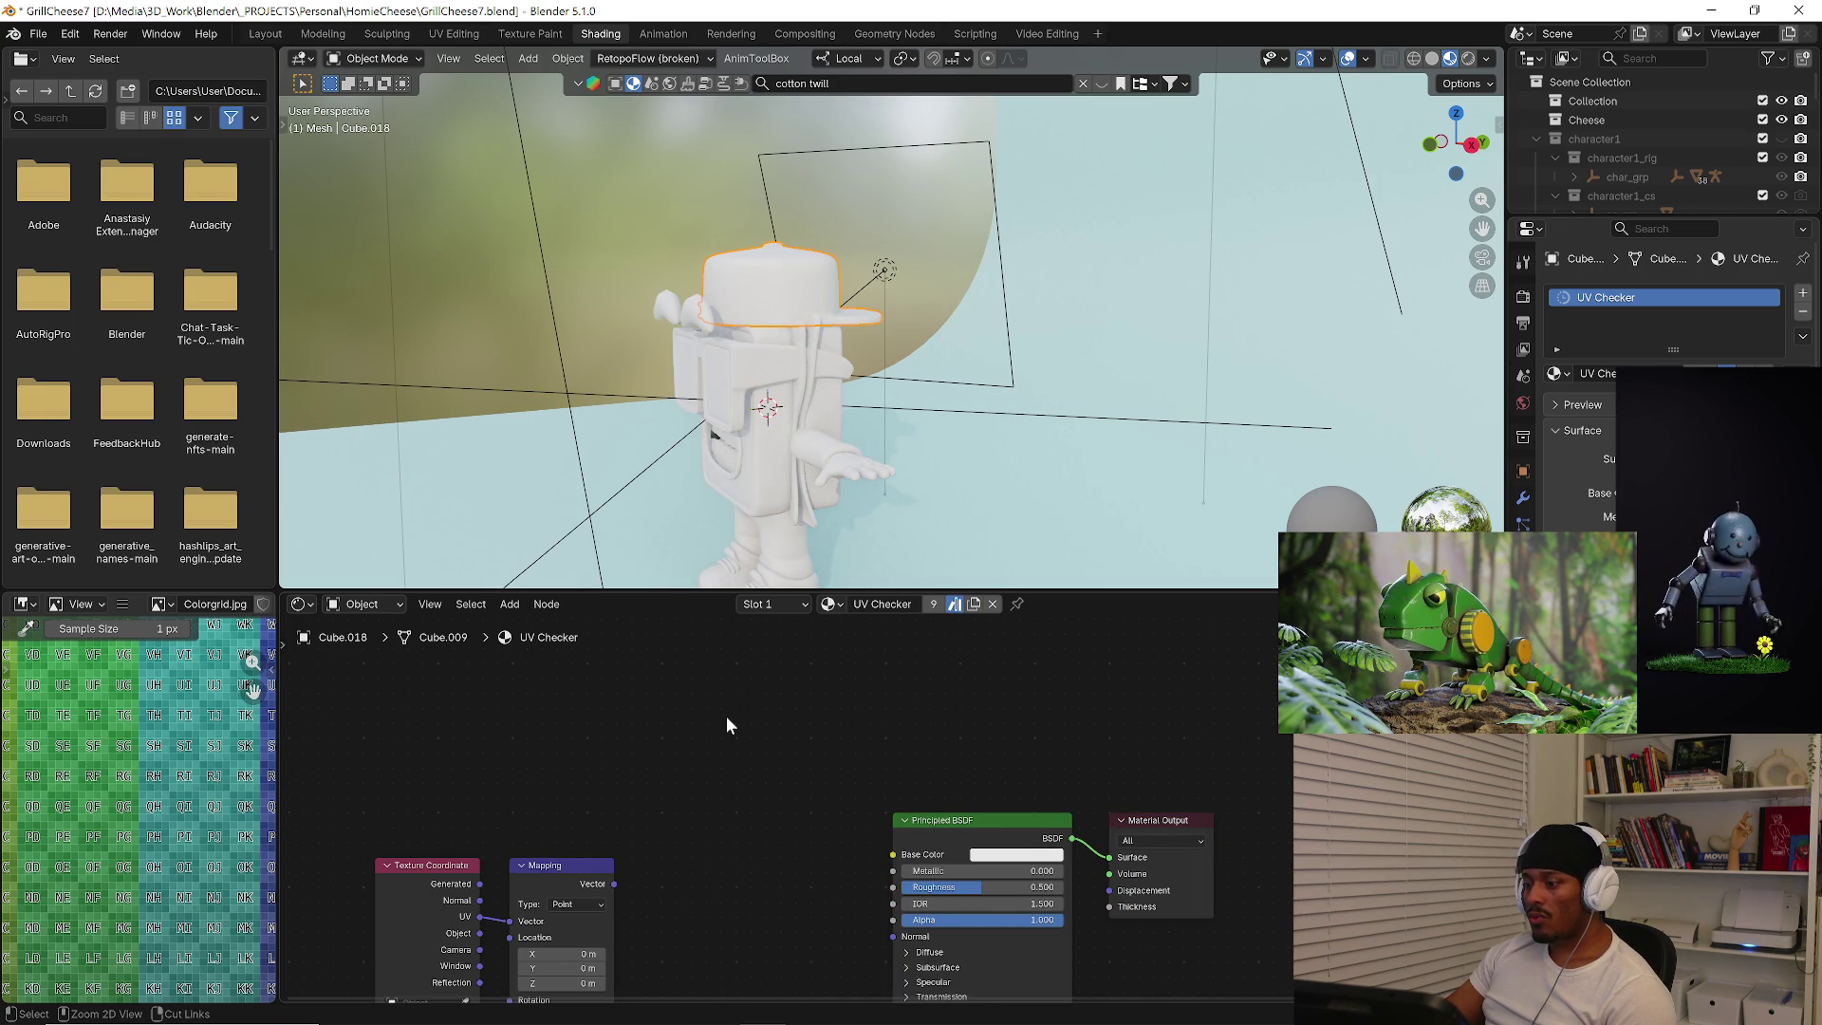
pyautogui.hotkey('ctrl', 'z')
pyautogui.hotkey('ctrl', 'z')
pyautogui.hotkey('ctrl', 'z')
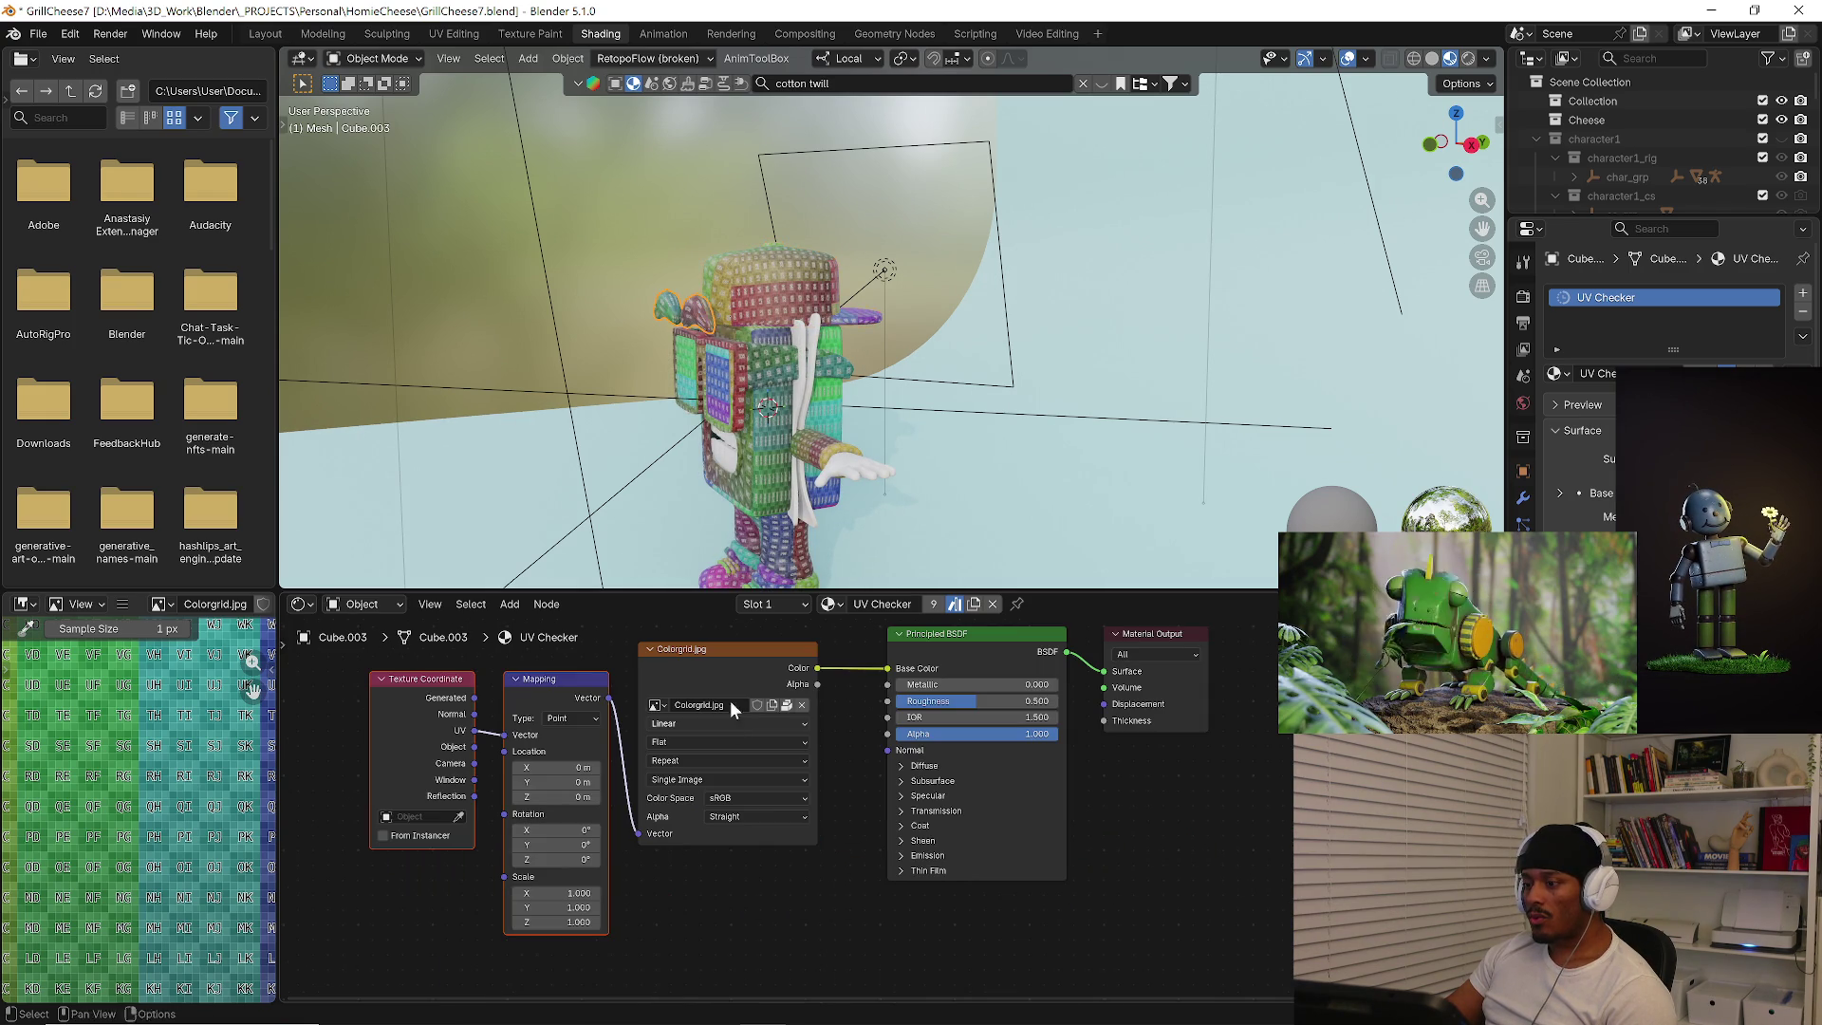
pyautogui.scroll(3, 907, 367)
pyautogui.scroll(3, 790, 423)
pyautogui.scroll(2, 876, 343)
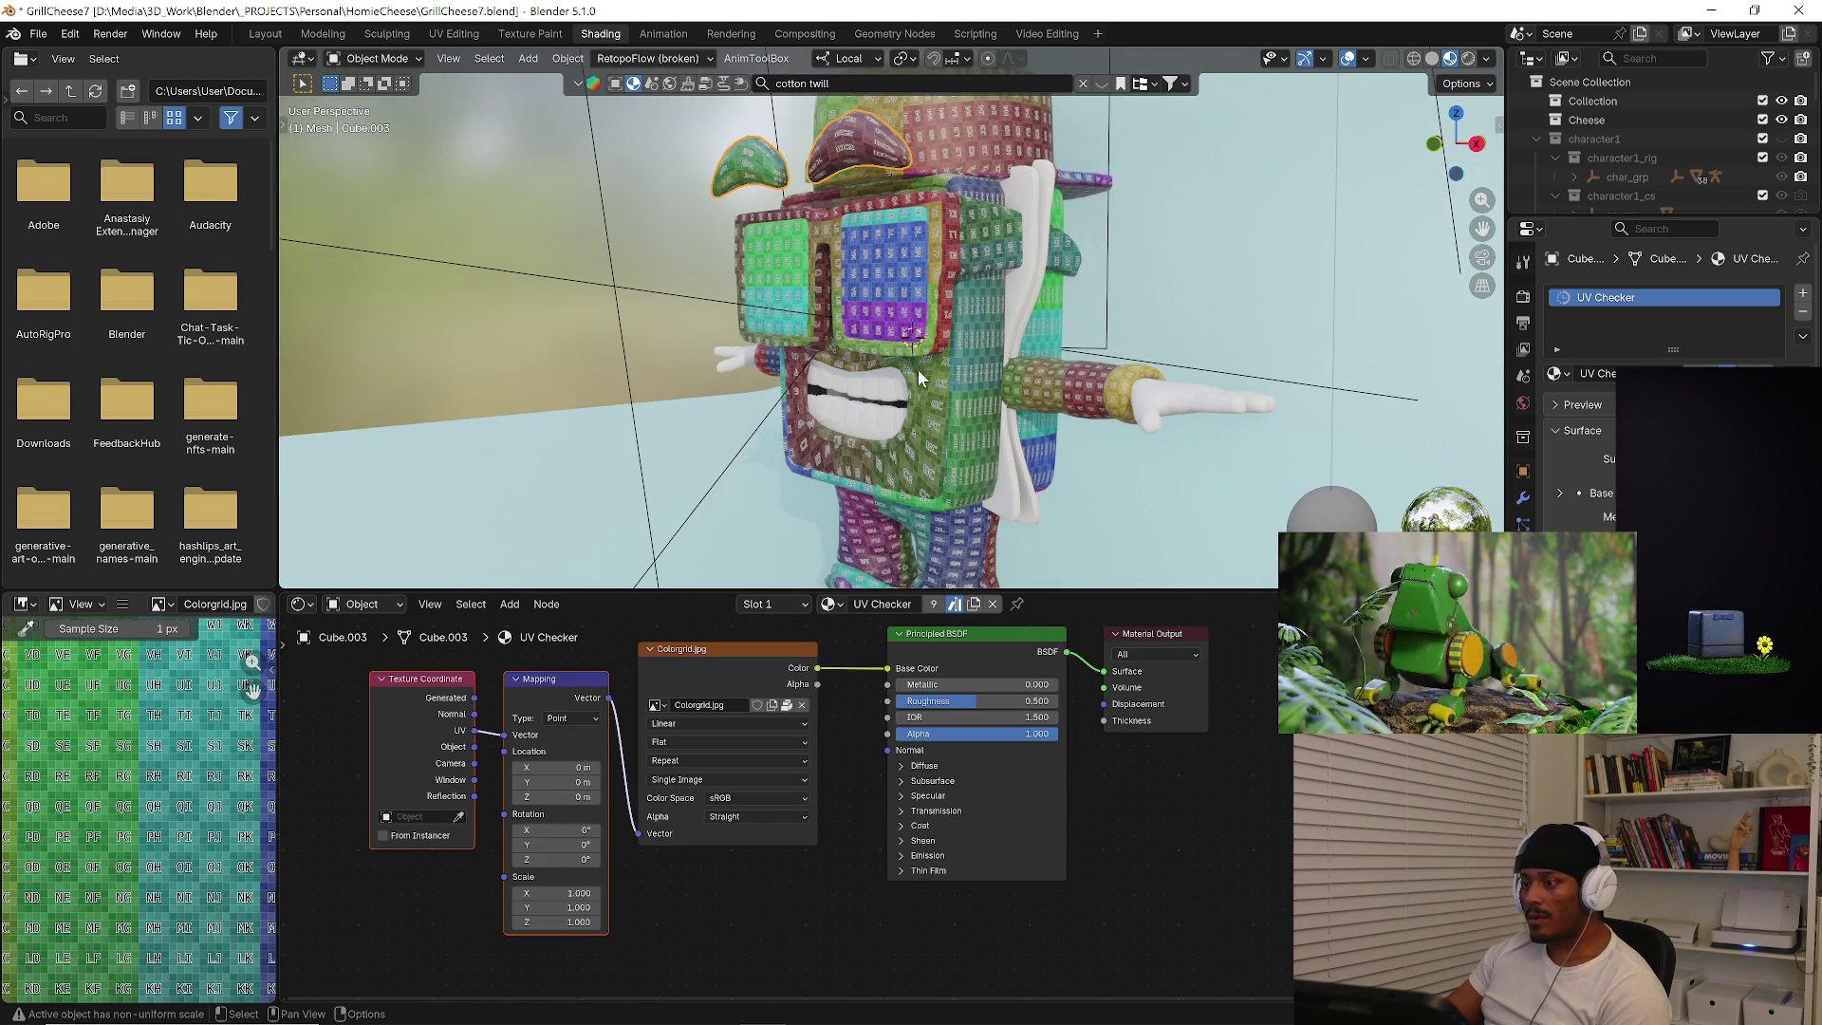
# Select the character's arms and orbit in close to the white gloved hand.
pyautogui.moveTo(920, 368); pyautogui.dragTo(764, 320, button='middle')
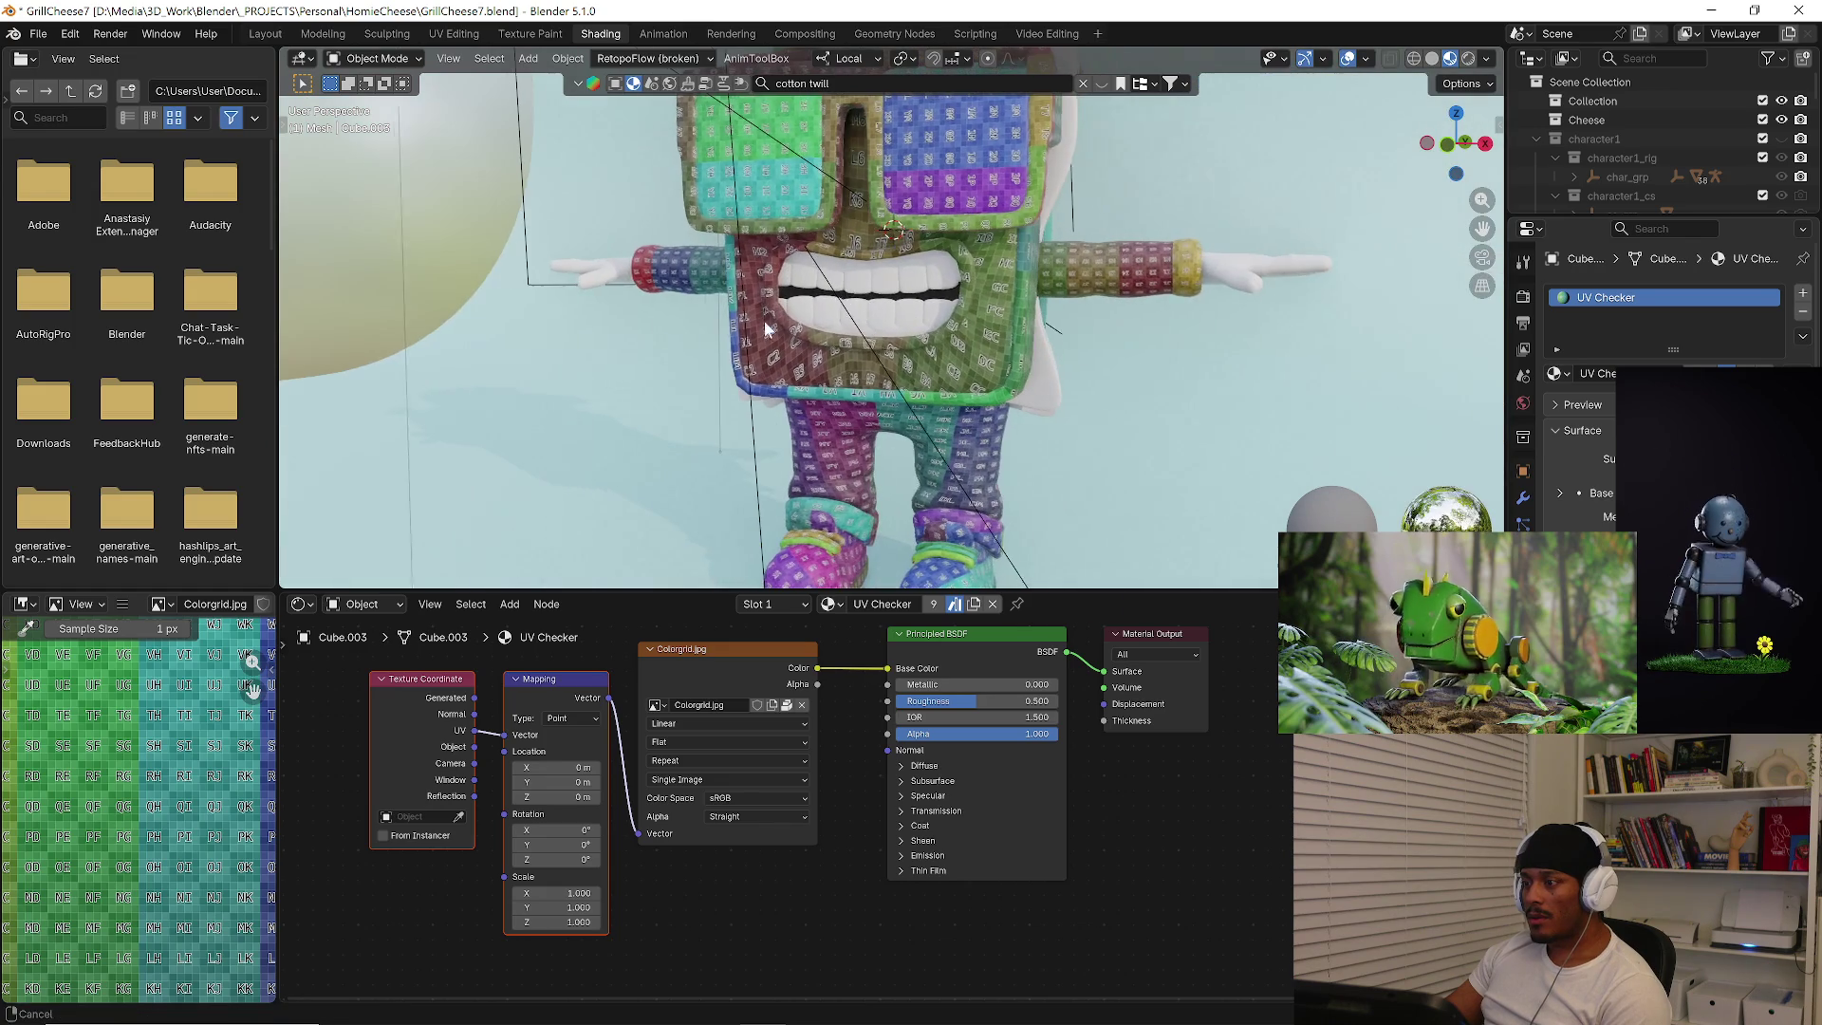
pyautogui.click(1213, 296)
pyautogui.scroll(3, 1182, 307)
pyautogui.moveTo(1184, 307)
pyautogui.mouseDown(button='middle')
pyautogui.moveTo(1126, 206)
pyautogui.moveTo(904, 215)
pyautogui.moveTo(1170, 370)
pyautogui.mouseUp(button='middle')
pyautogui.scroll(-5, 1127, 207)
pyautogui.scroll(4, 1024, 407)
pyautogui.moveTo(1024, 408)
pyautogui.mouseDown(button='middle')
pyautogui.moveTo(859, 399)
pyautogui.moveTo(791, 420)
pyautogui.mouseUp(button='middle')
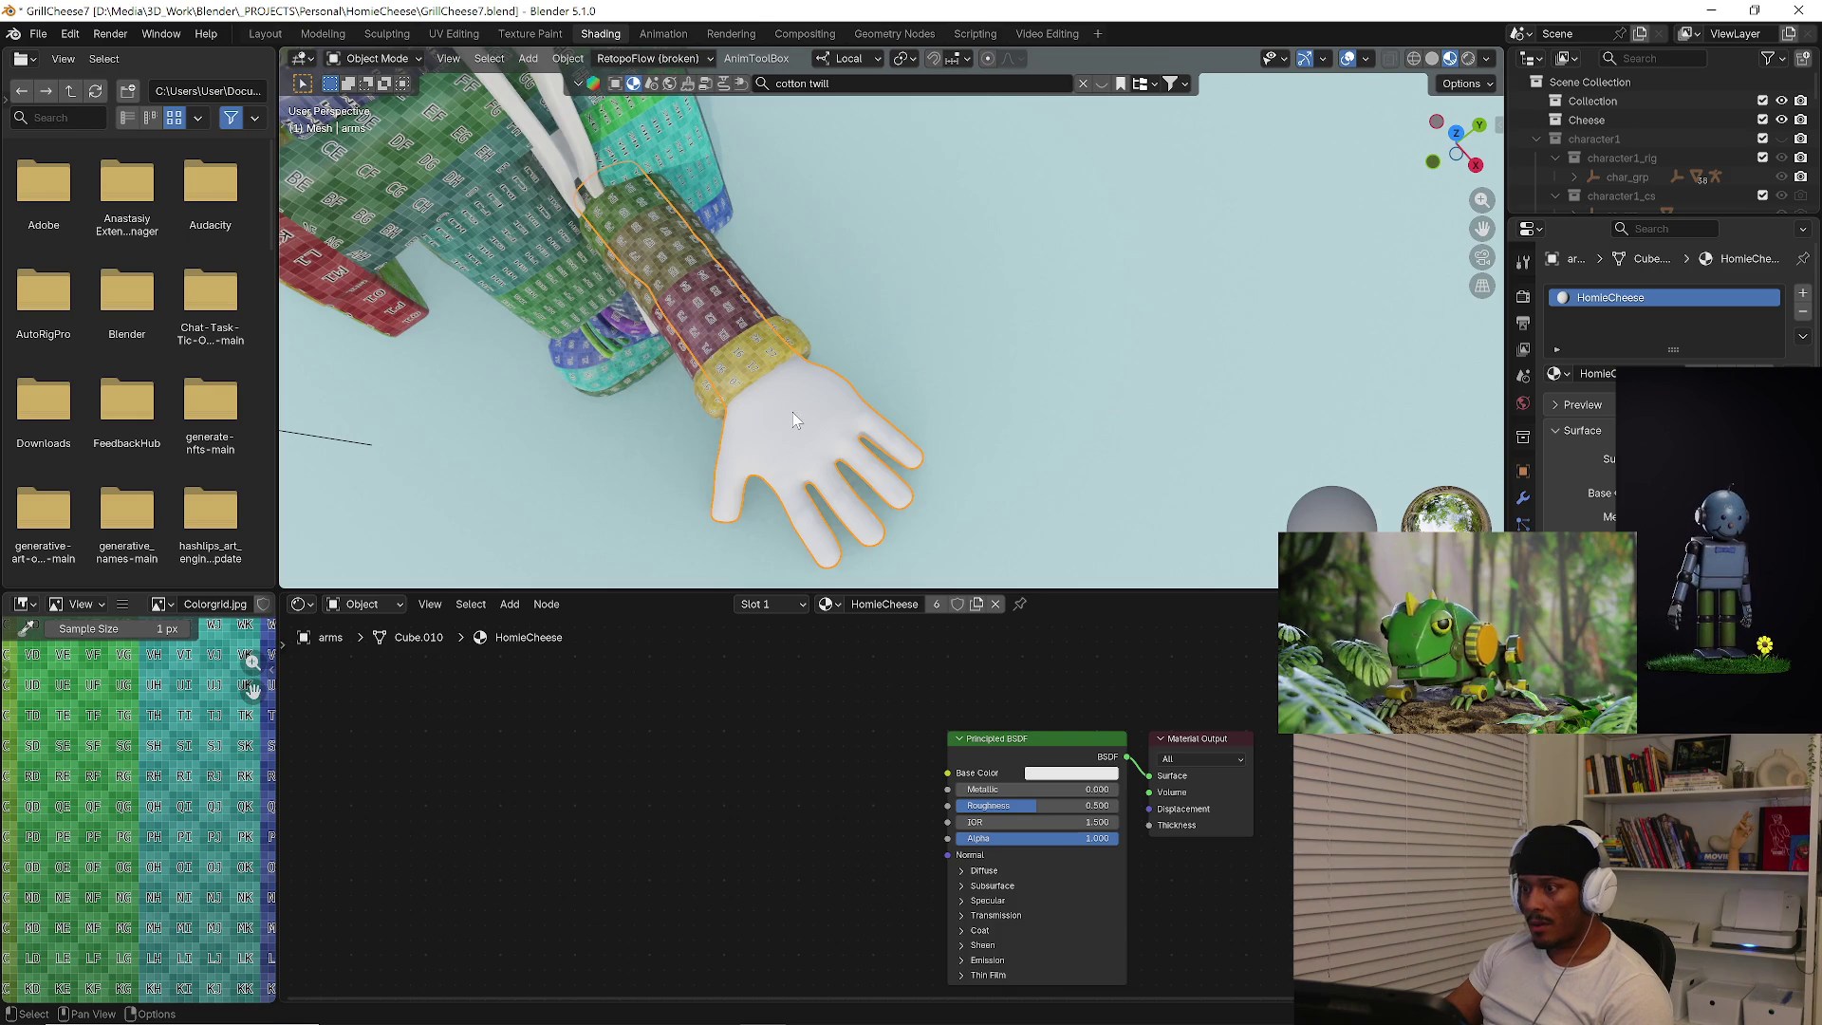
# Isolate the arms in edit mode, then launch a new Blender instance from the taskbar.
pyautogui.press('KP_Divide')
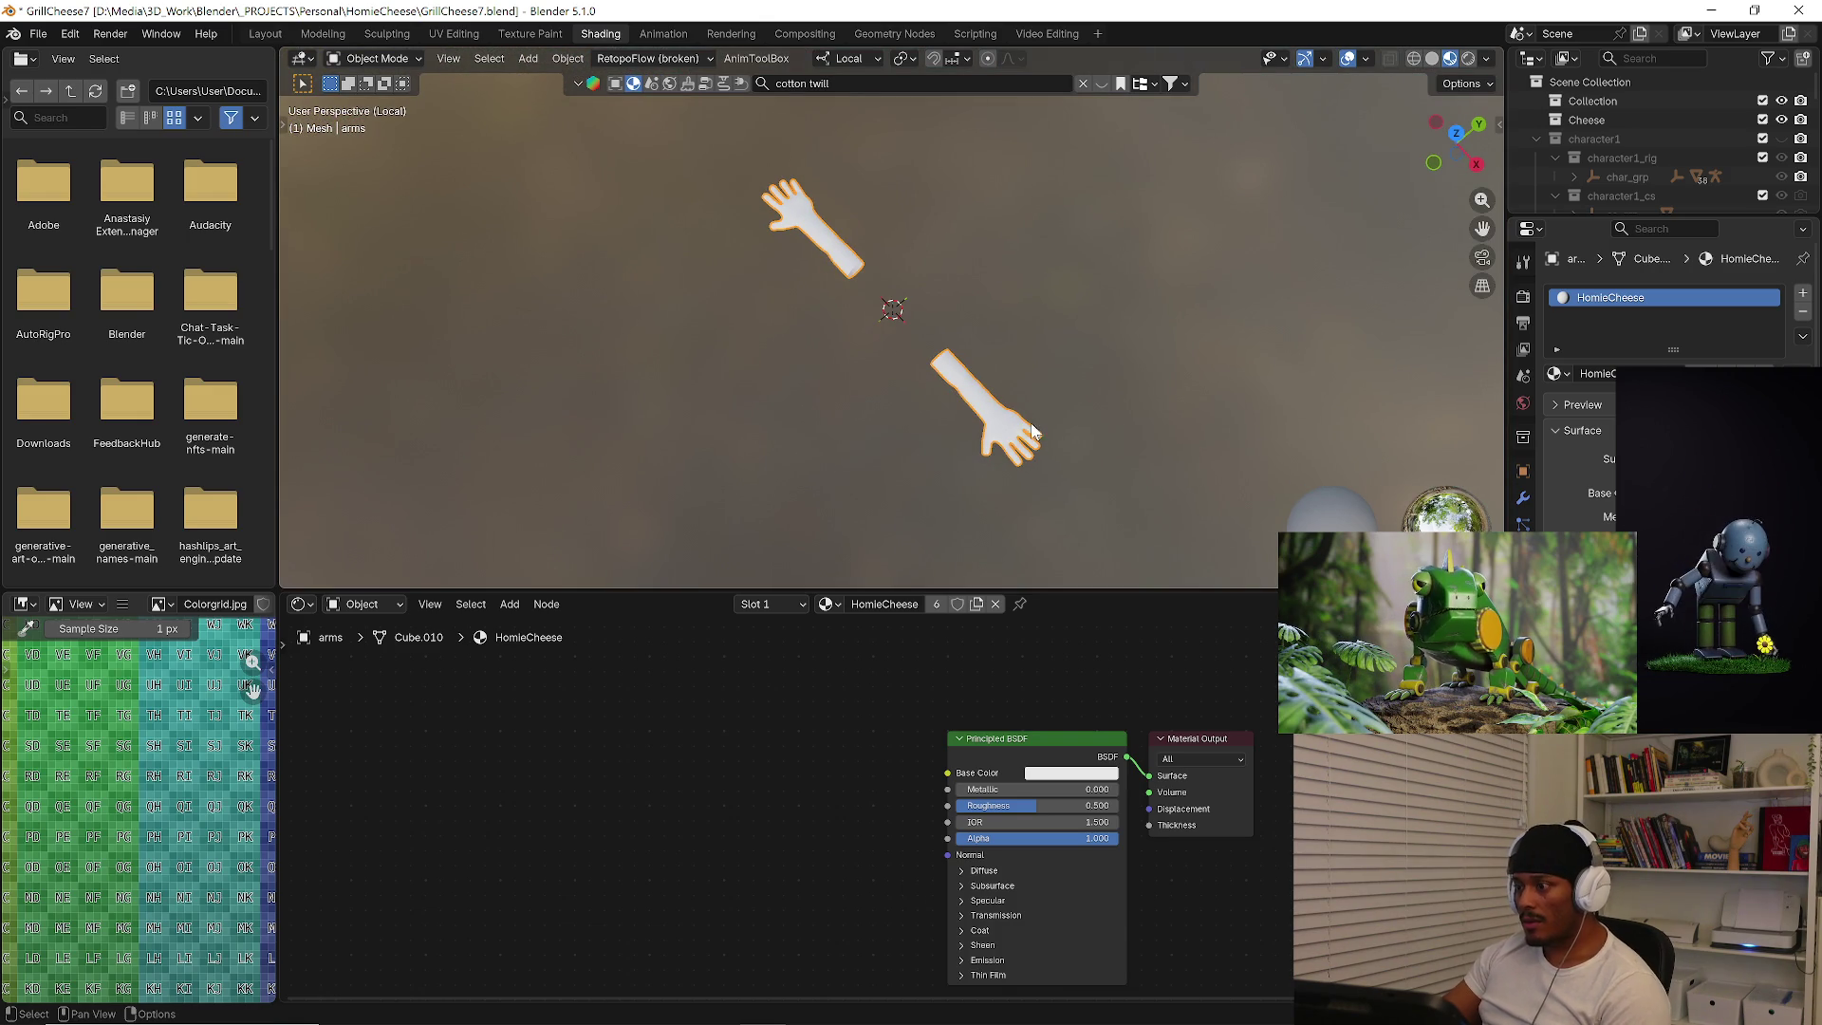
pyautogui.scroll(5, 1034, 434)
pyautogui.press('Tab')
pyautogui.moveTo(1035, 434)
pyautogui.mouseDown(button='middle')
pyautogui.moveTo(846, 488)
pyautogui.moveTo(1009, 482)
pyautogui.moveTo(1290, 407)
pyautogui.moveTo(1204, 460)
pyautogui.mouseUp(button='middle')
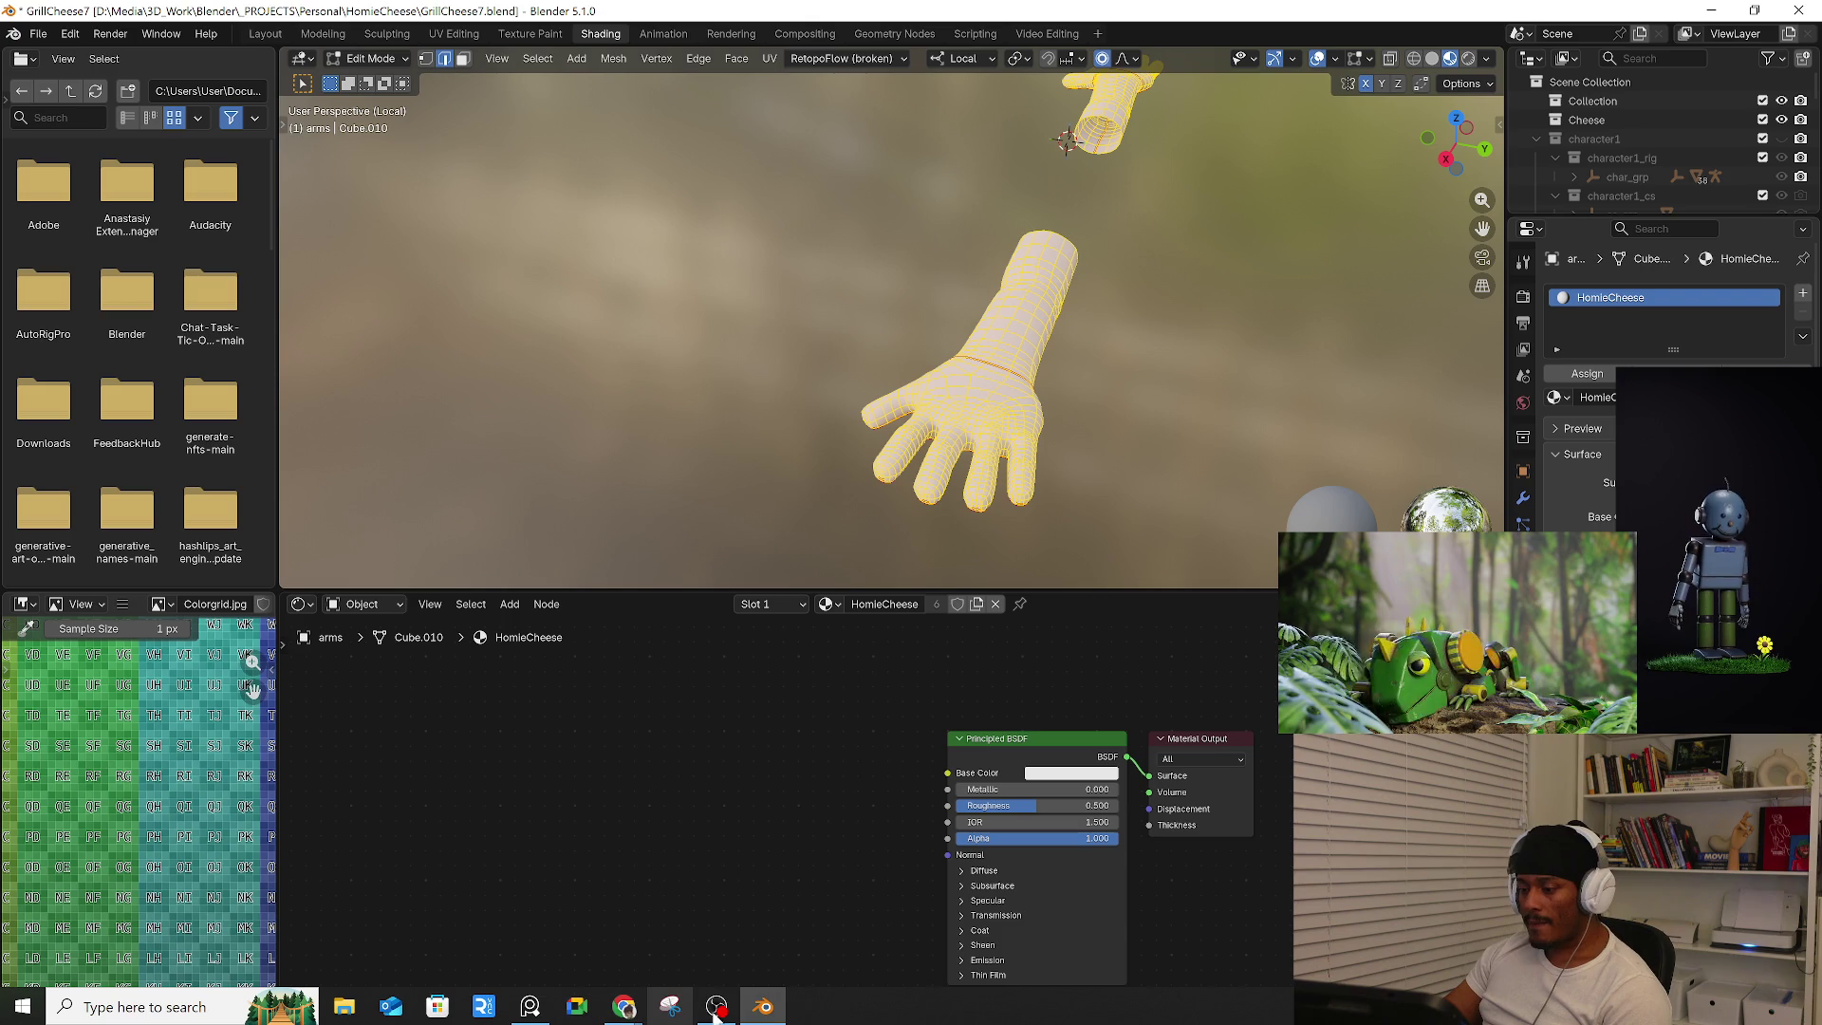
pyautogui.rightClick(693, 1010)
pyautogui.click(721, 910)
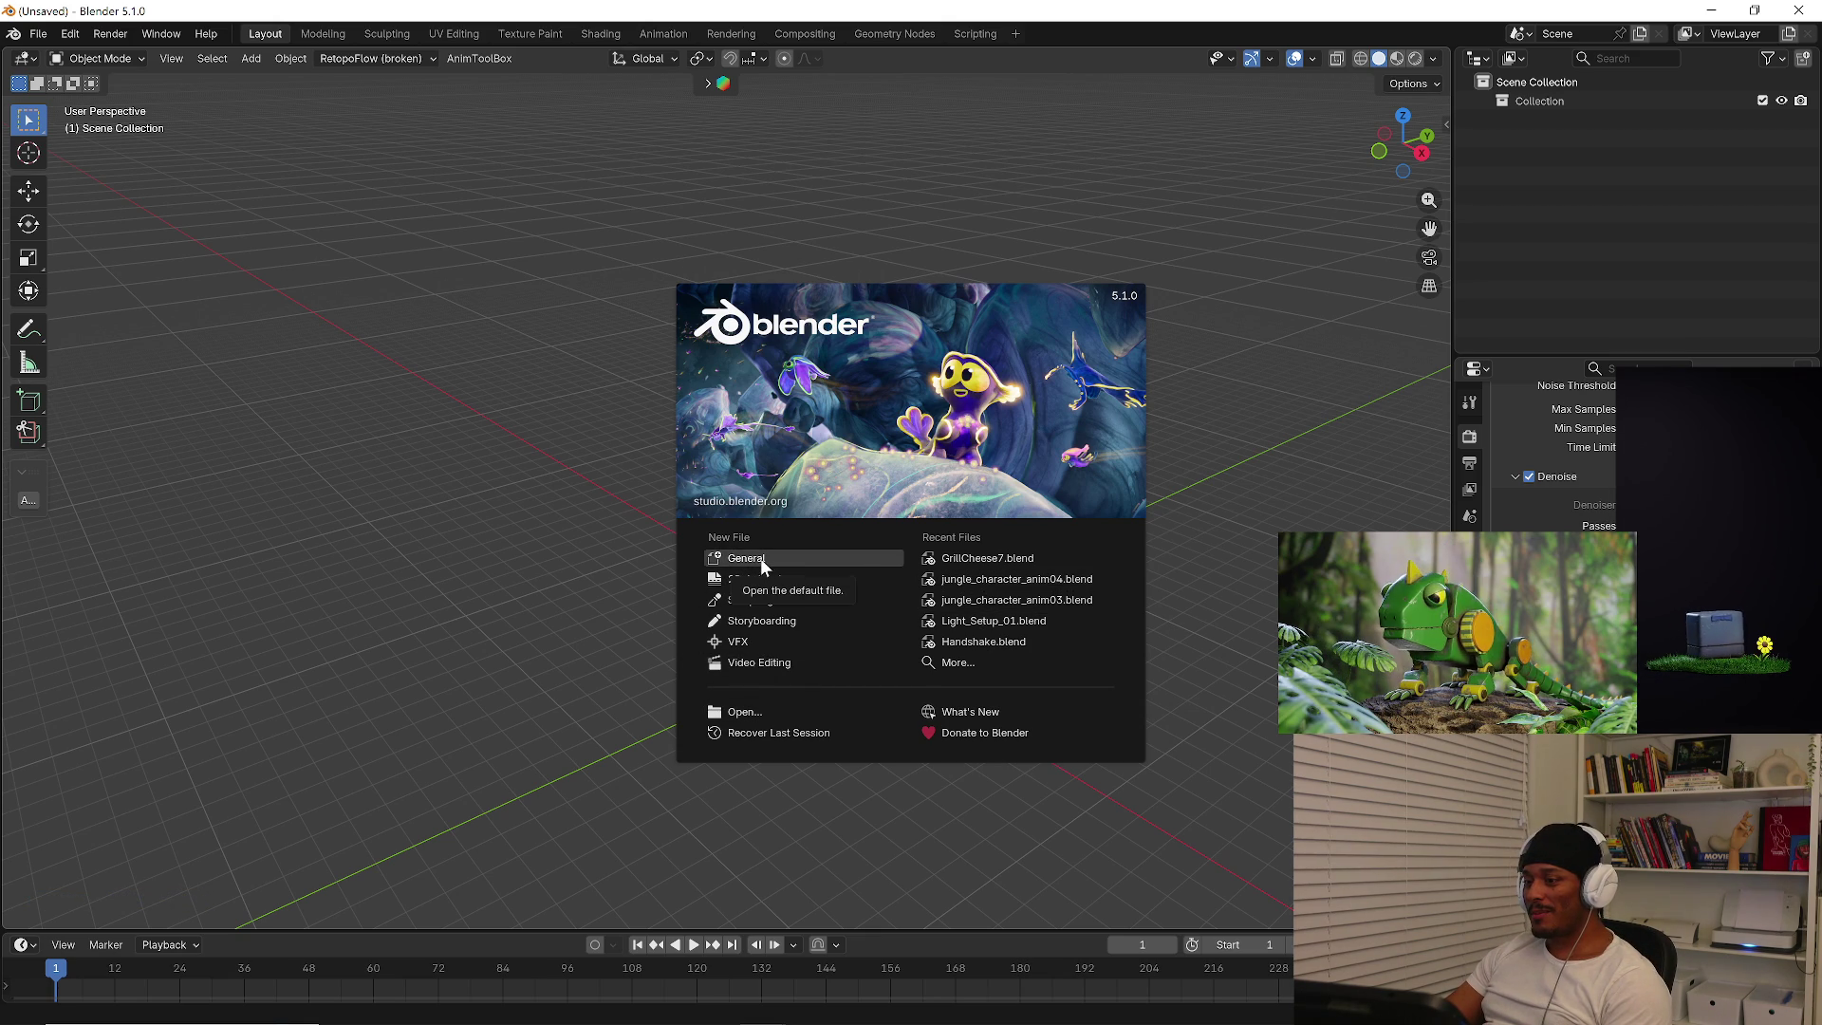
# Browse to Blender\Assets\Geo and open stylized-arms-and-legs.blend.
pyautogui.click(511, 330)
pyautogui.click(42, 32)
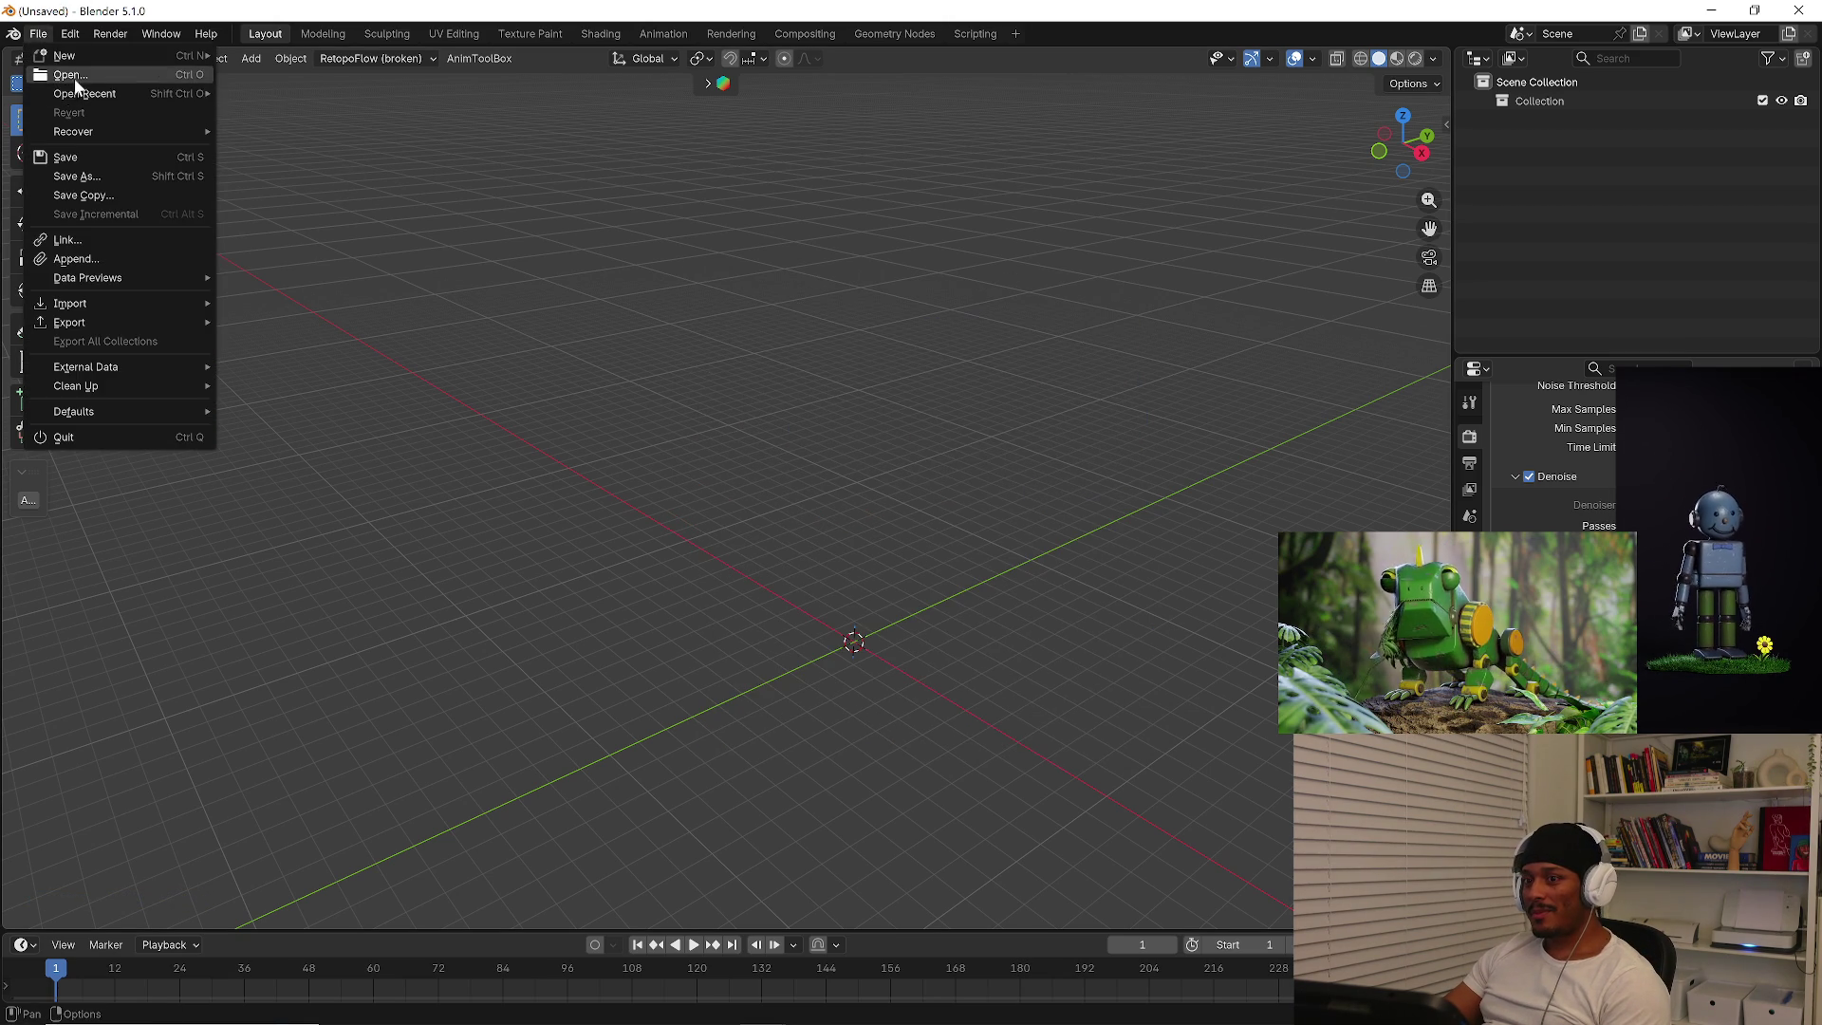
pyautogui.click(79, 94)
pyautogui.click(468, 216)
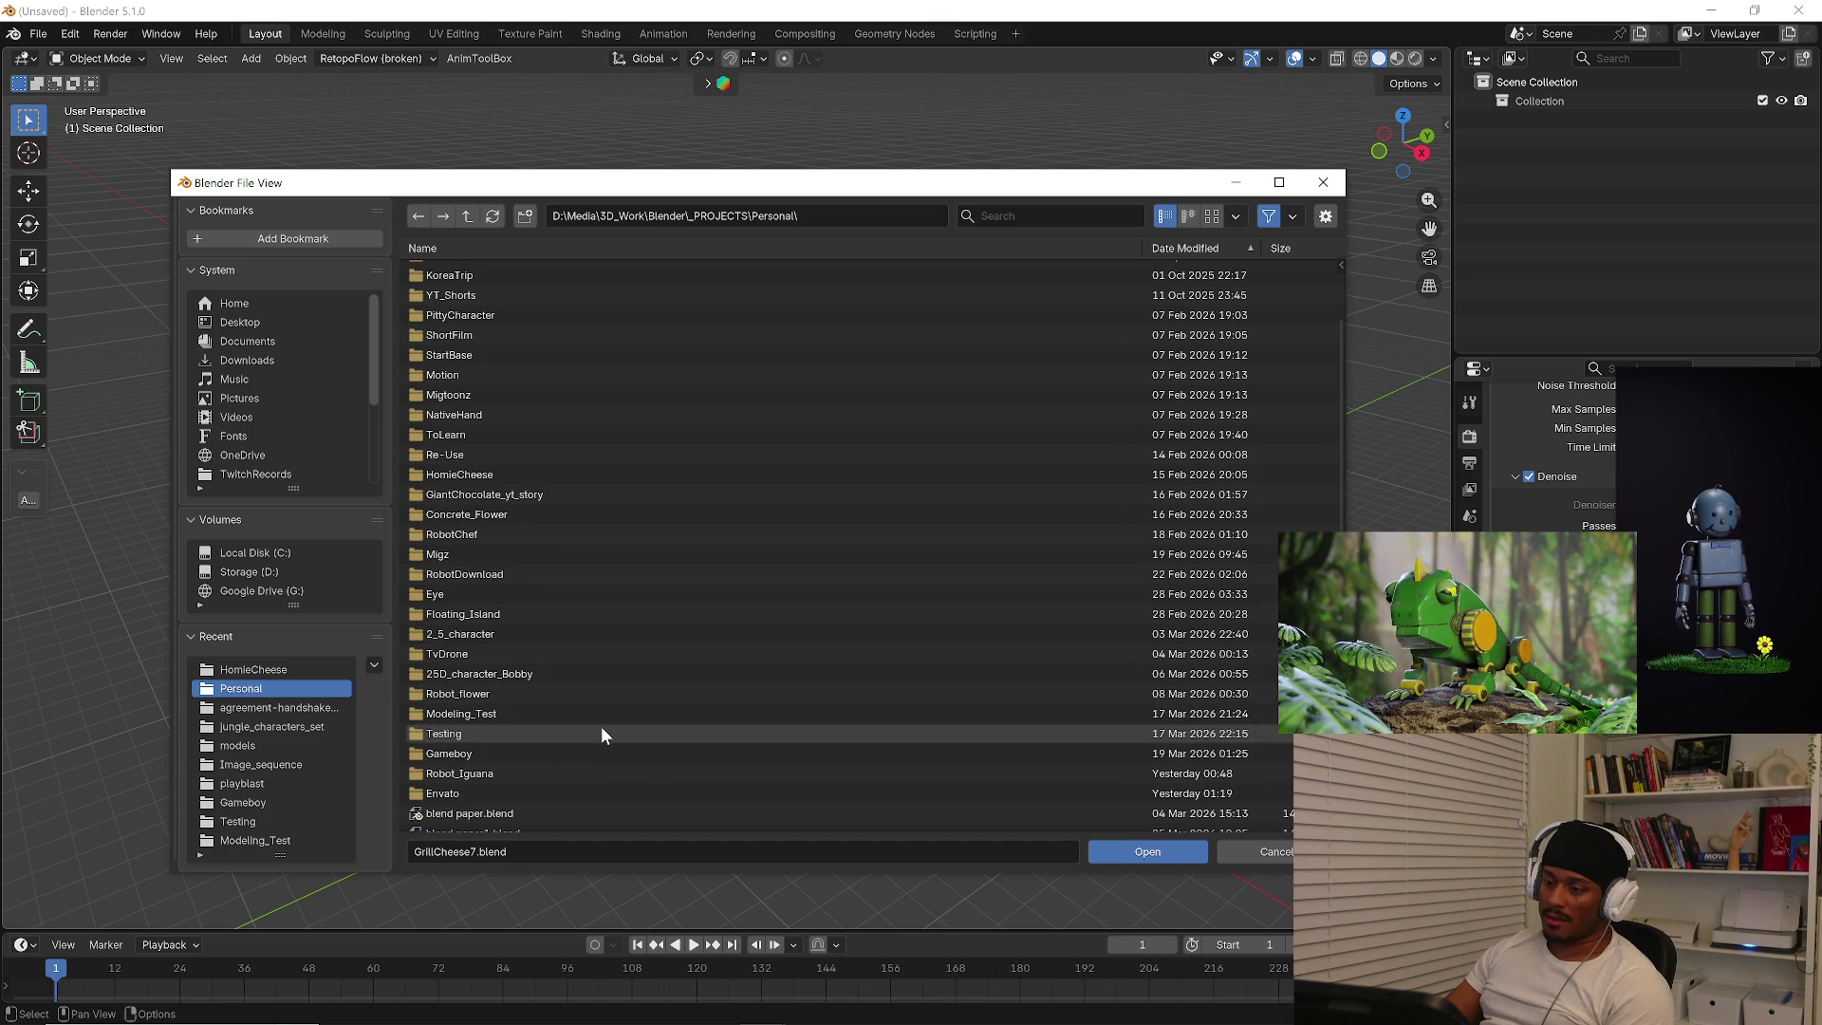
pyautogui.scroll(-3, 601, 727)
pyautogui.scroll(3, 598, 731)
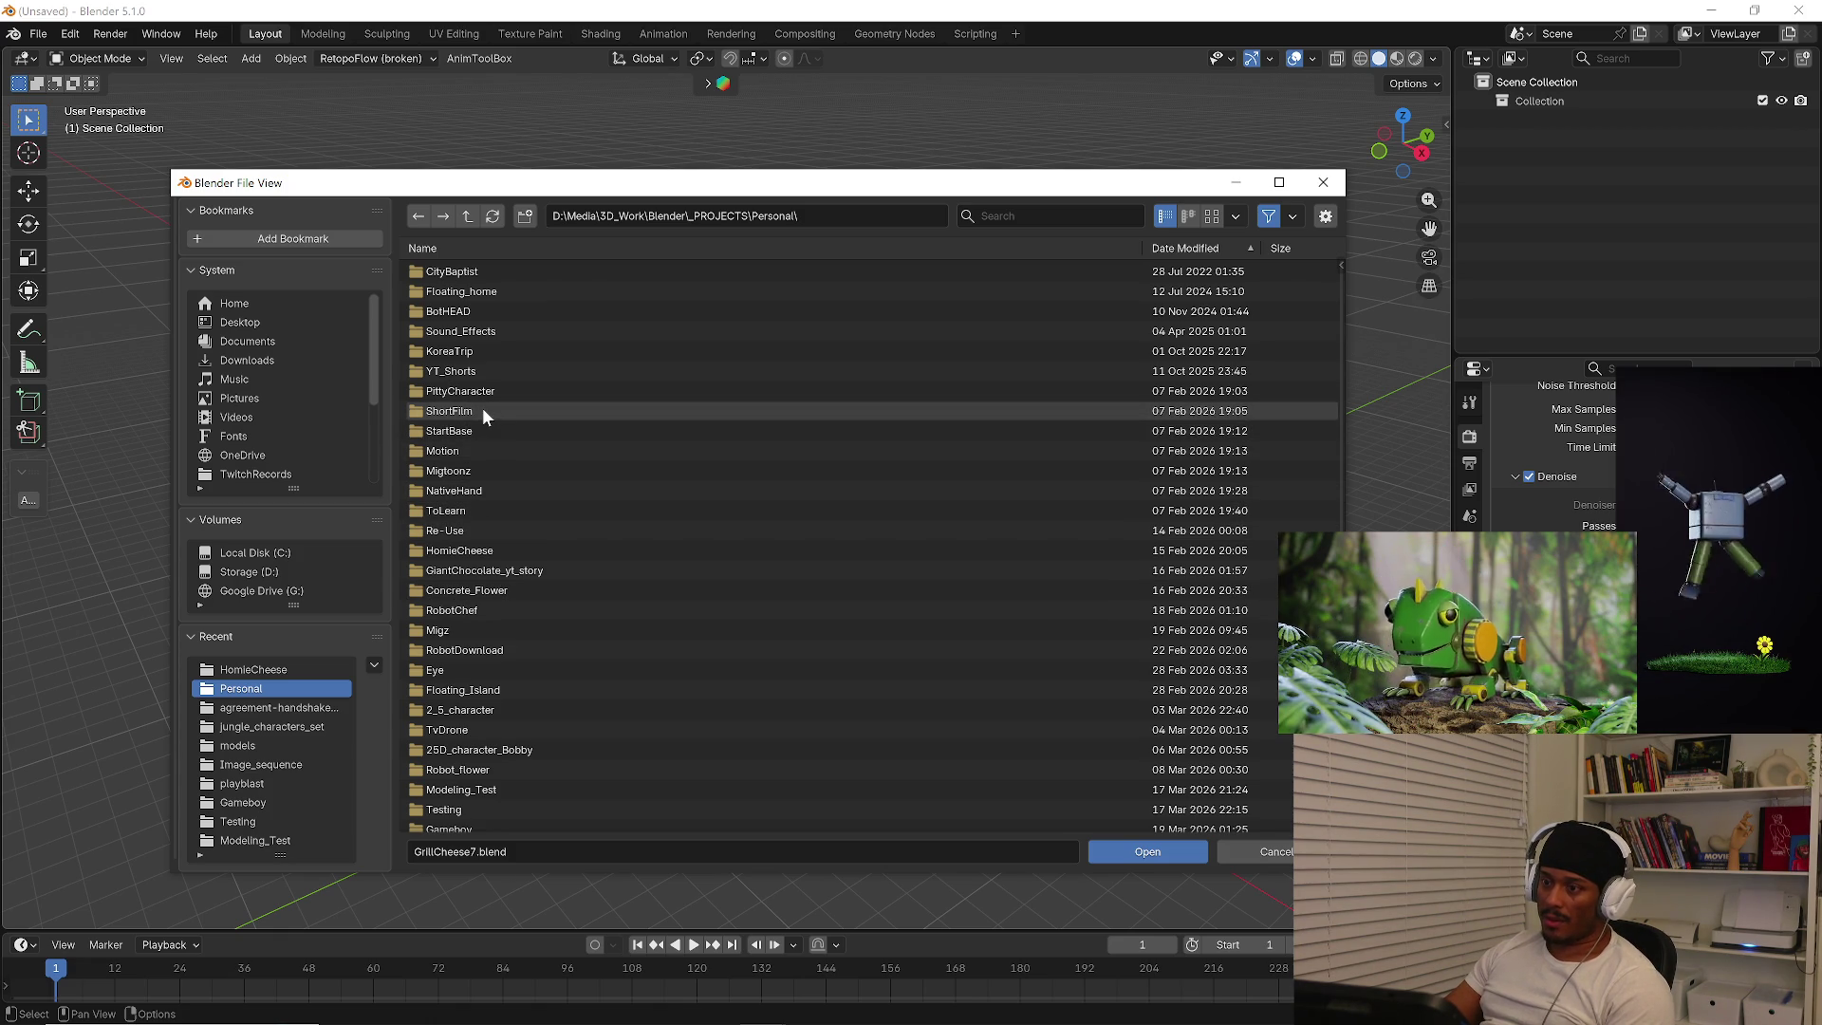
pyautogui.click(467, 216)
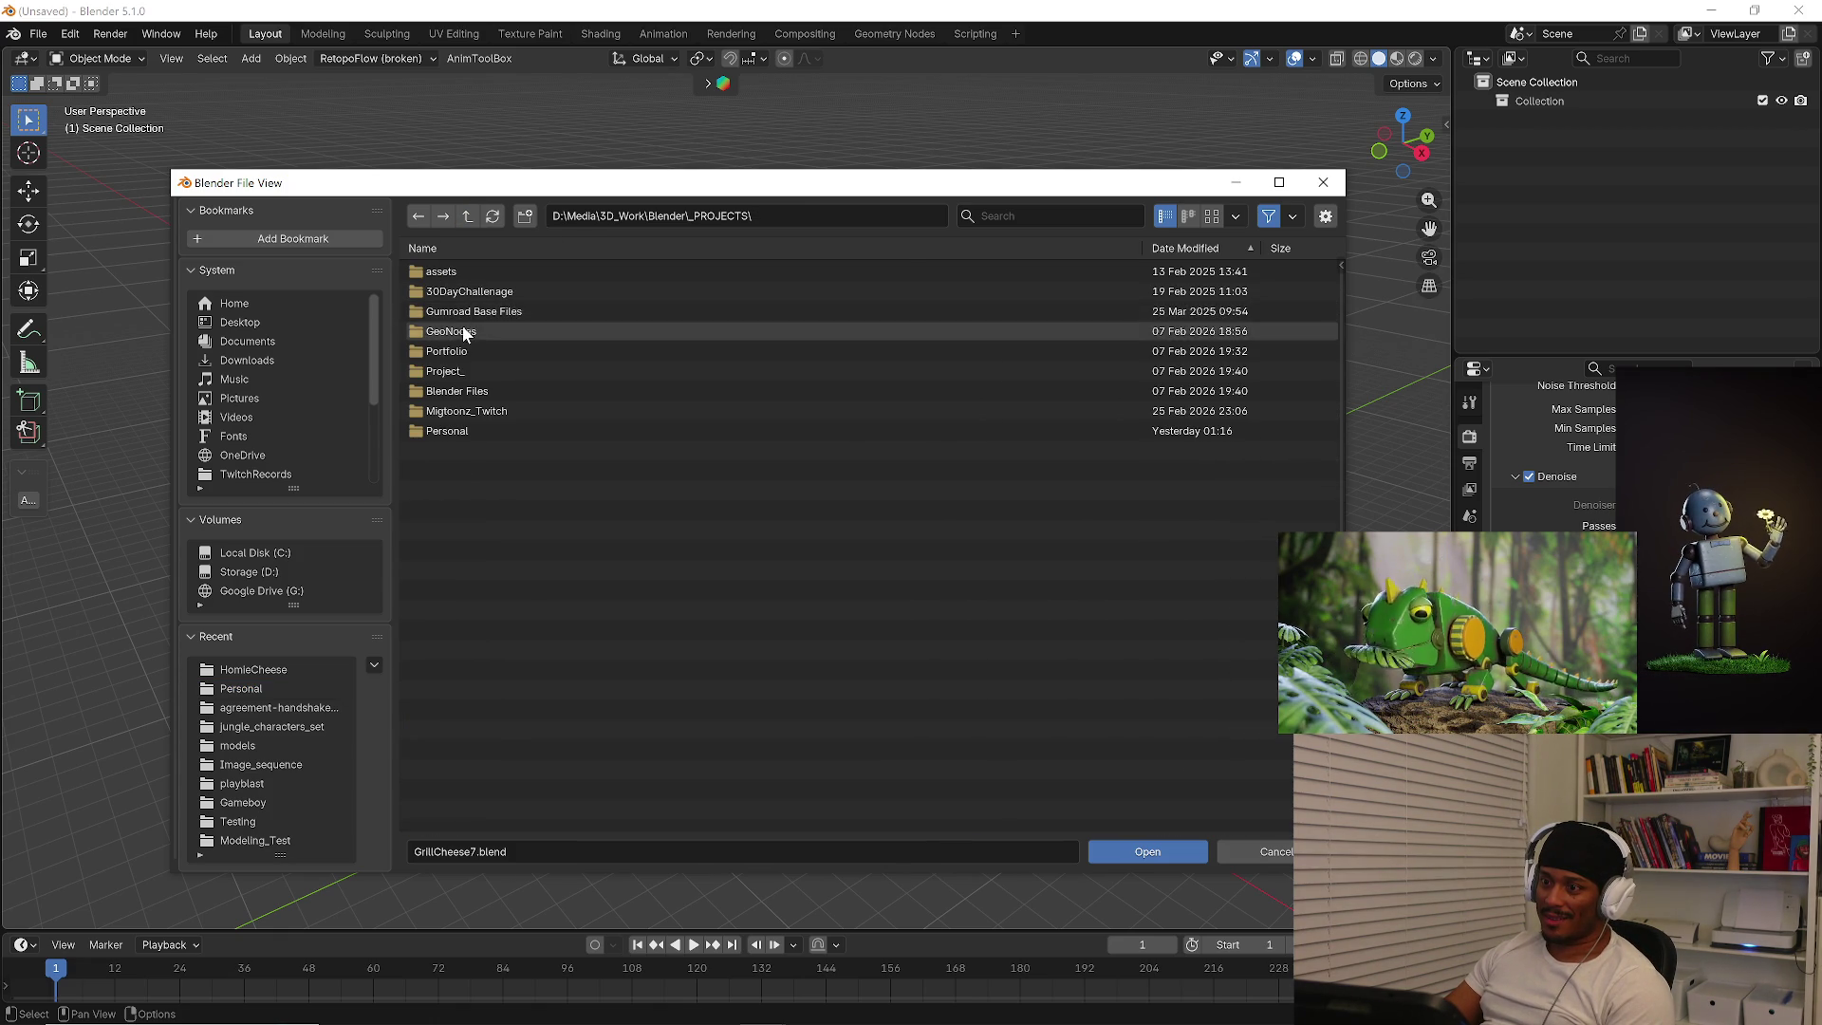
pyautogui.doubleClick(441, 271)
pyautogui.click(466, 215)
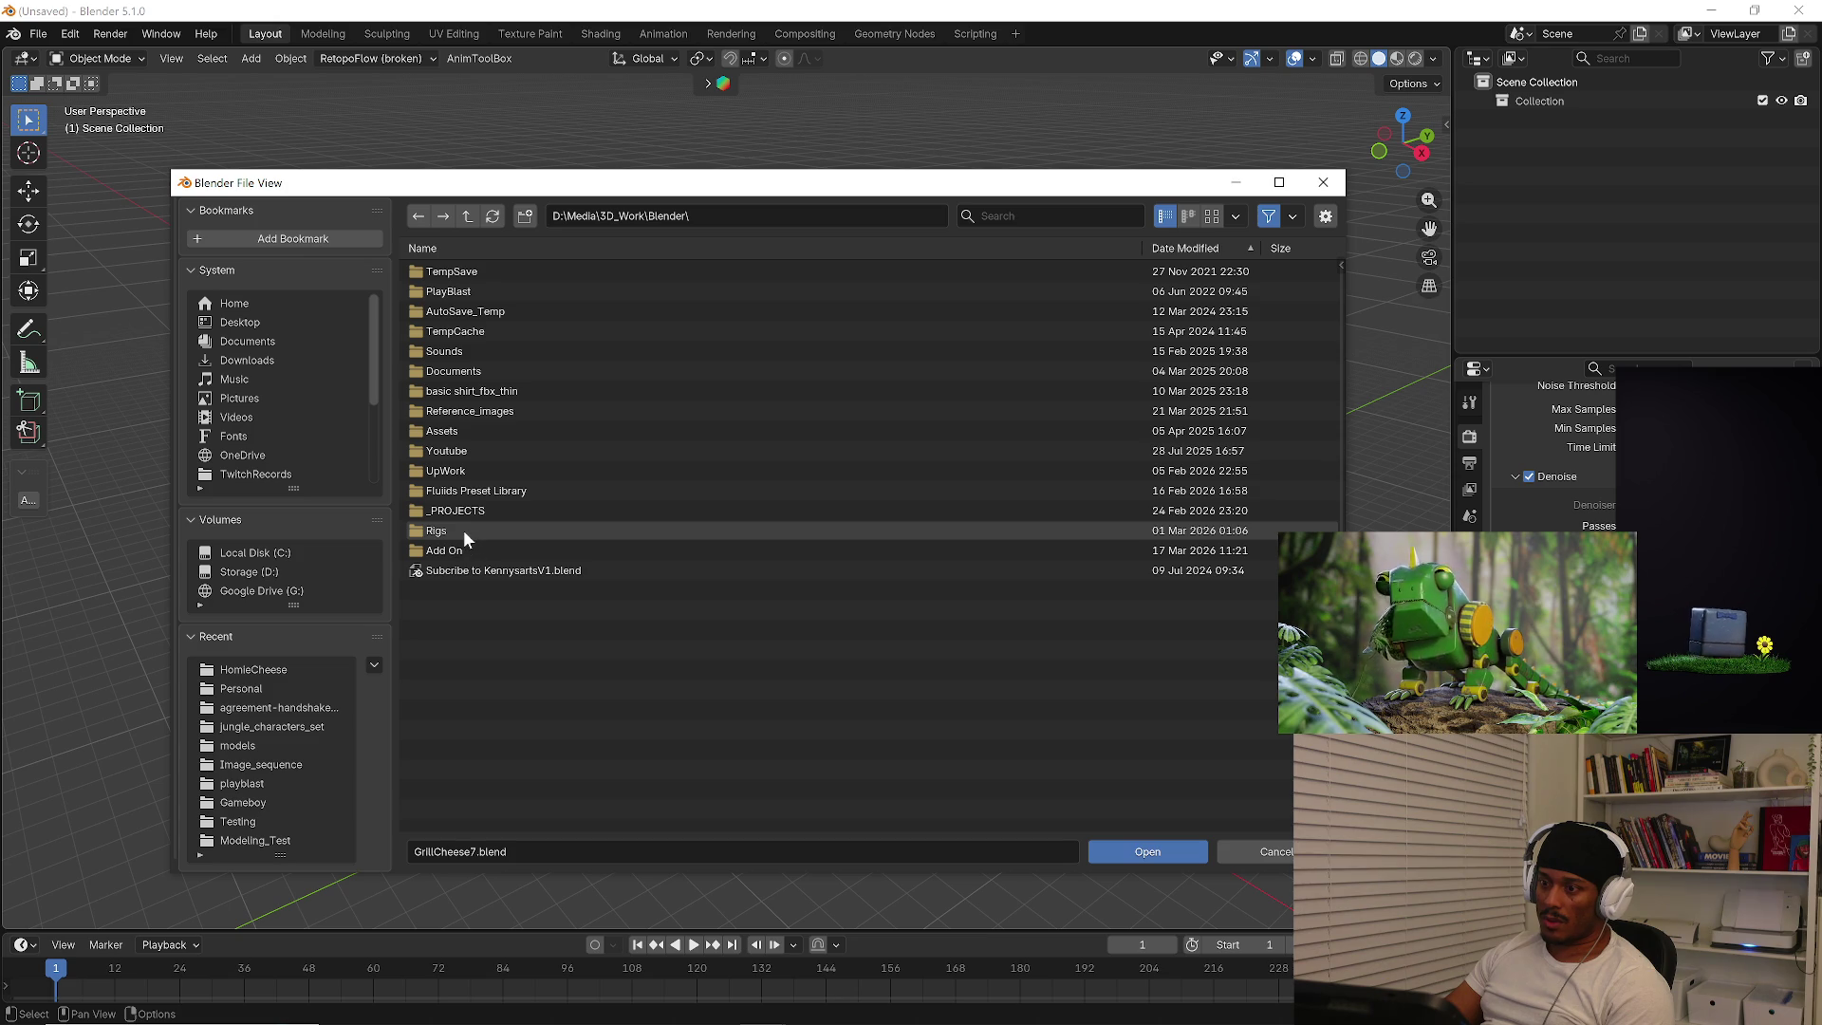
pyautogui.click(465, 431)
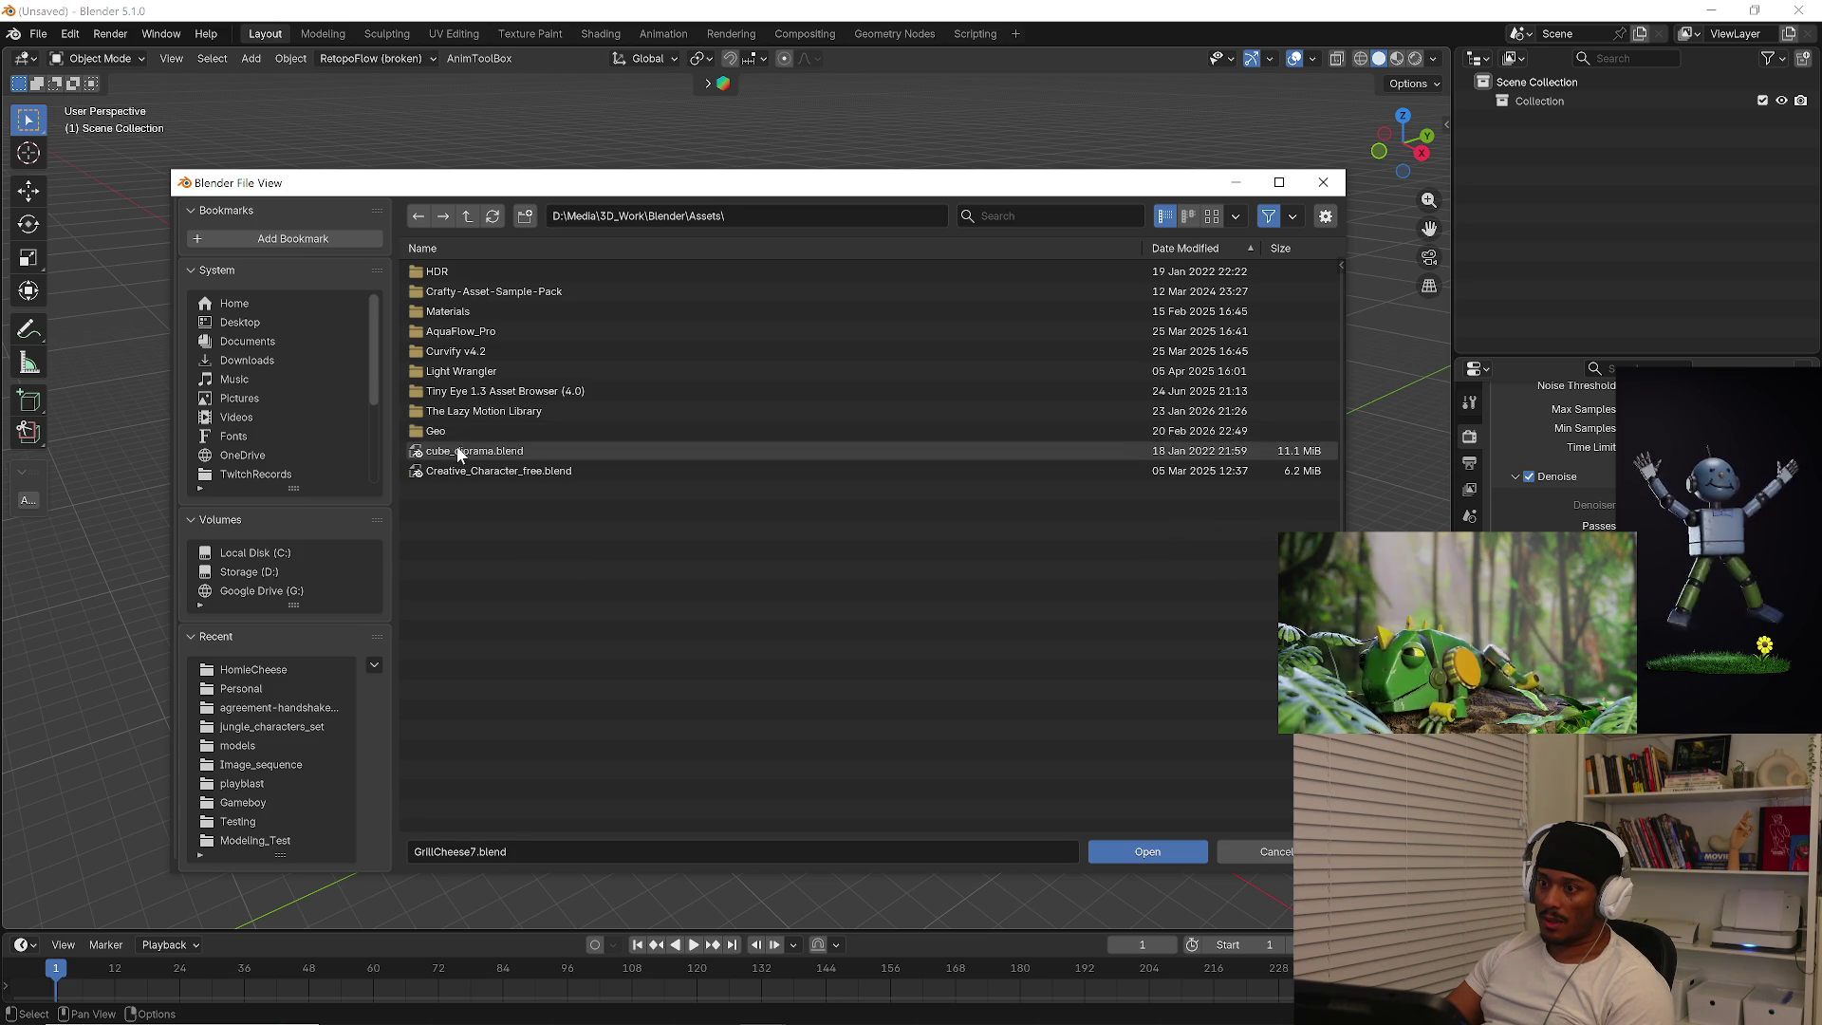
pyautogui.click(436, 432)
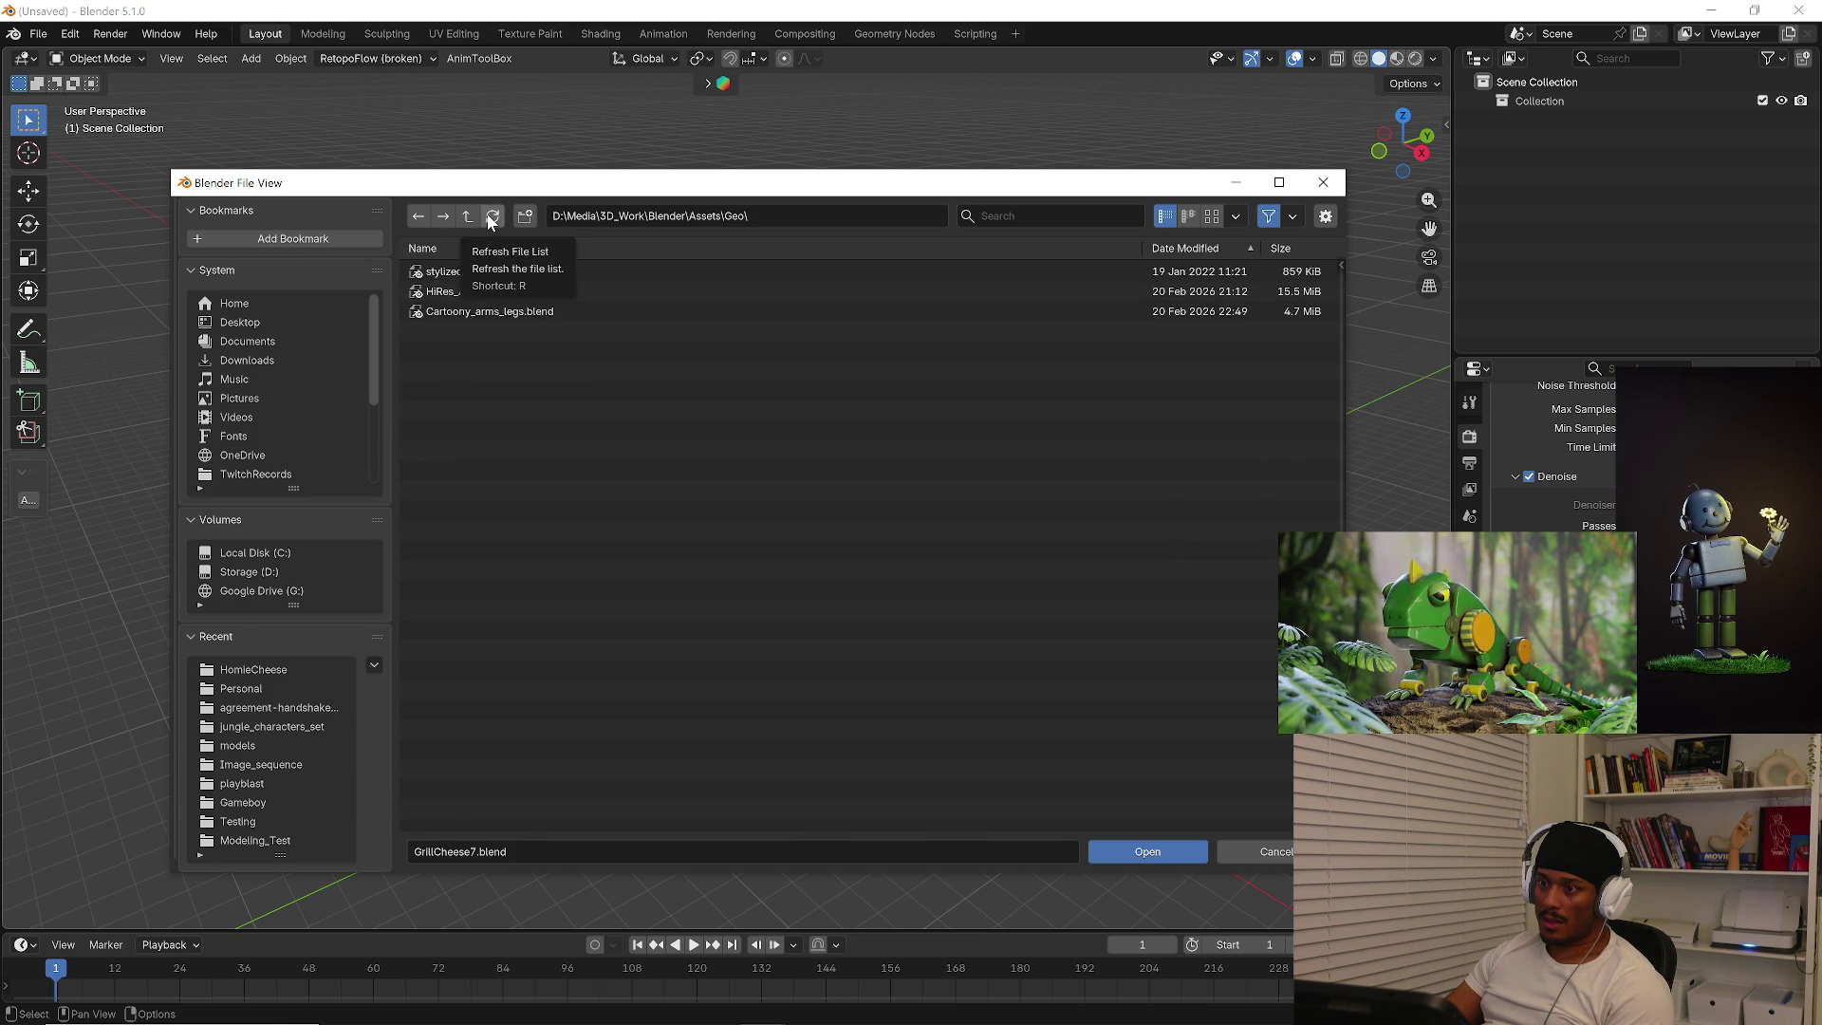
pyautogui.doubleClick(451, 272)
pyautogui.scroll(-3, 786, 572)
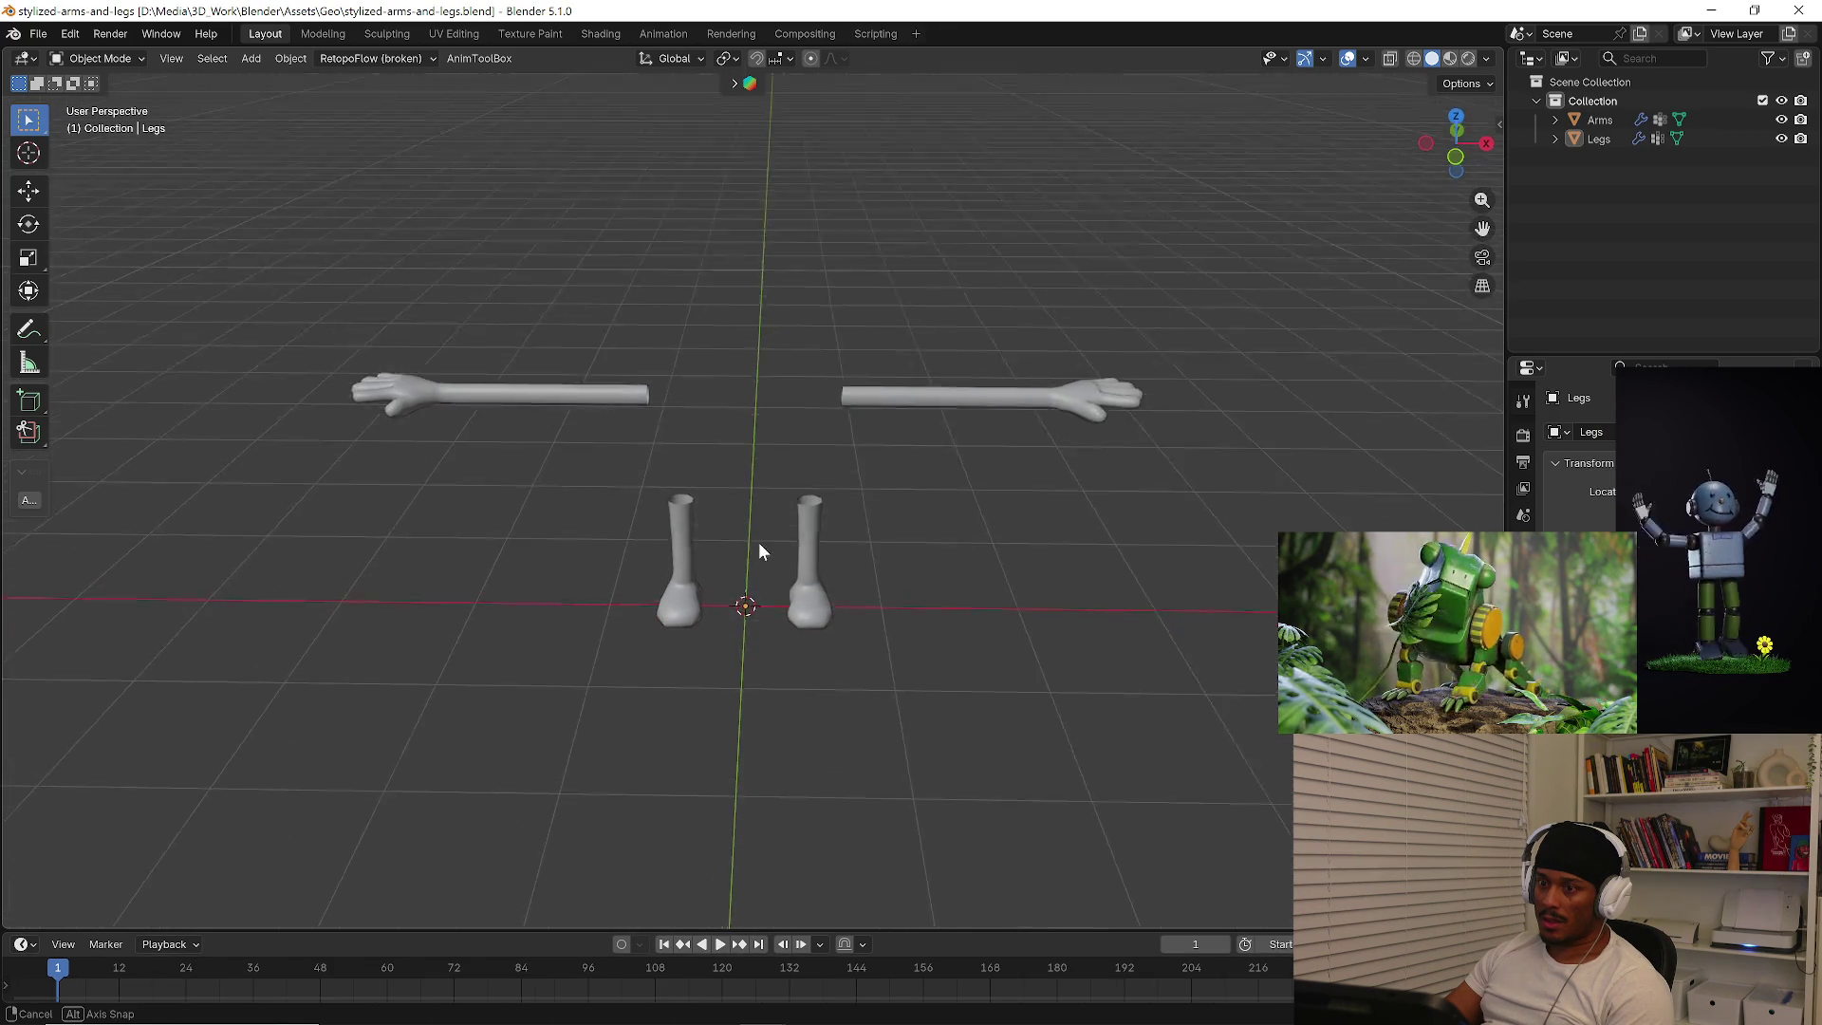
# Open Cartoony_arms_legs.blend from the same Geo folder.
pyautogui.moveTo(759, 538); pyautogui.dragTo(726, 574, button='middle')
pyautogui.click(39, 33)
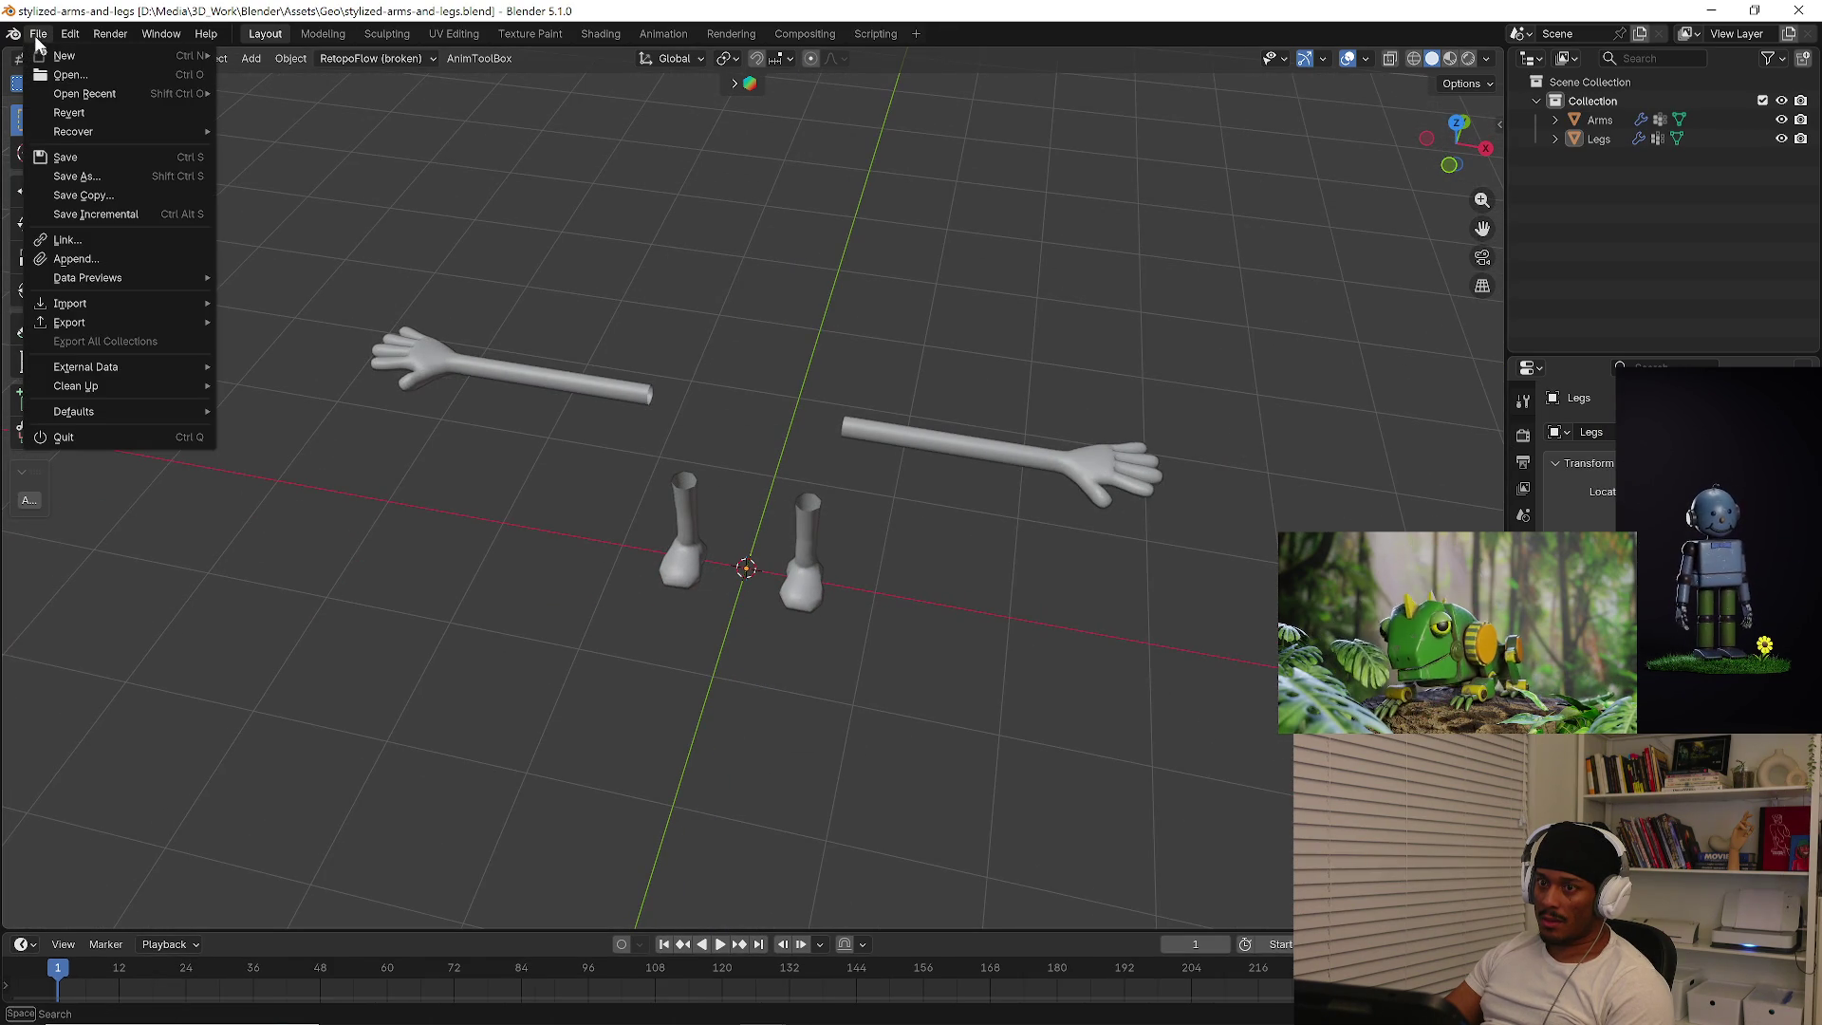
pyautogui.click(85, 78)
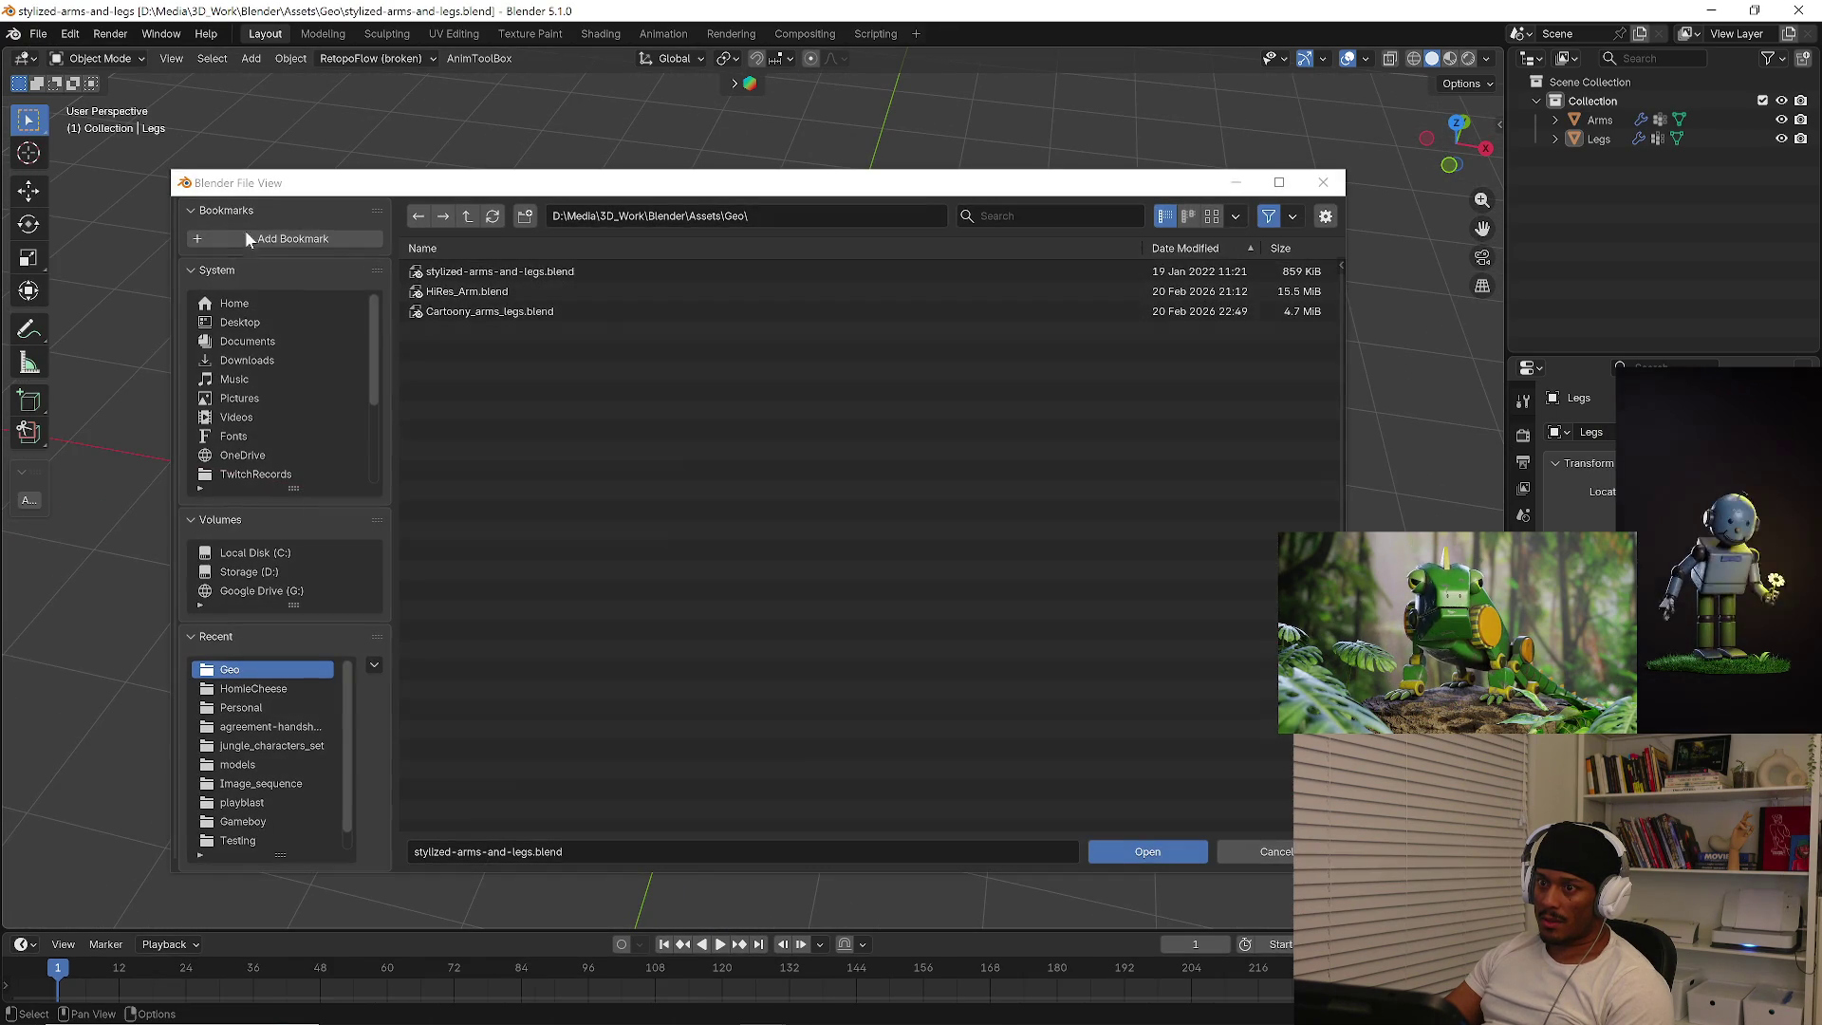
pyautogui.doubleClick(503, 311)
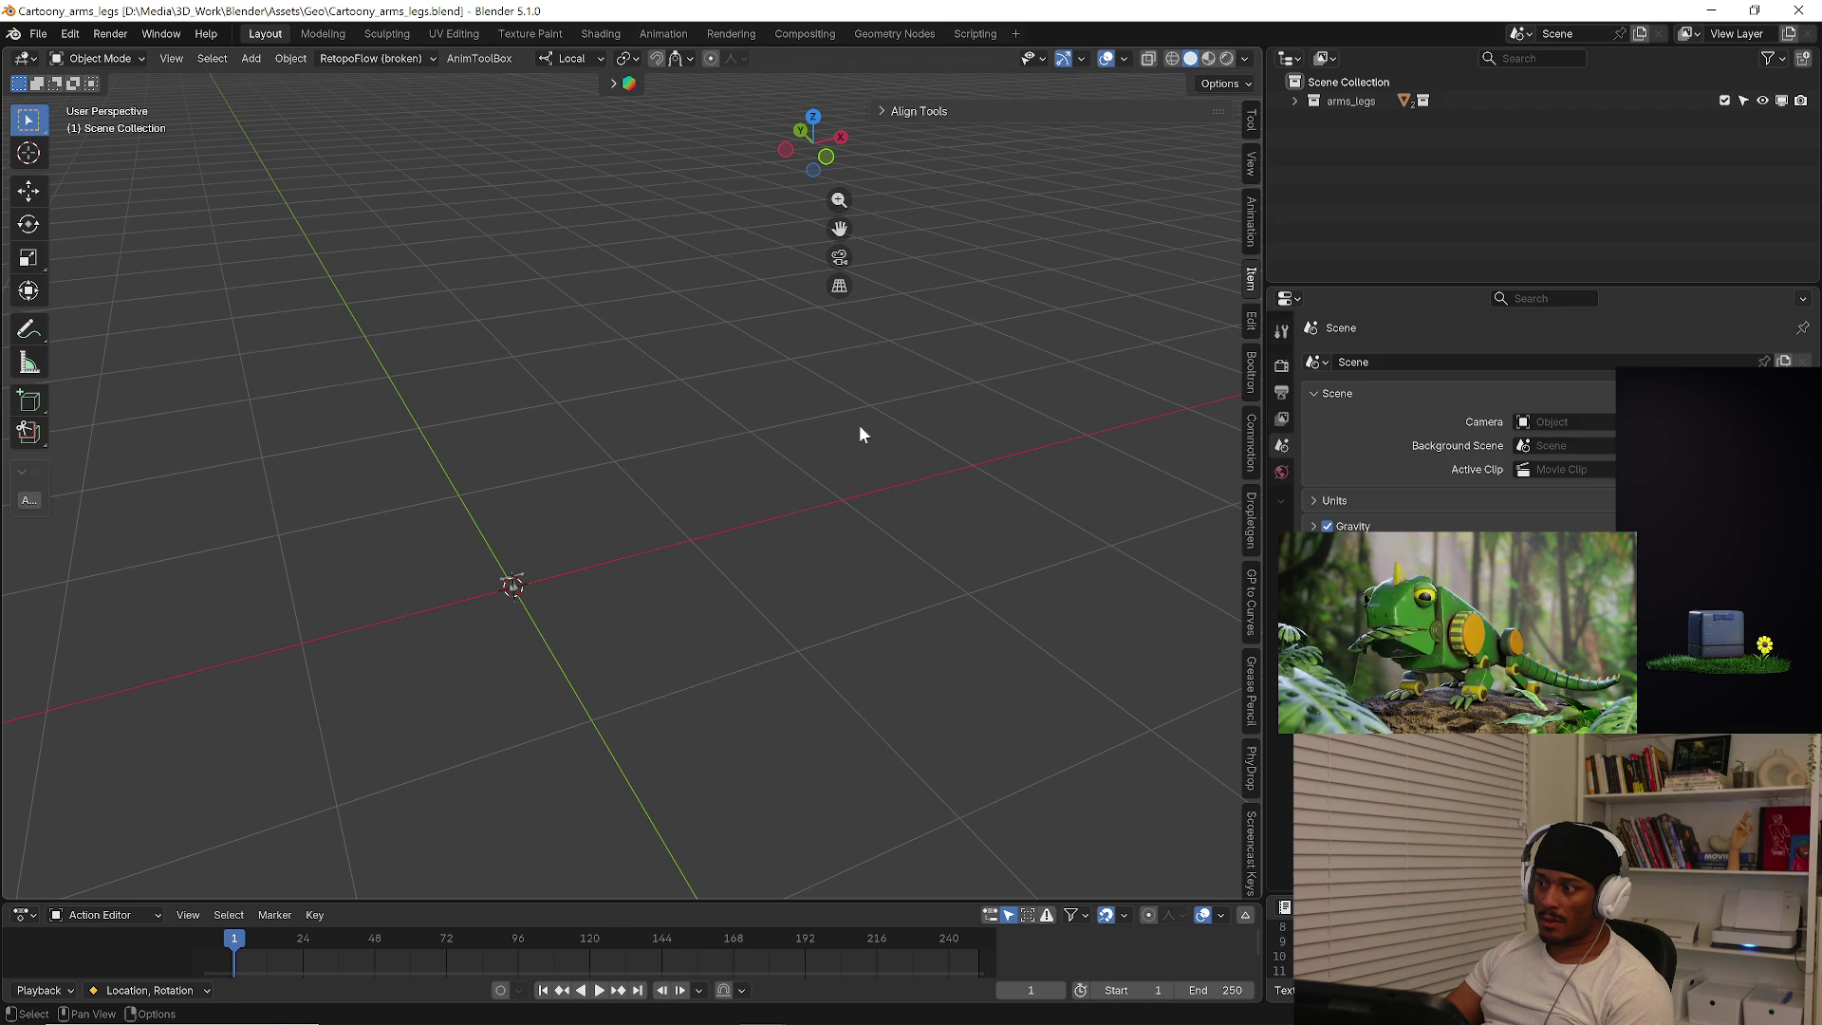
pyautogui.scroll(3, 579, 649)
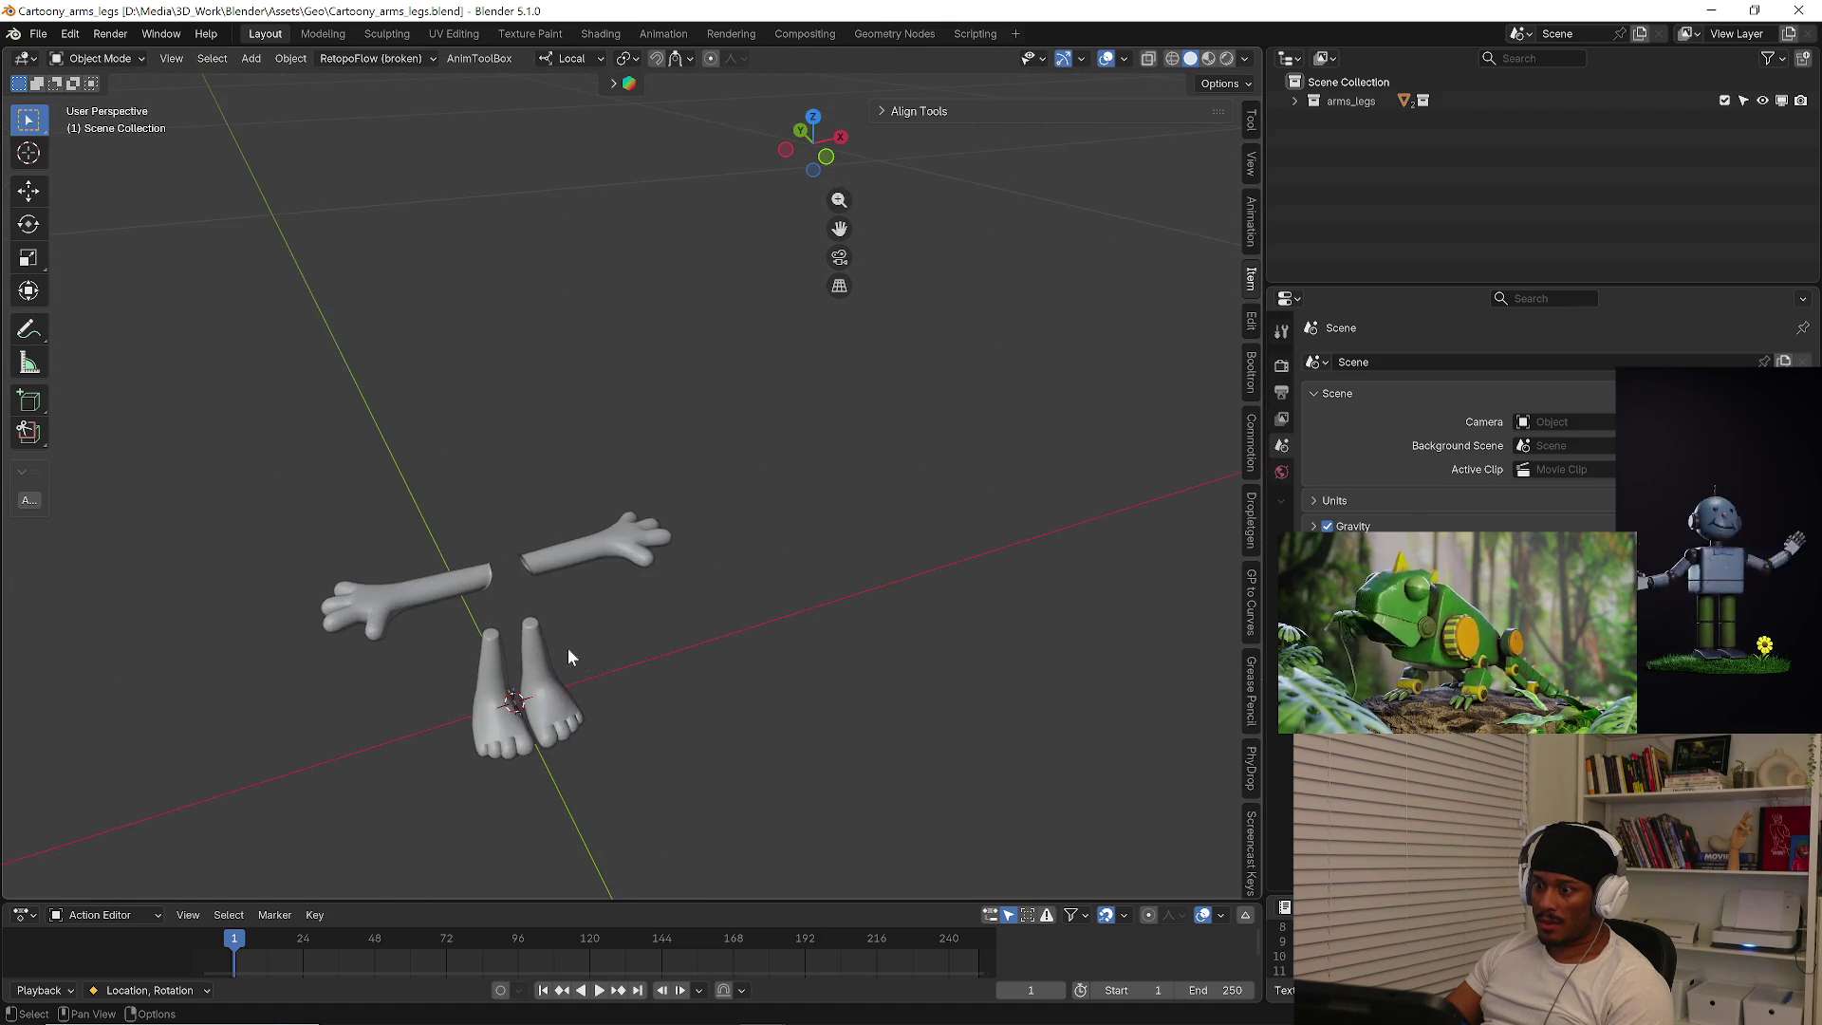
pyautogui.scroll(2, 560, 633)
# Orbit around the cartoony arms and feet, then start opening another file.
pyautogui.moveTo(560, 634)
pyautogui.mouseDown(button='middle')
pyautogui.moveTo(341, 616)
pyautogui.moveTo(313, 575)
pyautogui.moveTo(222, 545)
pyautogui.moveTo(286, 401)
pyautogui.moveTo(463, 549)
pyautogui.mouseUp(button='middle')
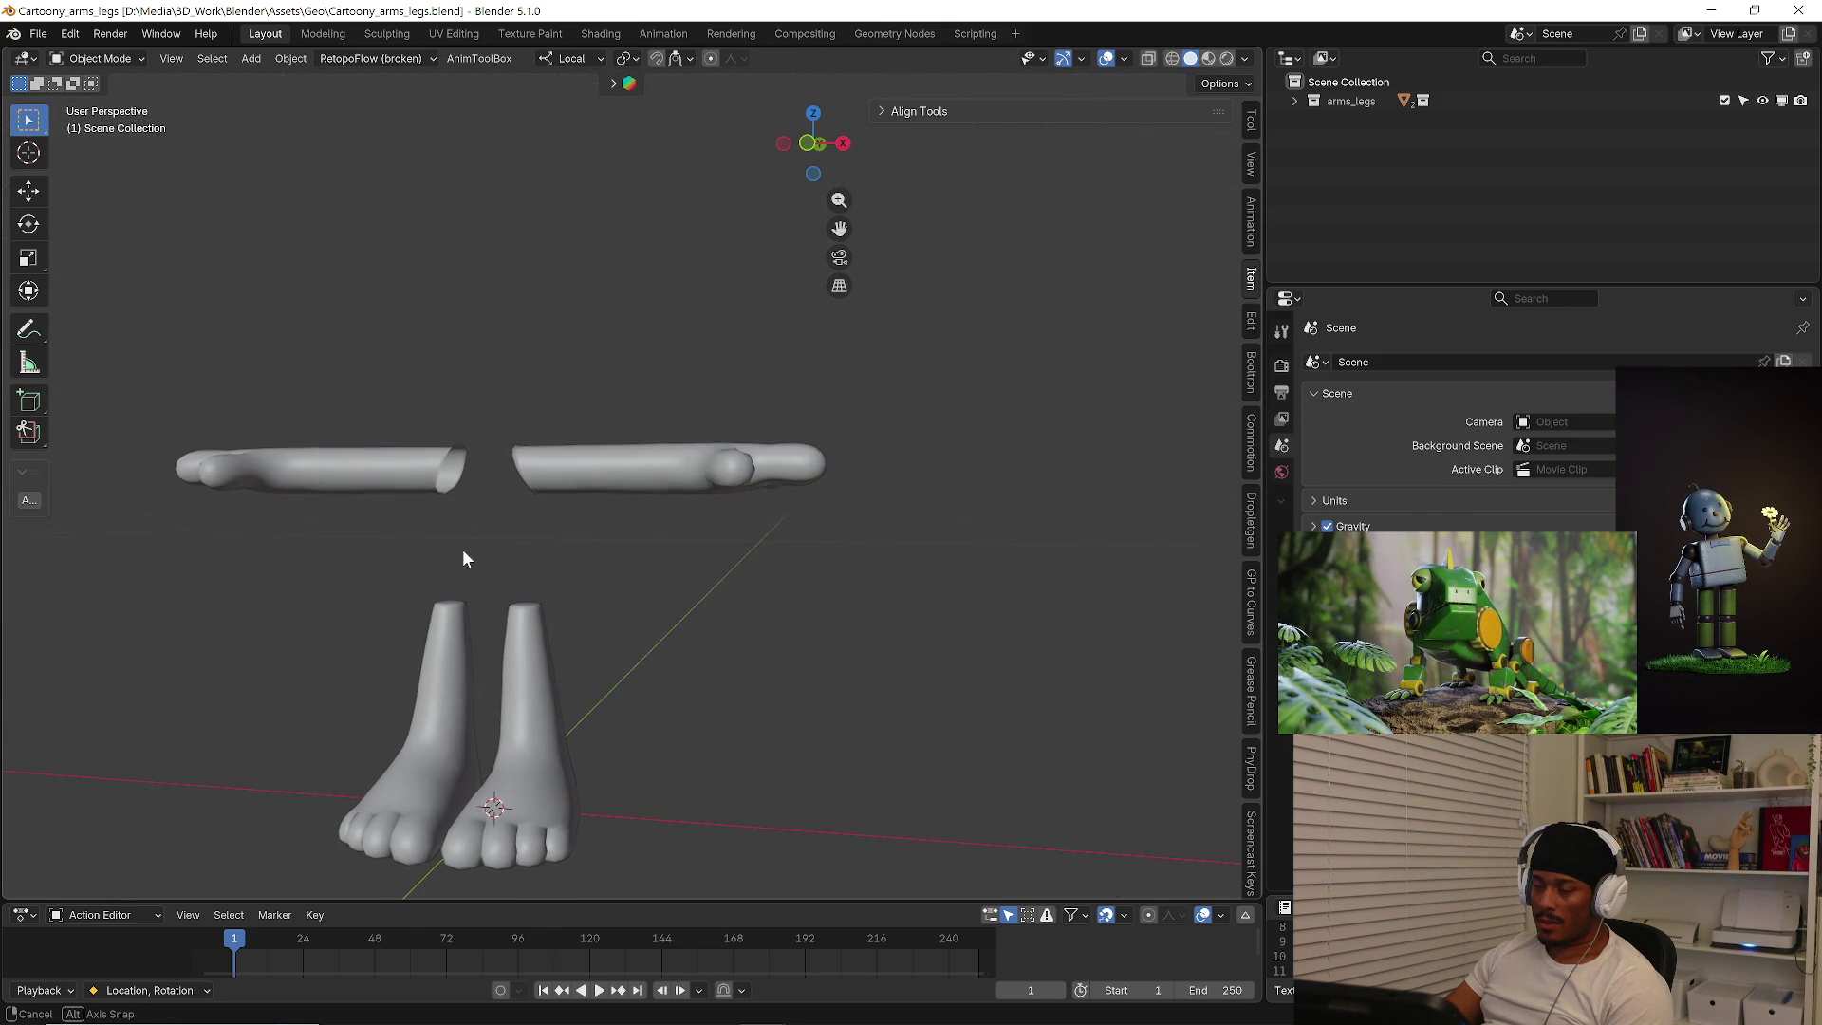
pyautogui.click(39, 33)
pyautogui.click(51, 76)
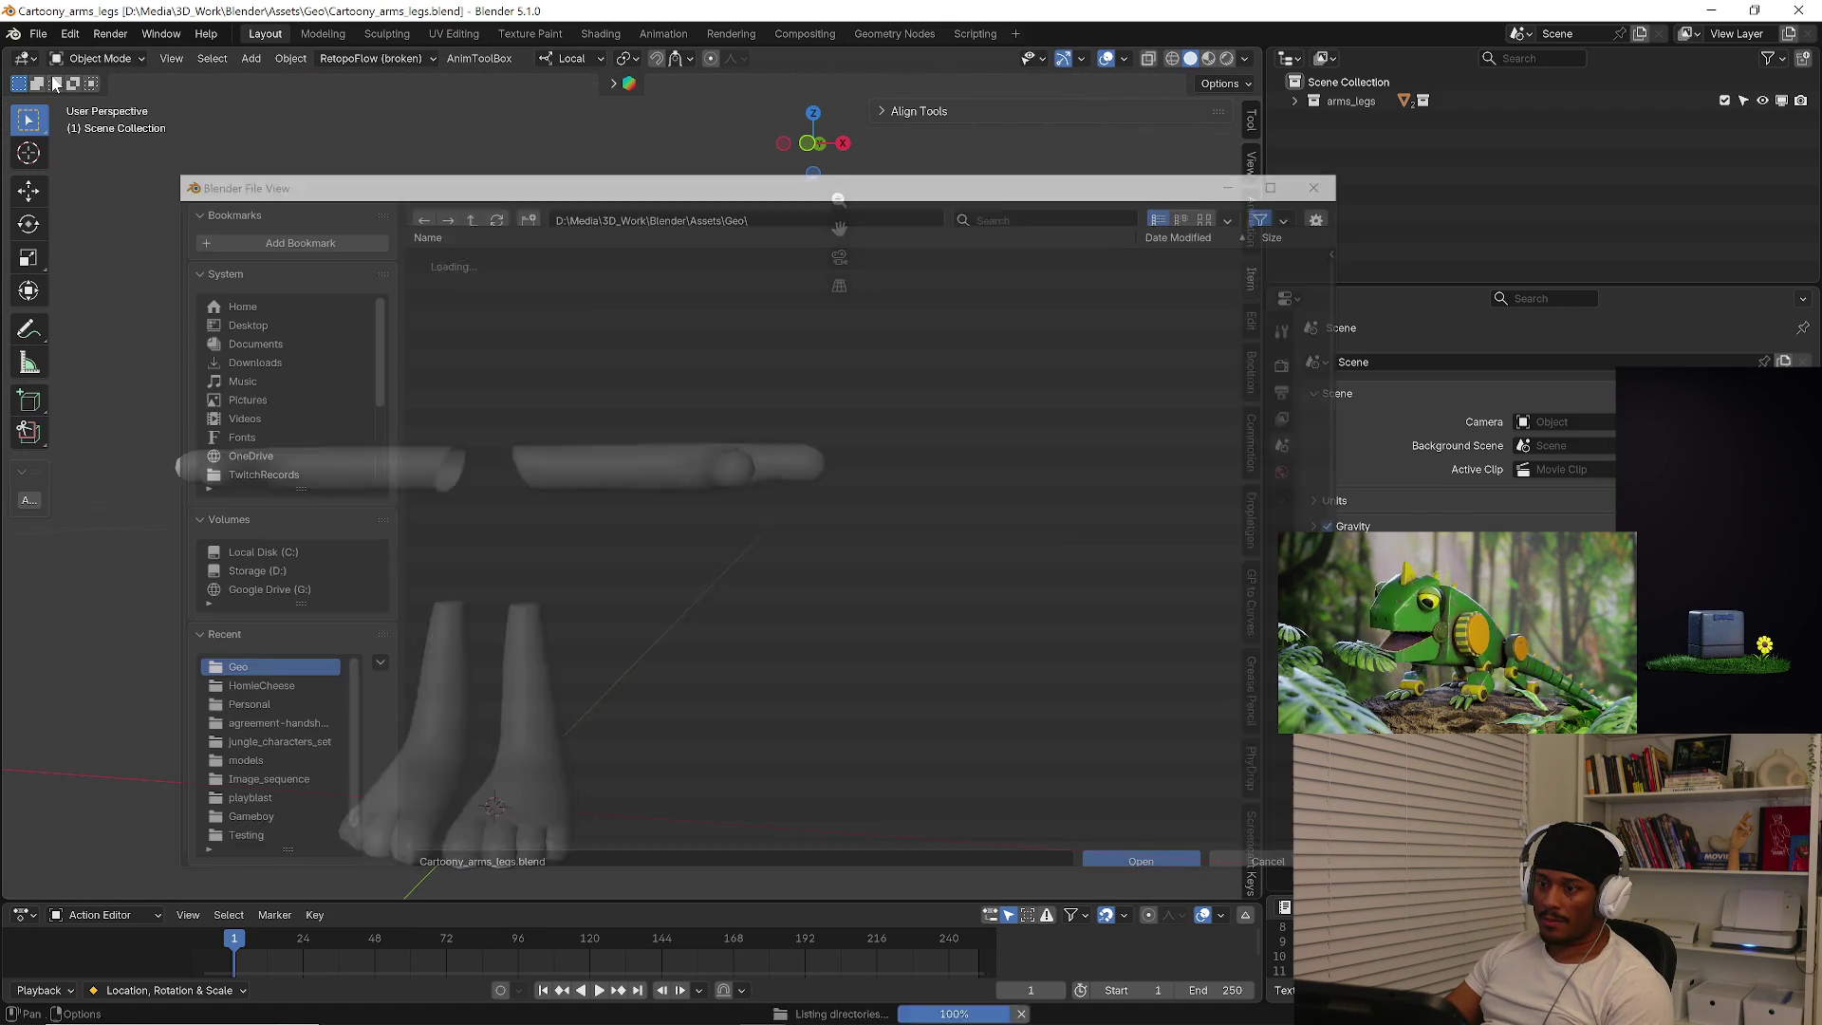
# Go up to the Assets folder and open Creative_Character_free.blend.
pyautogui.click(466, 215)
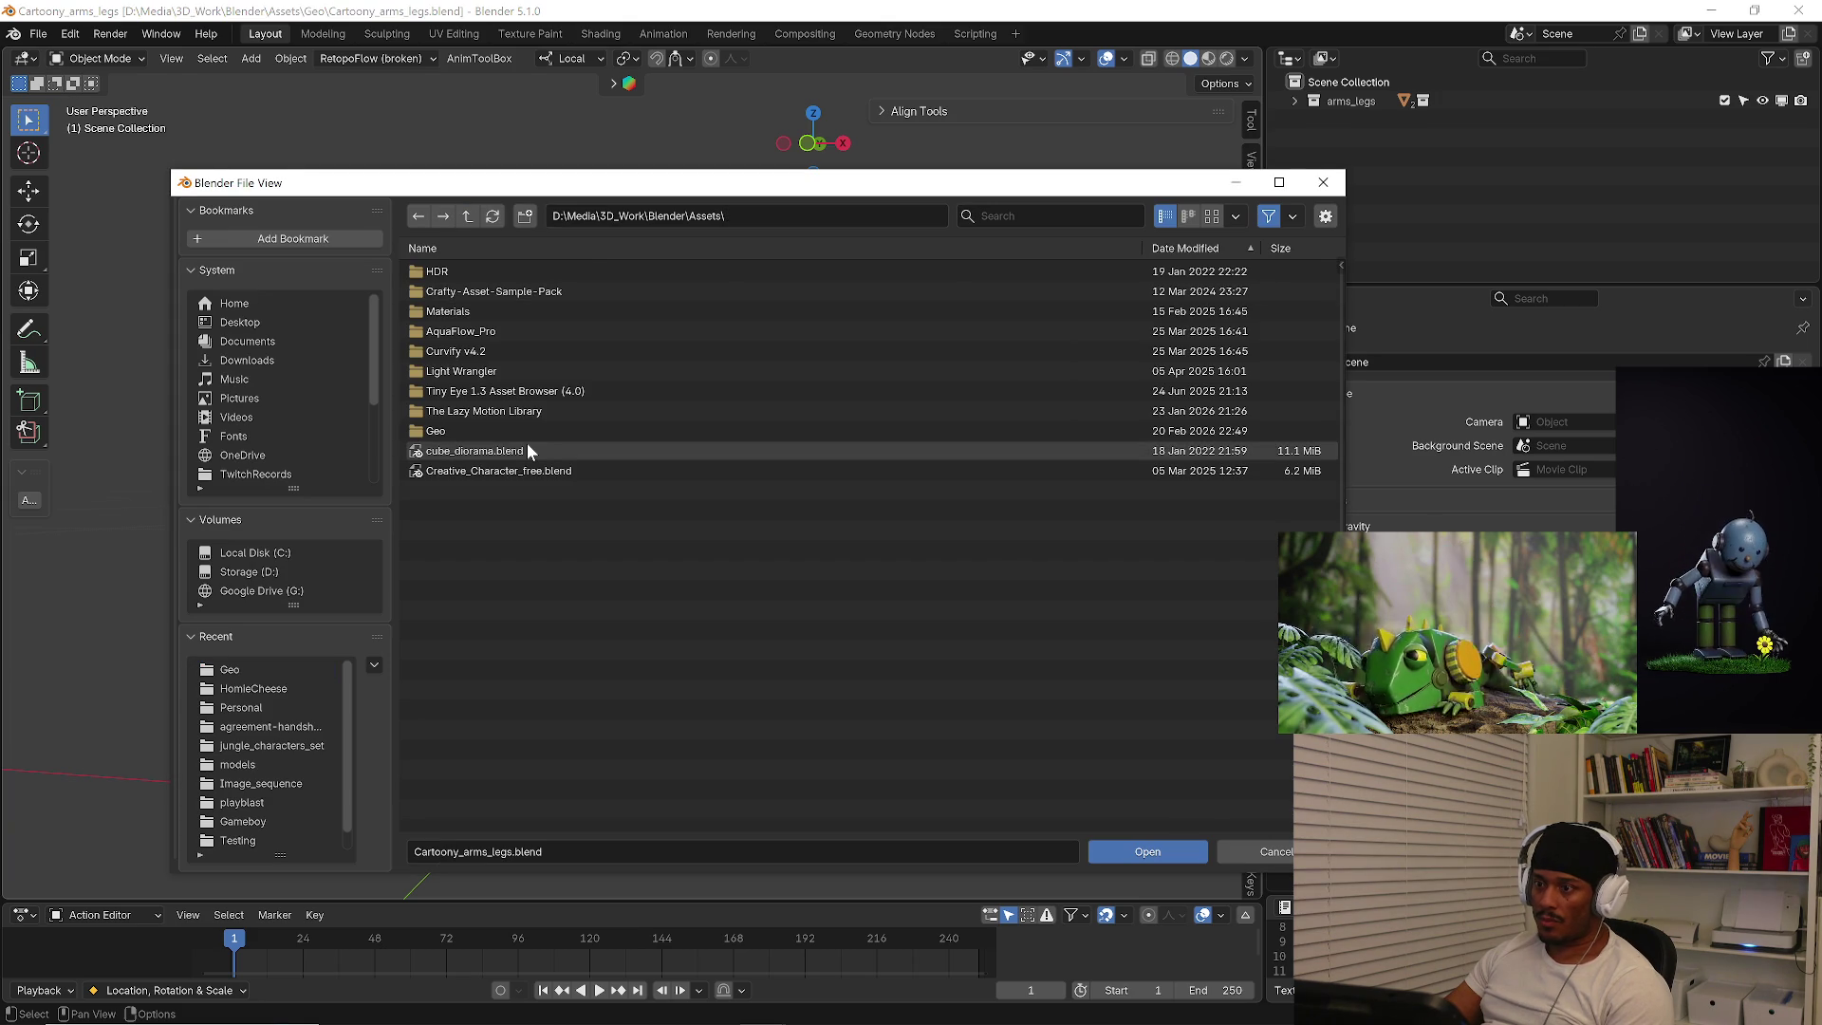
pyautogui.click(529, 432)
pyautogui.click(466, 216)
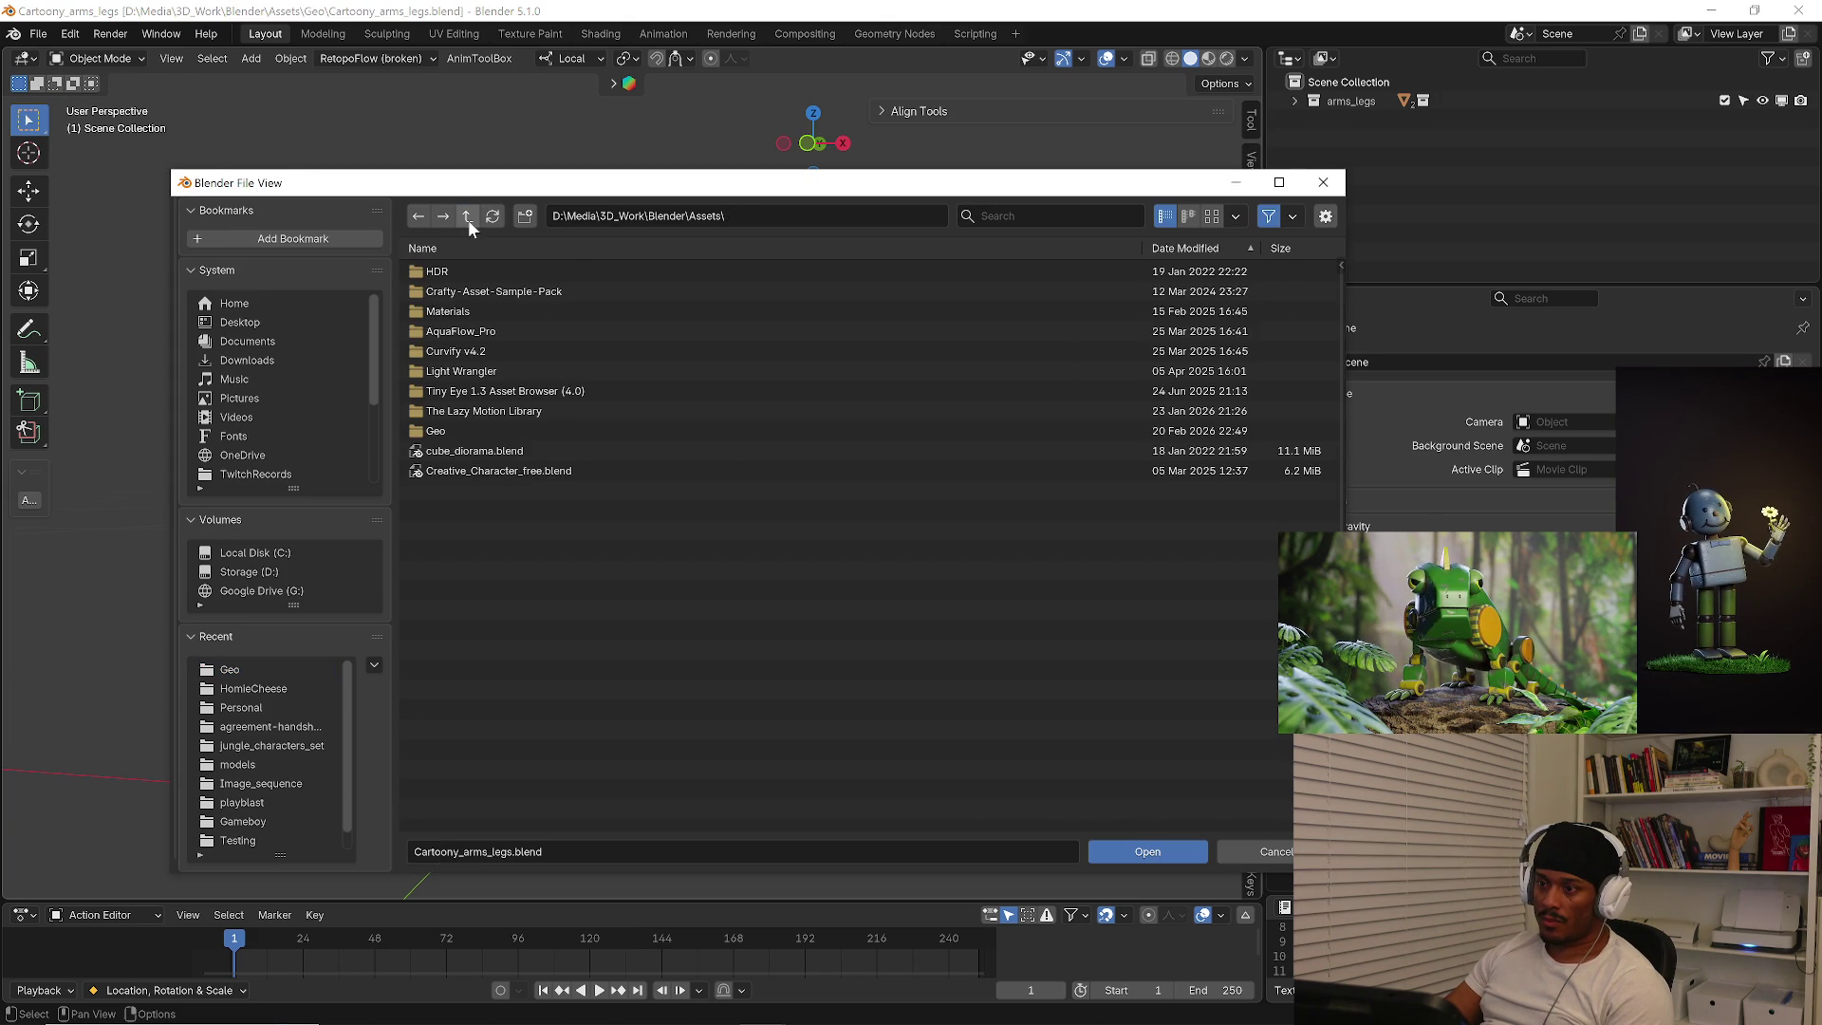
pyautogui.moveTo(499, 470)
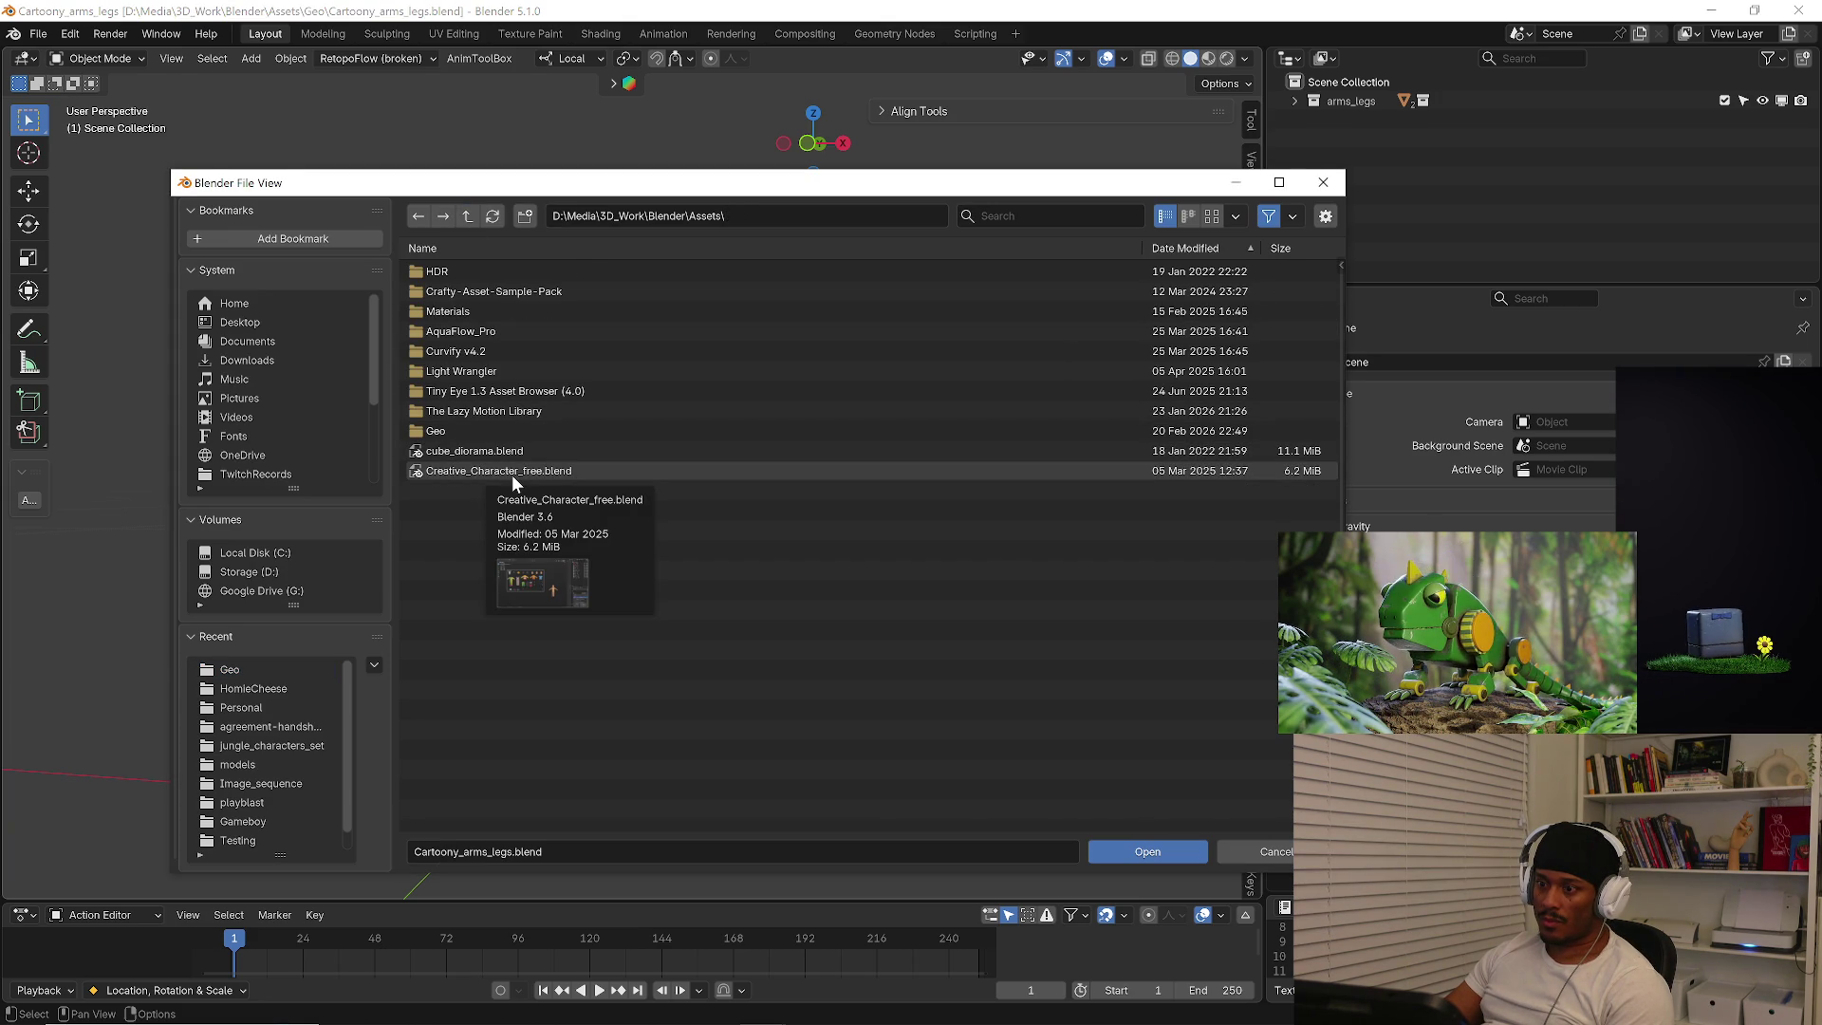
pyautogui.doubleClick(511, 473)
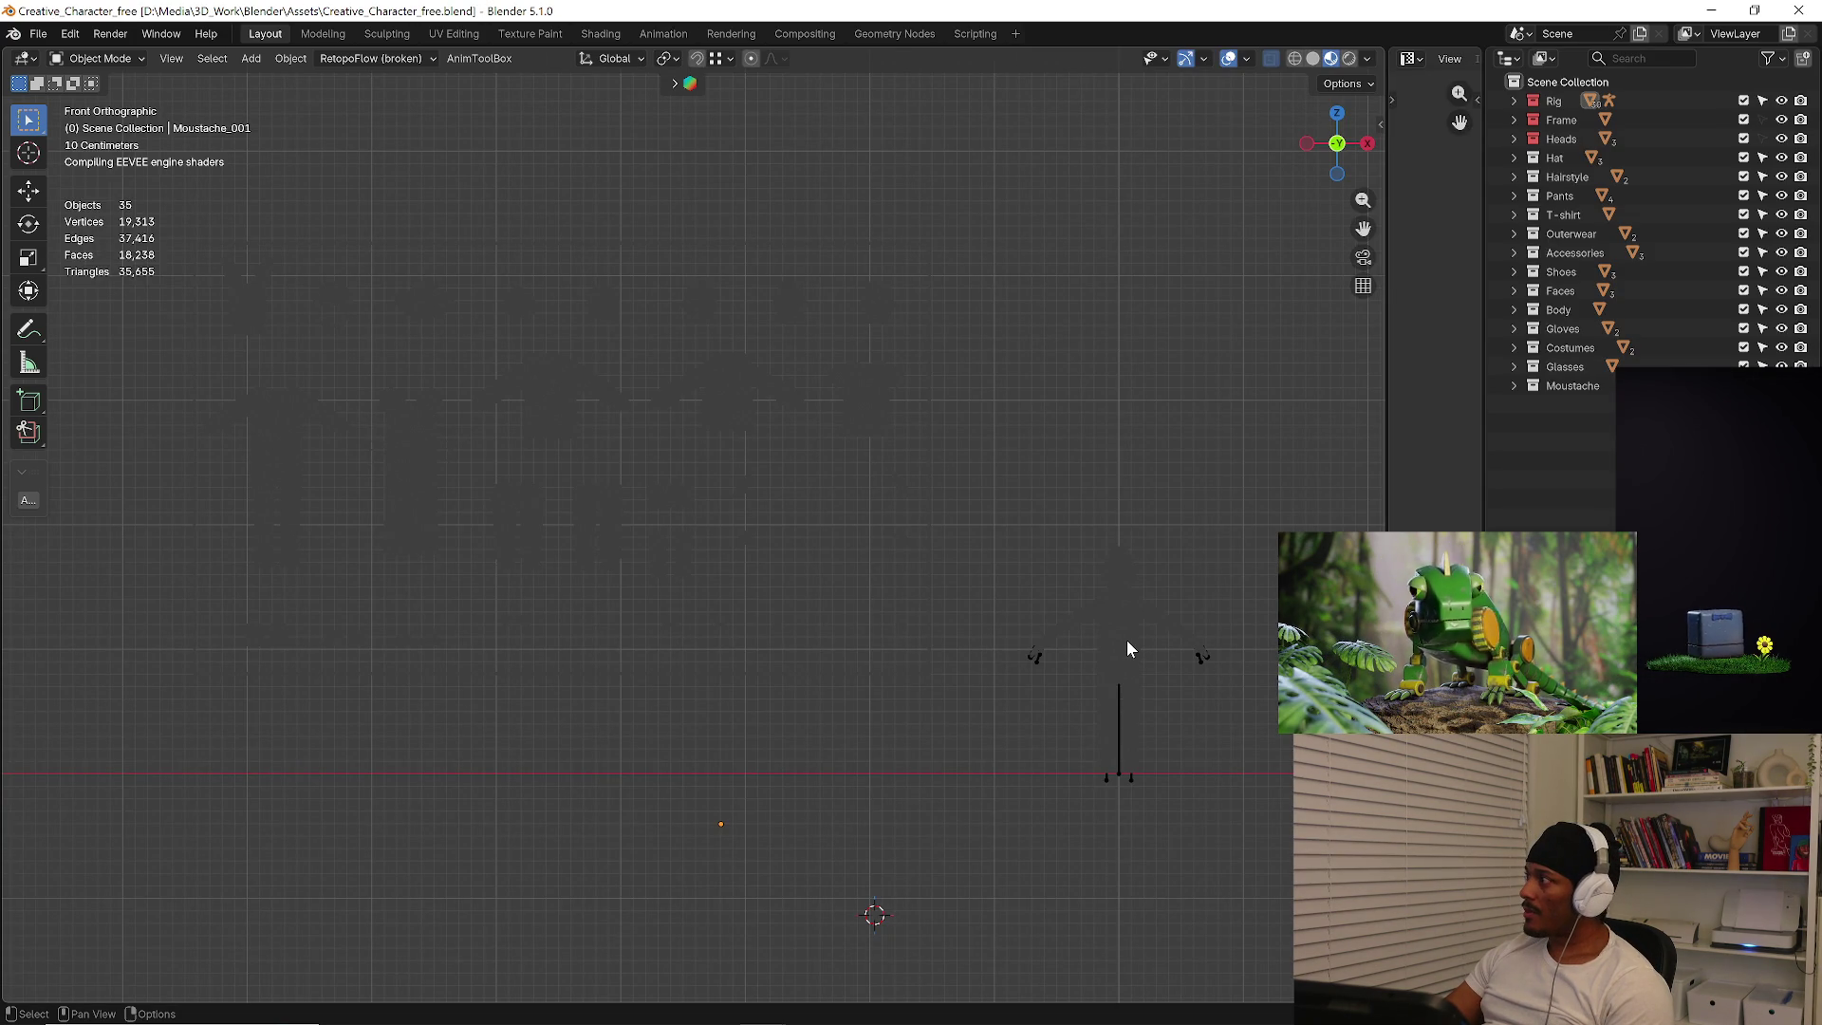
pyautogui.scroll(-4, 878, 572)
pyautogui.scroll(4, 749, 542)
pyautogui.scroll(2, 967, 598)
# Select the character body and enter edit mode to inspect its mesh.
pyautogui.moveTo(774, 569)
pyautogui.keyDown('shift'); pyautogui.mouseDown(button='middle')
pyautogui.moveTo(898, 646)
pyautogui.moveTo(1156, 706)
pyautogui.mouseUp(button='middle'); pyautogui.keyUp('shift')
pyautogui.scroll(3, 825, 621)
pyautogui.click(824, 620)
pyautogui.press('Tab')
pyautogui.scroll(2, 1157, 706)
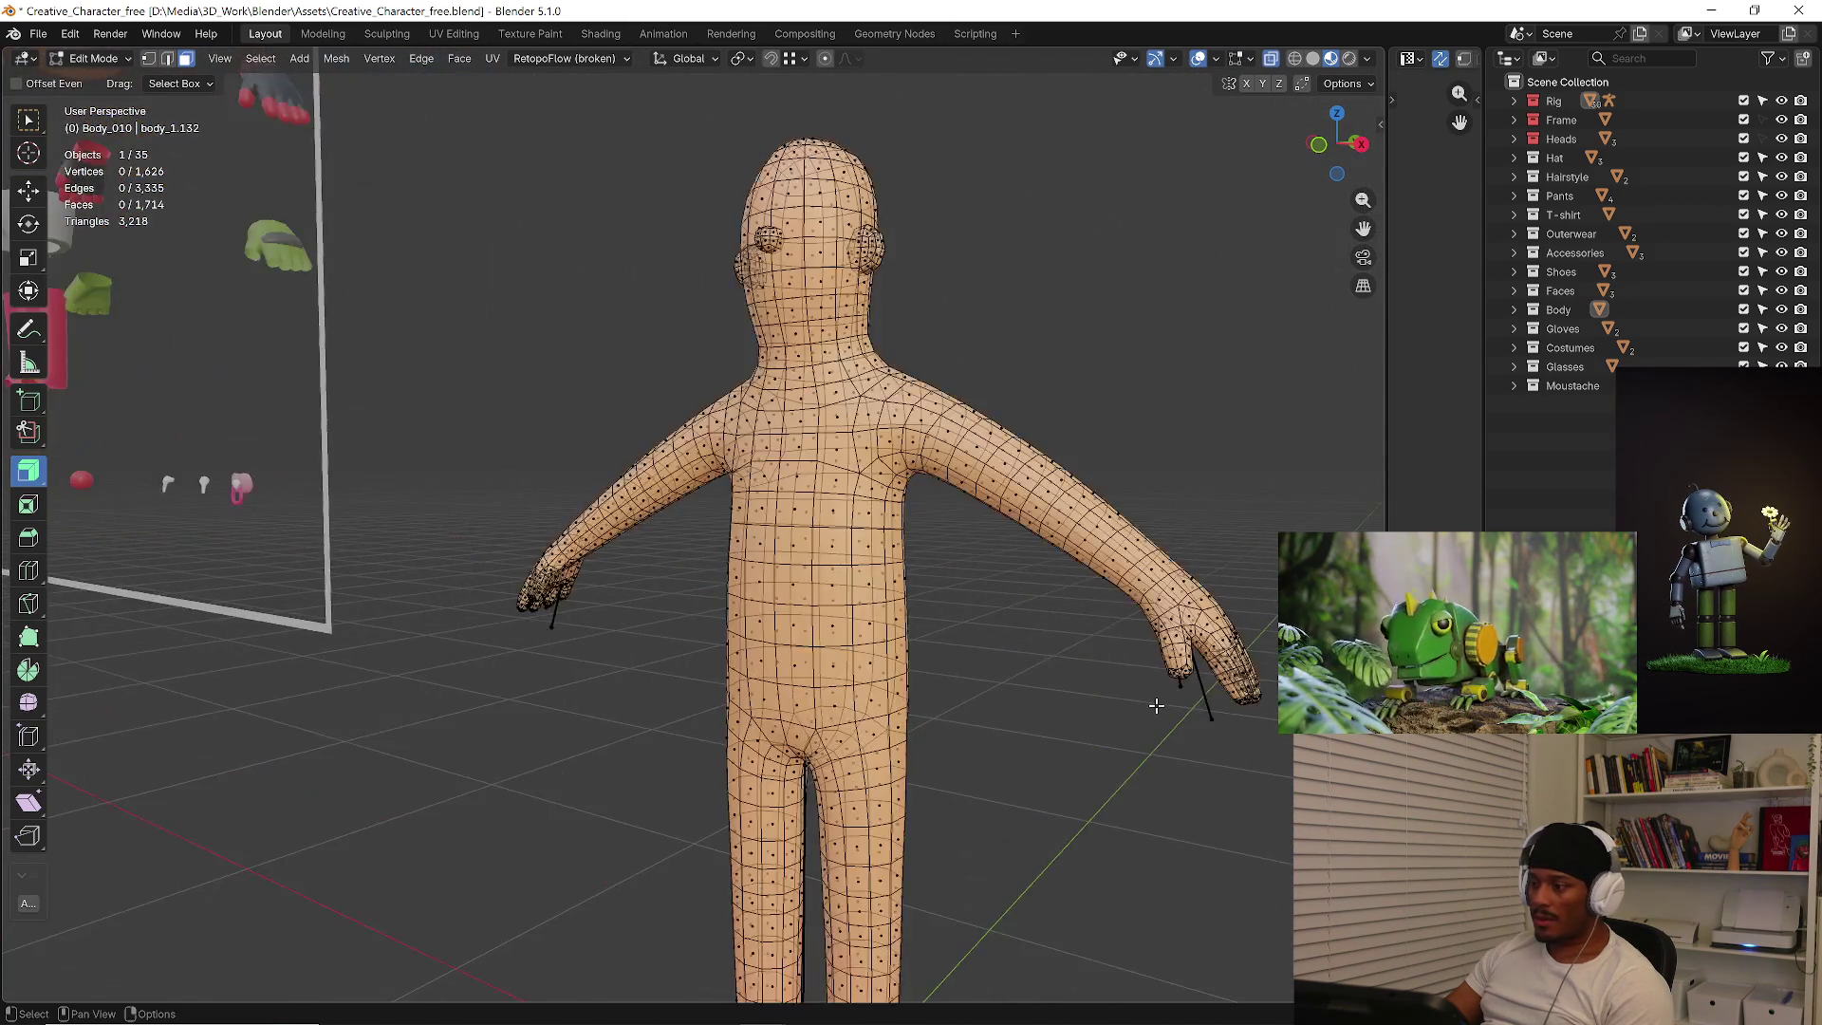
pyautogui.scroll(2, 854, 746)
pyautogui.scroll(1, 834, 757)
pyautogui.scroll(3, 850, 658)
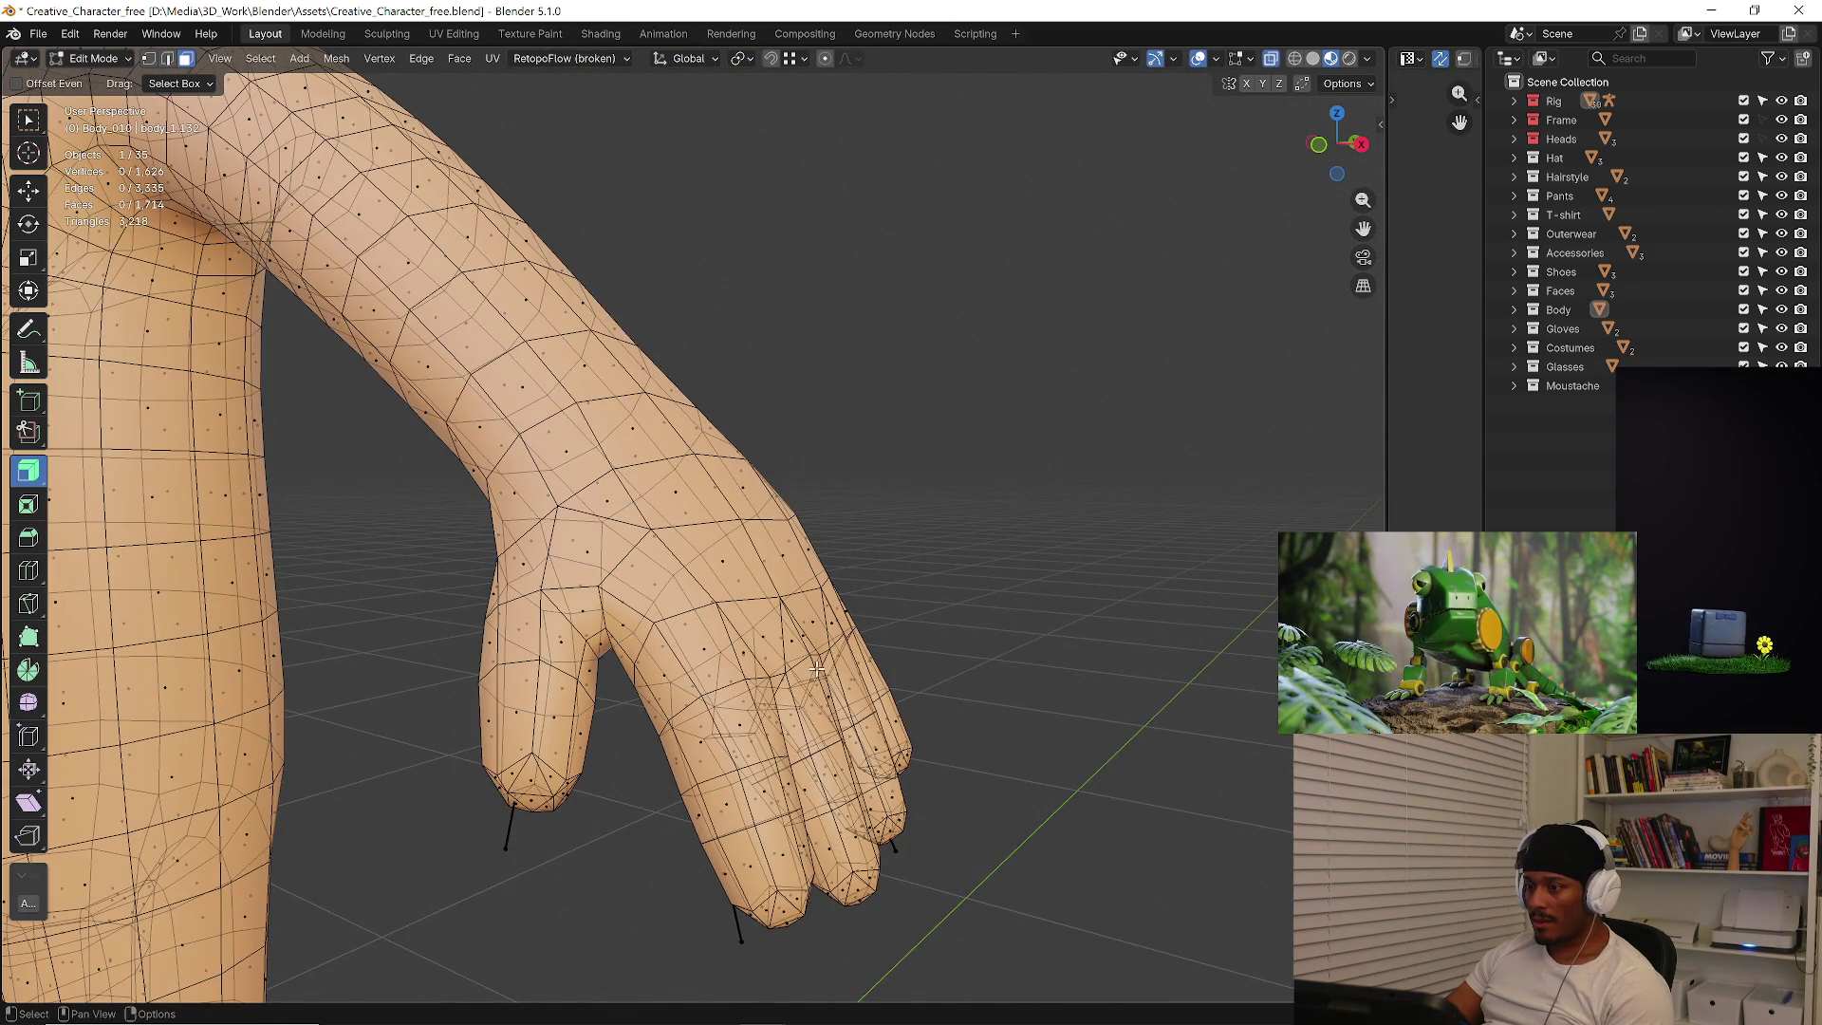
pyautogui.scroll(-4, 787, 665)
pyautogui.scroll(-3, 550, 639)
pyautogui.scroll(-1, 550, 640)
pyautogui.scroll(-1, 619, 621)
pyautogui.moveTo(618, 622); pyautogui.dragTo(570, 612, button='middle')
pyautogui.scroll(2, 570, 613)
pyautogui.scroll(1, 570, 613)
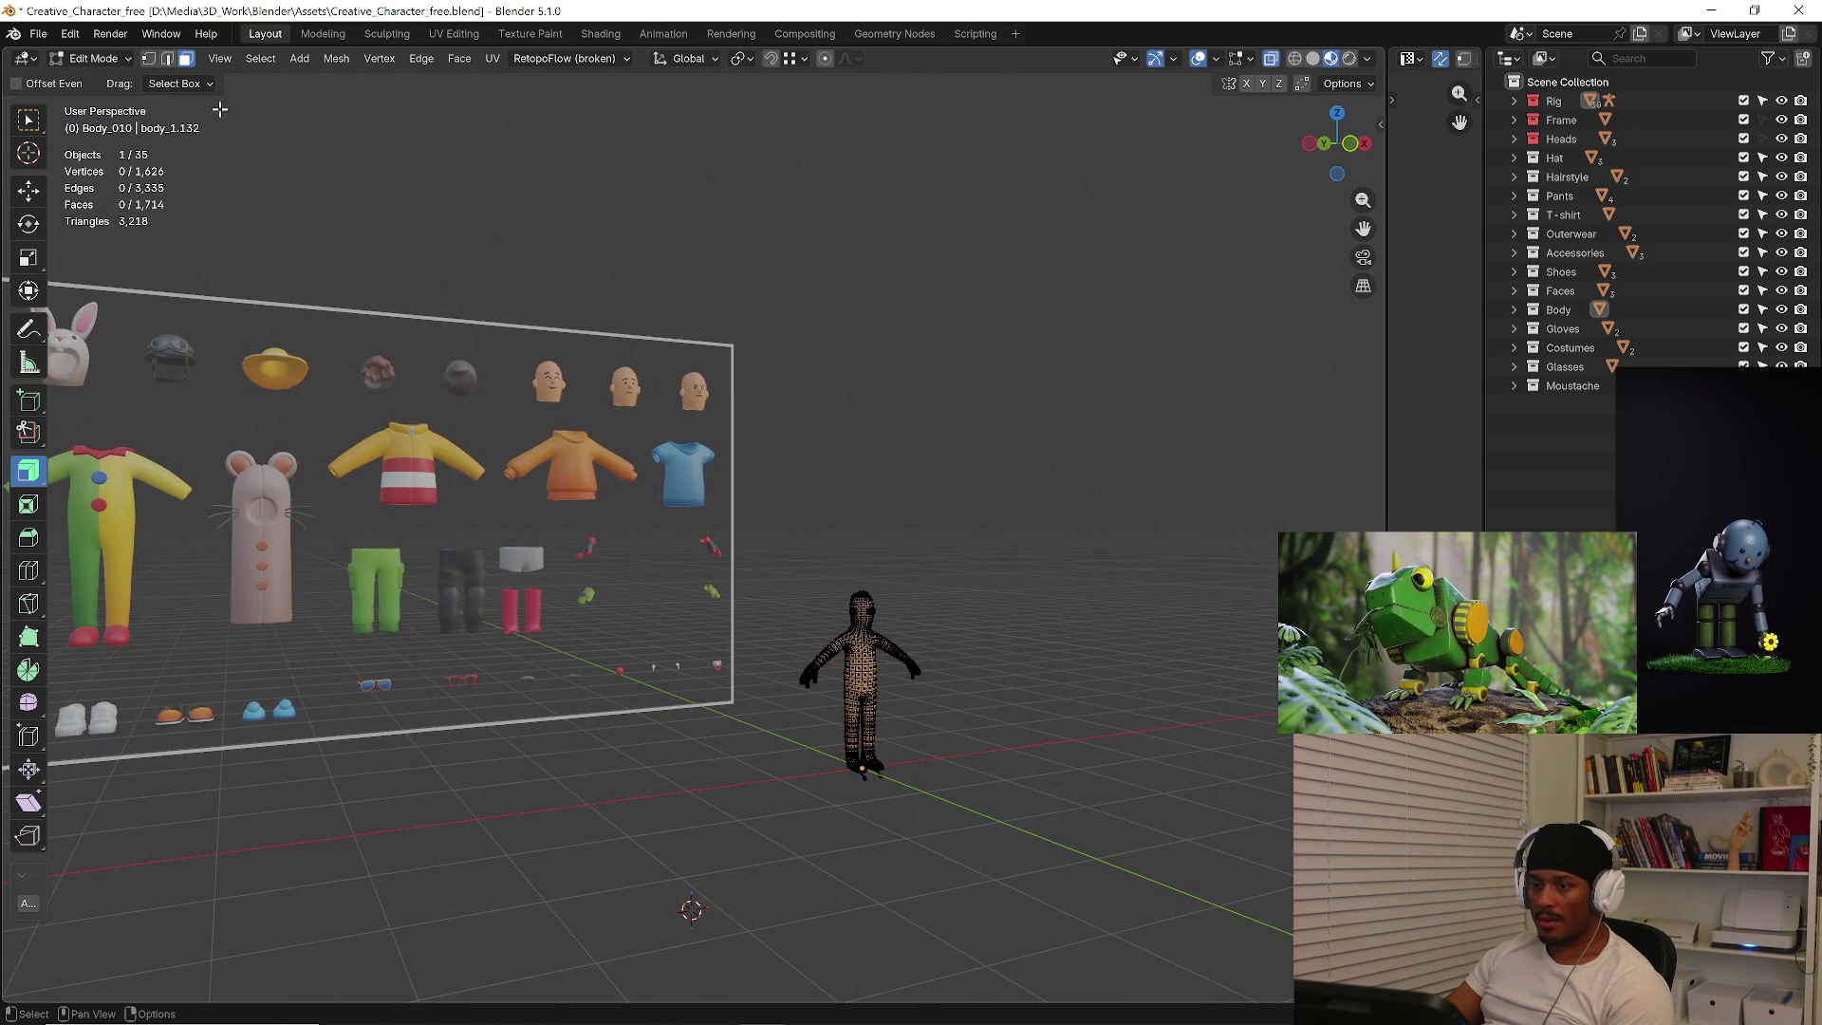
# Start File > Open with Don't Save, browse up a folder, then cancel the file browser.
pyautogui.click(40, 35)
pyautogui.click(72, 74)
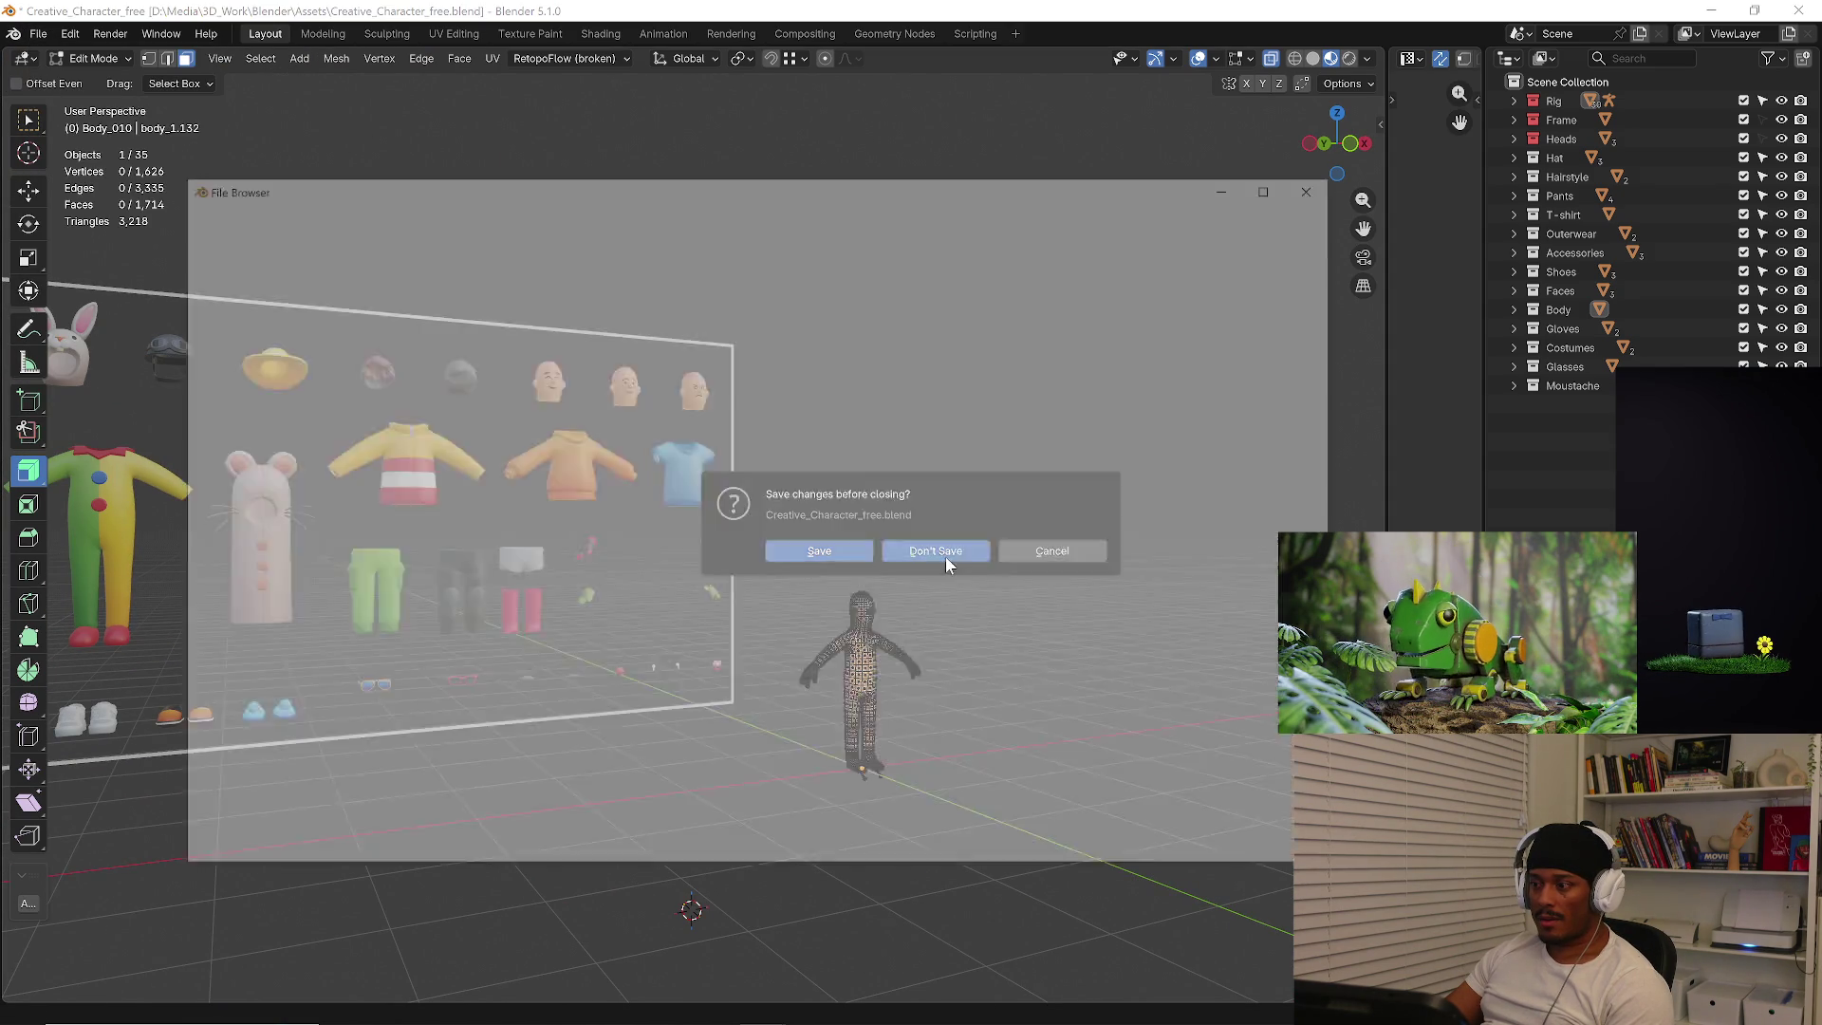
pyautogui.click(945, 557)
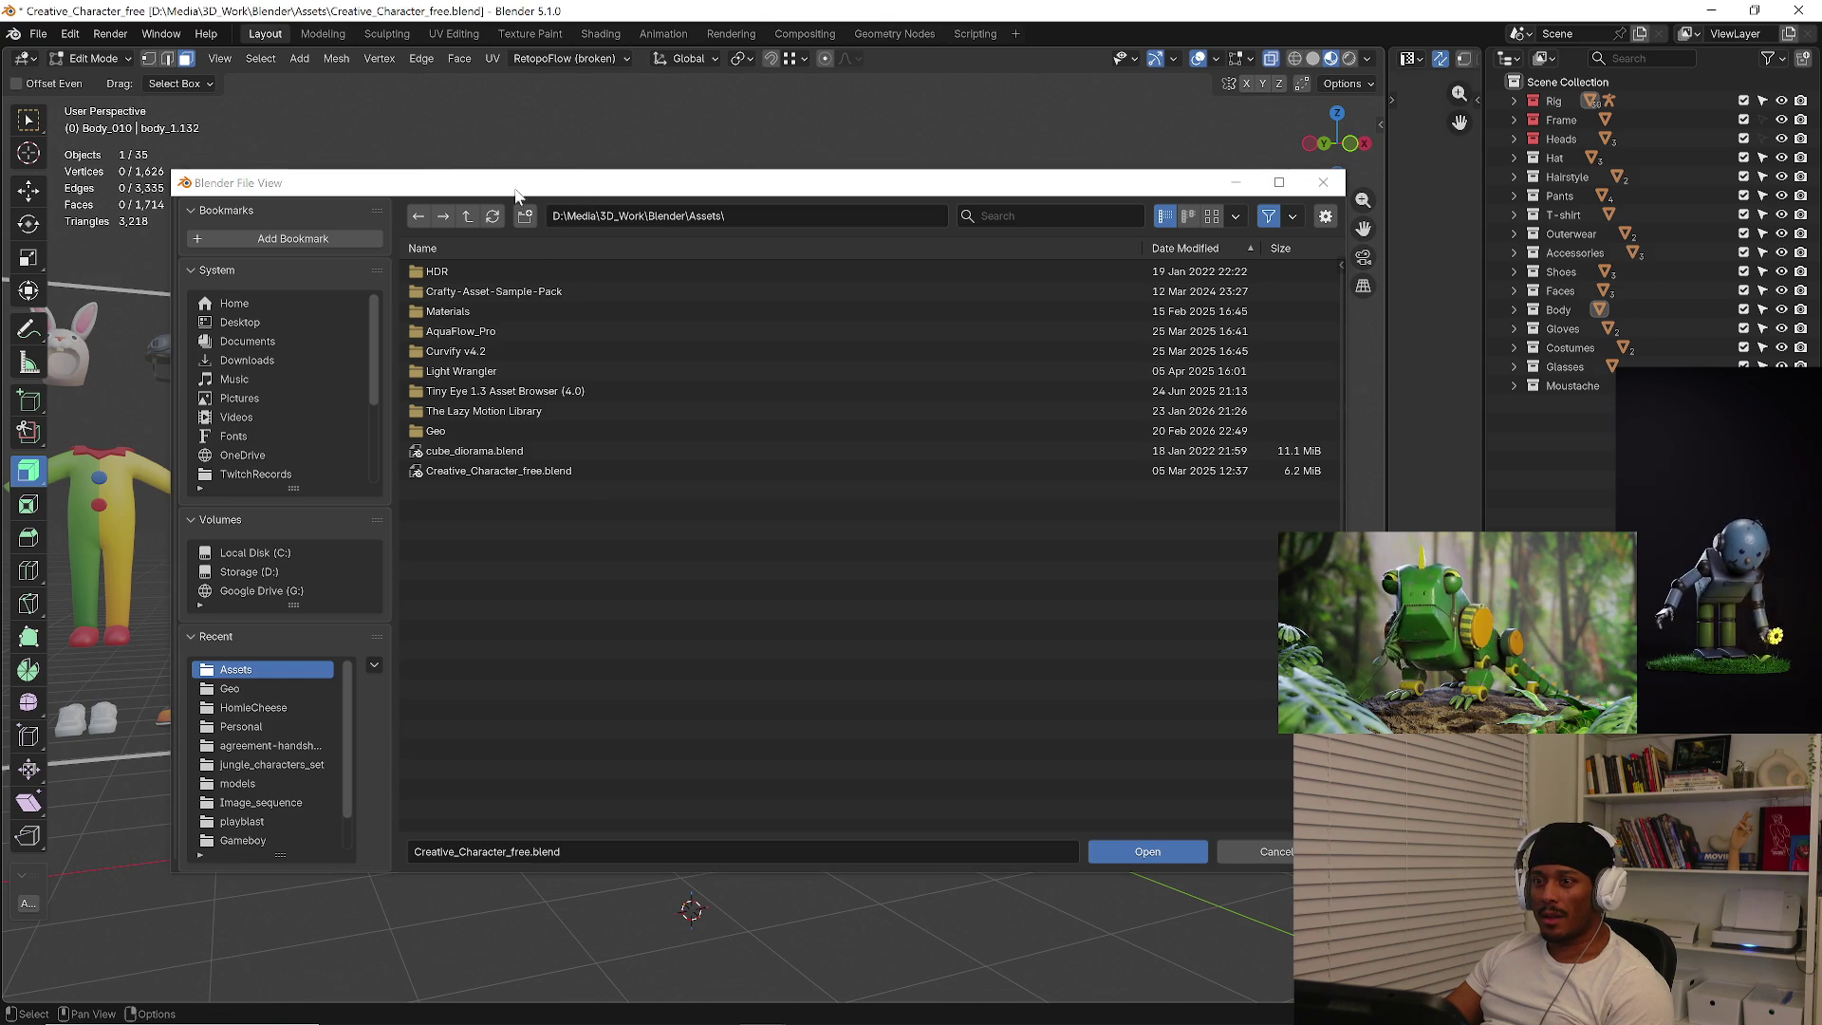
pyautogui.moveTo(467, 188); pyautogui.dragTo(848, 231)
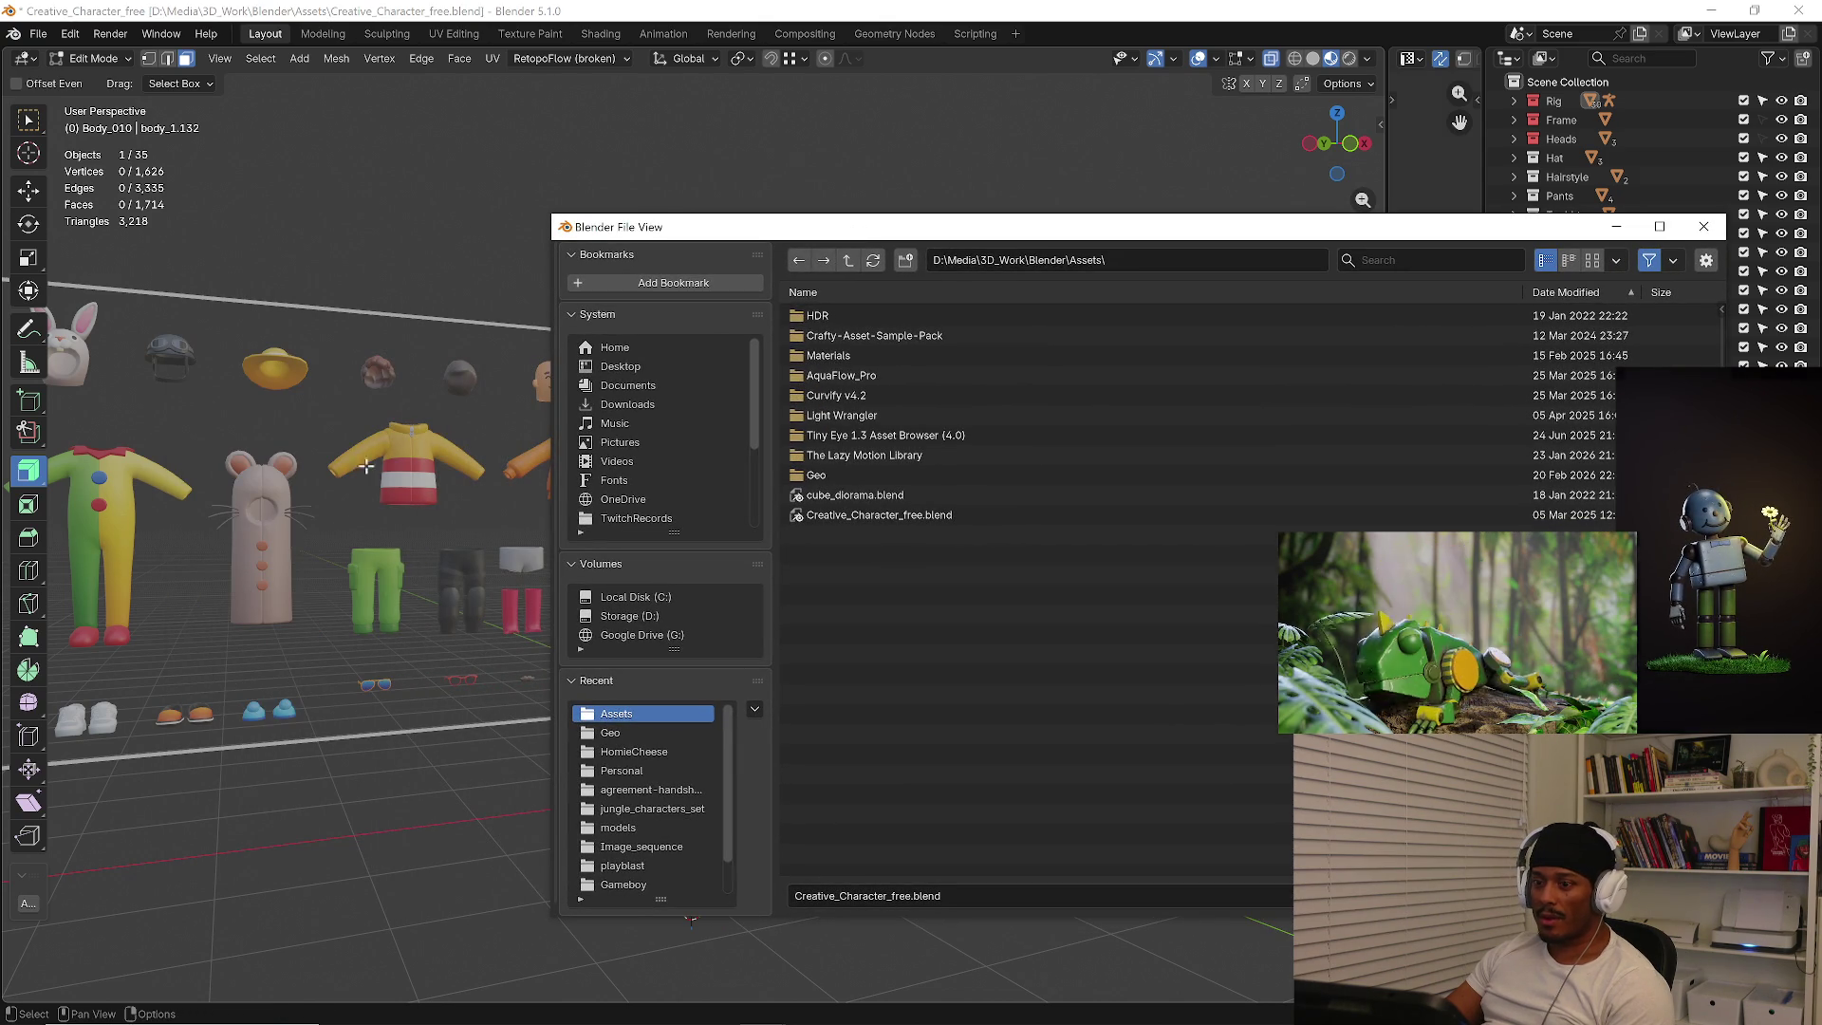
pyautogui.moveTo(928, 233); pyautogui.dragTo(641, 247)
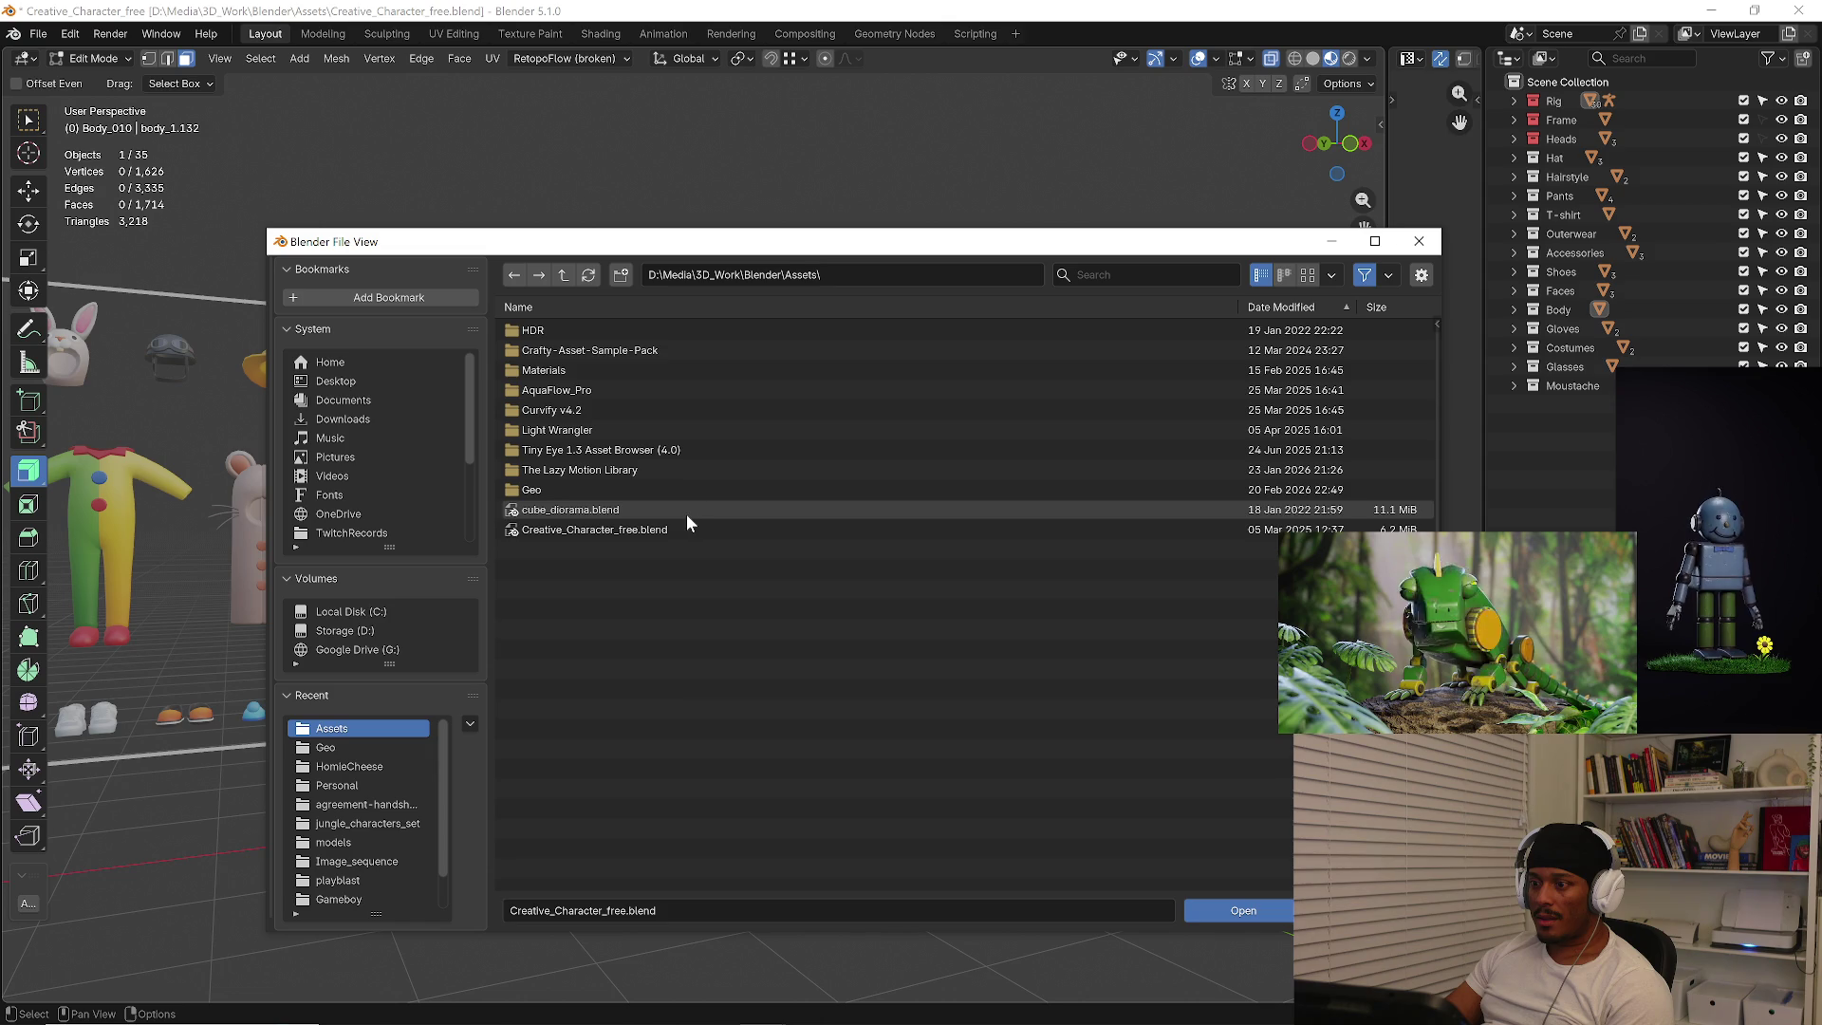
pyautogui.click(563, 278)
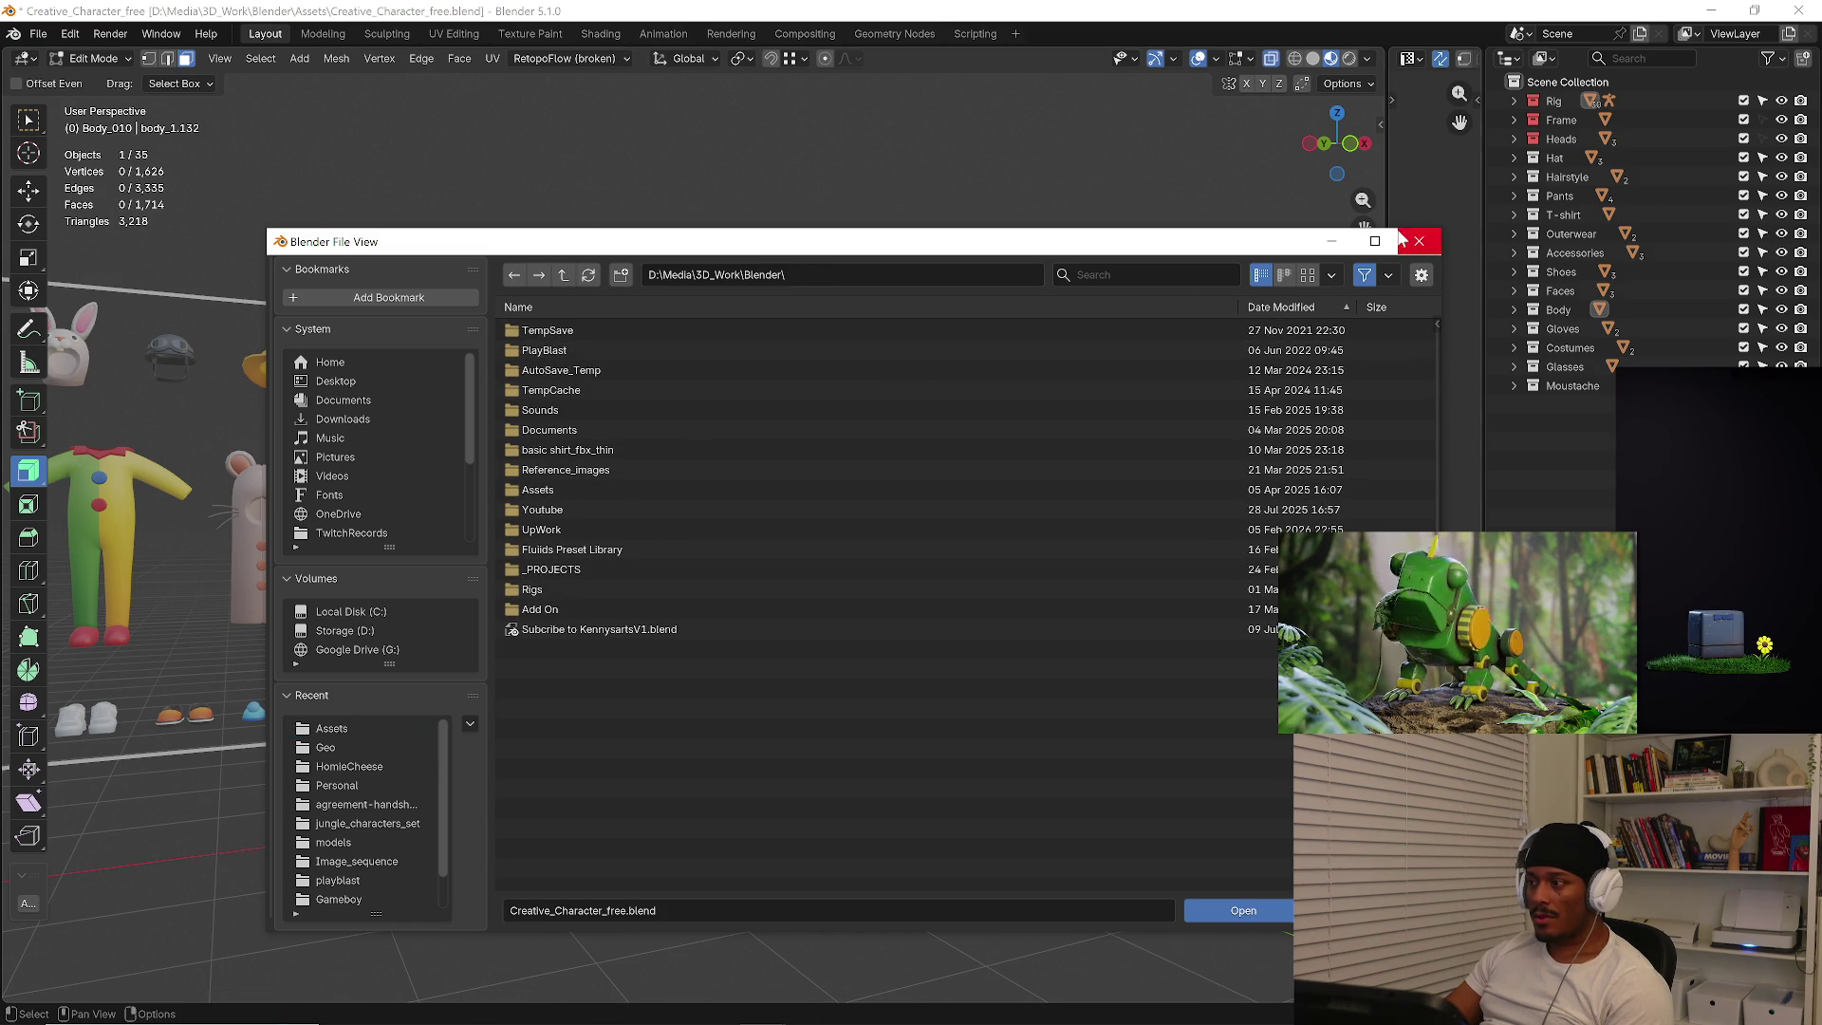
pyautogui.click(1419, 241)
# Quit the asset file's Blender window without saving, returning to the GrillCheese7 arms.
pyautogui.click(1798, 10)
pyautogui.click(912, 550)
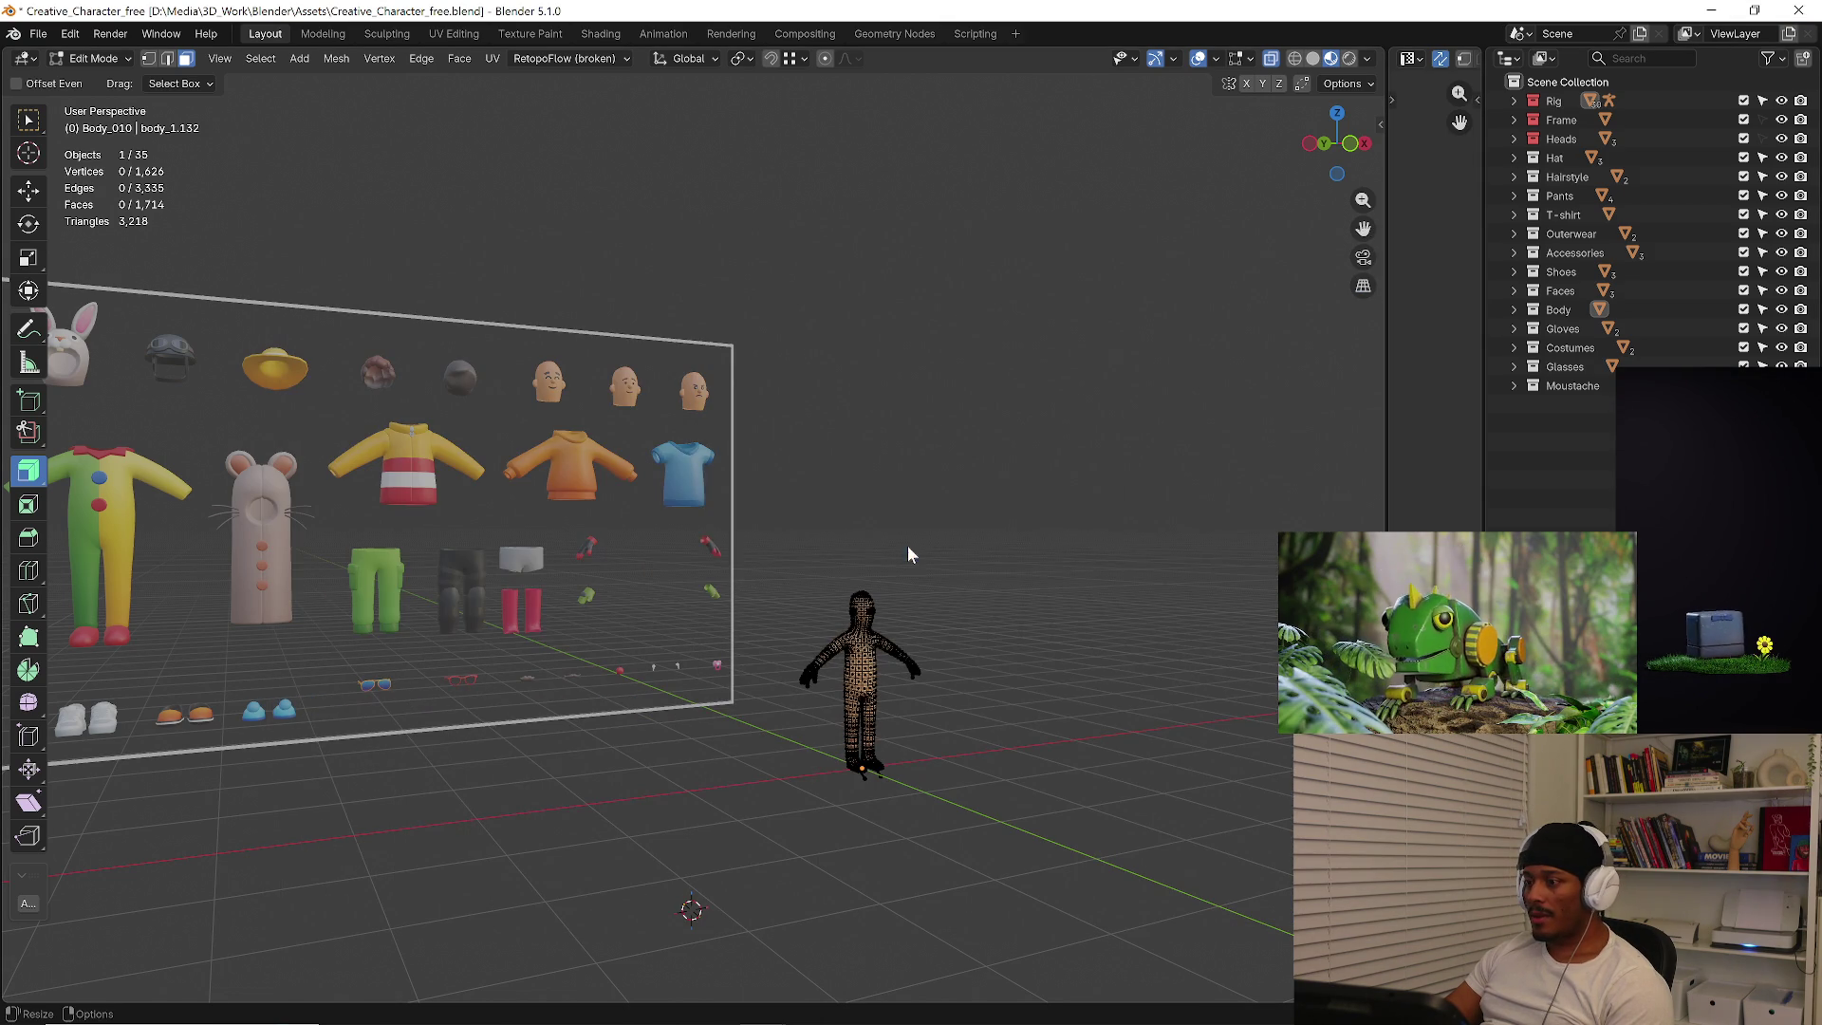
pyautogui.moveTo(1094, 460); pyautogui.dragTo(1076, 386, button='middle')
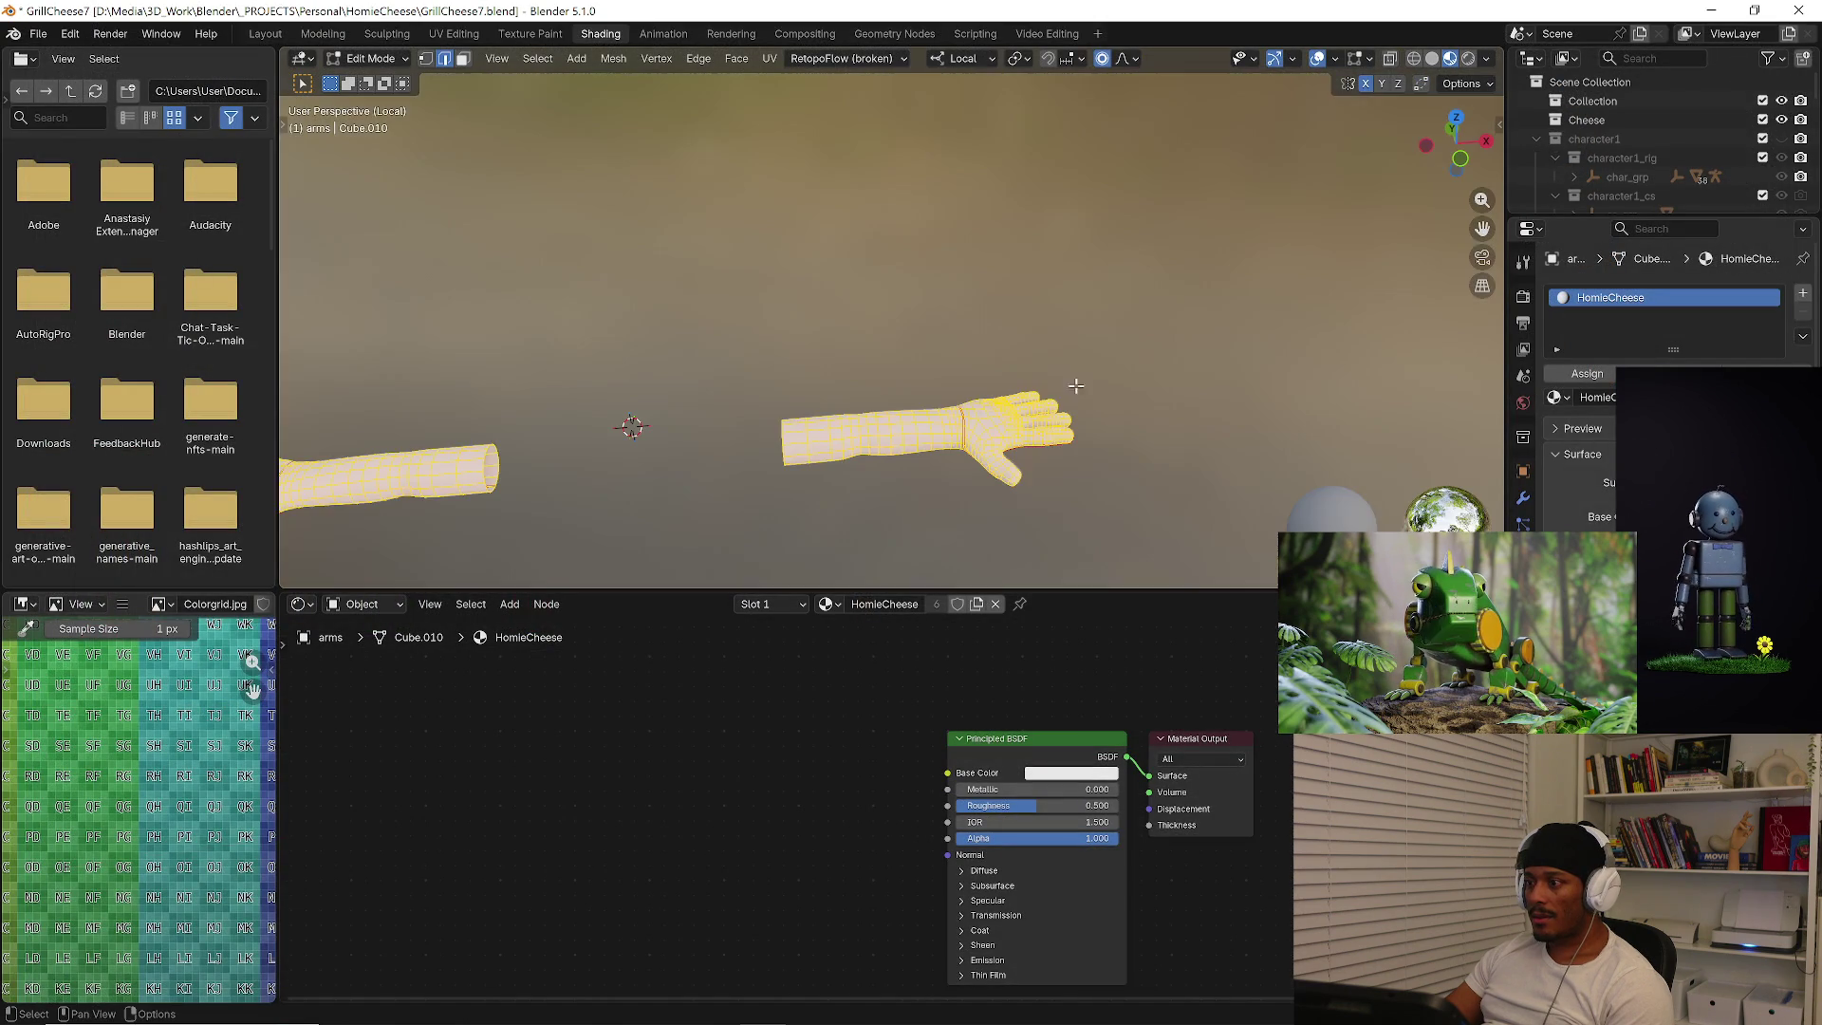
pyautogui.scroll(3, 953, 369)
# Switch to the UV Editing workspace and isolate the arms in local view.
pyautogui.moveTo(927, 314)
pyautogui.mouseDown(button='middle')
pyautogui.moveTo(923, 205)
pyautogui.moveTo(986, 413)
pyautogui.mouseUp(button='middle')
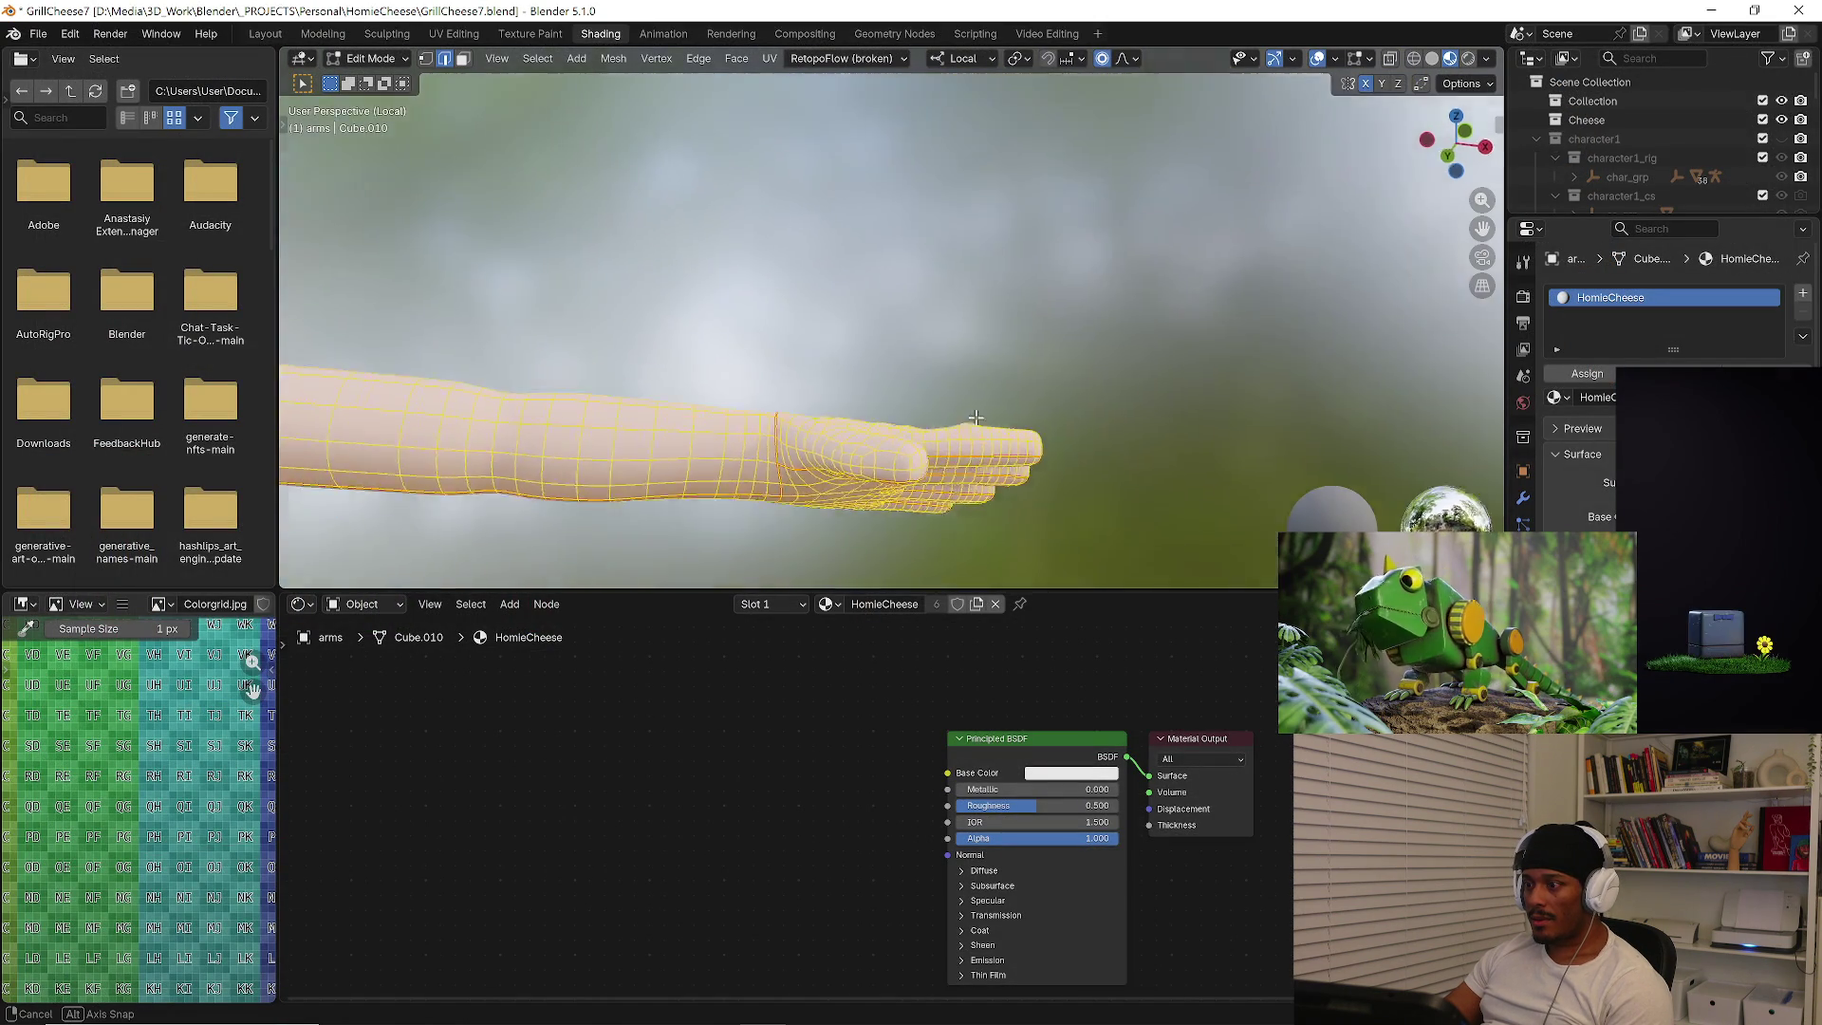
pyautogui.moveTo(986, 415); pyautogui.dragTo(316, 610, button='middle')
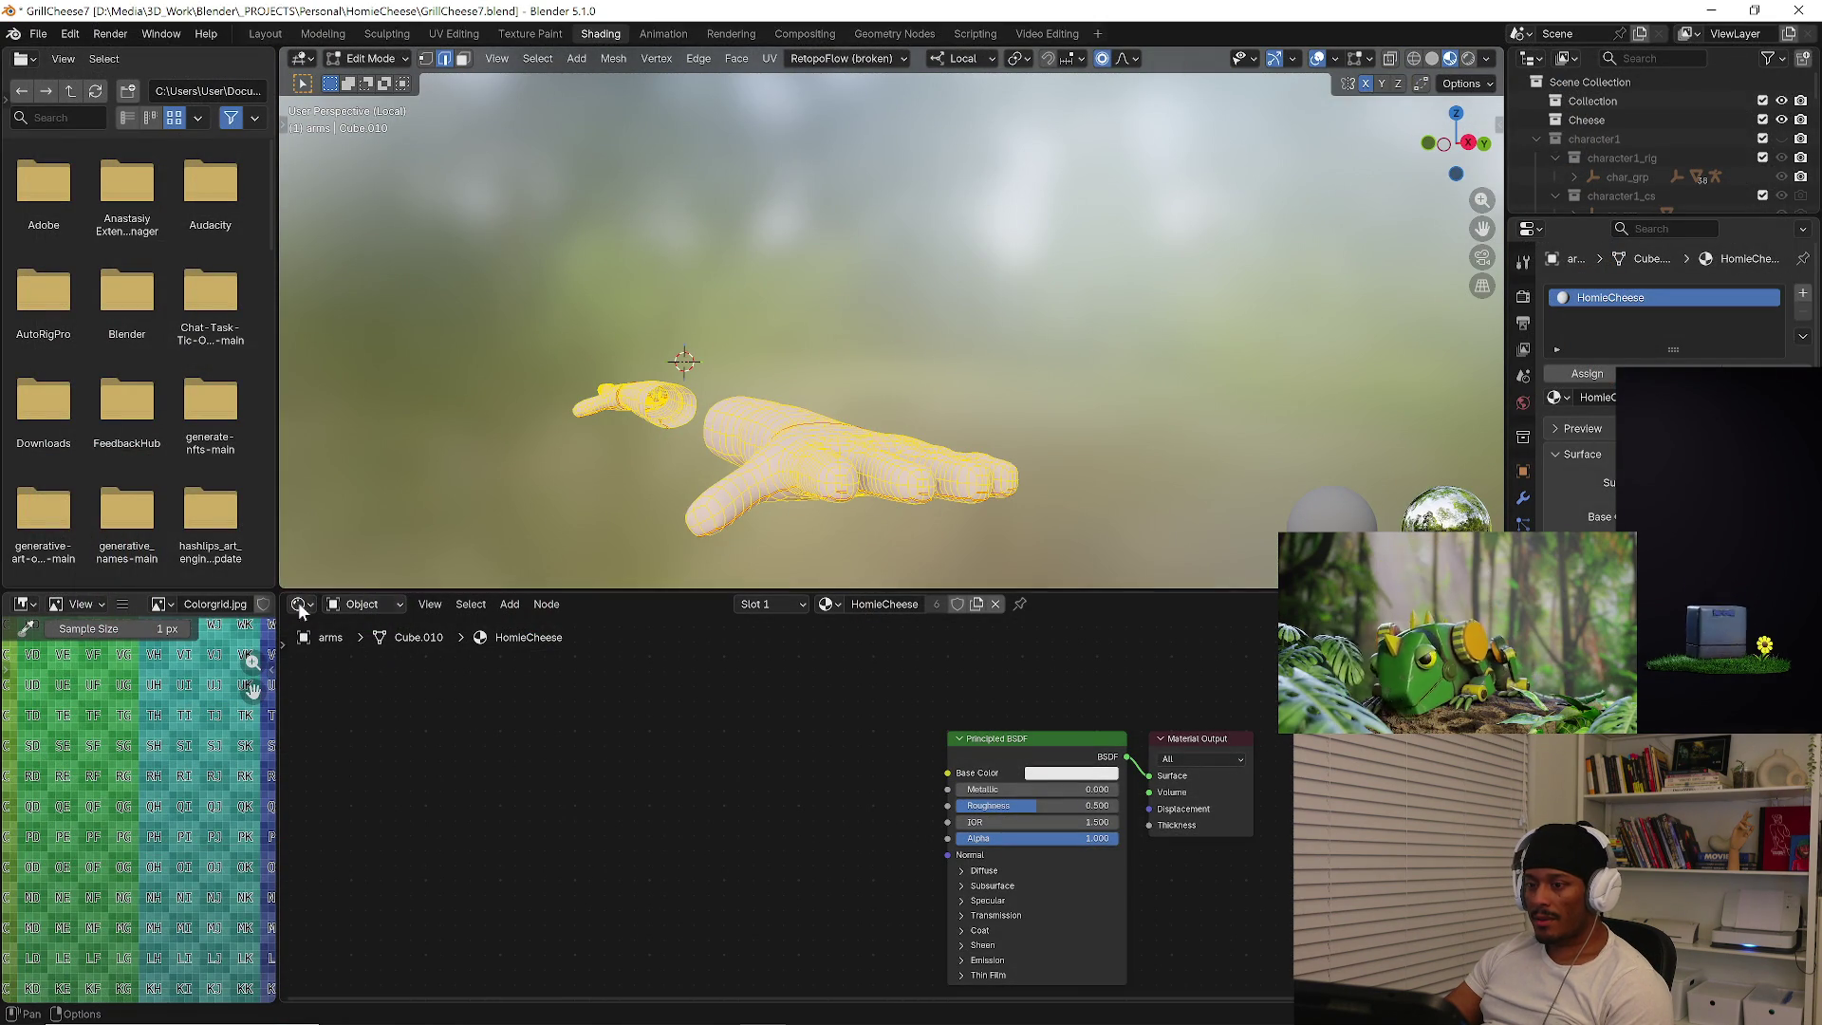
pyautogui.moveTo(280, 592); pyautogui.dragTo(350, 584)
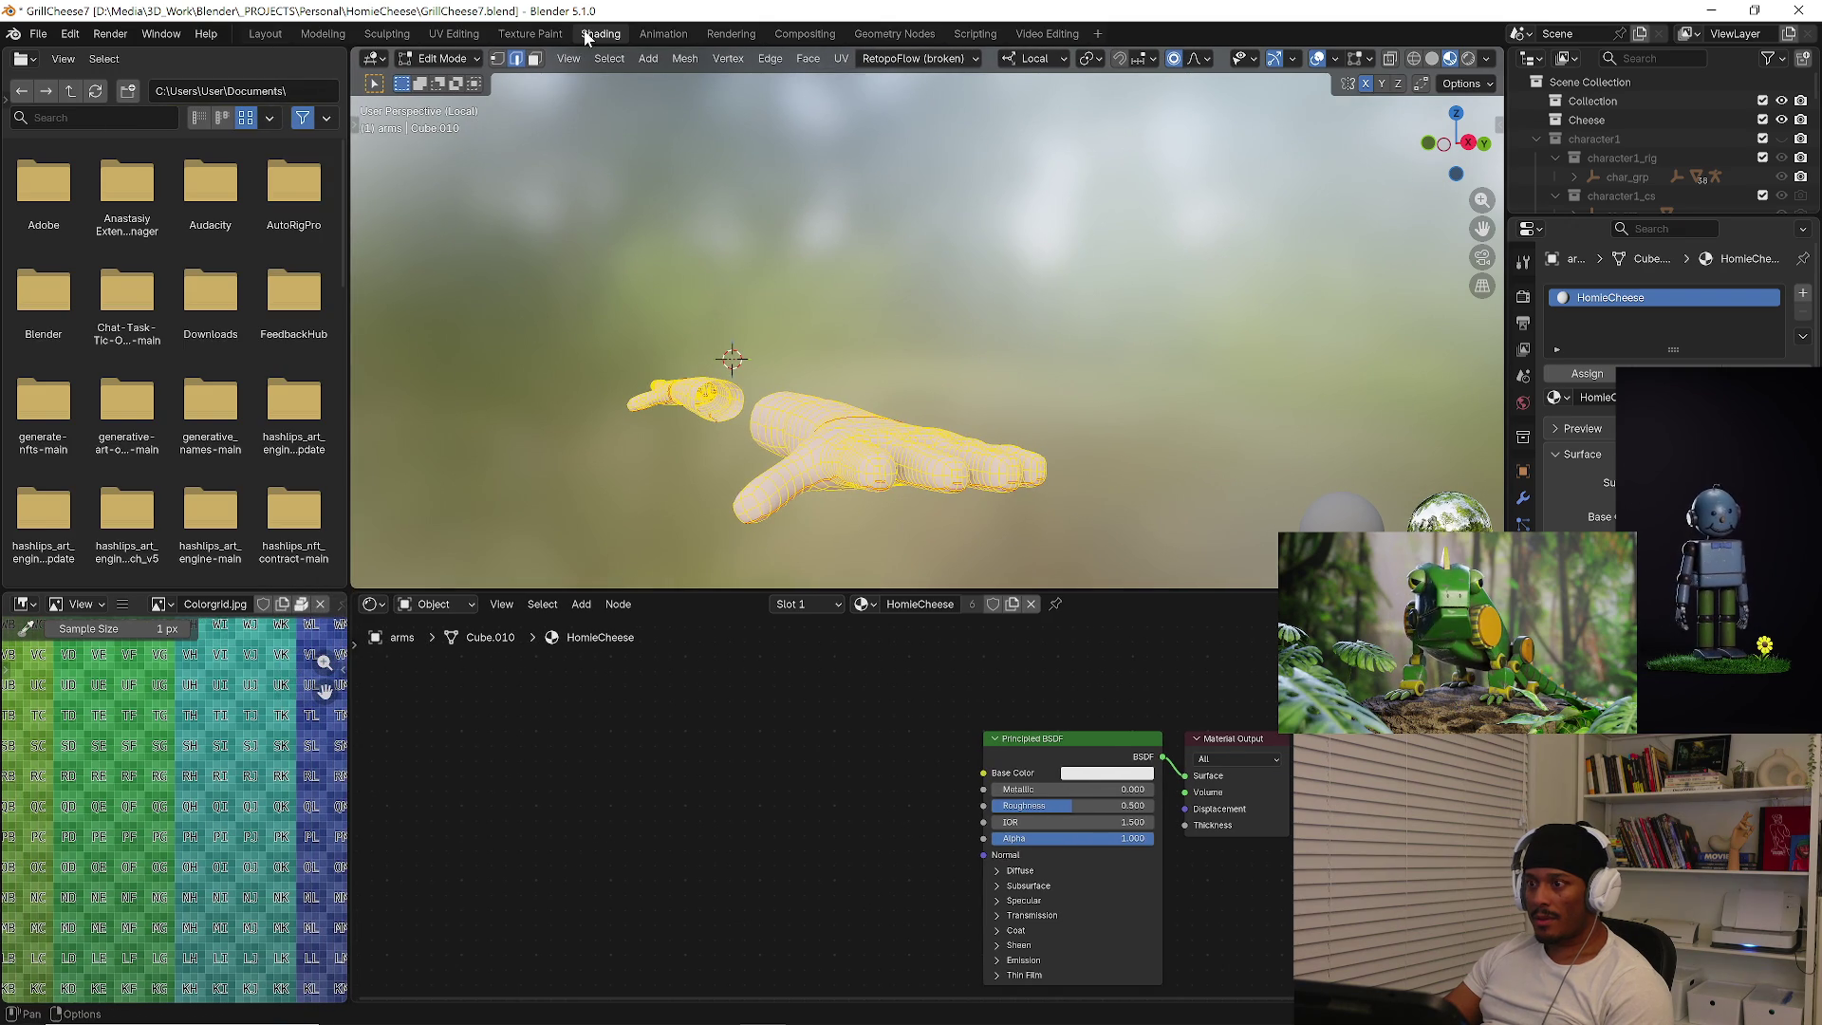
pyautogui.click(453, 33)
pyautogui.scroll(-2, 976, 541)
pyautogui.scroll(-4, 975, 541)
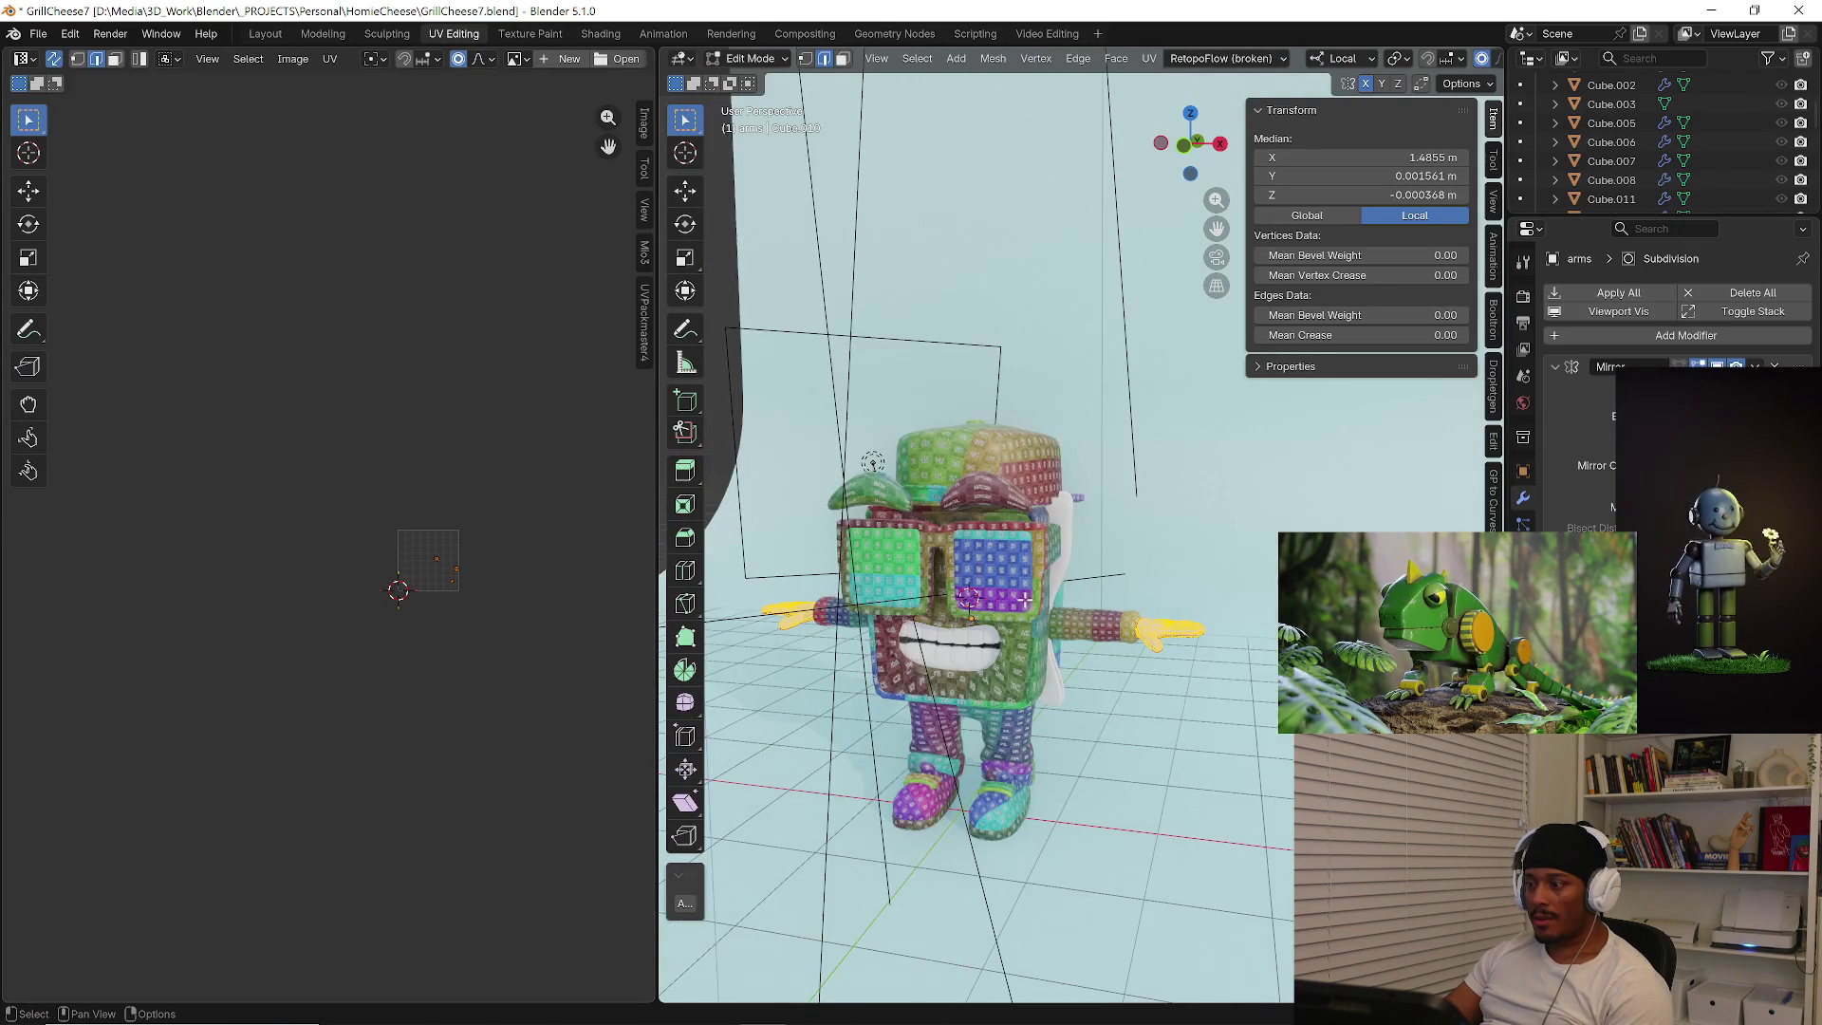
pyautogui.press('/')
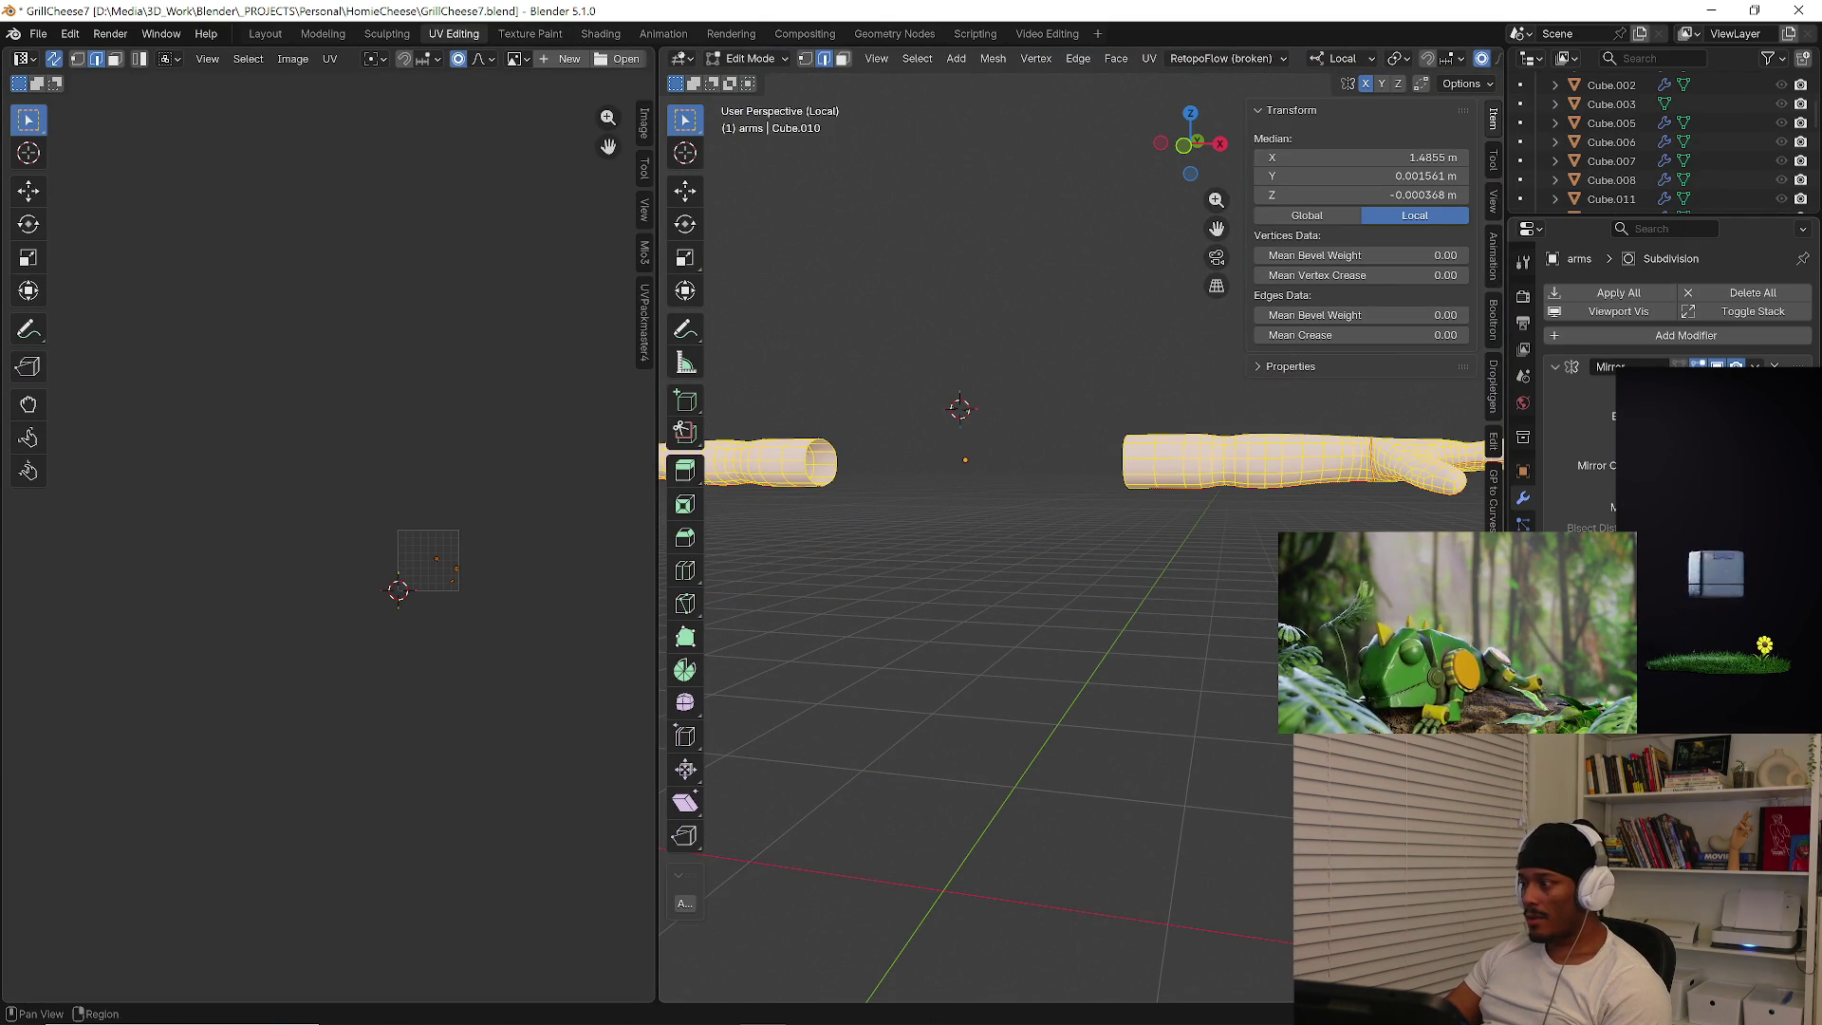
# Assign the UV Checker material to the arms and load Colorgrid.jpg in the UV editor.
pyautogui.click(1524, 634)
pyautogui.click(1557, 398)
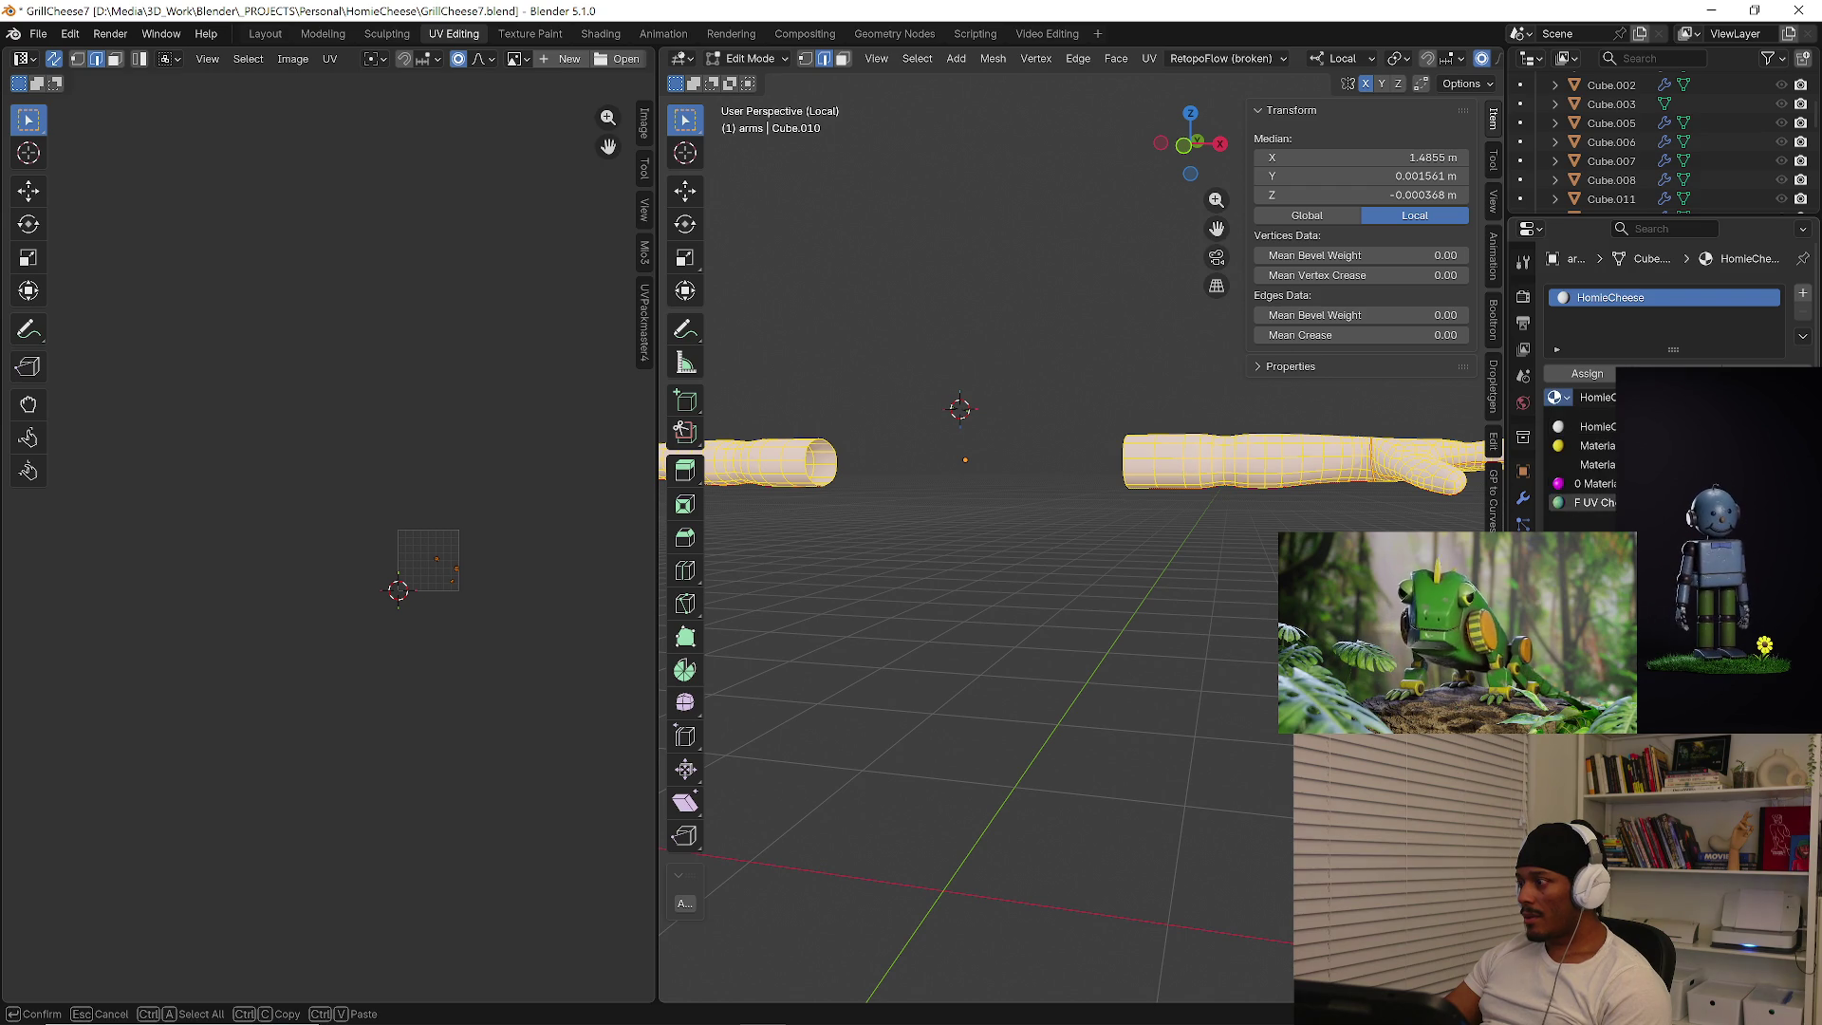
pyautogui.click(1595, 502)
pyautogui.moveTo(1140, 555); pyautogui.dragTo(1224, 552, button='middle')
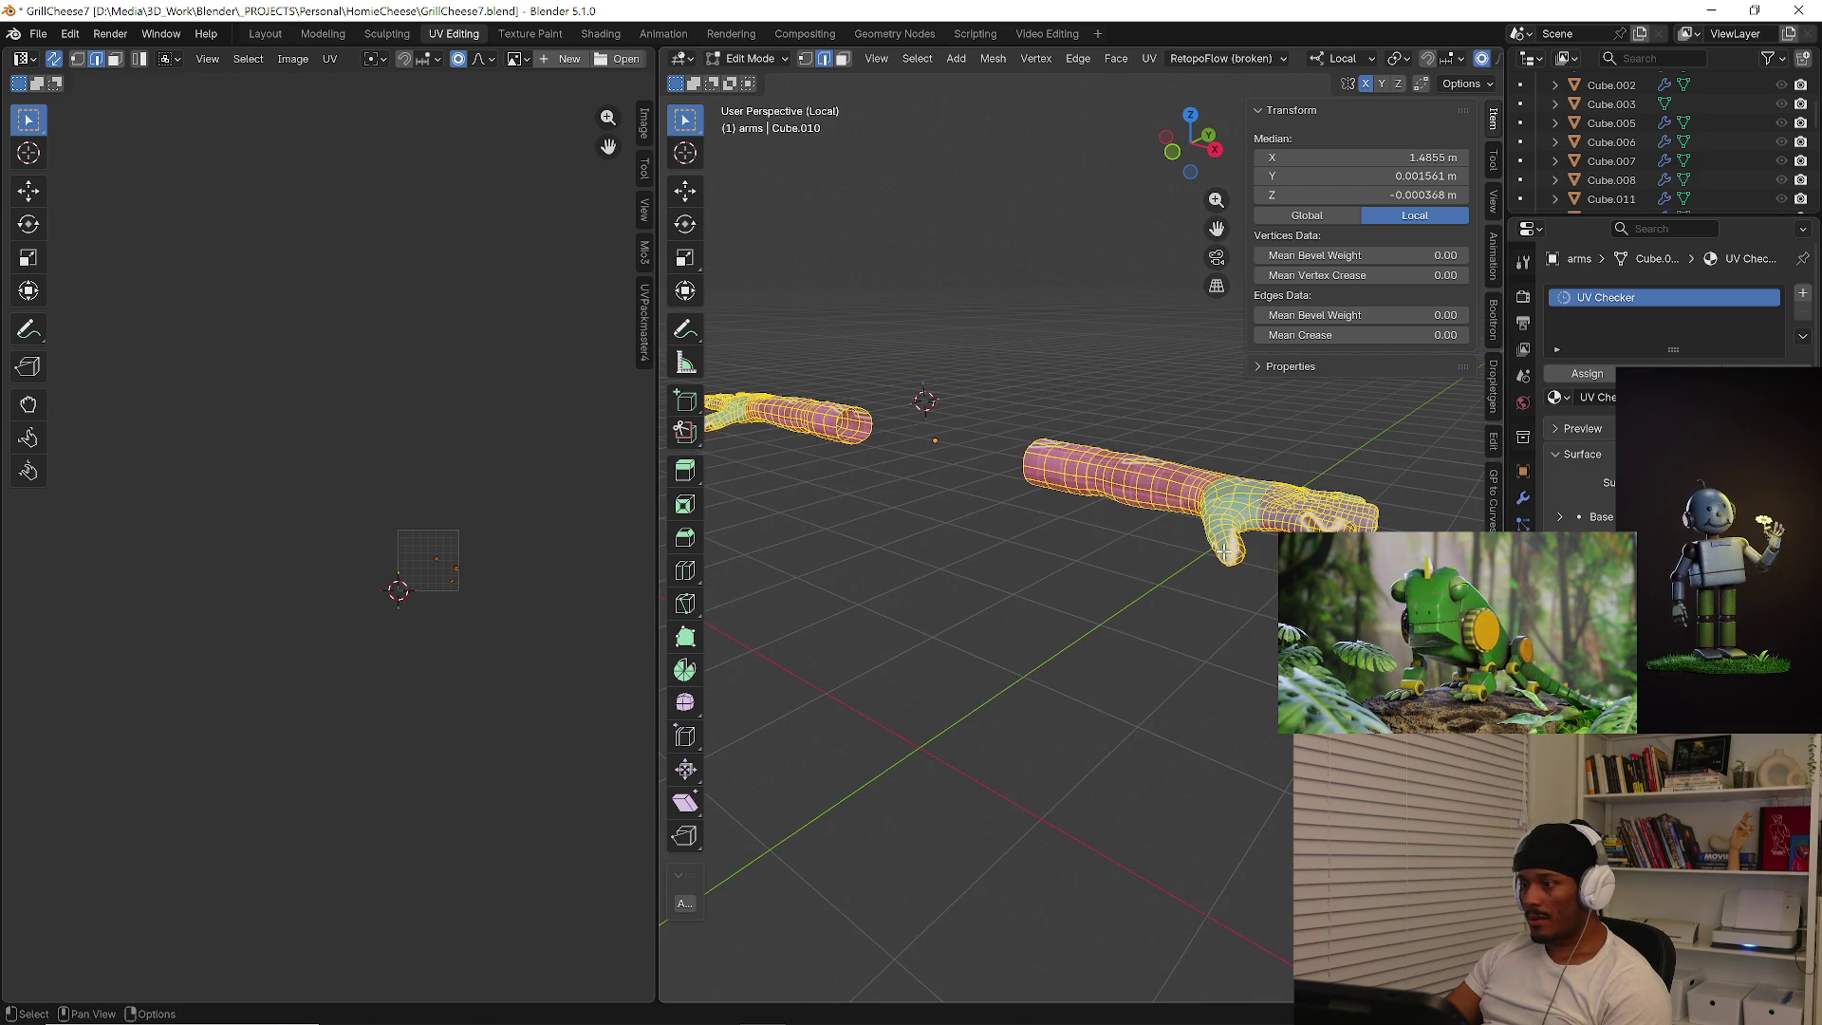
pyautogui.click(1526, 501)
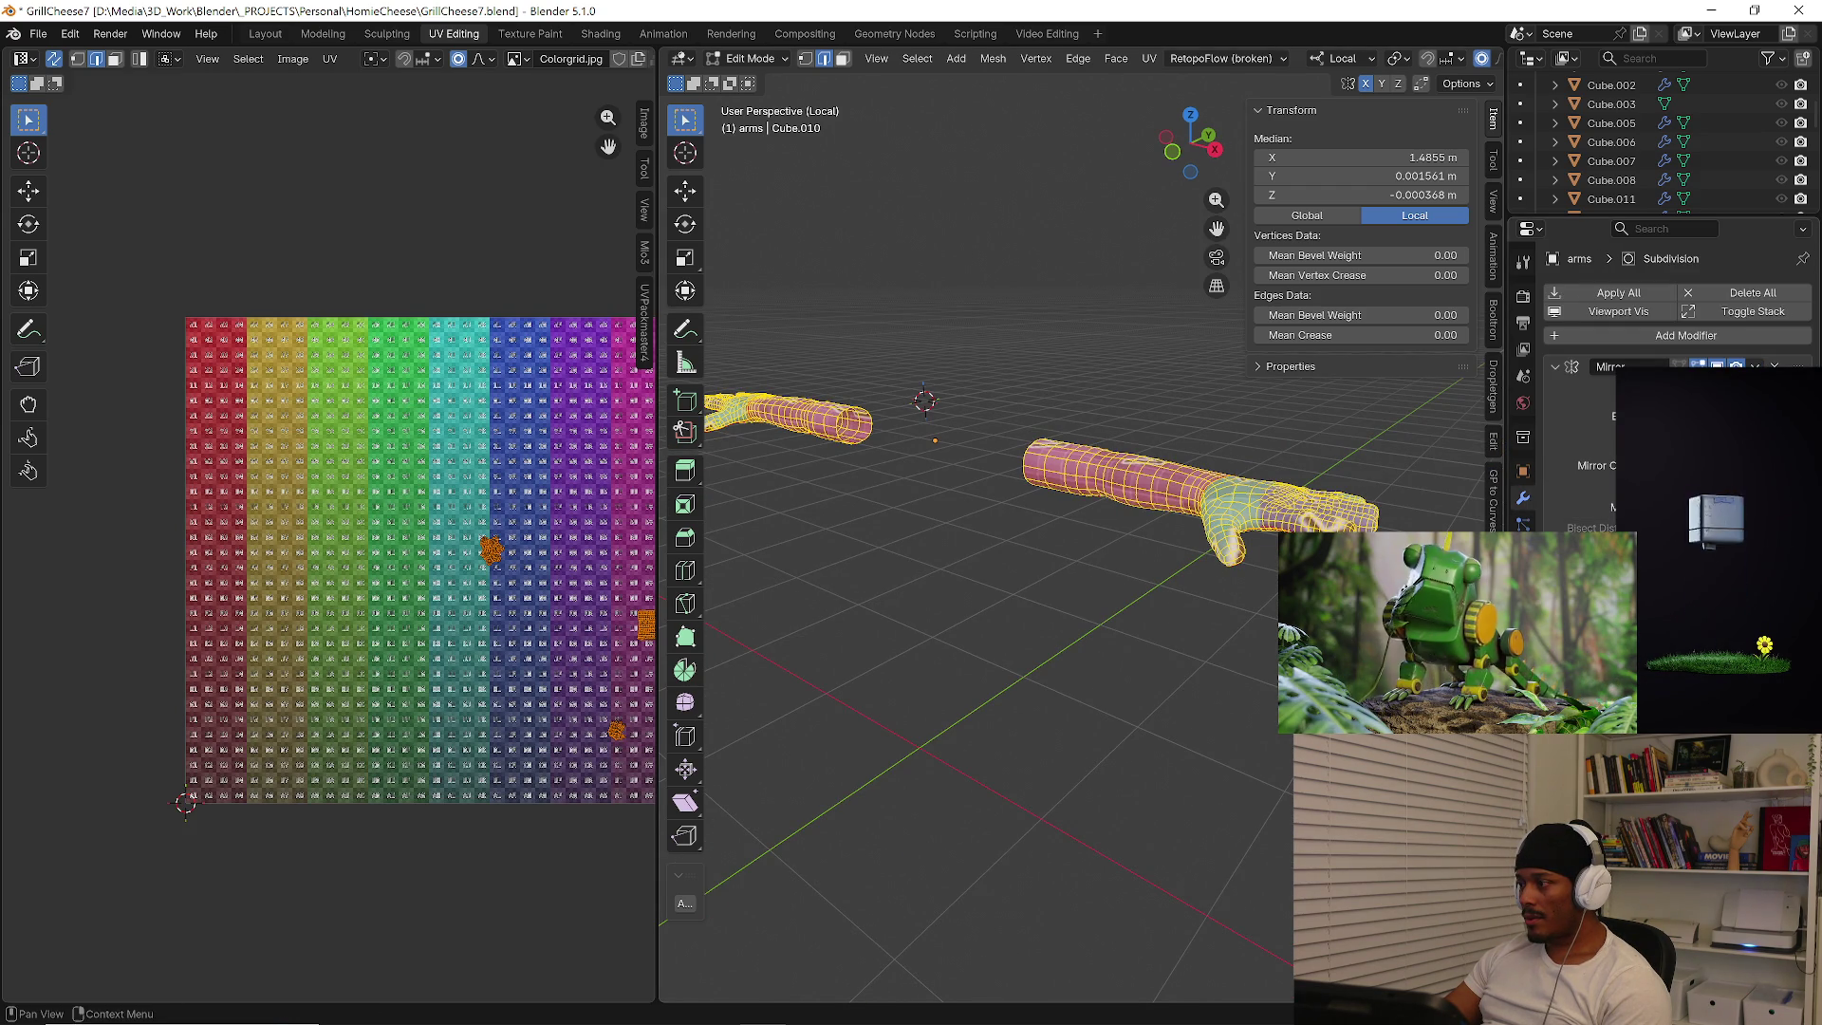
# Unwrap the arms mesh with the minimum-stretch method.
pyautogui.press('Tab')
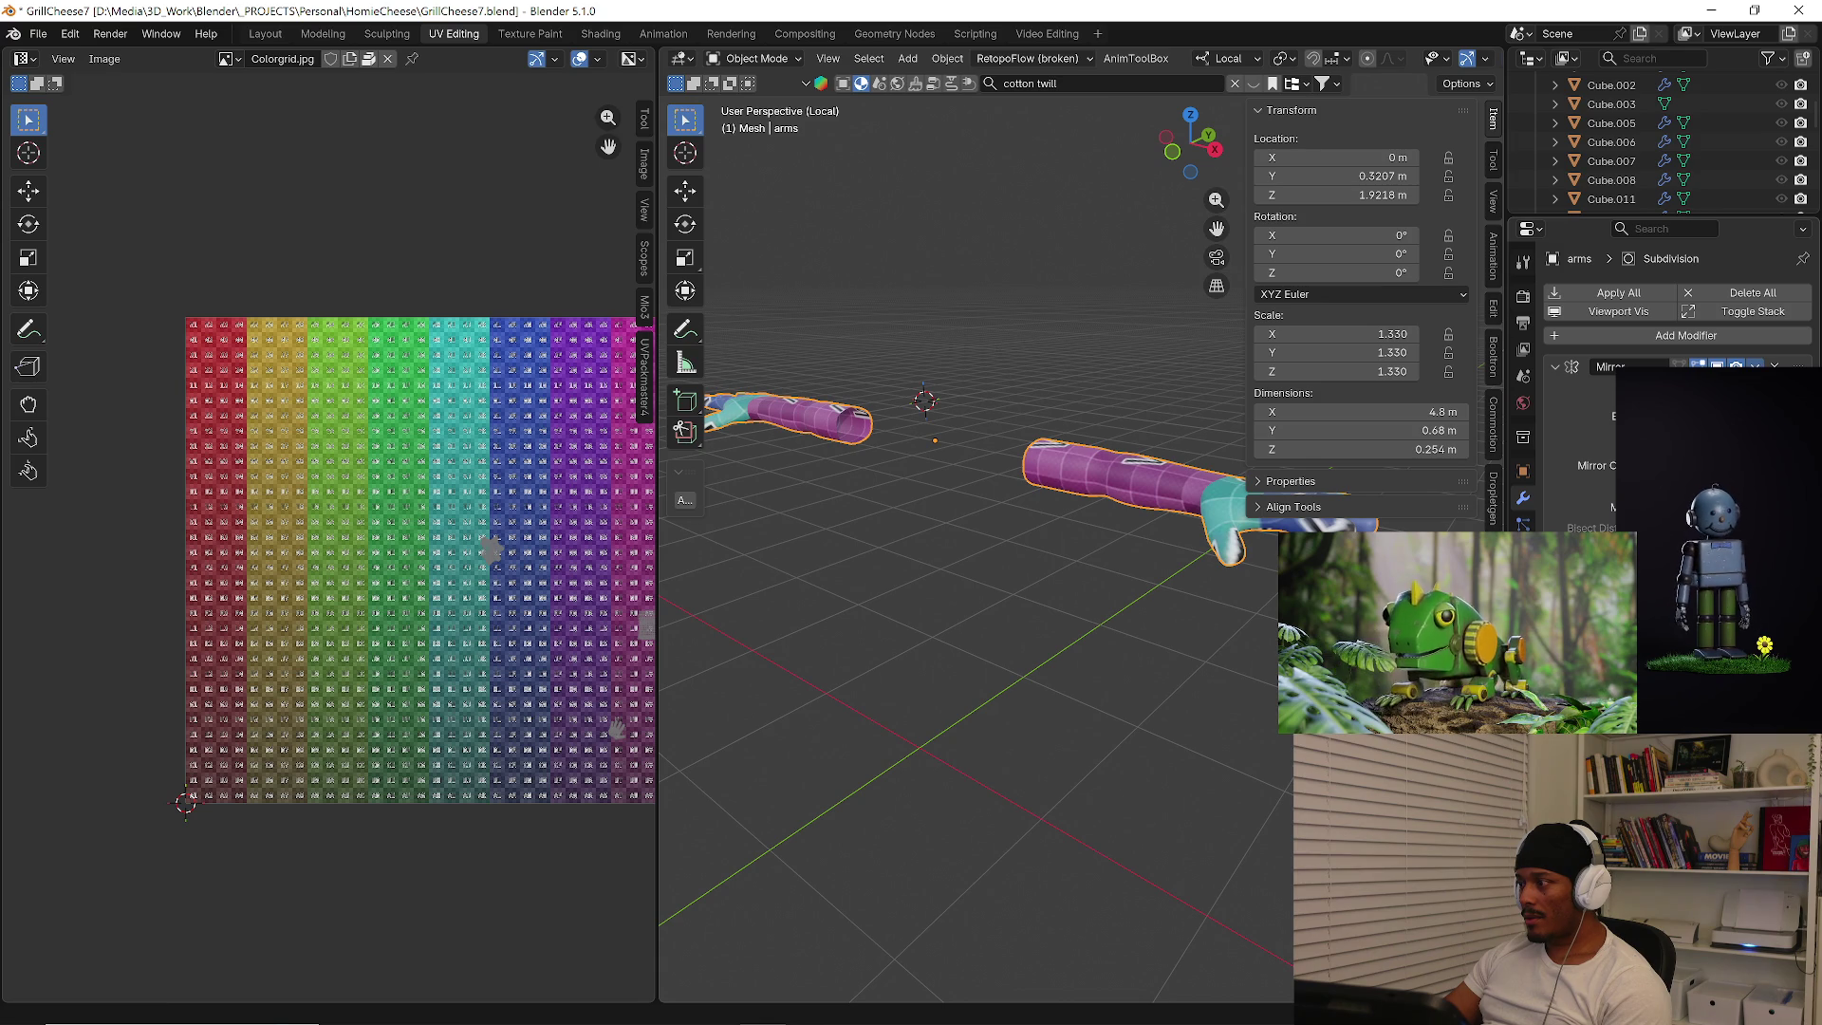
pyautogui.press('q')
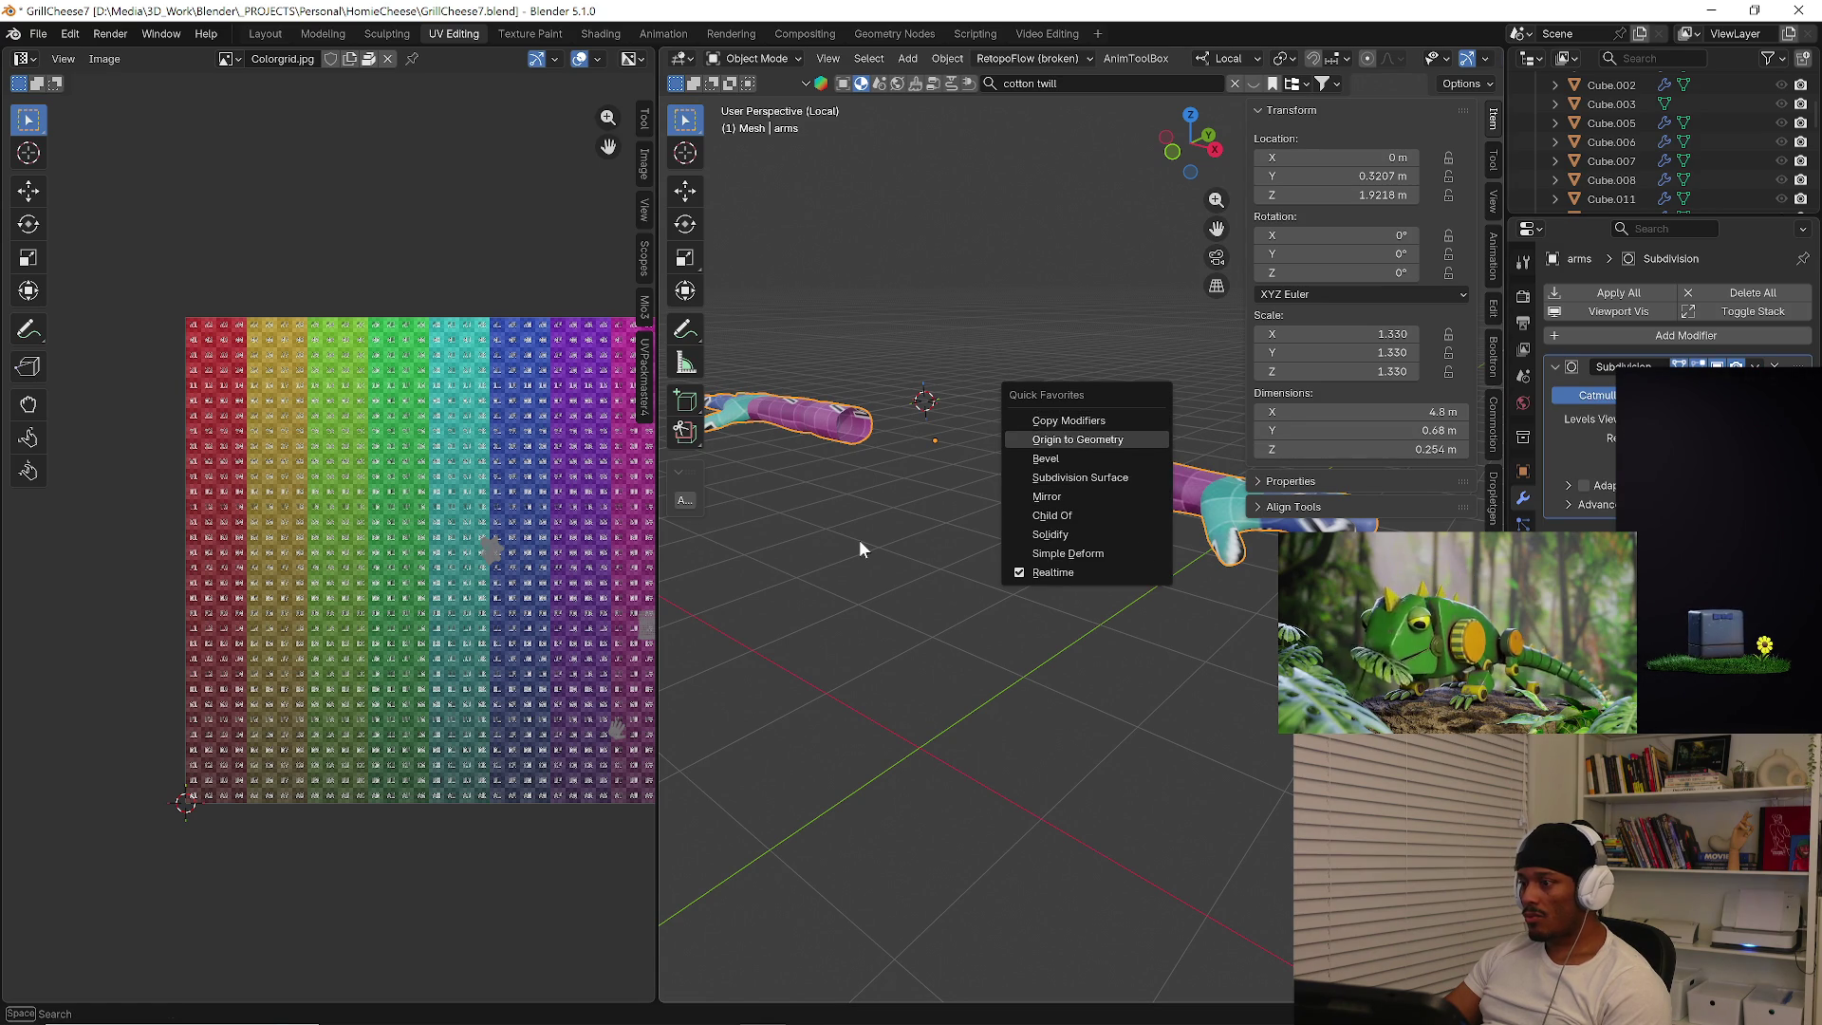
pyautogui.moveTo(859, 548); pyautogui.dragTo(1160, 567, button='middle')
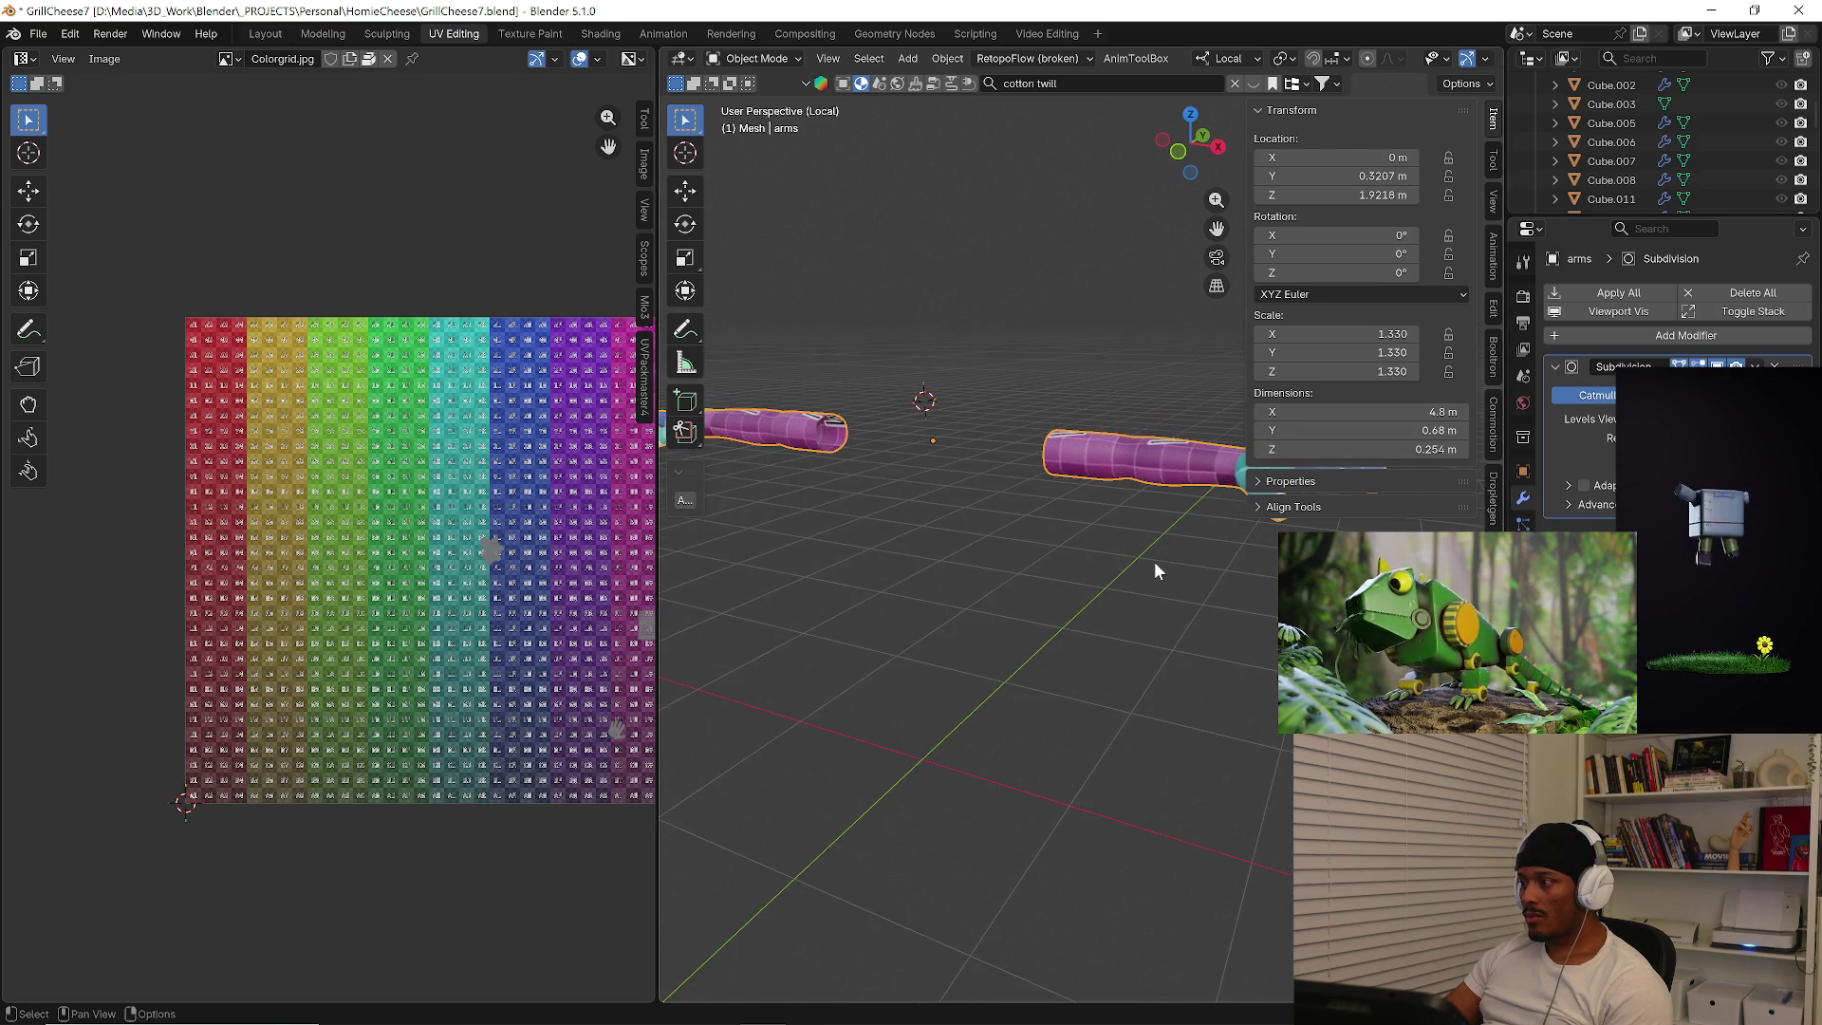
pyautogui.moveTo(1160, 568); pyautogui.dragTo(1125, 596, button='middle')
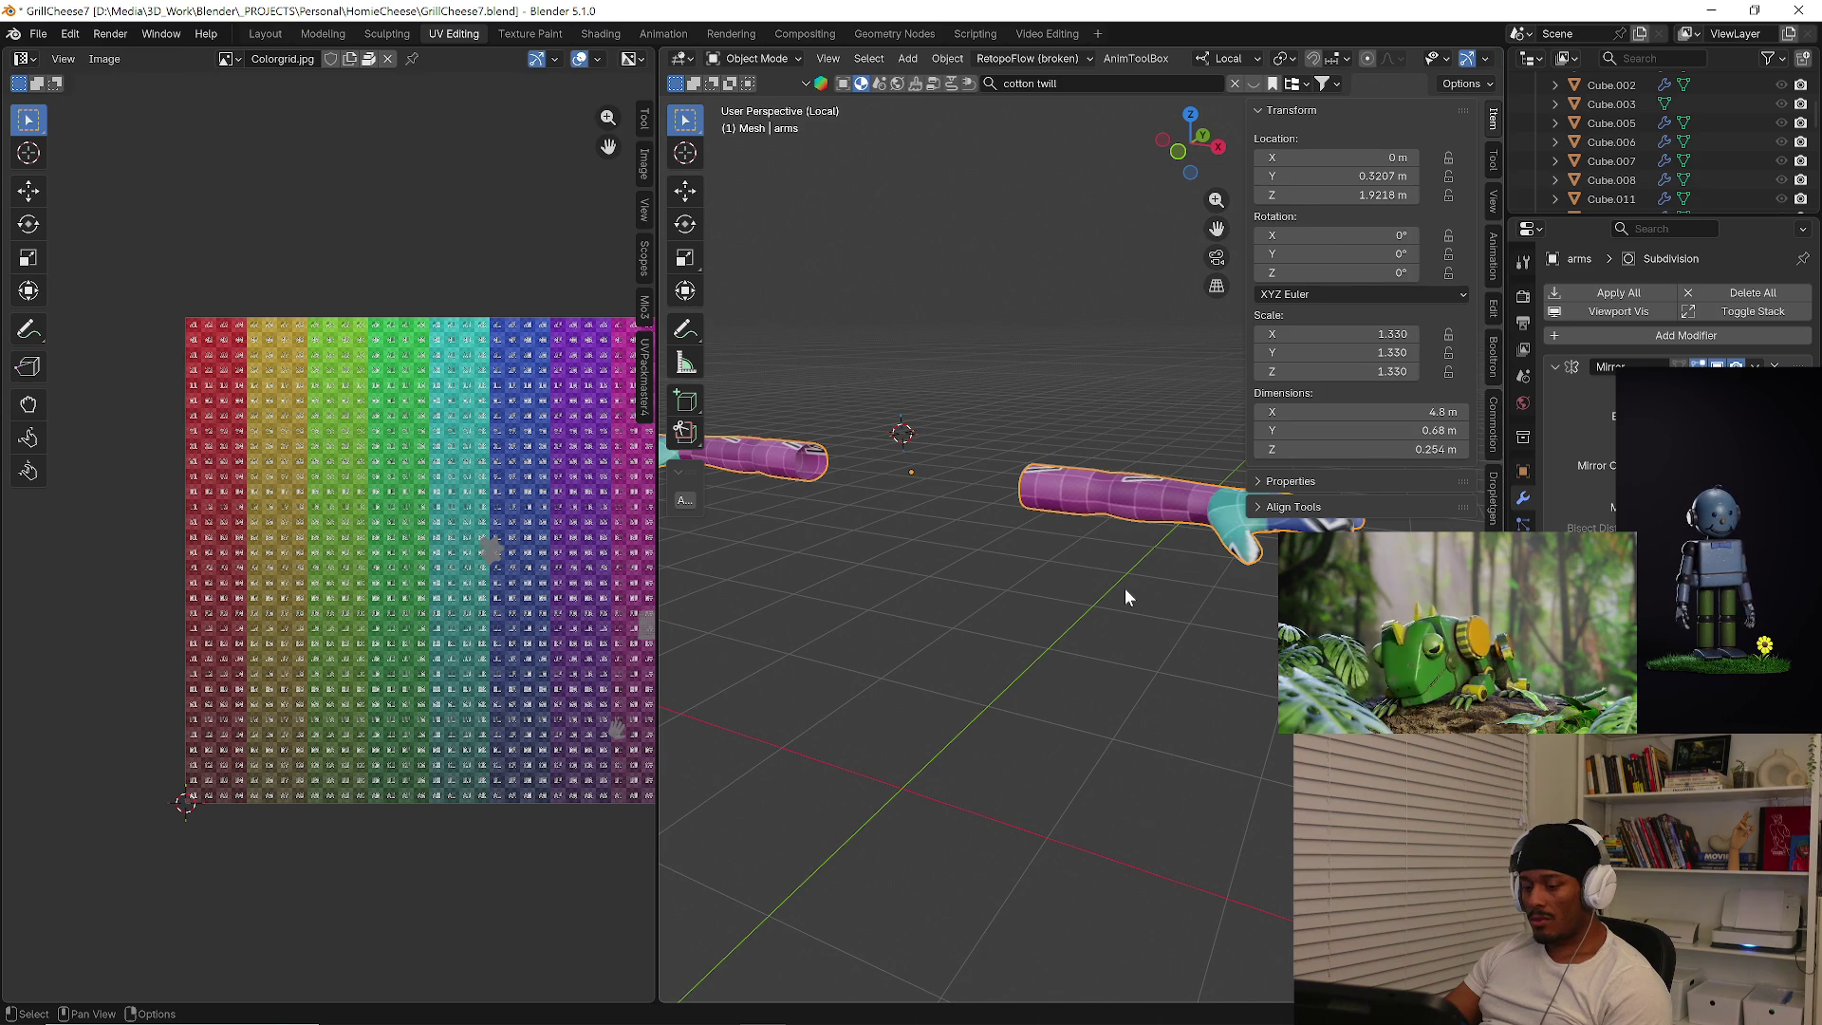
pyautogui.press('Tab')
pyautogui.press('u')
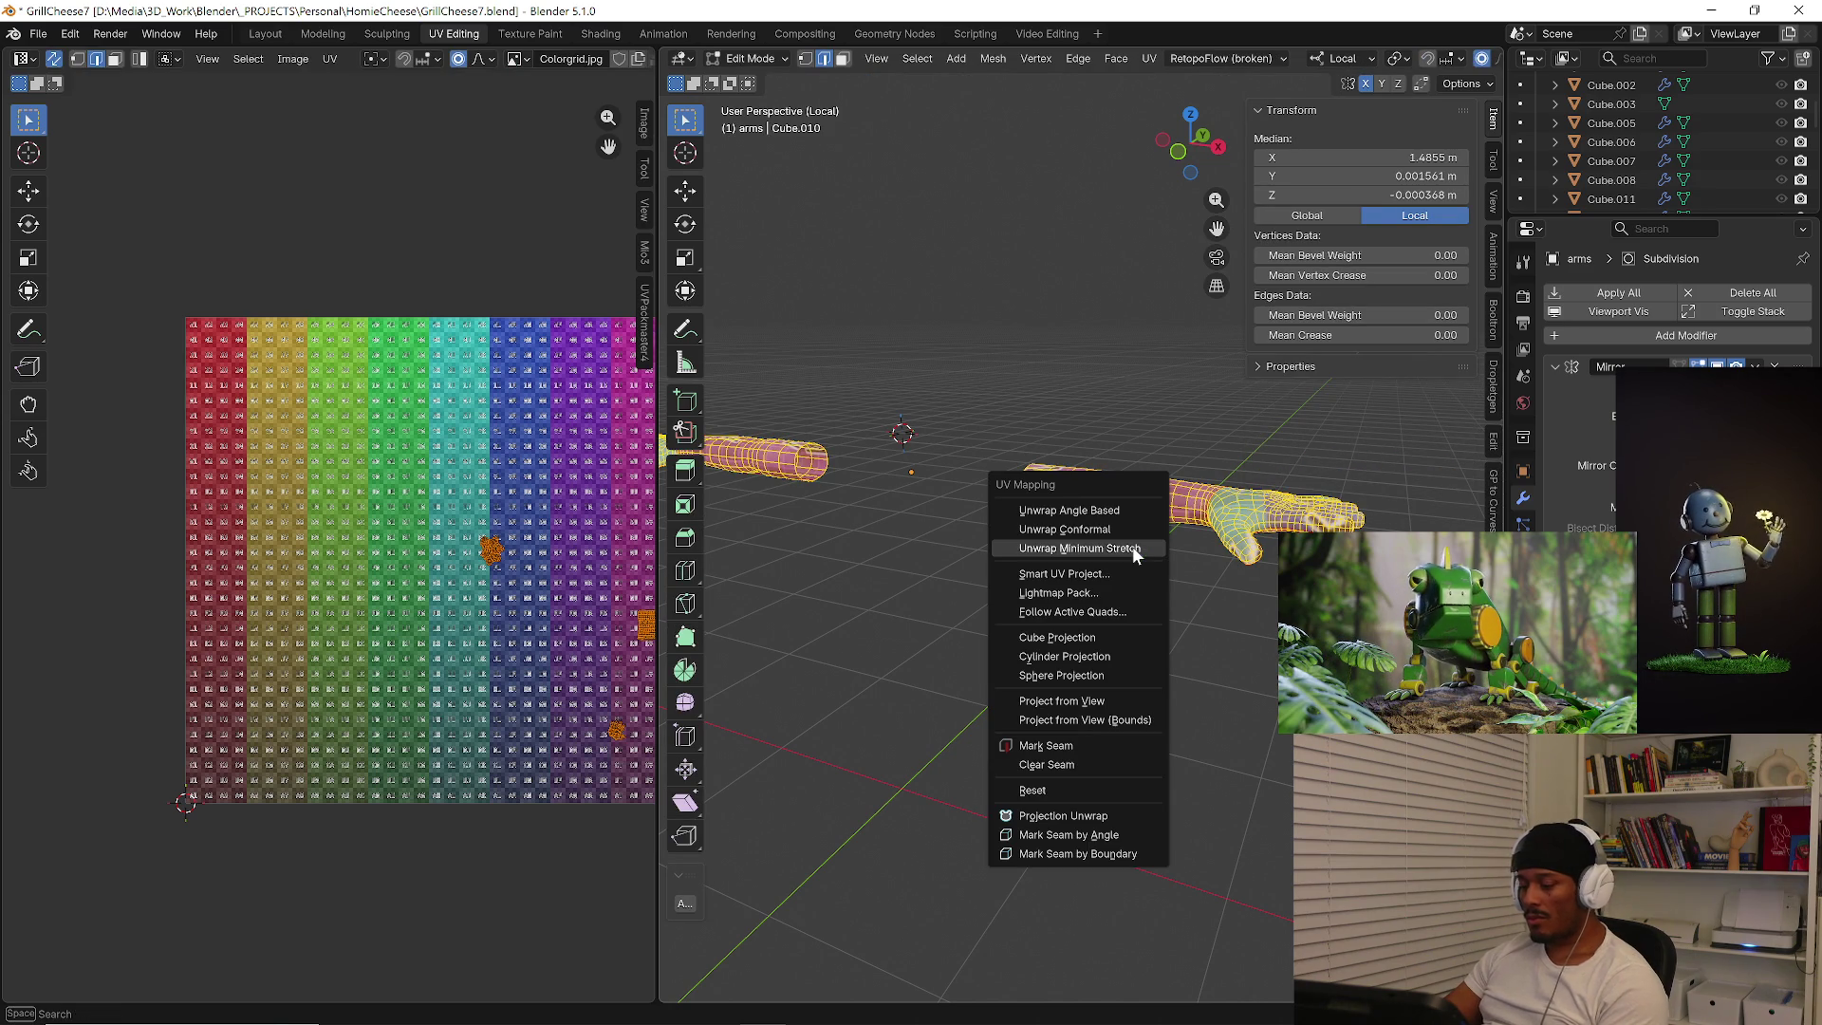
pyautogui.click(1135, 529)
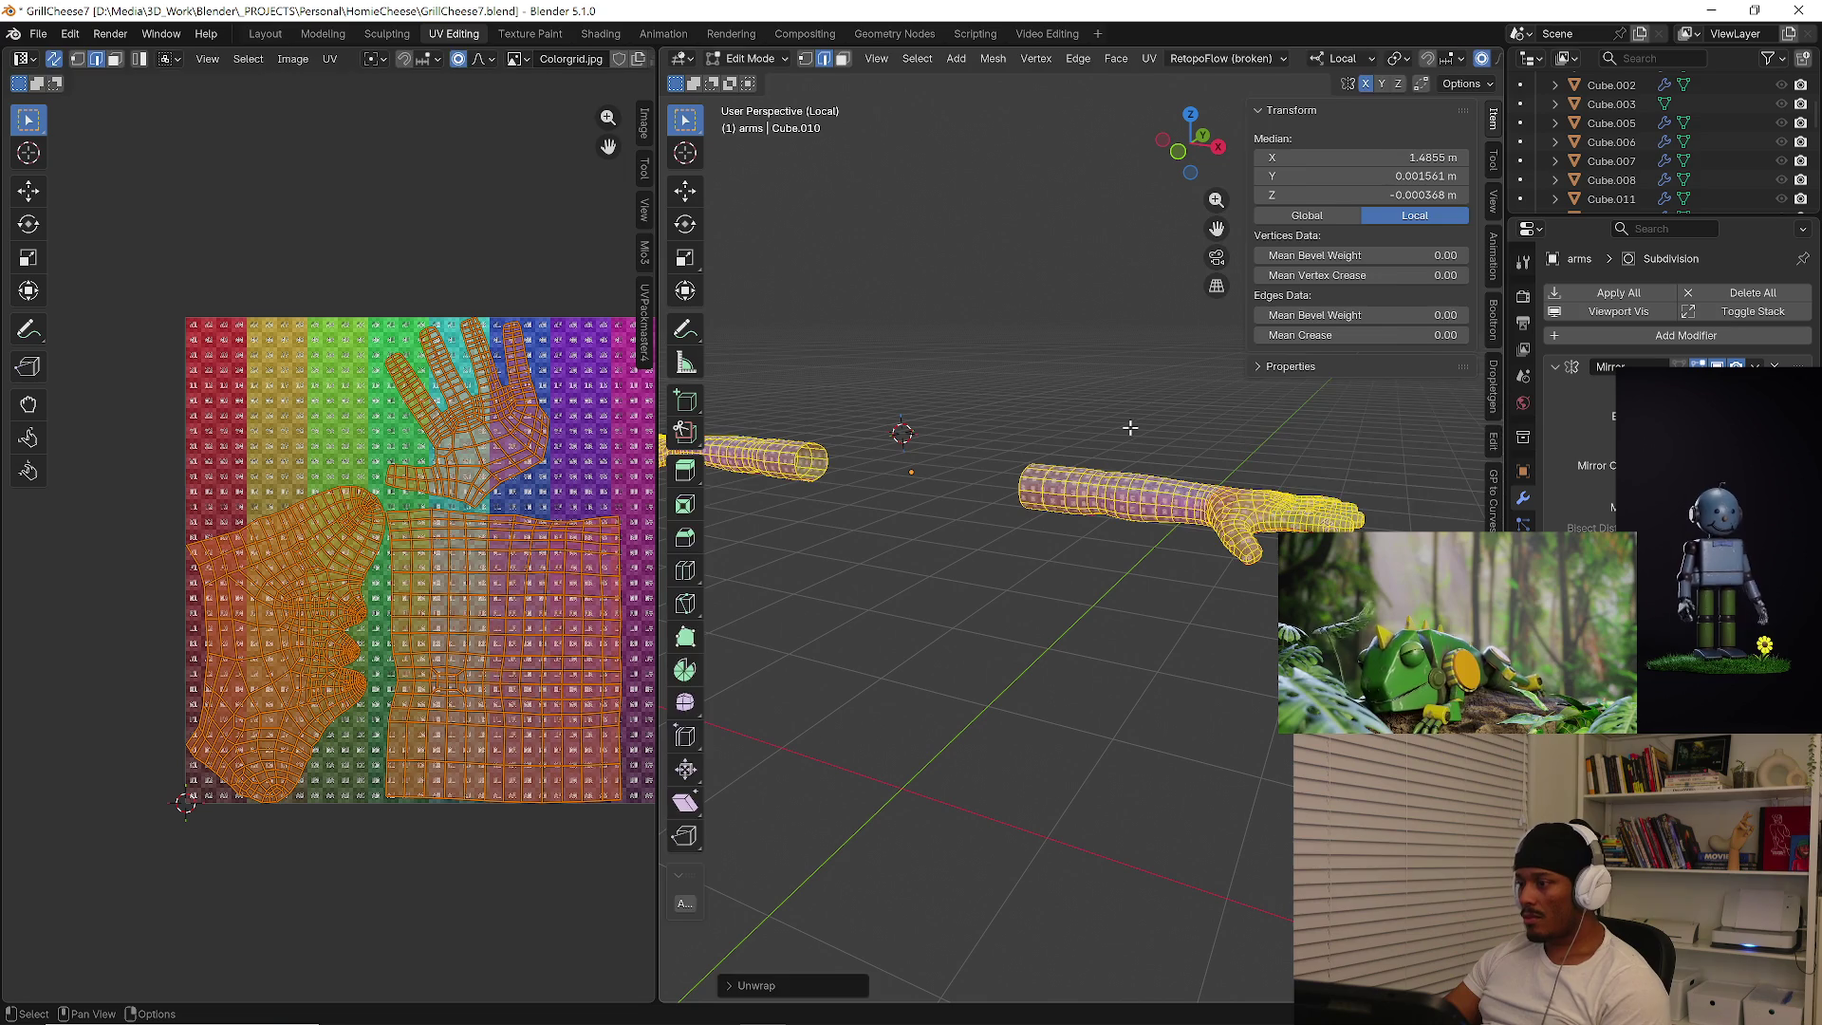
# Collapse the Mirror modifier and unwrap the arms again onto the color grid.
pyautogui.press('Tab')
pyautogui.click(1556, 366)
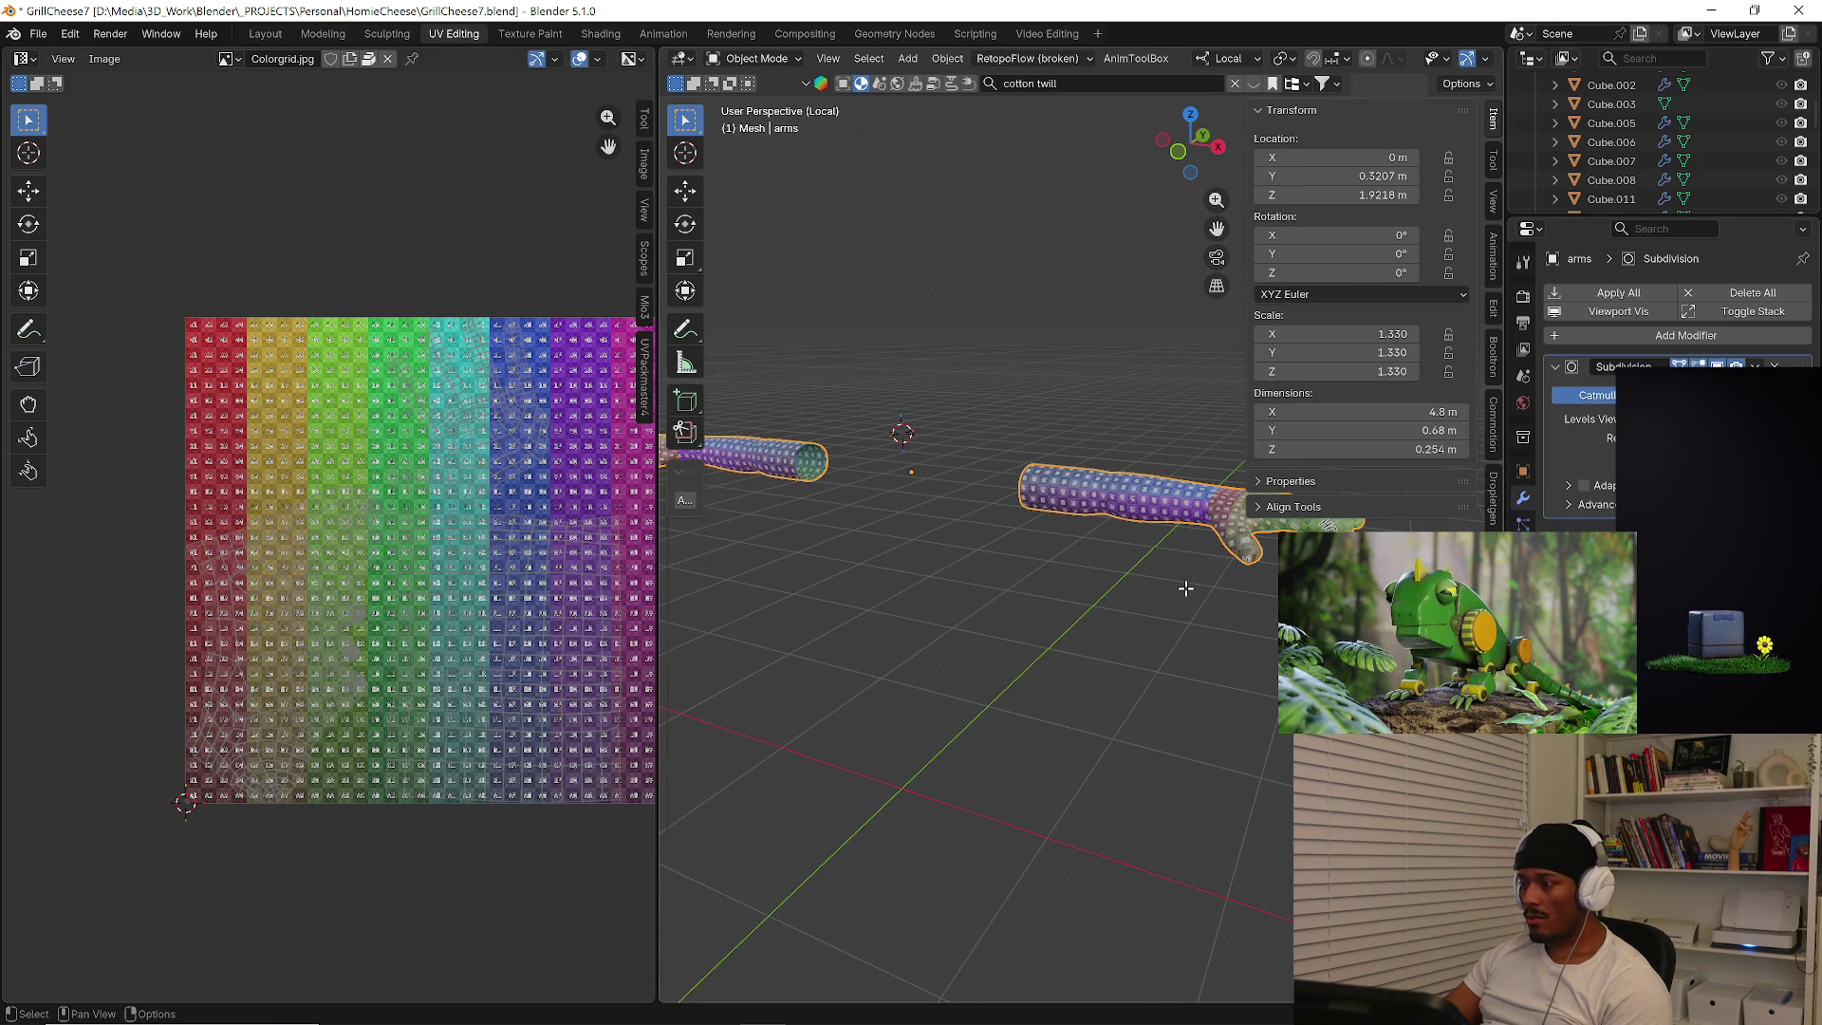
pyautogui.press('Tab')
pyautogui.press('u')
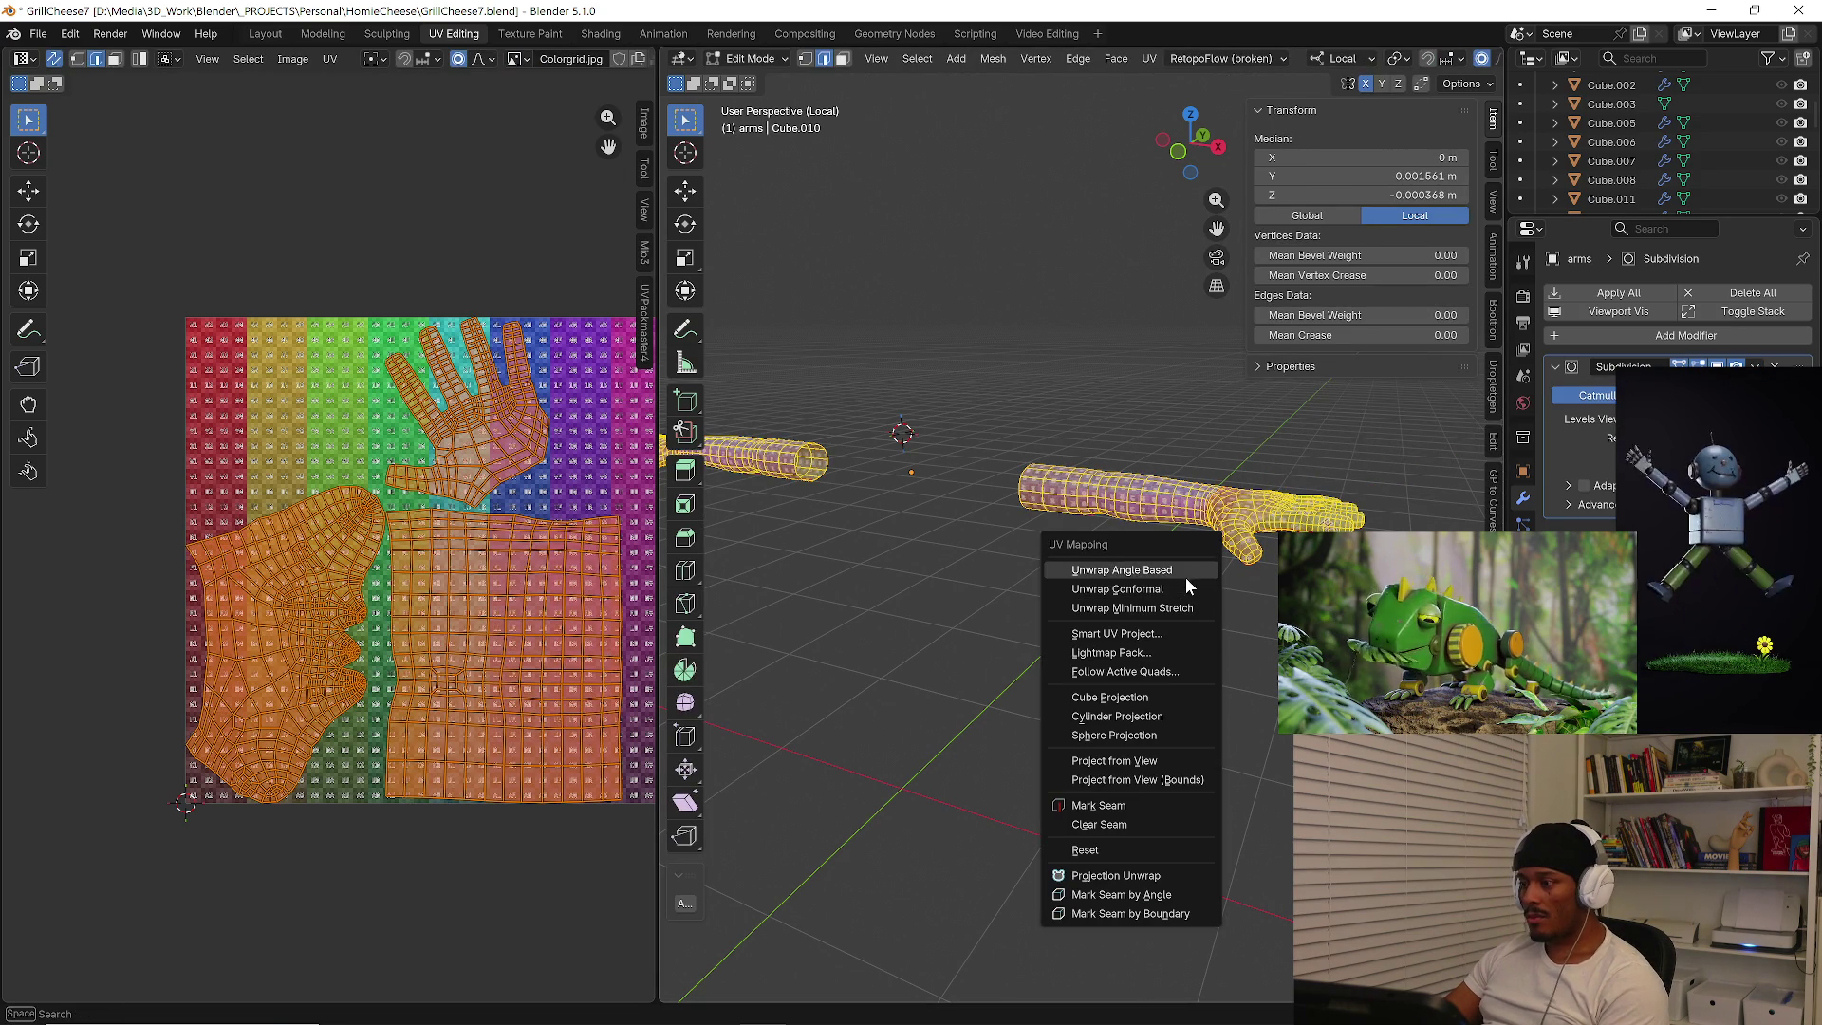
pyautogui.click(1188, 570)
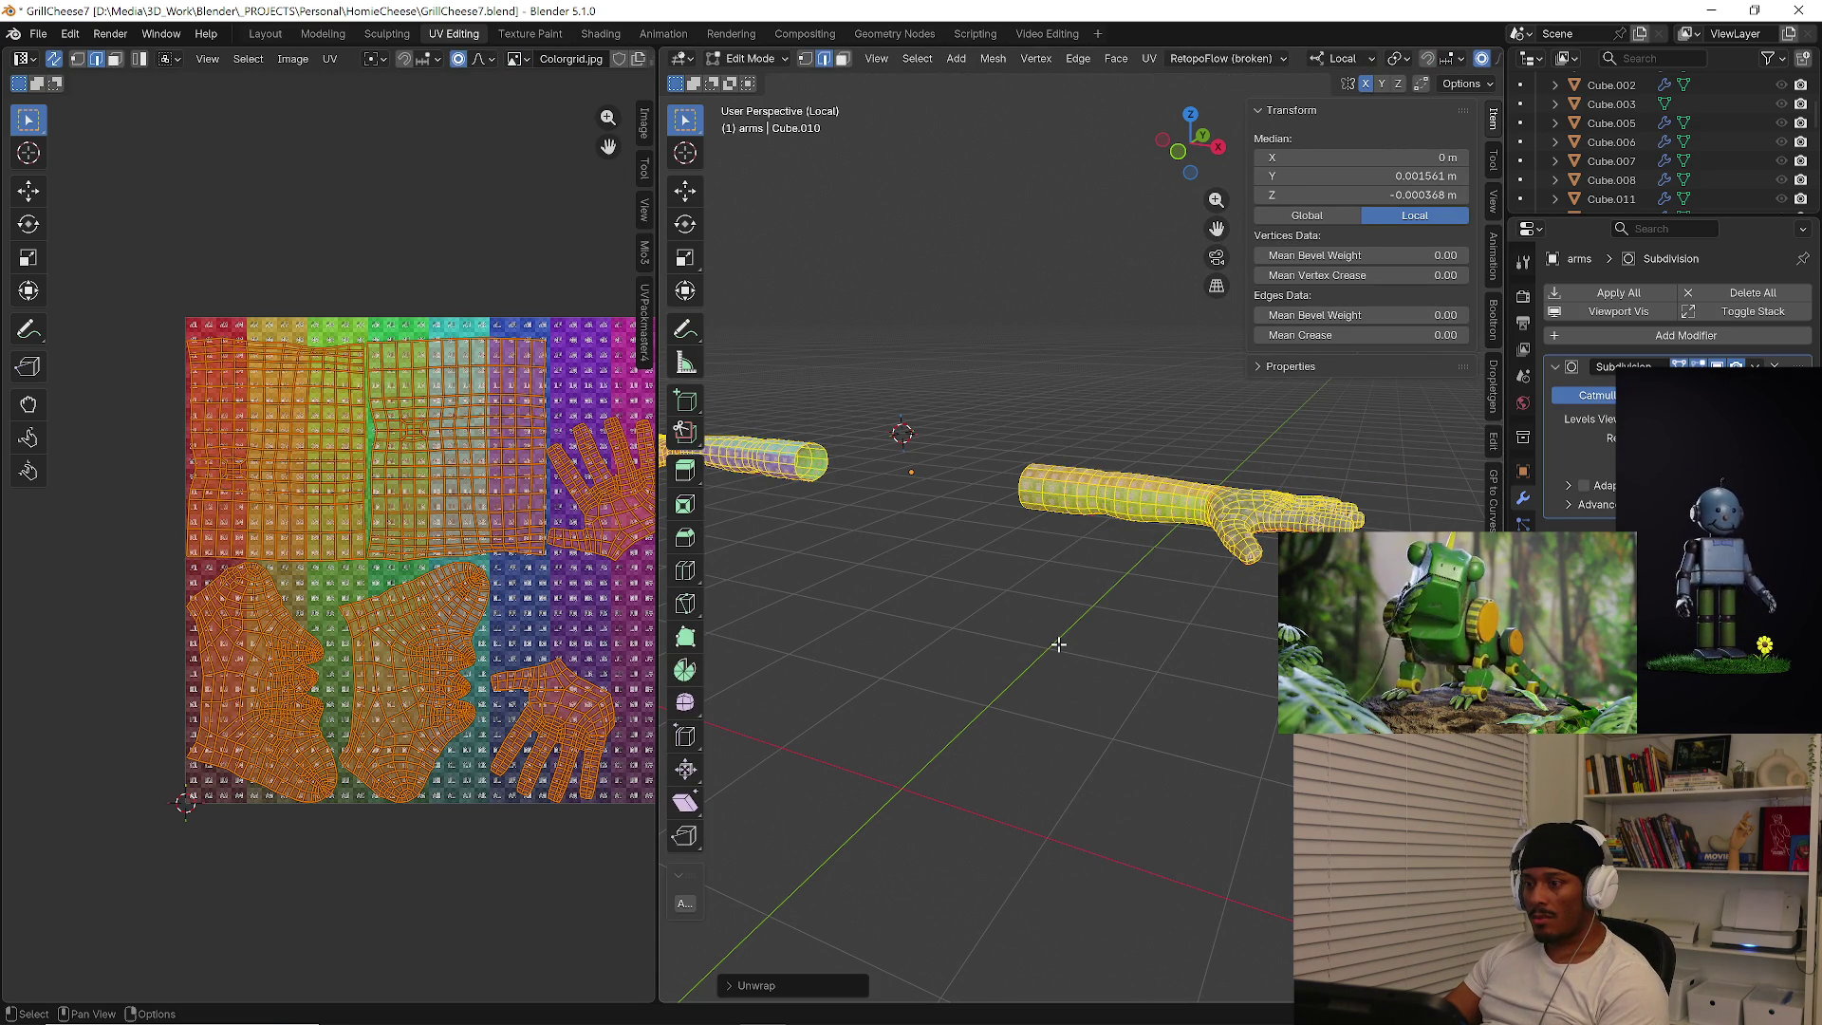
# Leave local view to show the whole character and select the eyebrows.
pyautogui.hotkey('alt', 'a')
pyautogui.press('Tab')
pyautogui.press('KP_Divide')
pyautogui.moveTo(1058, 650)
pyautogui.mouseDown(button='middle')
pyautogui.moveTo(1060, 701)
pyautogui.moveTo(1009, 560)
pyautogui.mouseUp(button='middle')
pyautogui.click(1005, 569)
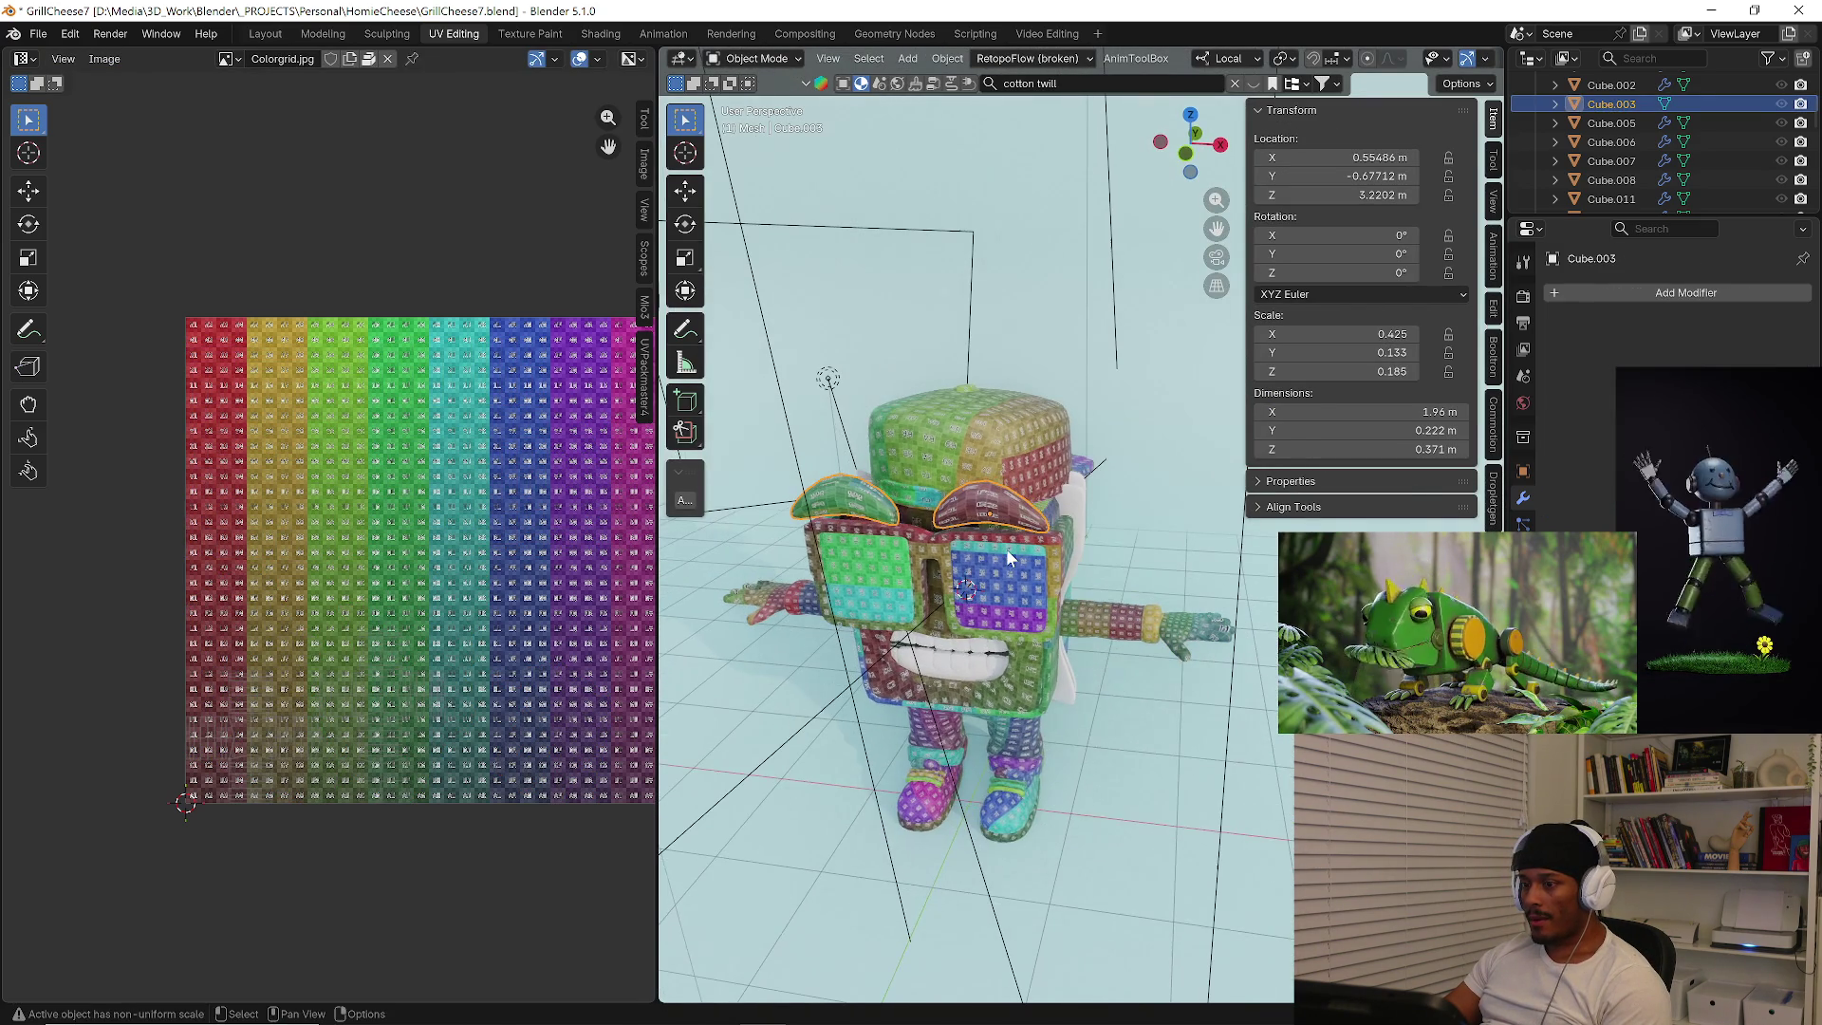
# Select all of the eyebrow mesh and unwrap it onto the color grid.
pyautogui.press('Tab')
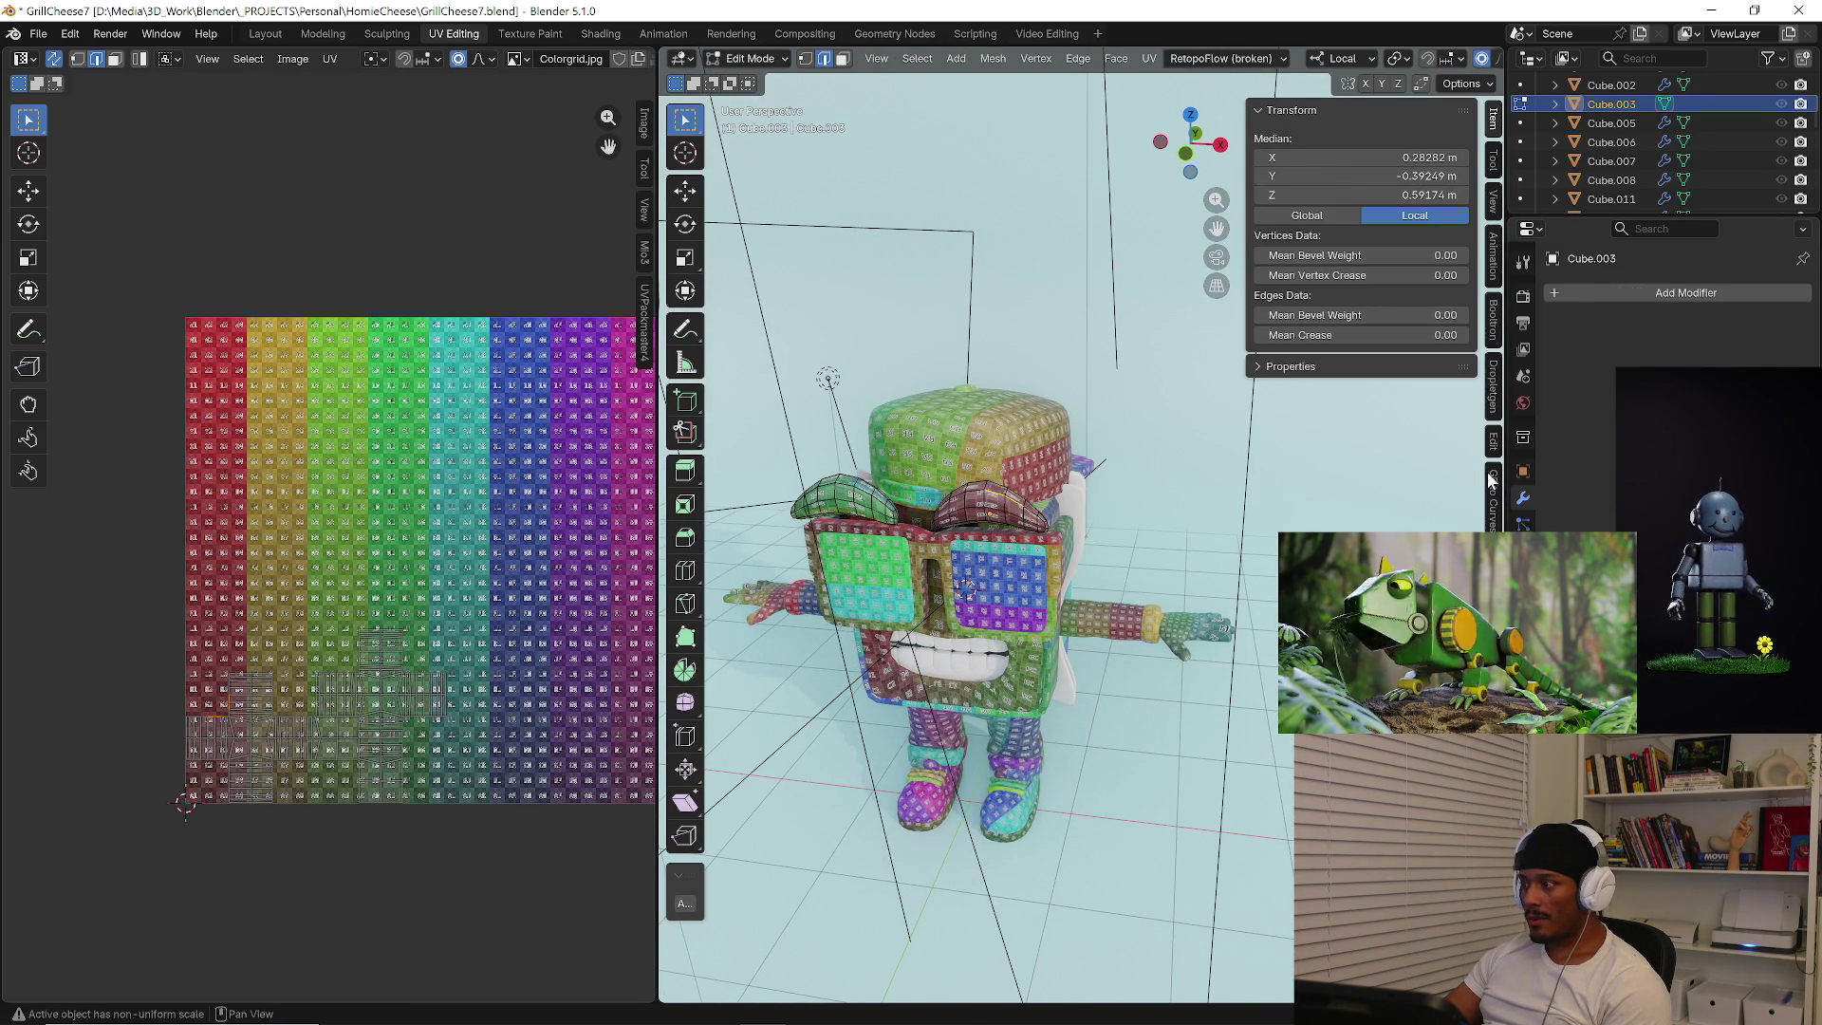
pyautogui.moveTo(1082, 599); pyautogui.dragTo(1130, 583, button='middle')
pyautogui.press('u')
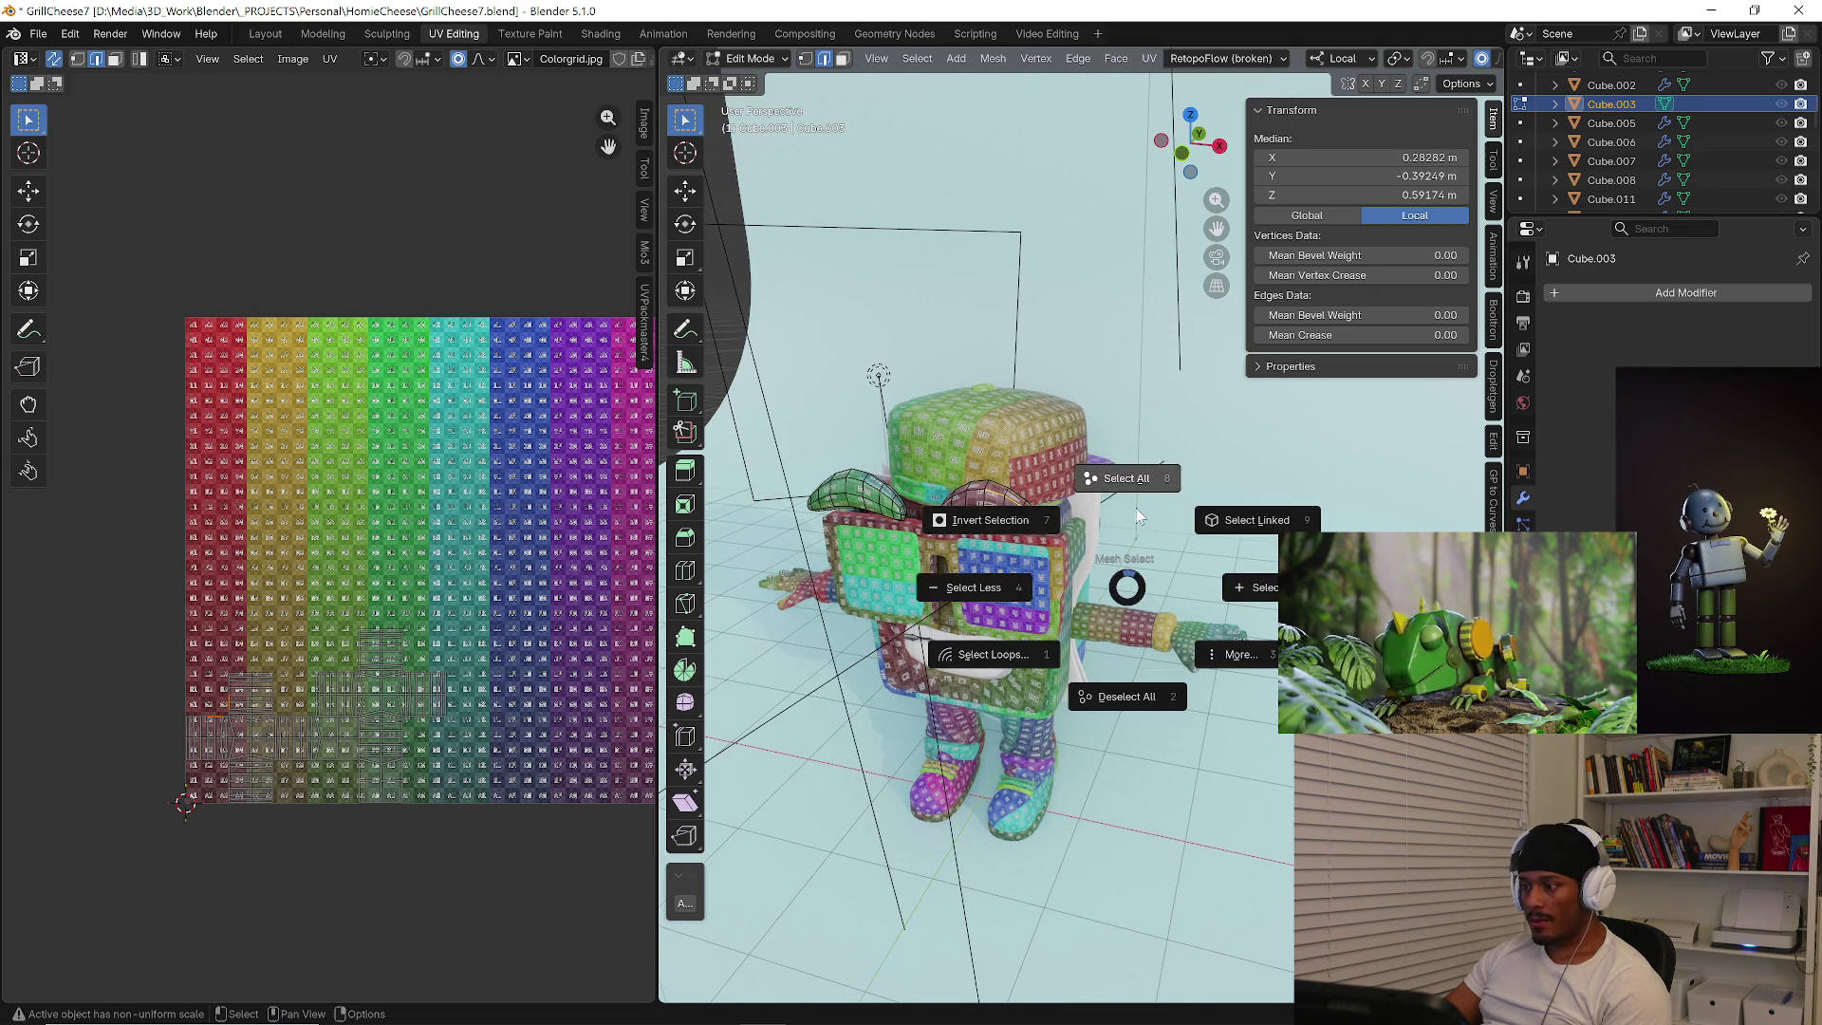
pyautogui.click(1138, 543)
pyautogui.press('u')
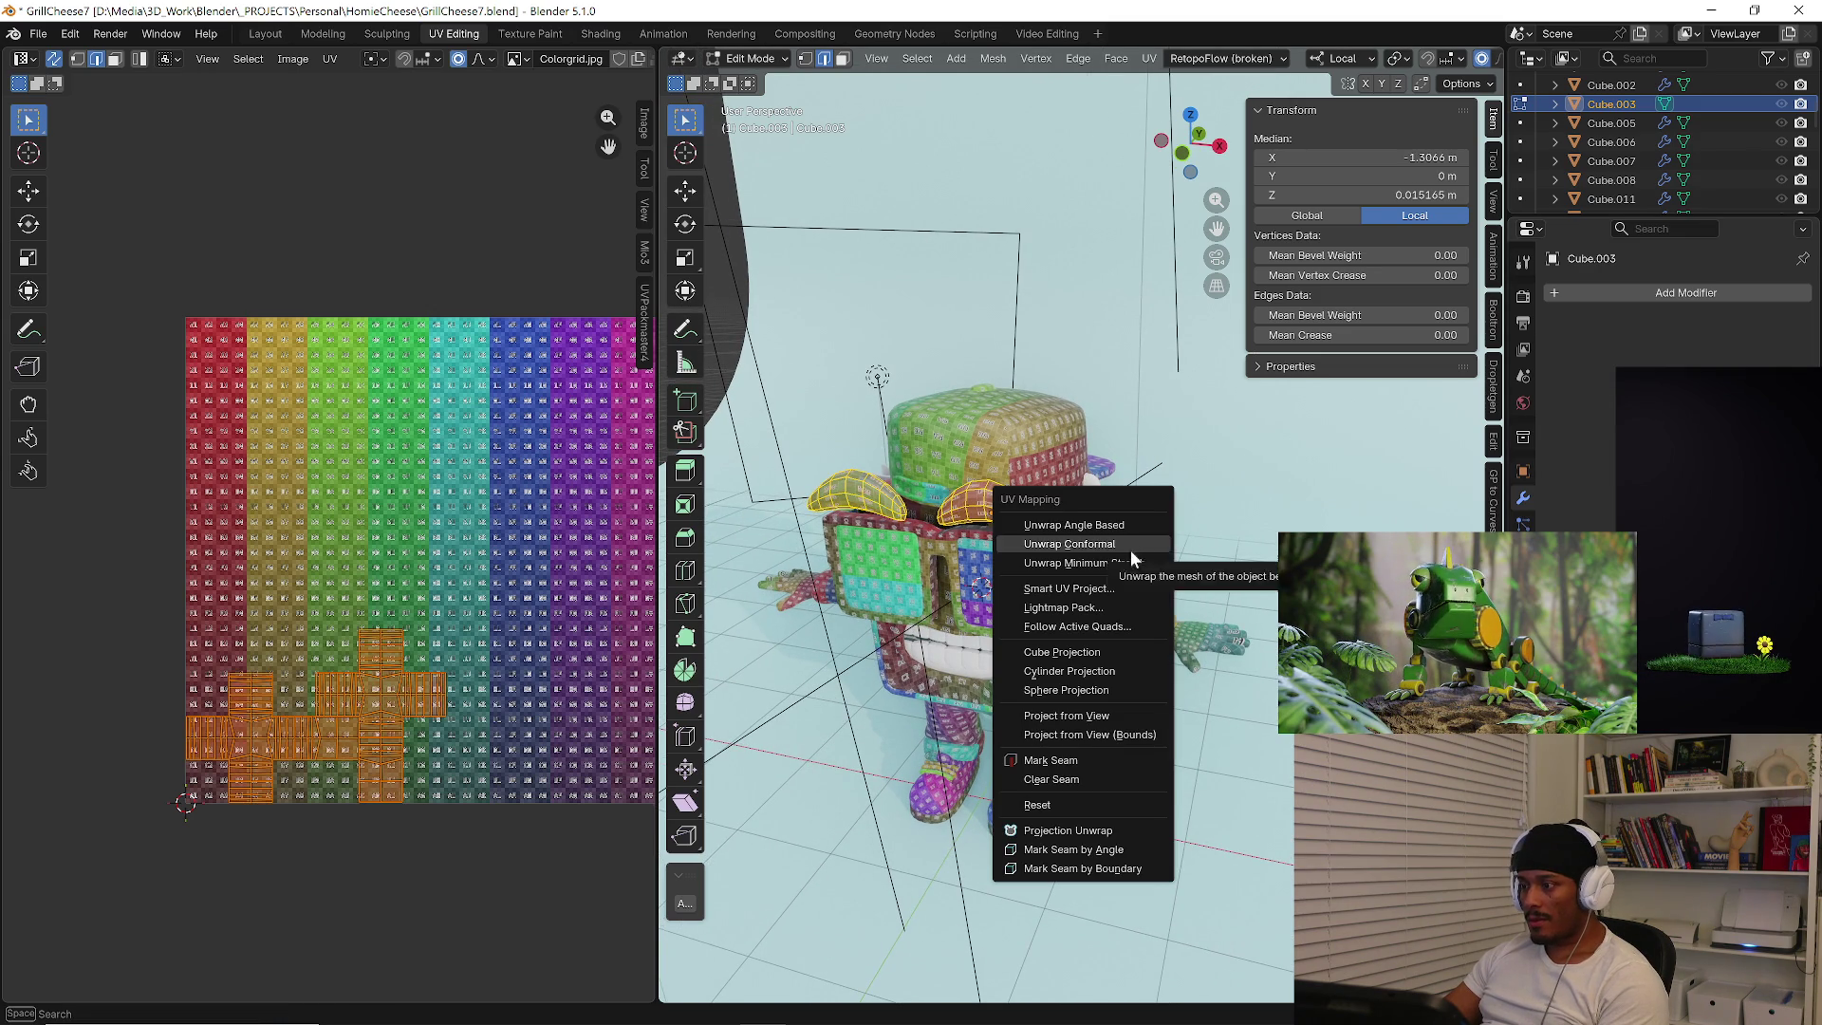
pyautogui.click(1069, 561)
pyautogui.scroll(5, 1067, 563)
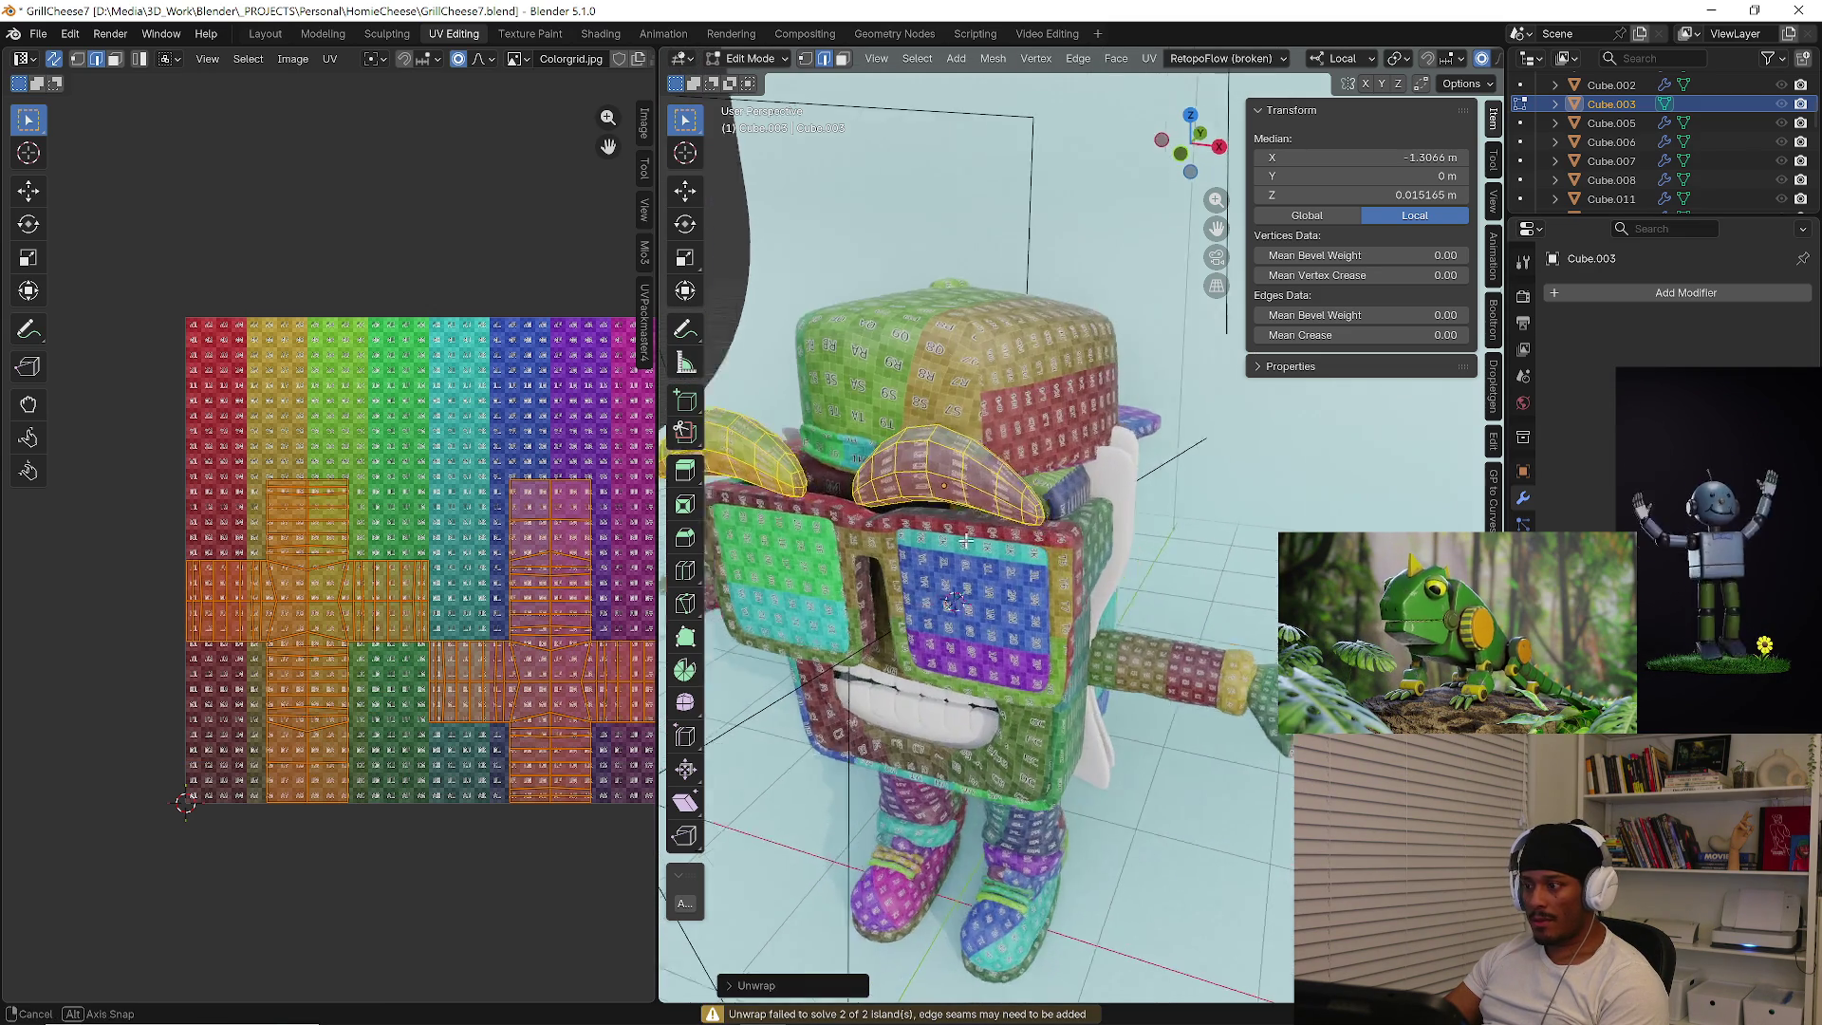
# Isolate the eyebrows, select an edge loop on the larger one and dismiss its context menu.
pyautogui.press('KP_Divide')
pyautogui.moveTo(1066, 563)
pyautogui.mouseDown(button='middle')
pyautogui.moveTo(990, 581)
pyautogui.moveTo(916, 570)
pyautogui.moveTo(1023, 467)
pyautogui.moveTo(1063, 587)
pyautogui.mouseUp(button='middle')
pyautogui.hotkey('alt', 'a')
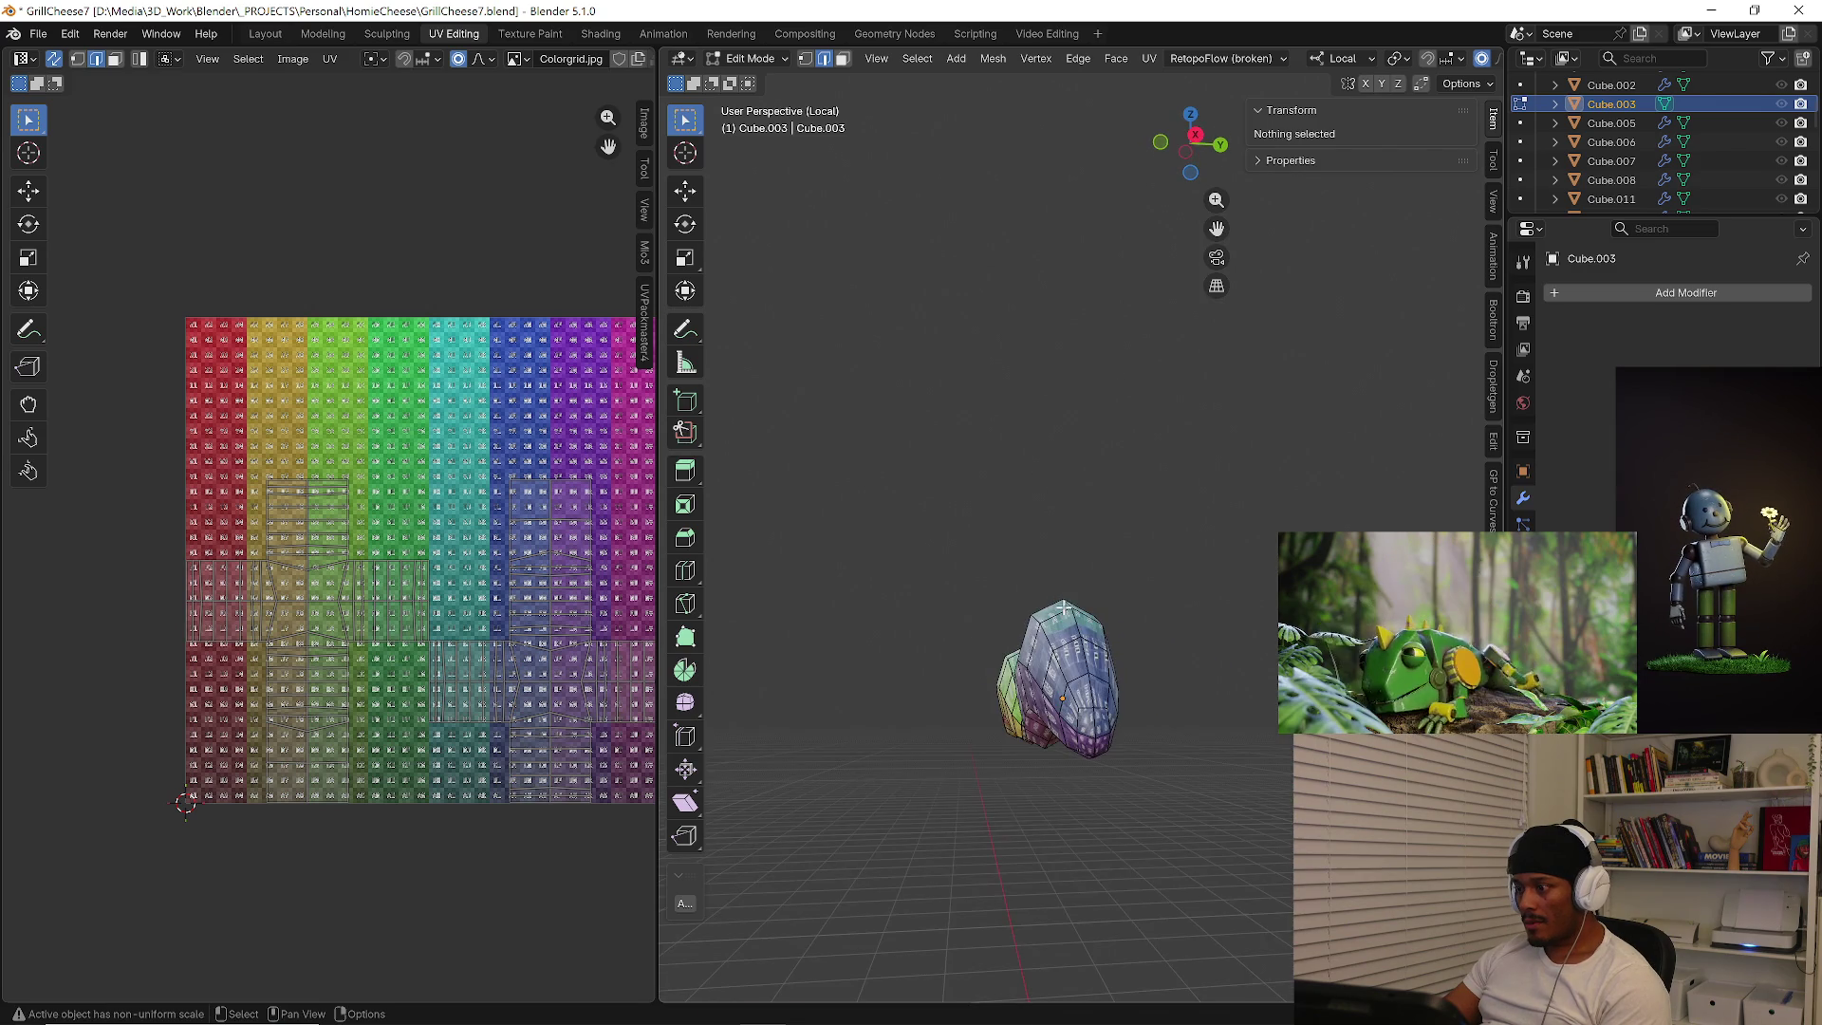
pyautogui.keyDown('alt'); pyautogui.click(1089, 660); pyautogui.keyUp('alt')
pyautogui.moveTo(1089, 660); pyautogui.dragTo(1177, 709, button='middle')
pyautogui.rightClick(1179, 711)
pyautogui.press('Escape')
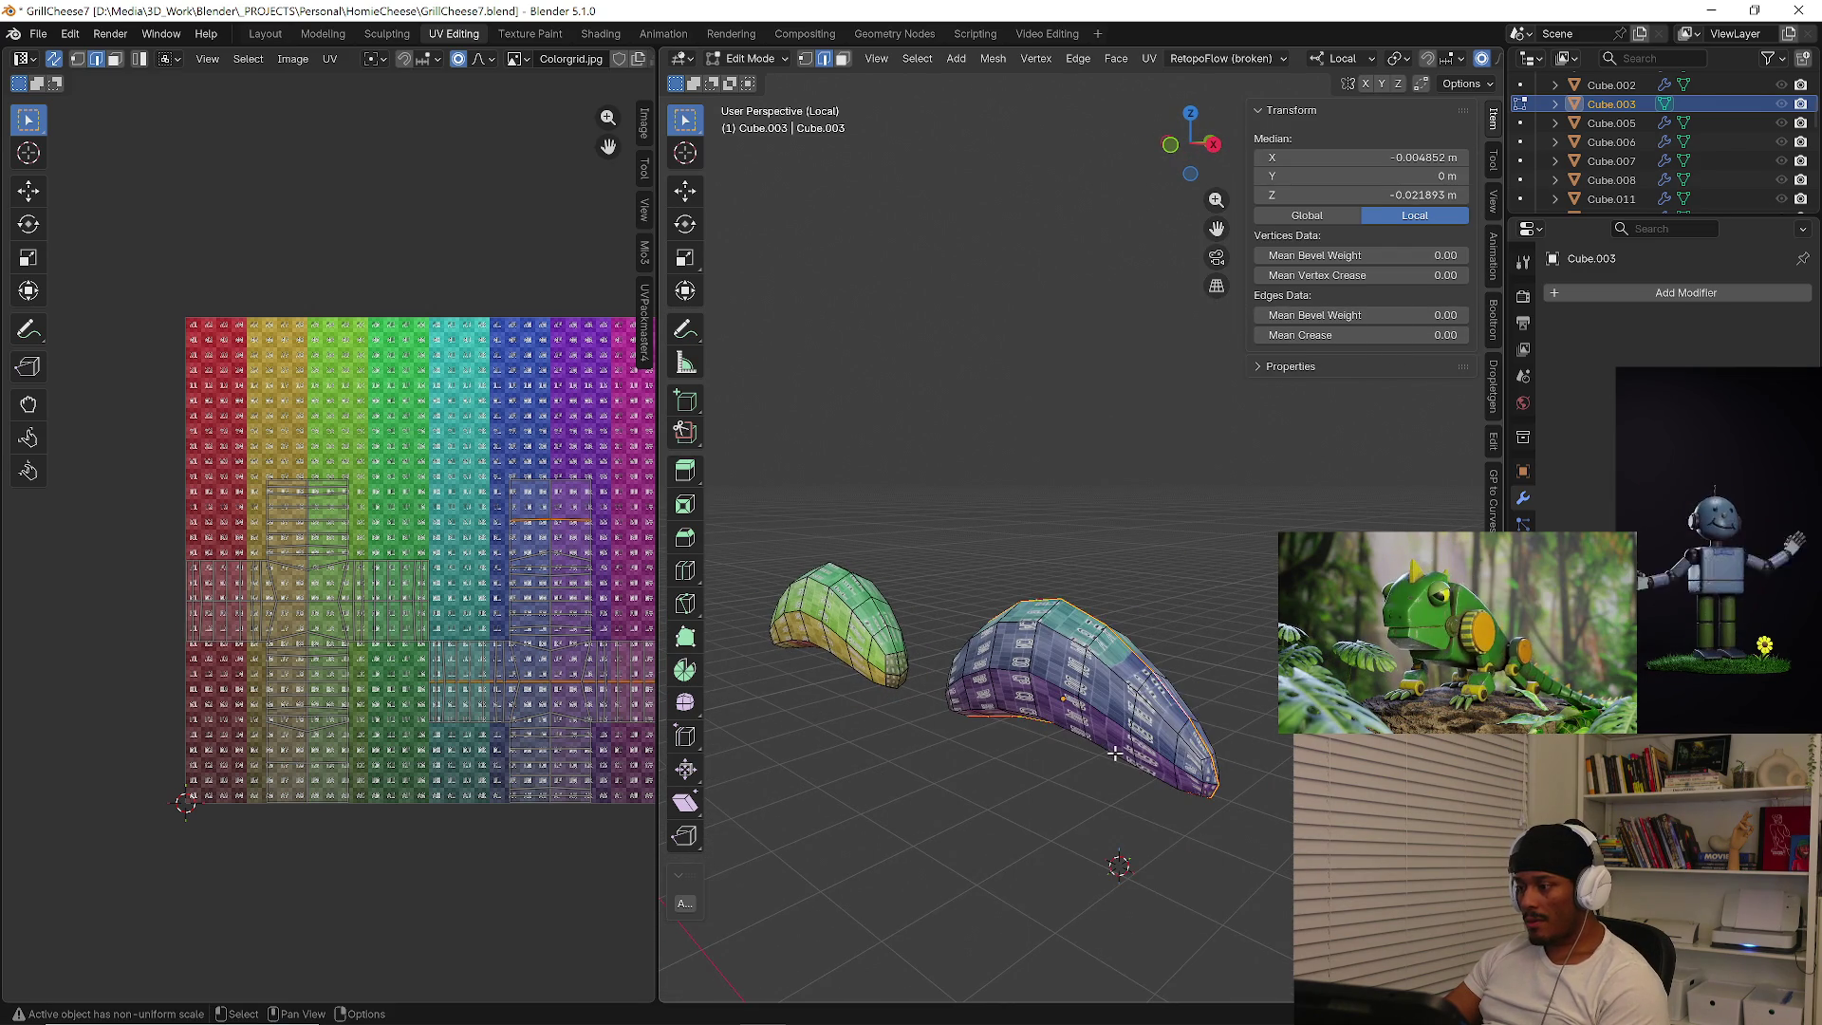
# Re-enter mesh editing on the eyebrows and select all their faces.
pyautogui.press('Tab')
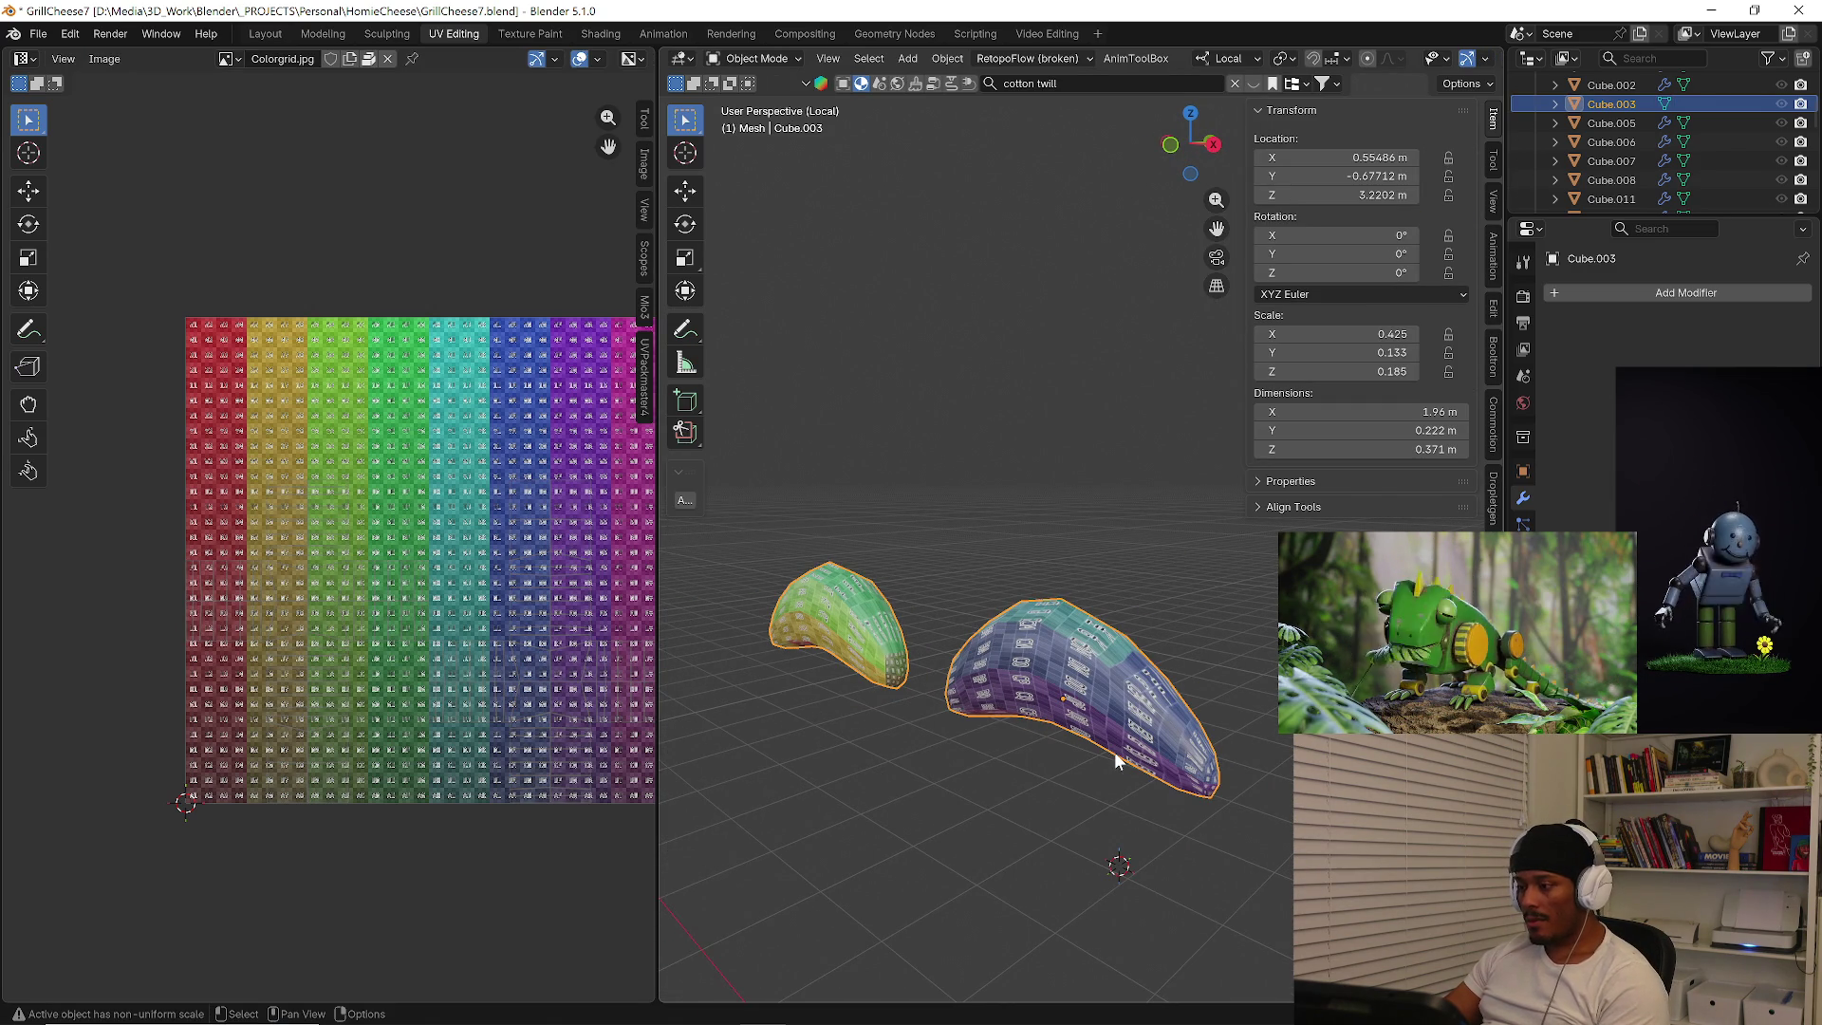
pyautogui.hotkey('shift', 's')
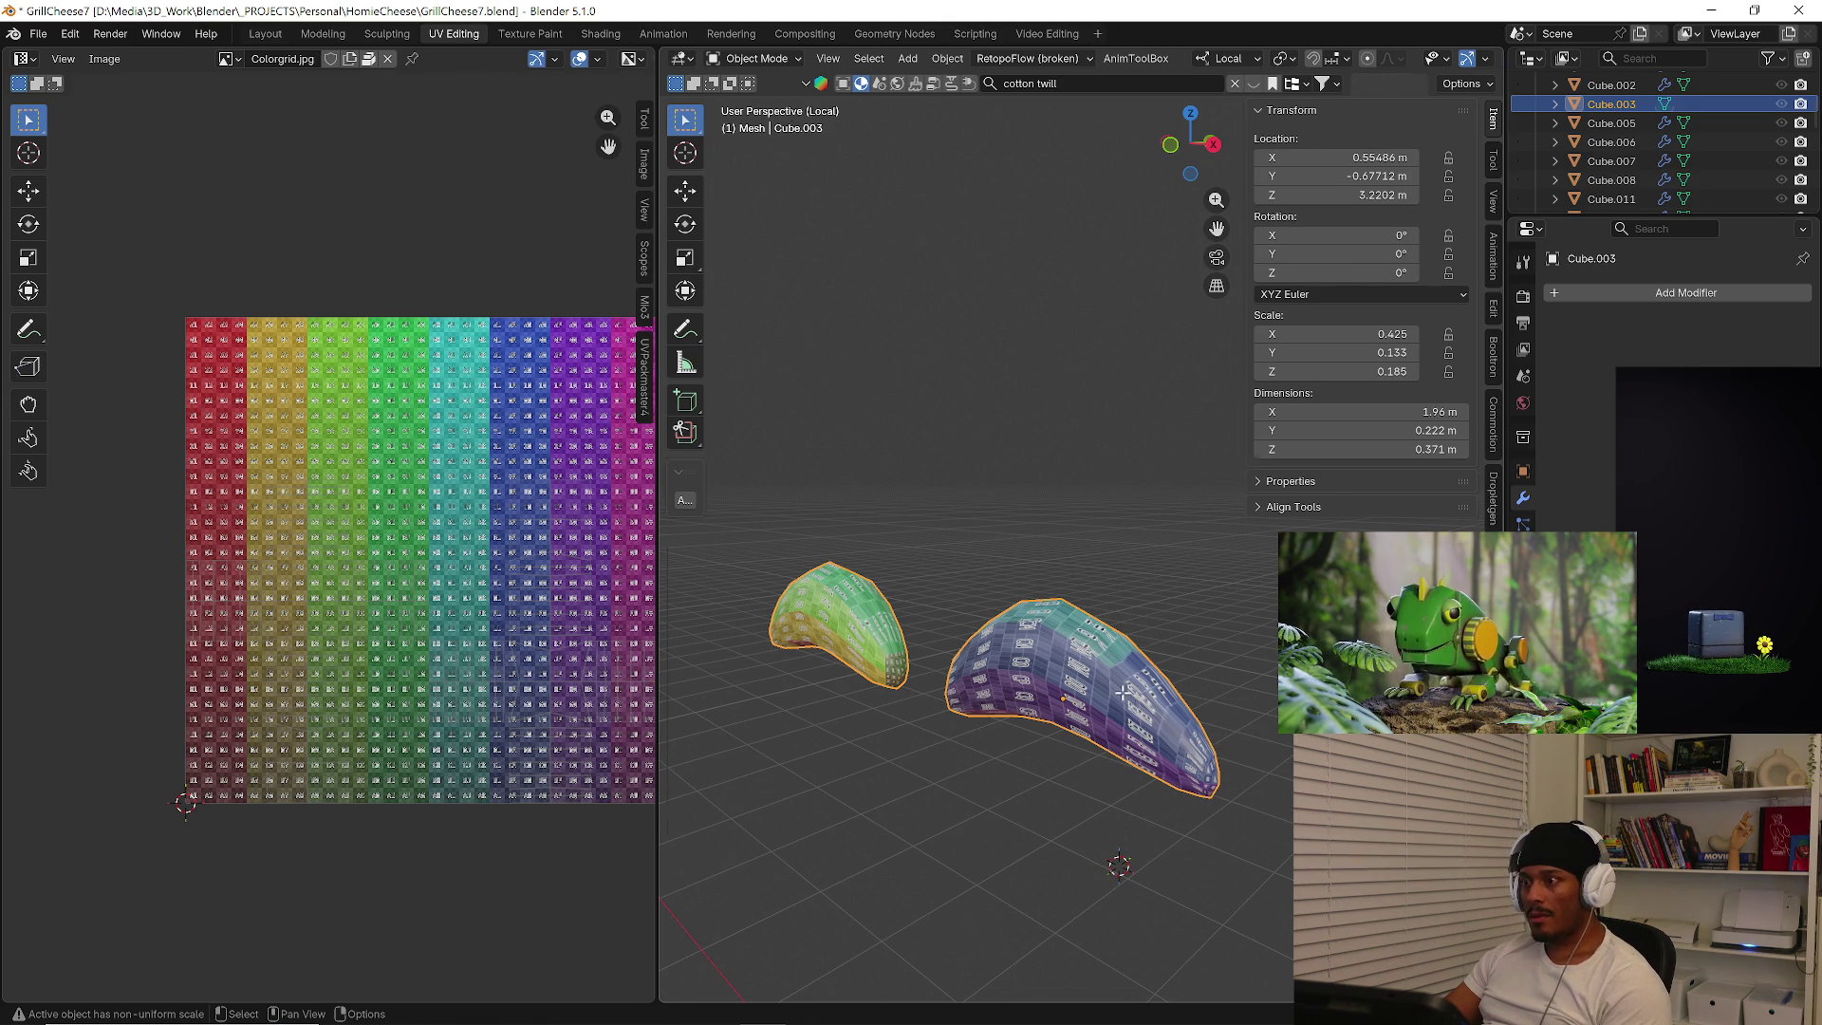
pyautogui.press('Tab')
pyautogui.hotkey('shift', 's')
pyautogui.press('a')
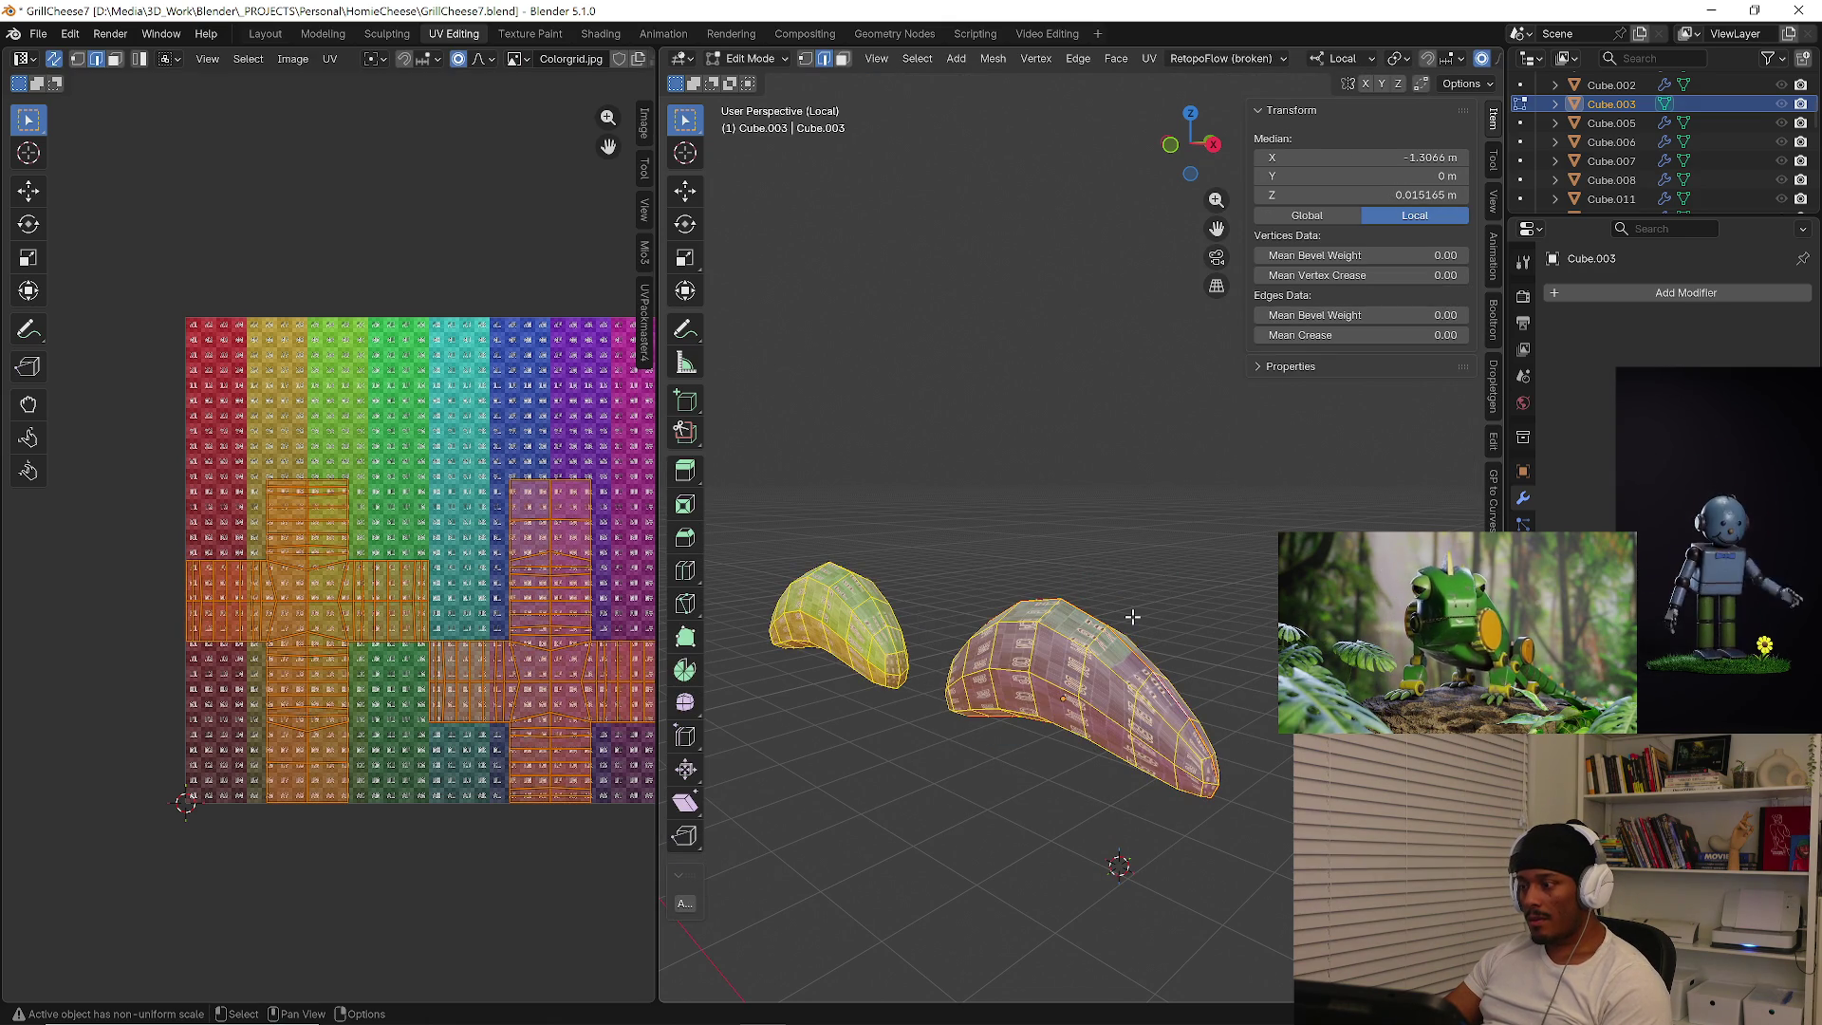
# Re-unwrap the eyebrows twice so their checker texture changes.
pyautogui.press('u')
pyautogui.click(1131, 617)
pyautogui.press('u')
pyautogui.click(1132, 617)
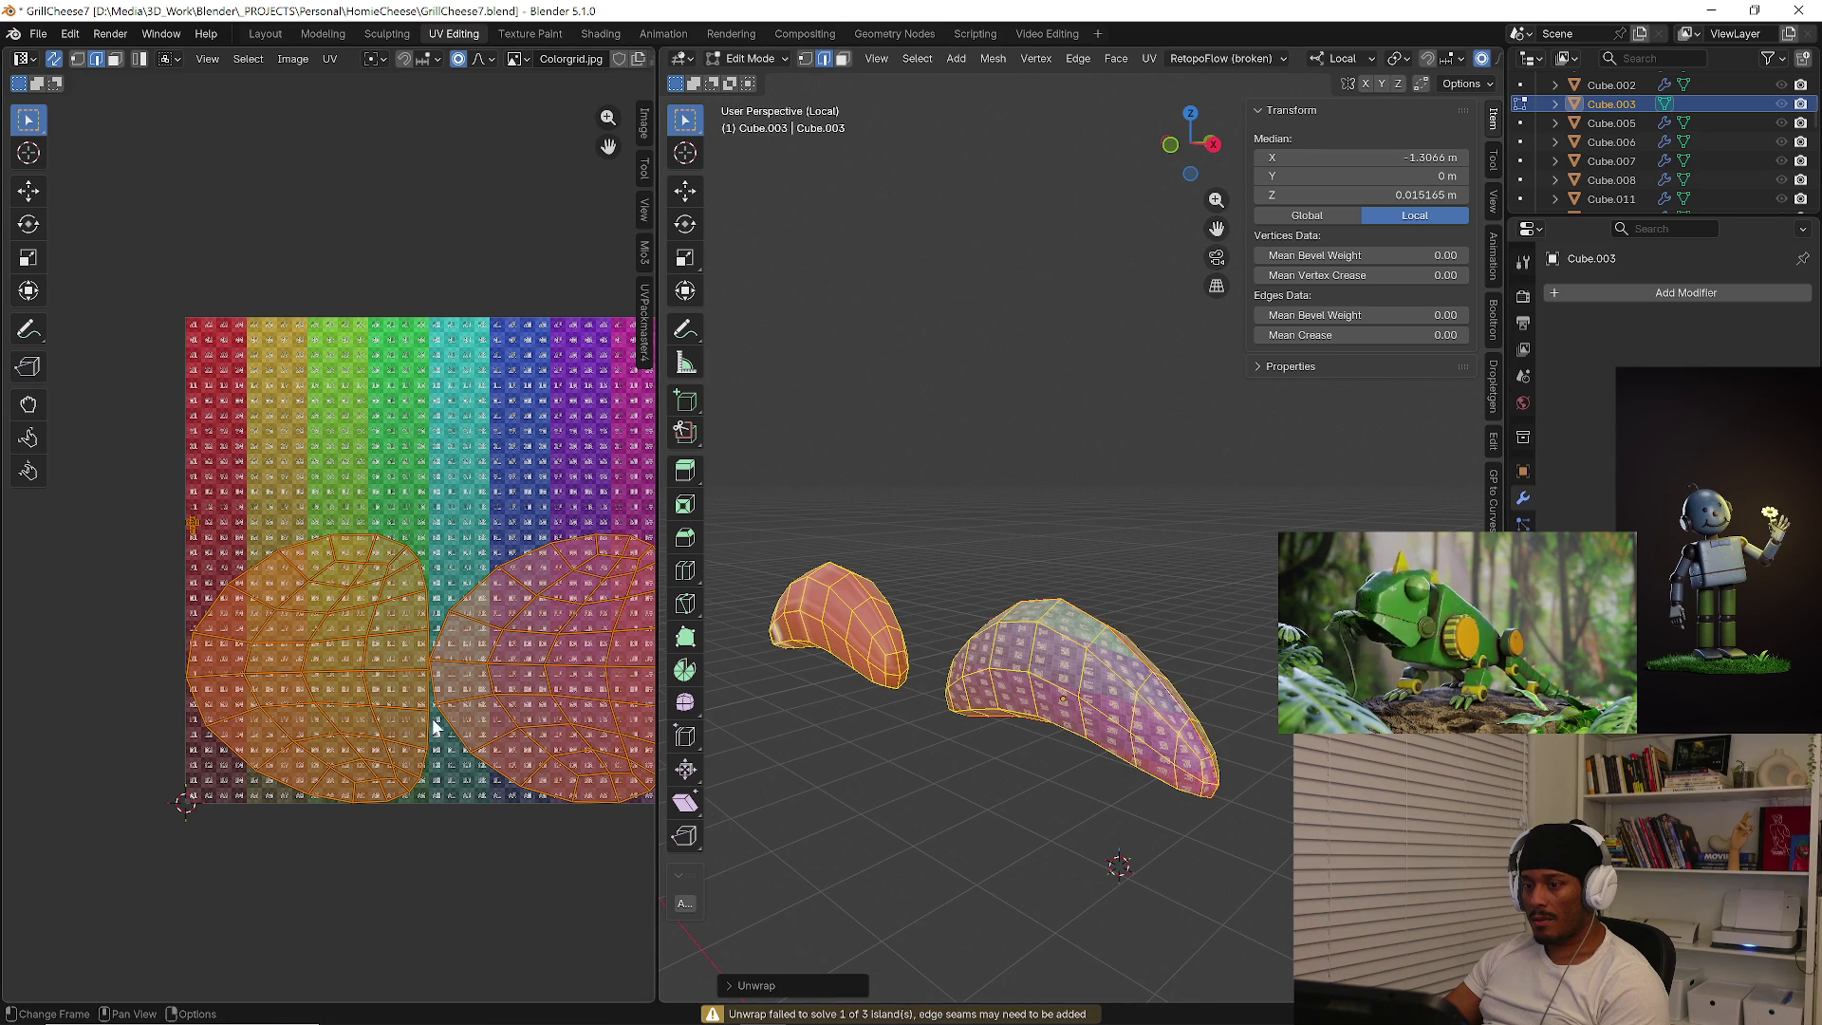
pyautogui.scroll(5, 157, 537)
pyautogui.scroll(5, 257, 496)
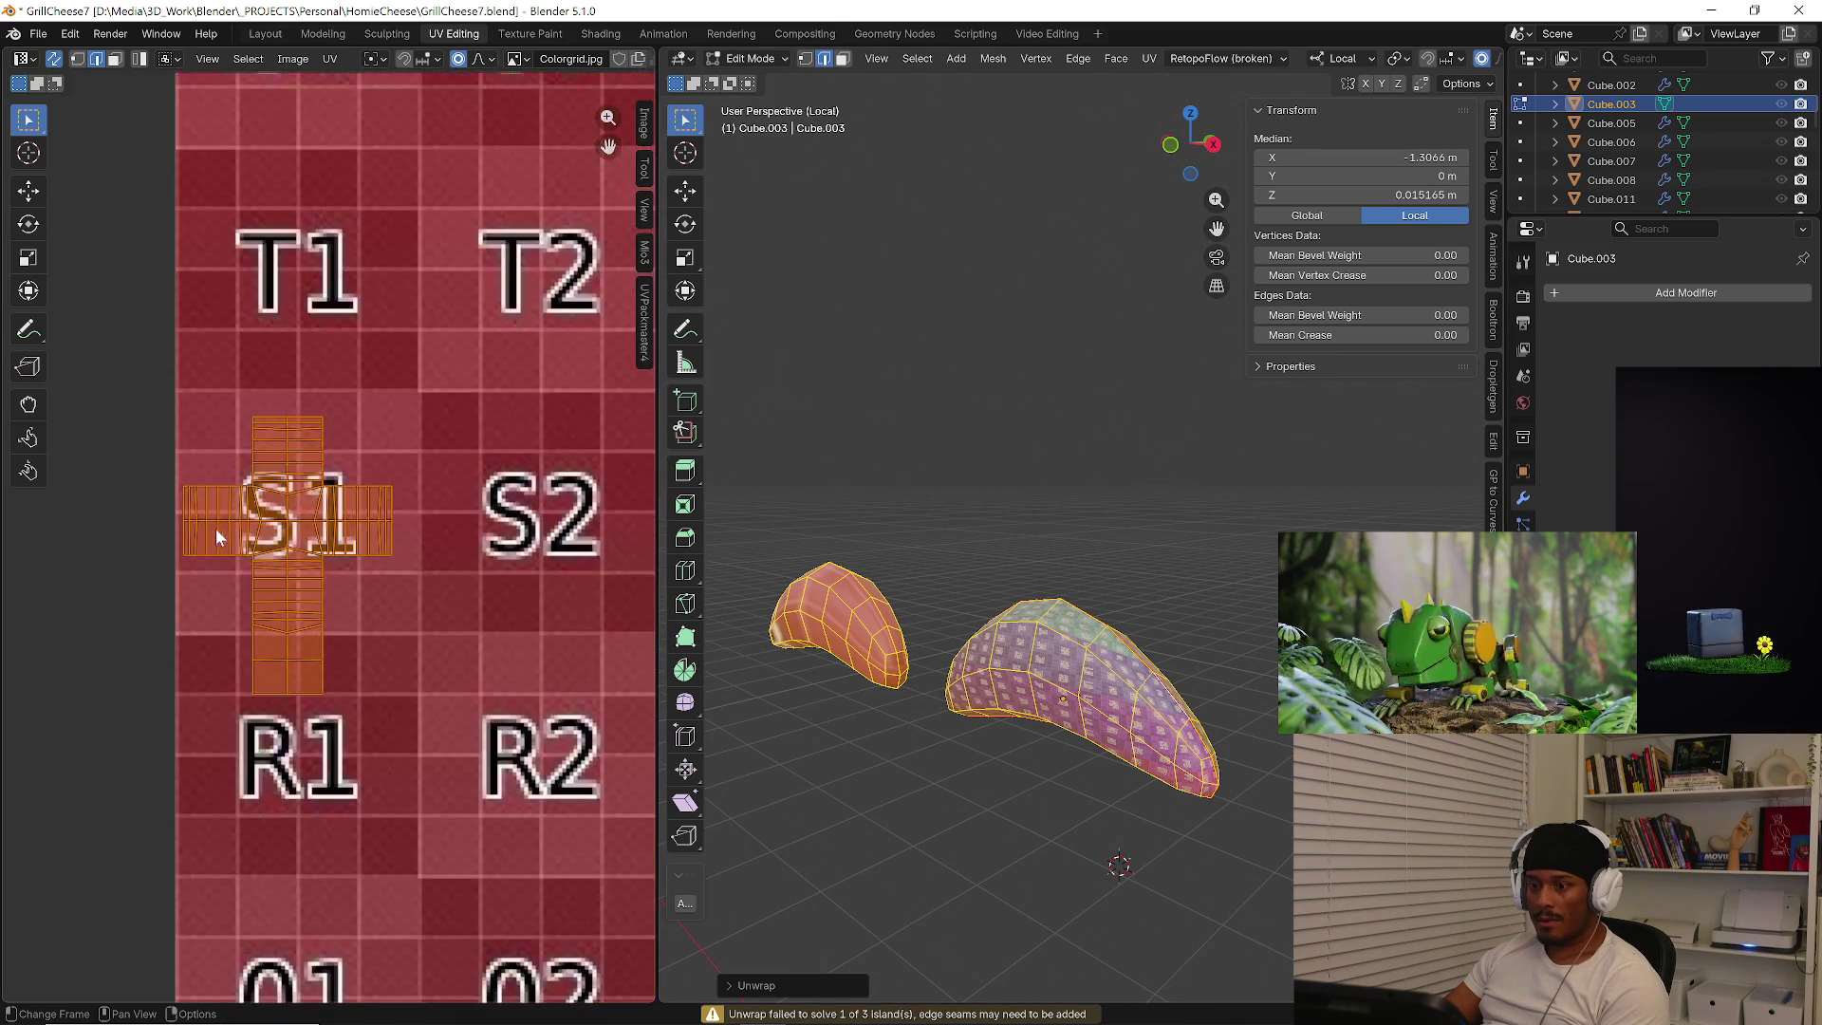
pyautogui.scroll(4, 209, 528)
pyautogui.moveTo(757, 639); pyautogui.dragTo(851, 727, button='middle')
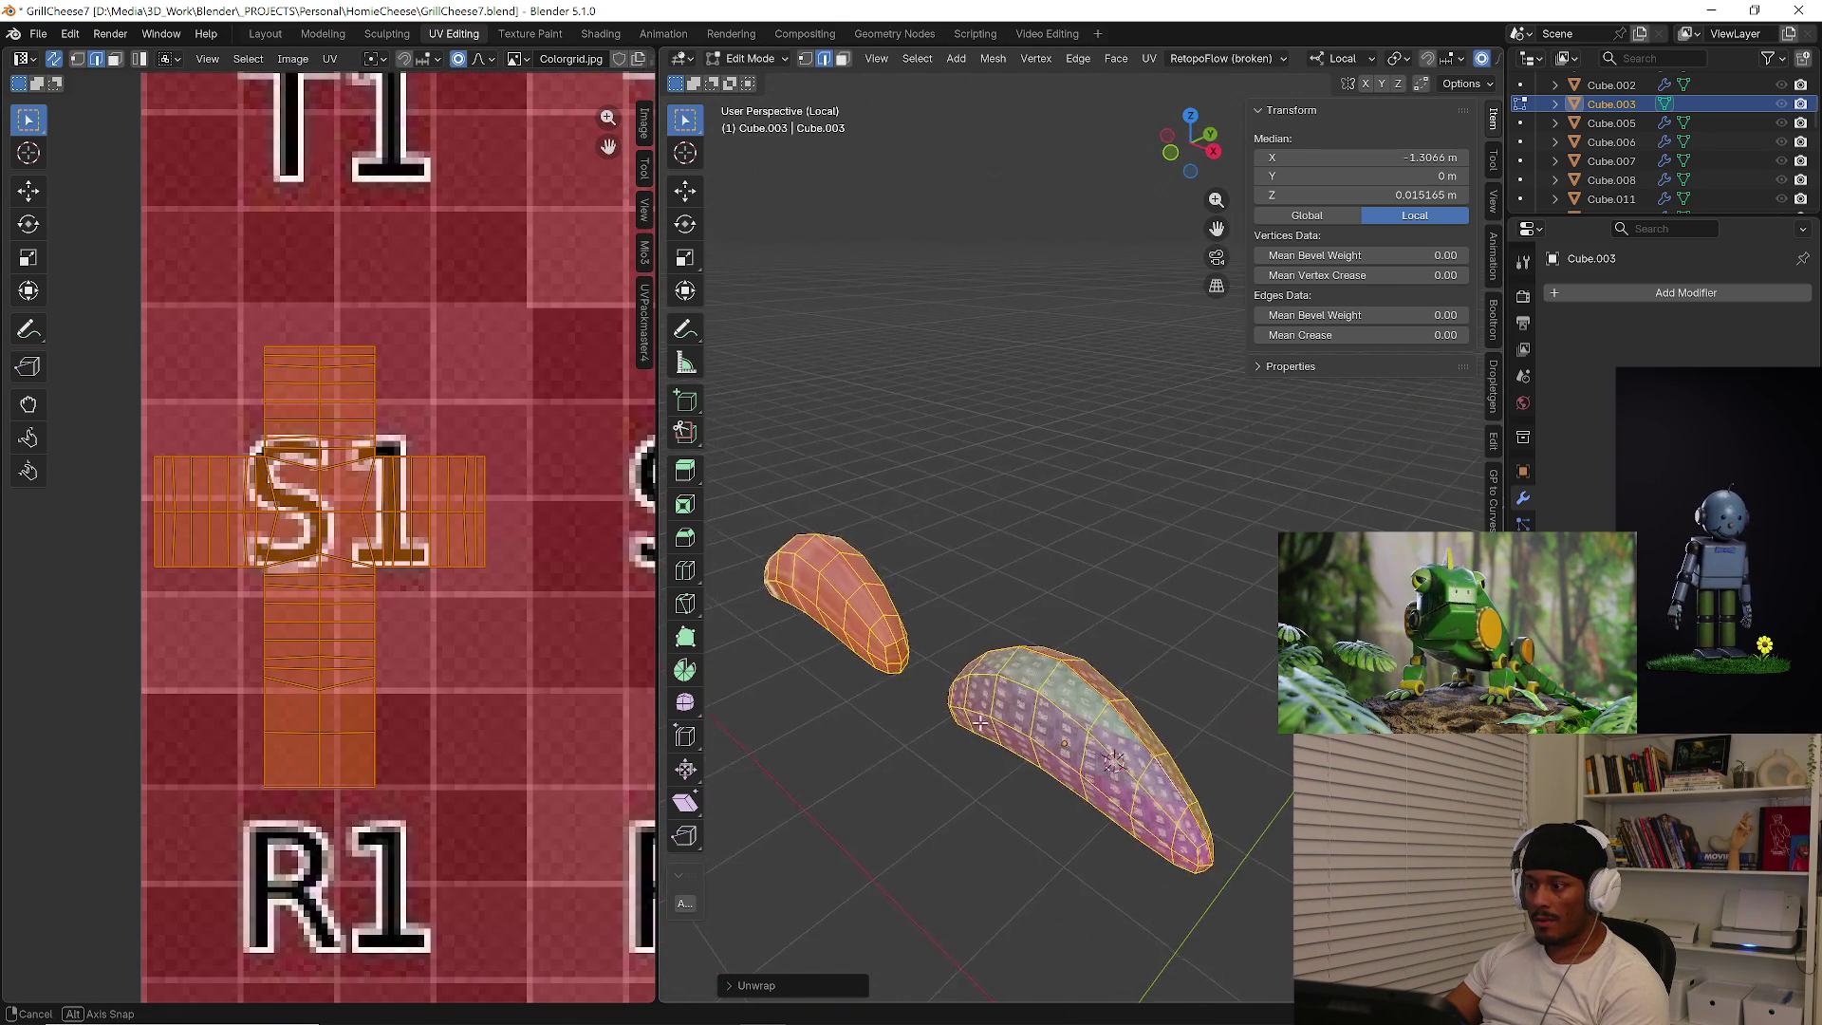
# Exit local view to the whole character and show the eyebrow mesh's Object Data properties.
pyautogui.press('Tab')
pyautogui.press('Tab')
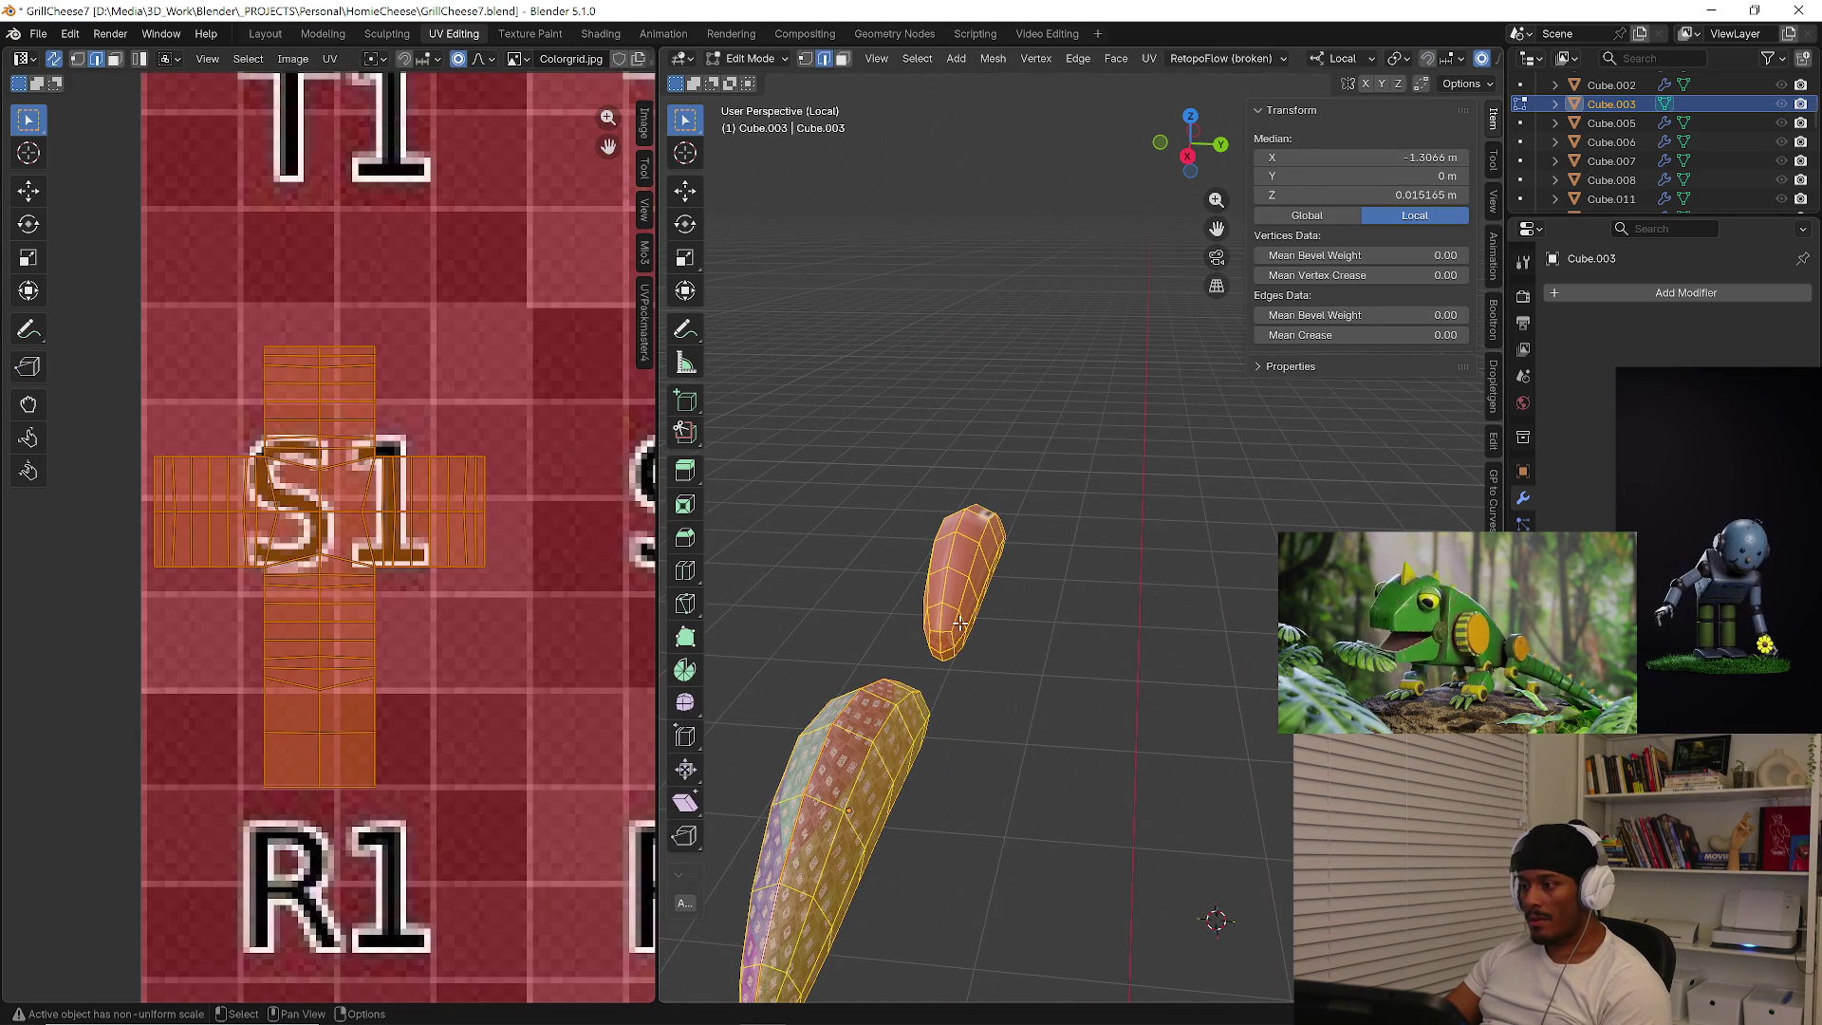
pyautogui.press('Tab')
pyautogui.press('KP_Divide')
pyautogui.scroll(-4, 952, 672)
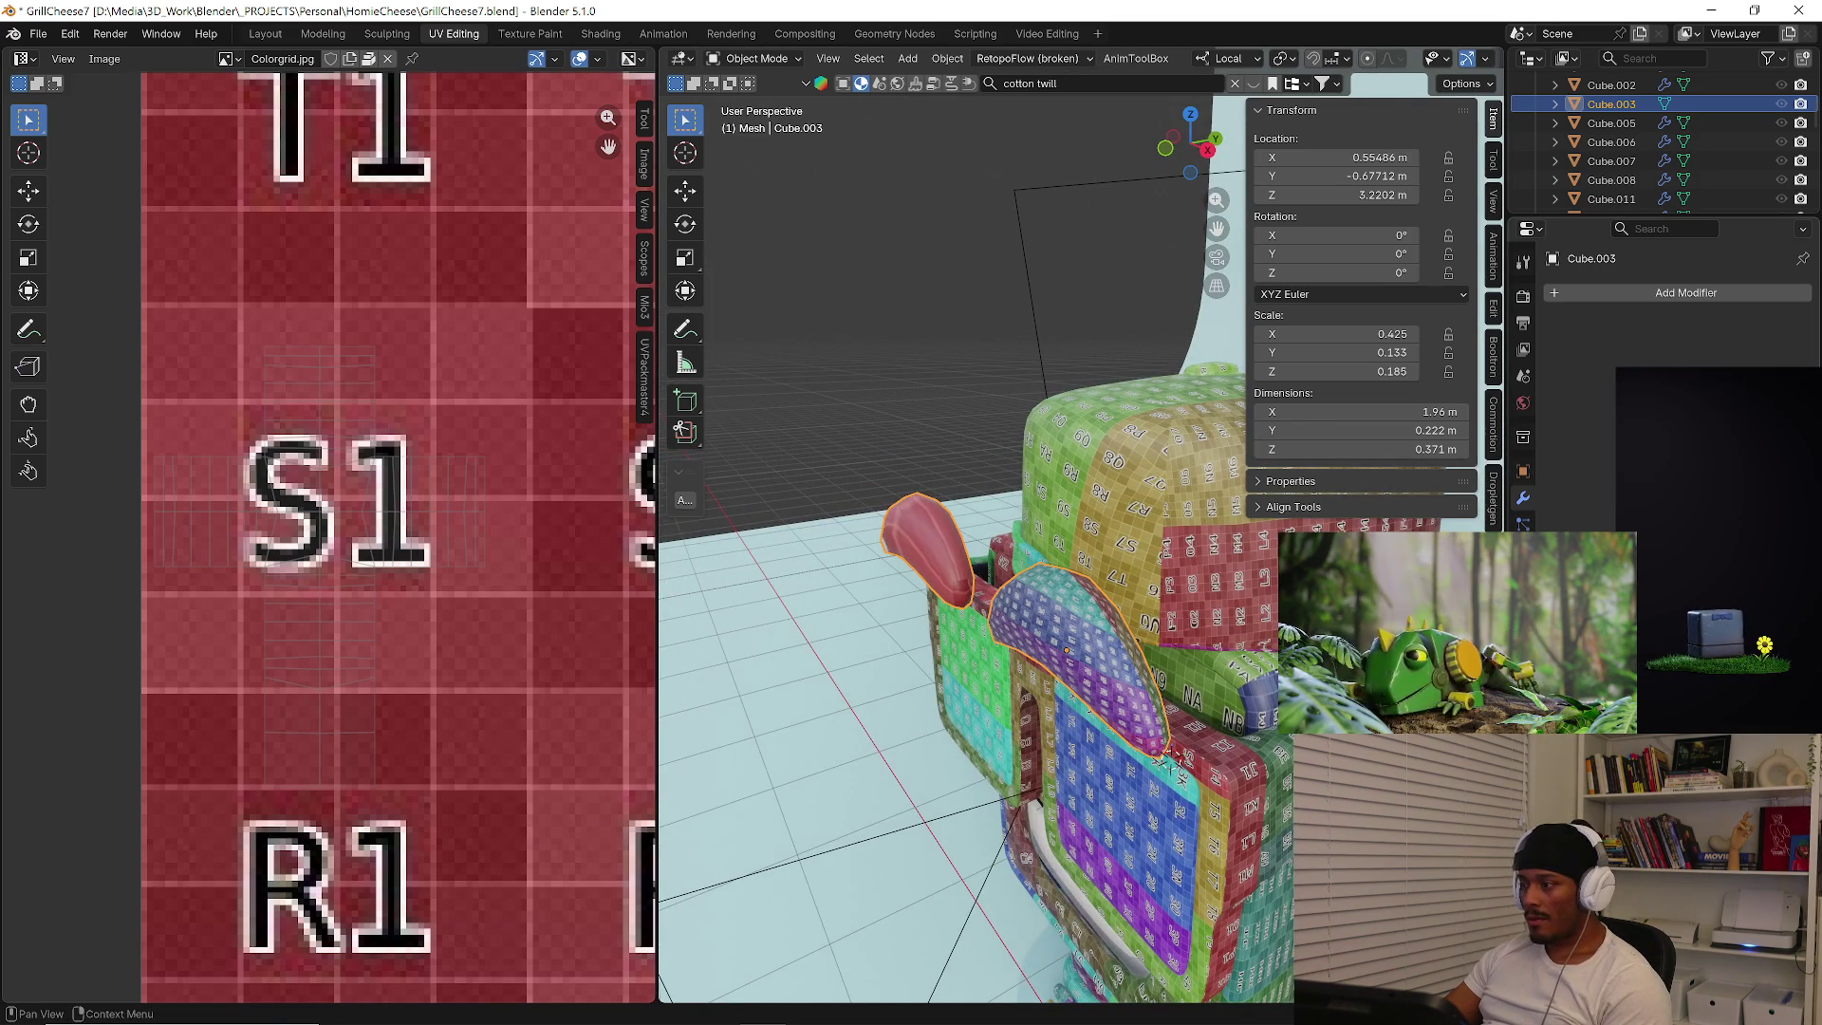
pyautogui.click(1523, 521)
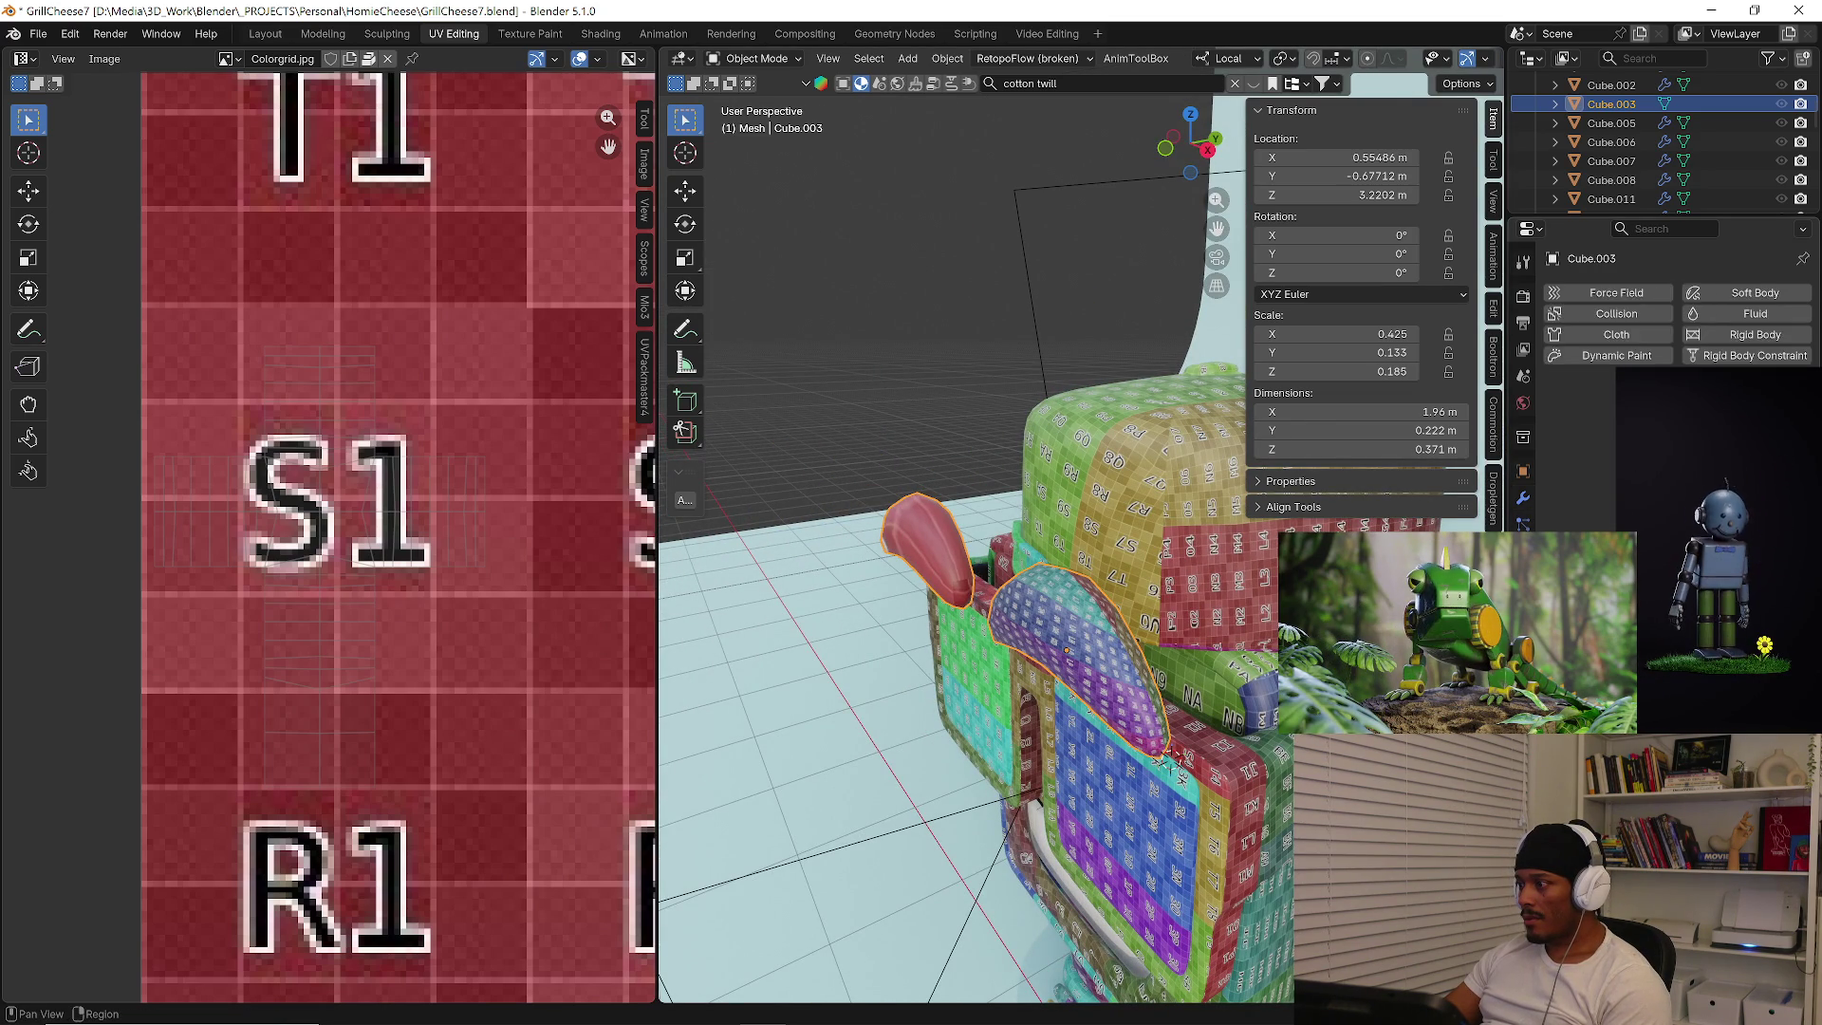
pyautogui.click(1523, 603)
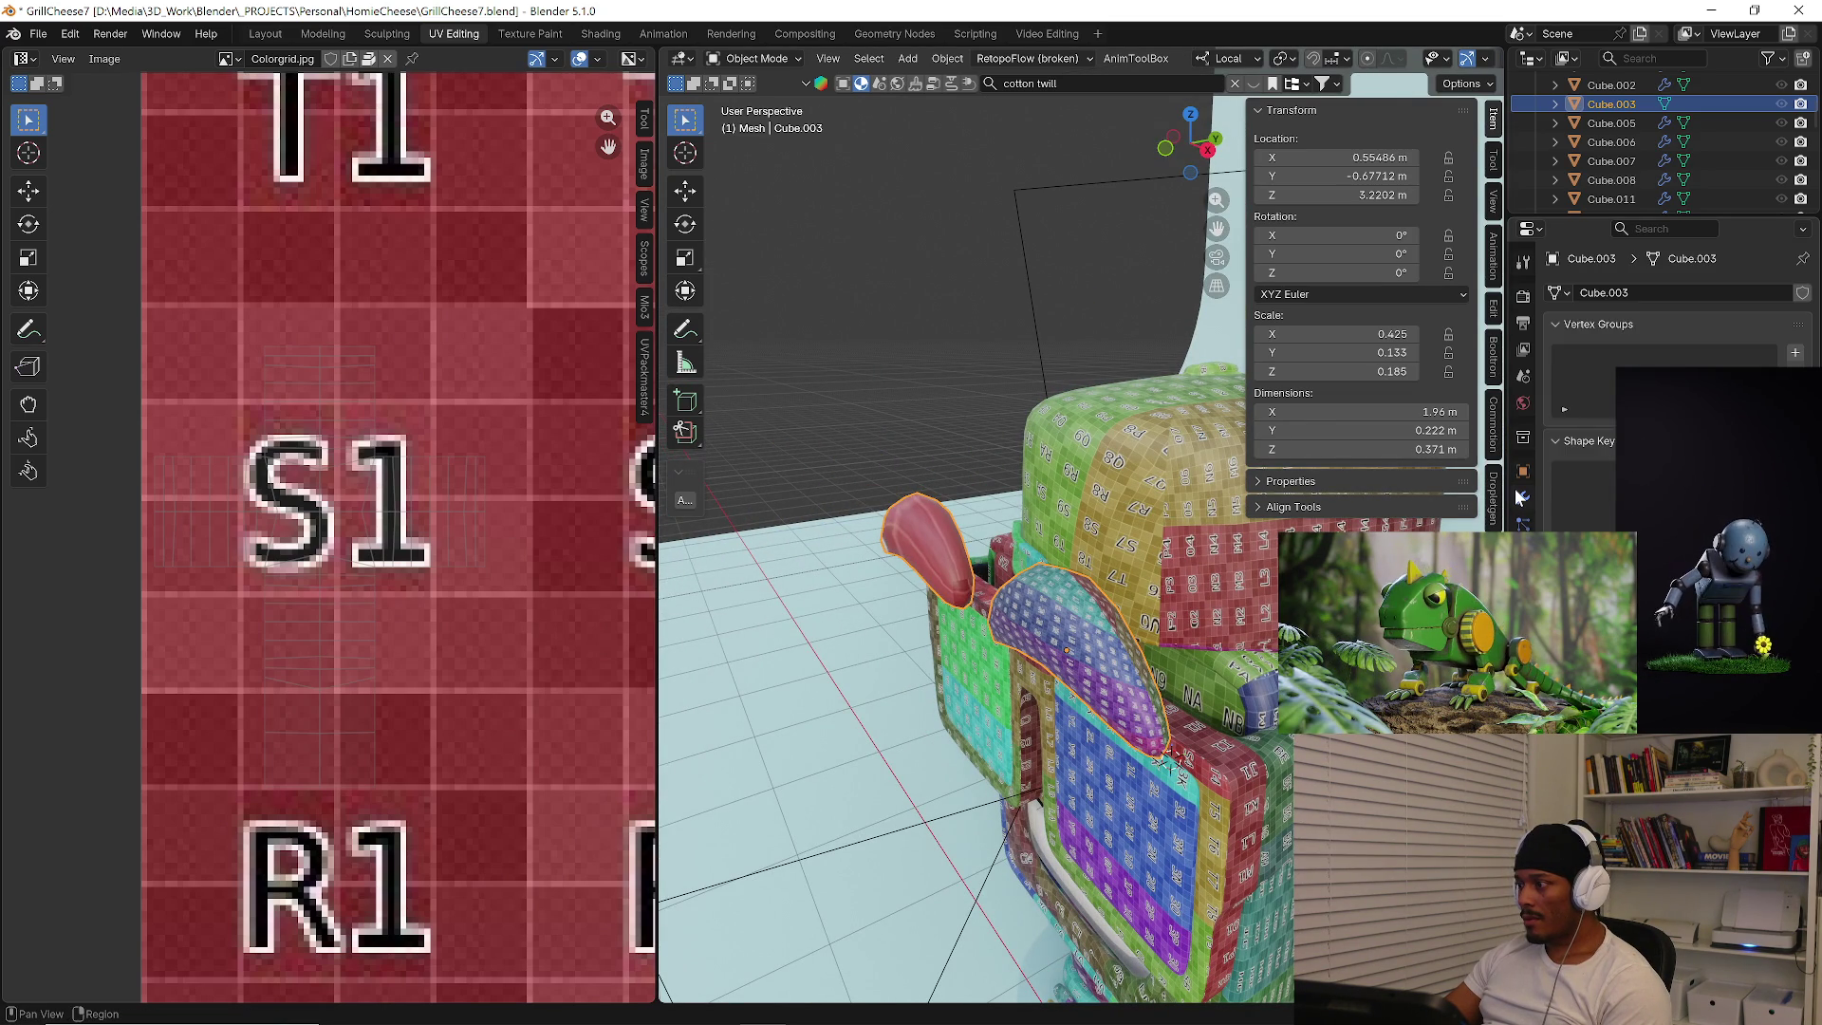
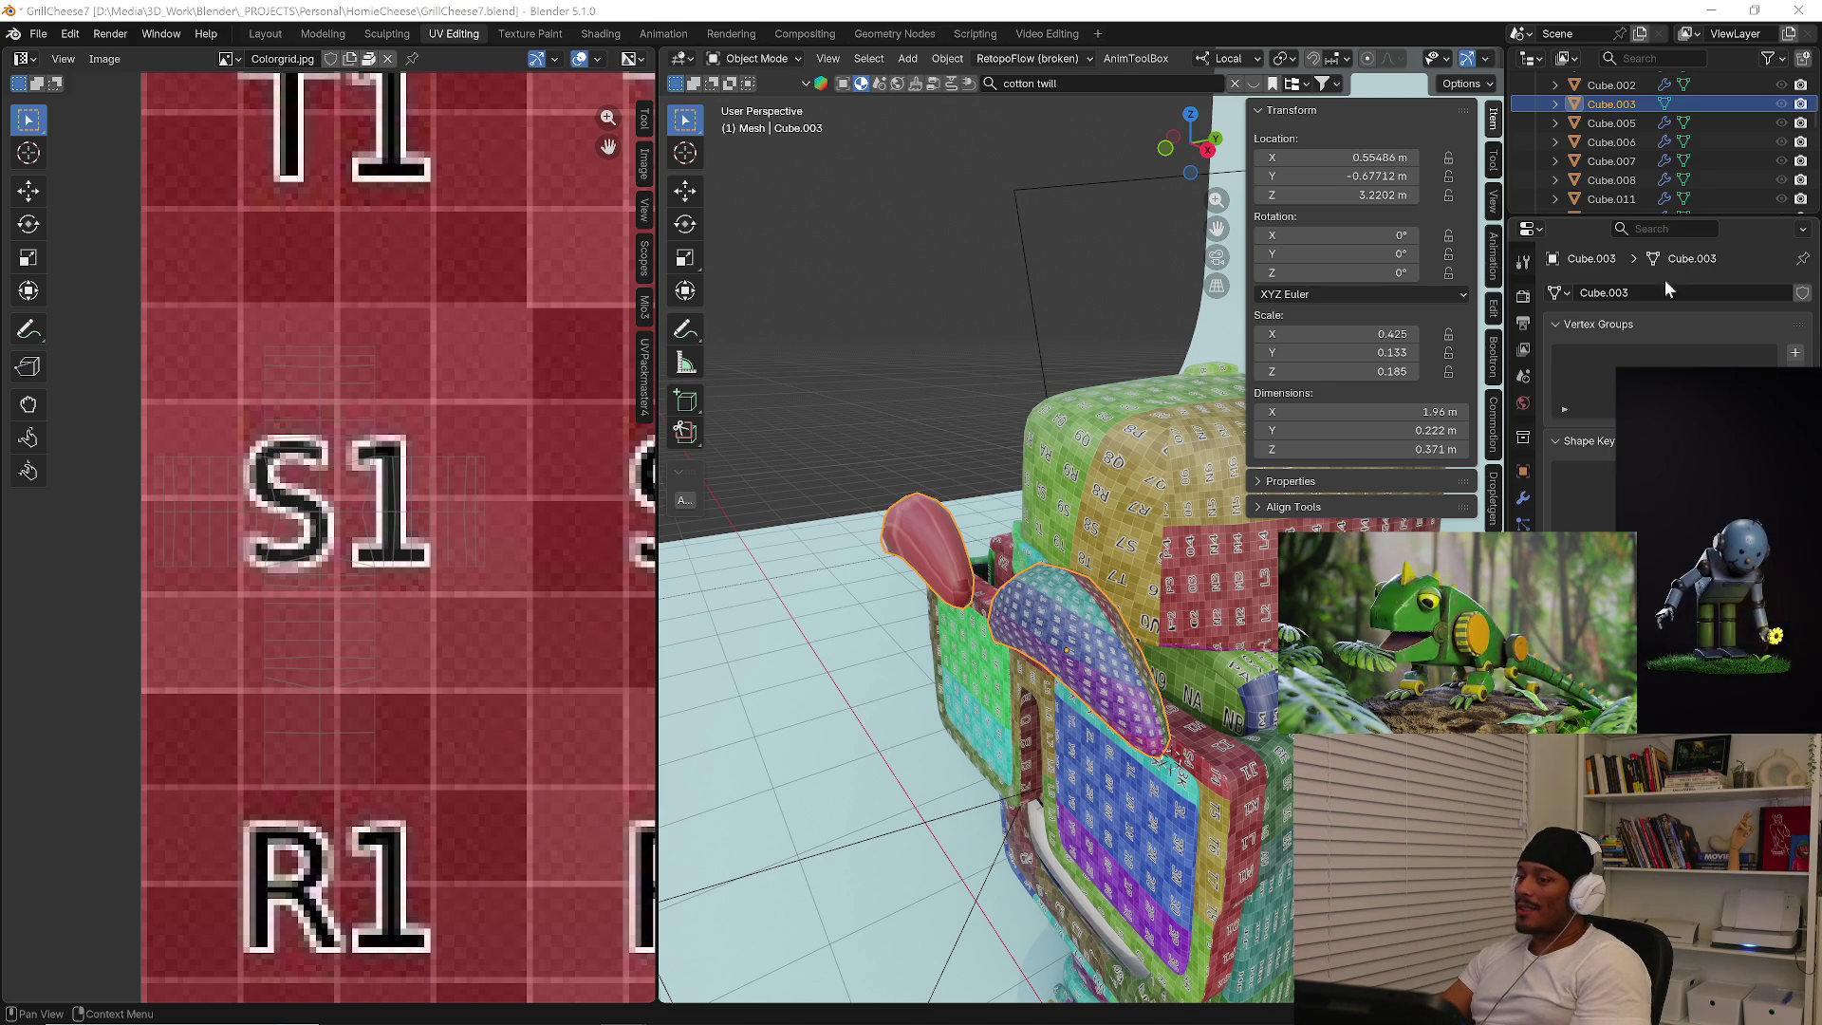
pyautogui.scroll(-4, 556, 499)
# Apply the ear piece's scale and give its mesh a first UV Unwrap in Edit Mode.
pyautogui.moveTo(1096, 667)
pyautogui.mouseDown(button='middle')
pyautogui.moveTo(1151, 642)
pyautogui.moveTo(901, 627)
pyautogui.mouseUp(button='middle')
pyautogui.hotkey('ctrl', 'a')
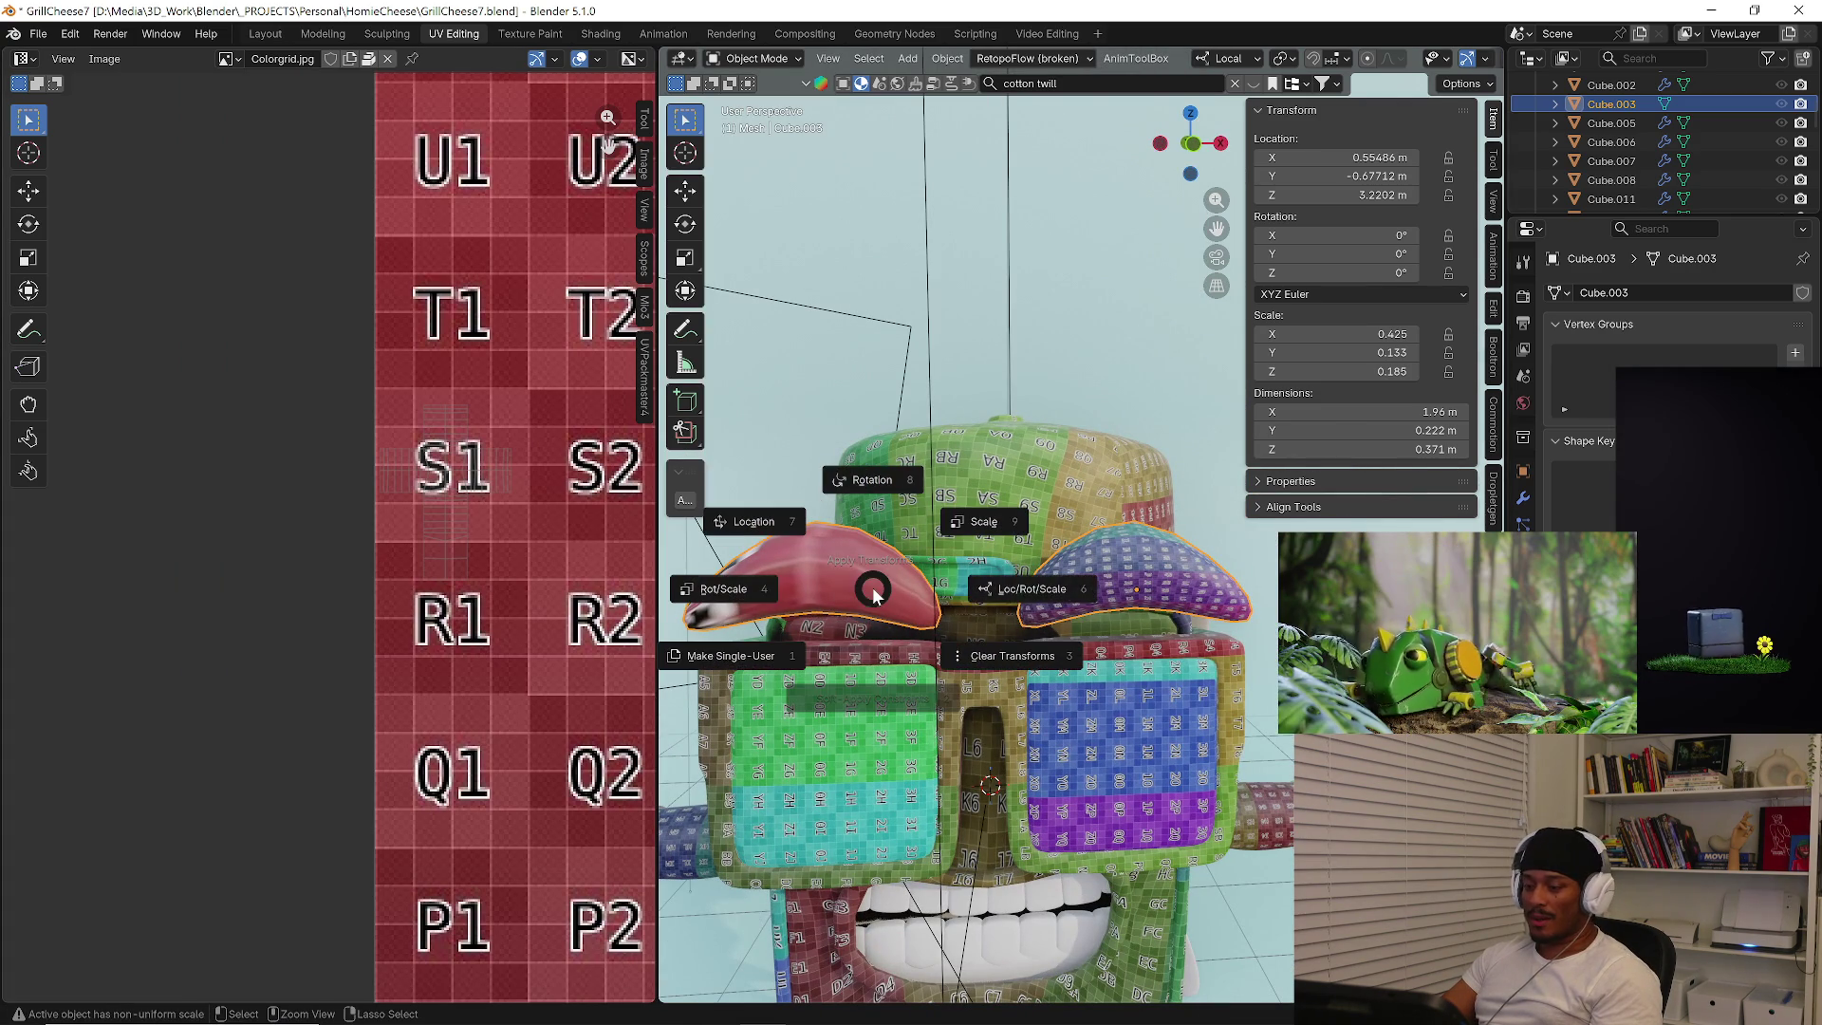
pyautogui.click(1006, 529)
pyautogui.moveTo(1007, 529); pyautogui.dragTo(907, 584, button='middle')
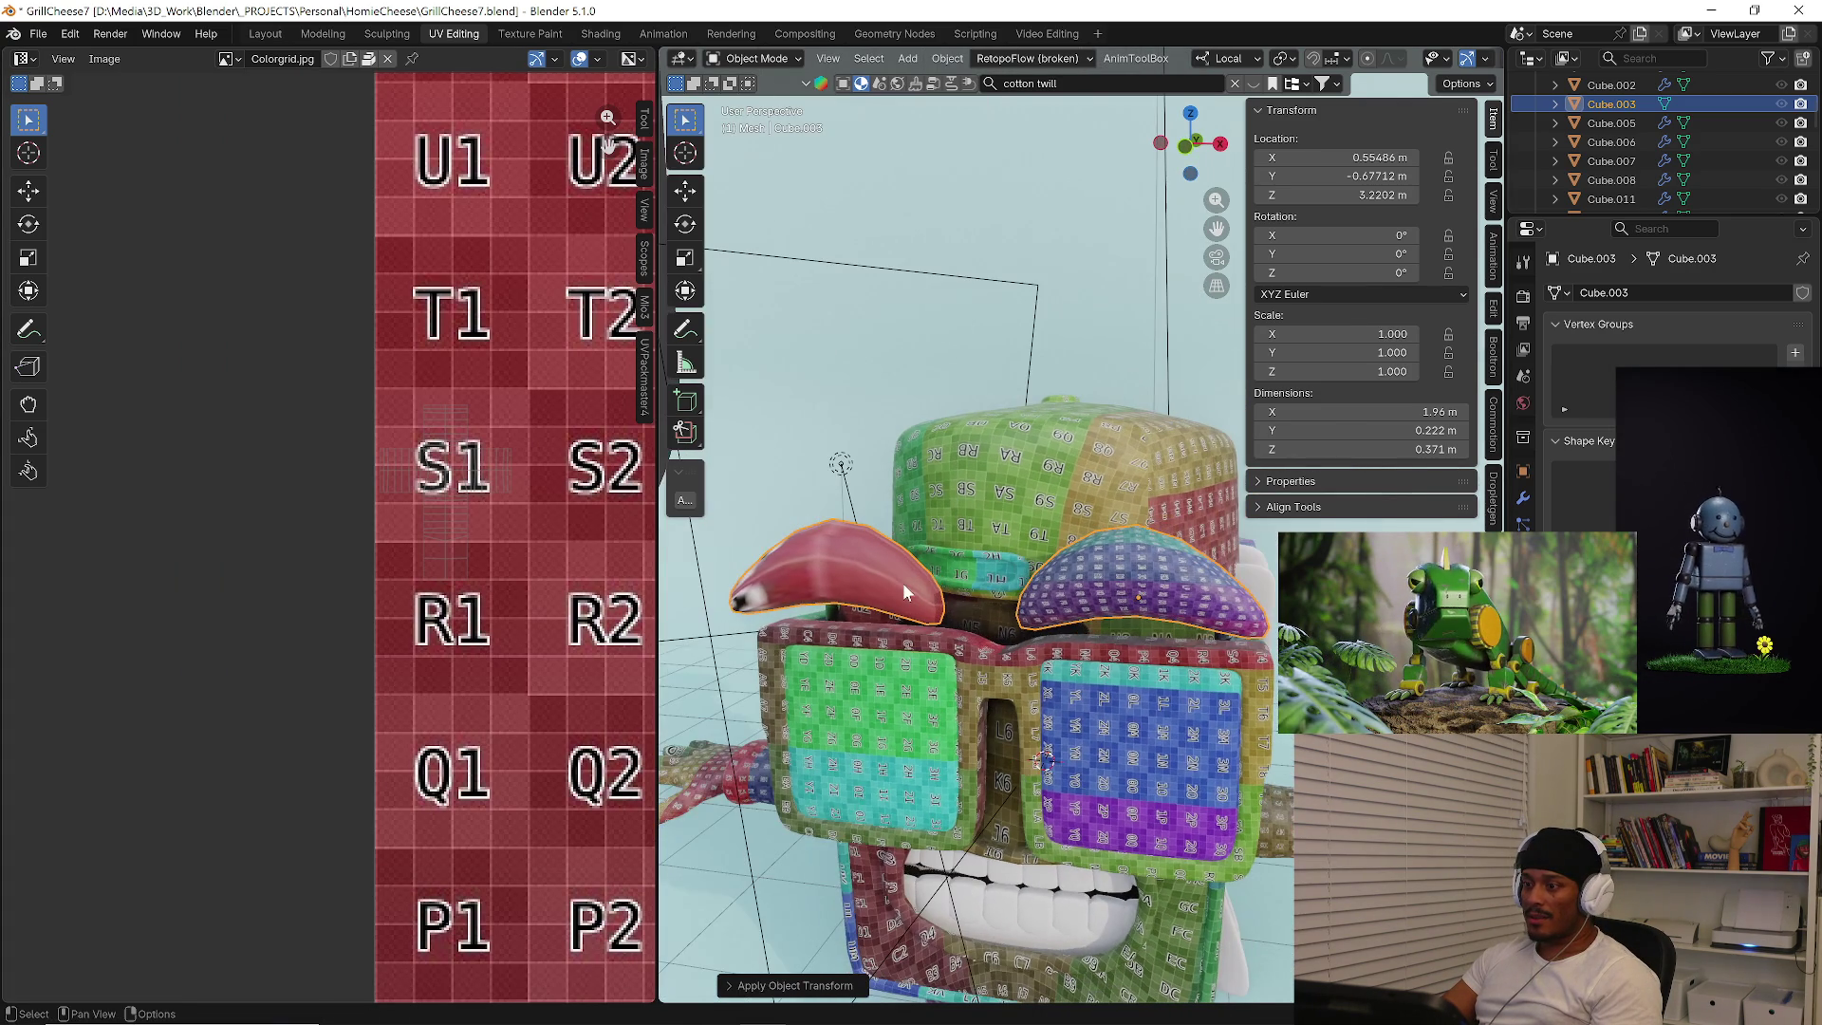
pyautogui.press('Tab')
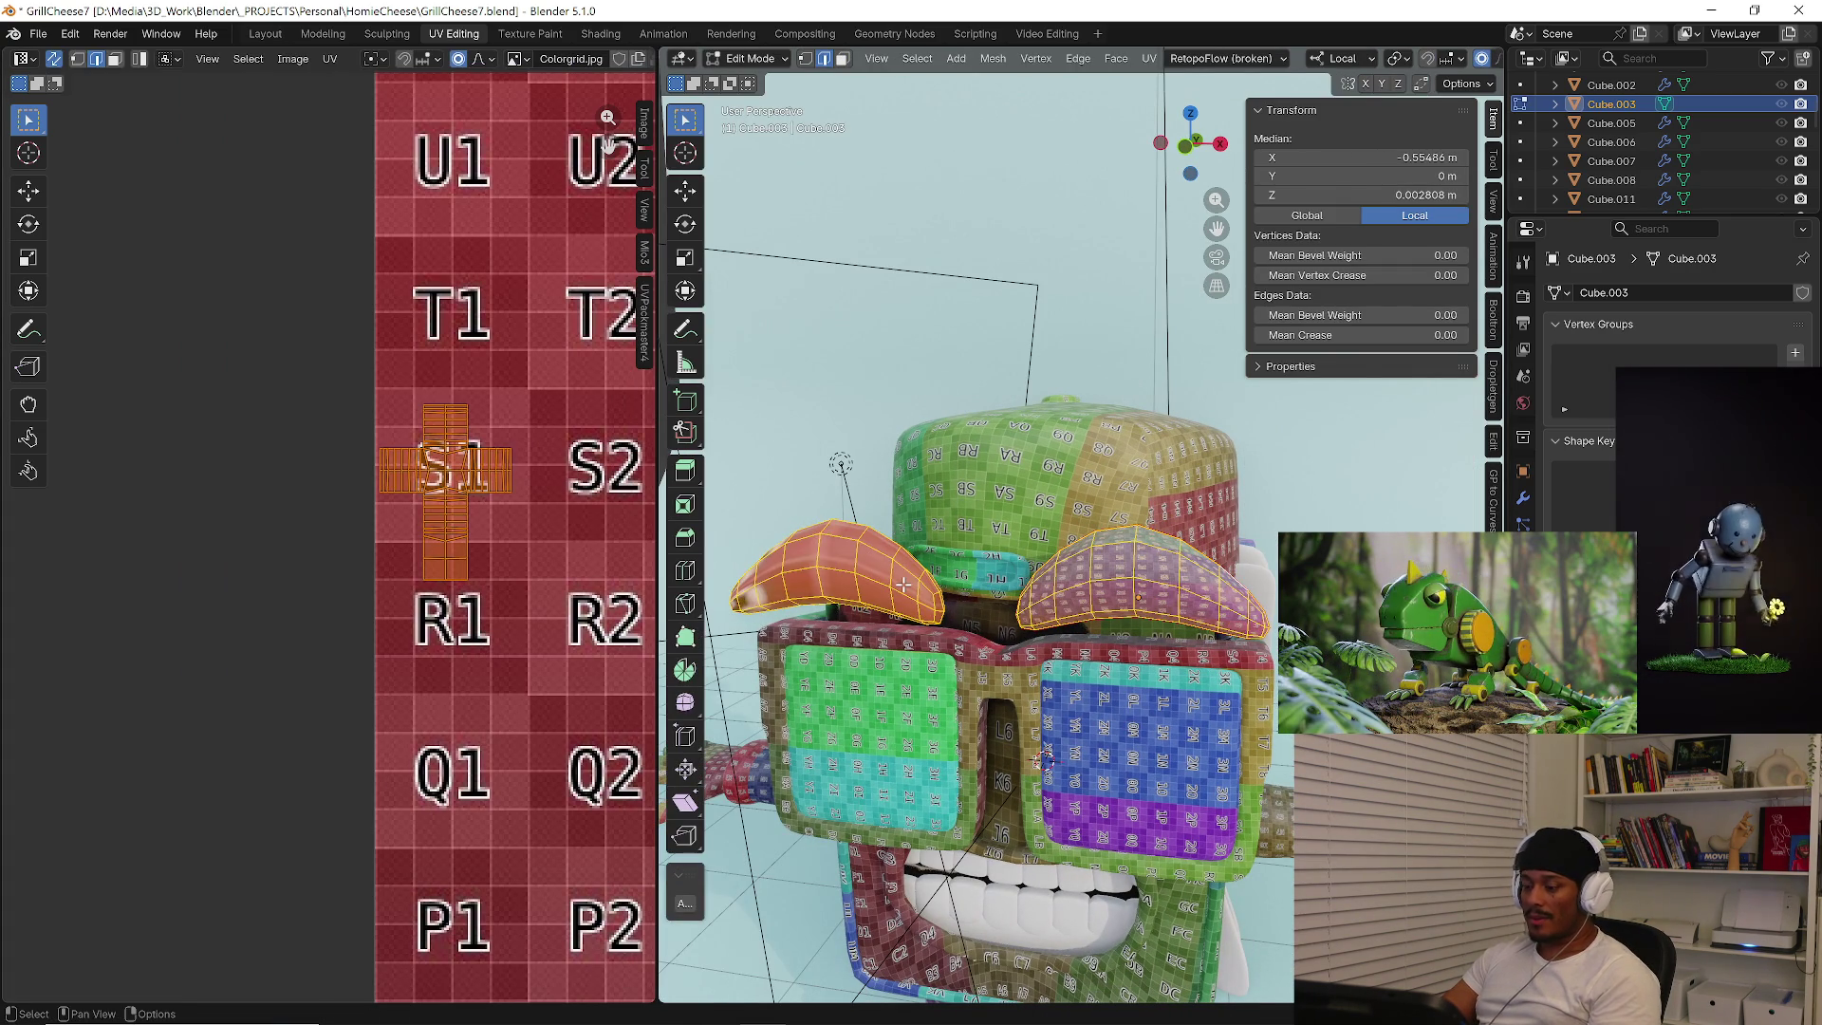
pyautogui.press('u')
pyautogui.click(847, 567)
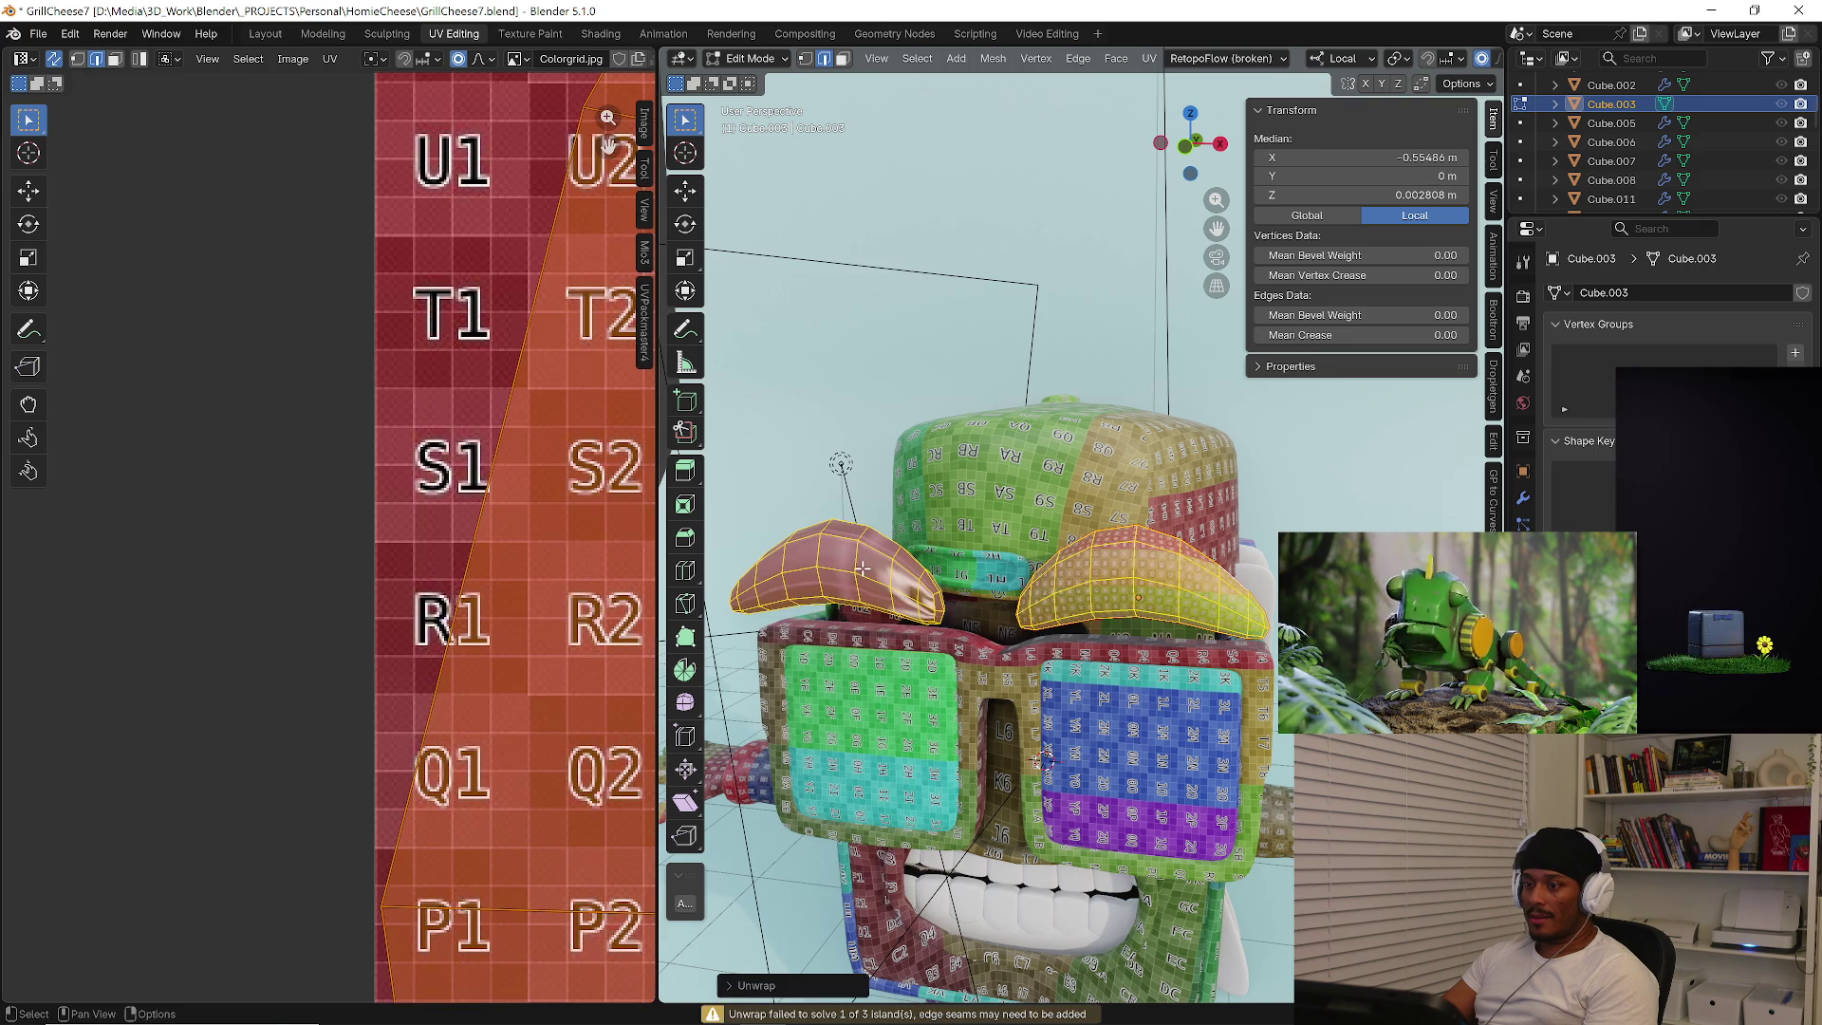
pyautogui.scroll(-3, 513, 596)
pyautogui.scroll(-3, 507, 590)
pyautogui.scroll(-2, 306, 541)
# Mark one ear edge loop as a seam and re-unwrap the whole ear into separate islands.
pyautogui.moveTo(912, 598); pyautogui.dragTo(1004, 609, button='middle')
pyautogui.scroll(3, 1006, 609)
pyautogui.scroll(3, 968, 555)
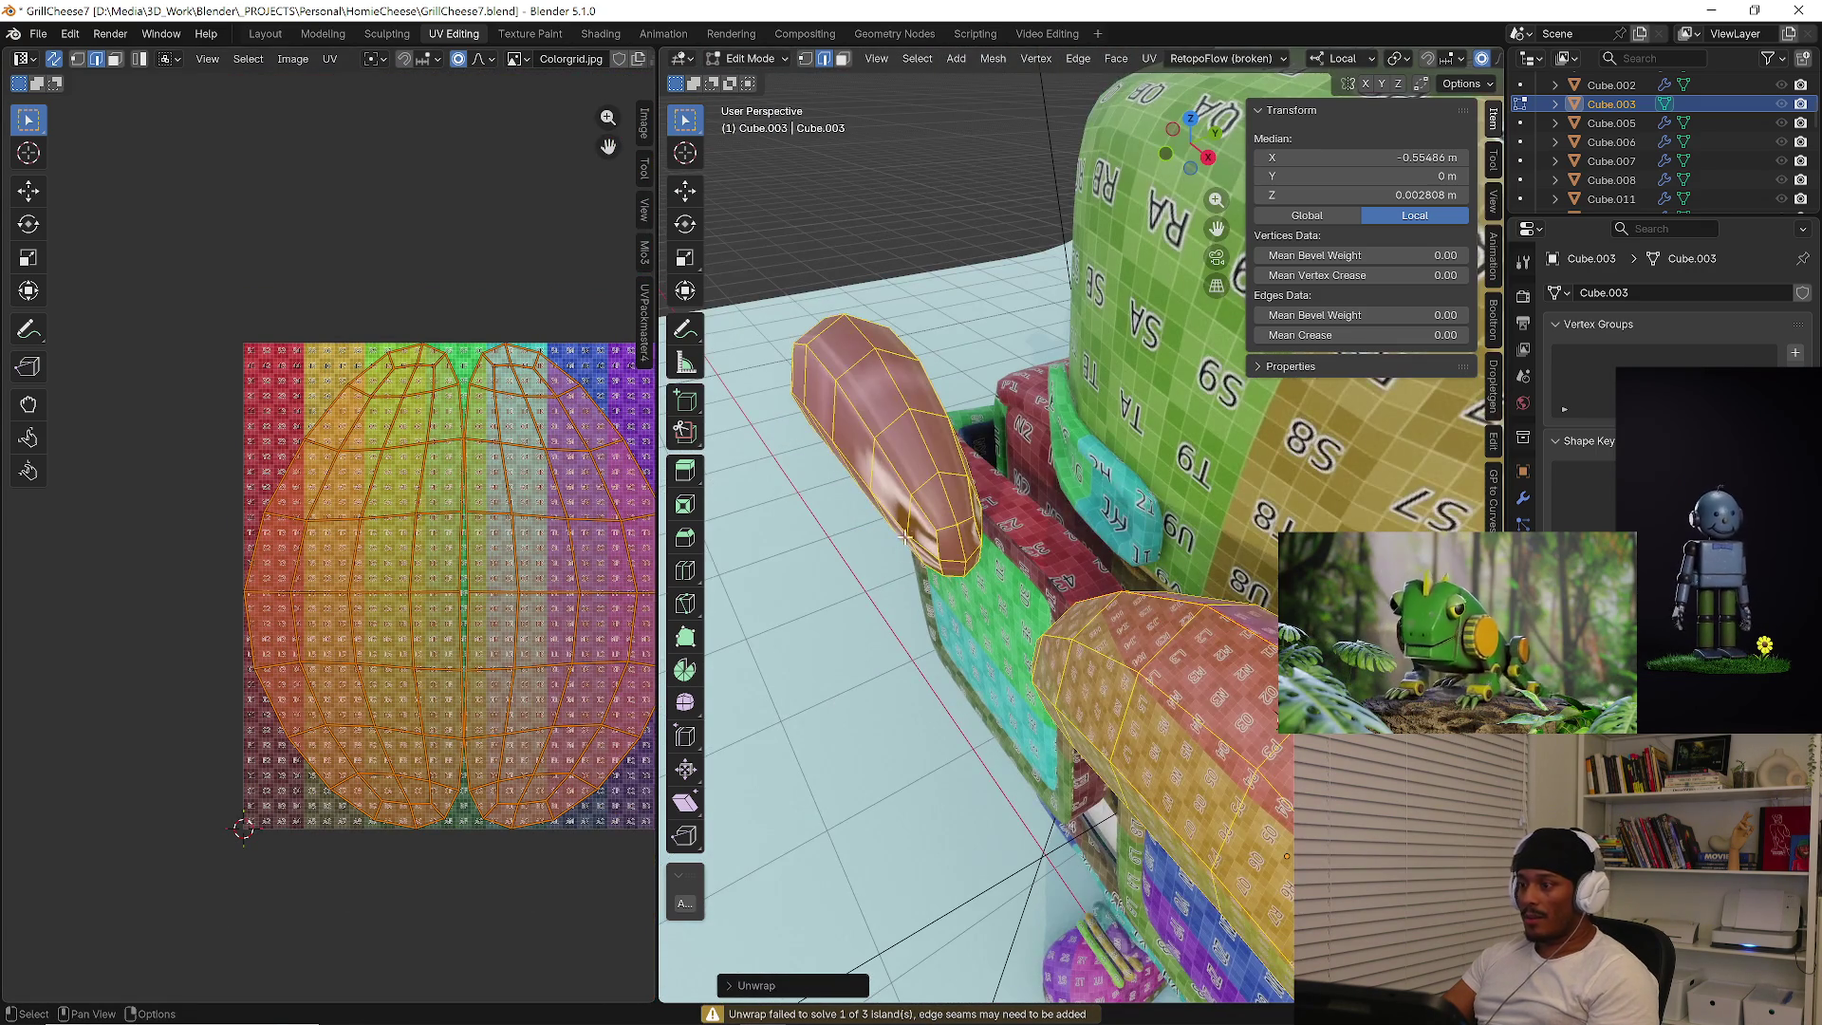
pyautogui.keyDown('alt'); pyautogui.click(935, 458); pyautogui.keyUp('alt')
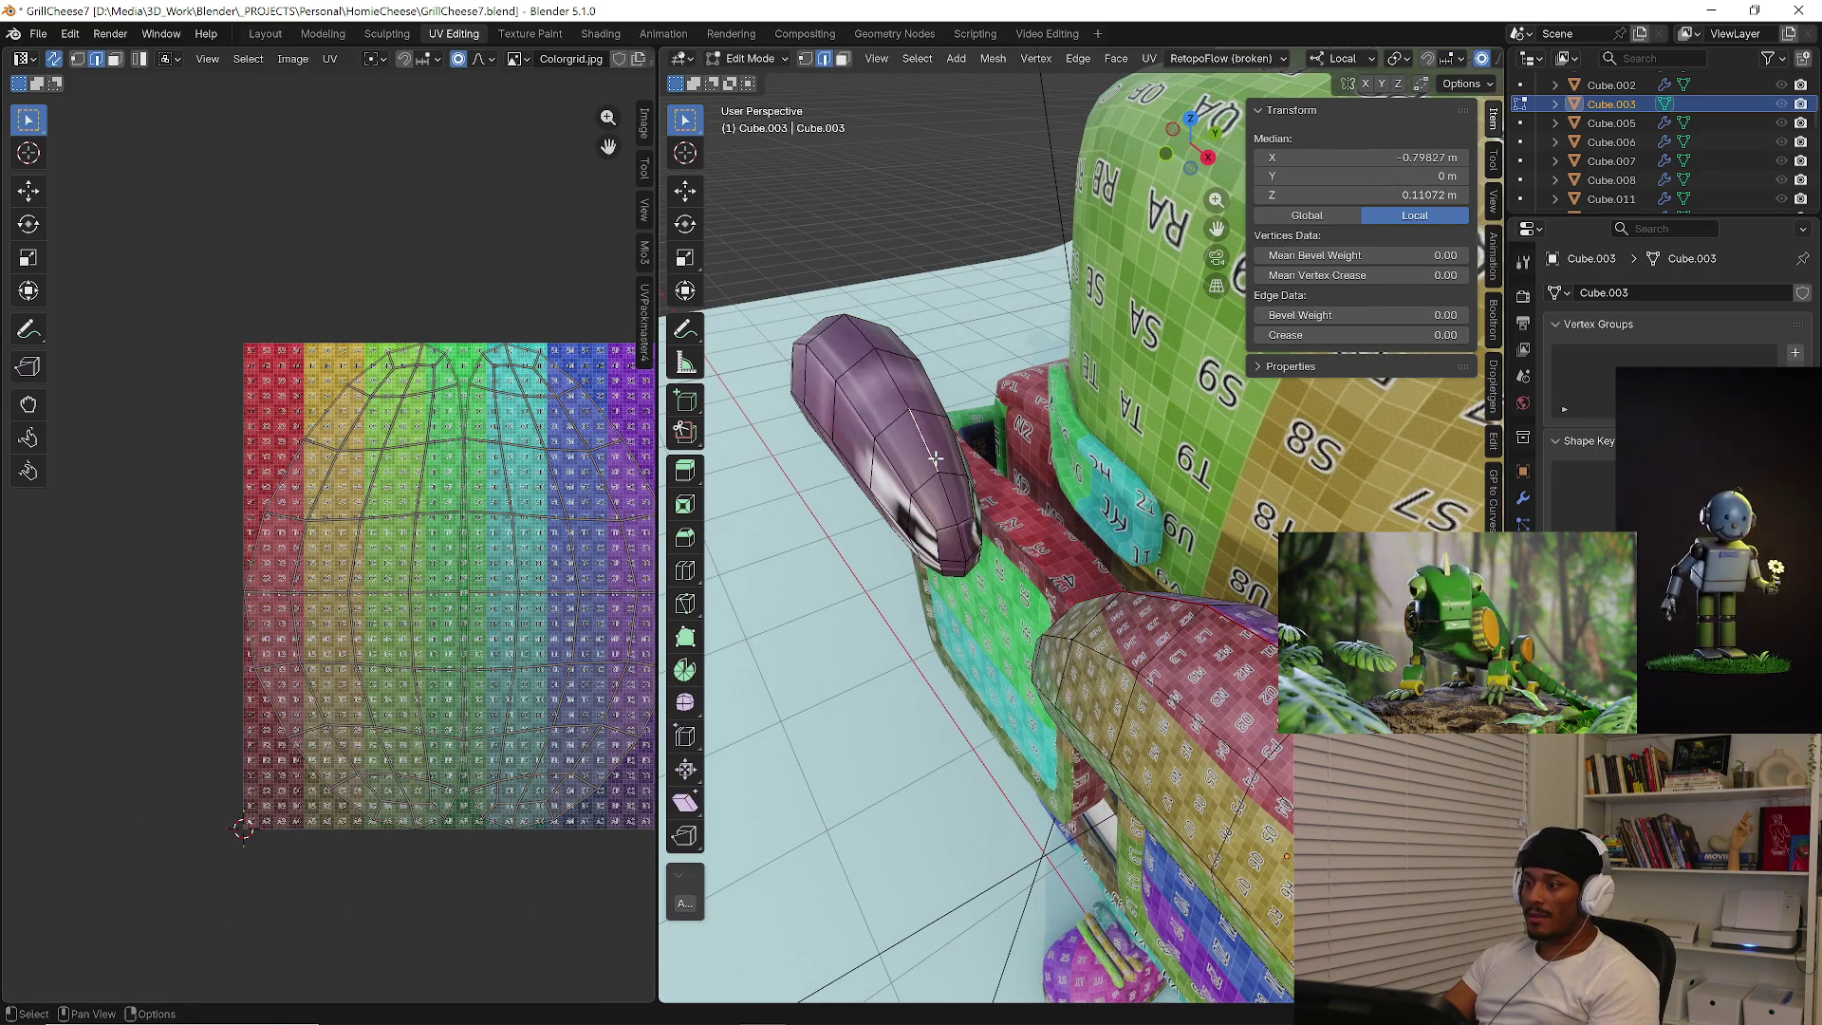
pyautogui.hotkey('ctrl', 'e')
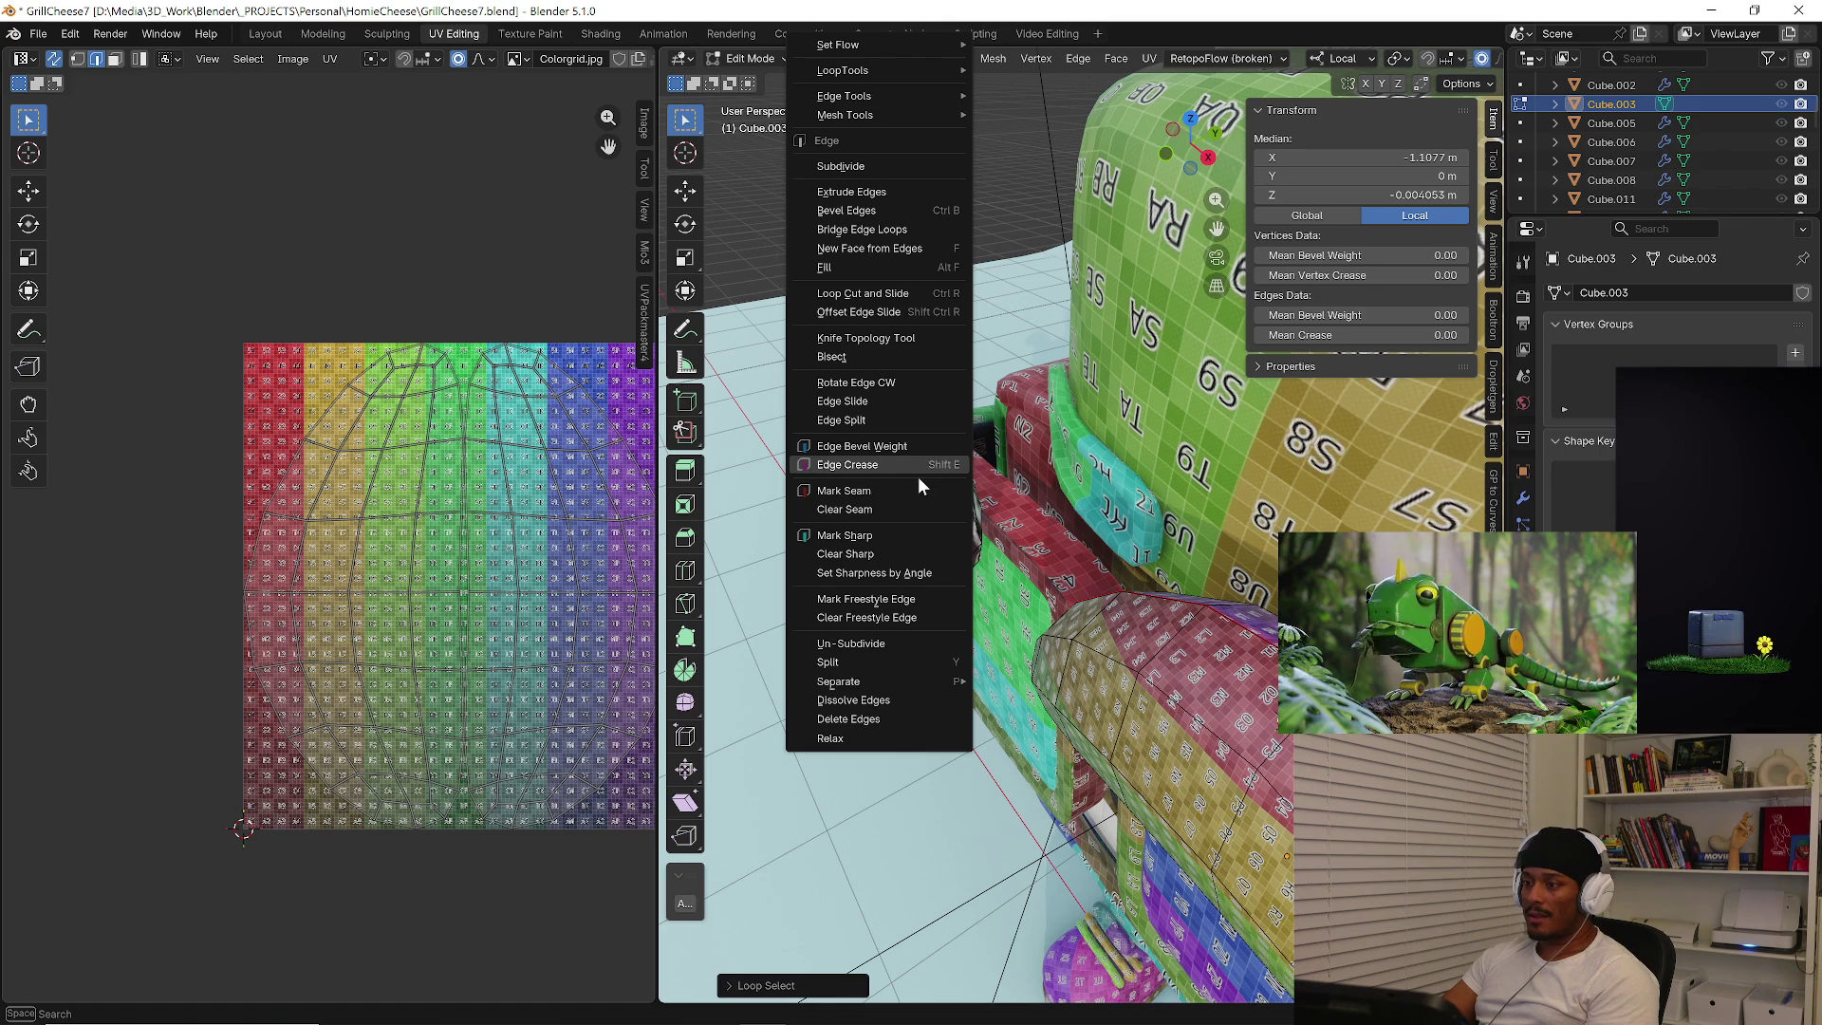
pyautogui.click(879, 489)
pyautogui.press('a')
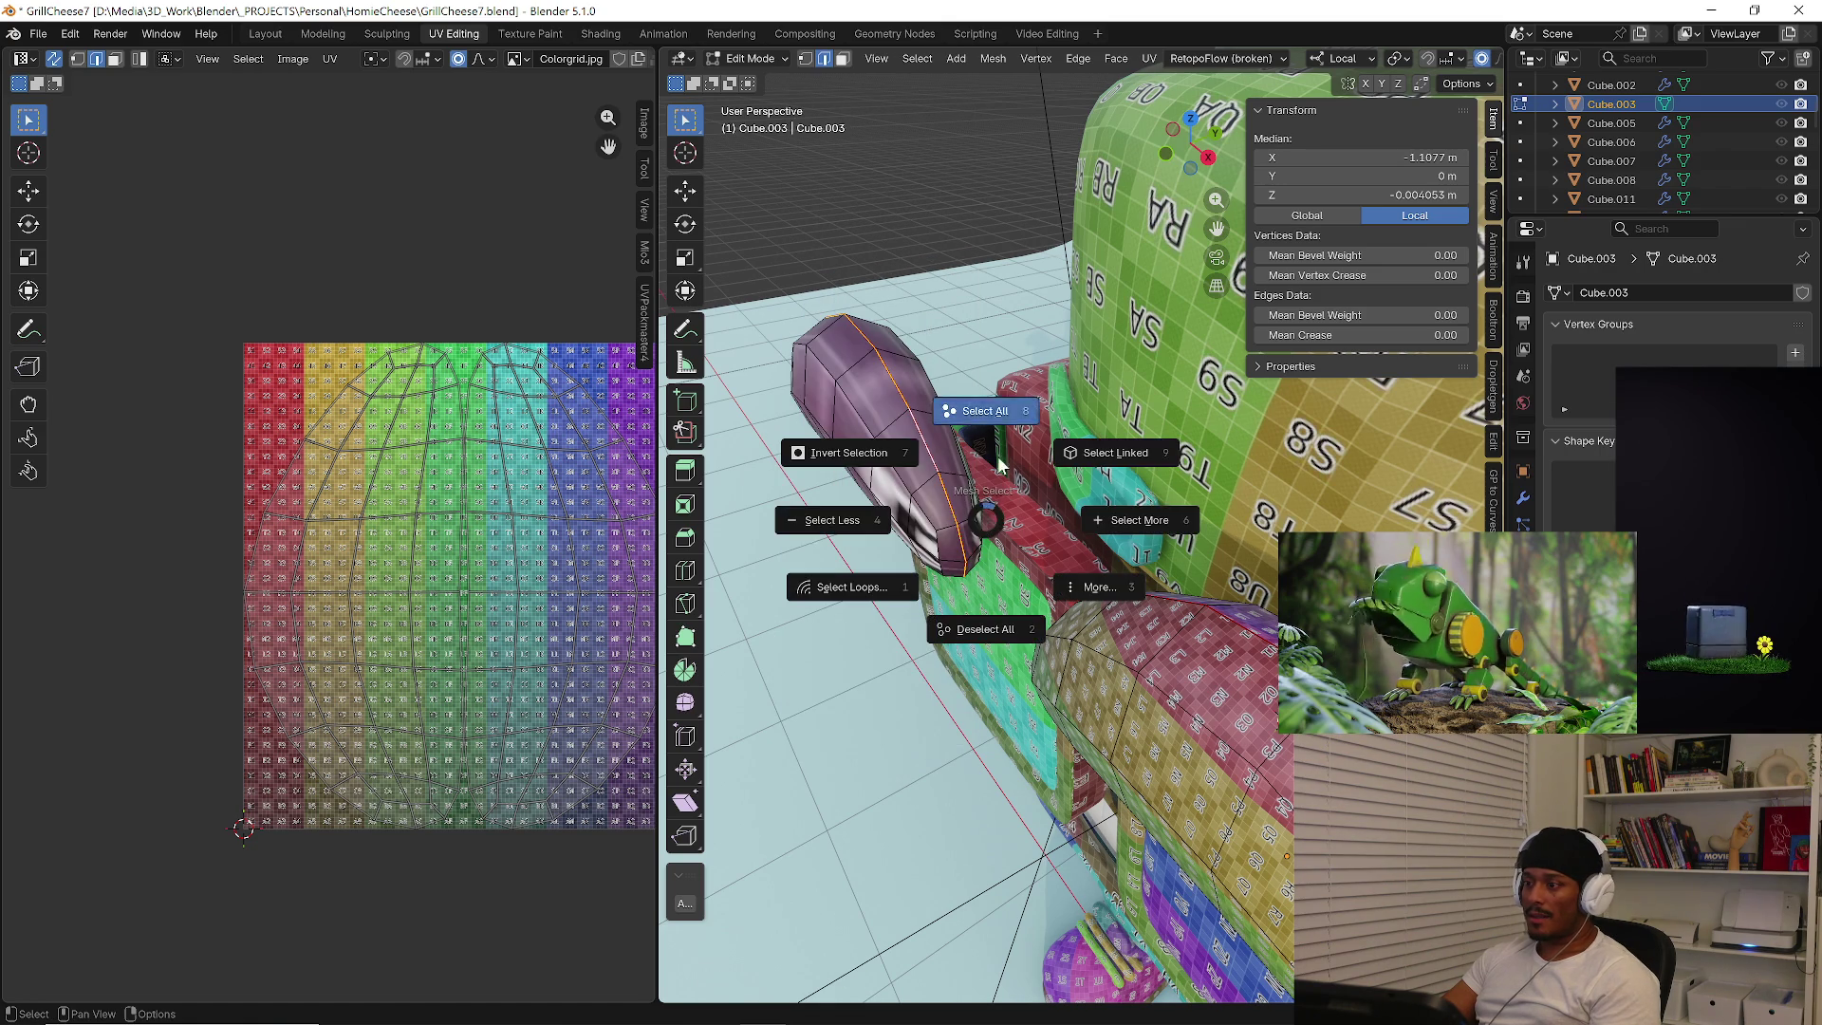
pyautogui.click(977, 408)
pyautogui.press('u')
pyautogui.click(998, 457)
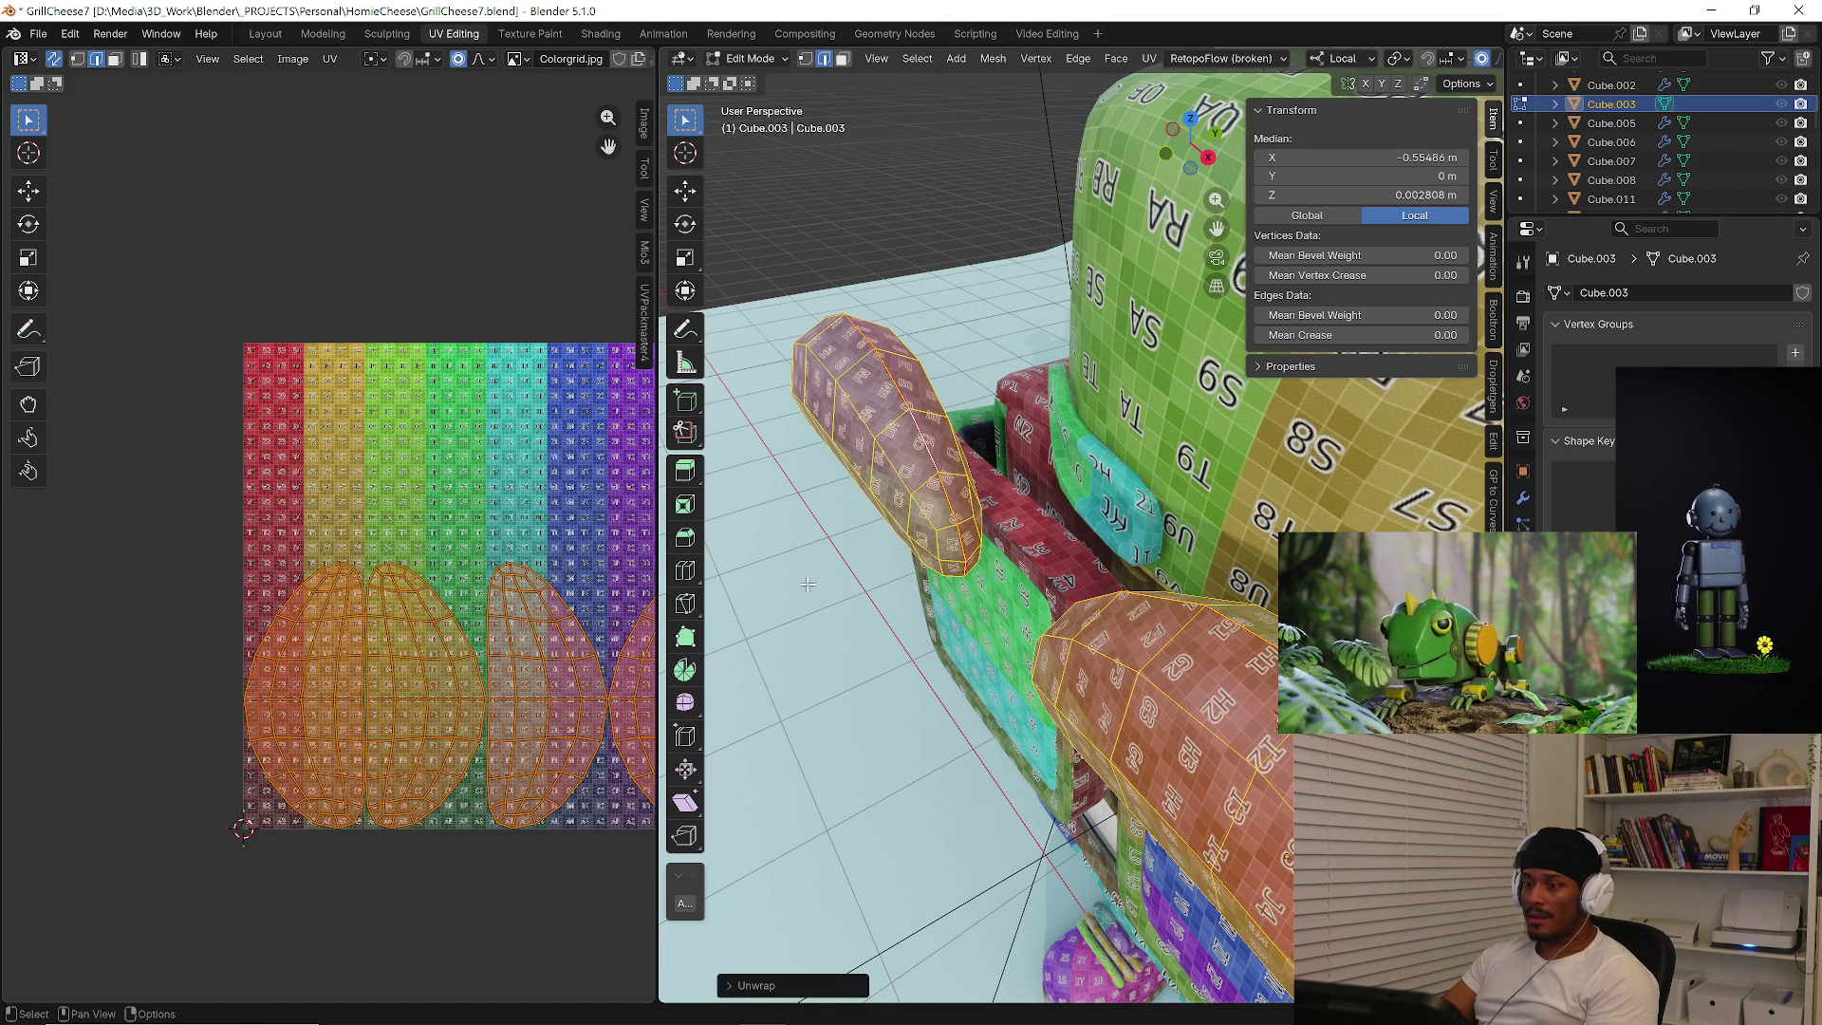
pyautogui.scroll(-3, 557, 671)
pyautogui.moveTo(1089, 728)
pyautogui.mouseDown(button='middle')
pyautogui.moveTo(1183, 668)
pyautogui.moveTo(1046, 667)
pyautogui.moveTo(1083, 730)
pyautogui.mouseUp(button='middle')
pyautogui.press('Tab')
# Isolate Cube.006 below the teeth in Local view and inspect its mesh and modifiers.
pyautogui.click(1083, 730)
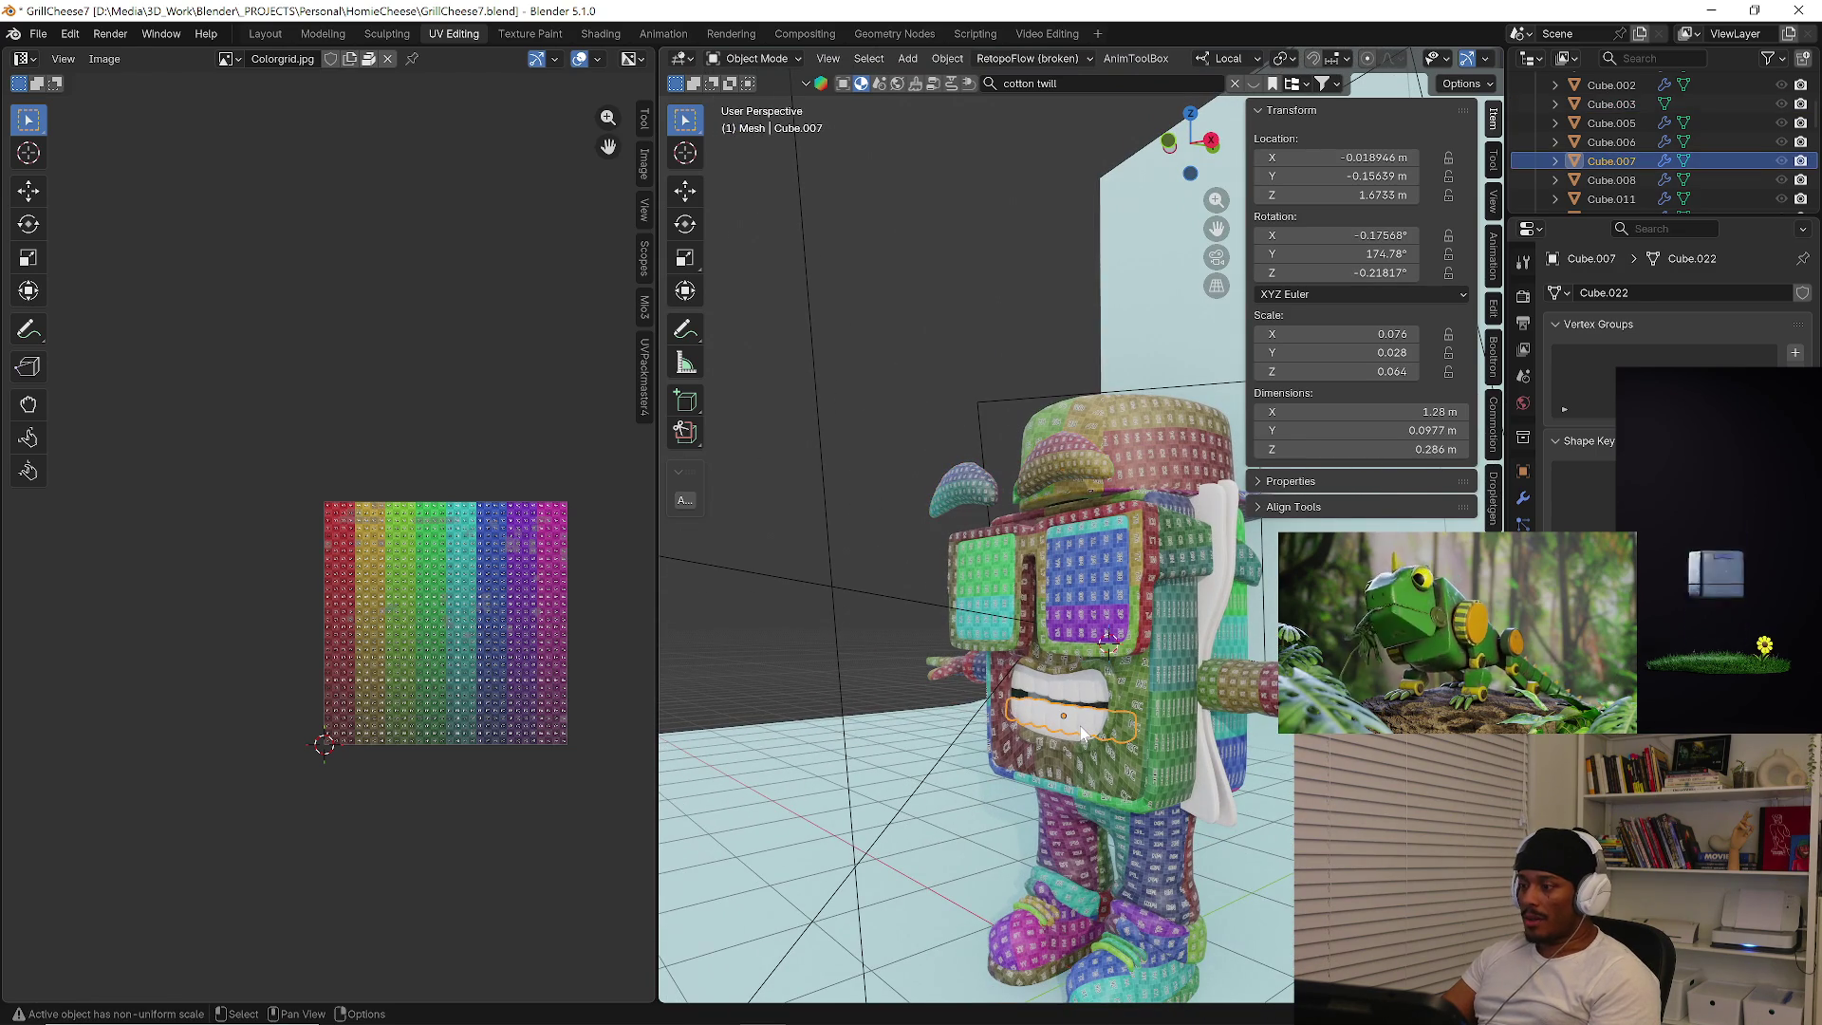
pyautogui.scroll(3, 1082, 728)
pyautogui.scroll(3, 1082, 728)
pyautogui.click(1082, 719)
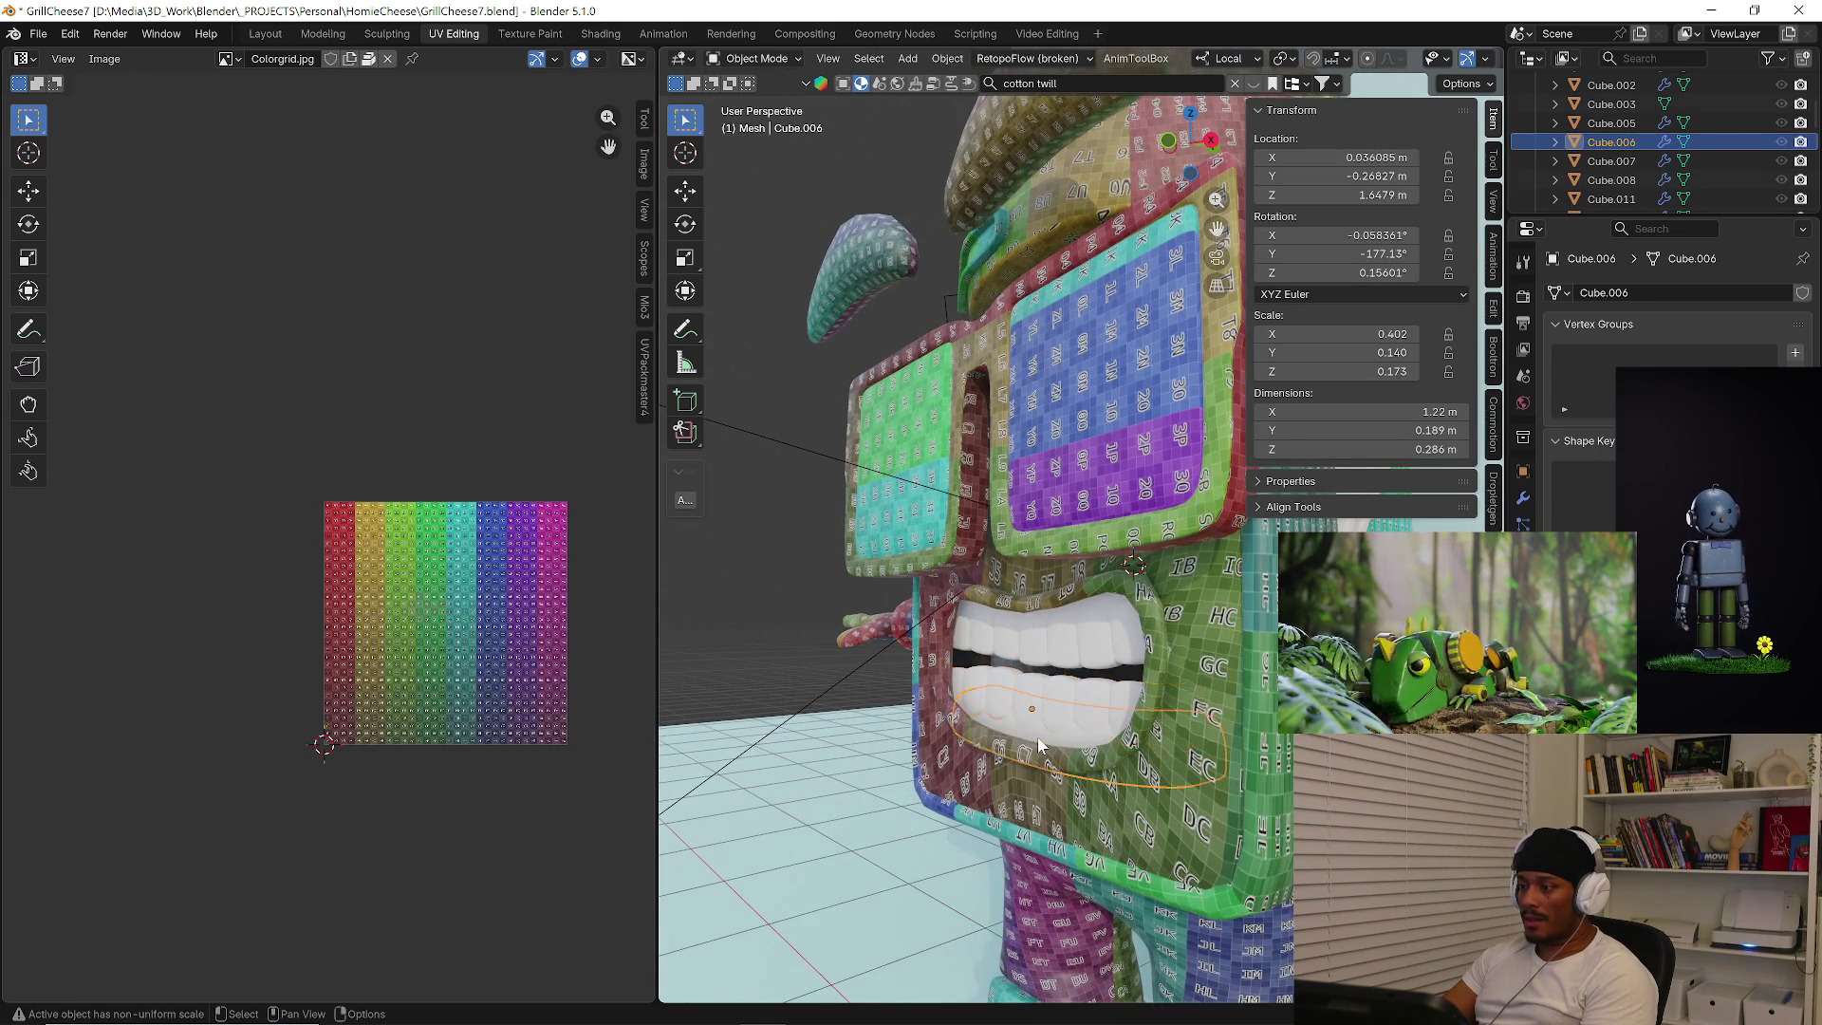
pyautogui.press('KP_Divide')
pyautogui.moveTo(1100, 754)
pyautogui.mouseDown(button='middle')
pyautogui.moveTo(1102, 719)
pyautogui.moveTo(1063, 681)
pyautogui.moveTo(1222, 273)
pyautogui.mouseUp(button='middle')
pyautogui.press('Tab')
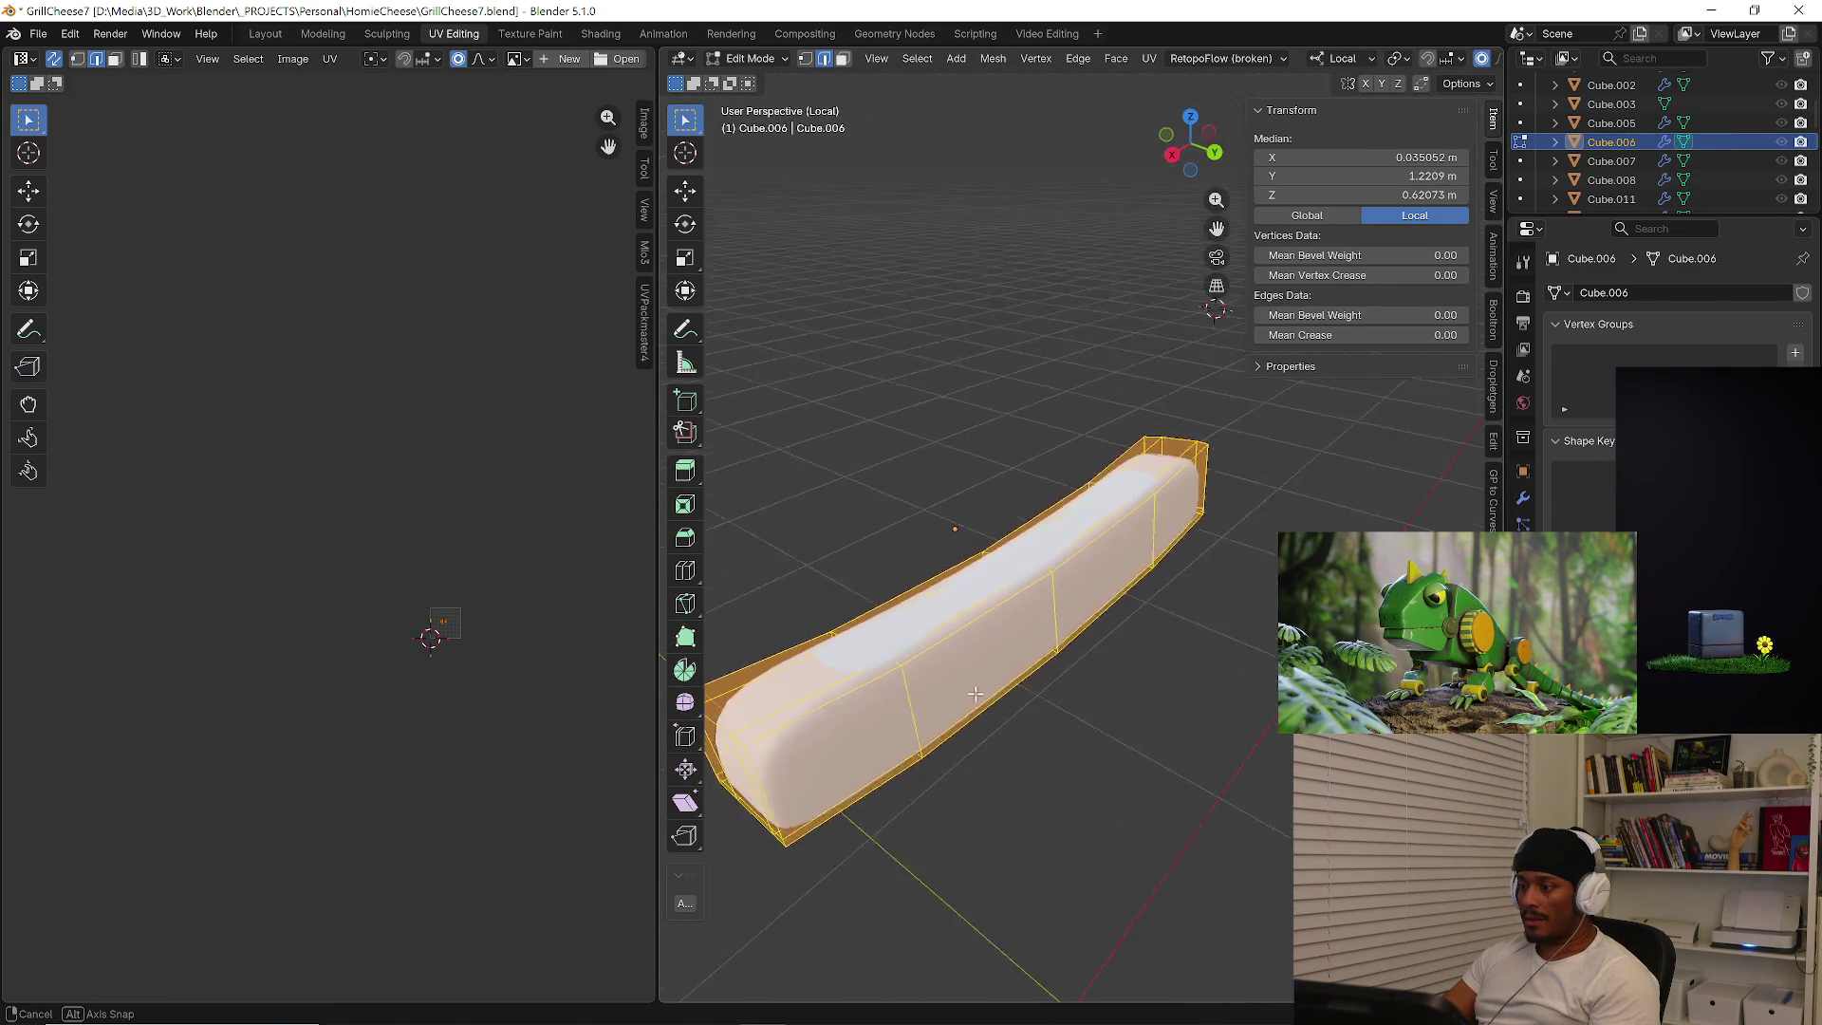
pyautogui.click(1522, 497)
pyautogui.click(1681, 365)
pyautogui.moveTo(1125, 626)
pyautogui.mouseDown(button='middle')
pyautogui.moveTo(1147, 637)
pyautogui.moveTo(1104, 261)
pyautogui.mouseUp(button='middle')
# Assign the UV Checker material to Cube.006 and check the texture on it.
pyautogui.click(1523, 598)
pyautogui.click(1555, 398)
pyautogui.click(1595, 501)
pyautogui.moveTo(1099, 258); pyautogui.dragTo(1127, 713, button='middle')
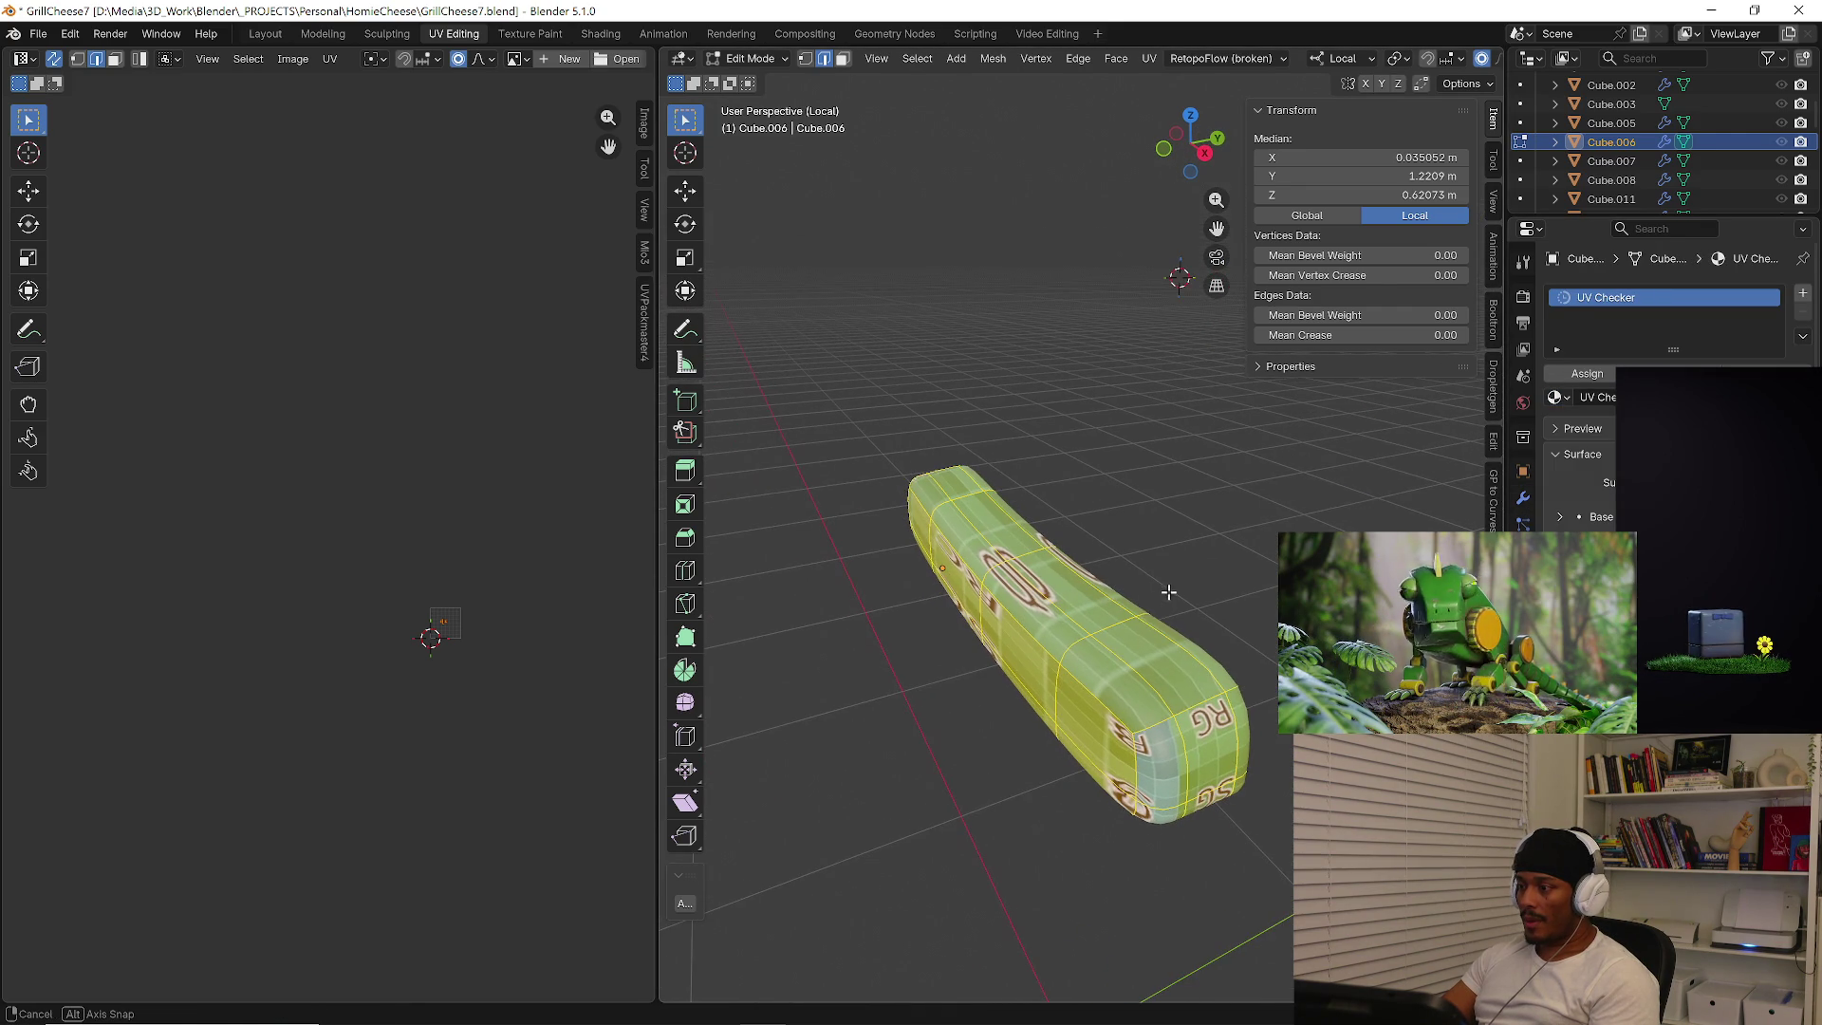
pyautogui.click(1494, 164)
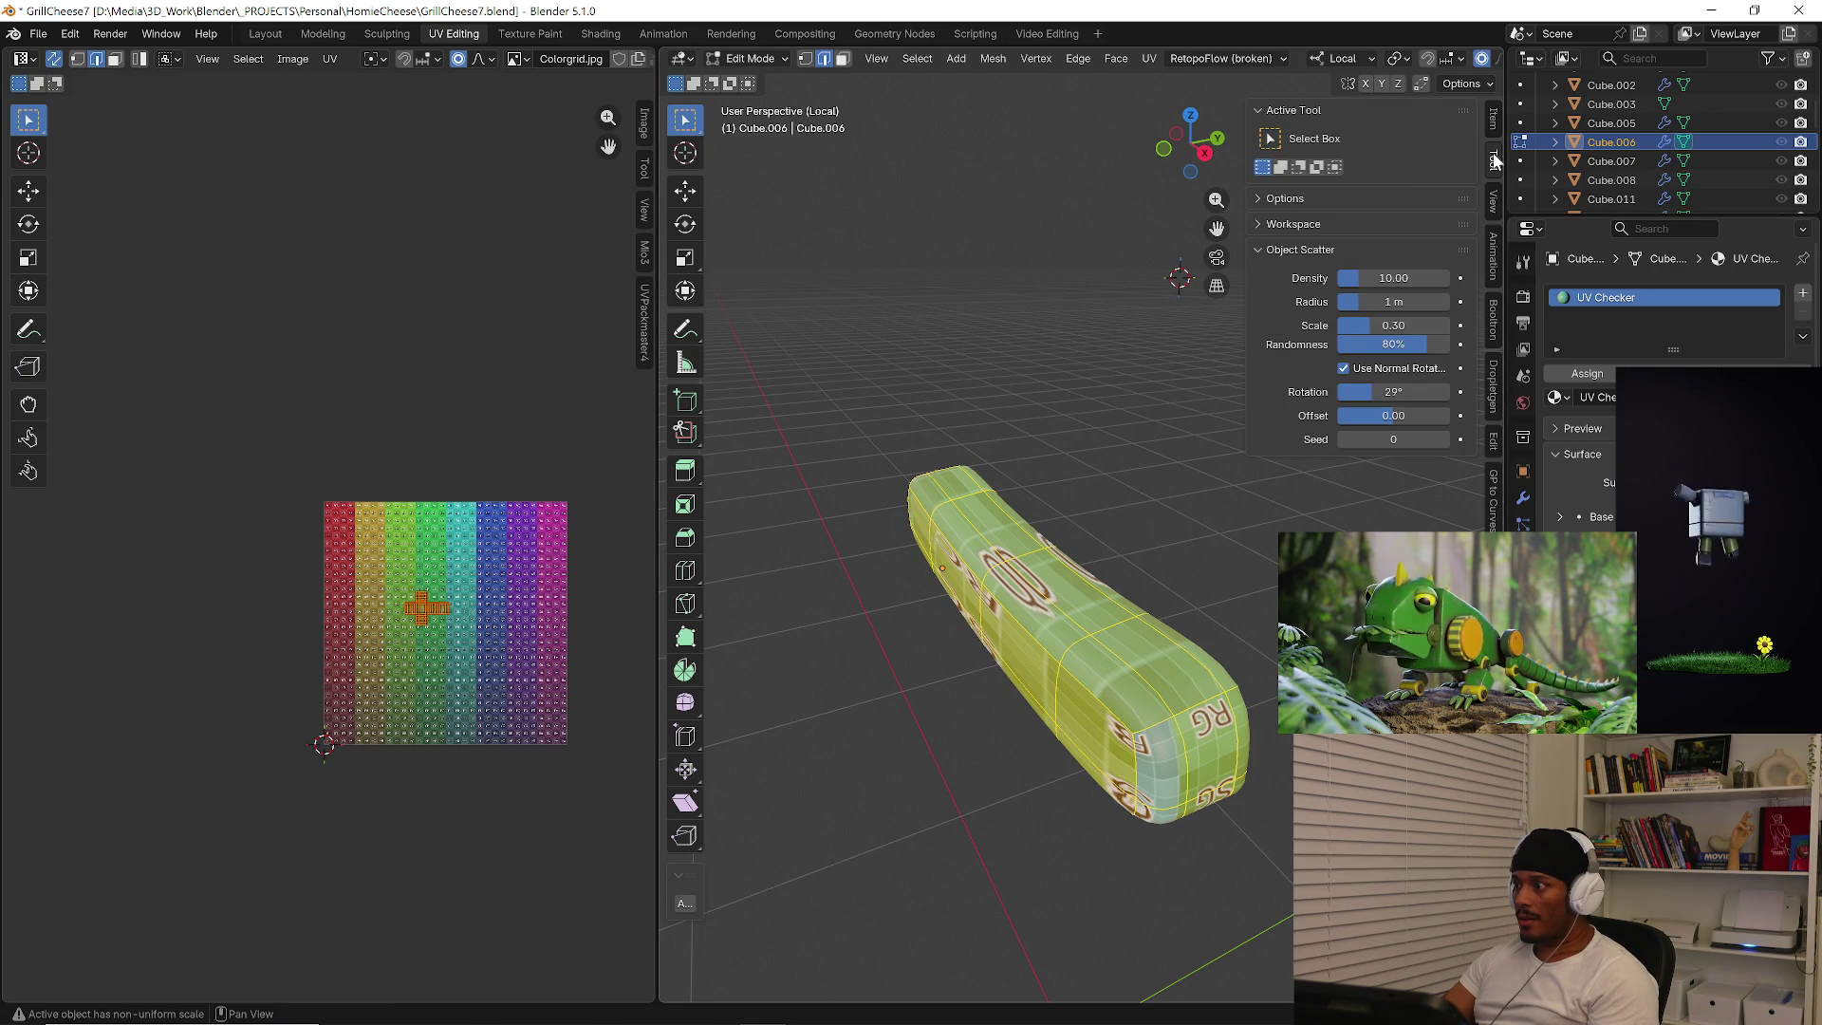
pyautogui.click(1494, 127)
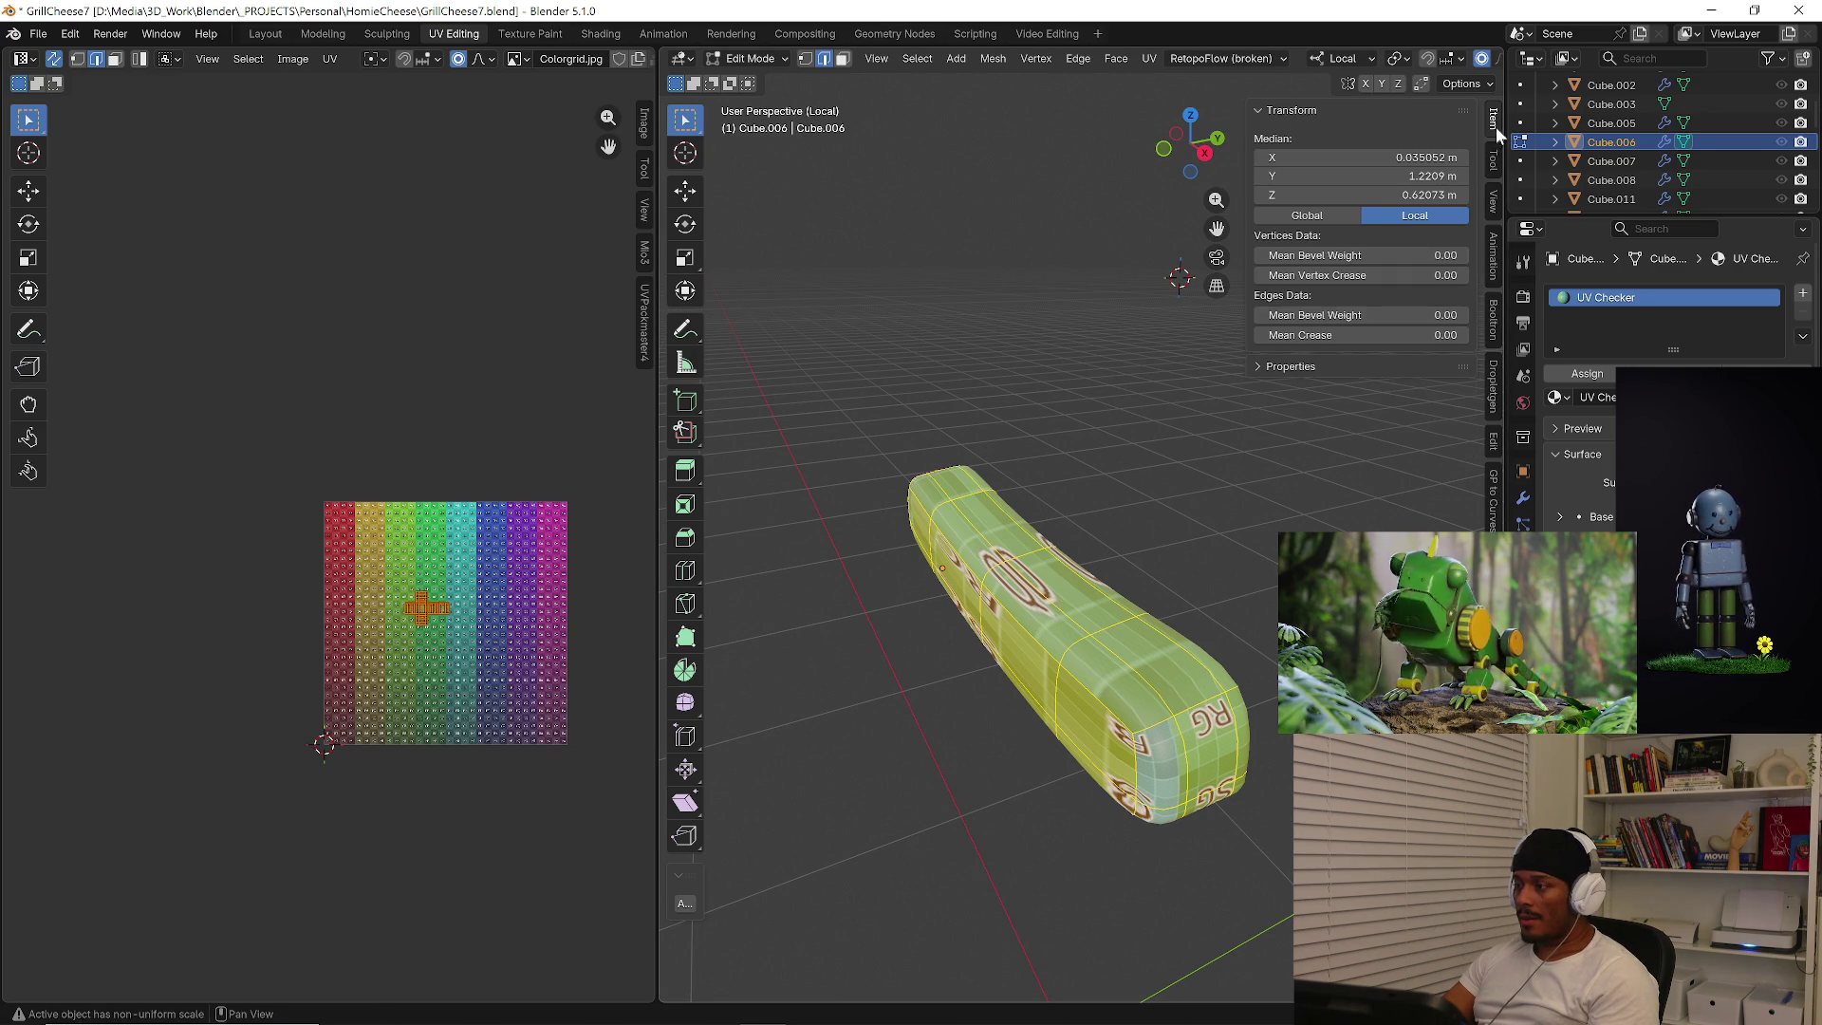
pyautogui.press('Tab')
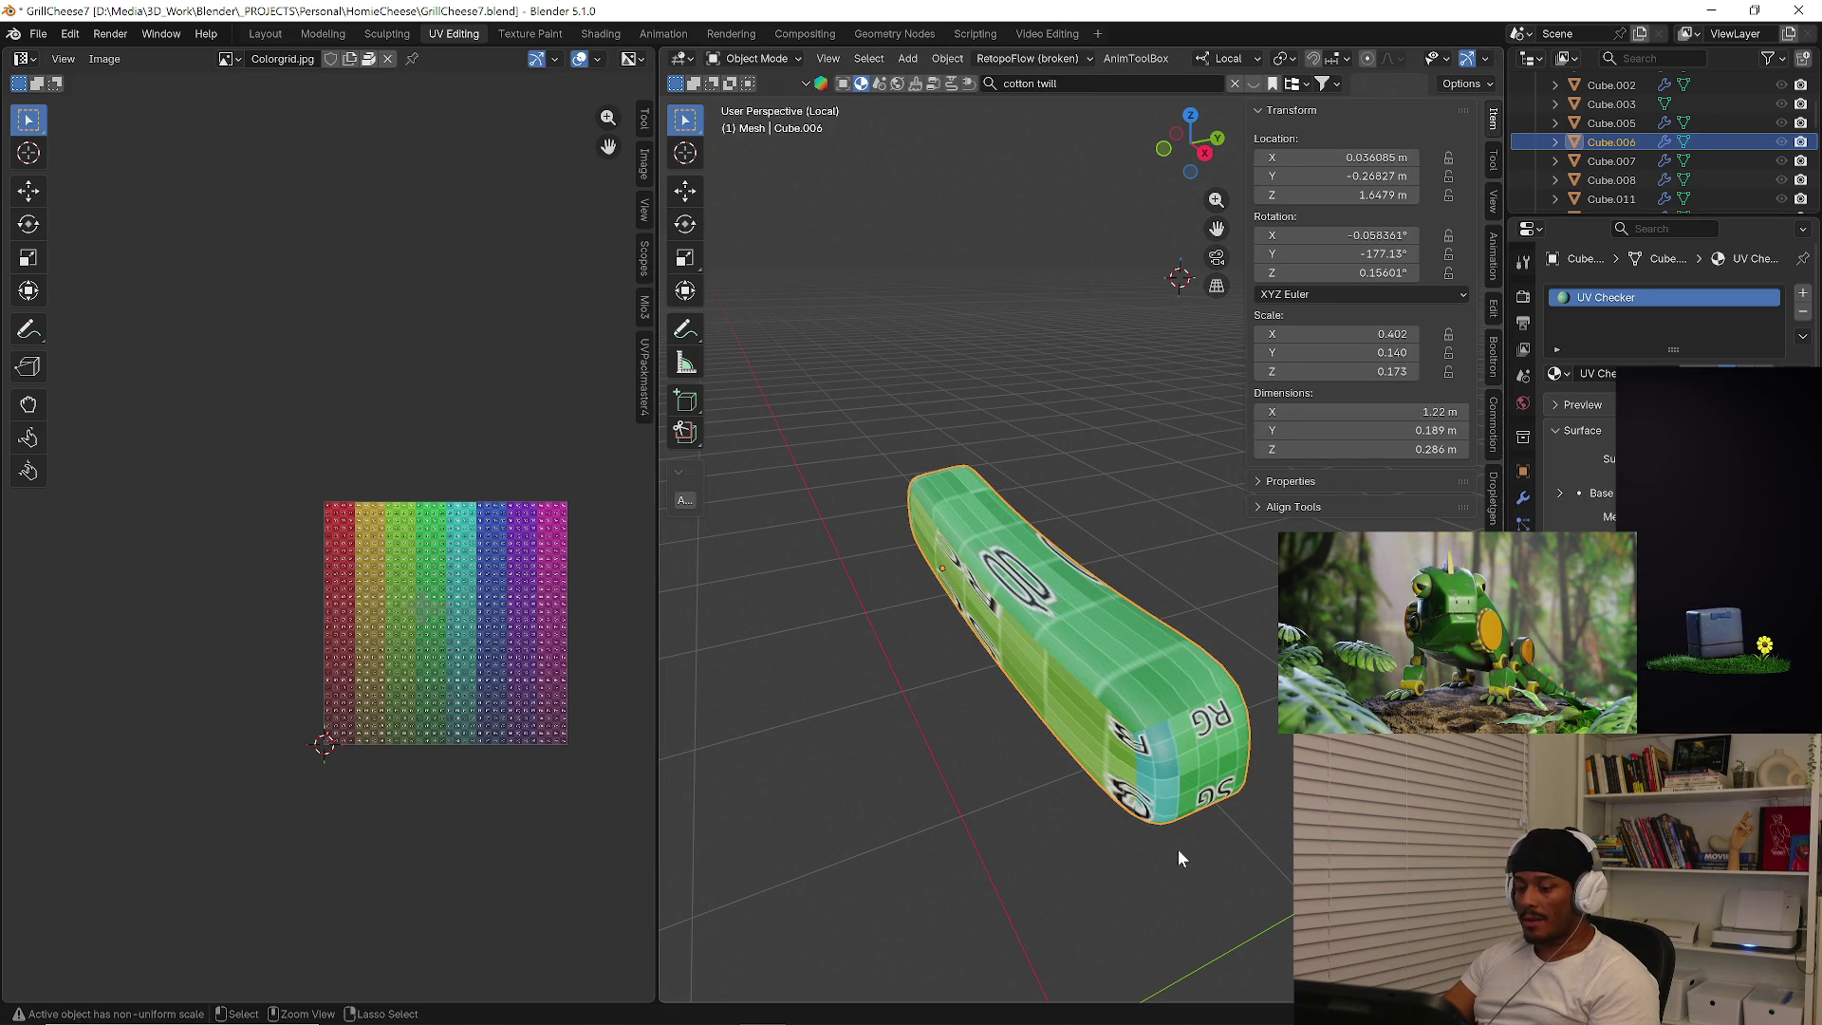
# Apply Cube.006's scale and select its whole mesh in Edit Mode.
pyautogui.hotkey('ctrl', 'a')
pyautogui.click(1265, 789)
pyautogui.moveTo(1161, 772)
pyautogui.mouseDown(button='middle')
pyautogui.moveTo(1171, 757)
pyautogui.moveTo(932, 714)
pyautogui.moveTo(967, 698)
pyautogui.moveTo(1057, 722)
pyautogui.mouseUp(button='middle')
pyautogui.press('Tab')
pyautogui.keyDown('alt'); pyautogui.click(933, 715); pyautogui.keyUp('alt')
pyautogui.rightClick(967, 697)
pyautogui.press('Escape')
pyautogui.press('a')
pyautogui.click(1060, 613)
# Try several Unwrap variants on Cube.006, settling on Unwrap Angle Based.
pyautogui.press('u')
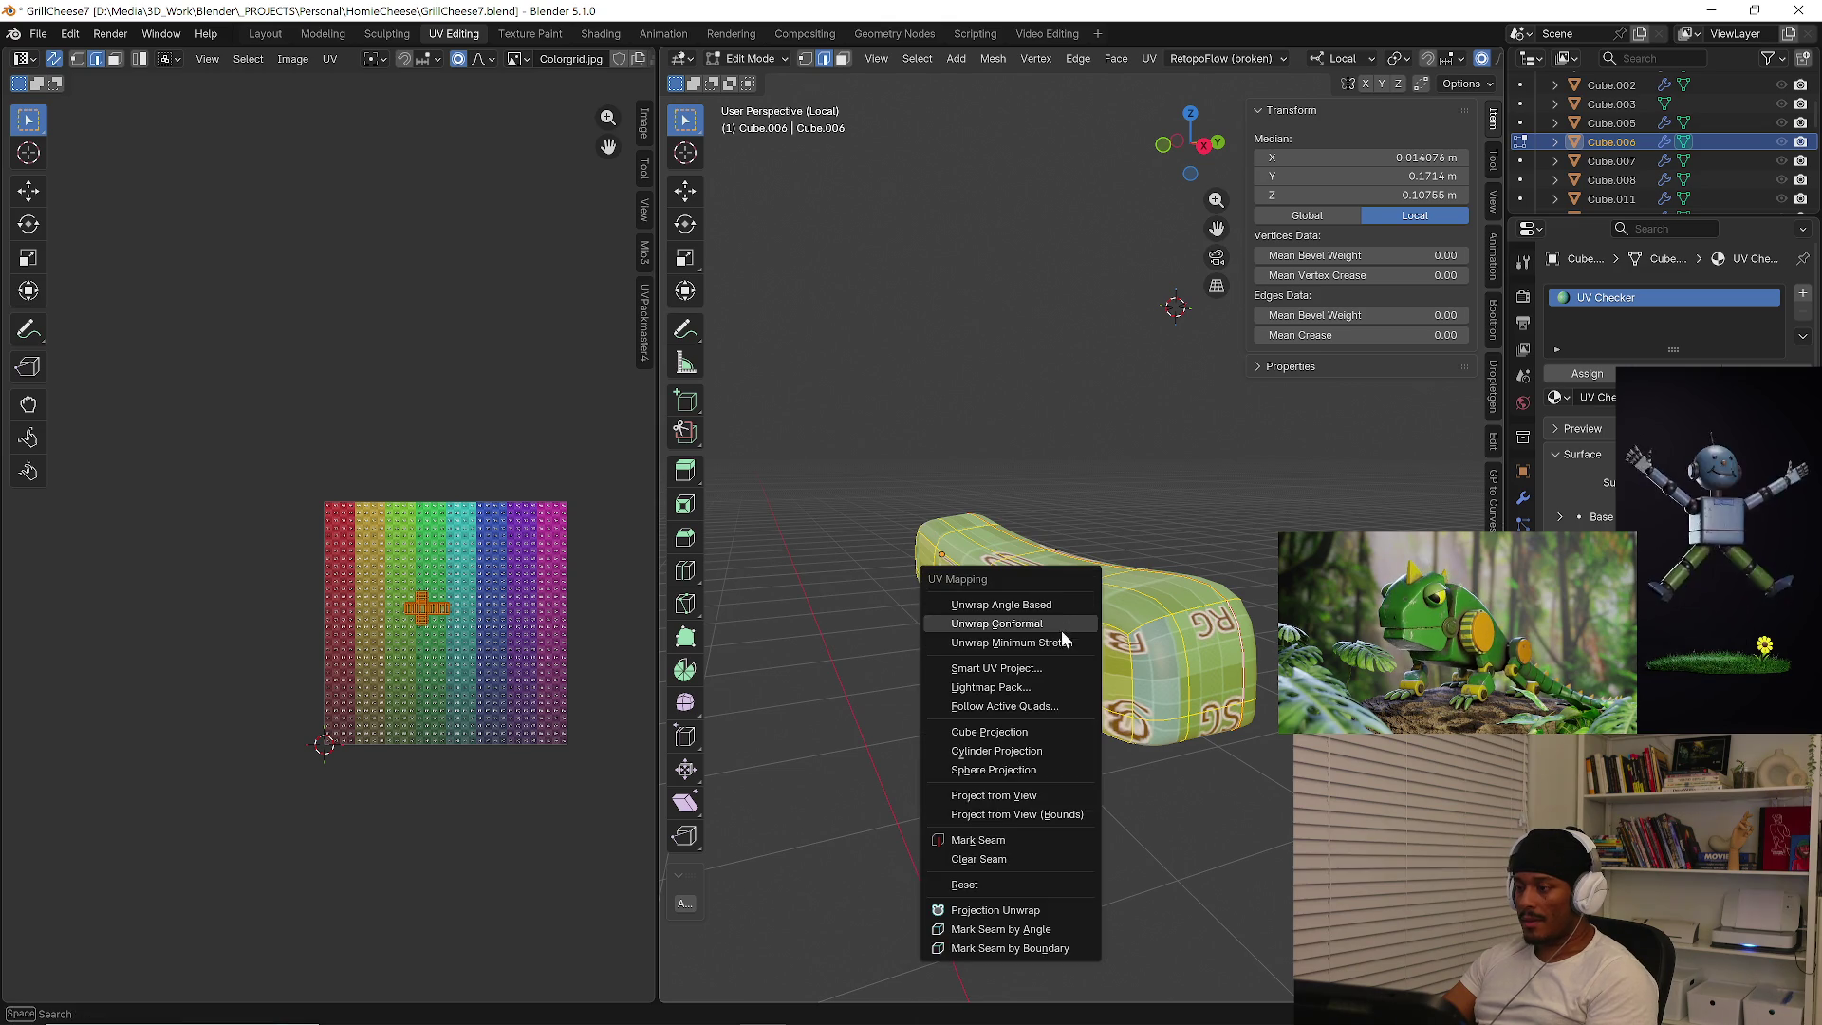
pyautogui.click(1066, 622)
pyautogui.press('u')
pyautogui.click(1097, 641)
pyautogui.press('u')
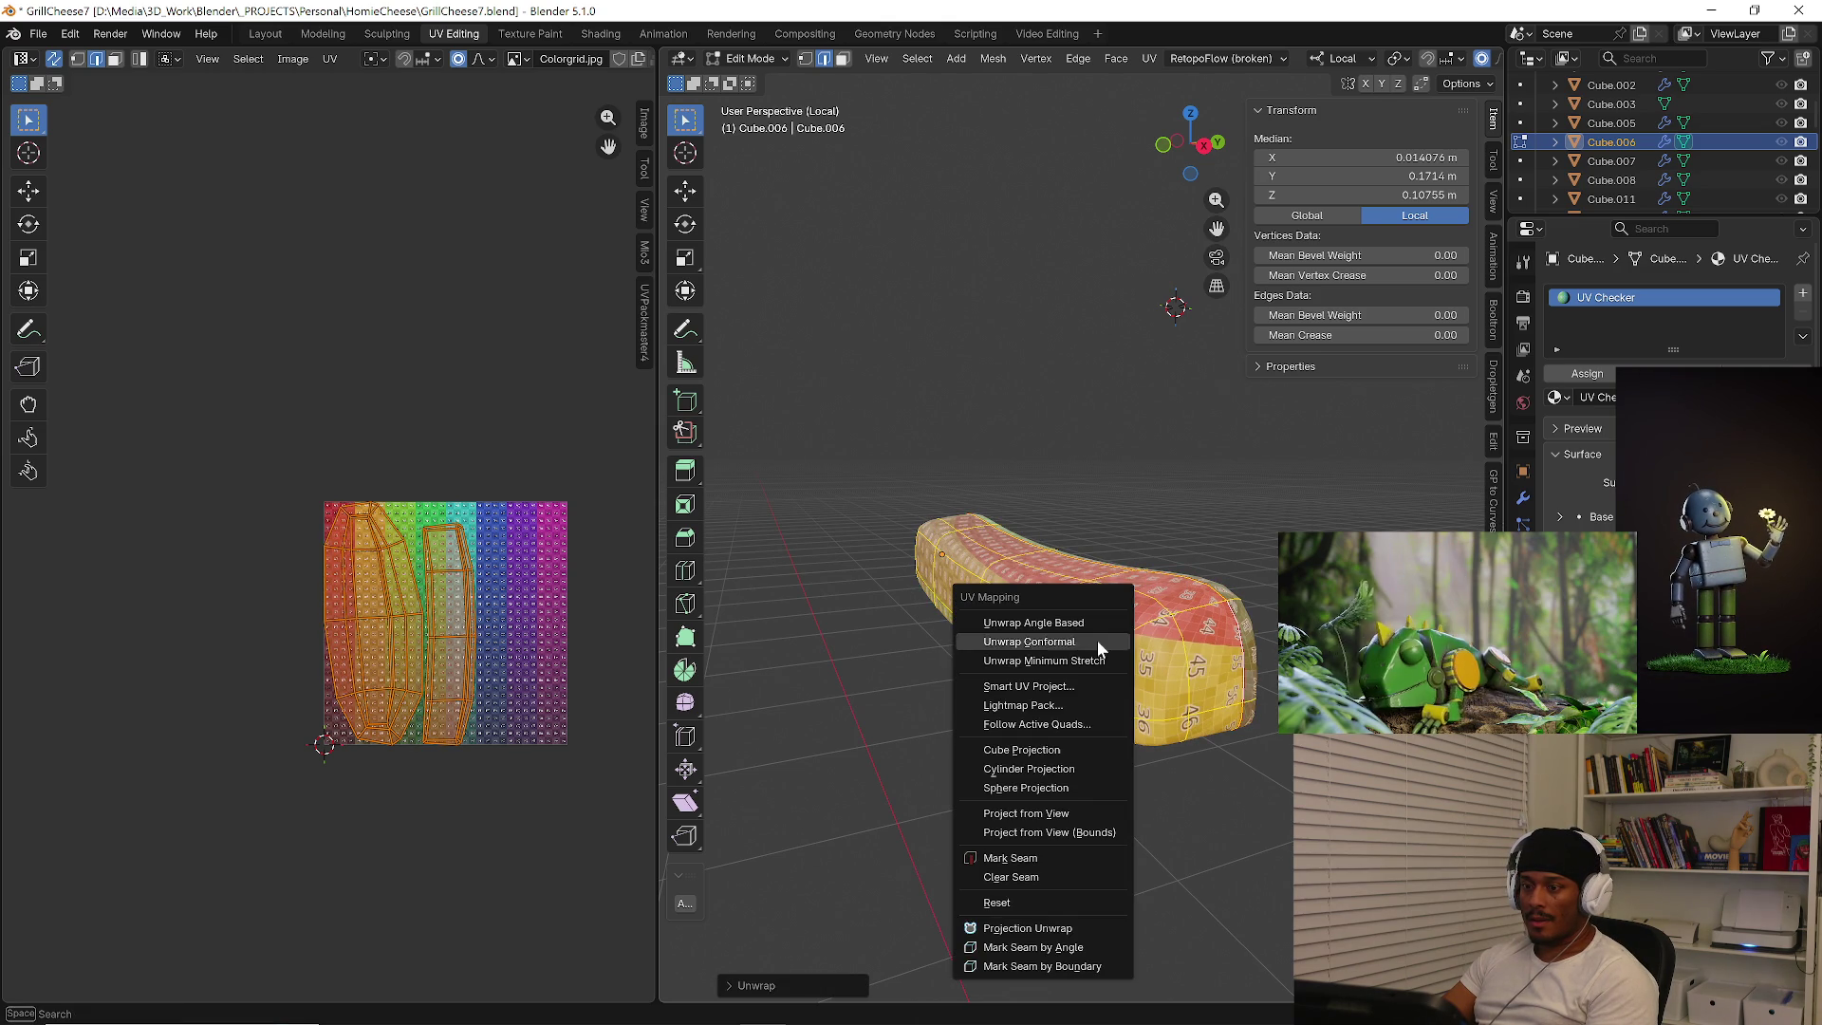
pyautogui.click(1090, 660)
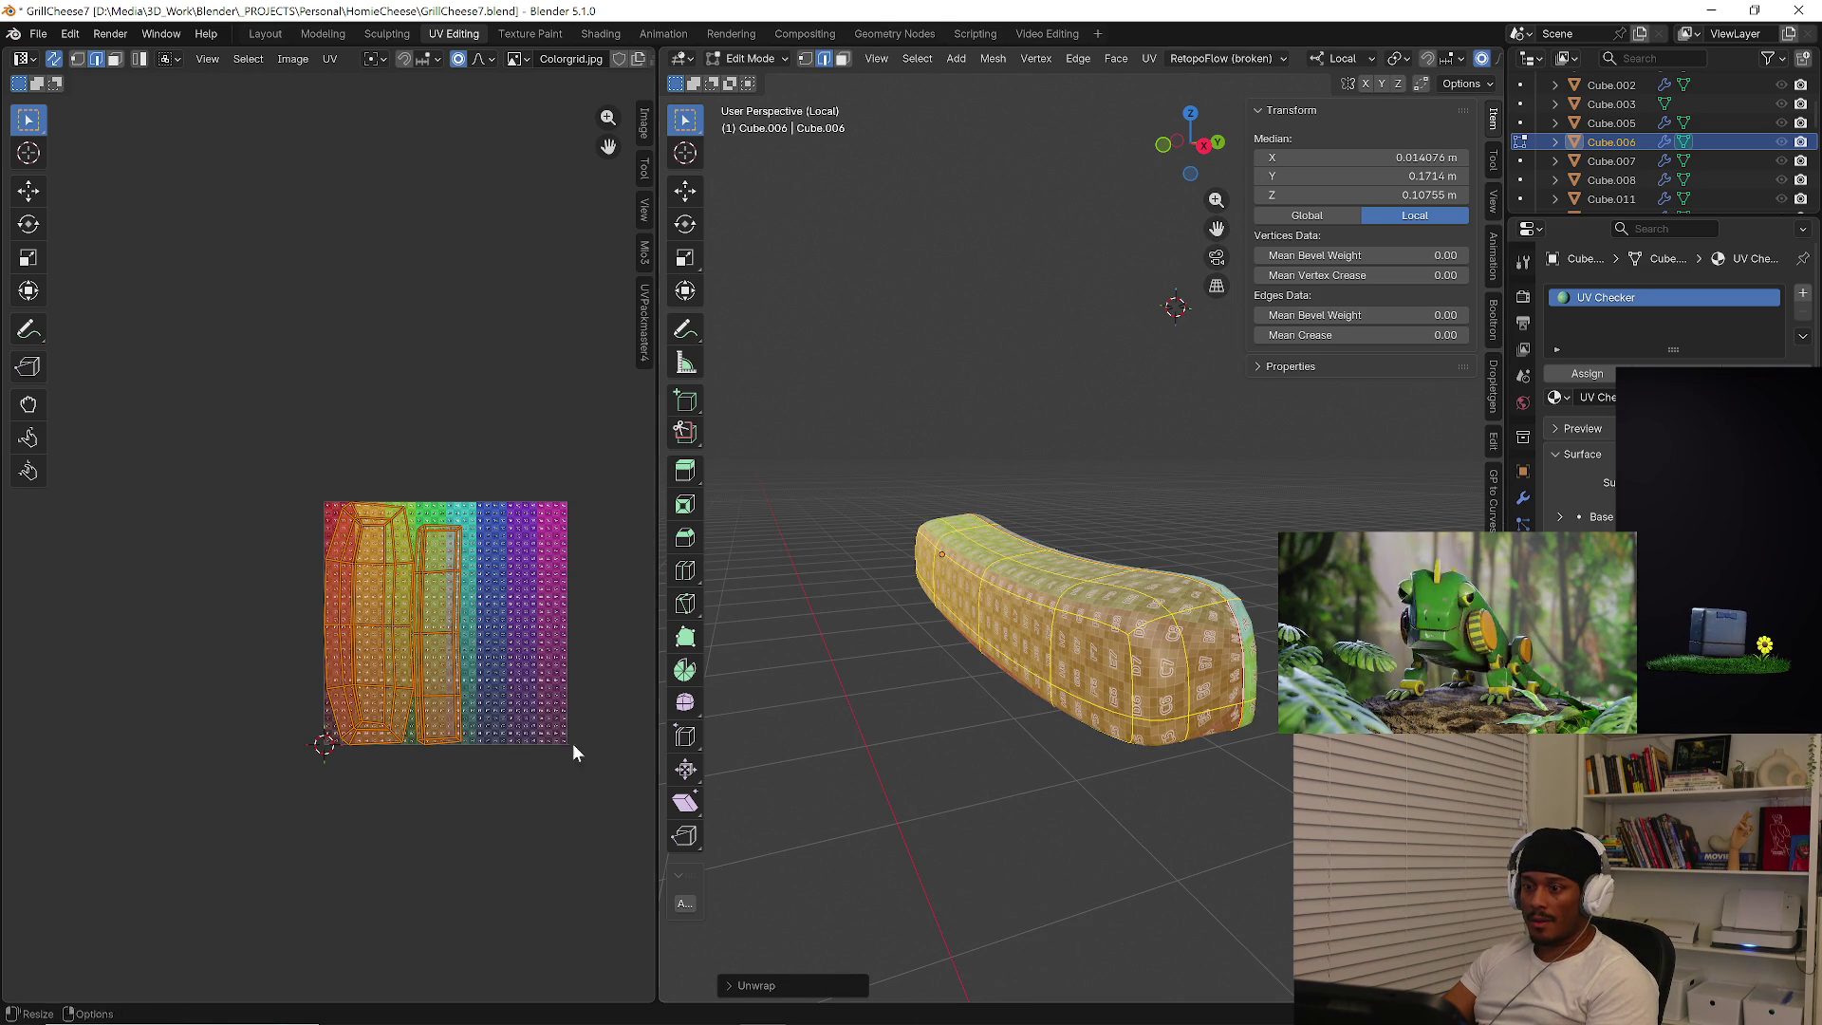
pyautogui.scroll(4, 465, 699)
pyautogui.press('u')
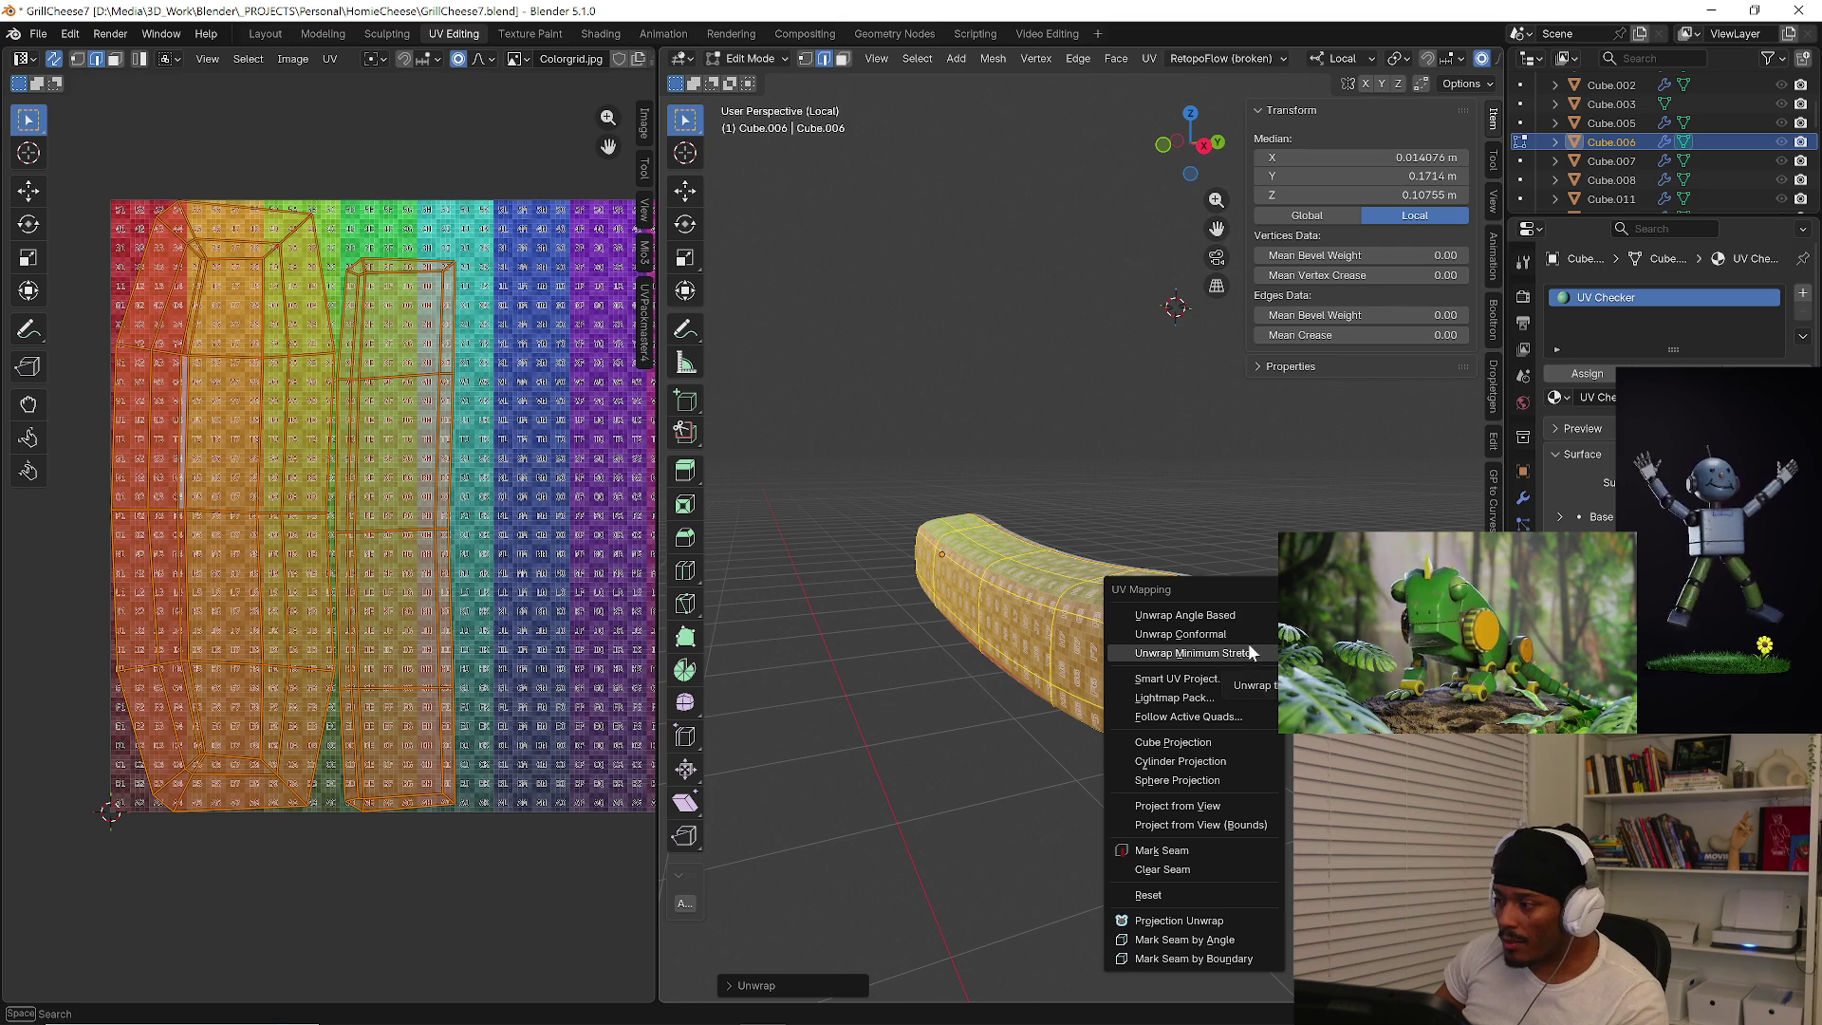
pyautogui.click(1259, 617)
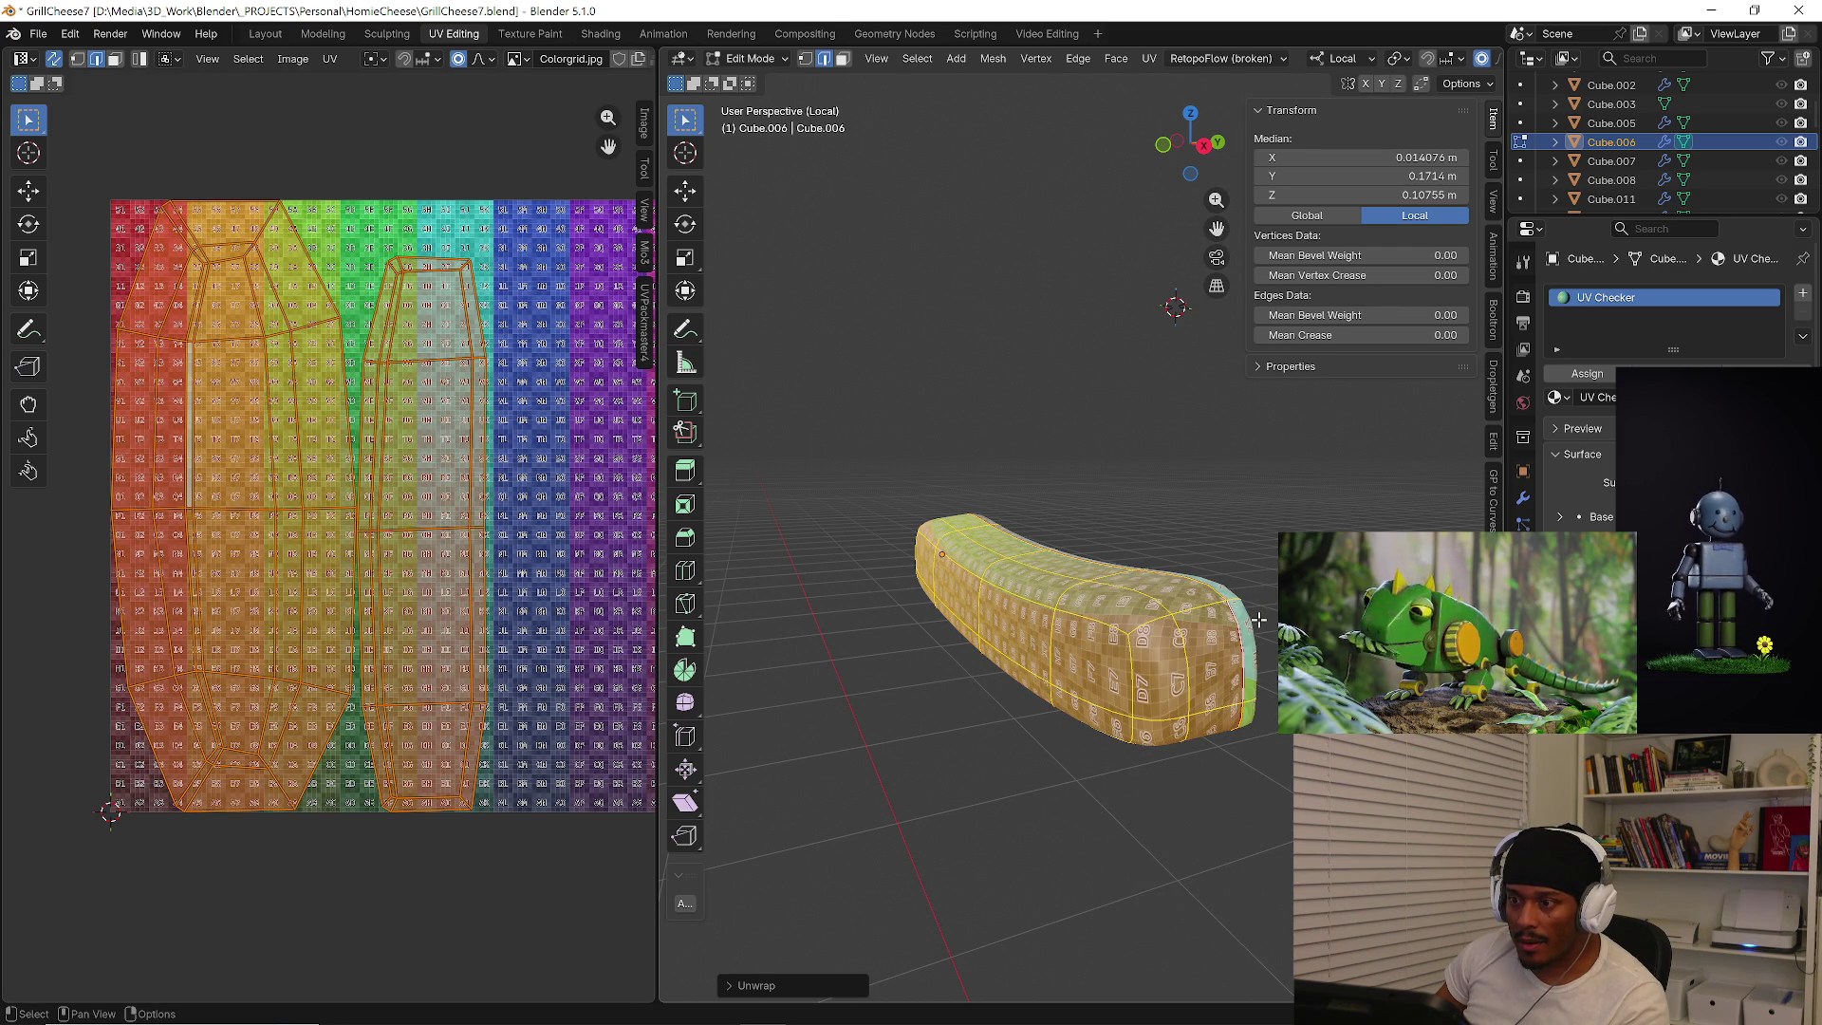
pyautogui.press('Tab')
pyautogui.moveTo(1260, 616)
pyautogui.mouseDown(button='middle')
pyautogui.moveTo(999, 643)
pyautogui.moveTo(1028, 631)
pyautogui.mouseUp(button='middle')
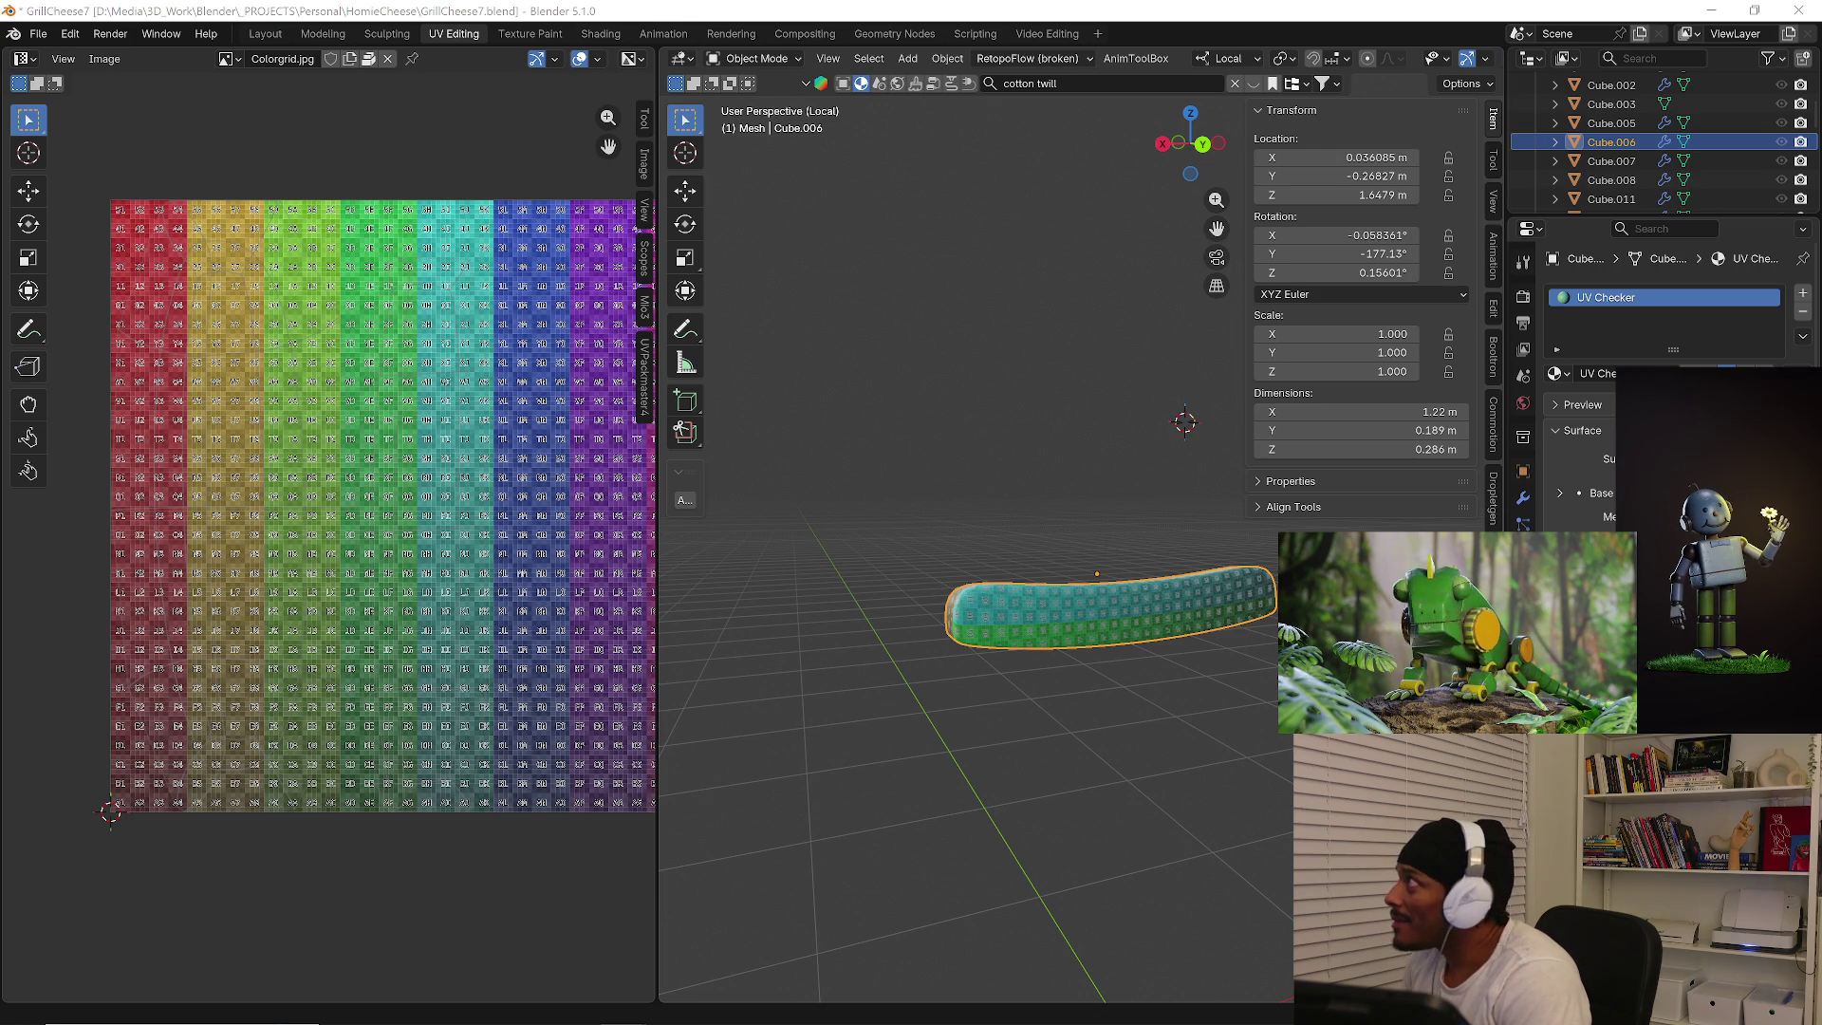
# Switch to the File Explorer window showing D:\Media\3D_Work\Blender.
pyautogui.hotkey('alt', 'Tab')
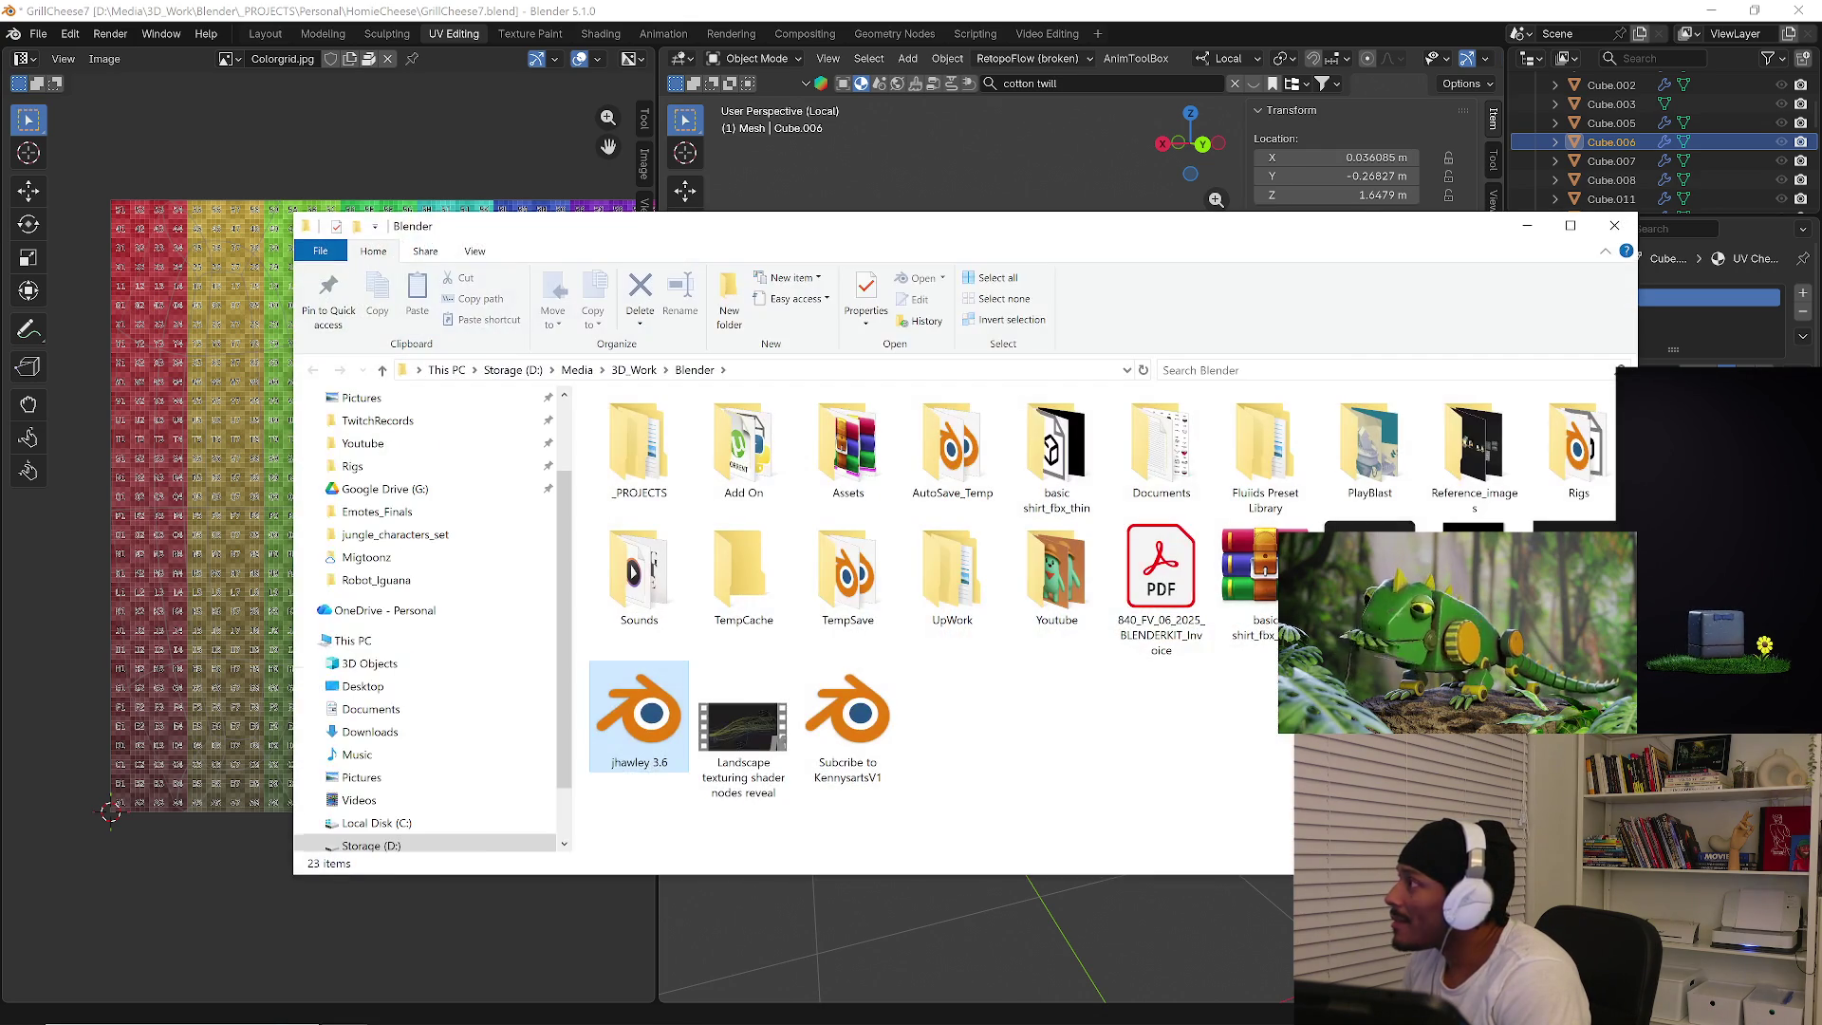
# Leave File Explorer and return to the Blender scene.
pyautogui.hotkey('alt', 'Tab')
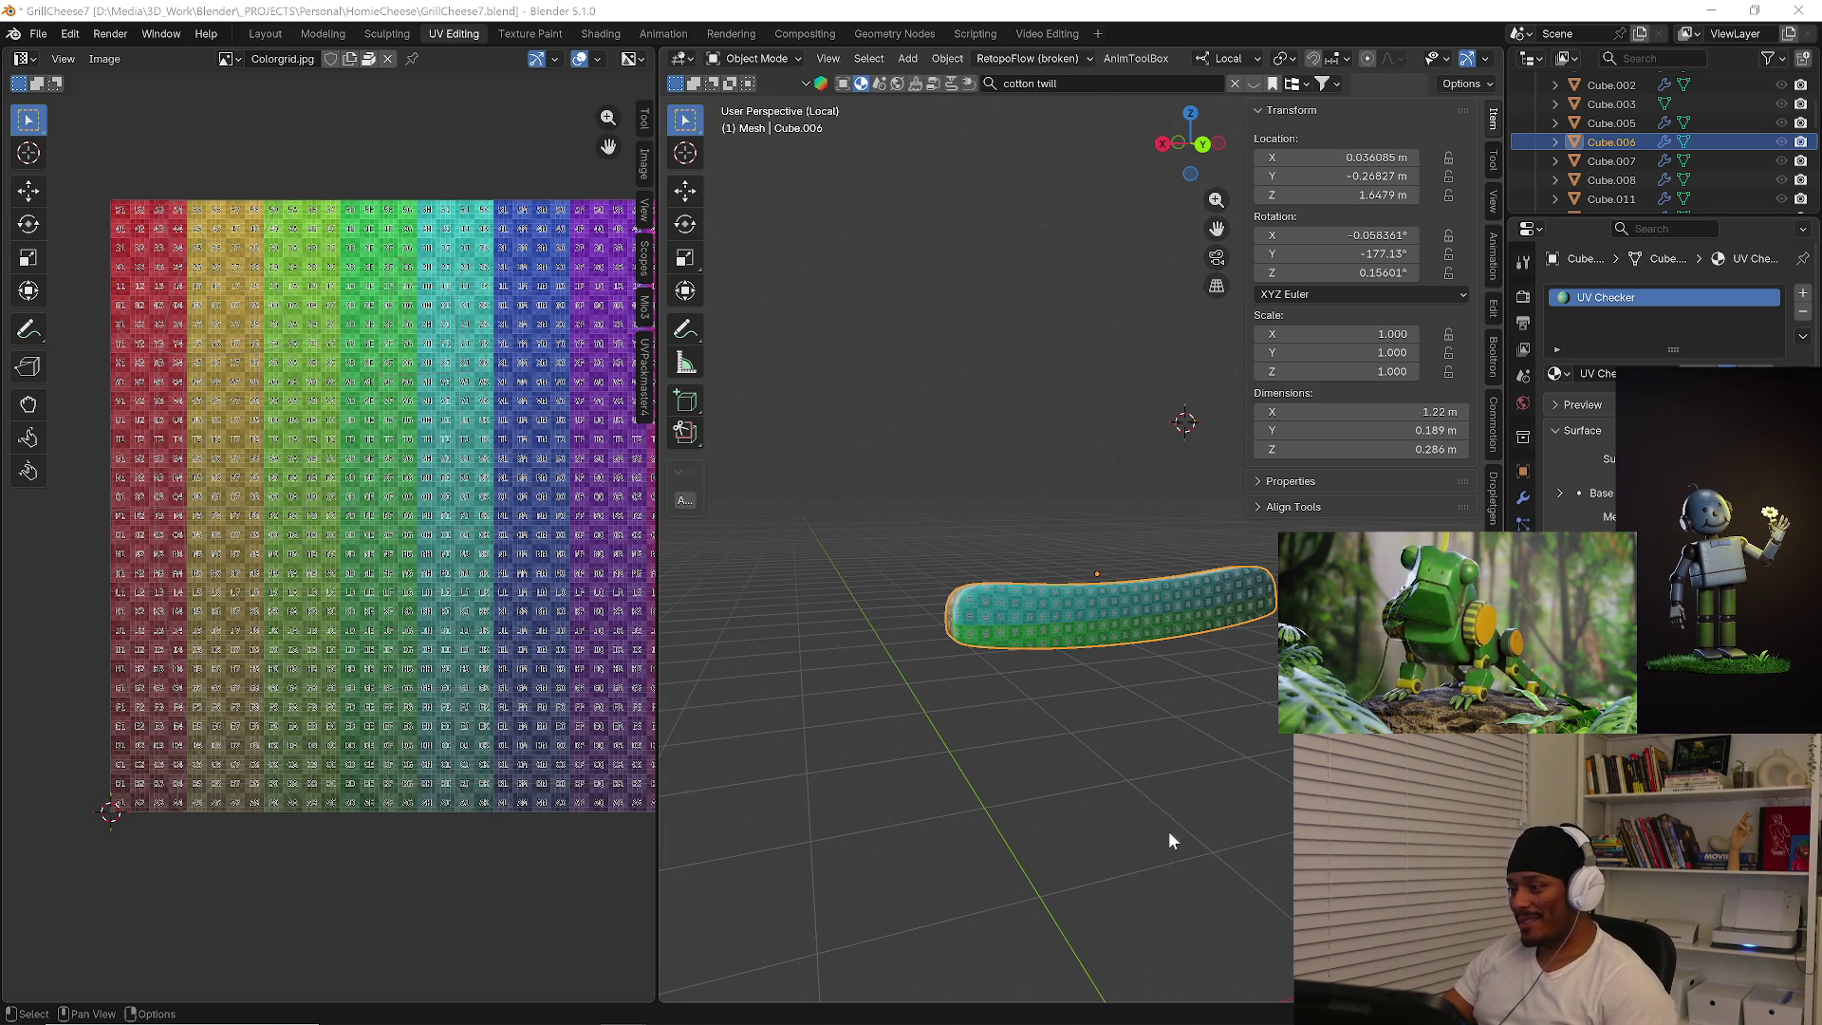
# Leave Cube.006's isolation and isolate the curved cheese piece Cube.005 to inspect it.
pyautogui.click(1222, 862)
pyautogui.press('KP_Divide')
pyautogui.moveTo(1260, 700); pyautogui.dragTo(1064, 609, button='middle')
pyautogui.scroll(4, 1056, 553)
pyautogui.click(1058, 555)
pyautogui.press('KP_Divide')
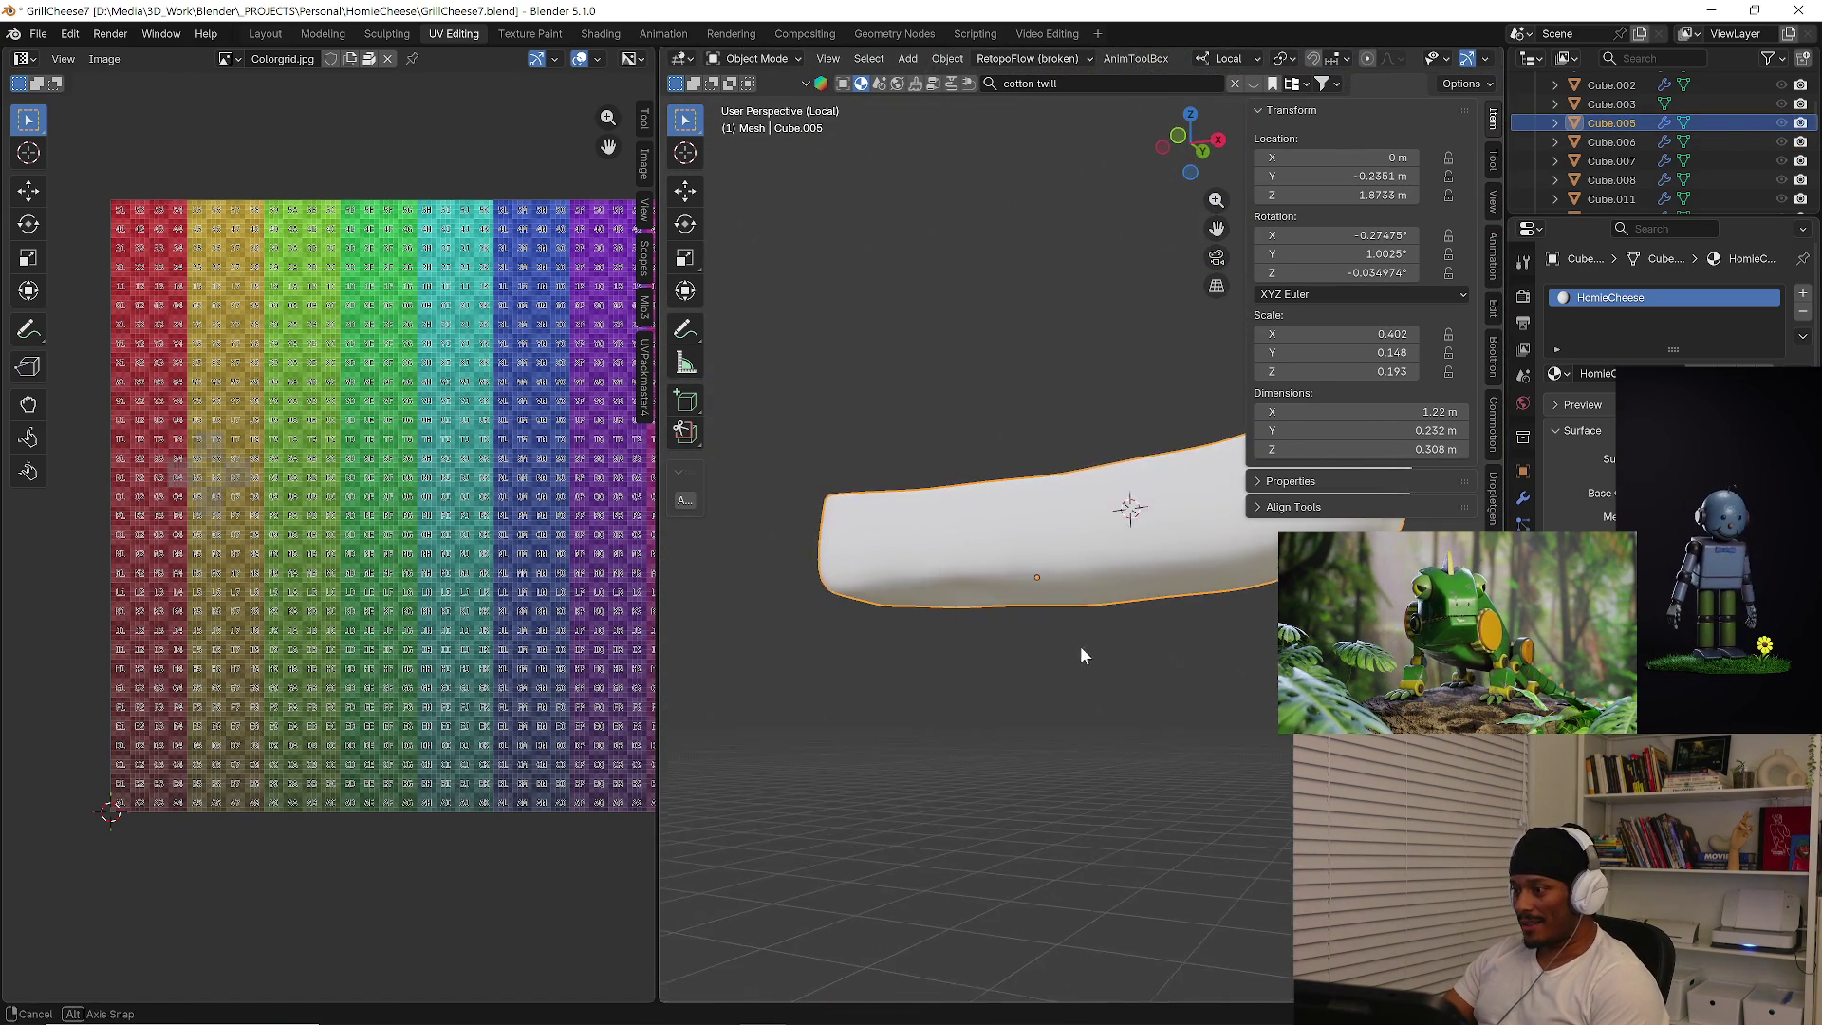
pyautogui.moveTo(1132, 665)
pyautogui.mouseDown(button='middle')
pyautogui.moveTo(1016, 680)
pyautogui.moveTo(1001, 665)
pyautogui.moveTo(1168, 746)
pyautogui.moveTo(1184, 660)
pyautogui.mouseUp(button='middle')
pyautogui.press('Tab')
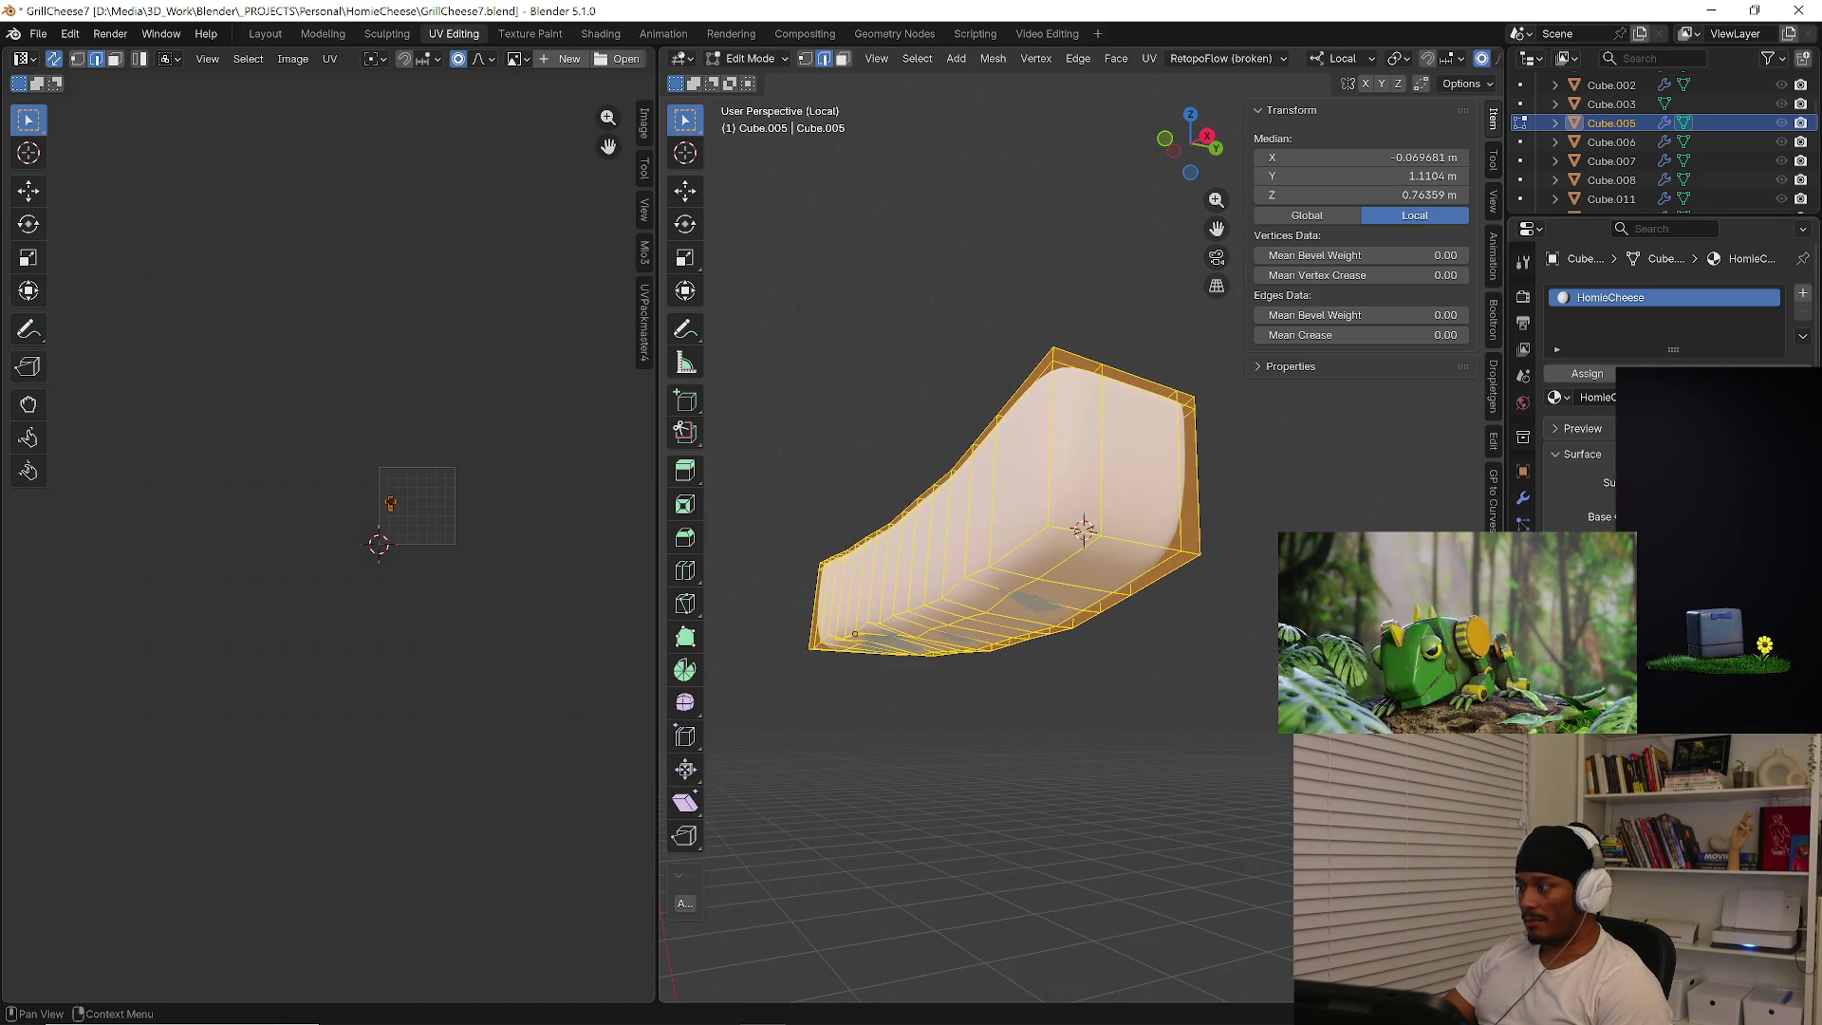
pyautogui.click(1524, 496)
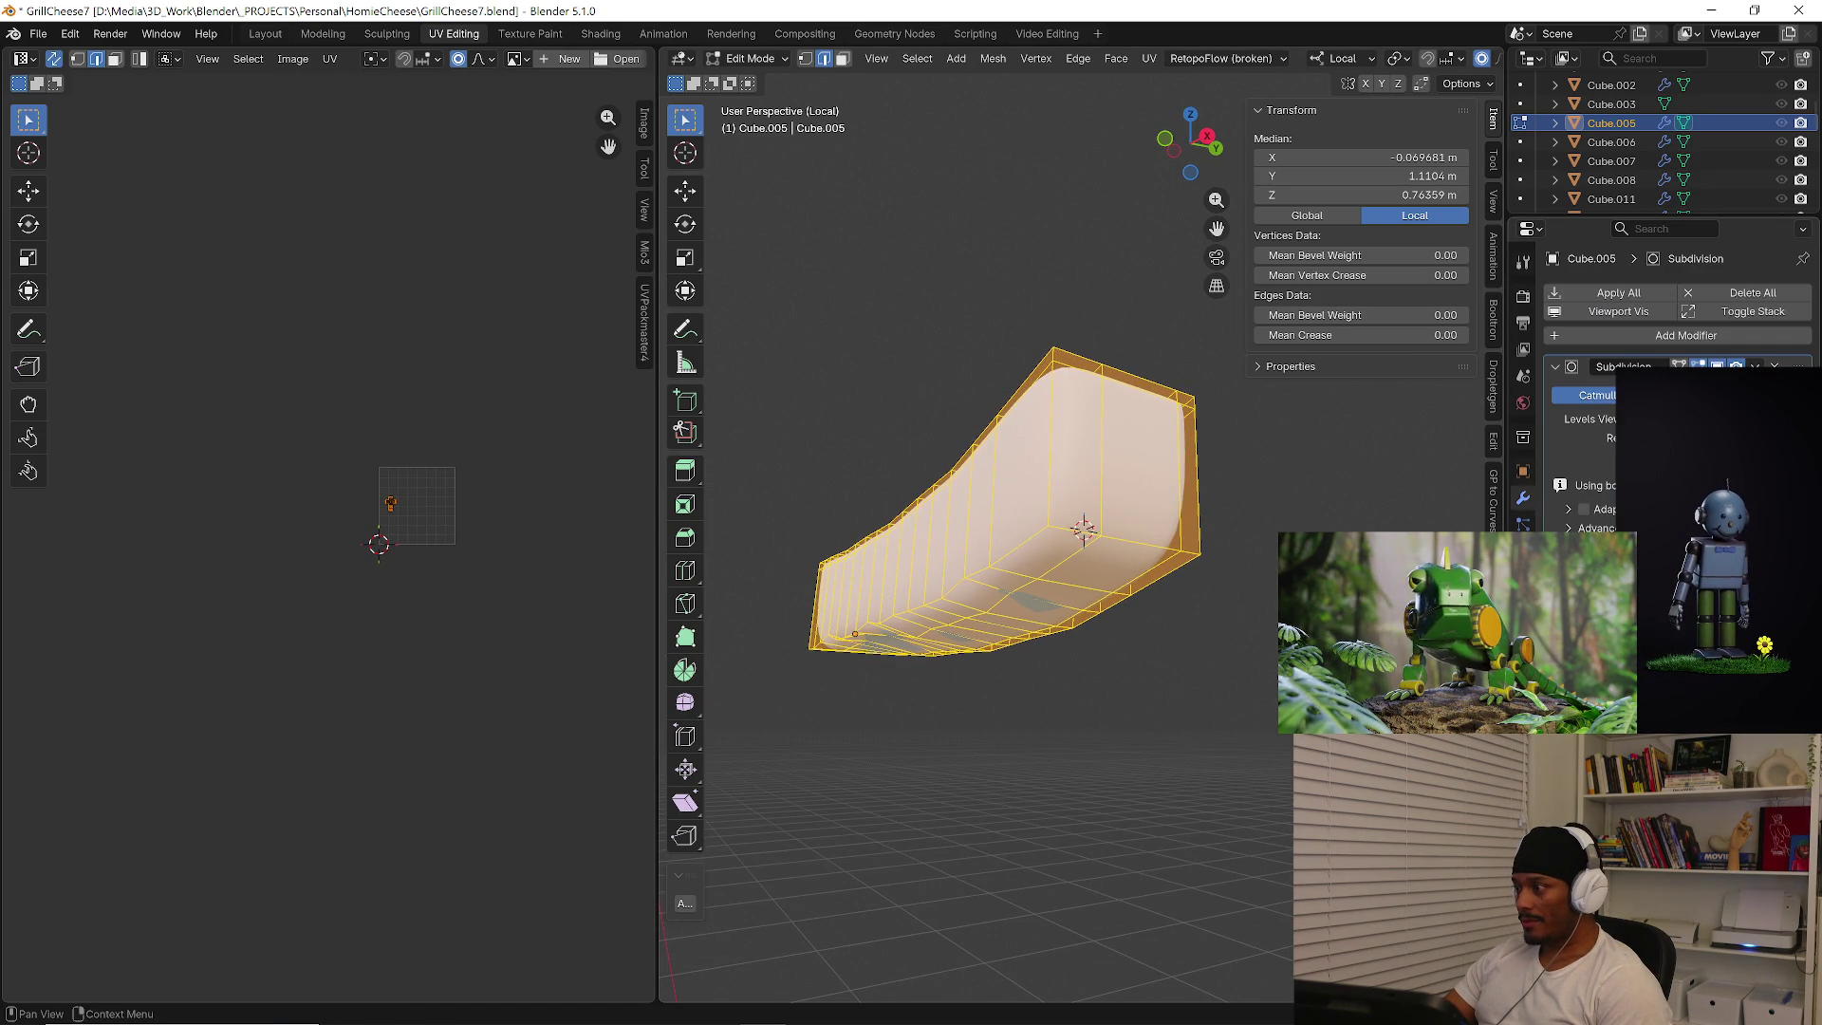
pyautogui.moveTo(1240, 529); pyautogui.dragTo(1243, 504, button='middle')
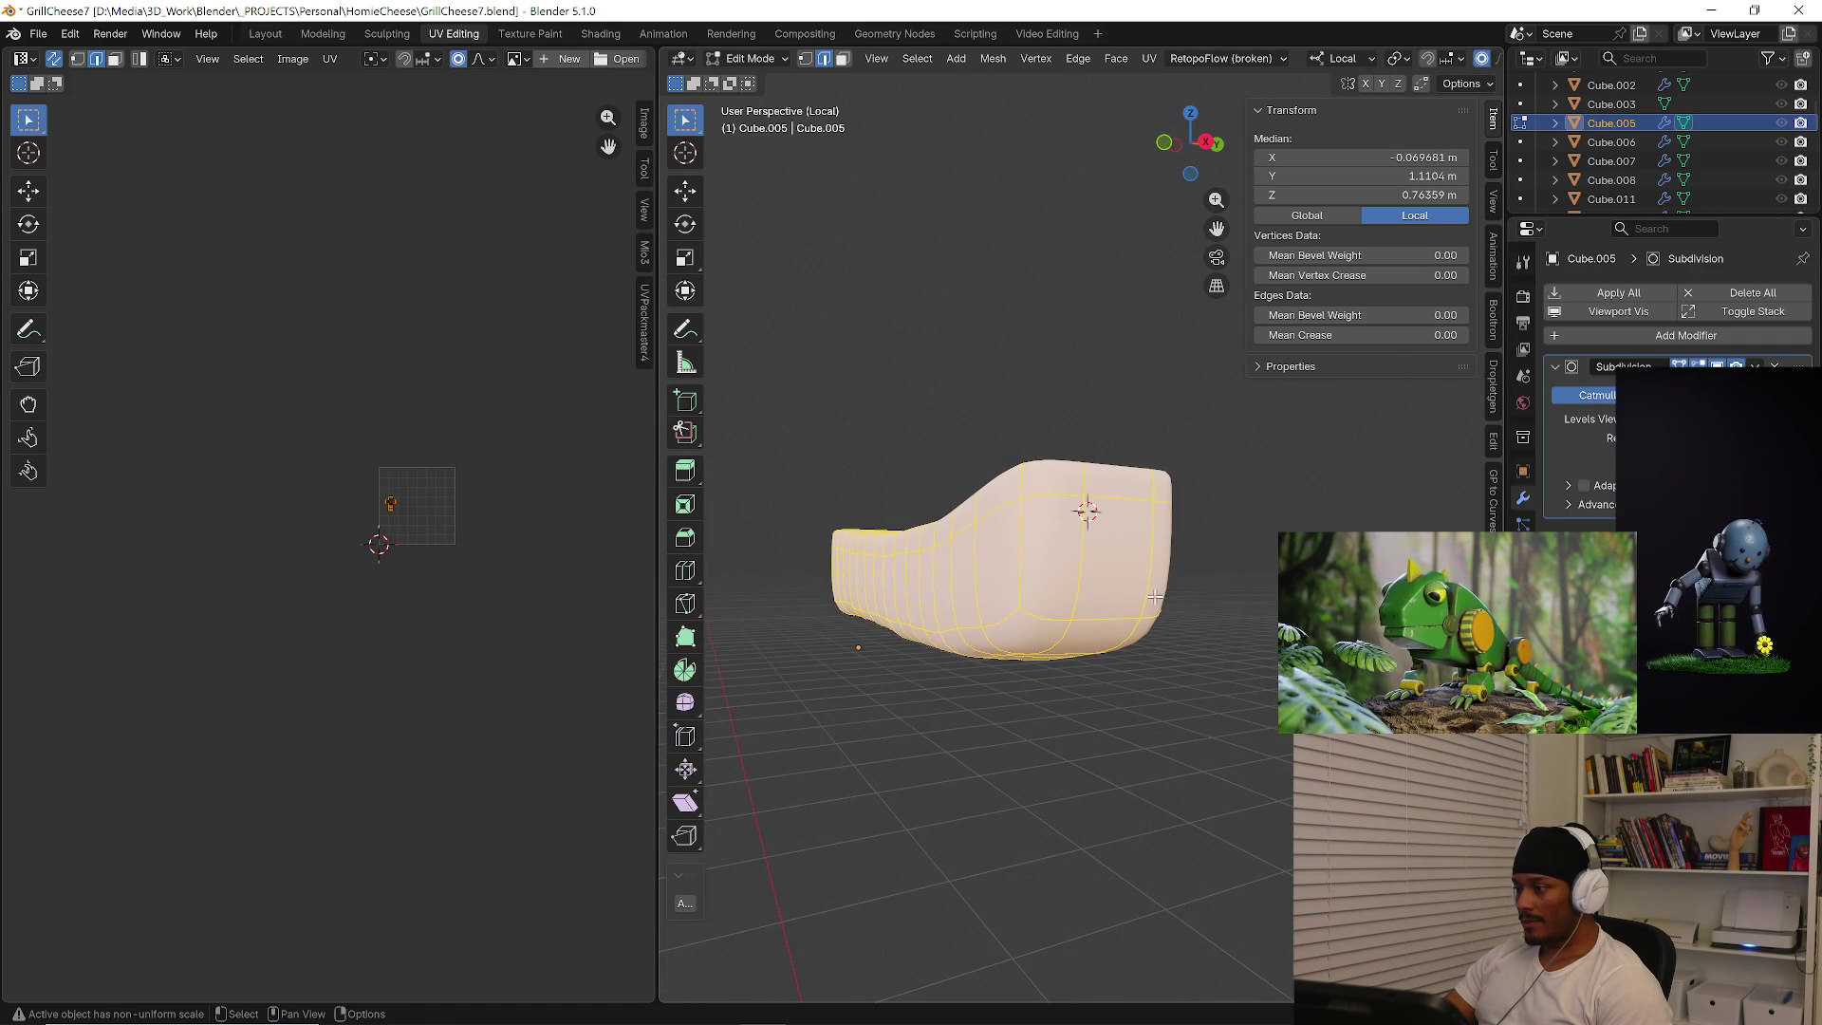
pyautogui.press('Tab')
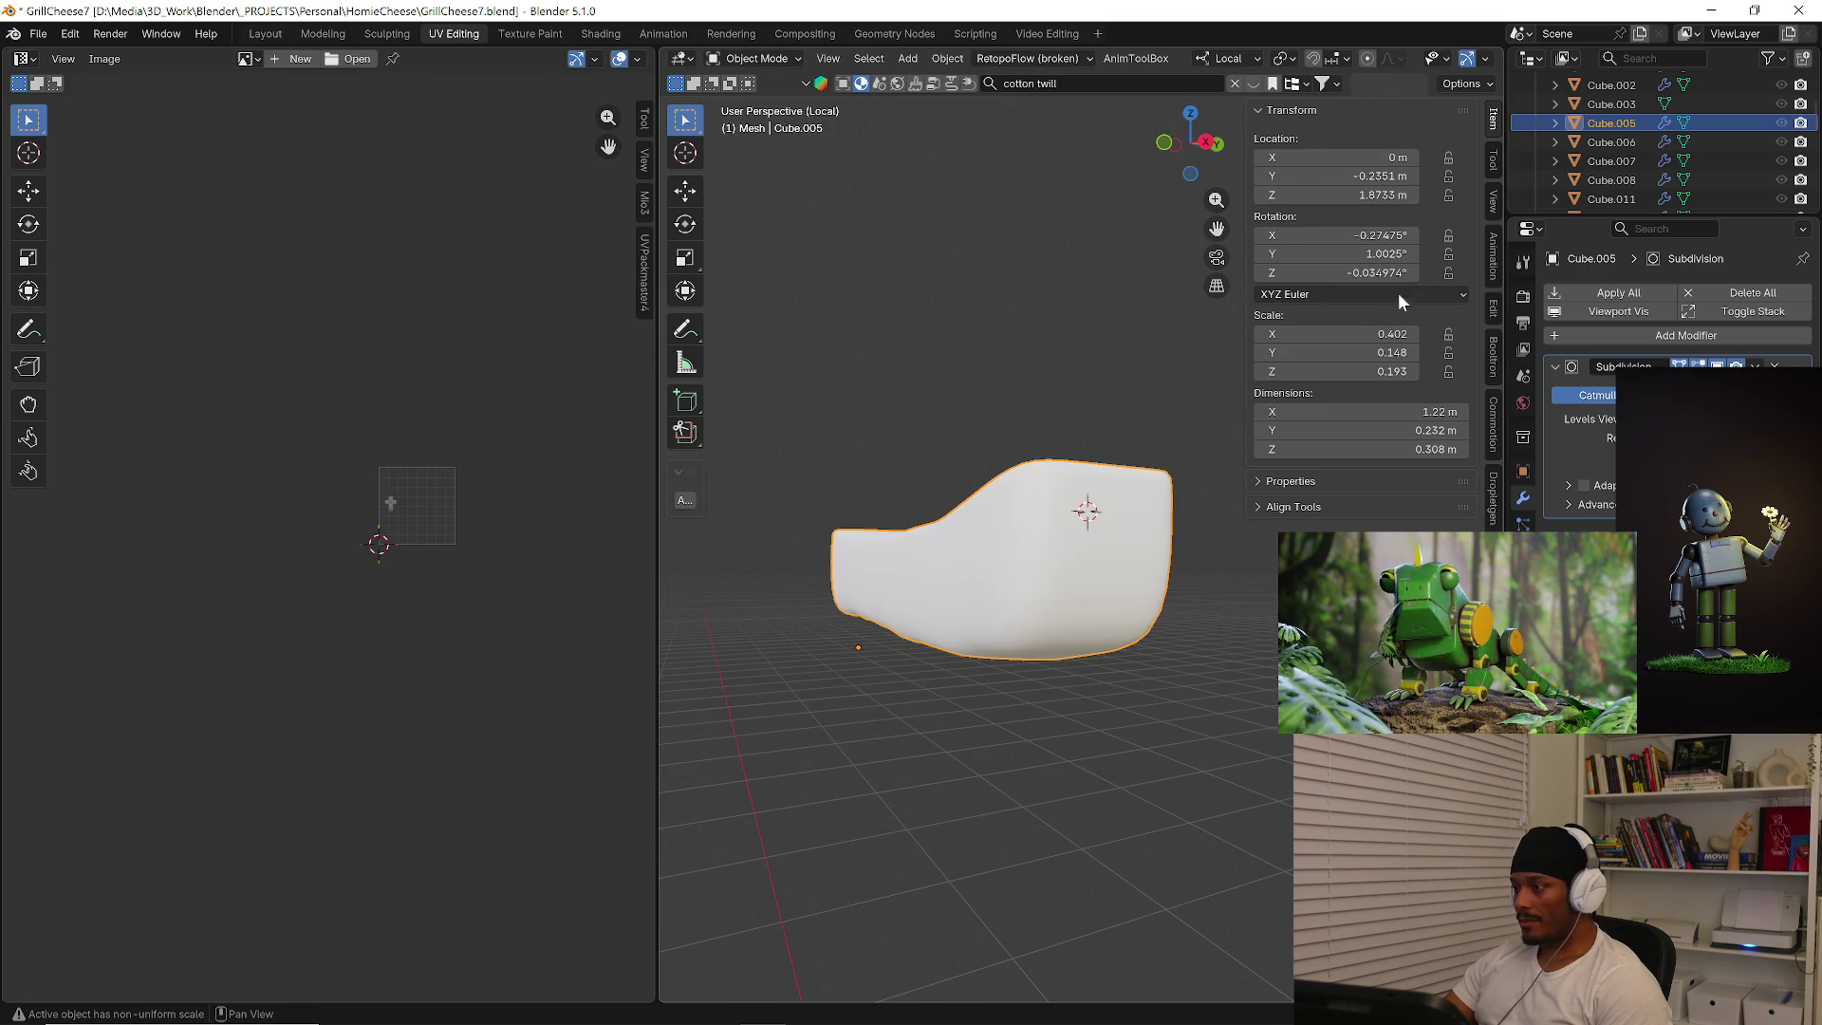
# Apply the cheese piece's scale and assign it the UV Checker material.
pyautogui.hotkey('ctrl', 'a')
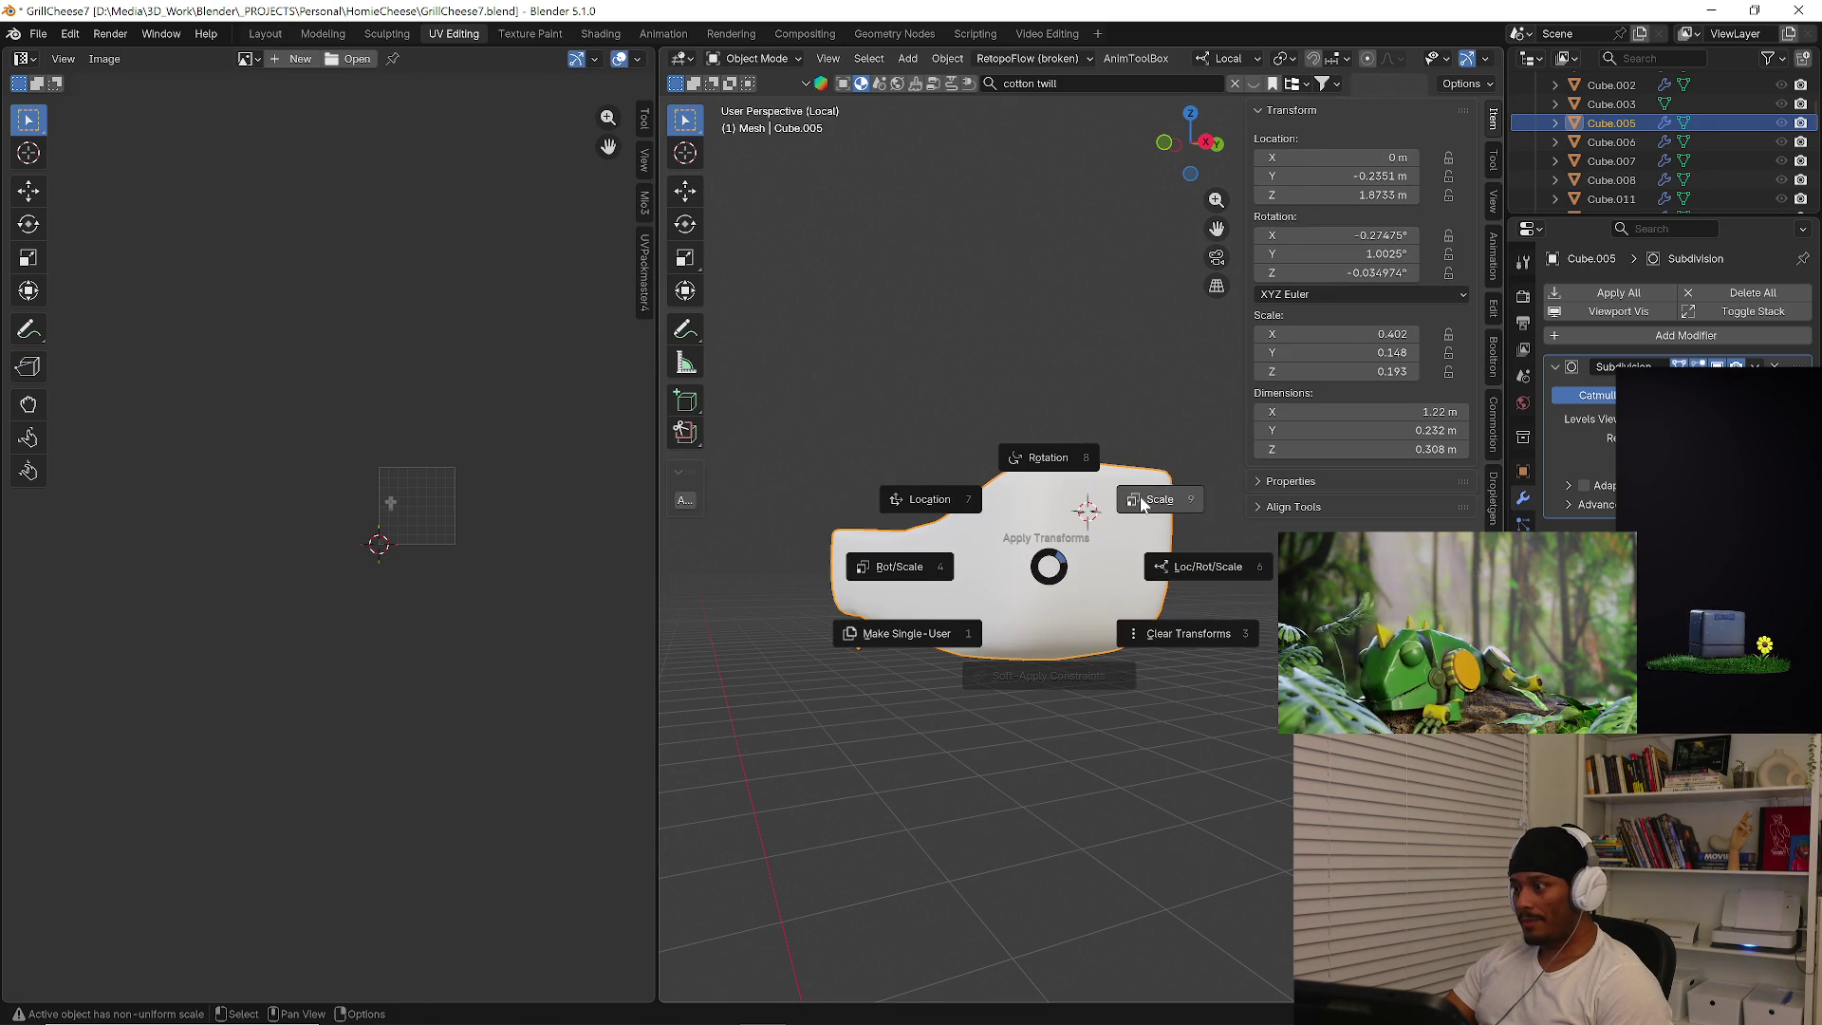
pyautogui.click(1111, 525)
pyautogui.press('Tab')
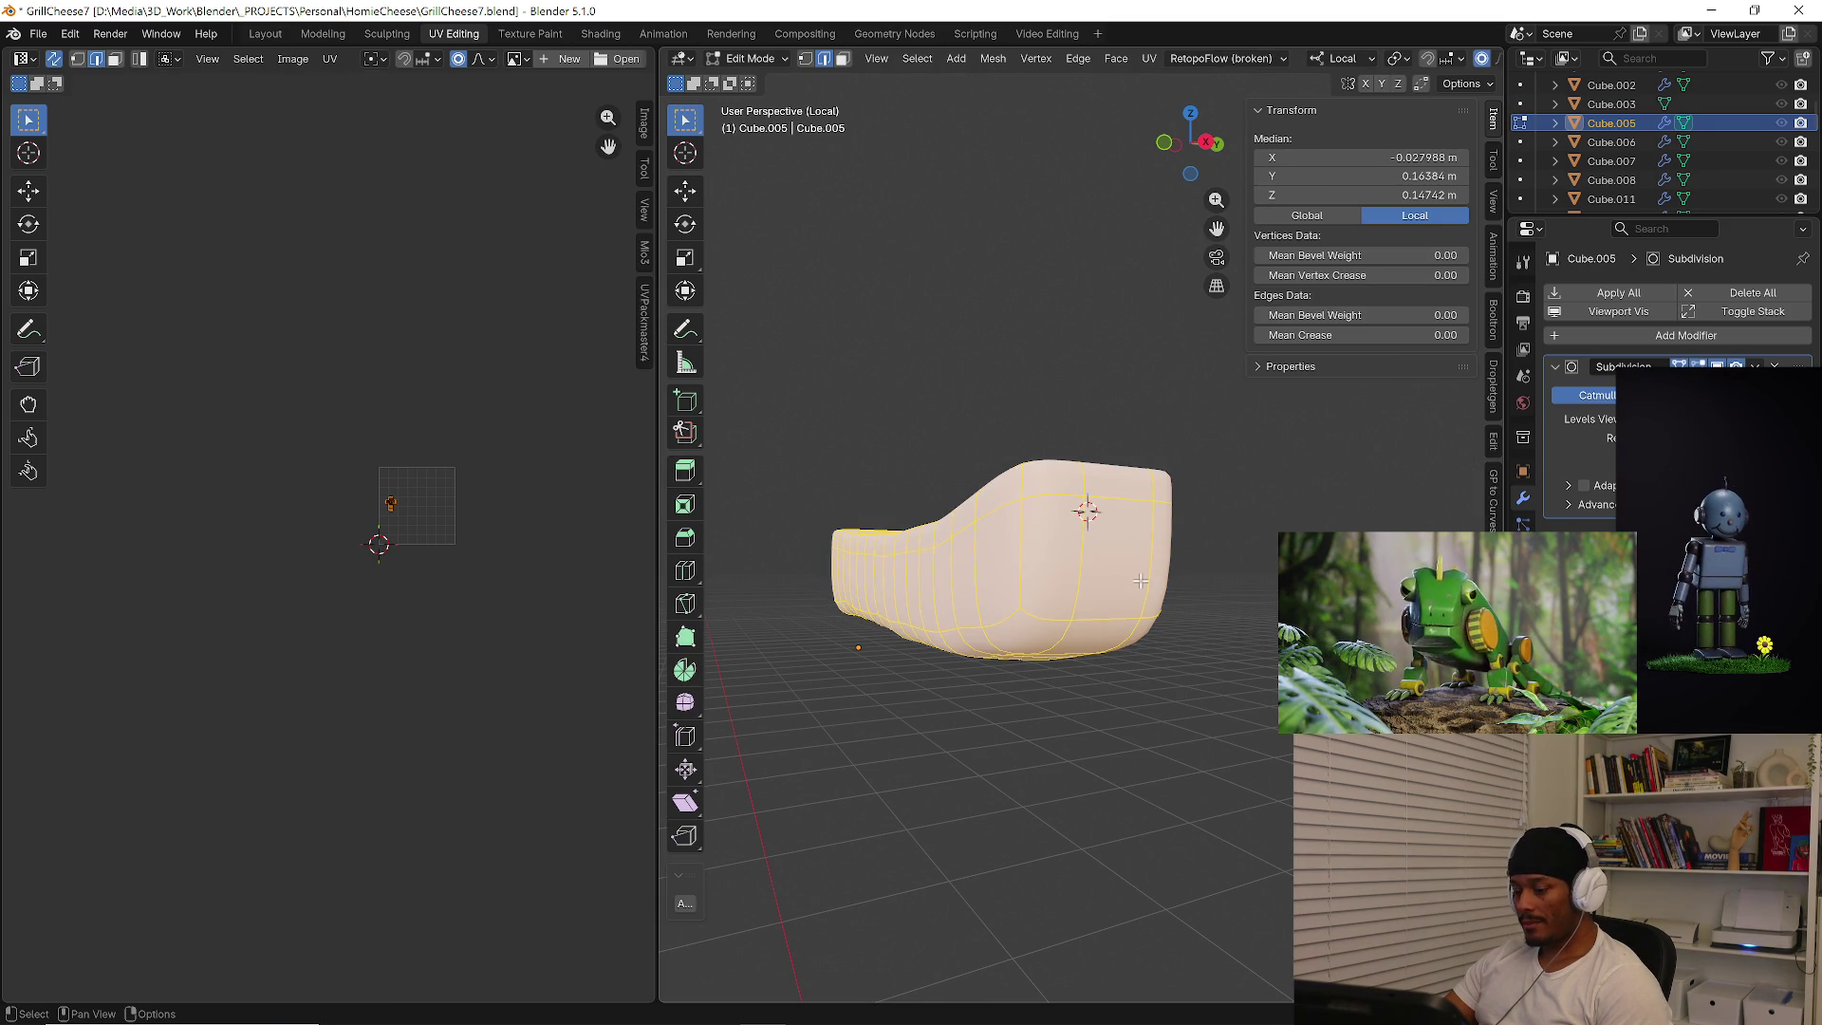
pyautogui.hotkey('alt', 'a')
pyautogui.rightClick(1150, 568)
pyautogui.press('Escape')
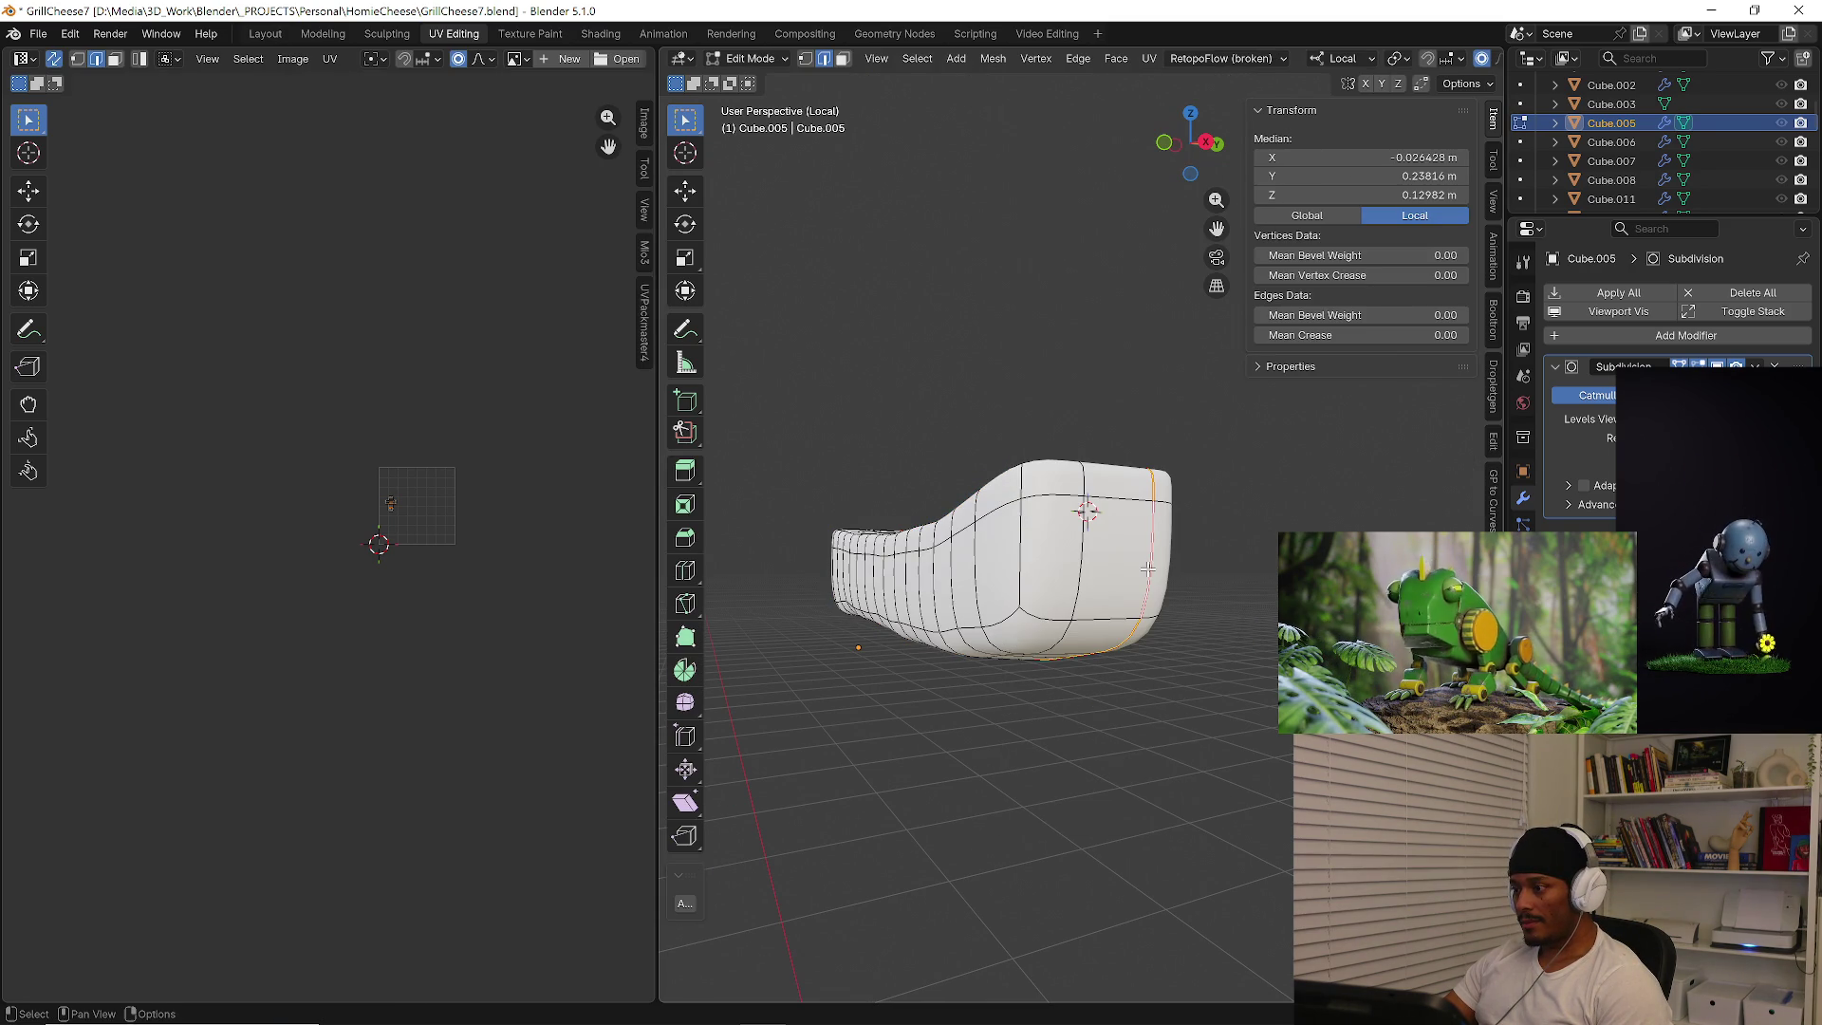
pyautogui.keyDown('alt'); pyautogui.click(1151, 570); pyautogui.keyUp('alt')
pyautogui.click(1524, 633)
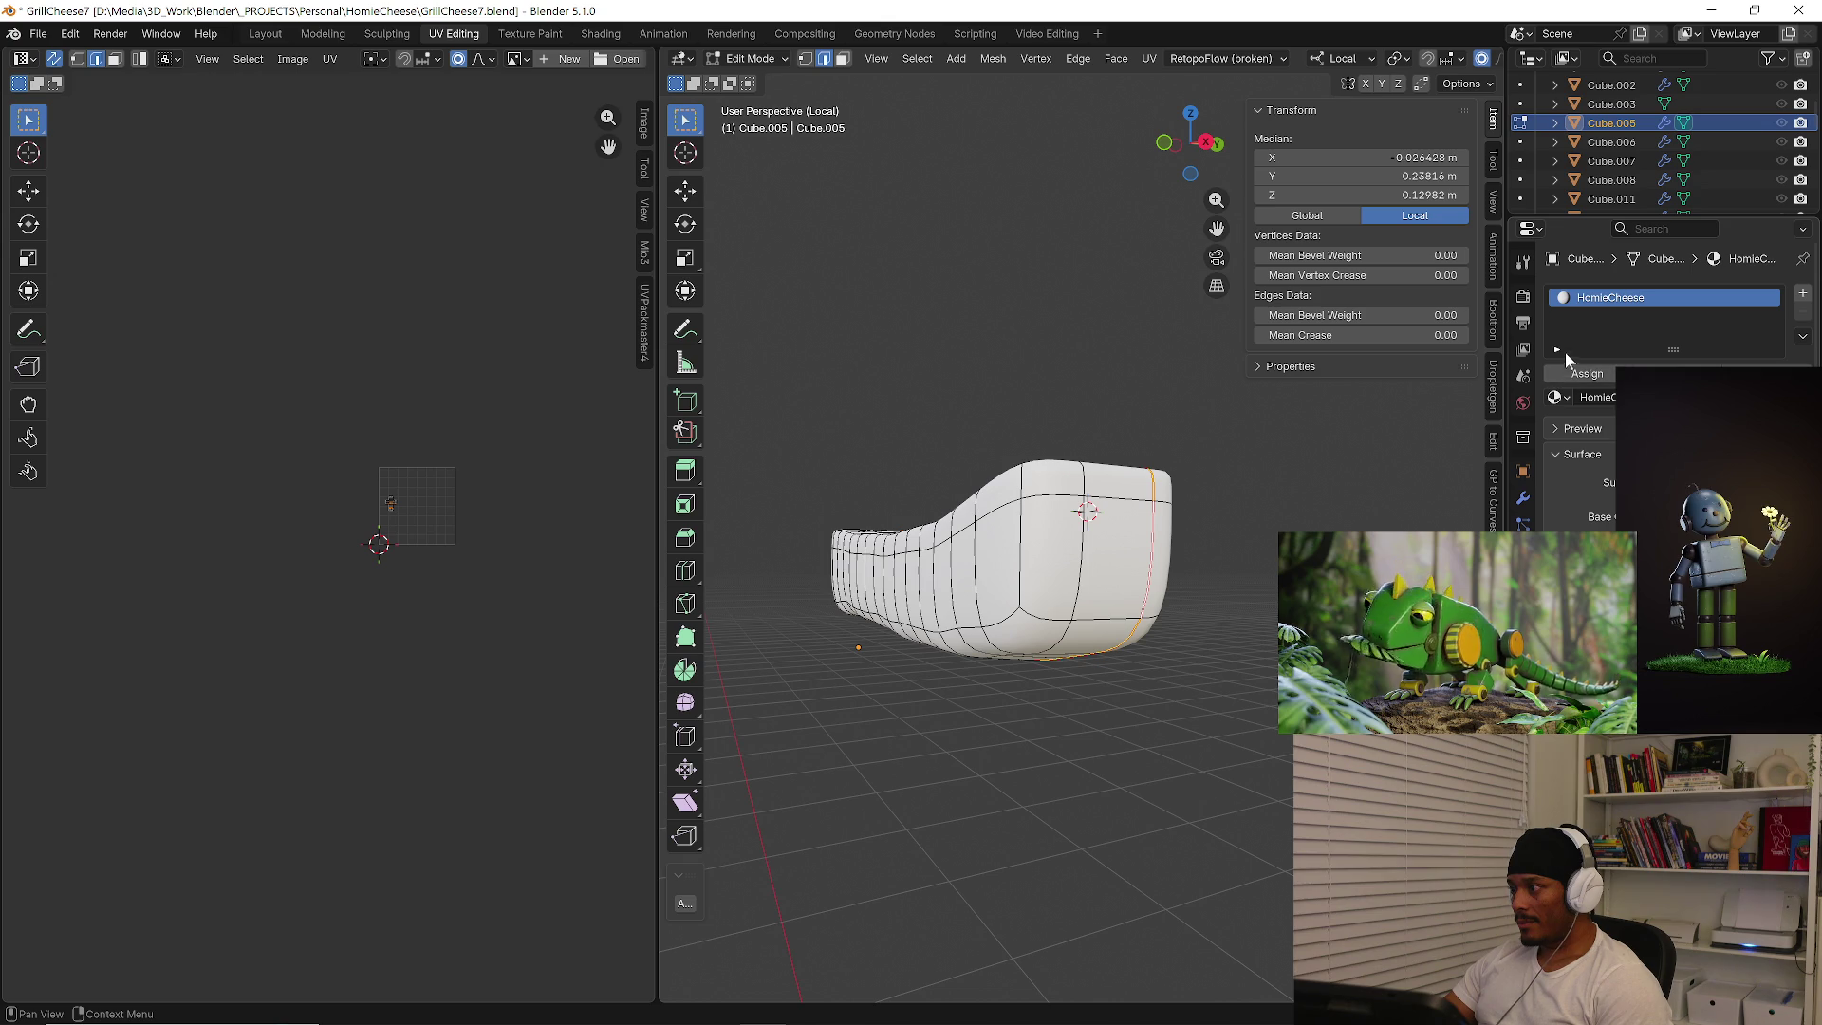
pyautogui.click(1557, 397)
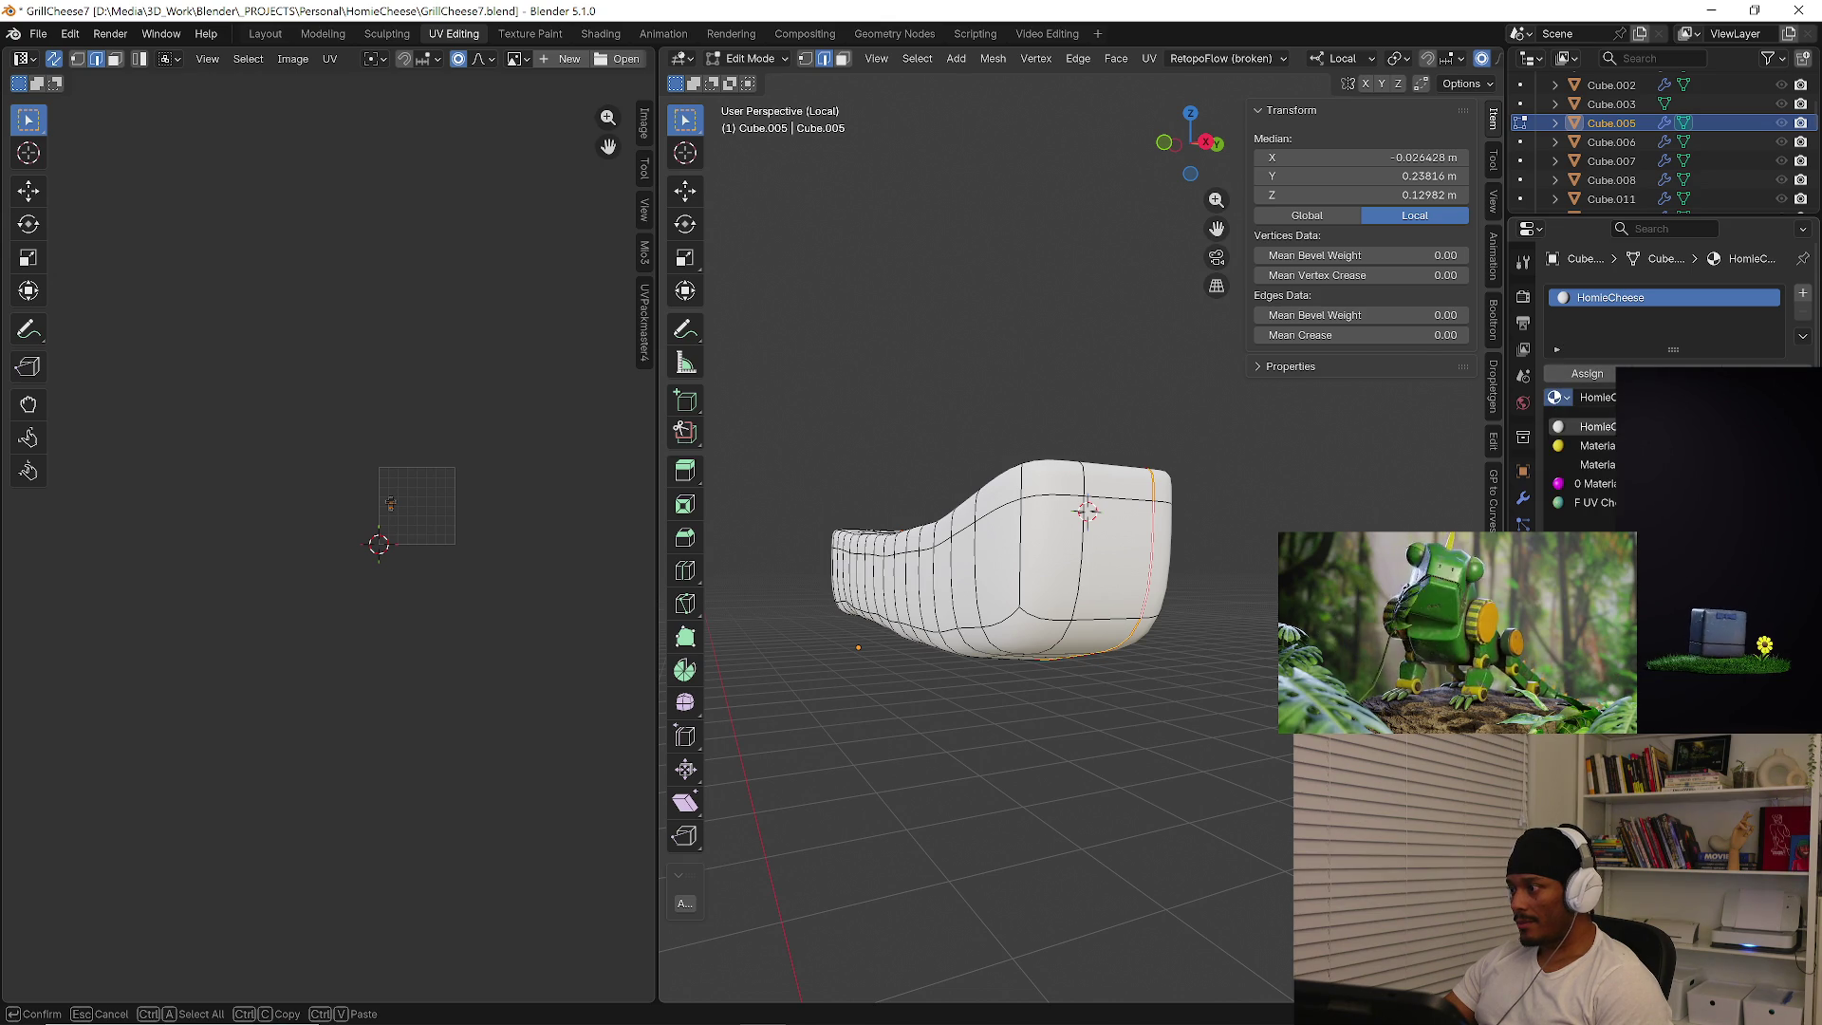
pyautogui.click(1595, 502)
pyautogui.moveTo(1053, 570); pyautogui.dragTo(1088, 541, button='middle')
# Unwrap the whole cheese mesh angle-based and return to the full character view.
pyautogui.press('a')
pyautogui.click(1091, 467)
pyautogui.press('u')
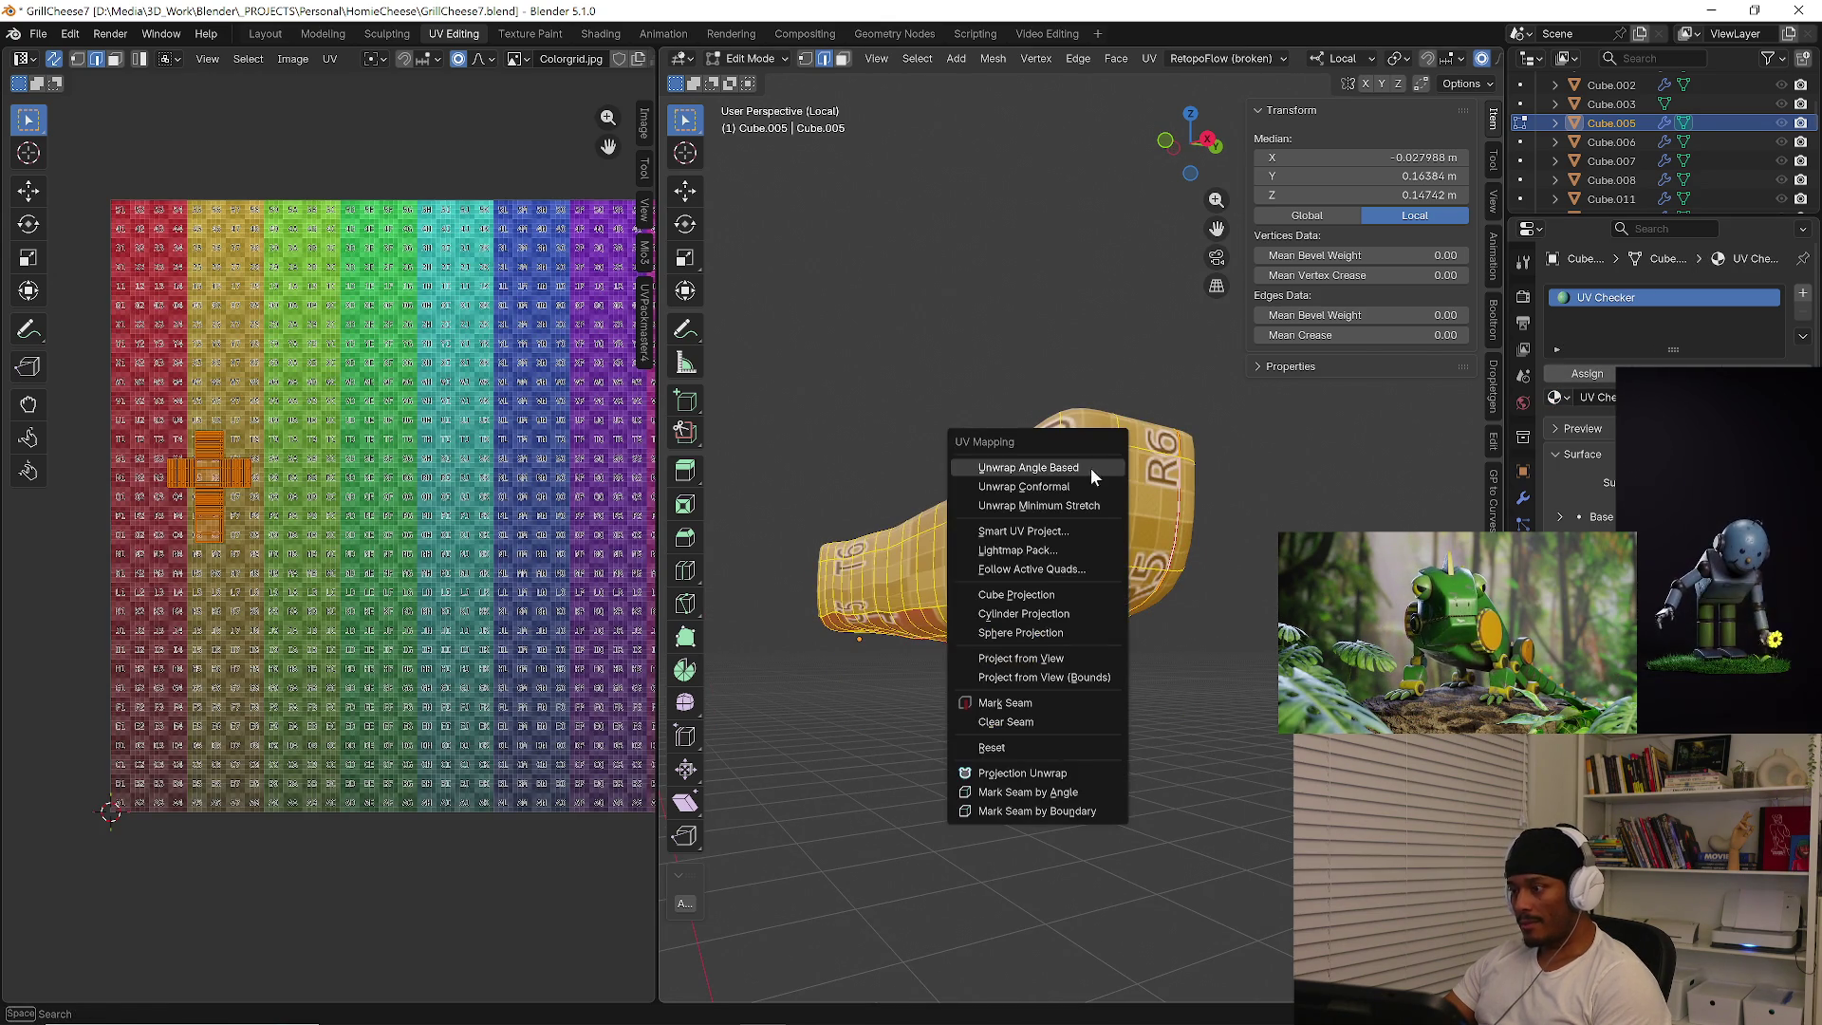
pyautogui.click(1090, 468)
pyautogui.press('u')
pyautogui.click(1089, 467)
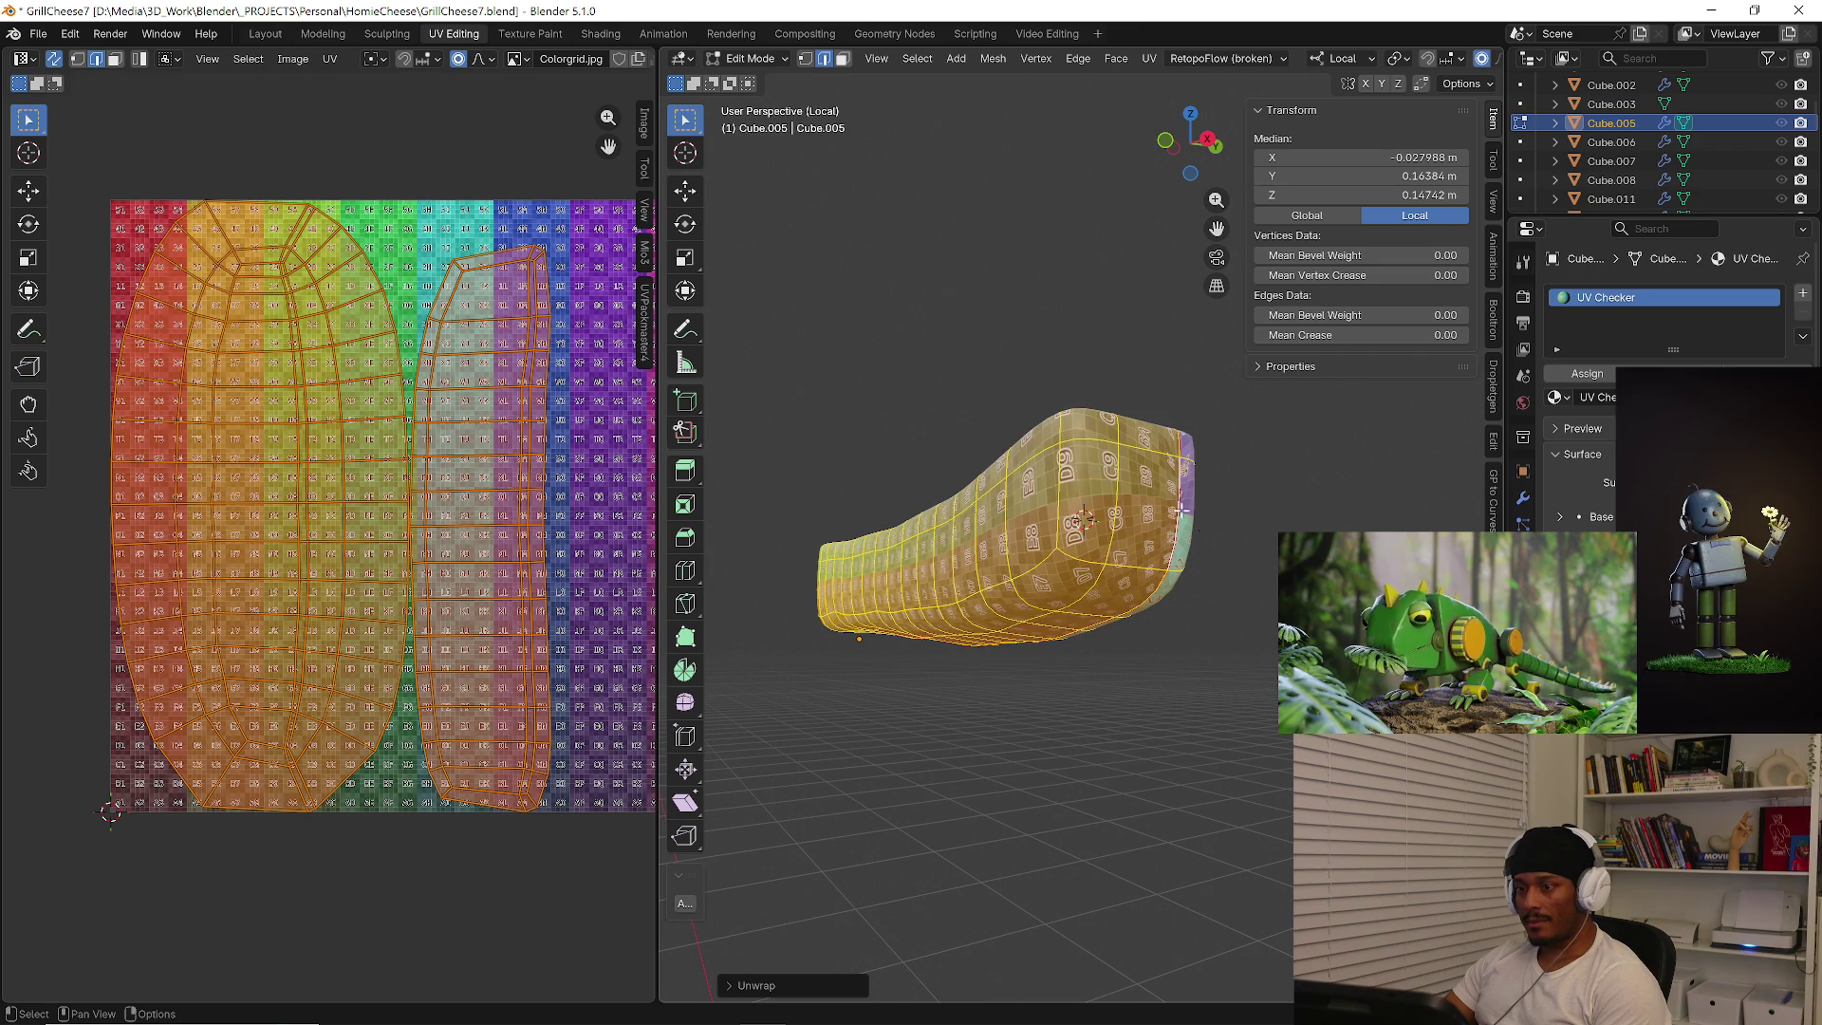
pyautogui.press('Tab')
pyautogui.press('KP_Divide')
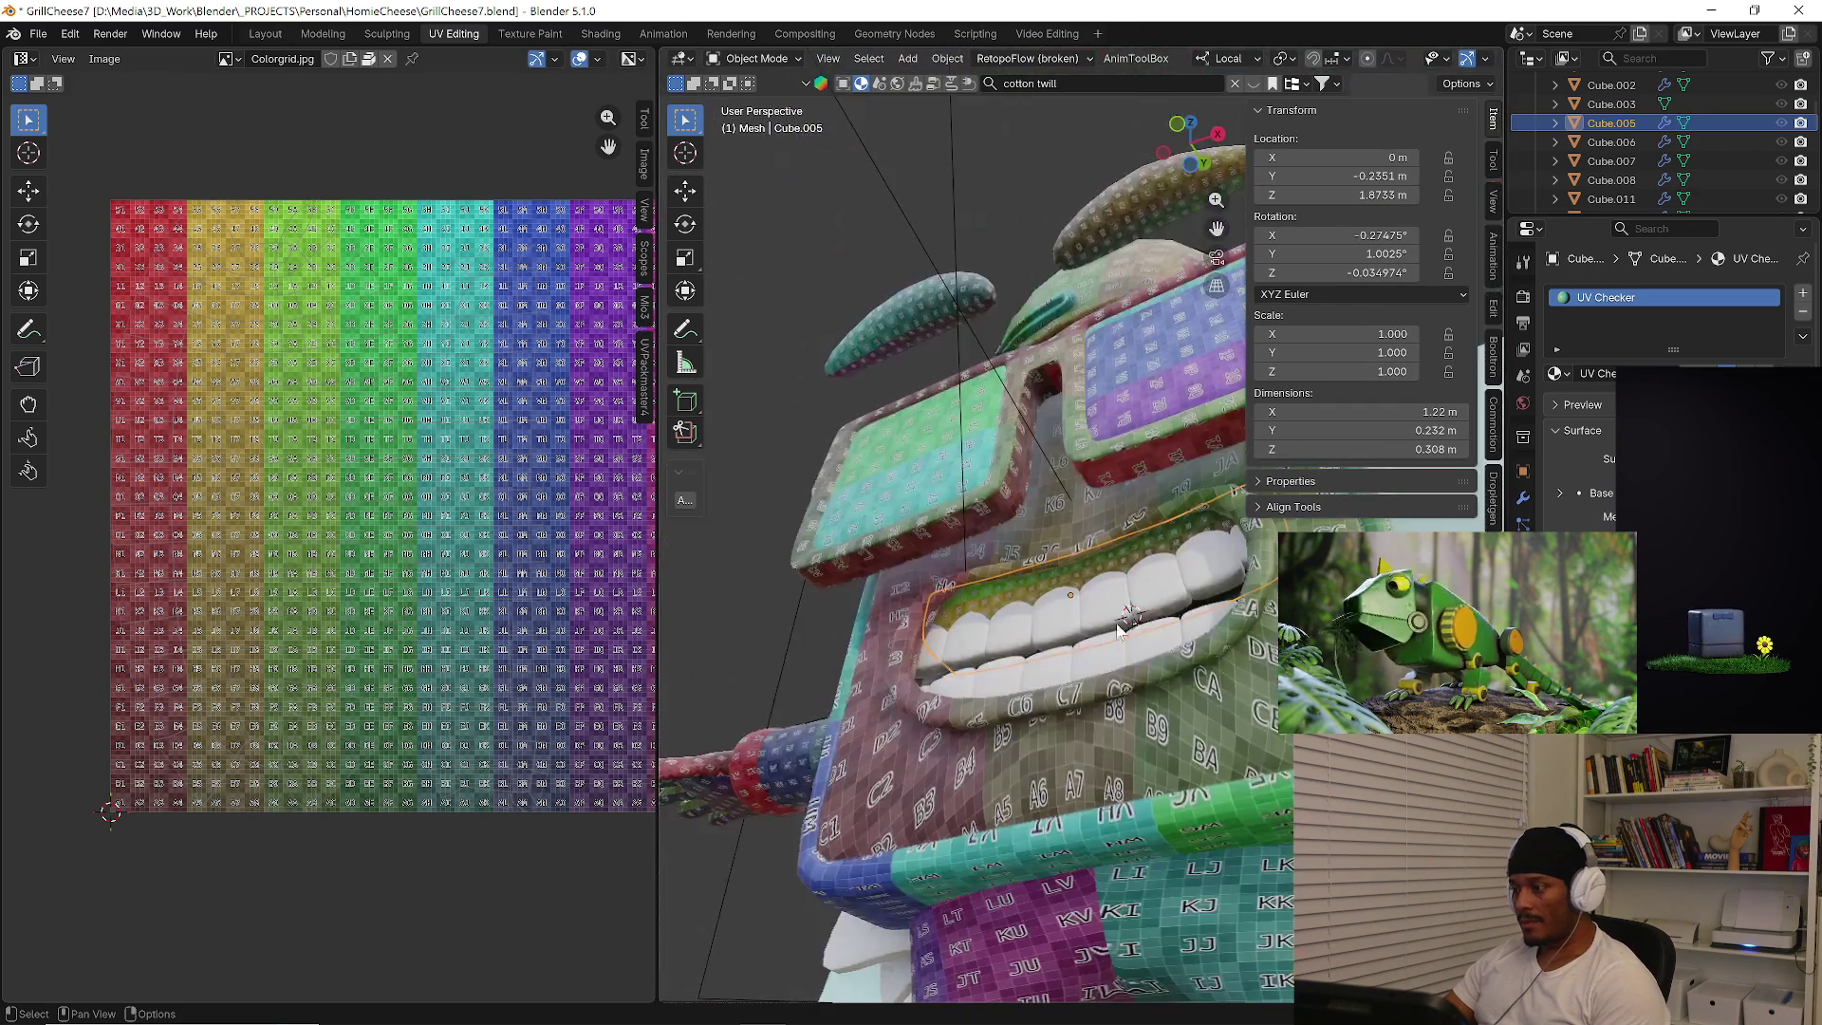
pyautogui.press('Tab')
pyautogui.press('Tab')
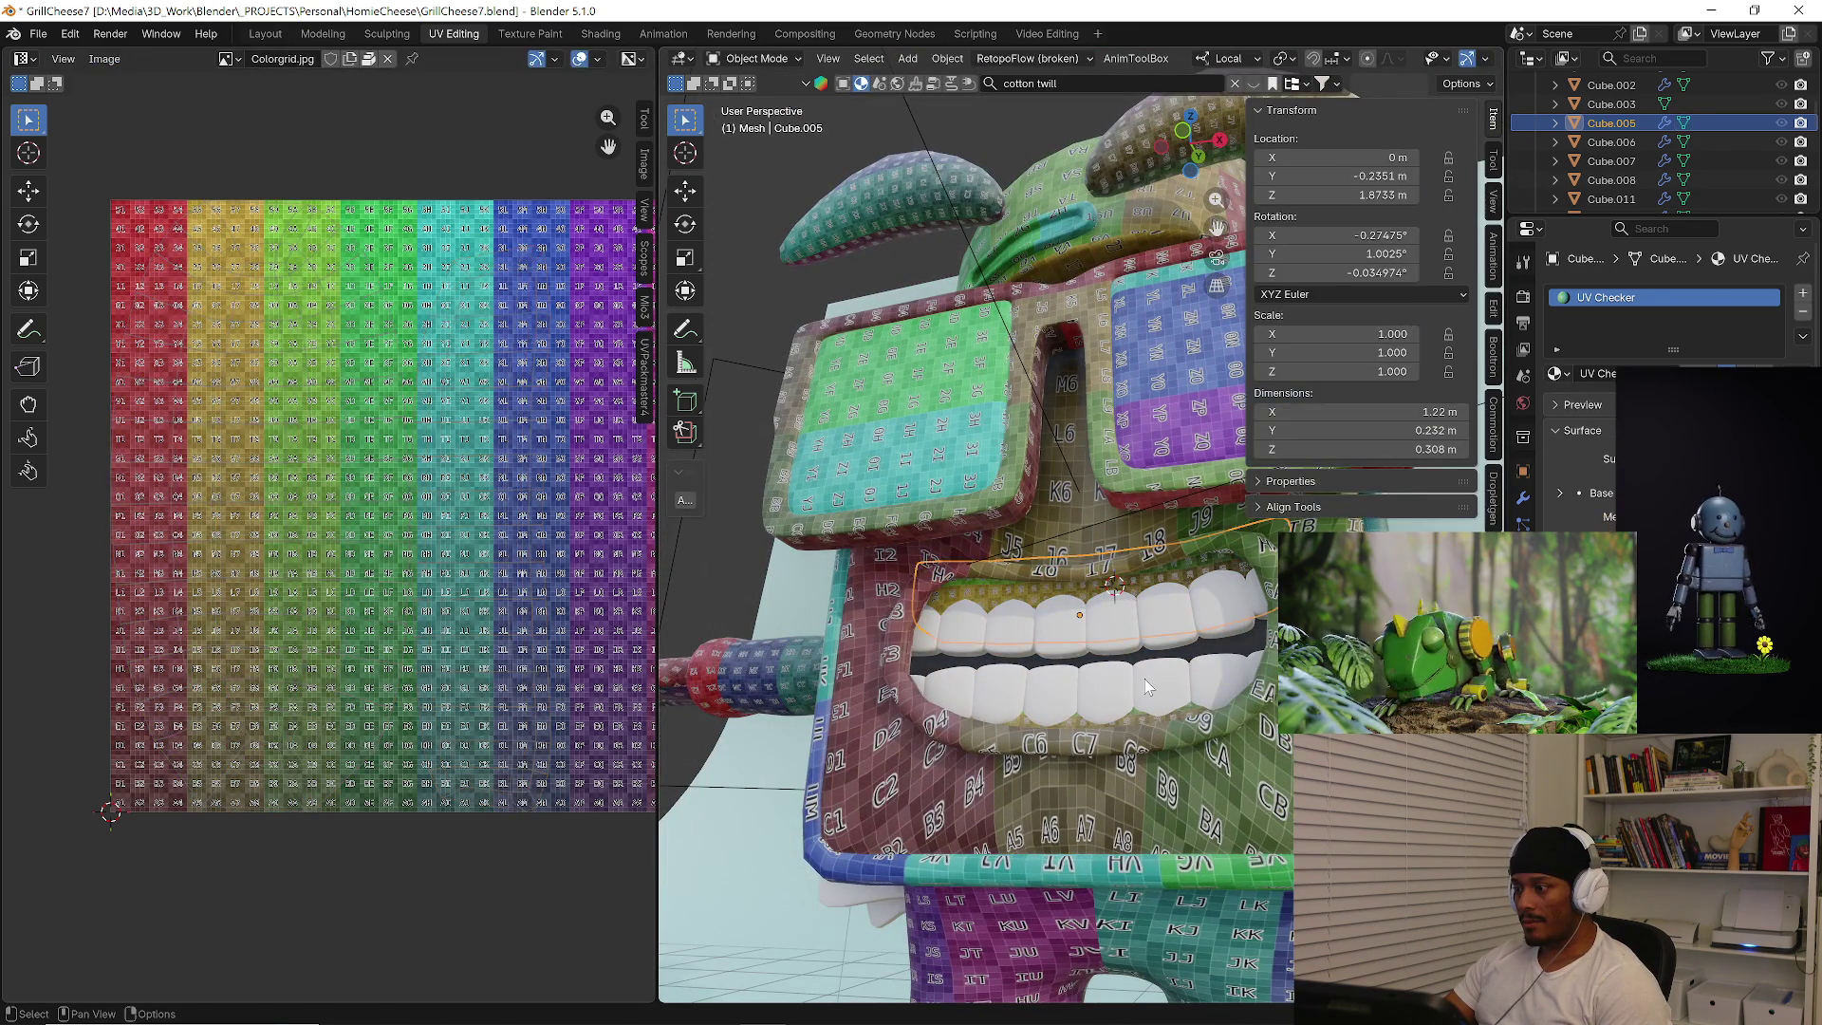
# Isolate the lower row of teeth, briefly add a Subdivision modifier and undo it.
pyautogui.click(1145, 680)
pyautogui.press('Tab')
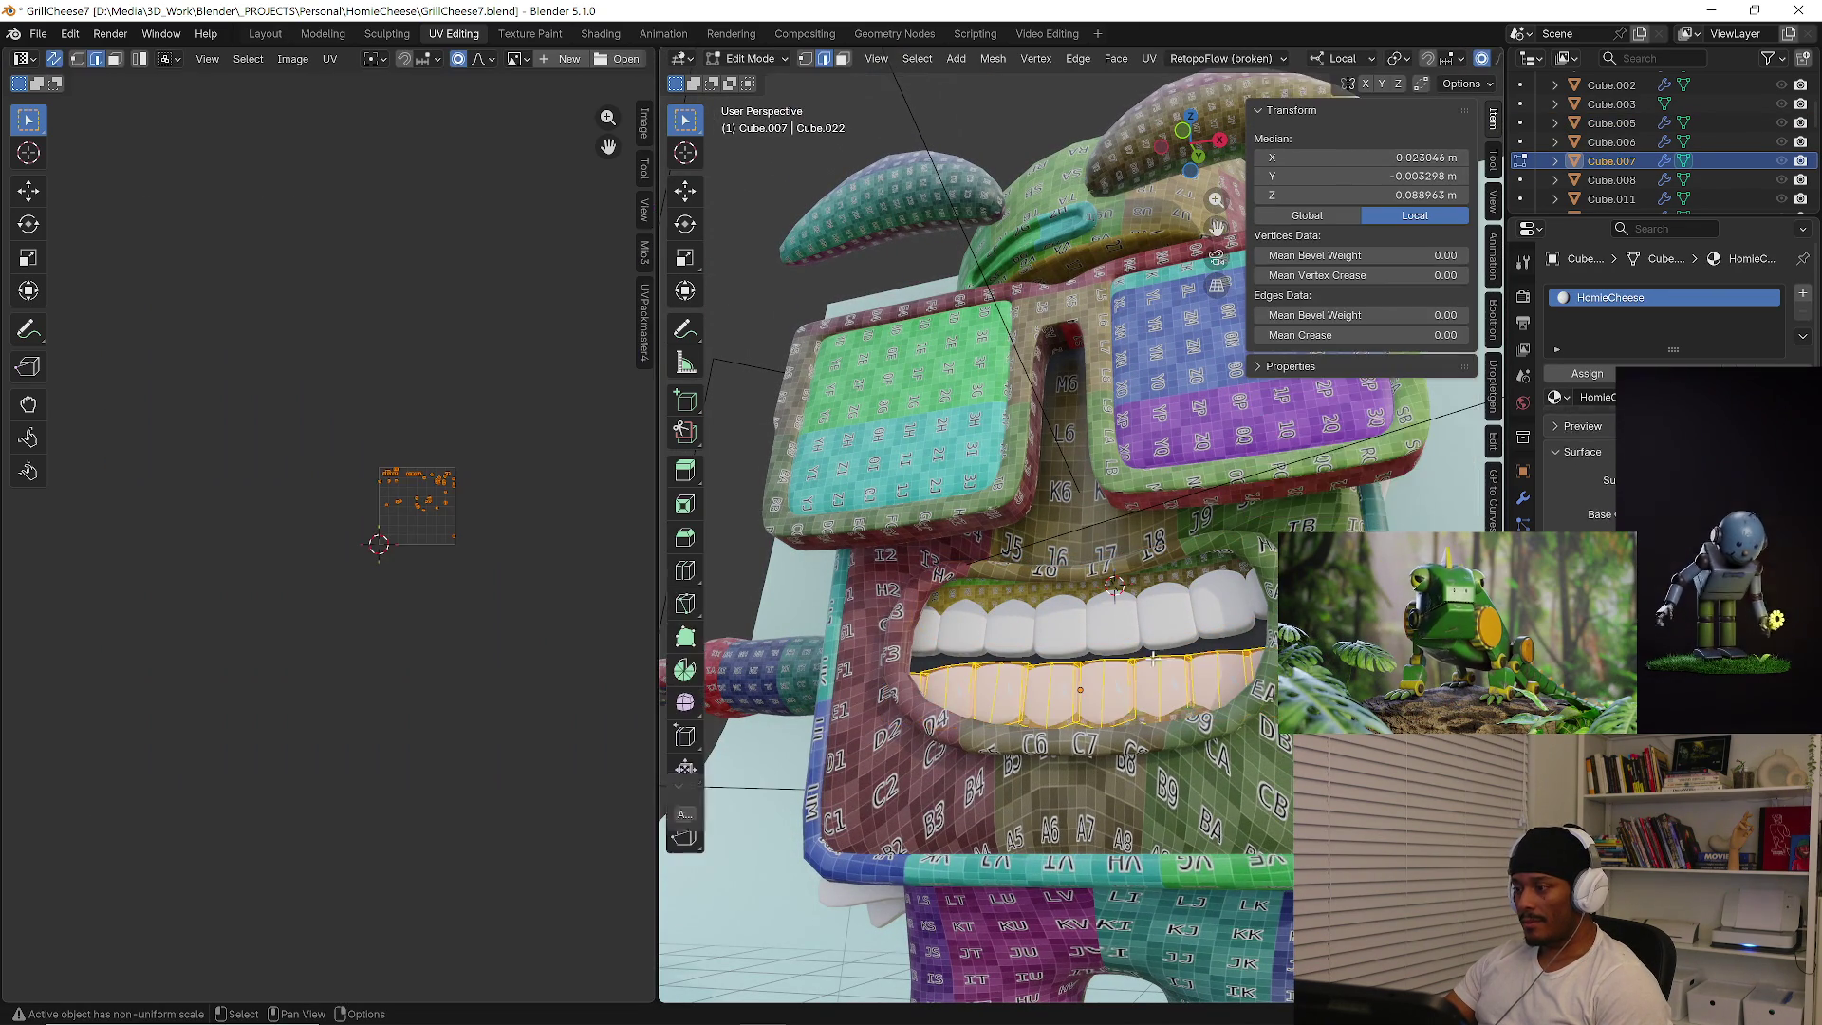
pyautogui.scroll(2, 1160, 648)
pyautogui.press('KP_Divide')
pyautogui.moveTo(1125, 683)
pyautogui.mouseDown(button='middle')
pyautogui.moveTo(1109, 710)
pyautogui.moveTo(1001, 643)
pyautogui.moveTo(1261, 600)
pyautogui.mouseUp(button='middle')
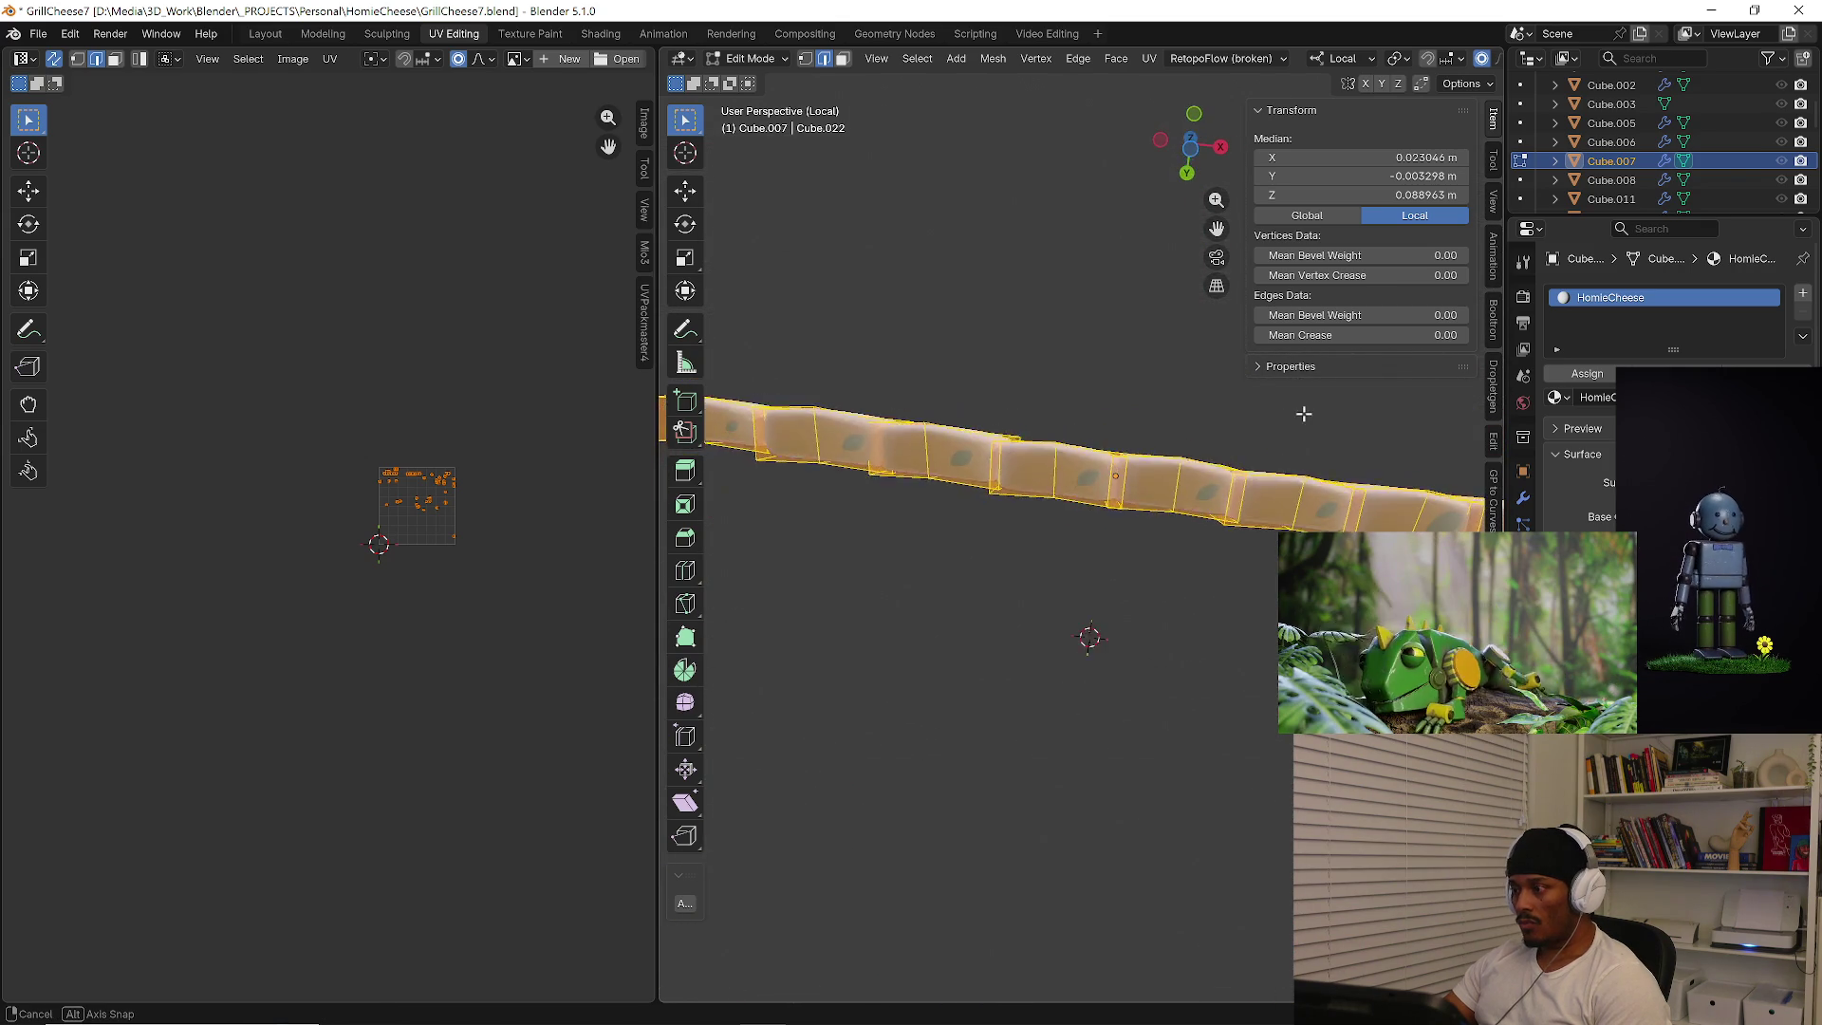
pyautogui.moveTo(1262, 599); pyautogui.dragTo(1130, 569, button='middle')
pyautogui.click(1522, 498)
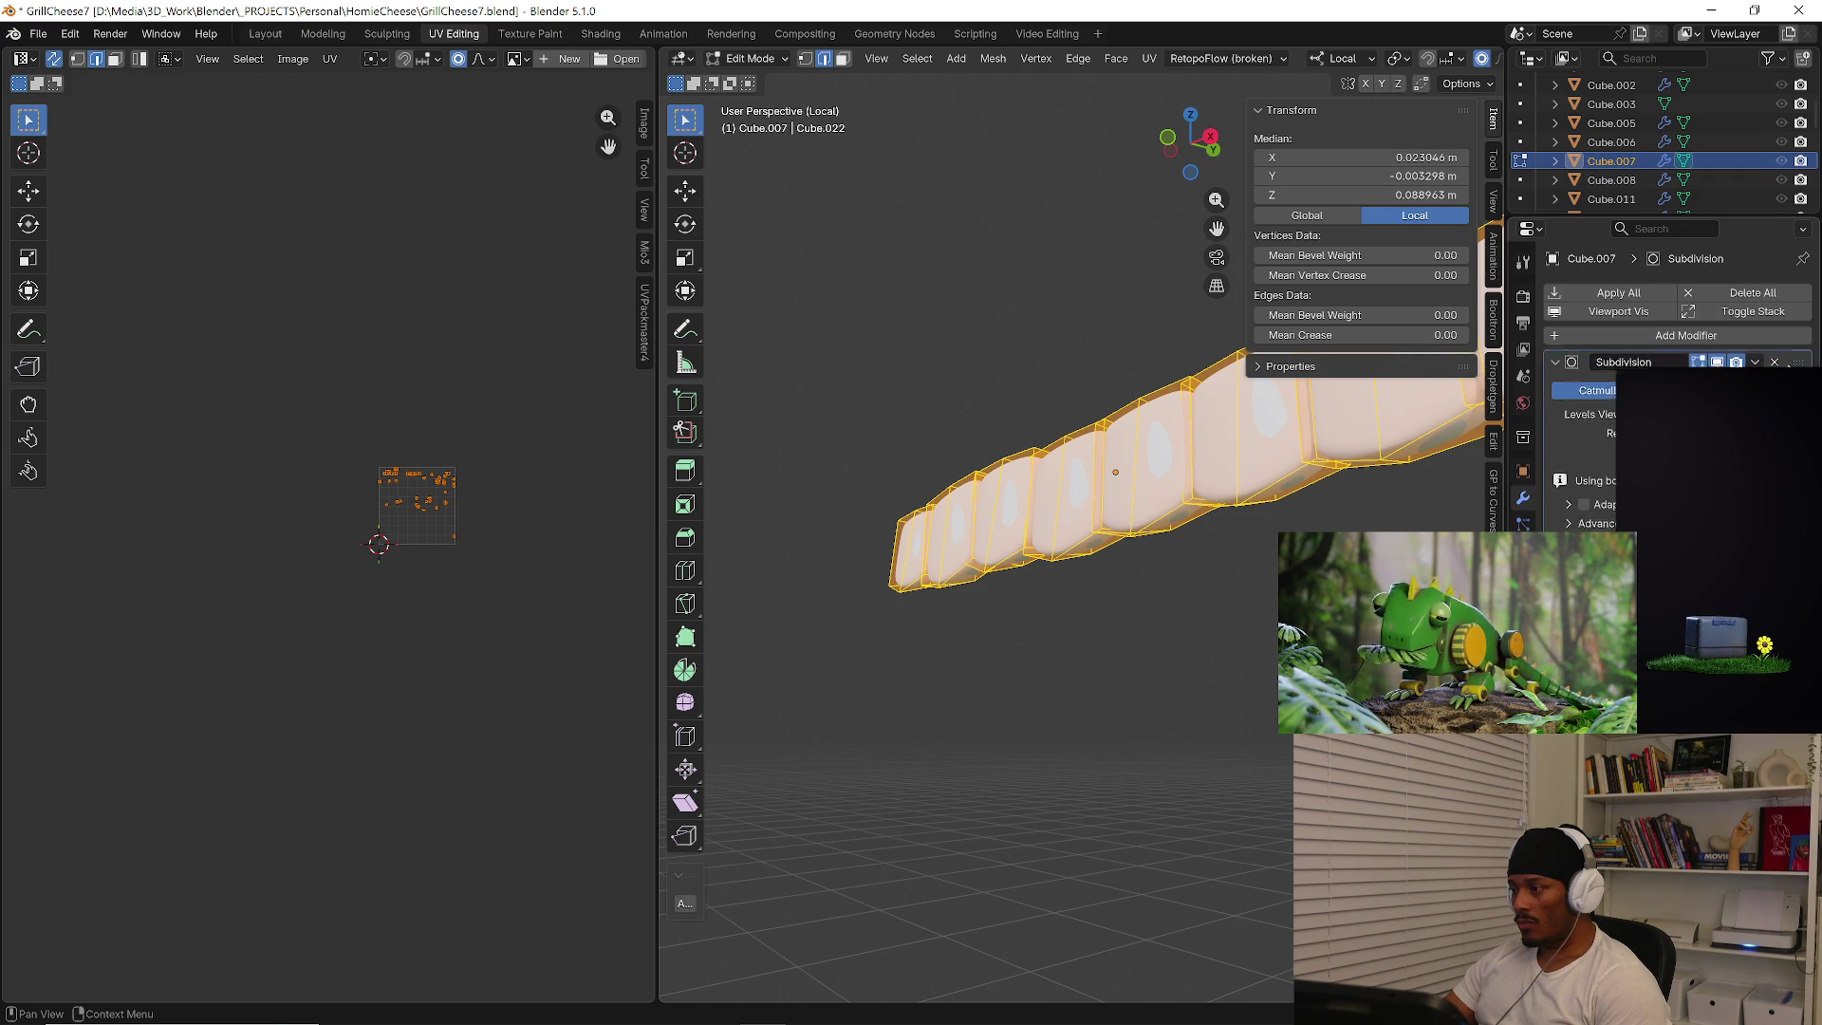
pyautogui.hotkey('ctrl', '1')
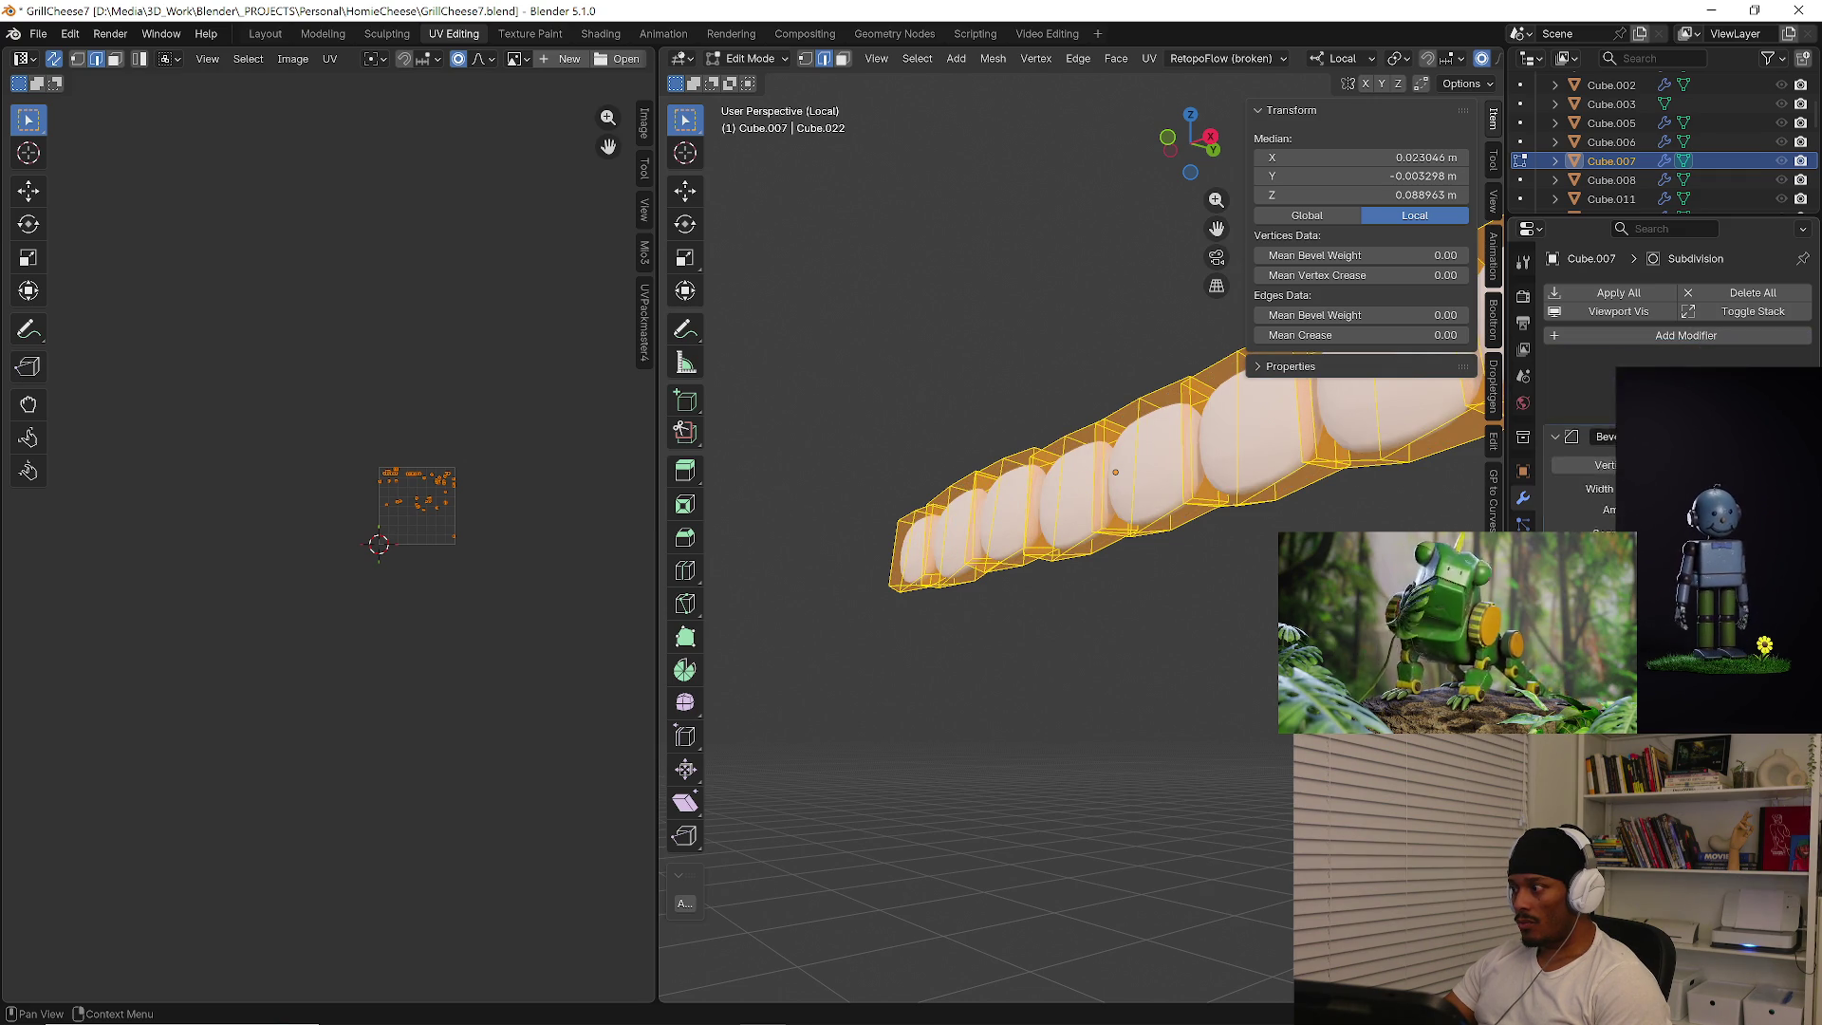
pyautogui.hotkey('ctrl', 'z')
pyautogui.press('Escape')
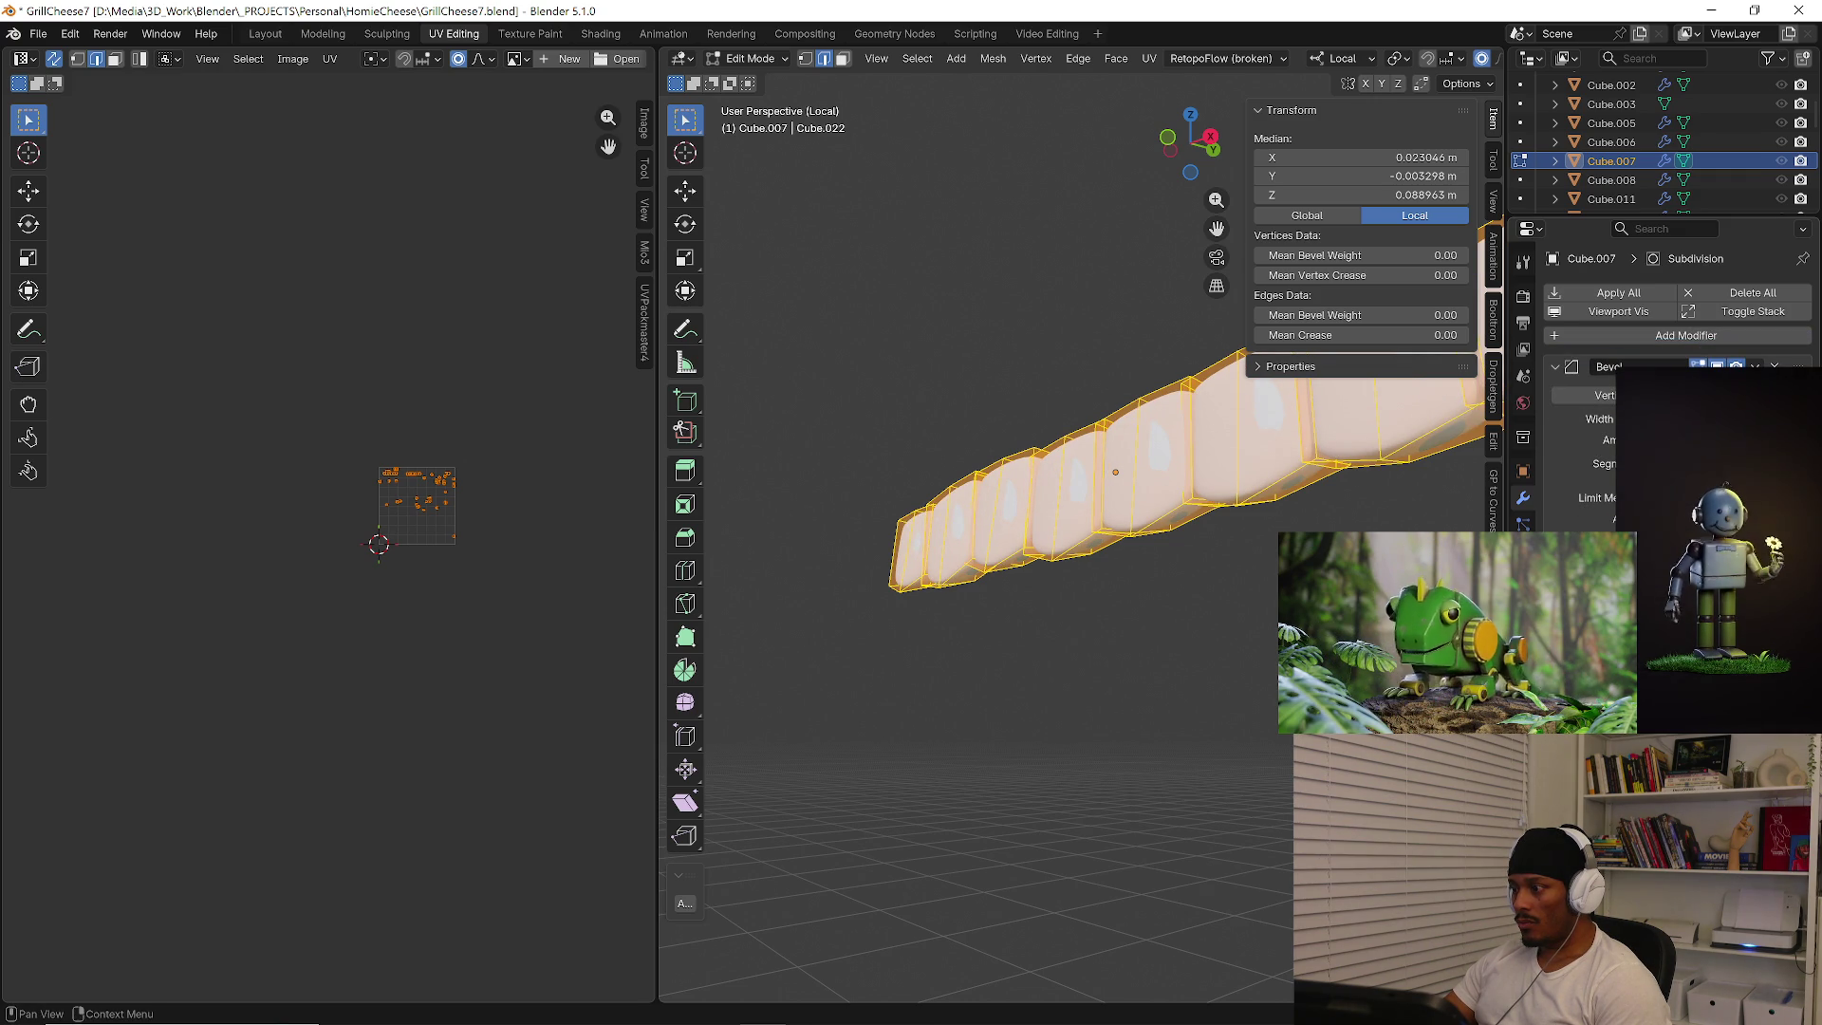
pyautogui.click(1174, 691)
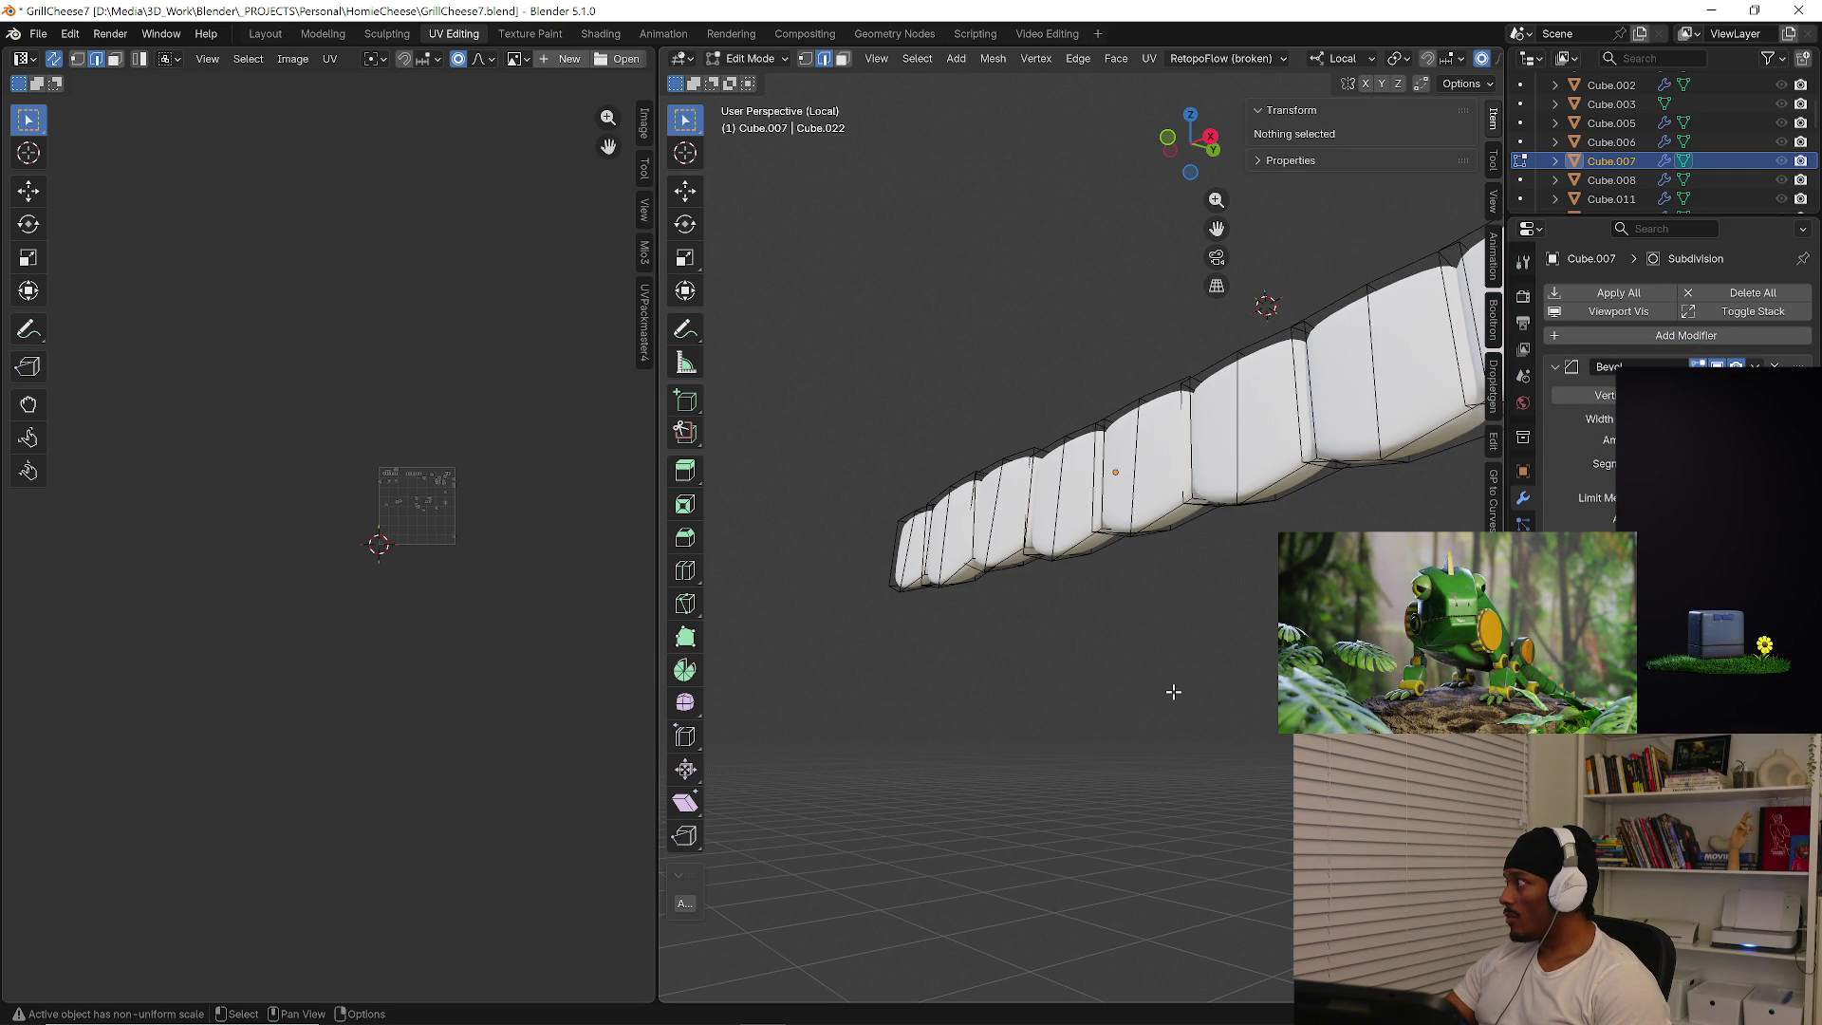
pyautogui.moveTo(1099, 630)
pyautogui.mouseDown(button='middle')
pyautogui.moveTo(902, 713)
pyautogui.moveTo(1081, 701)
pyautogui.mouseUp(button='middle')
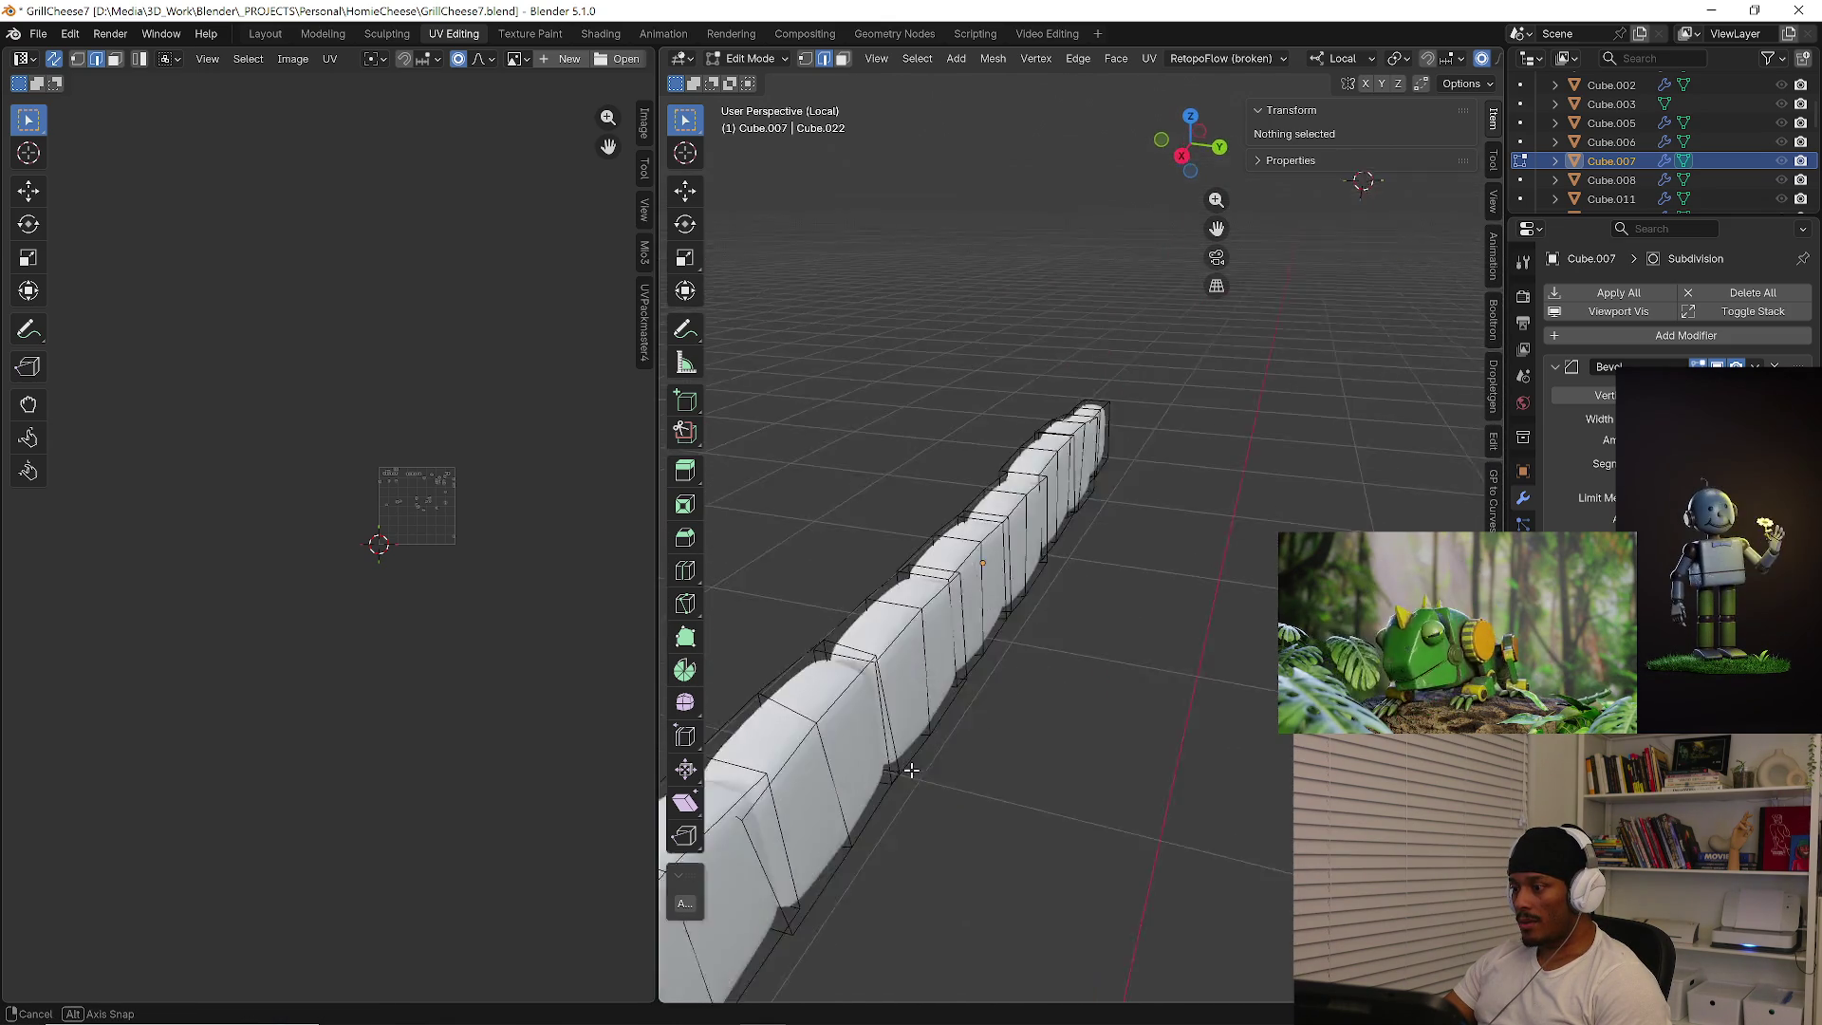
pyautogui.moveTo(1080, 701); pyautogui.dragTo(1020, 703, button='middle')
# Unwrap the lower teeth angle-based, leave isolation and select the upper teeth row.
pyautogui.press('Tab')
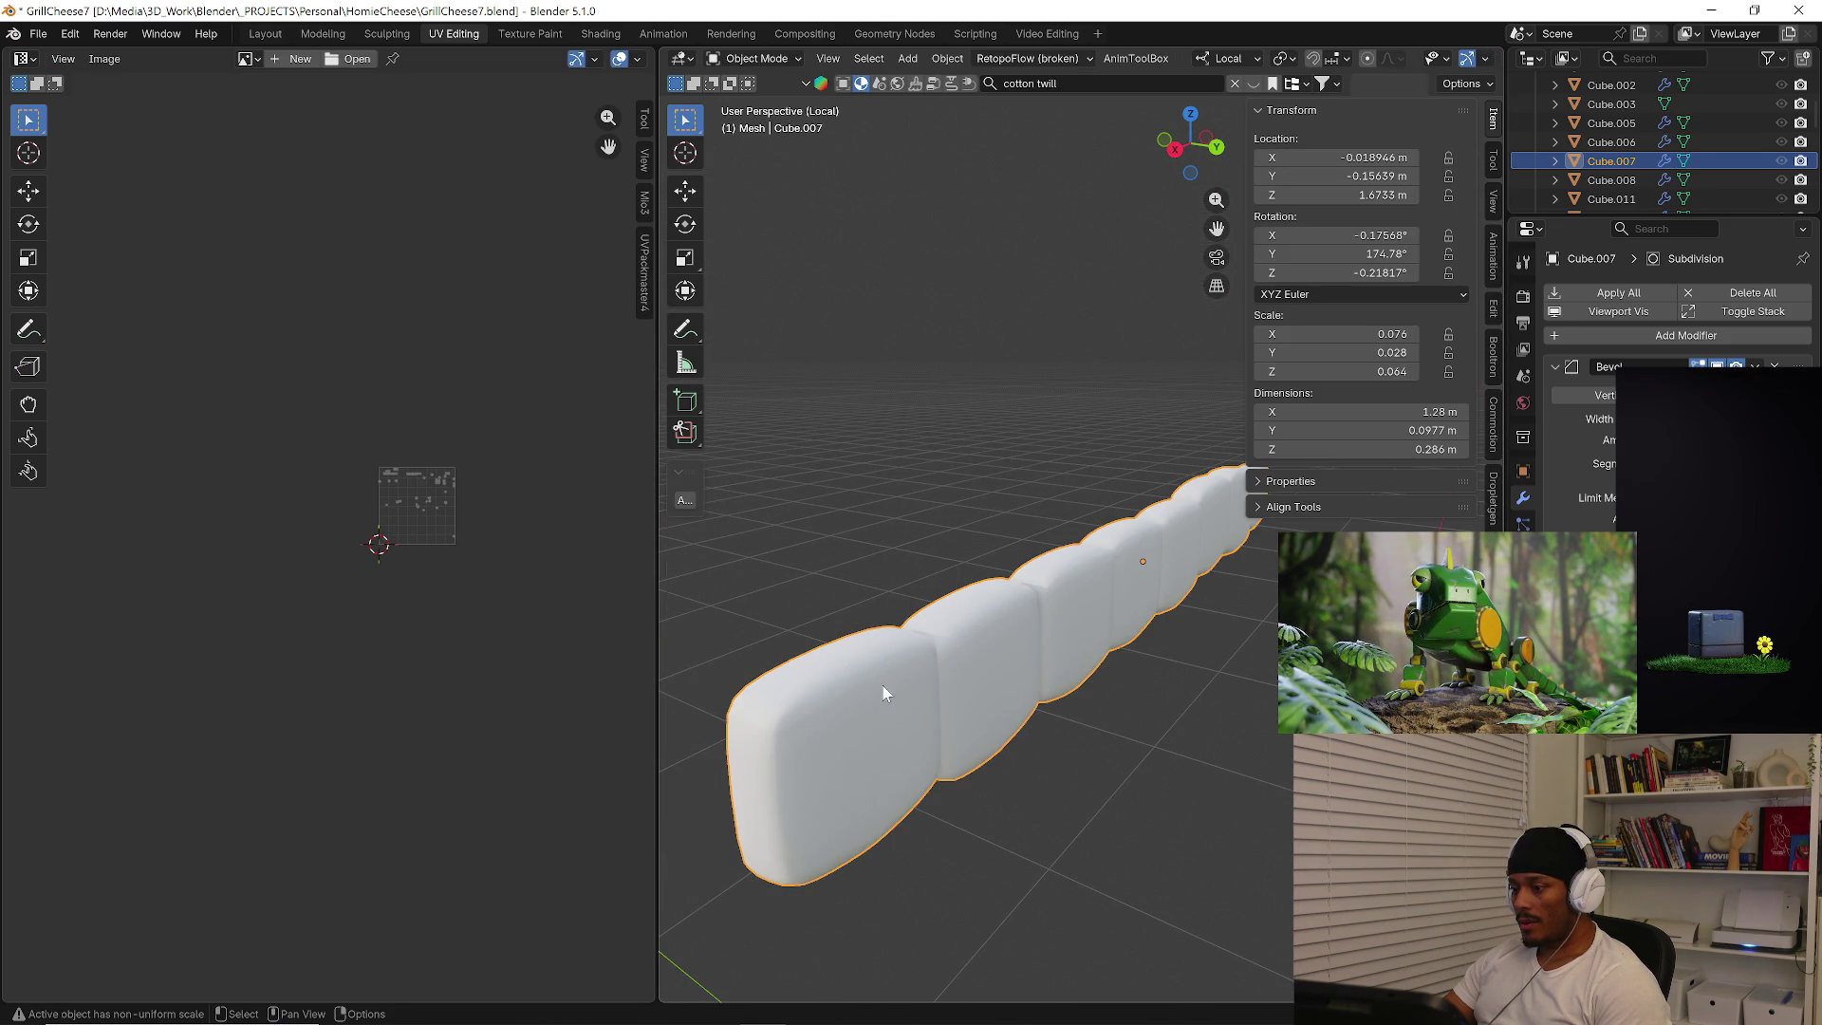
pyautogui.press('Tab')
pyautogui.moveTo(889, 690); pyautogui.dragTo(978, 733, button='middle')
pyautogui.press('a')
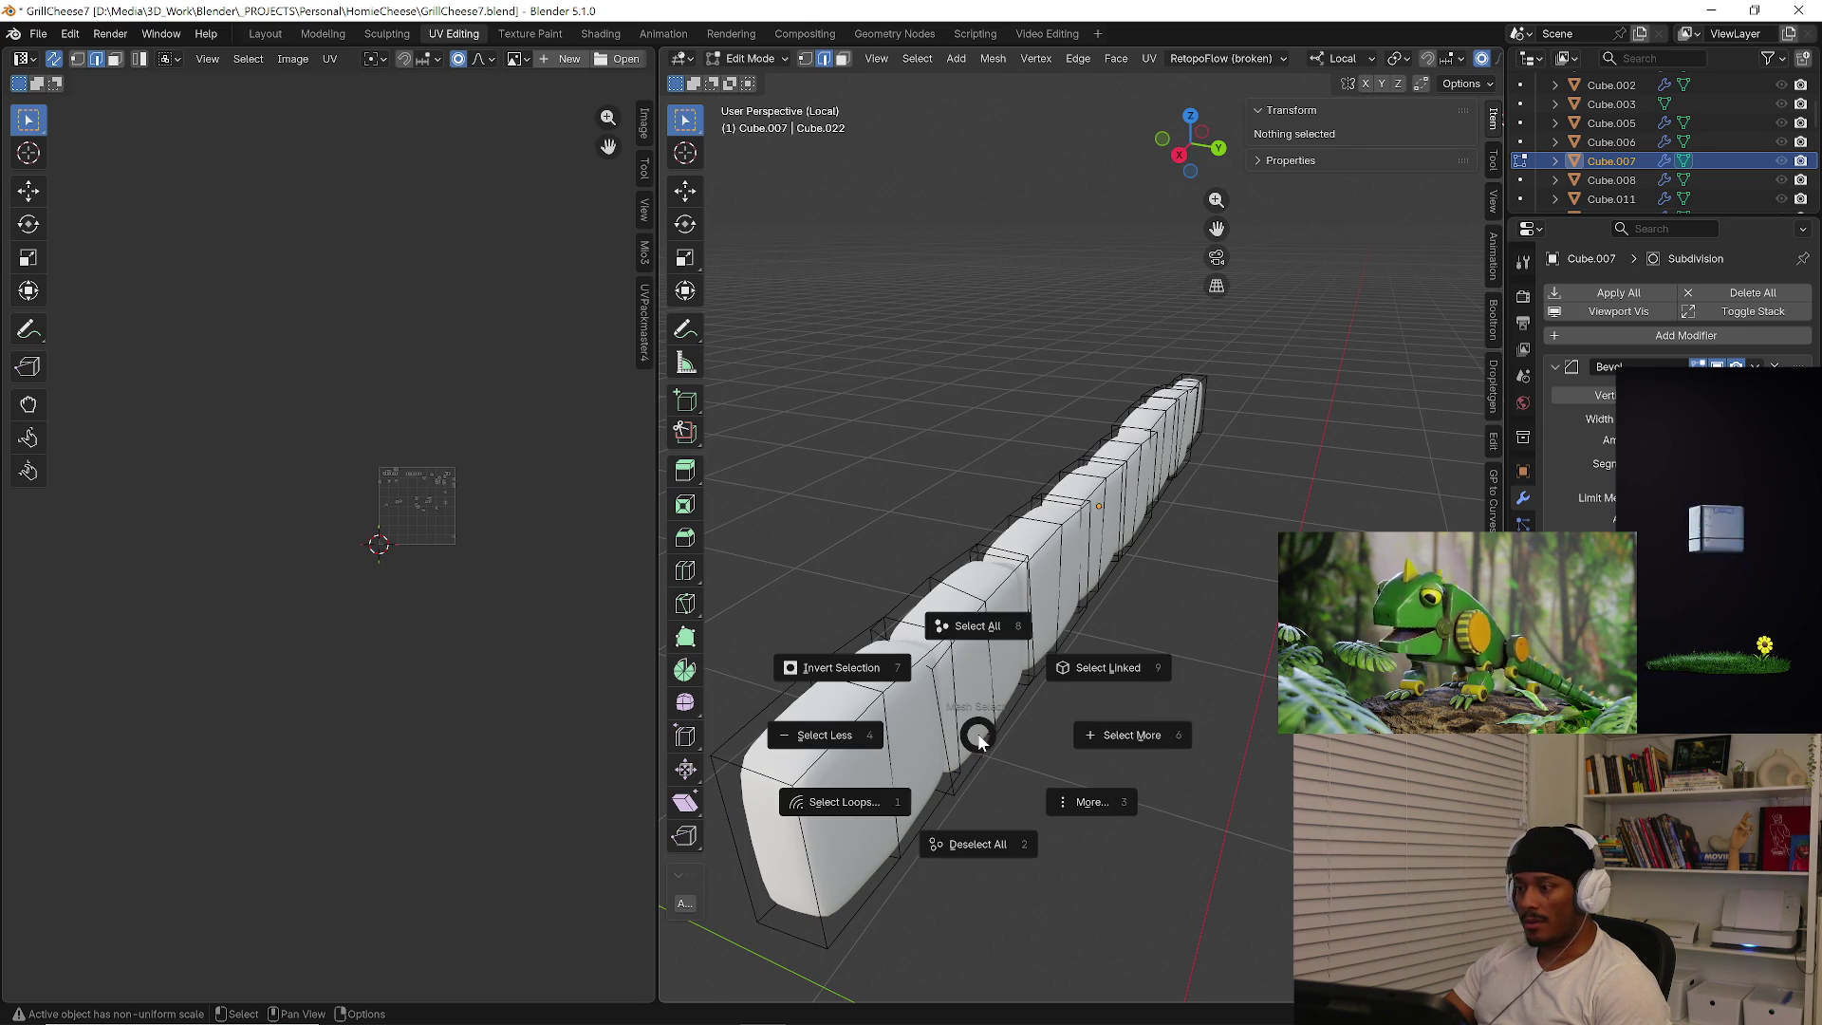
pyautogui.click(983, 641)
pyautogui.press('u')
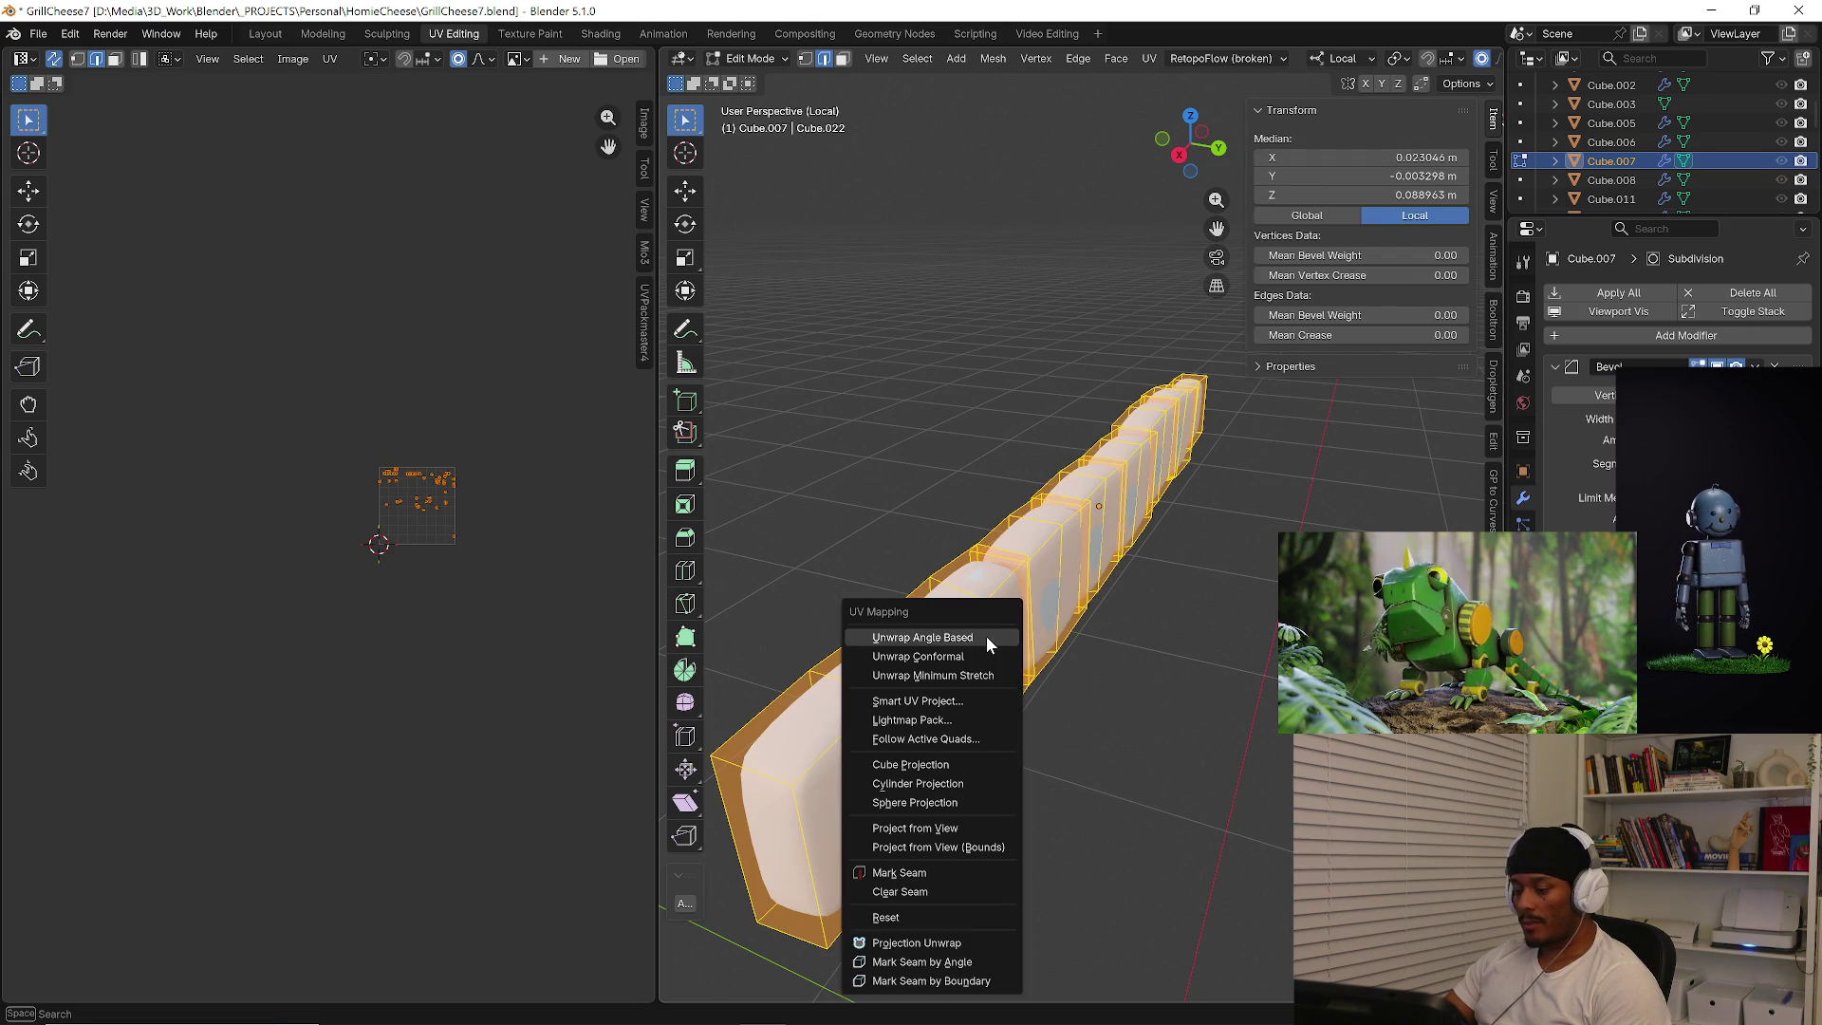
pyautogui.click(984, 640)
pyautogui.scroll(6, 470, 514)
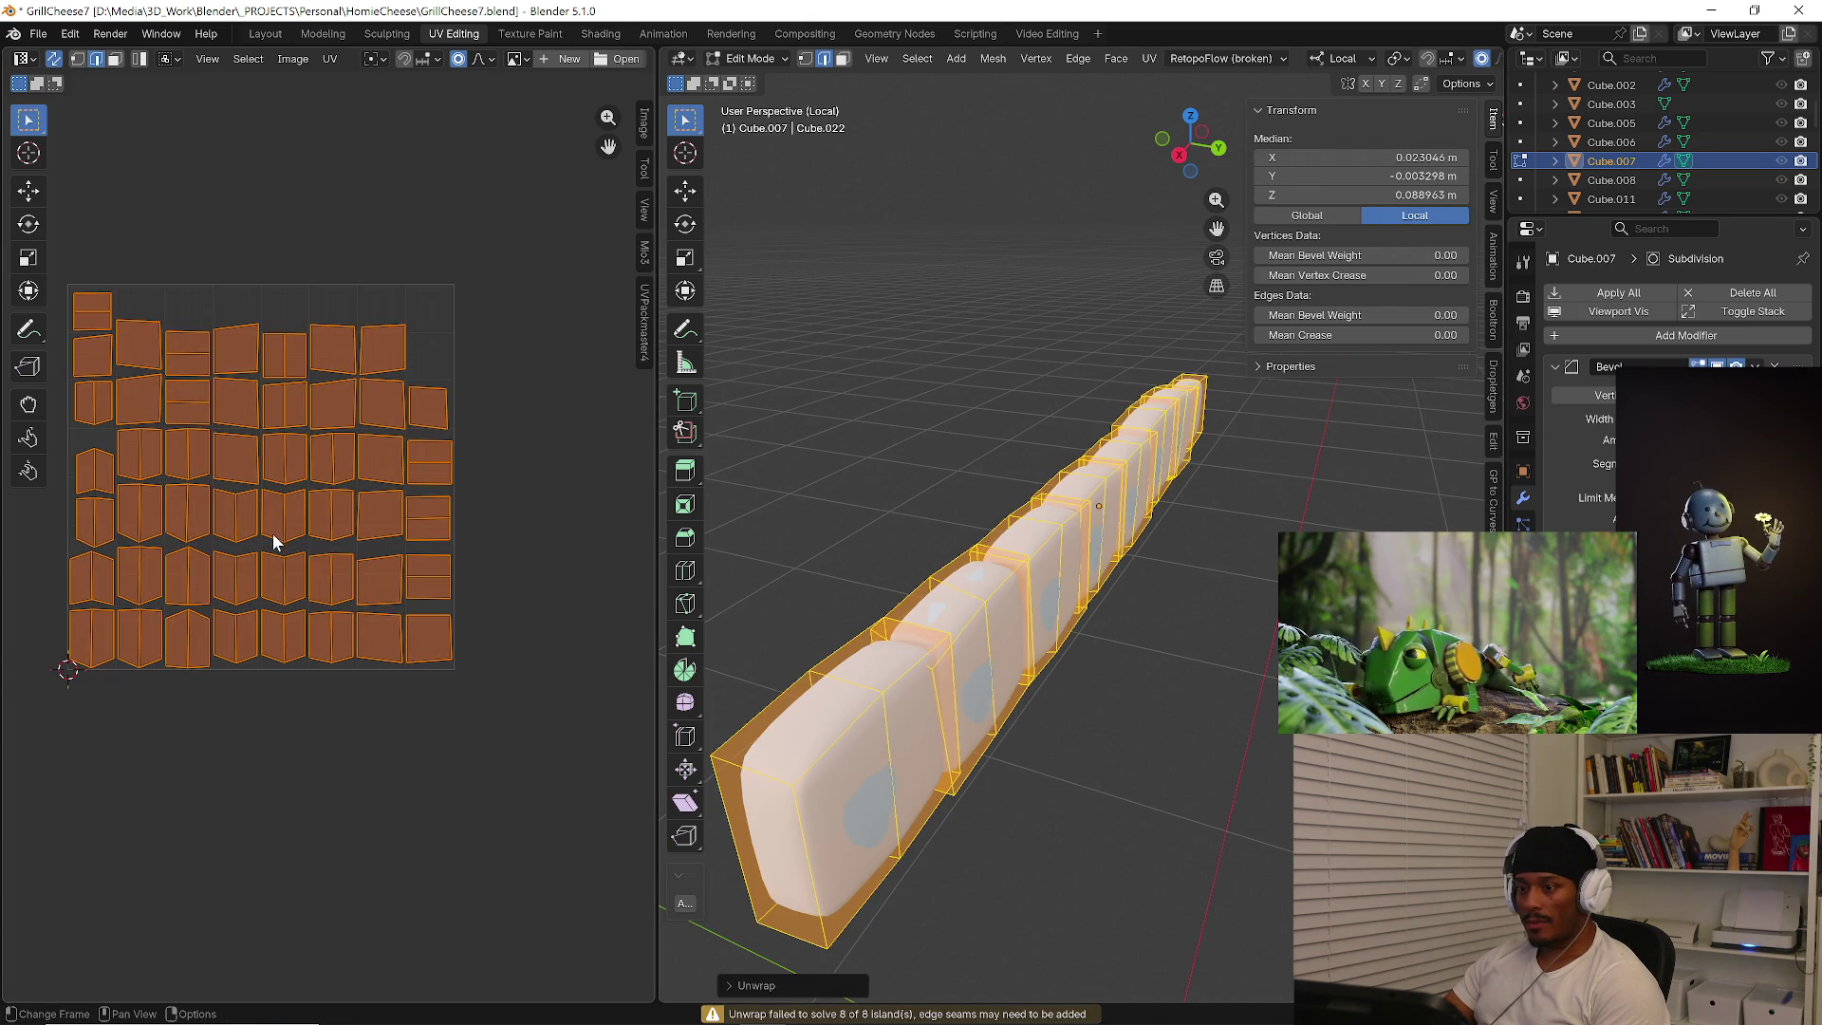
pyautogui.press('KP_Divide')
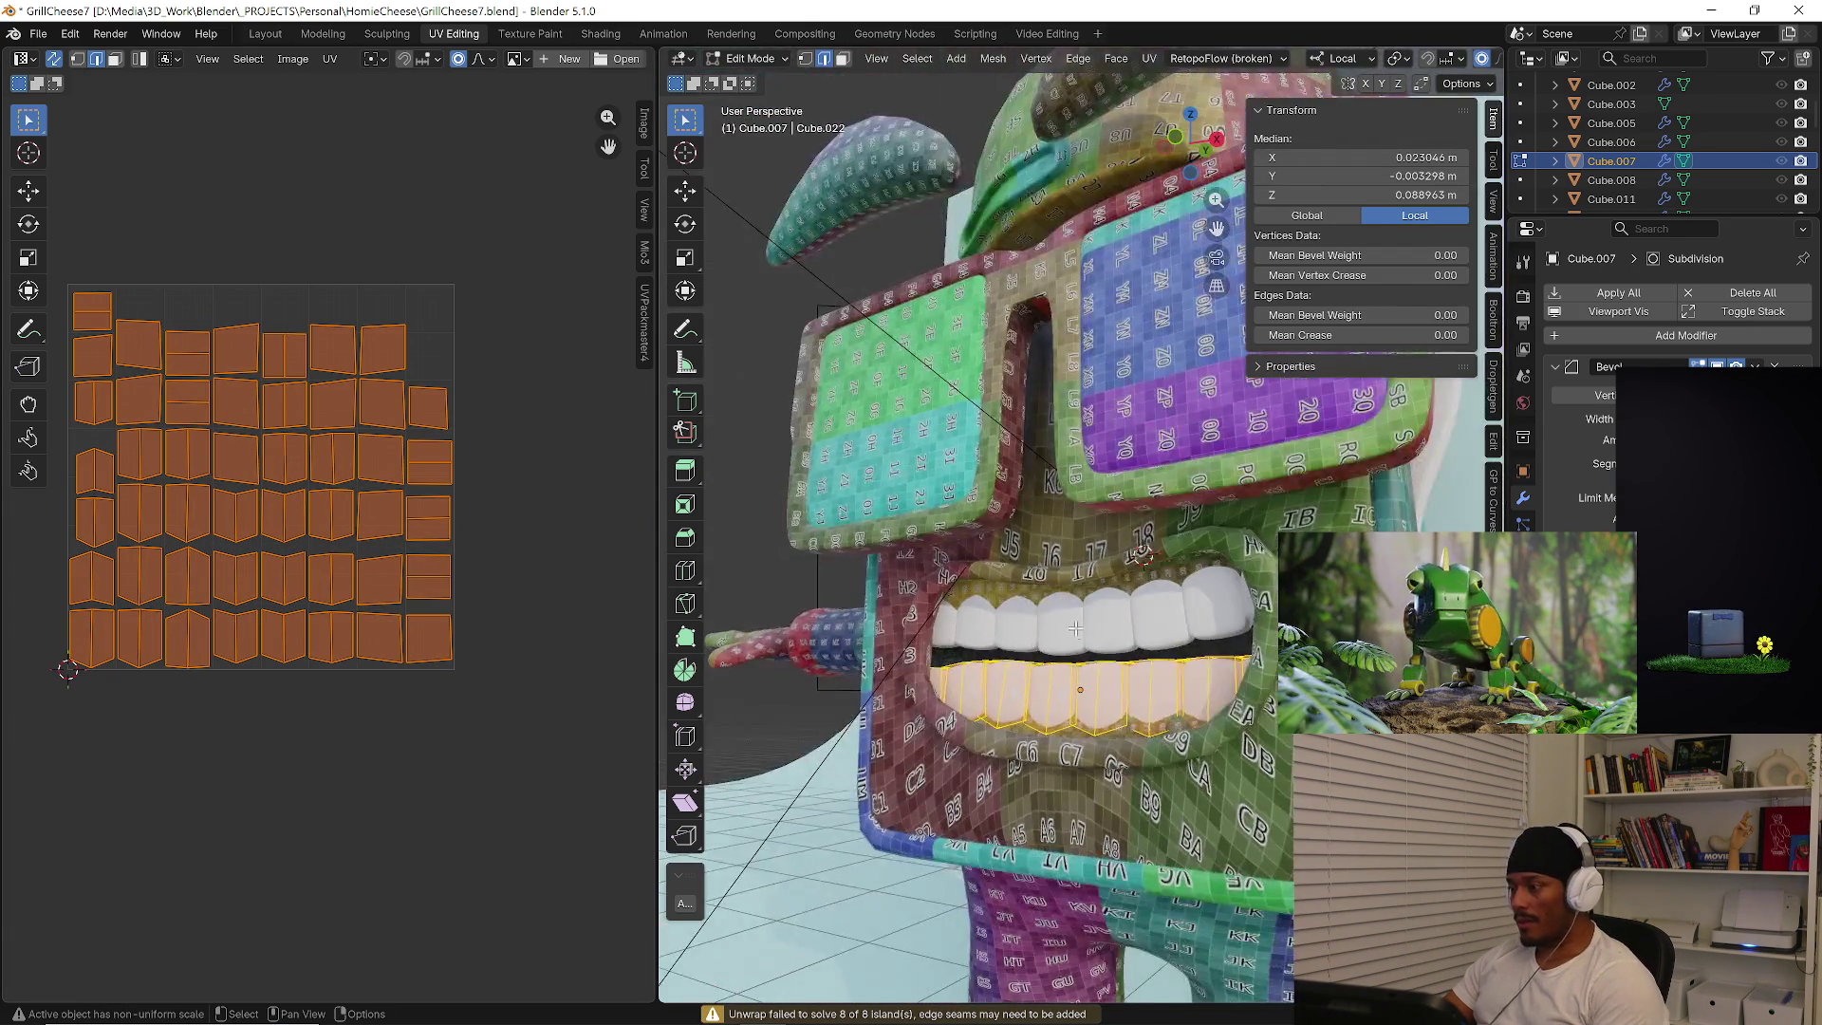
pyautogui.press('Tab')
pyautogui.click(1083, 640)
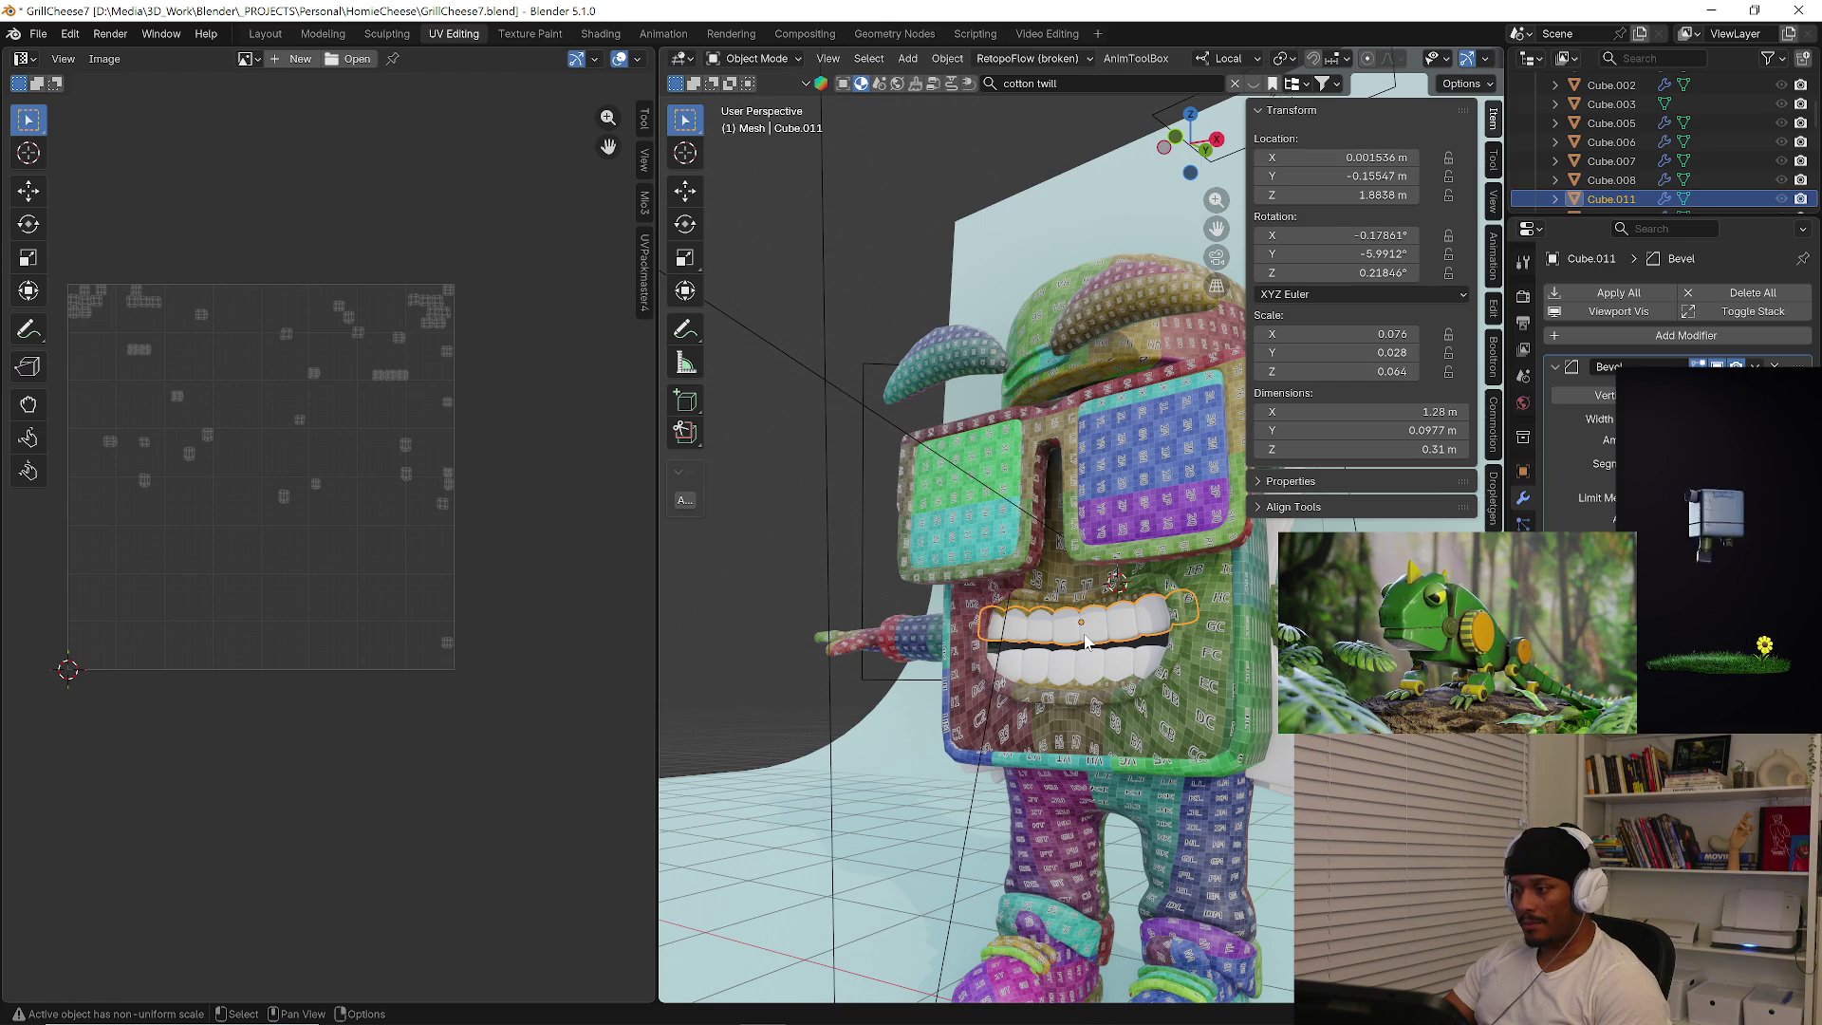
# Isolate the upper teeth, unwrap them angle-based, then select the white cloth piece.
pyautogui.press('KP_Divide')
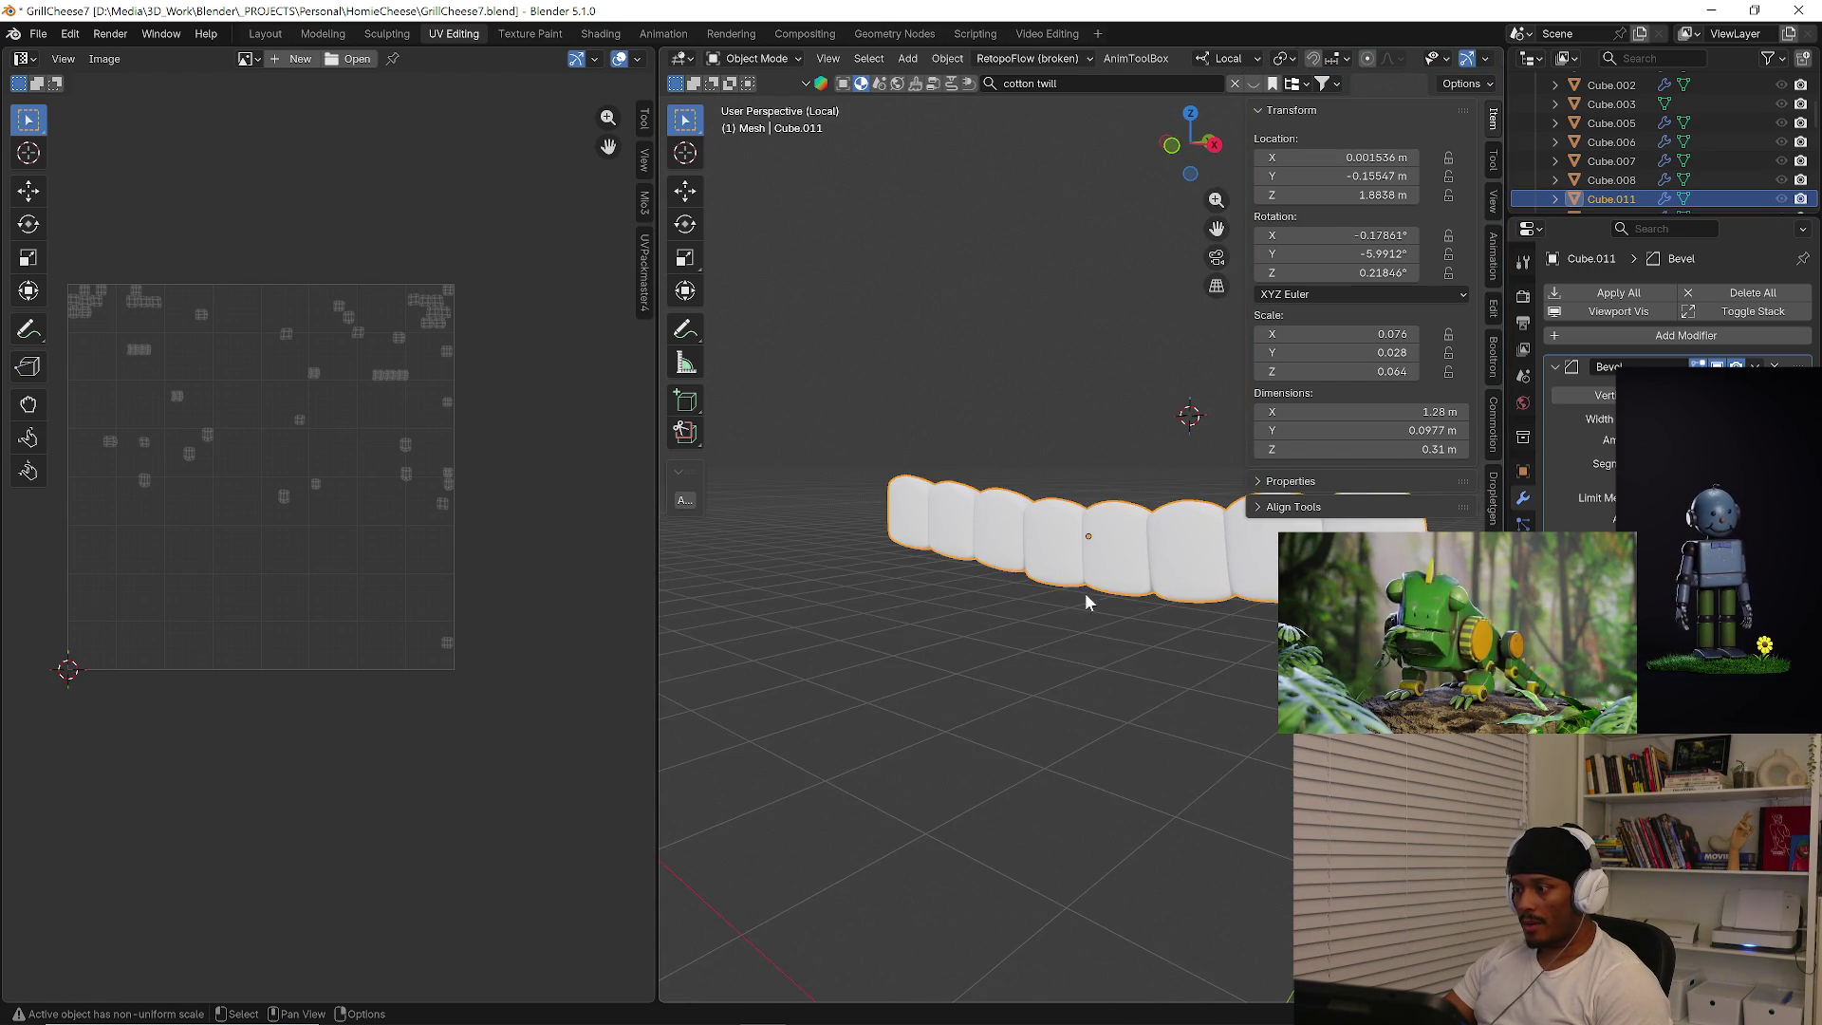
pyautogui.moveTo(1139, 634); pyautogui.dragTo(1066, 636, button='middle')
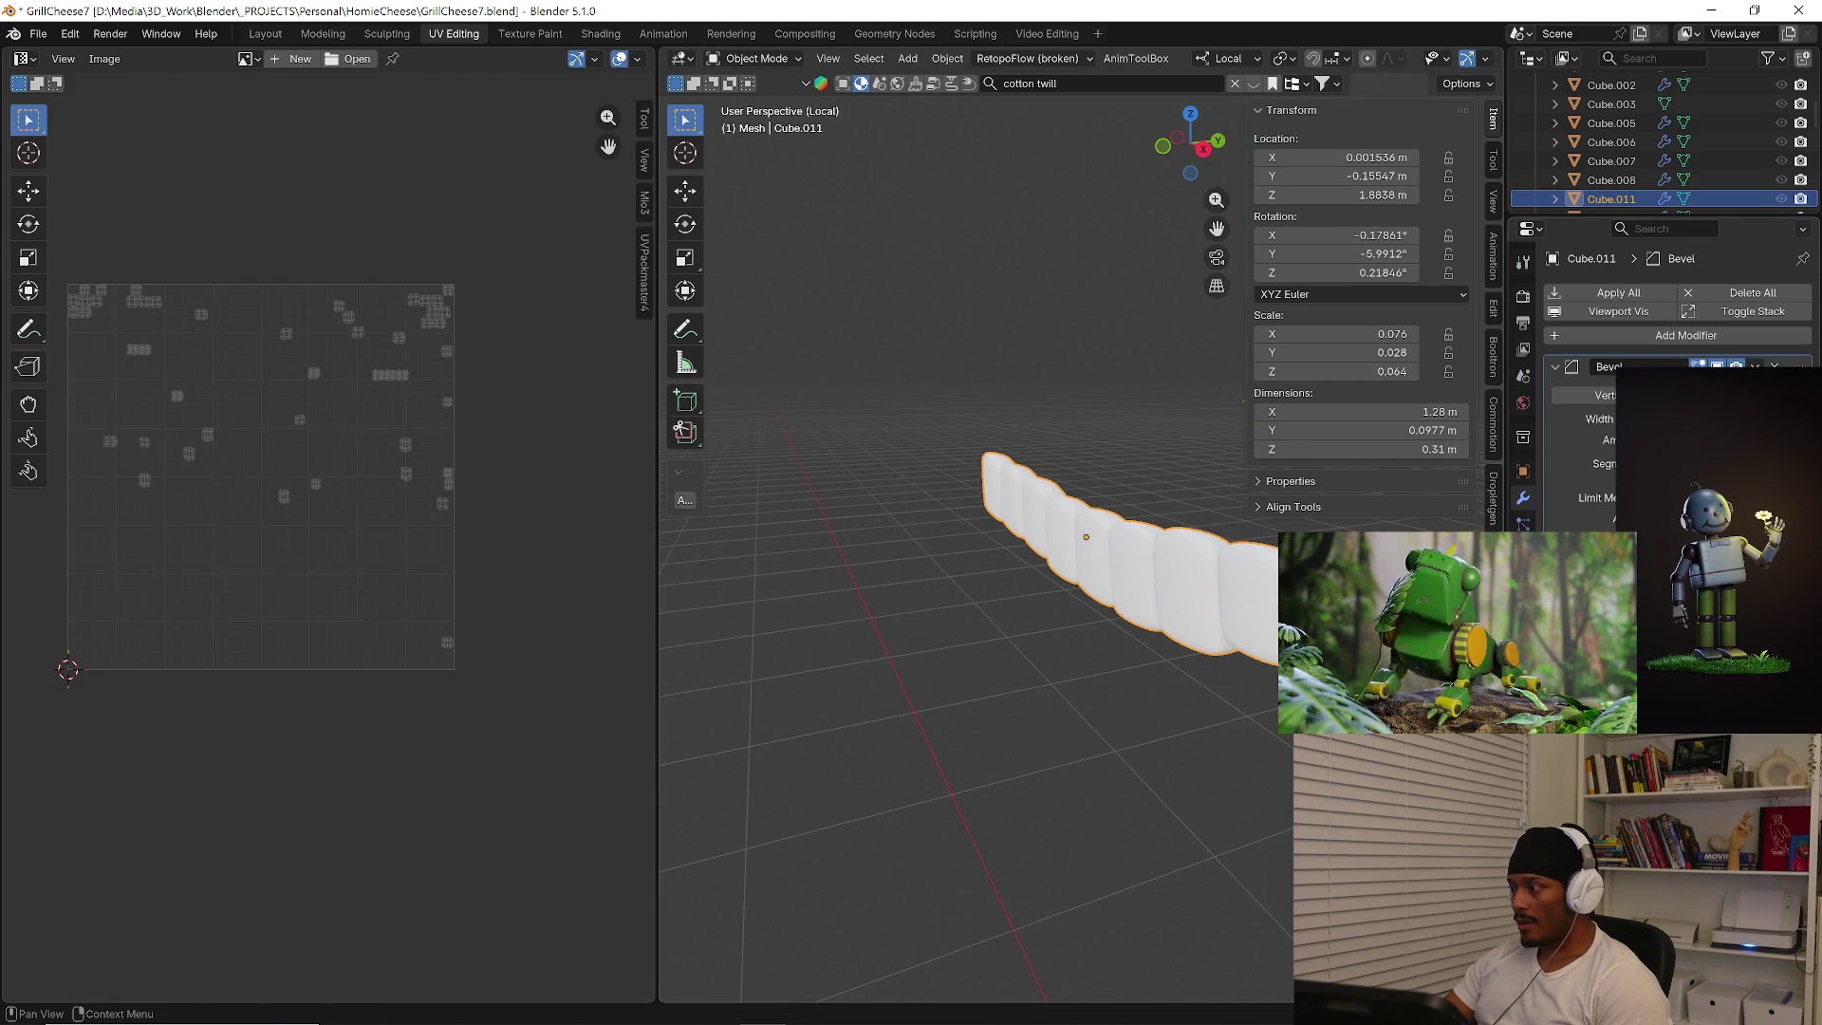
pyautogui.press('Tab')
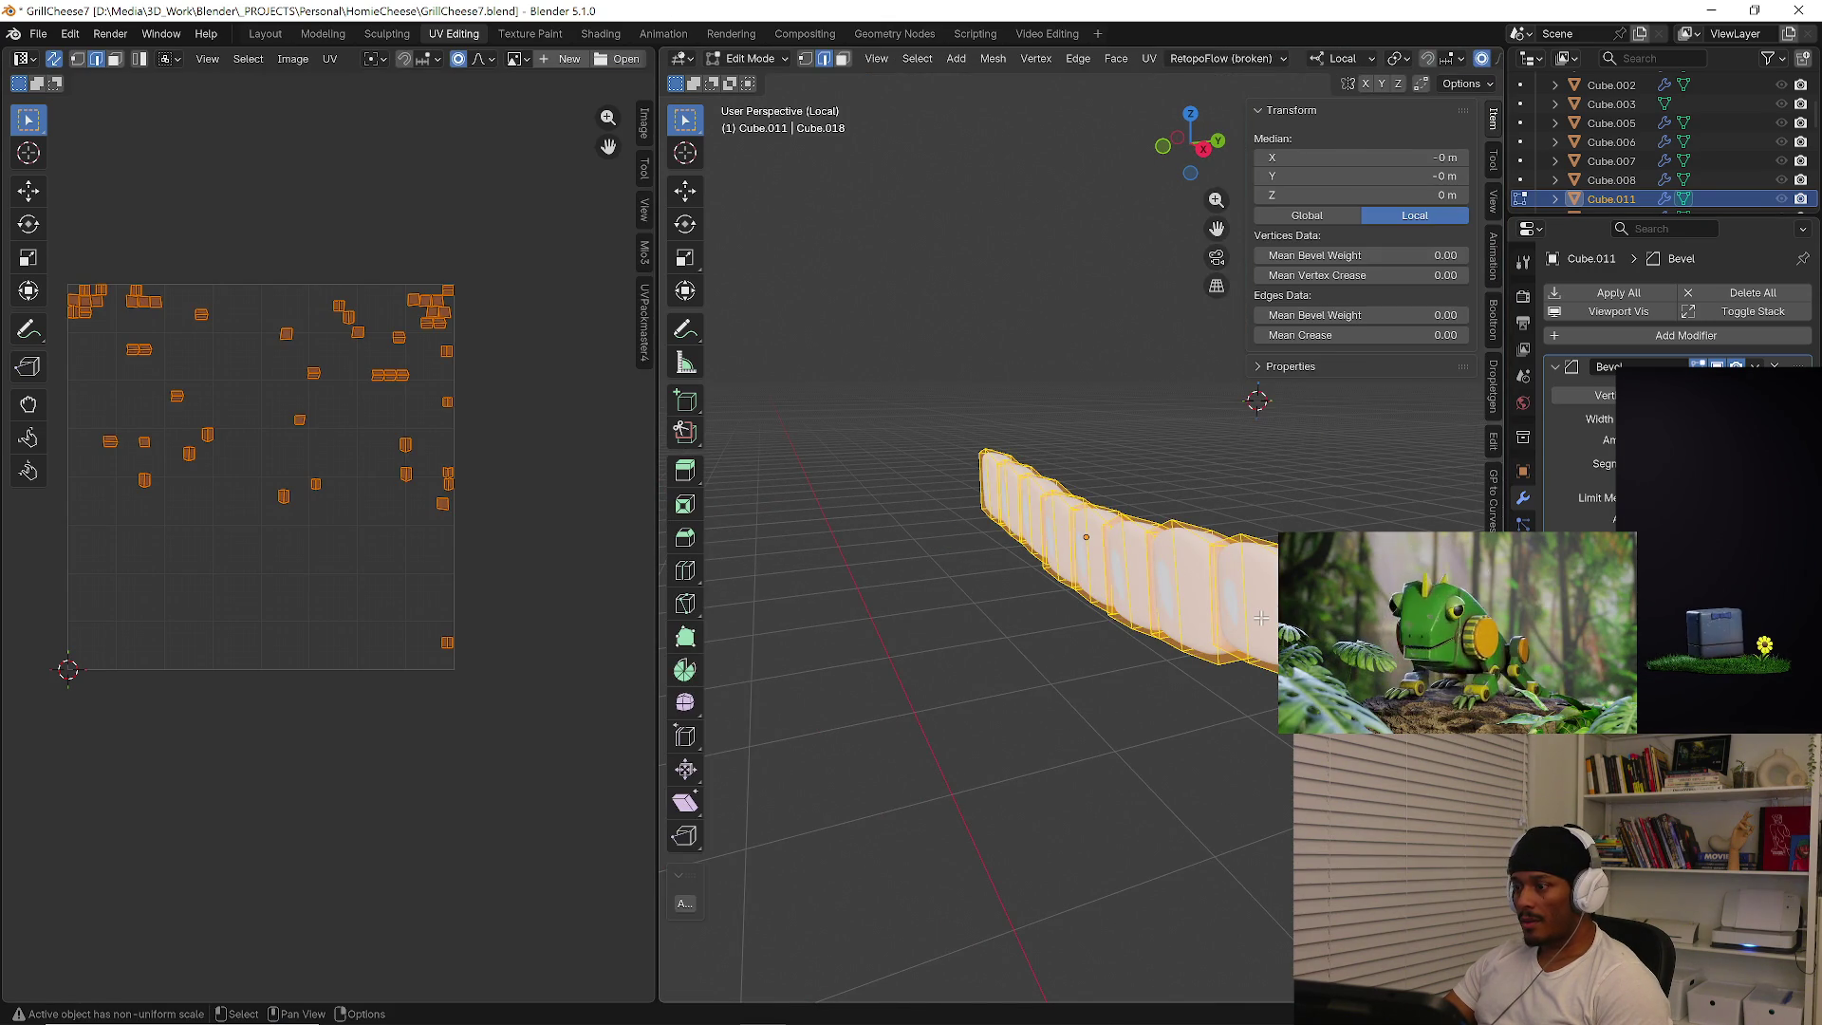
pyautogui.press('Tab')
pyautogui.press('Tab')
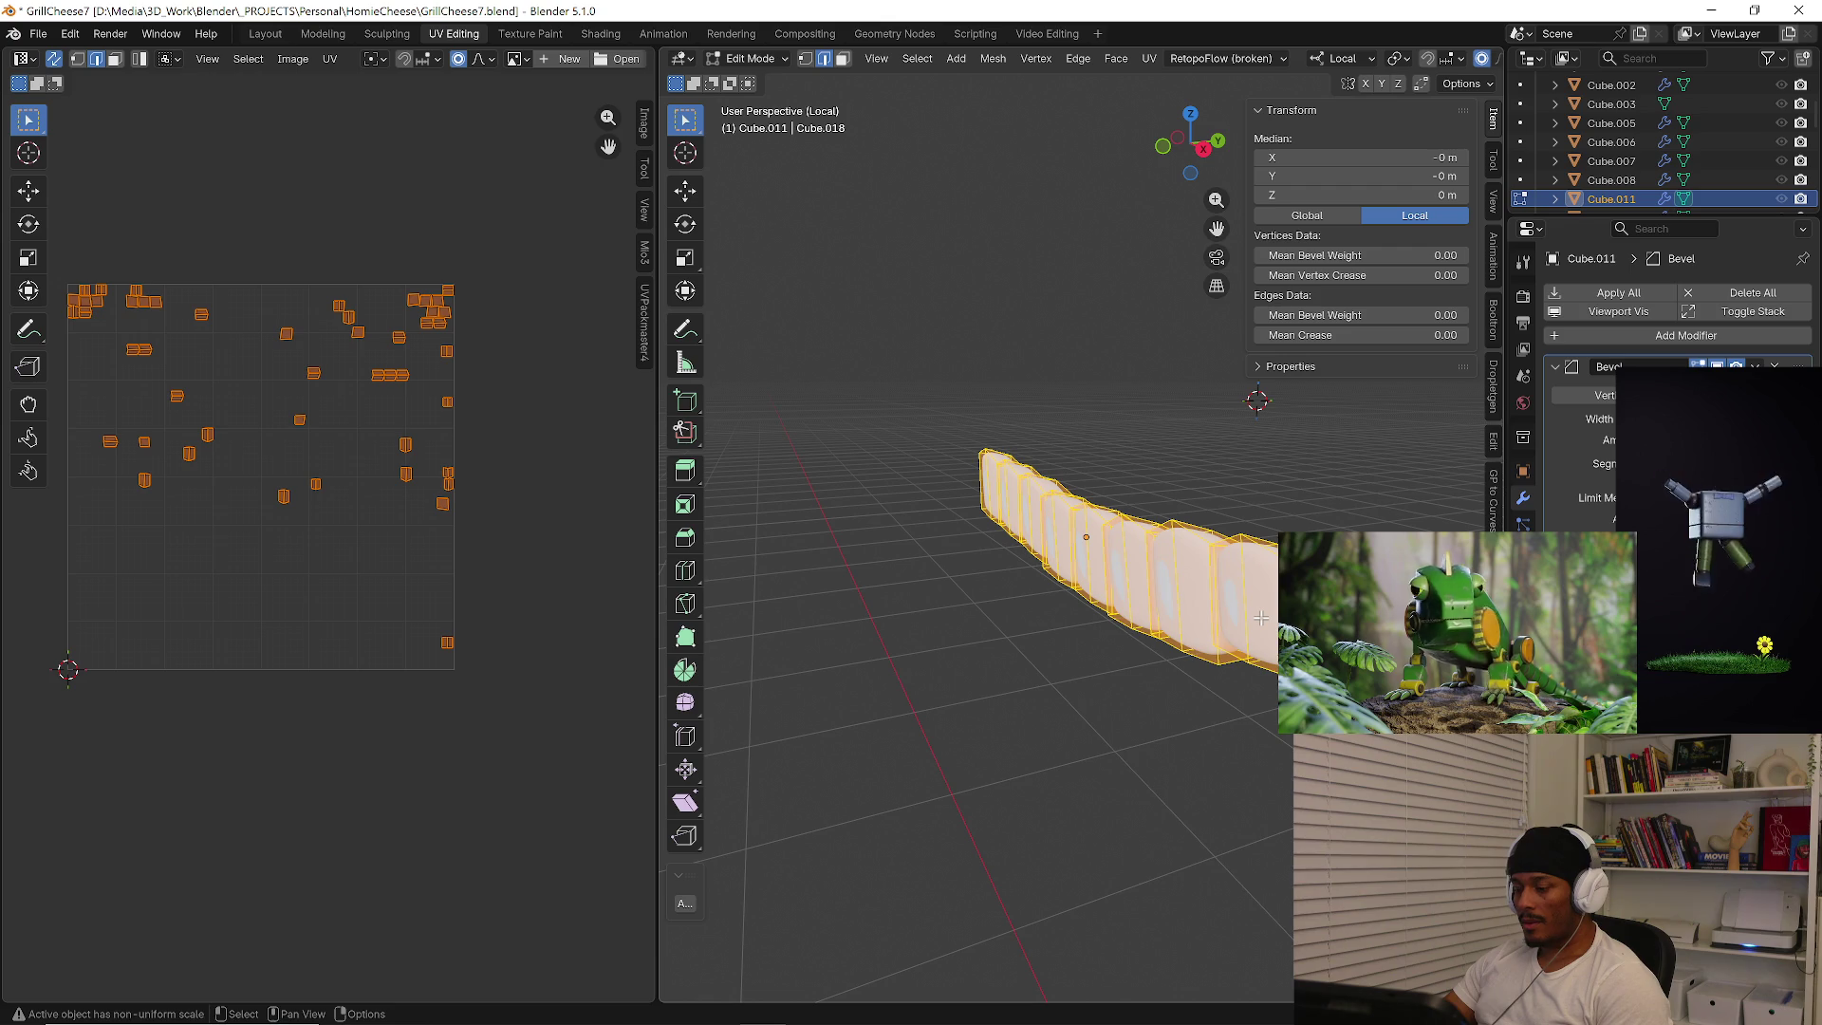
pyautogui.press('u')
pyautogui.click(1261, 616)
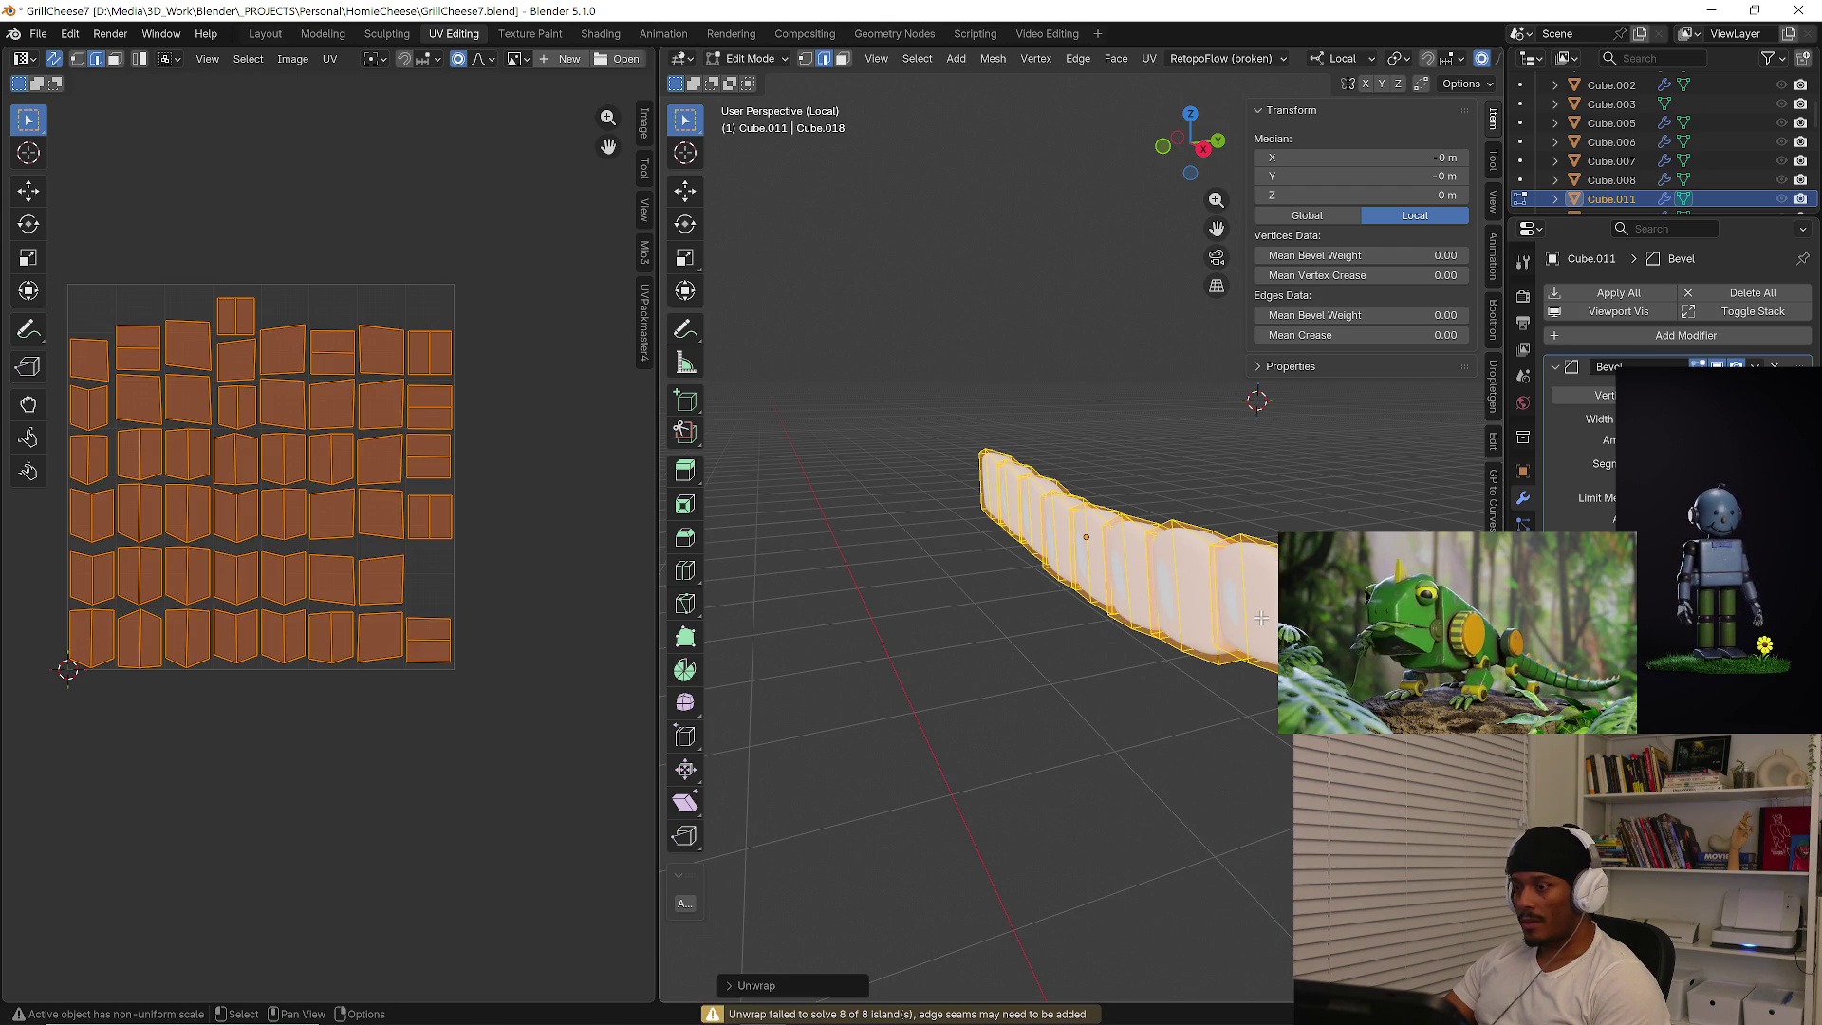
pyautogui.press('Tab')
pyautogui.press('KP_Divide')
pyautogui.moveTo(1091, 712)
pyautogui.mouseDown(button='middle')
pyautogui.moveTo(1049, 669)
pyautogui.moveTo(1140, 717)
pyautogui.moveTo(1107, 753)
pyautogui.mouseUp(button='middle')
pyautogui.click(1118, 741)
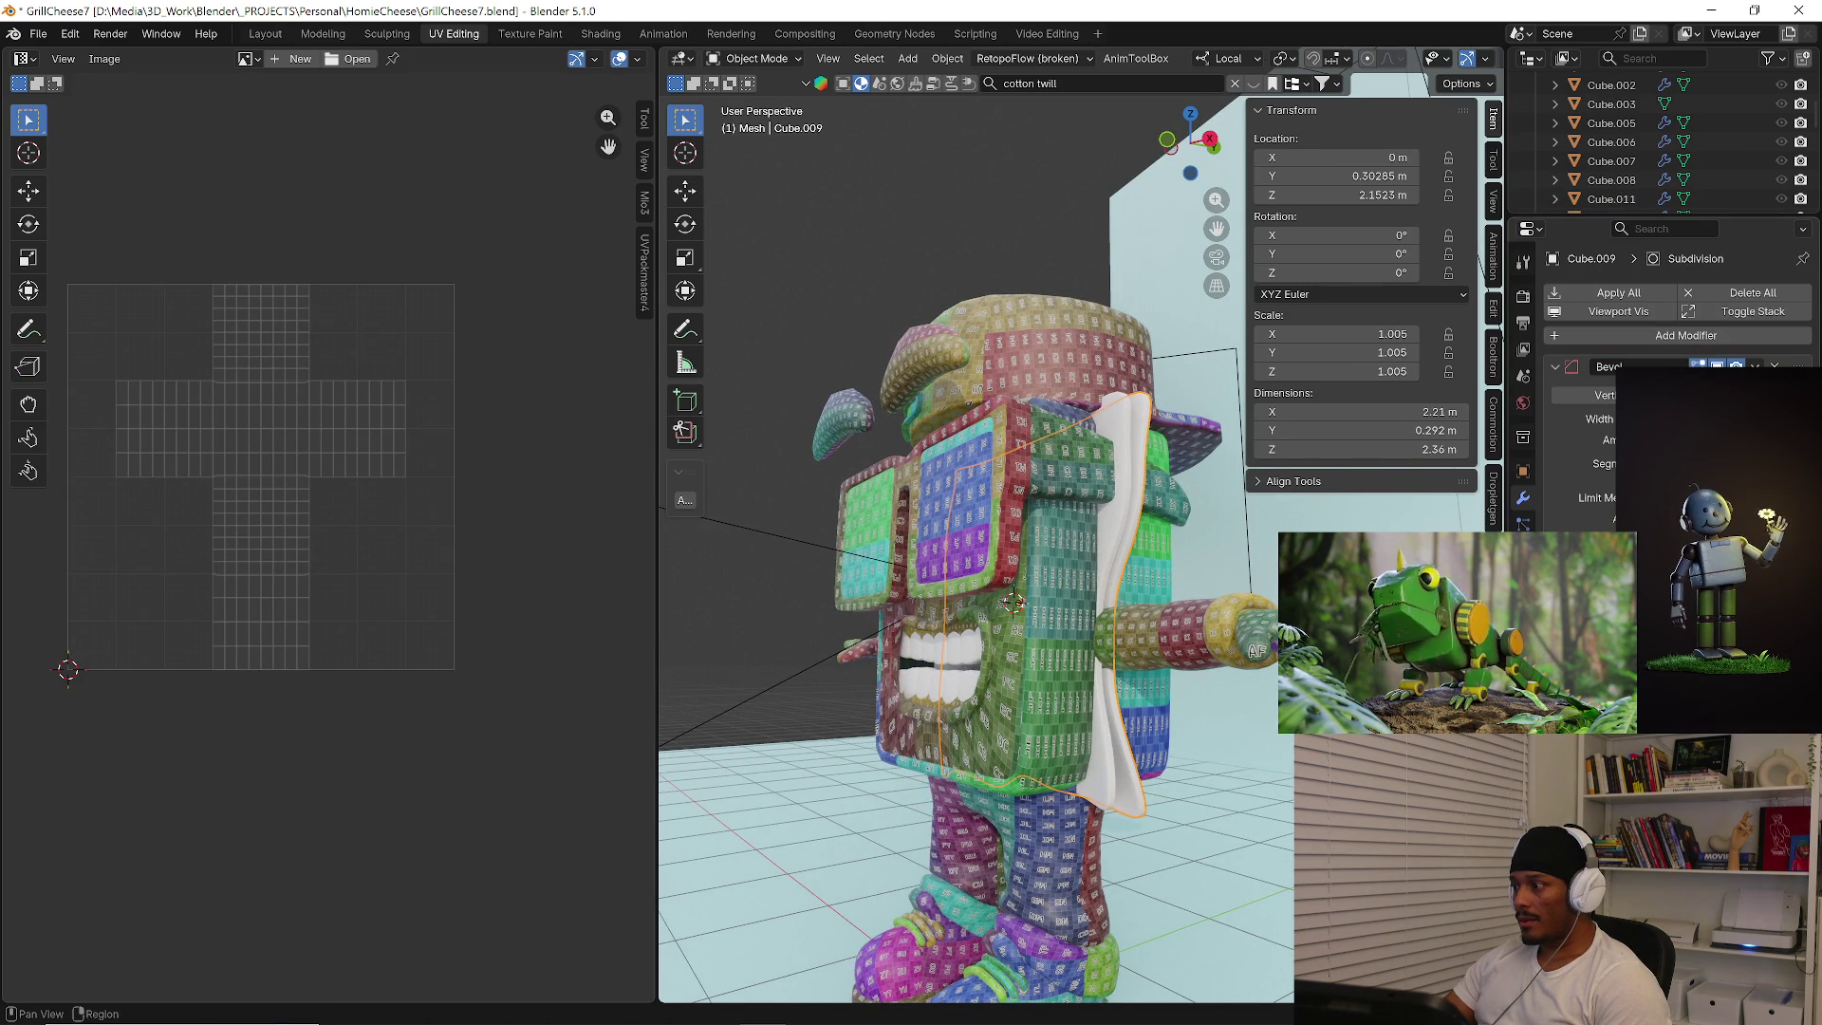
# Assign the UV Checker material to the cloth and add the second cloth layer to the selection.
pyautogui.click(1523, 570)
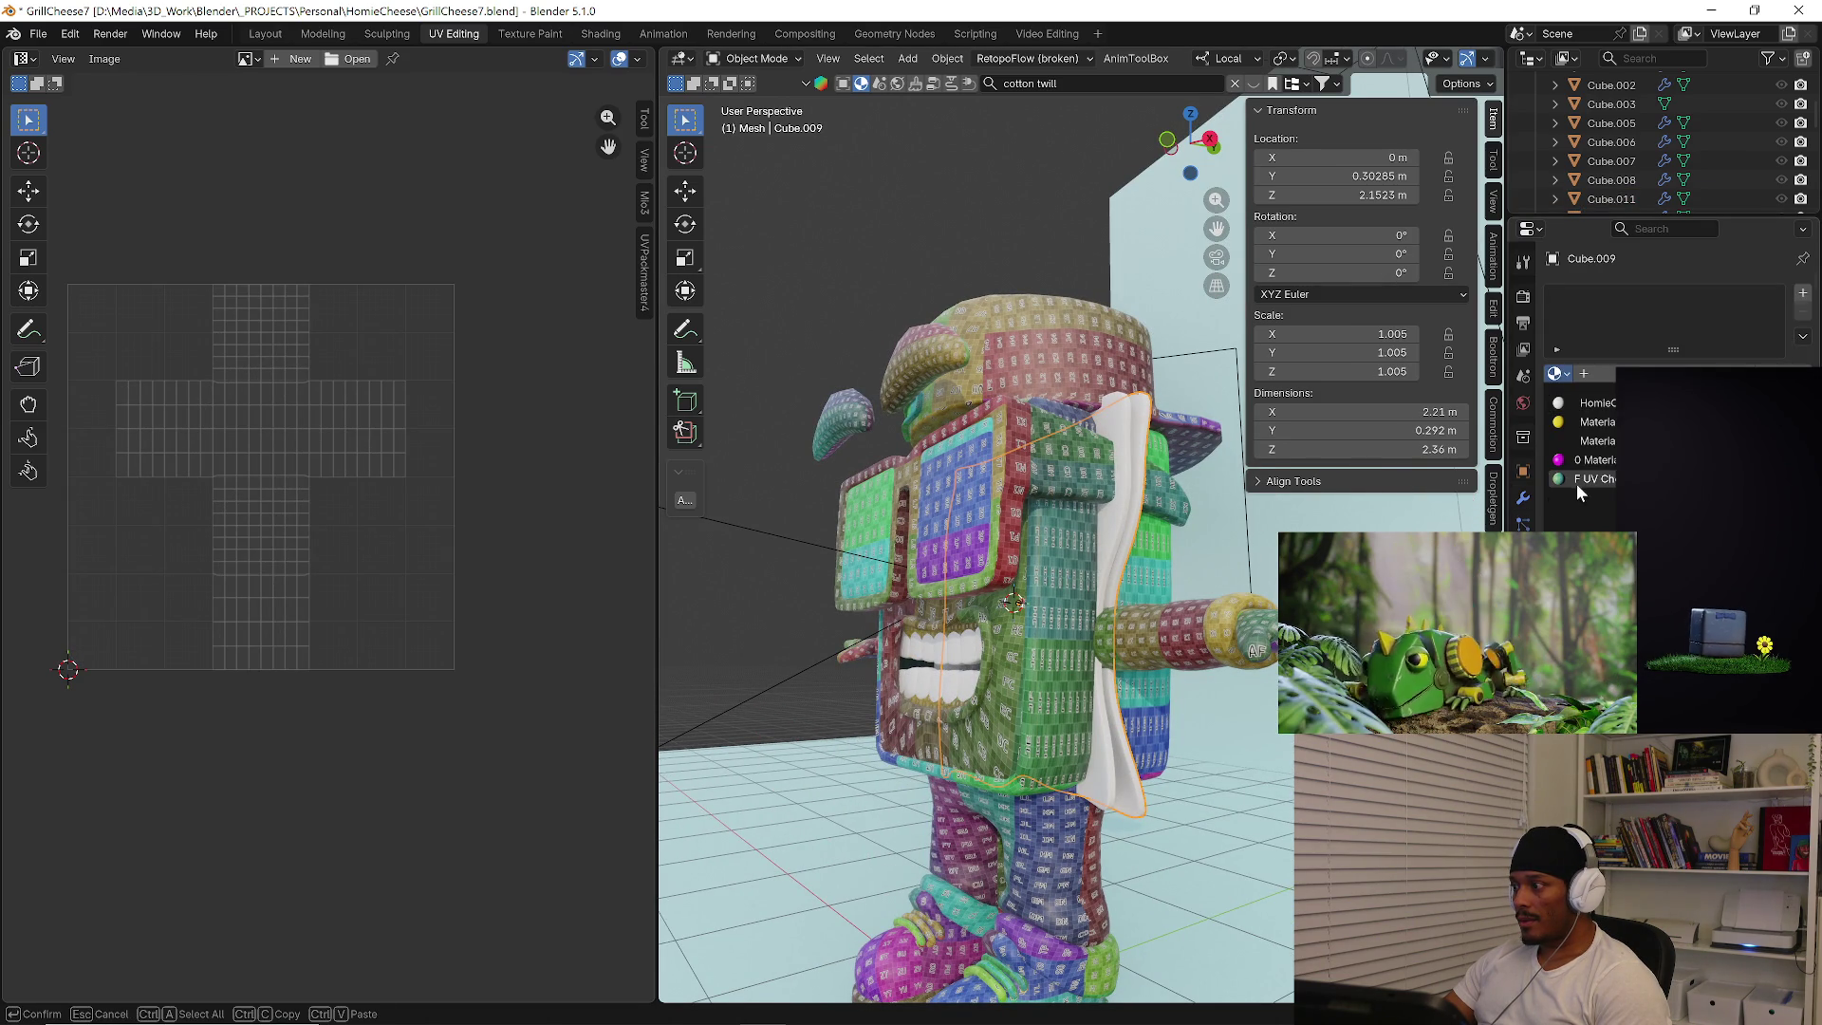
pyautogui.click(1581, 480)
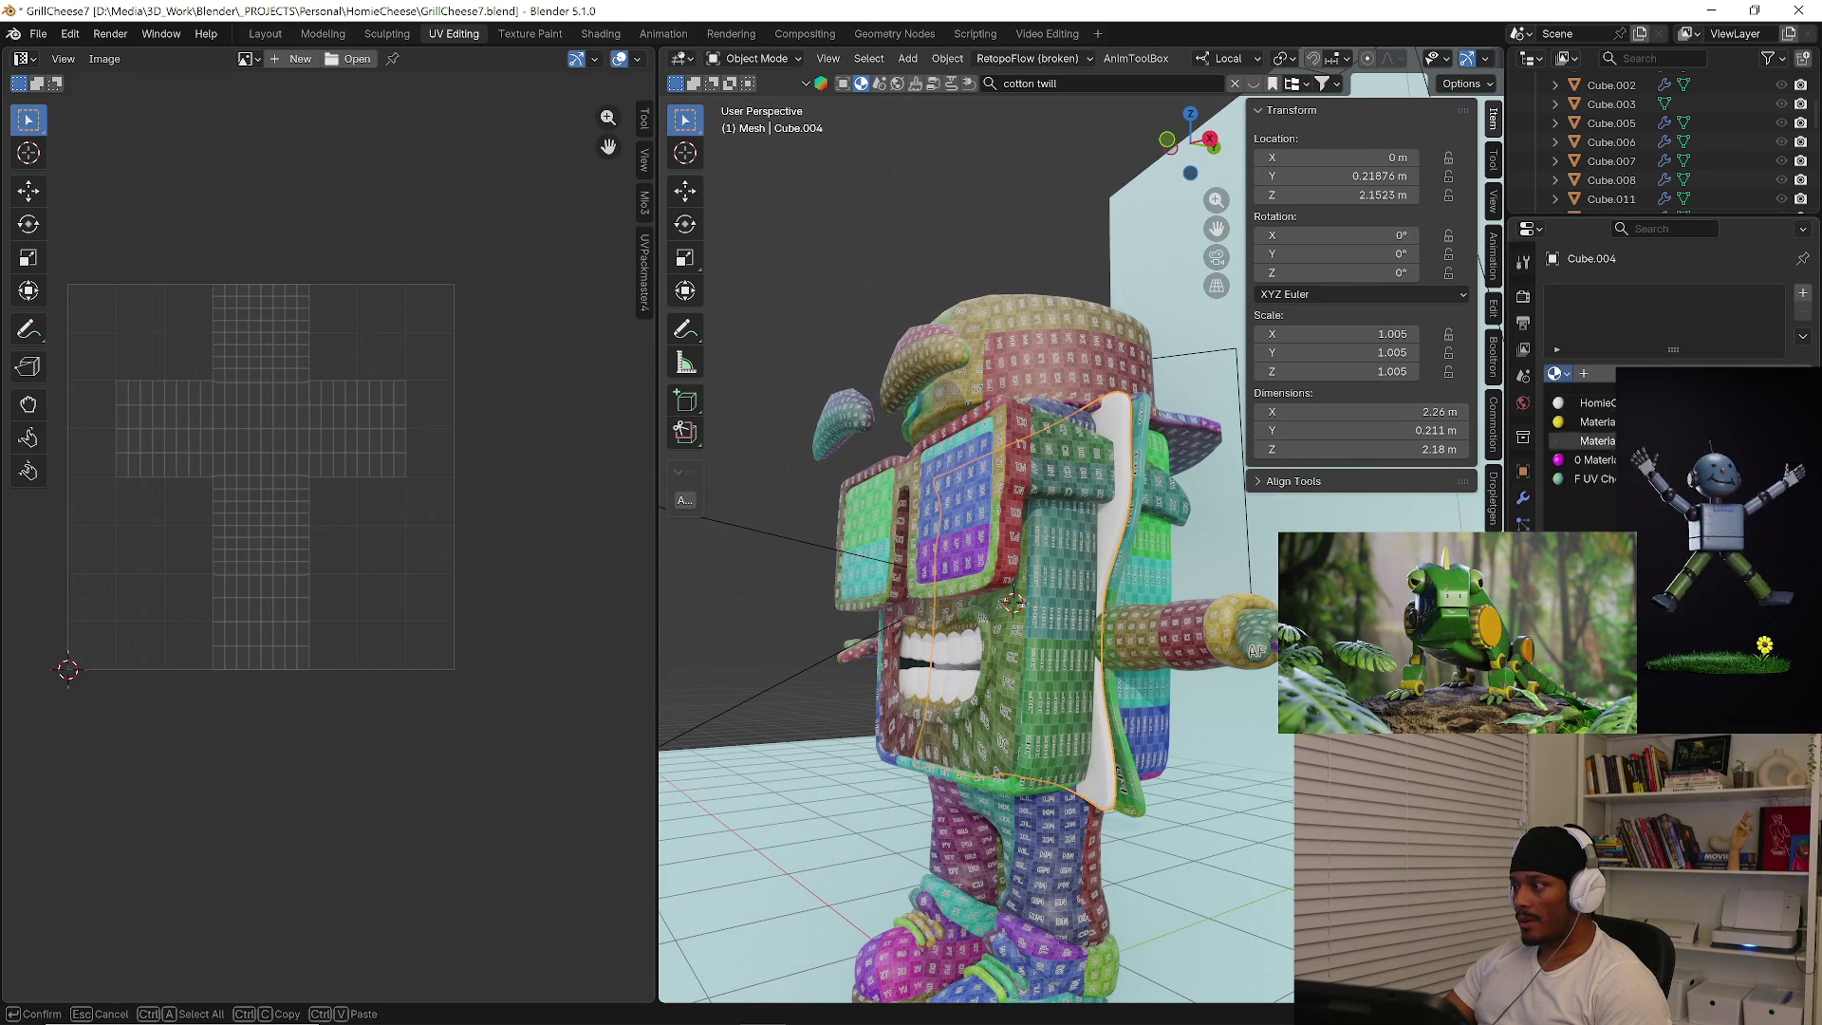
pyautogui.keyDown('shift'); pyautogui.click(1134, 770); pyautogui.keyUp('shift')
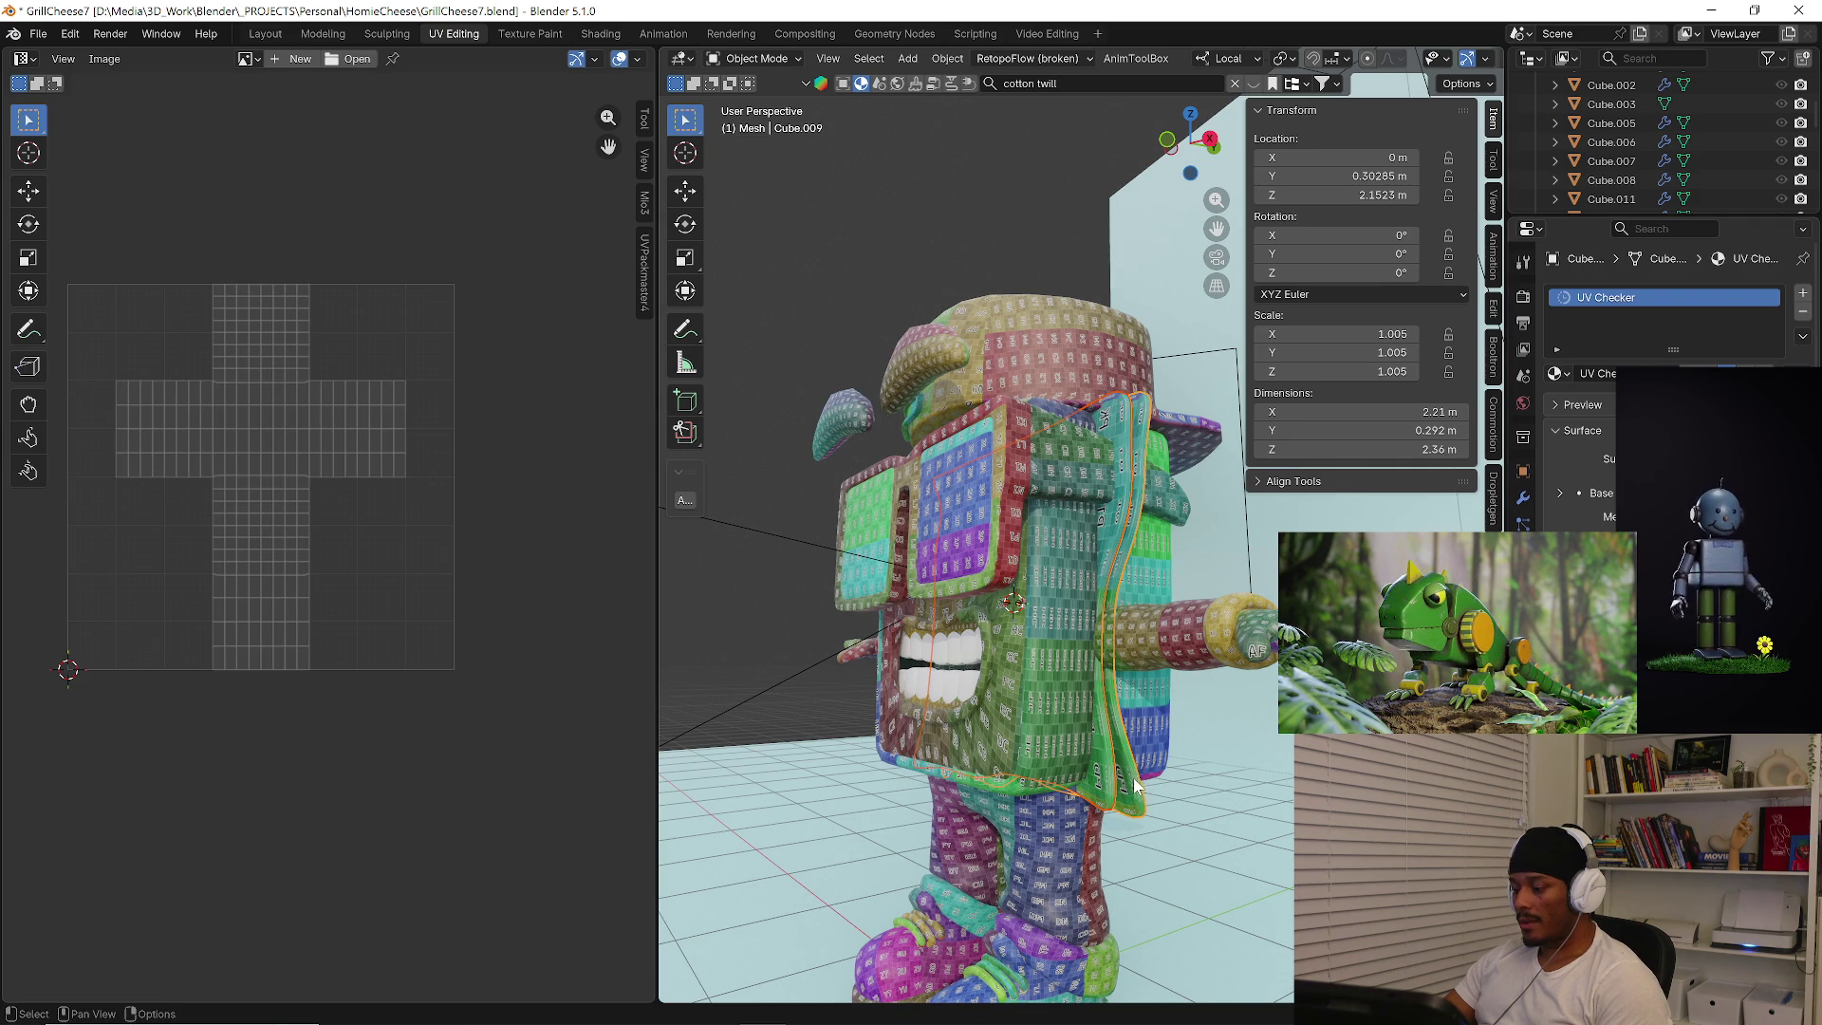
# Inspect the cloth in isolation, then switch to the Layout workspace.
pyautogui.press('KP_Divide')
pyautogui.moveTo(1160, 740); pyautogui.dragTo(1255, 707, button='middle')
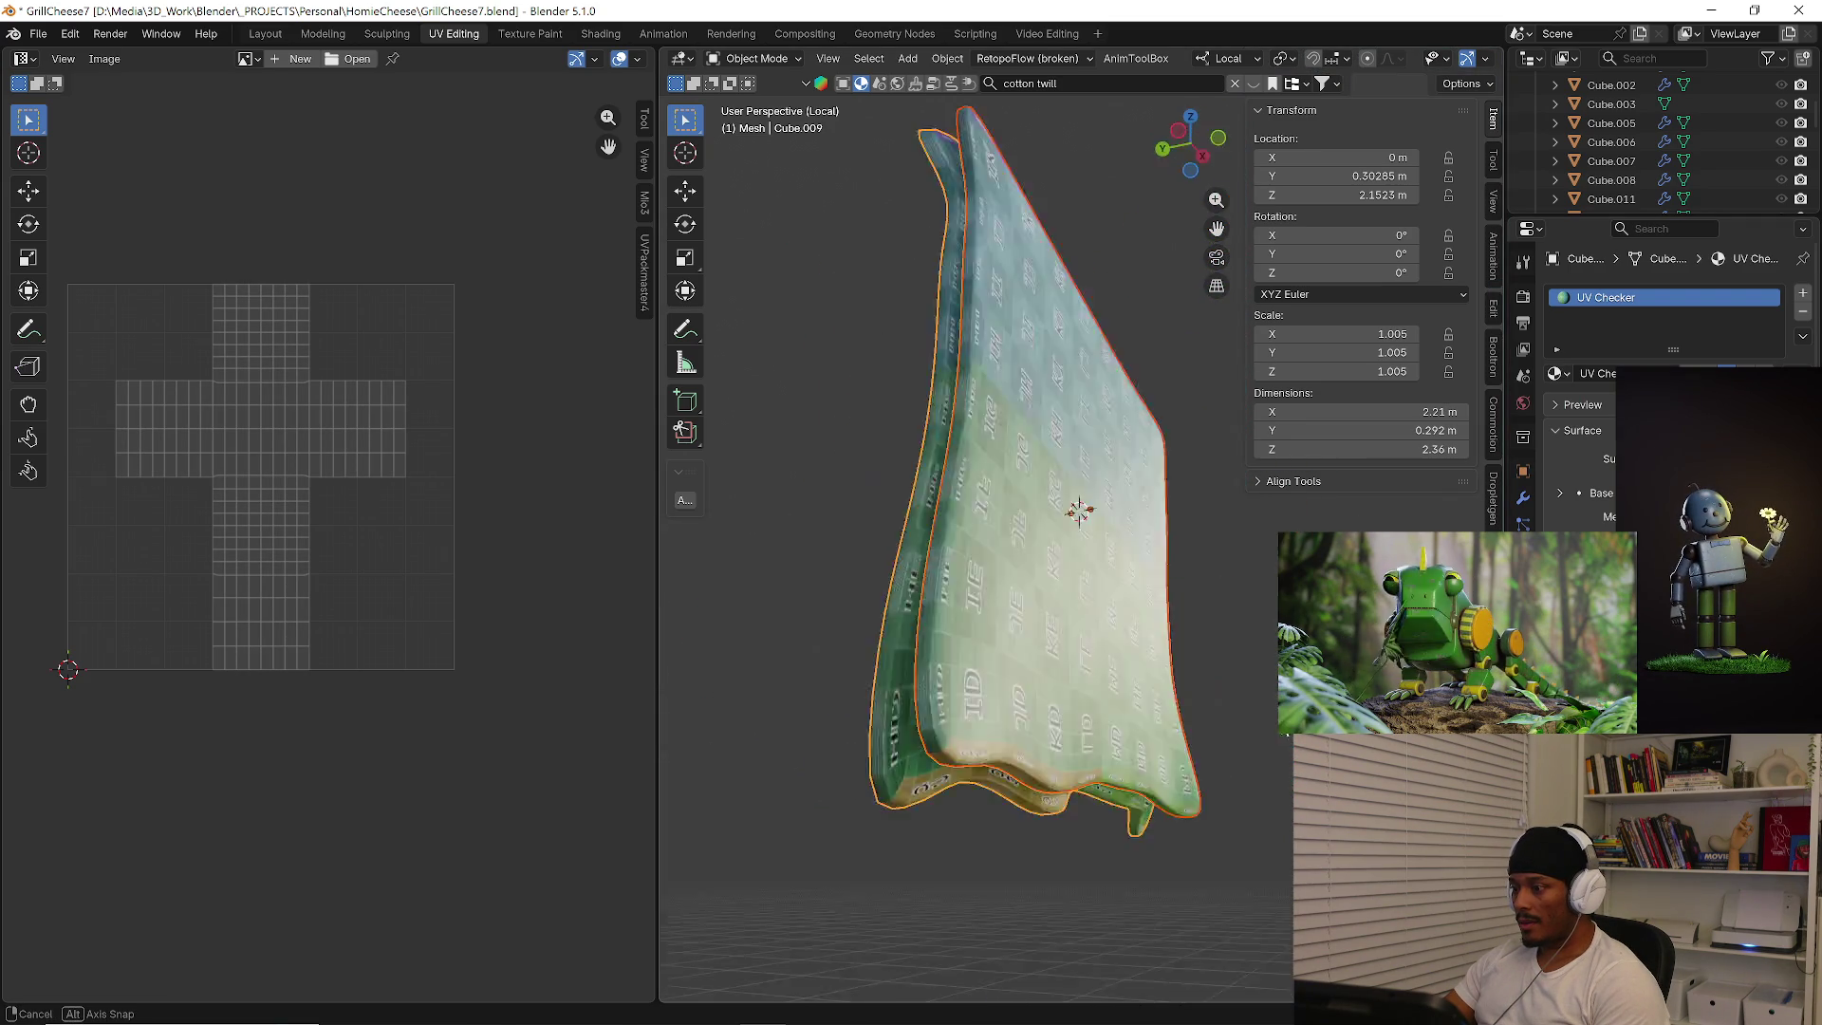
pyautogui.moveTo(1254, 707)
pyautogui.mouseDown(button='middle')
pyautogui.moveTo(1244, 725)
pyautogui.moveTo(1040, 719)
pyautogui.moveTo(1276, 750)
pyautogui.moveTo(864, 699)
pyautogui.moveTo(1031, 665)
pyautogui.mouseUp(button='middle')
pyautogui.press('KP_Divide')
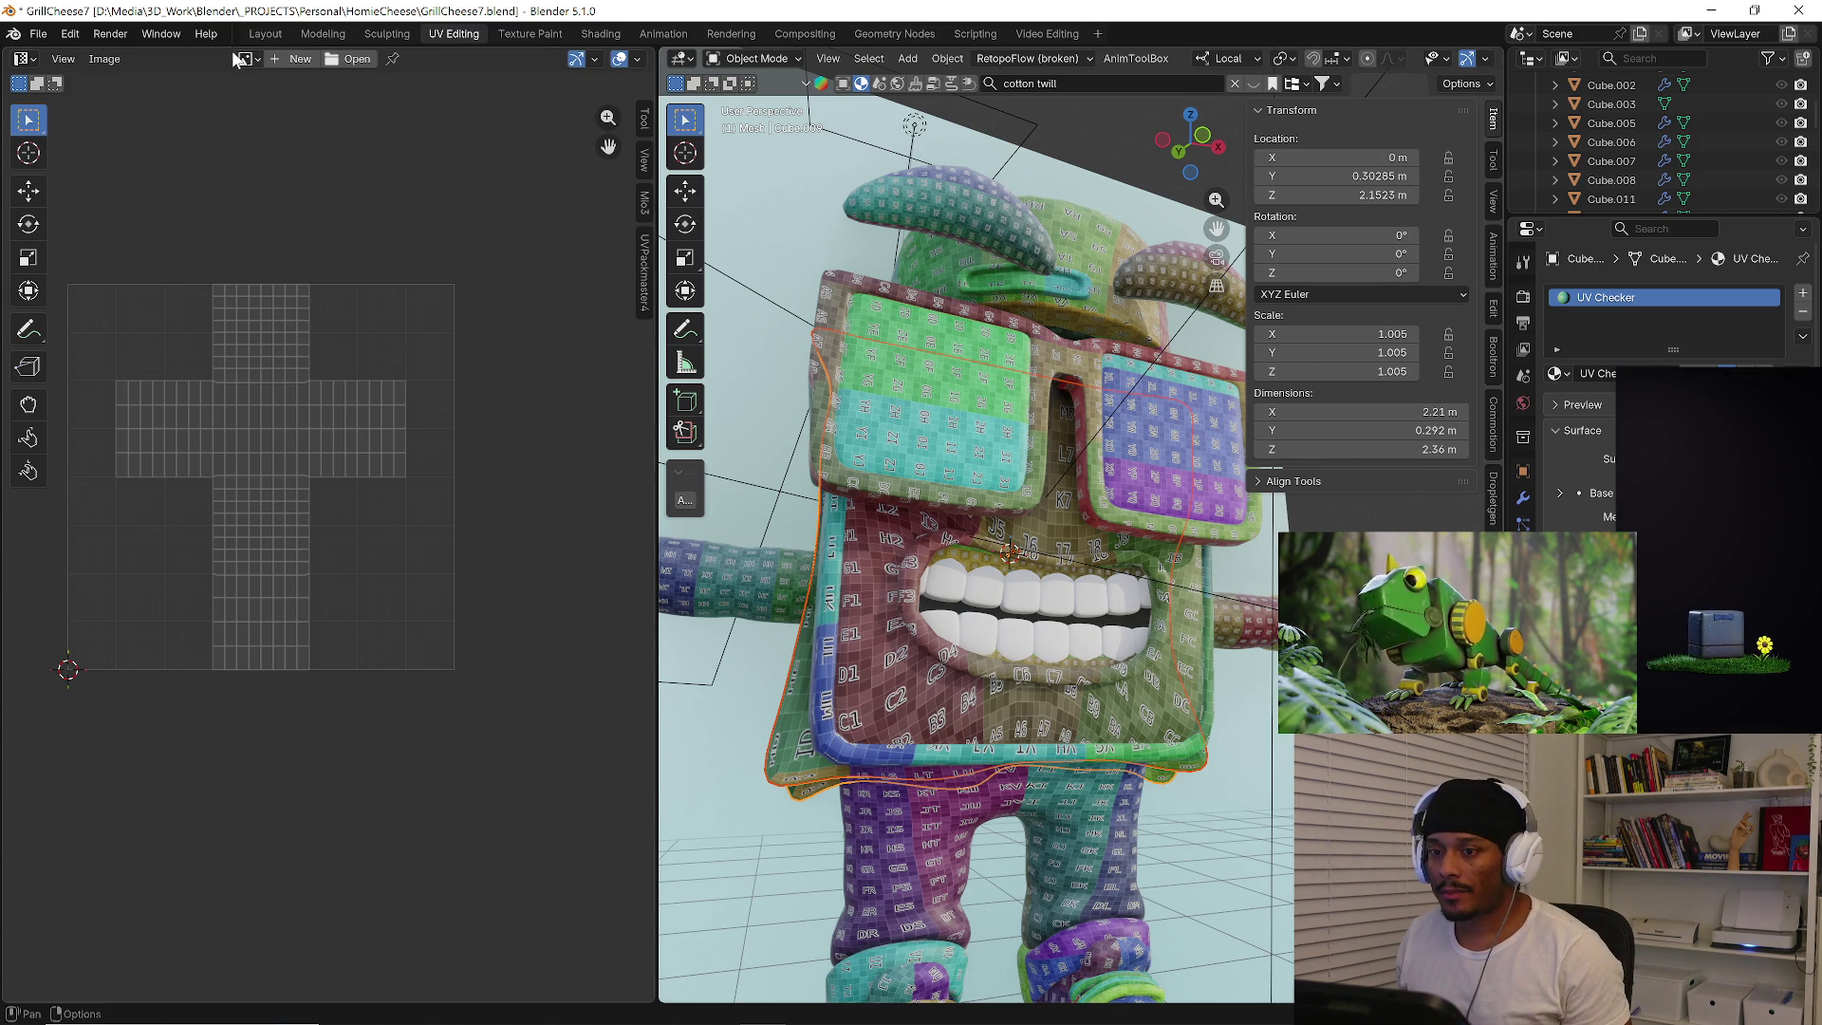
pyautogui.click(265, 33)
# Hide the N sidebar and save an incremental copy of the scene as GrillCheese8.
pyautogui.moveTo(844, 472); pyautogui.dragTo(761, 483, button='middle')
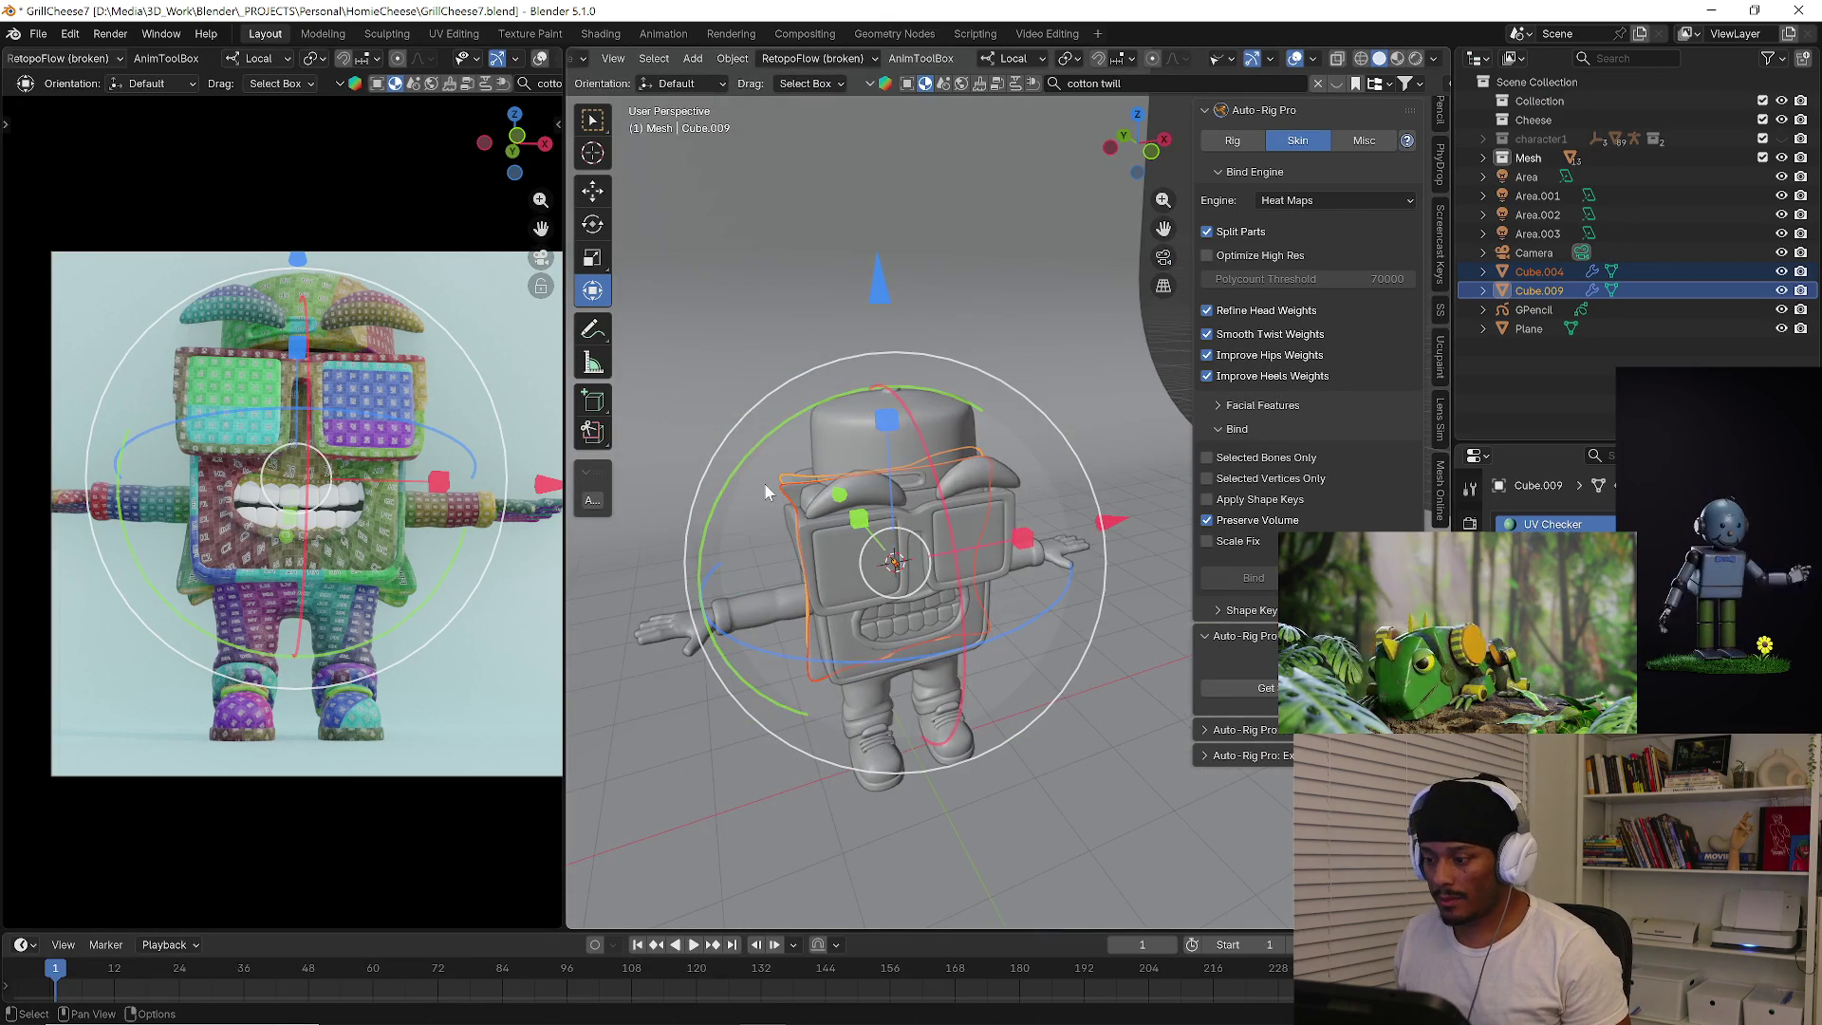
pyautogui.press('n')
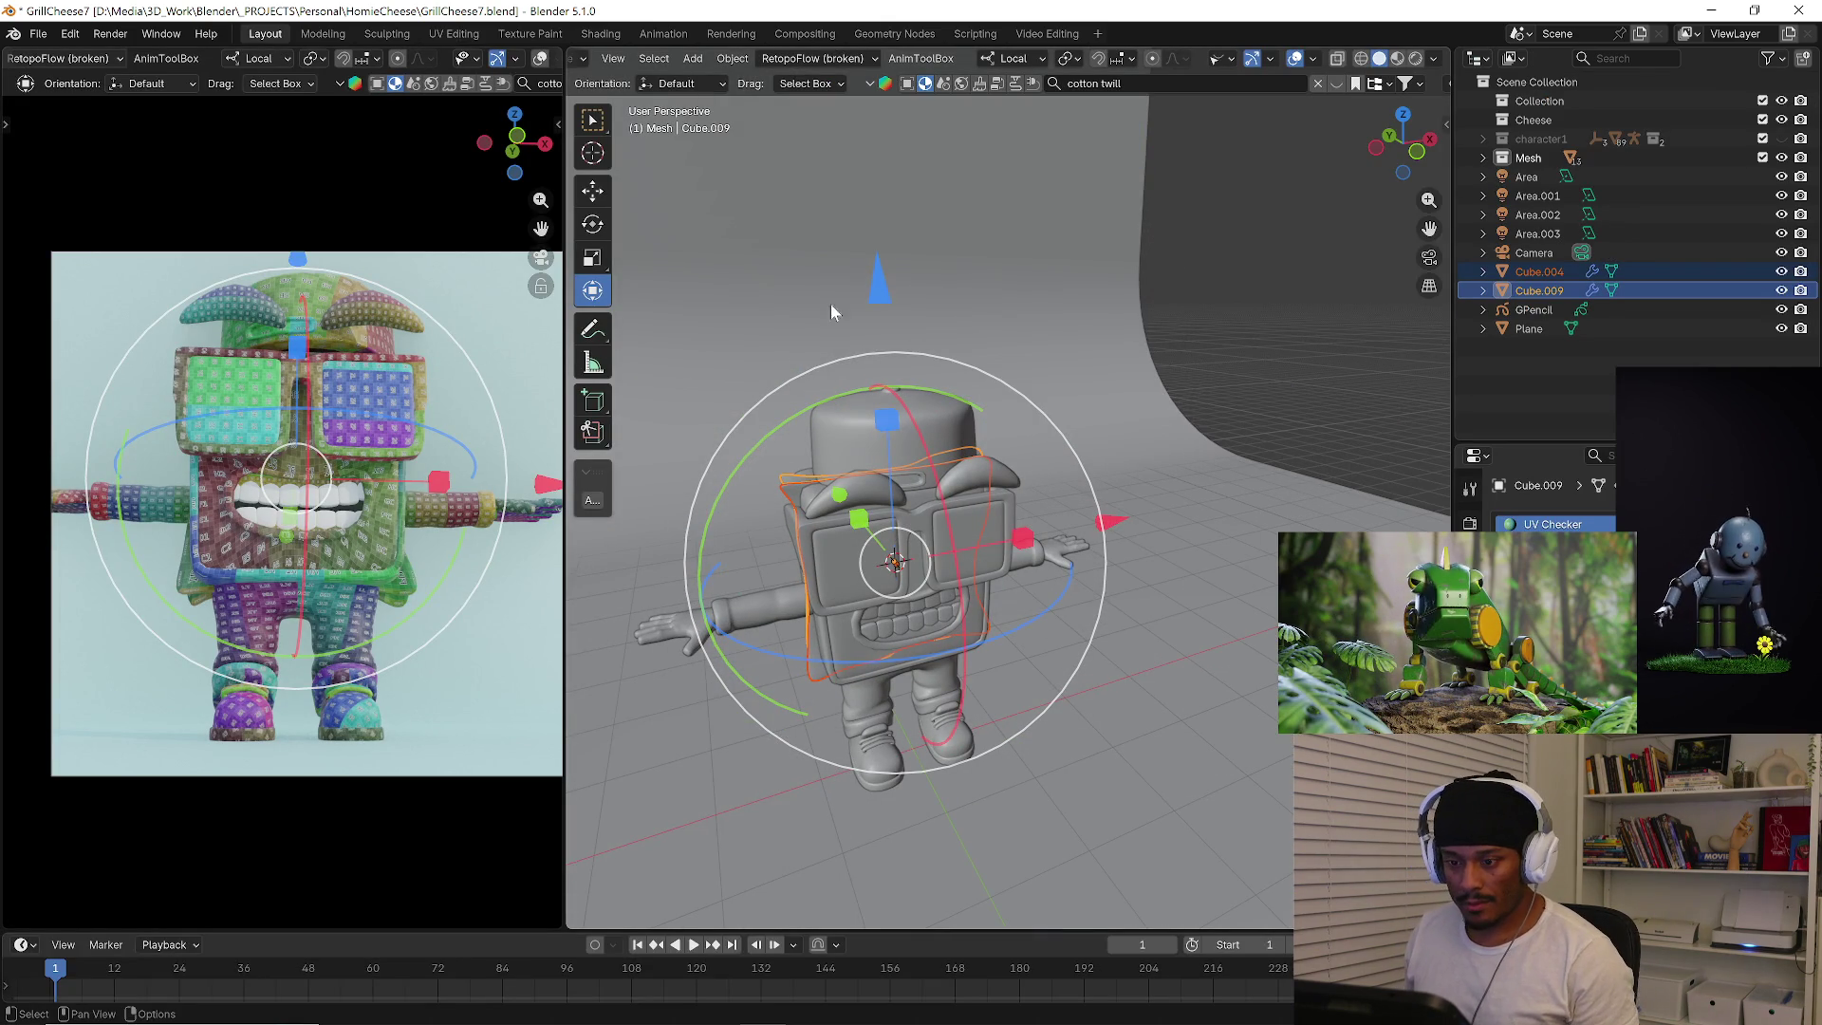
pyautogui.hotkey('alt', 'a')
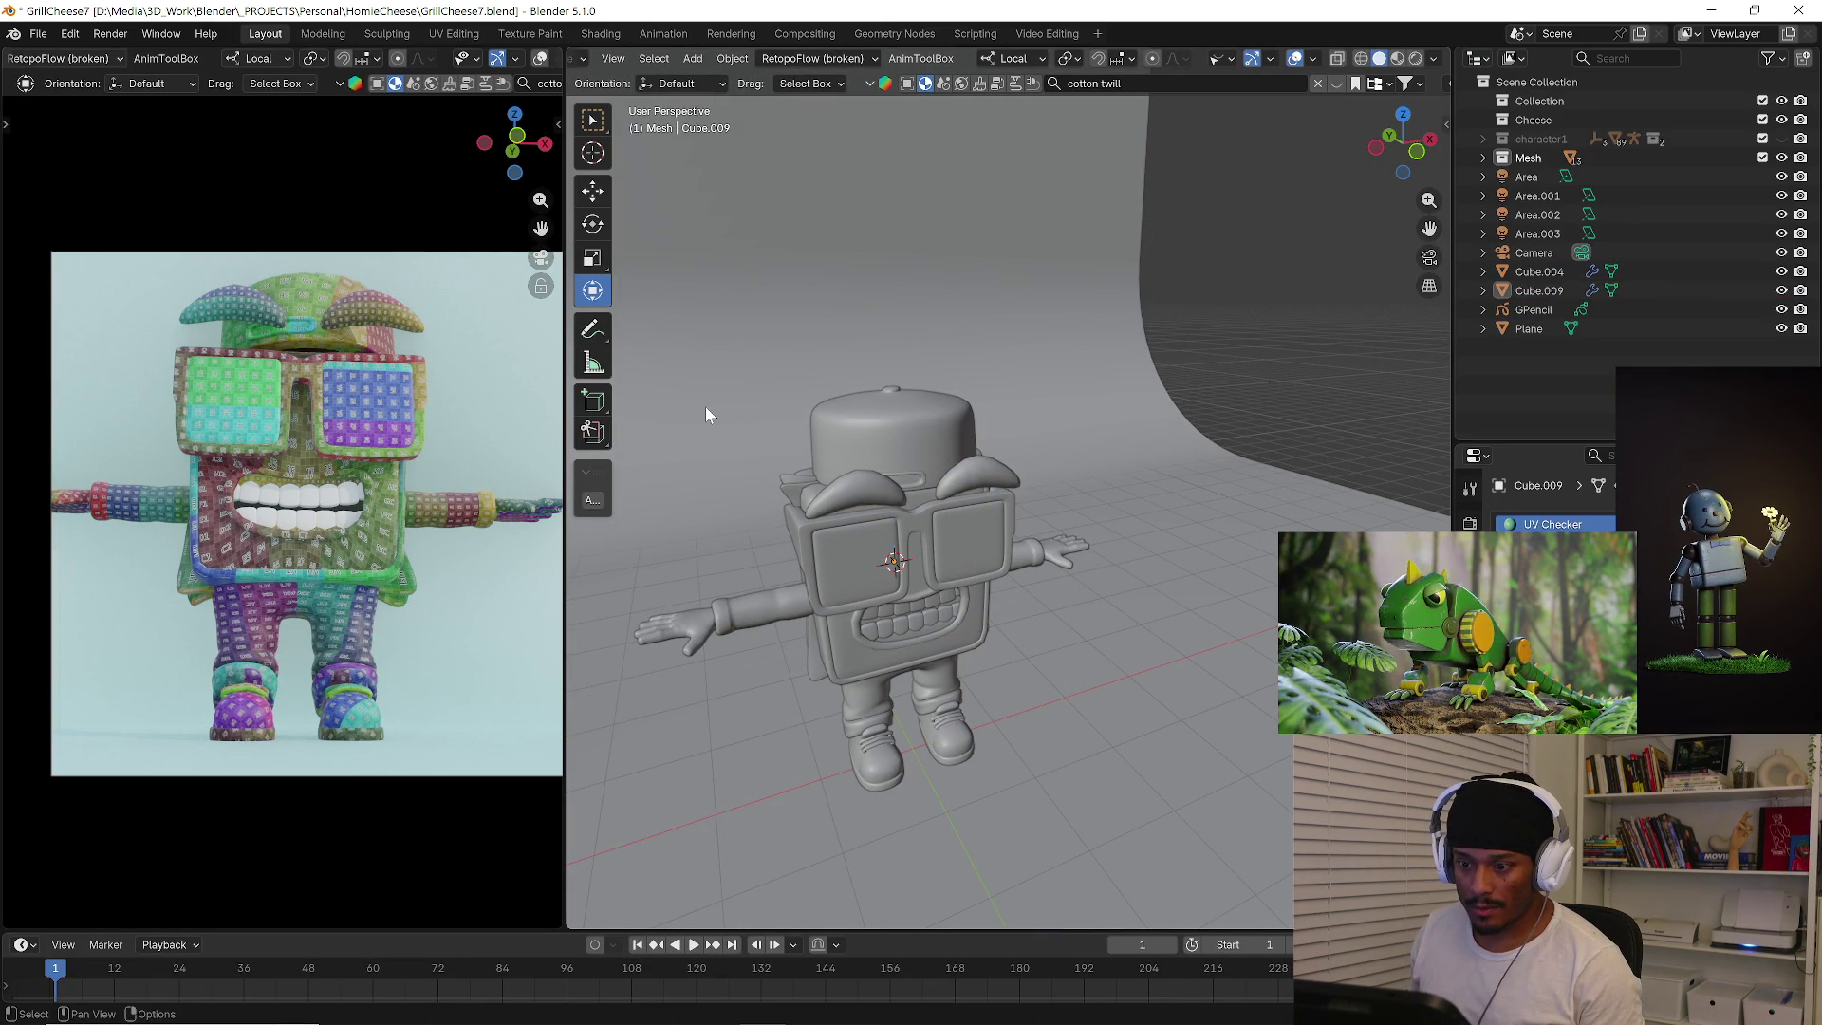
pyautogui.moveTo(705, 412)
pyautogui.mouseDown(button='middle')
pyautogui.moveTo(1093, 481)
pyautogui.moveTo(997, 513)
pyautogui.mouseUp(button='middle')
pyautogui.click(933, 555)
pyautogui.click(38, 34)
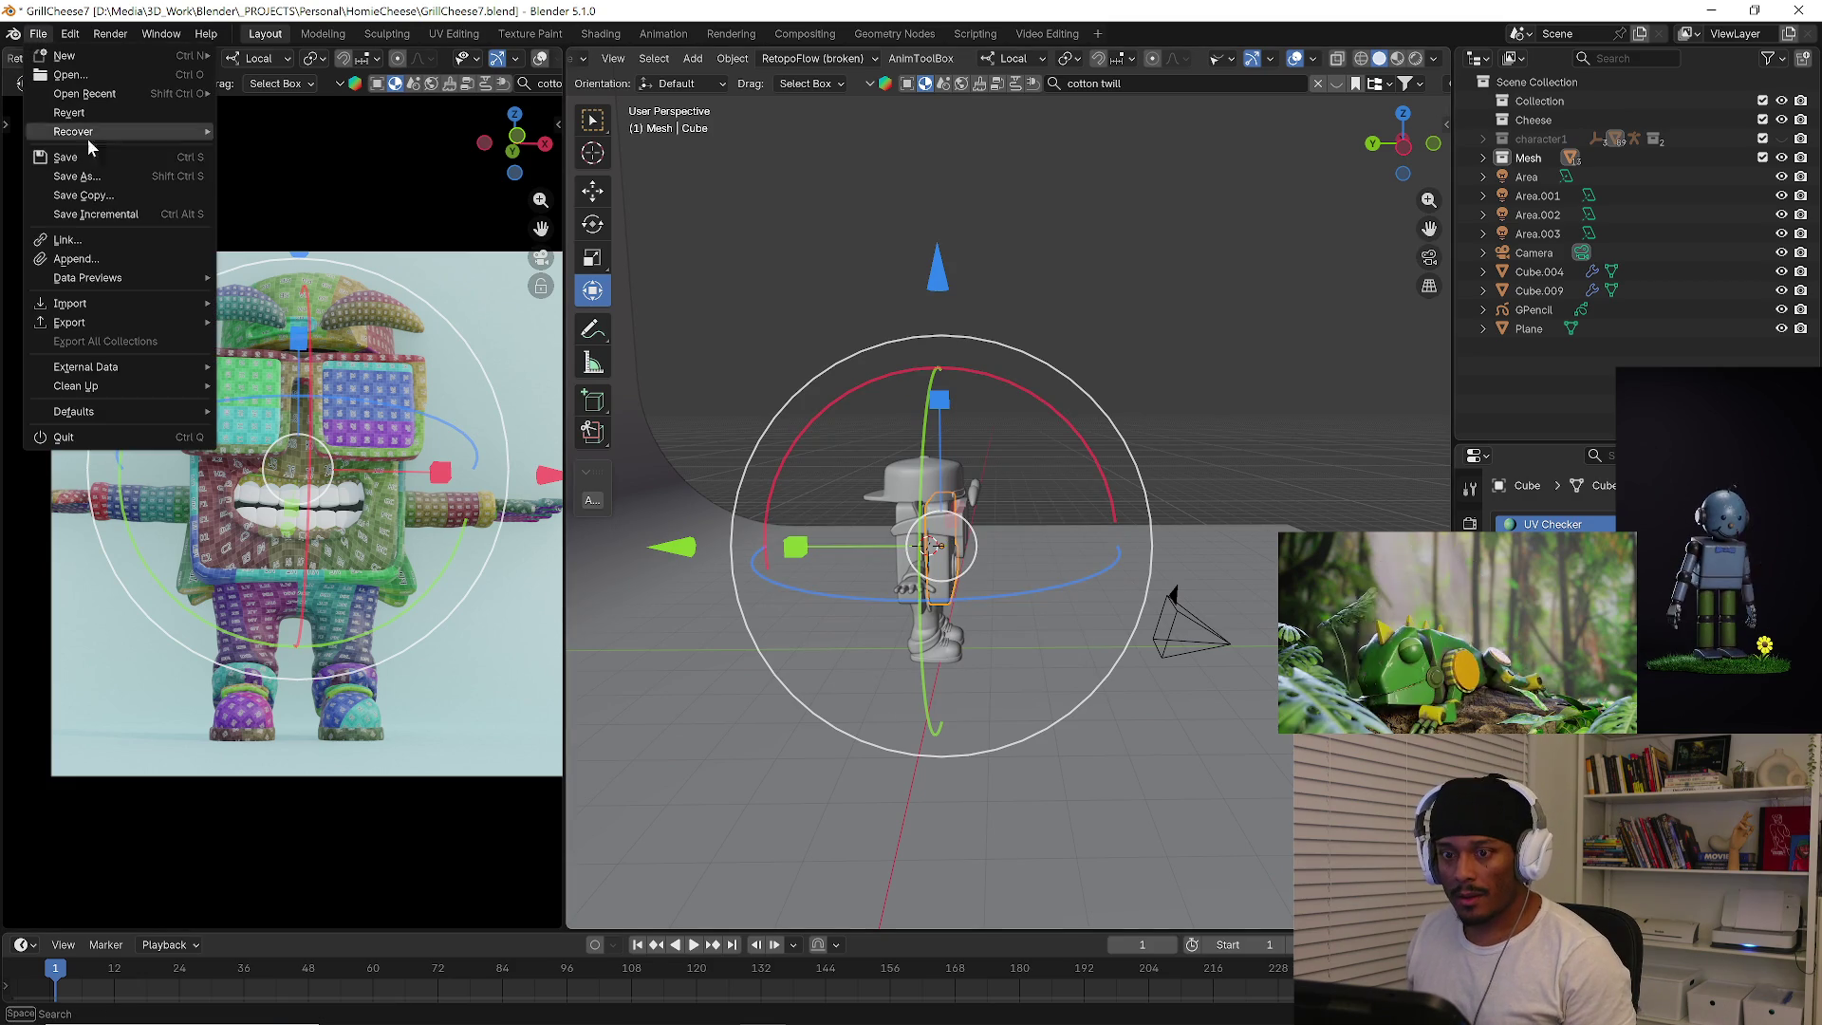
pyautogui.click(129, 215)
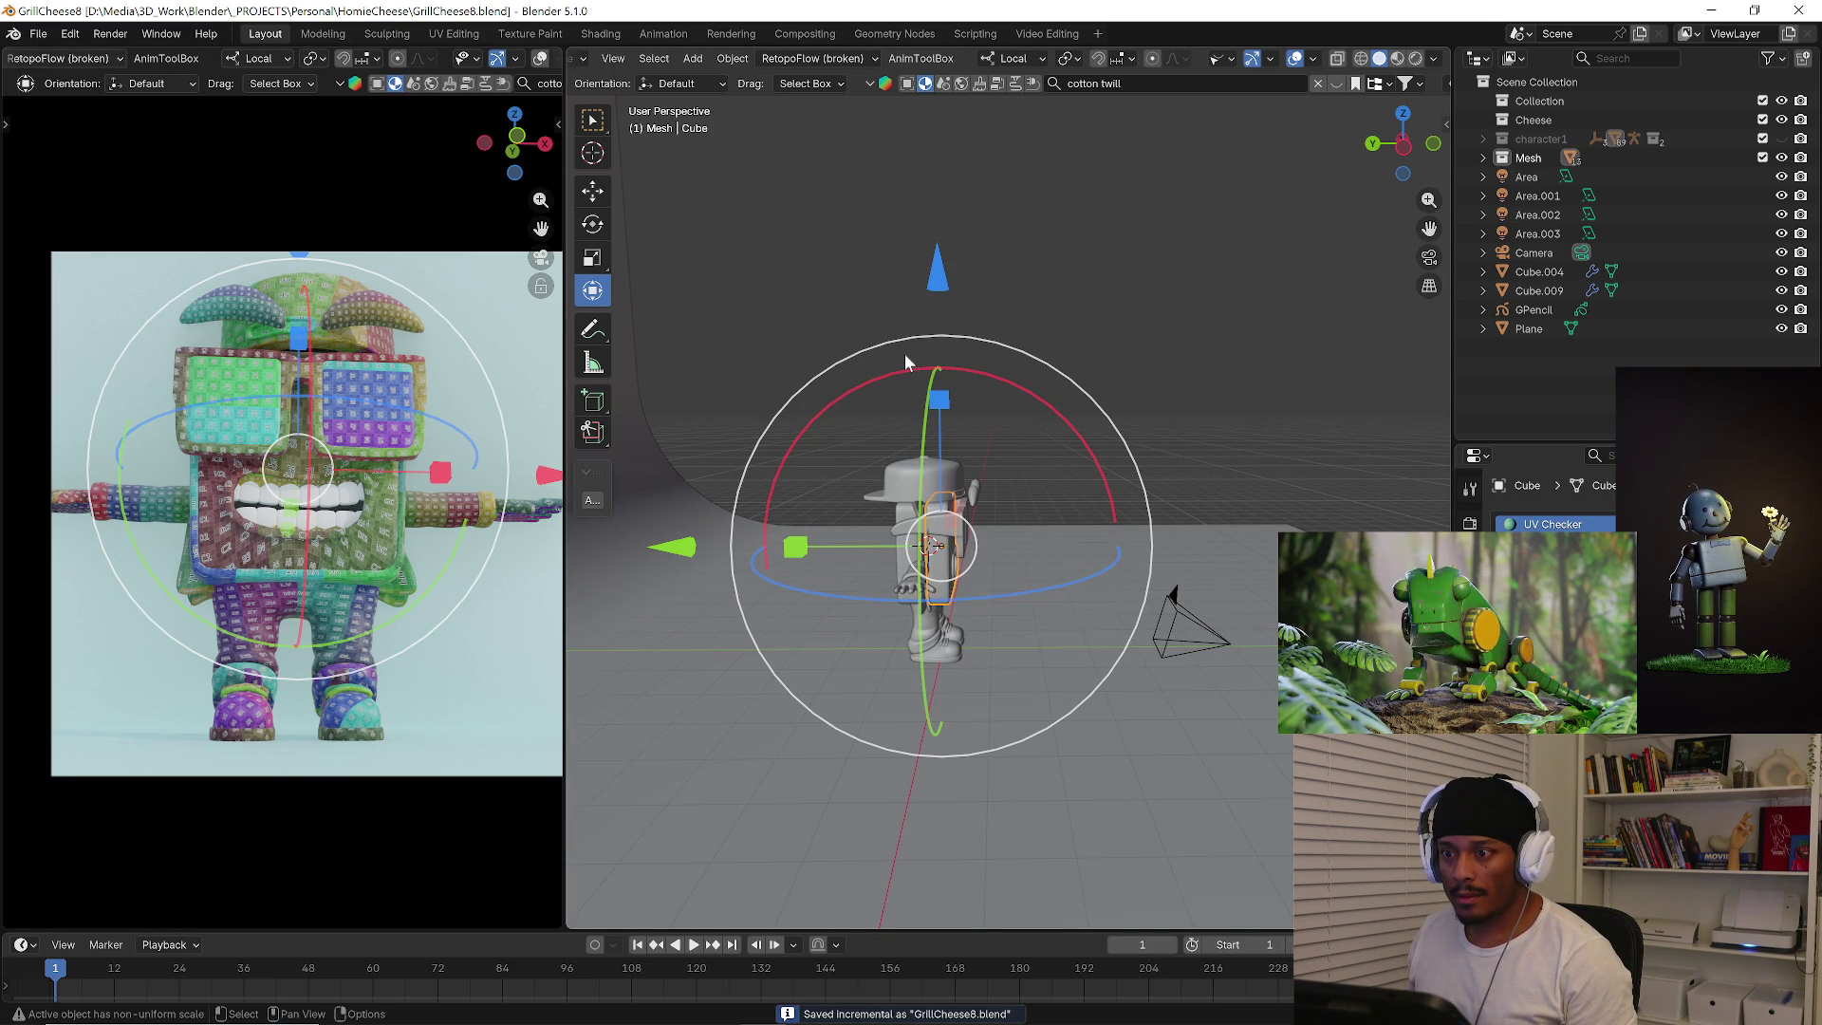
# Select the character's upper teeth and toggle Local view on them.
pyautogui.click(1125, 325)
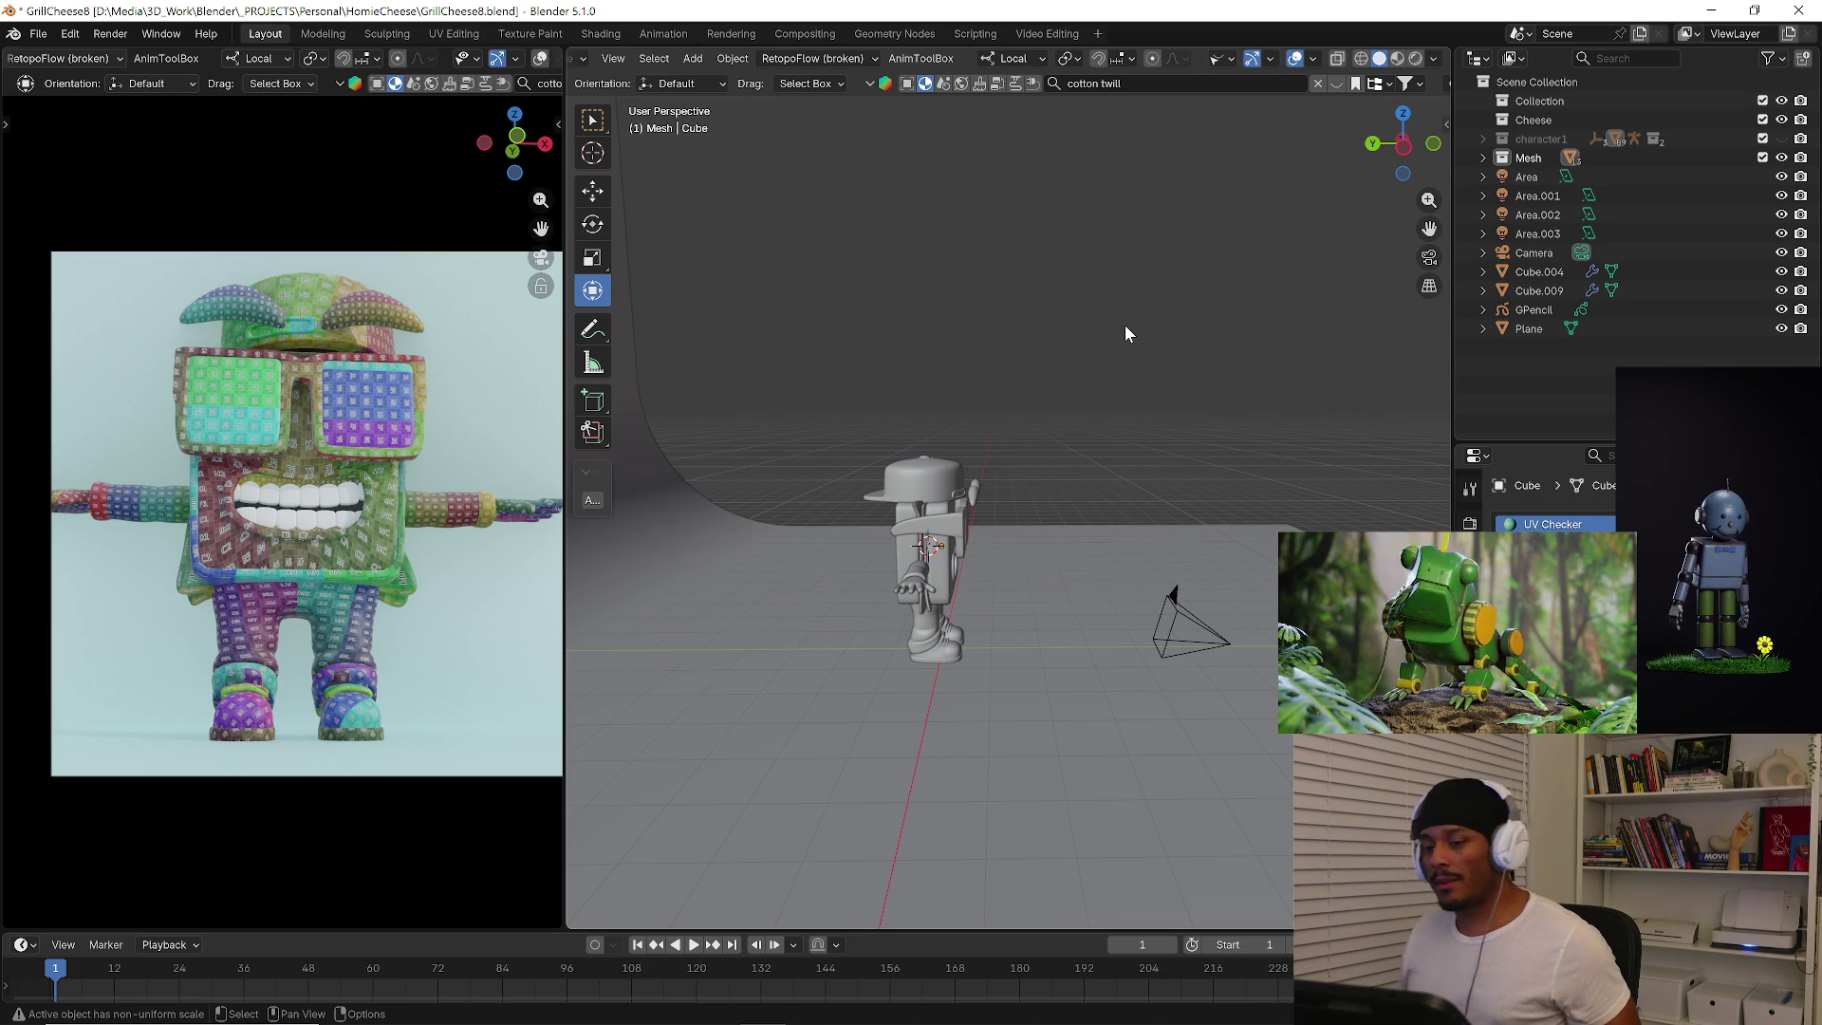
pyautogui.moveTo(918, 574)
pyautogui.mouseDown(button='middle')
pyautogui.moveTo(990, 557)
pyautogui.moveTo(765, 557)
pyautogui.moveTo(1047, 599)
pyautogui.moveTo(1066, 650)
pyautogui.moveTo(991, 603)
pyautogui.mouseUp(button='middle')
pyautogui.scroll(4, 1081, 628)
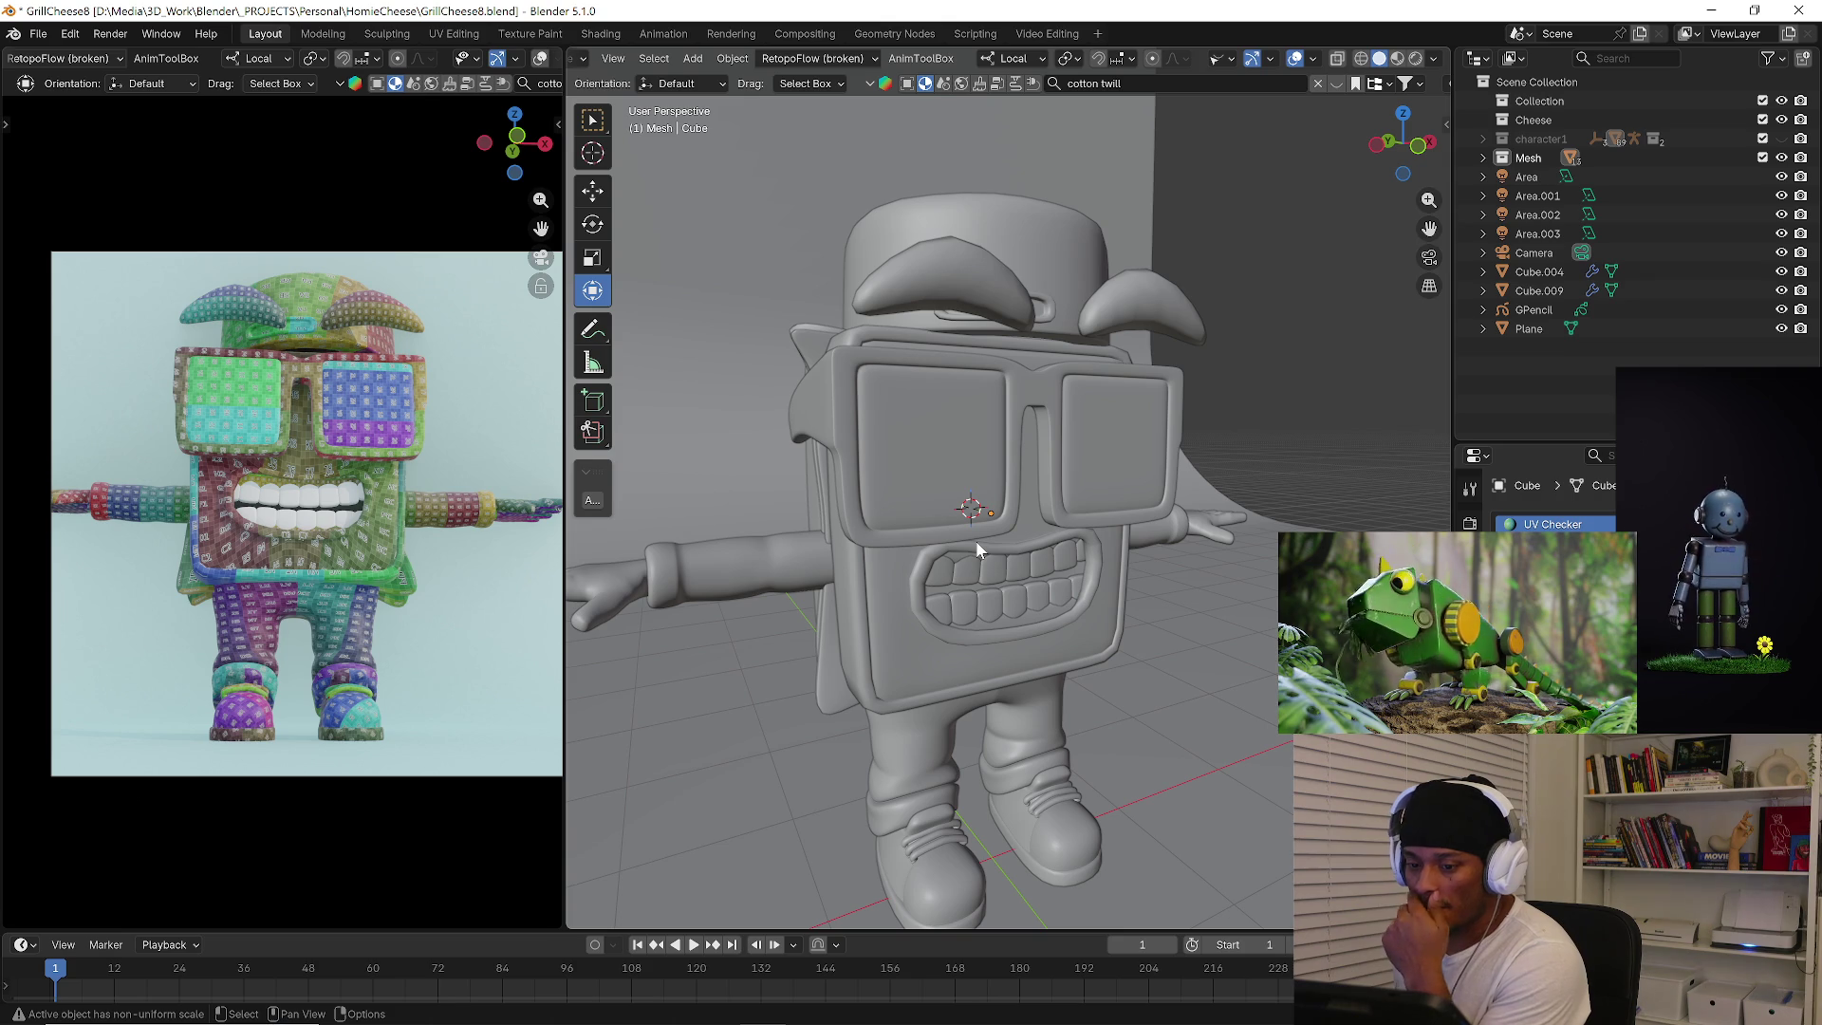
pyautogui.click(979, 548)
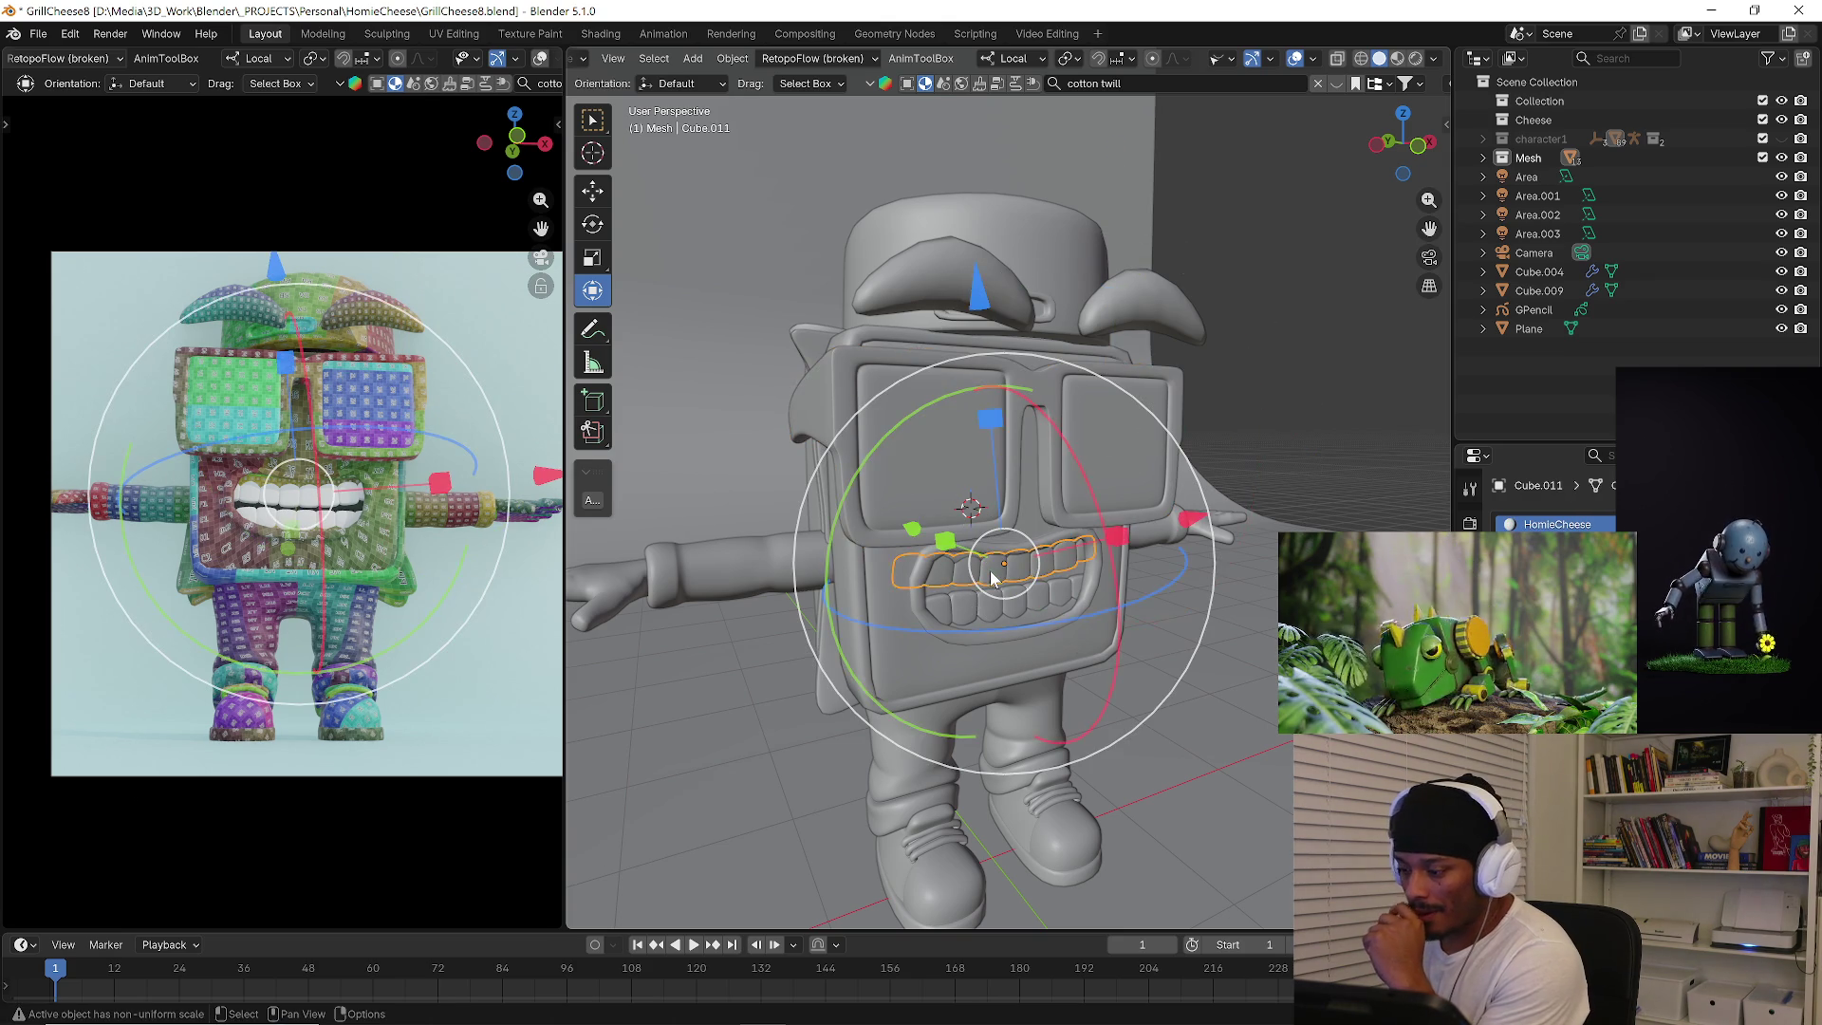
pyautogui.scroll(1, 990, 570)
pyautogui.scroll(3, 998, 577)
pyautogui.moveTo(998, 577); pyautogui.dragTo(1039, 574, button='middle')
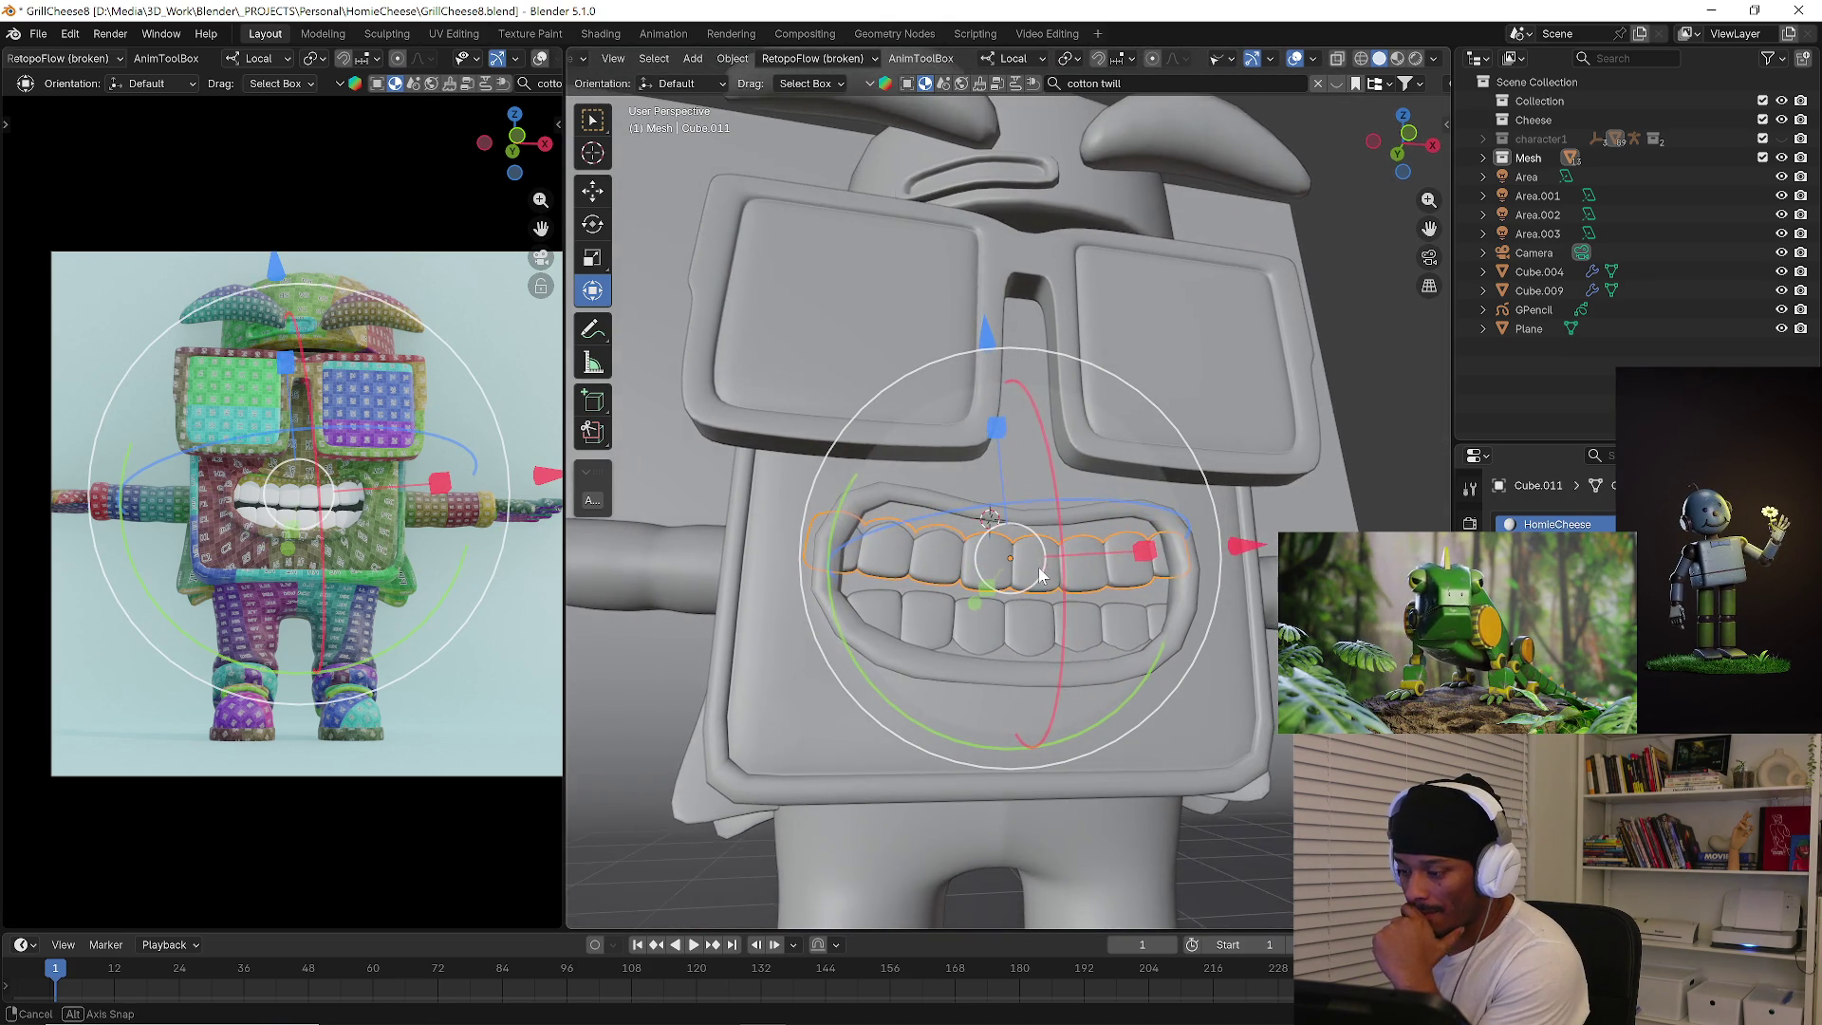
pyautogui.press('KP_Divide')
pyautogui.press('KP_Divide')
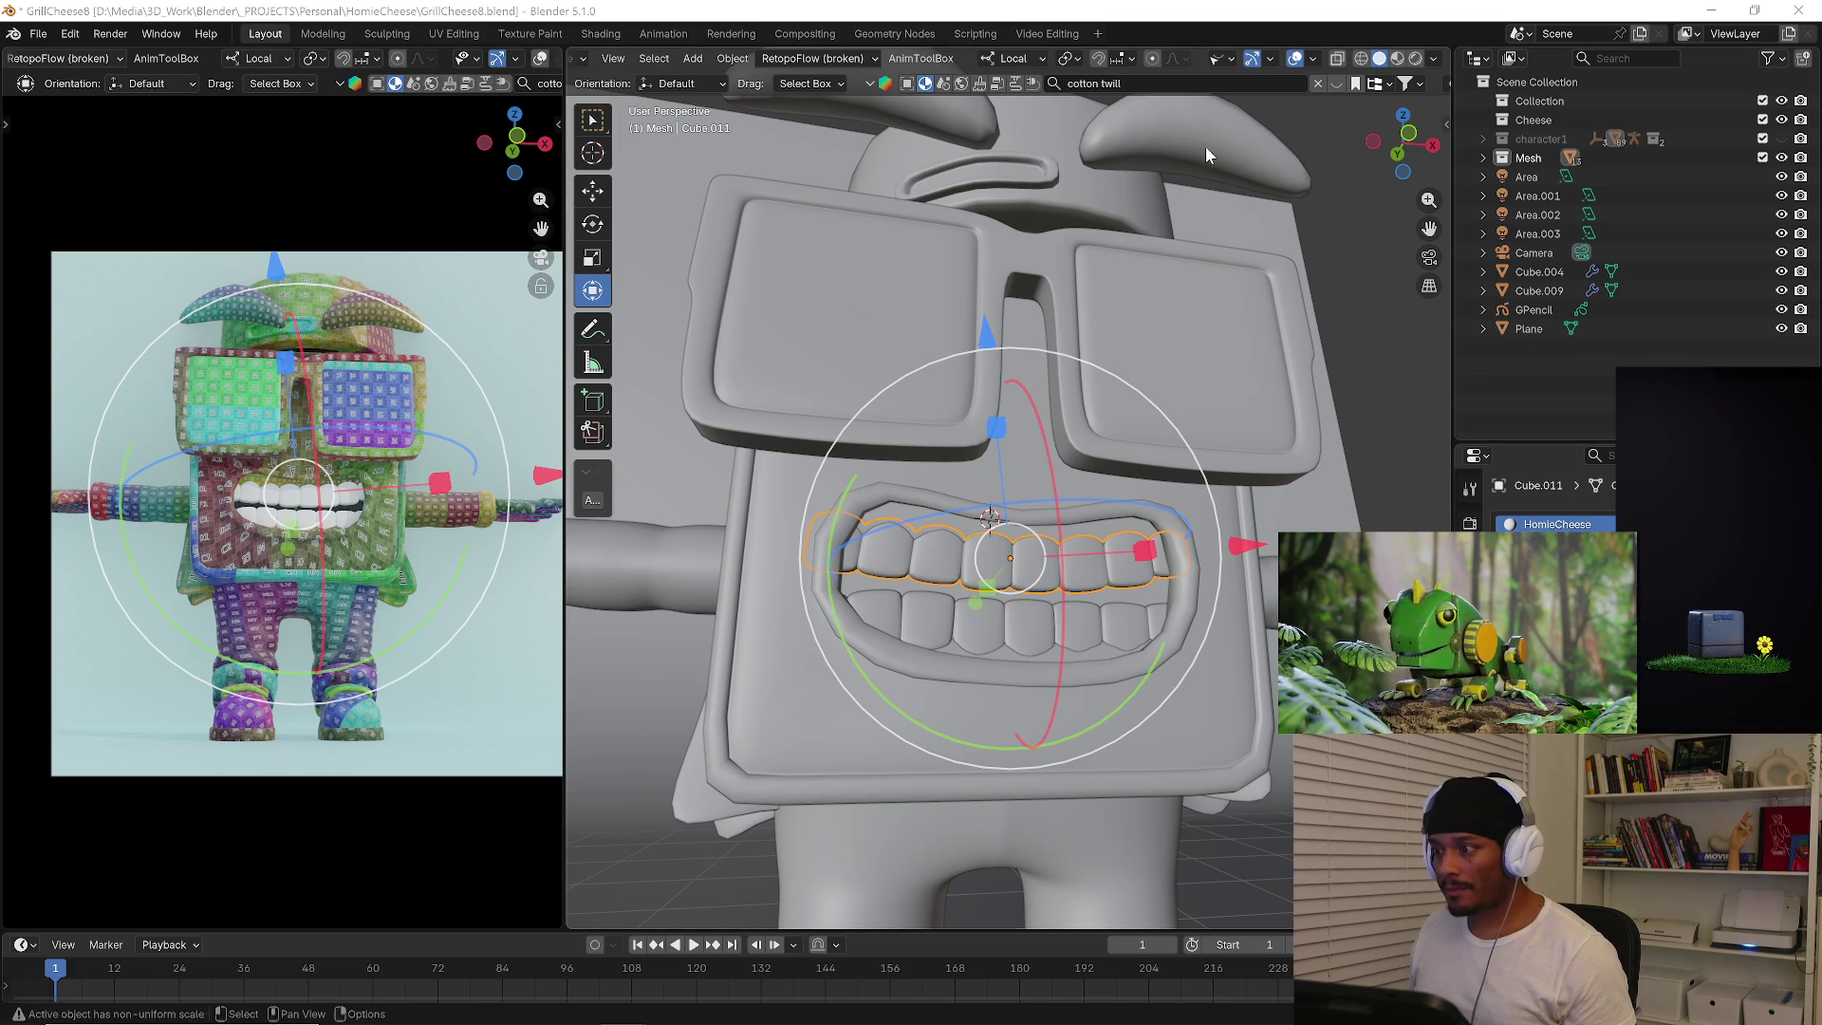
# Search the online material library for 'grillz' and 'grill teeth' and browse the results.
pyautogui.click(1317, 84)
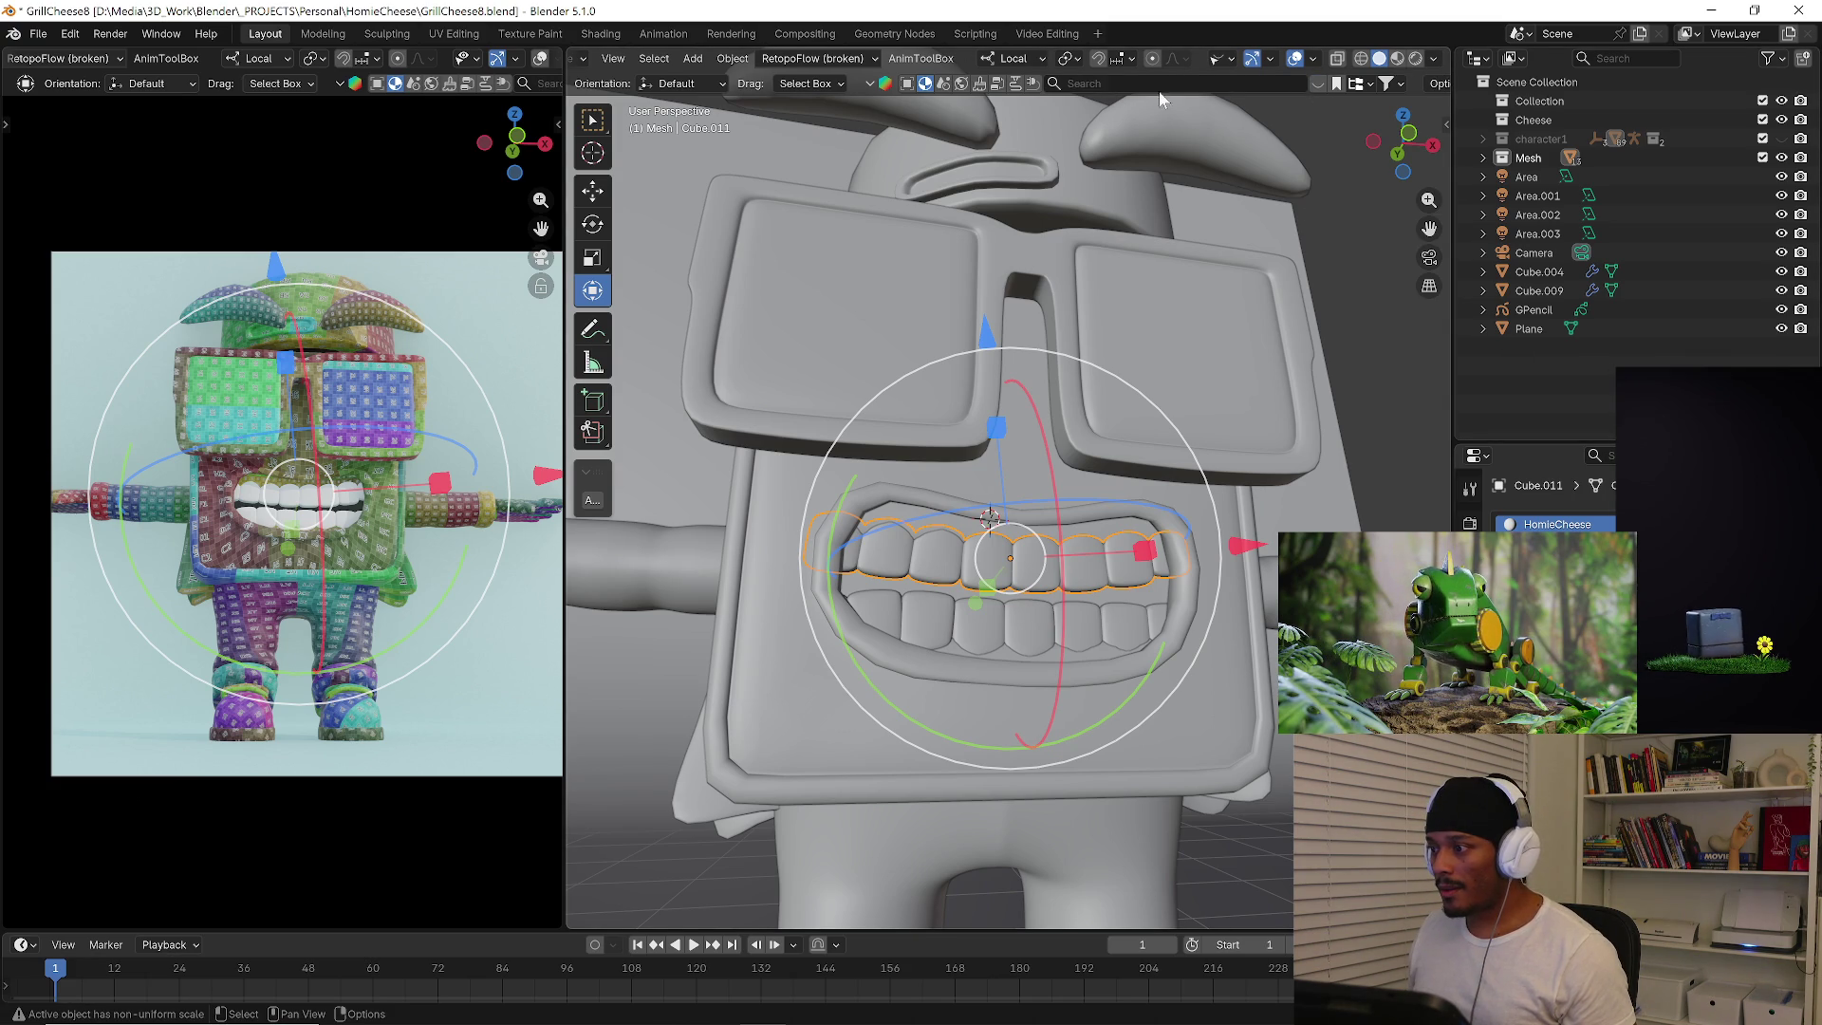
pyautogui.click(1177, 83)
pyautogui.write('grillz')
pyautogui.press('Return')
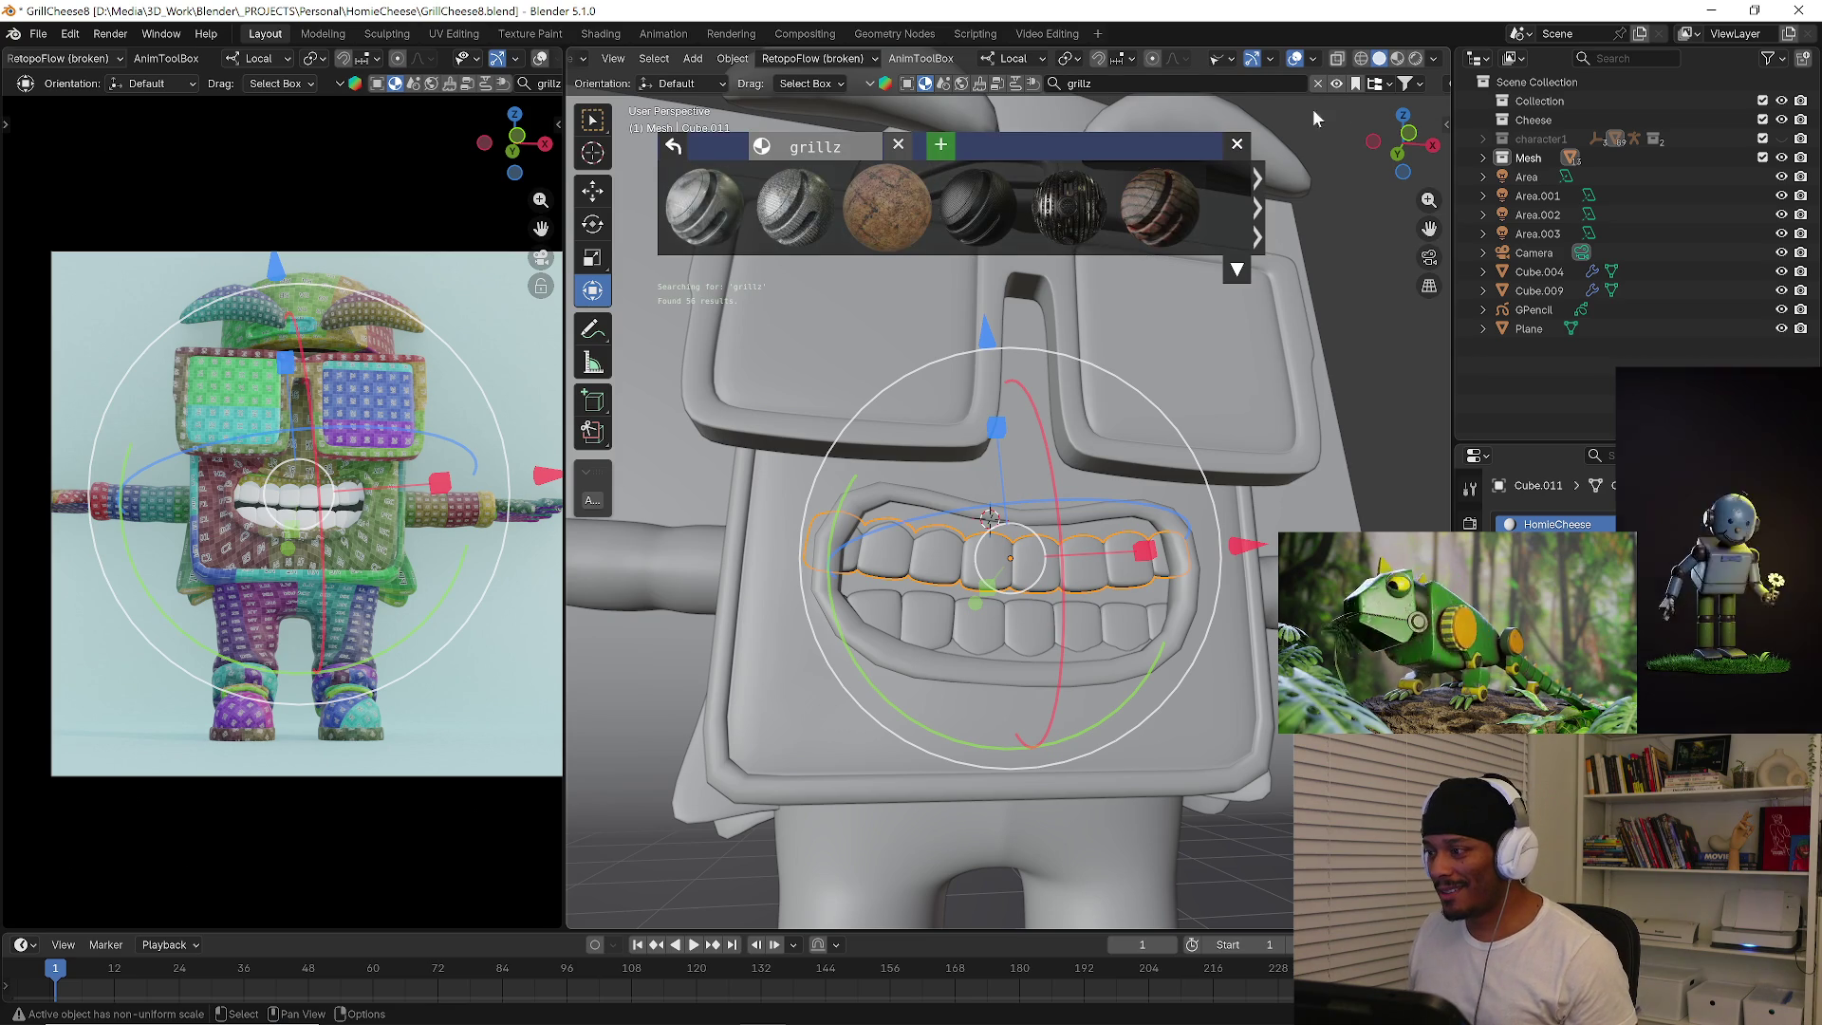
pyautogui.moveTo(976, 205)
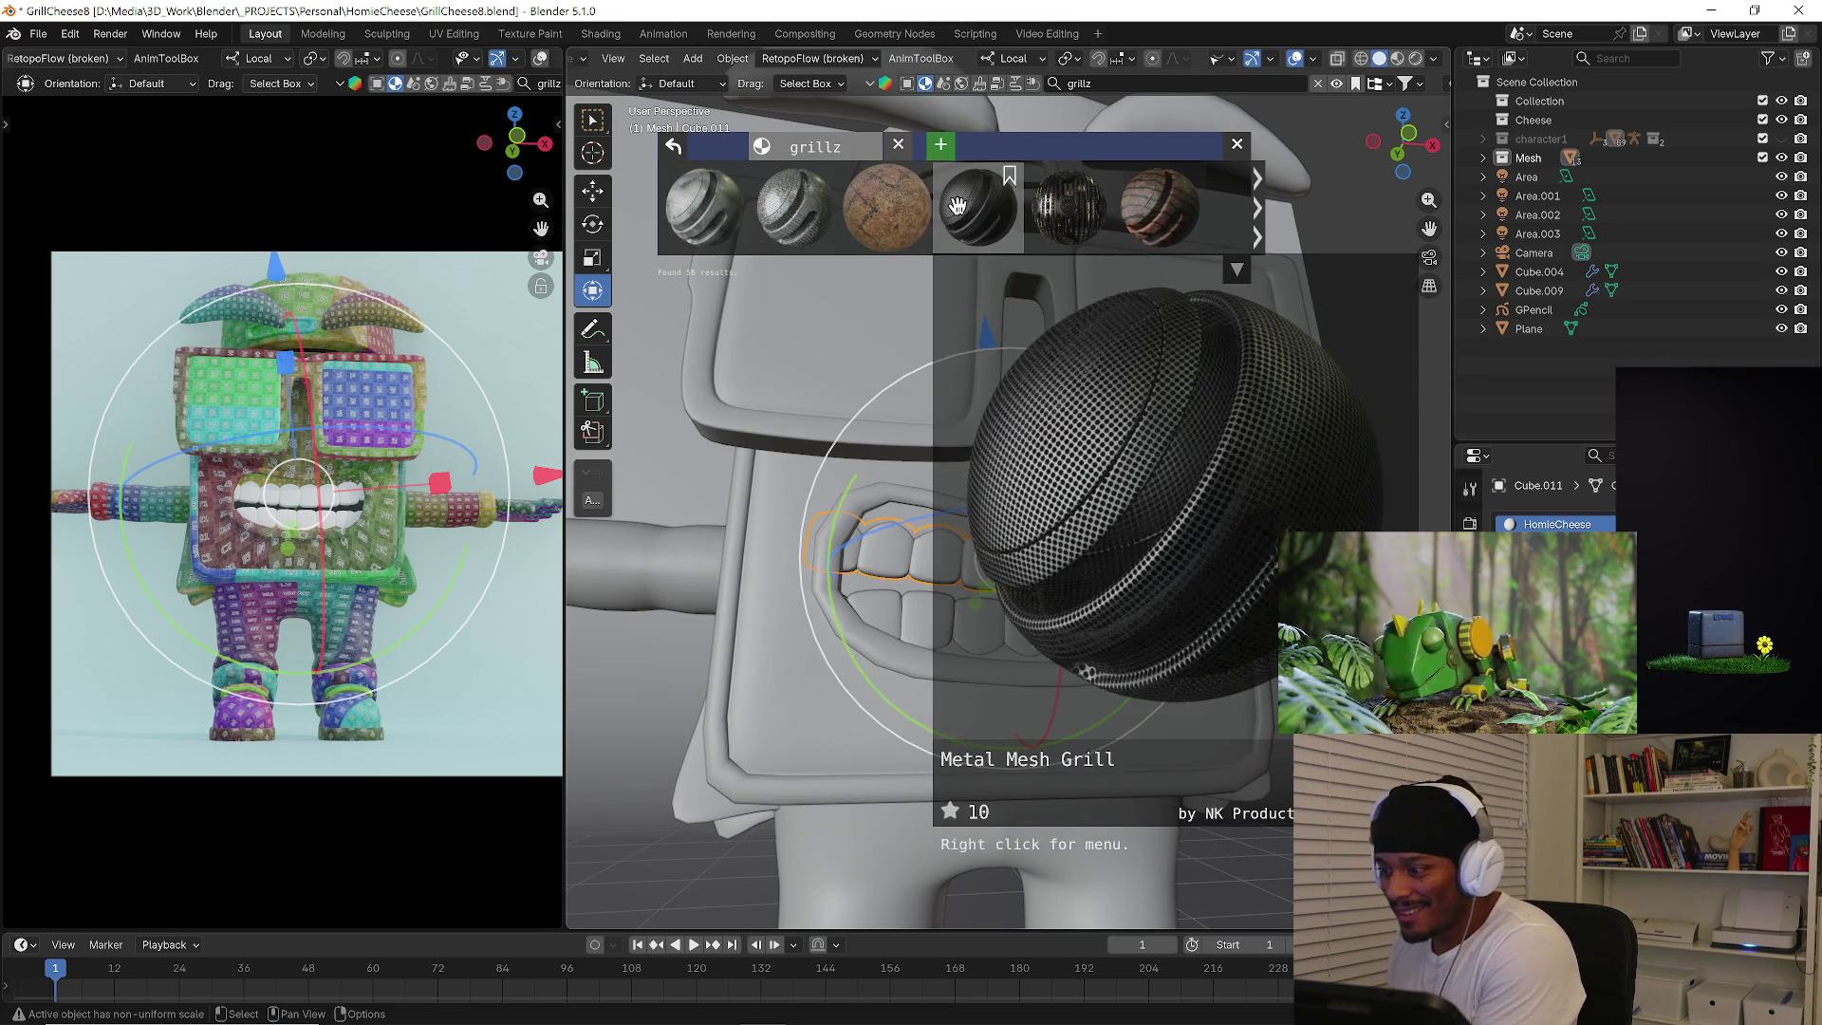
pyautogui.hotkey('ctrl', 'f')
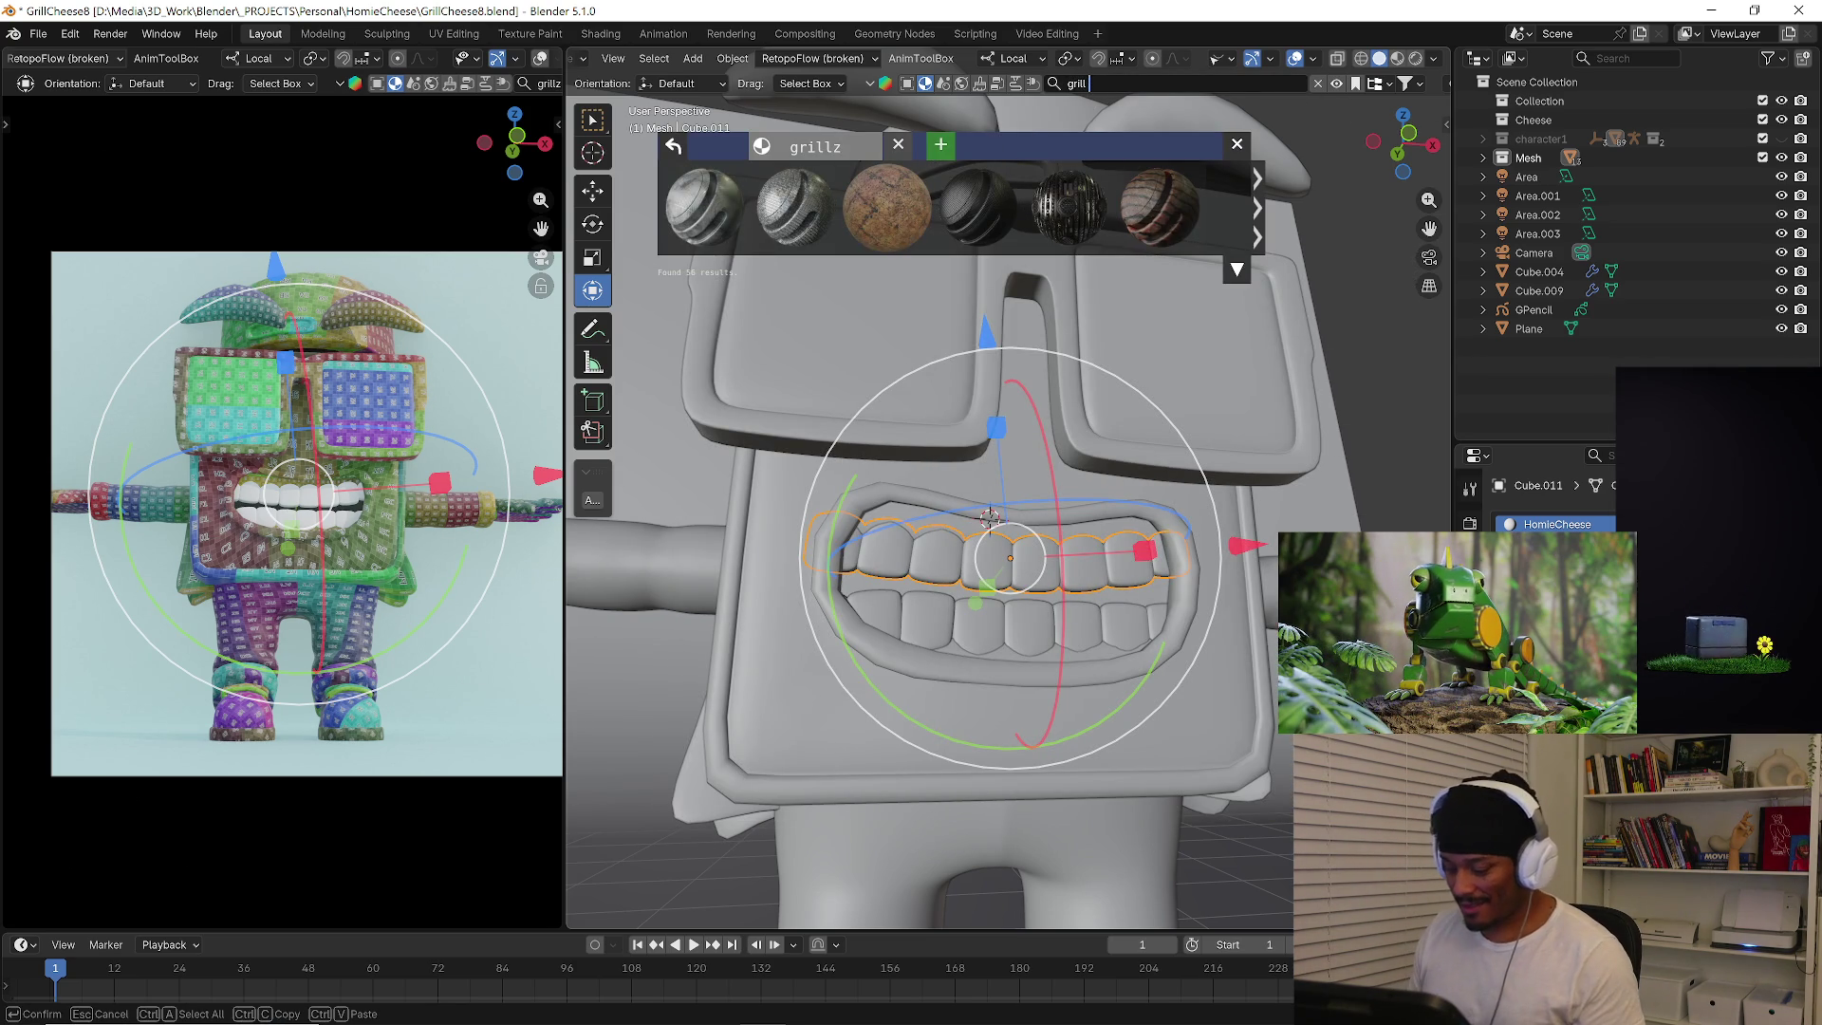
pyautogui.write('teth')
pyautogui.press('Return')
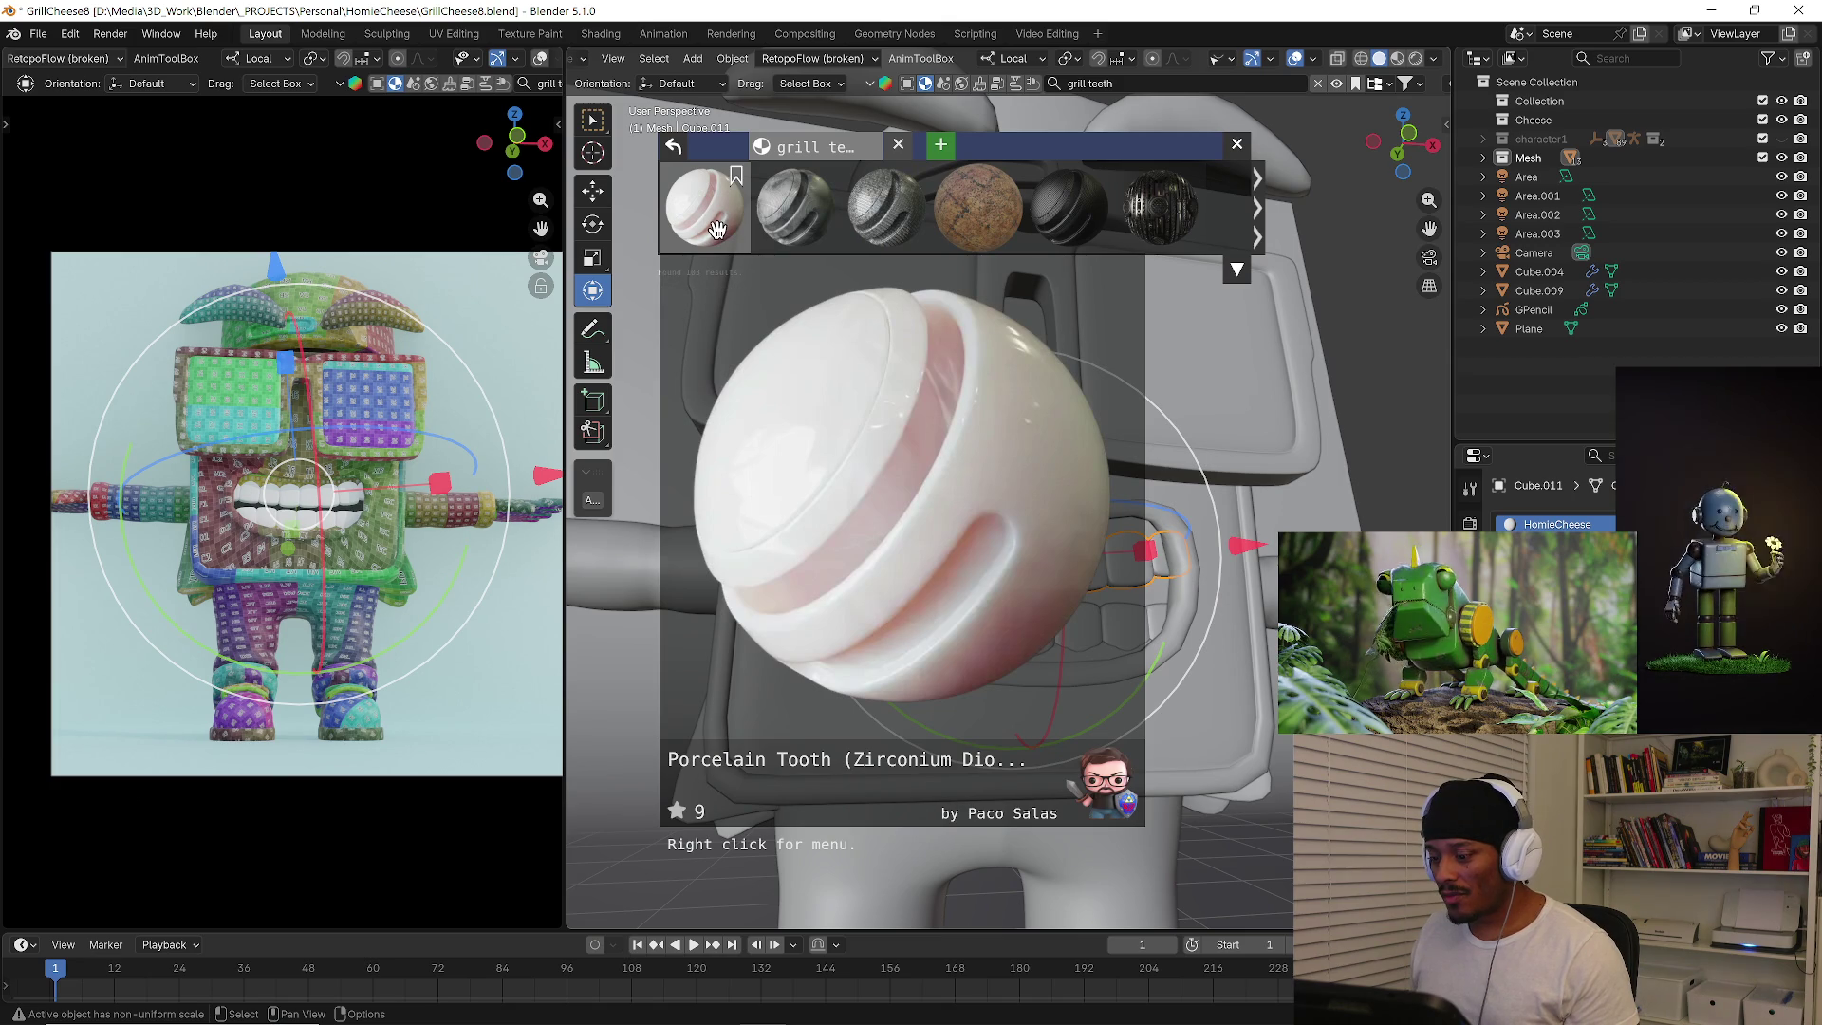
pyautogui.click(1259, 230)
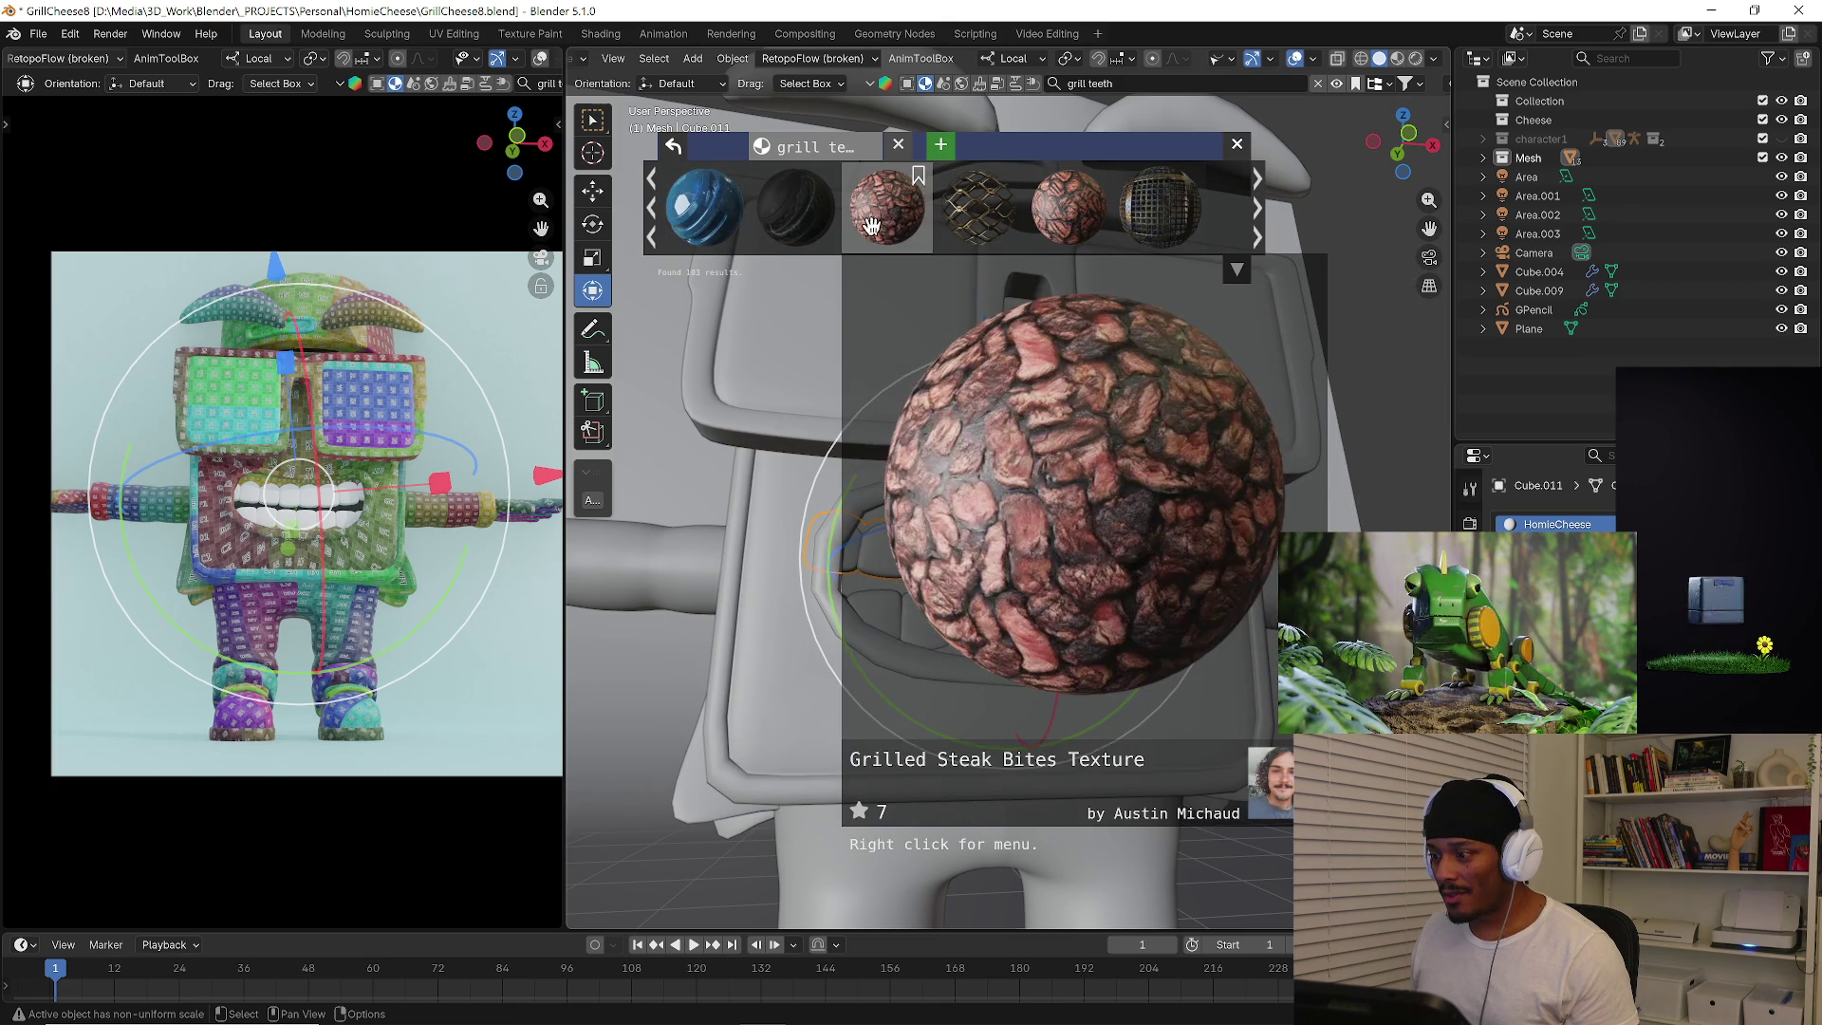
pyautogui.click(1317, 83)
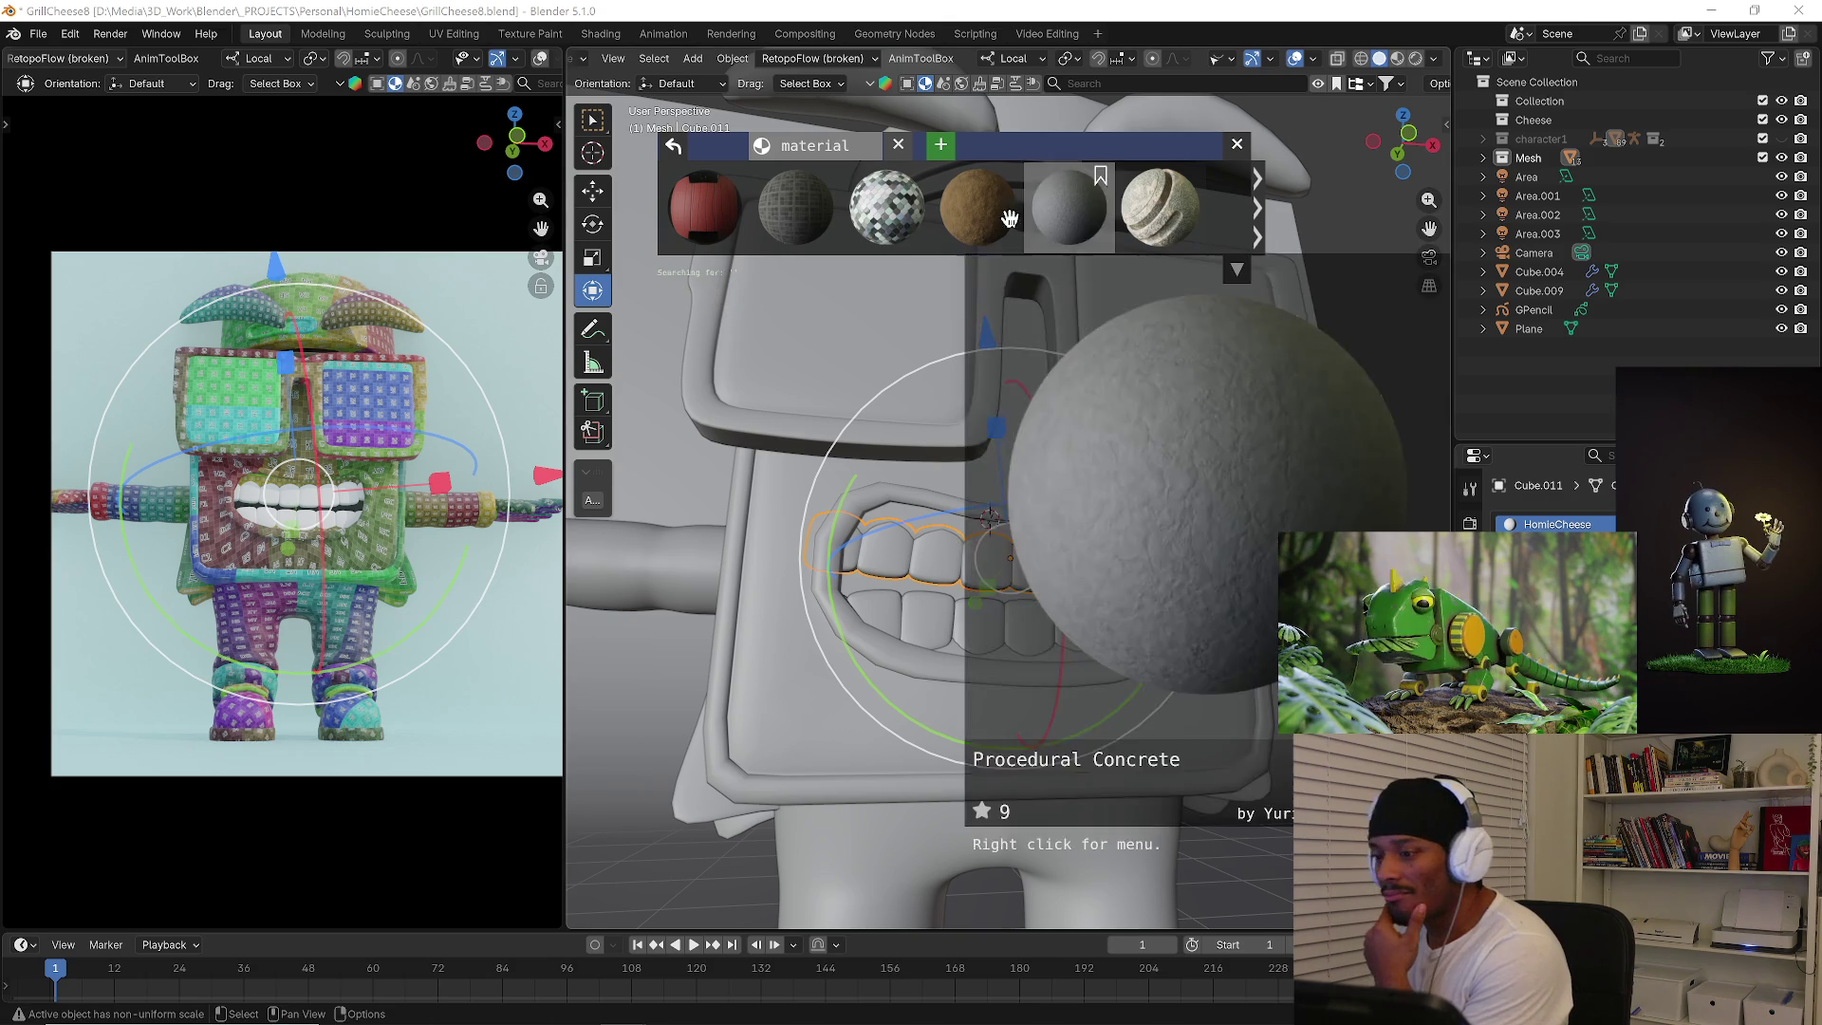
# Search for 'diamonds', apply Diamond to the upper teeth and view it in Material Preview and Rendered shading.
pyautogui.click(1167, 82)
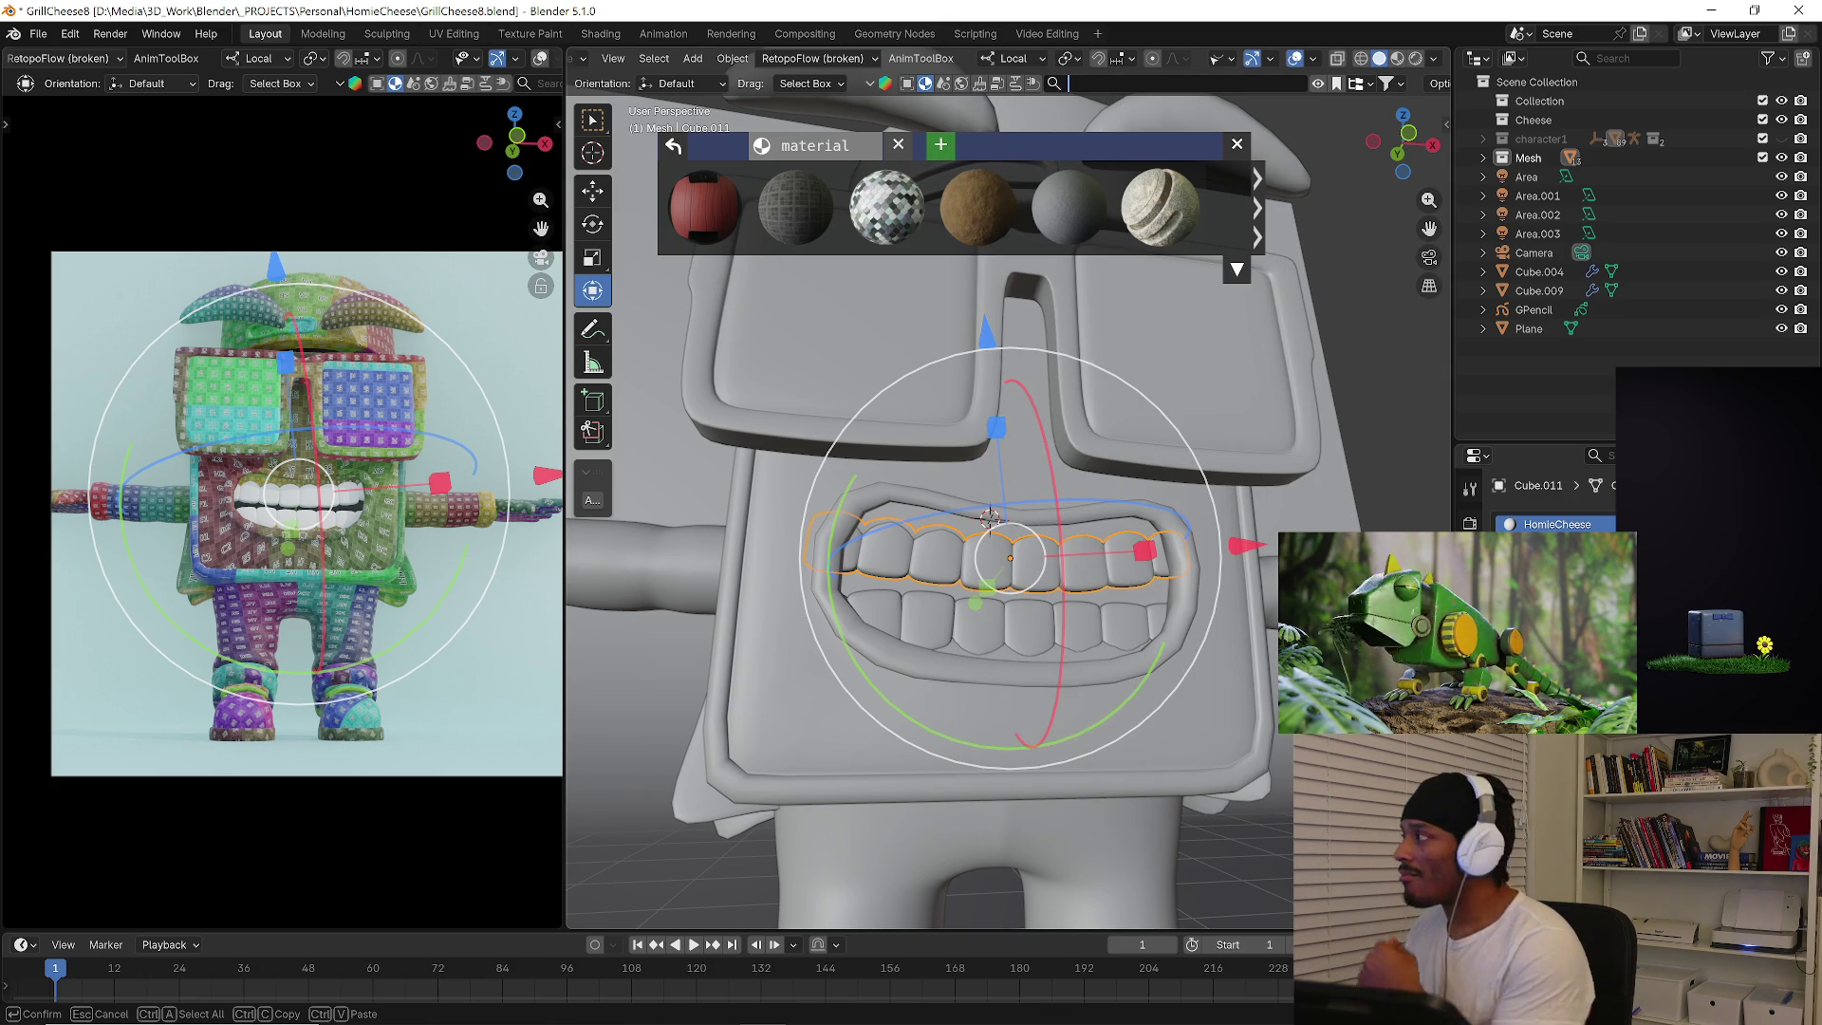
pyautogui.write('c')
pyautogui.write('diamonds')
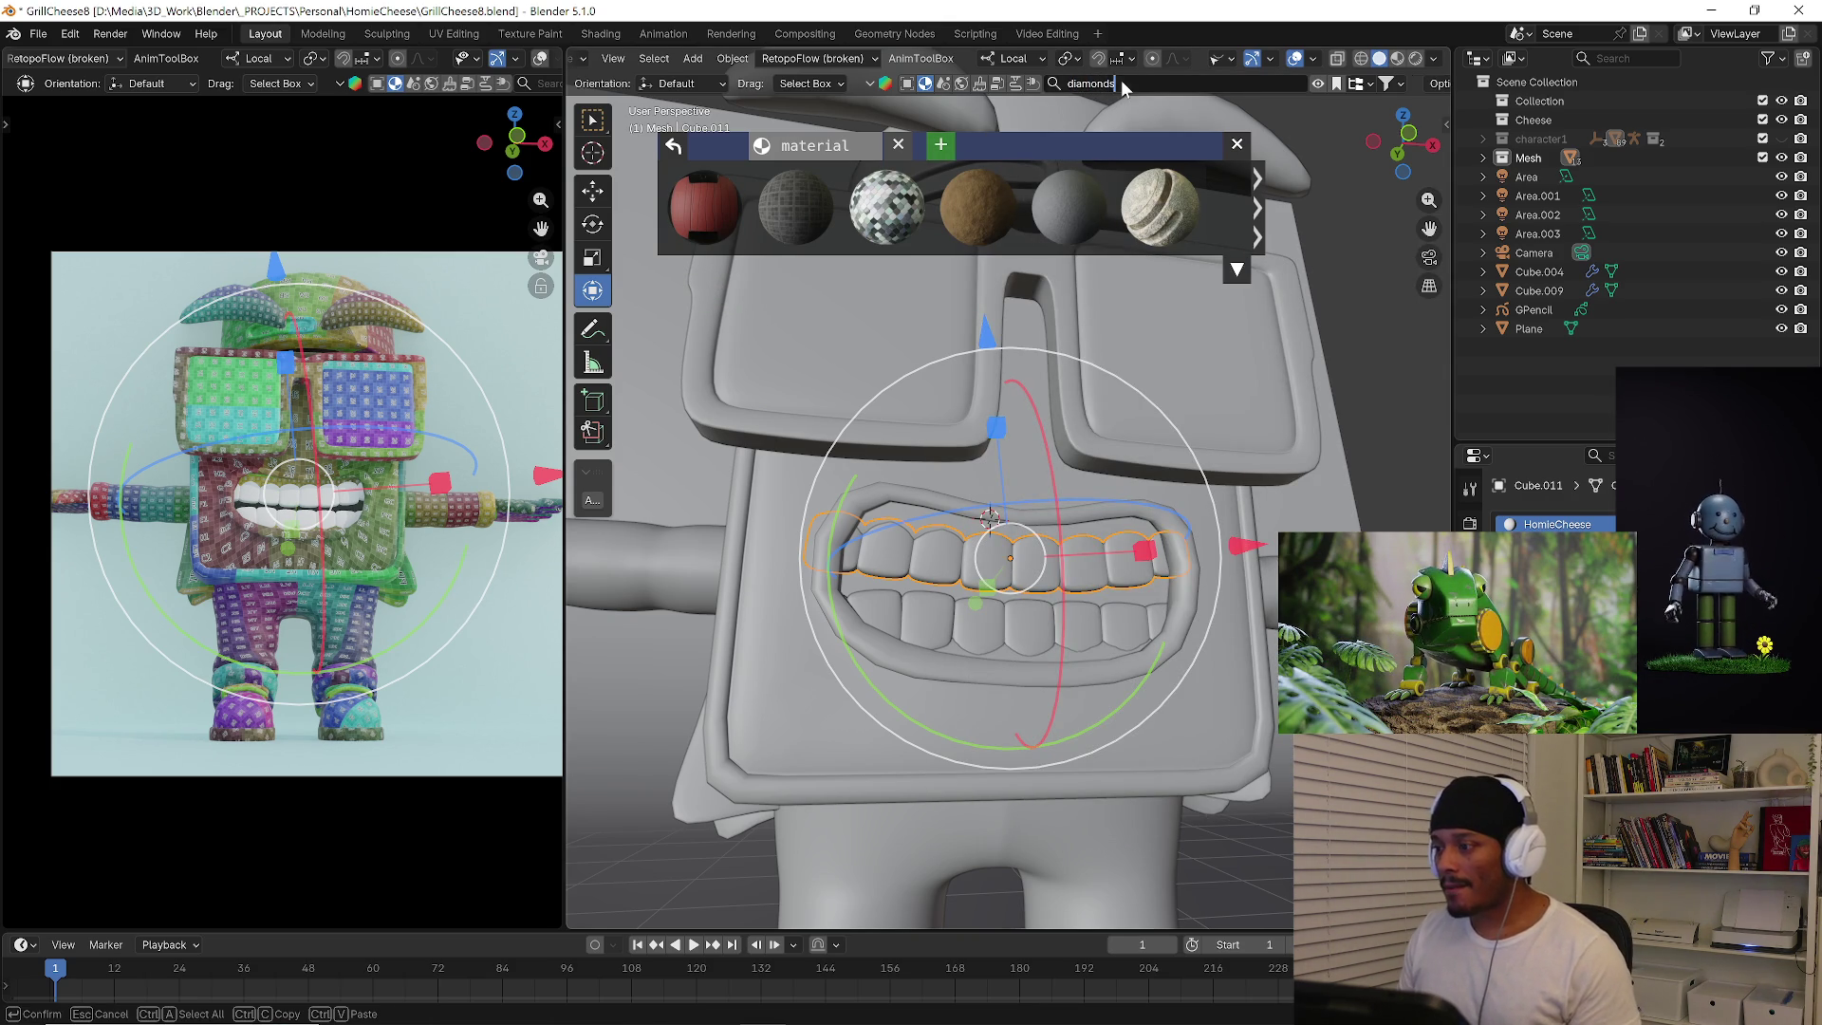
pyautogui.press('Return')
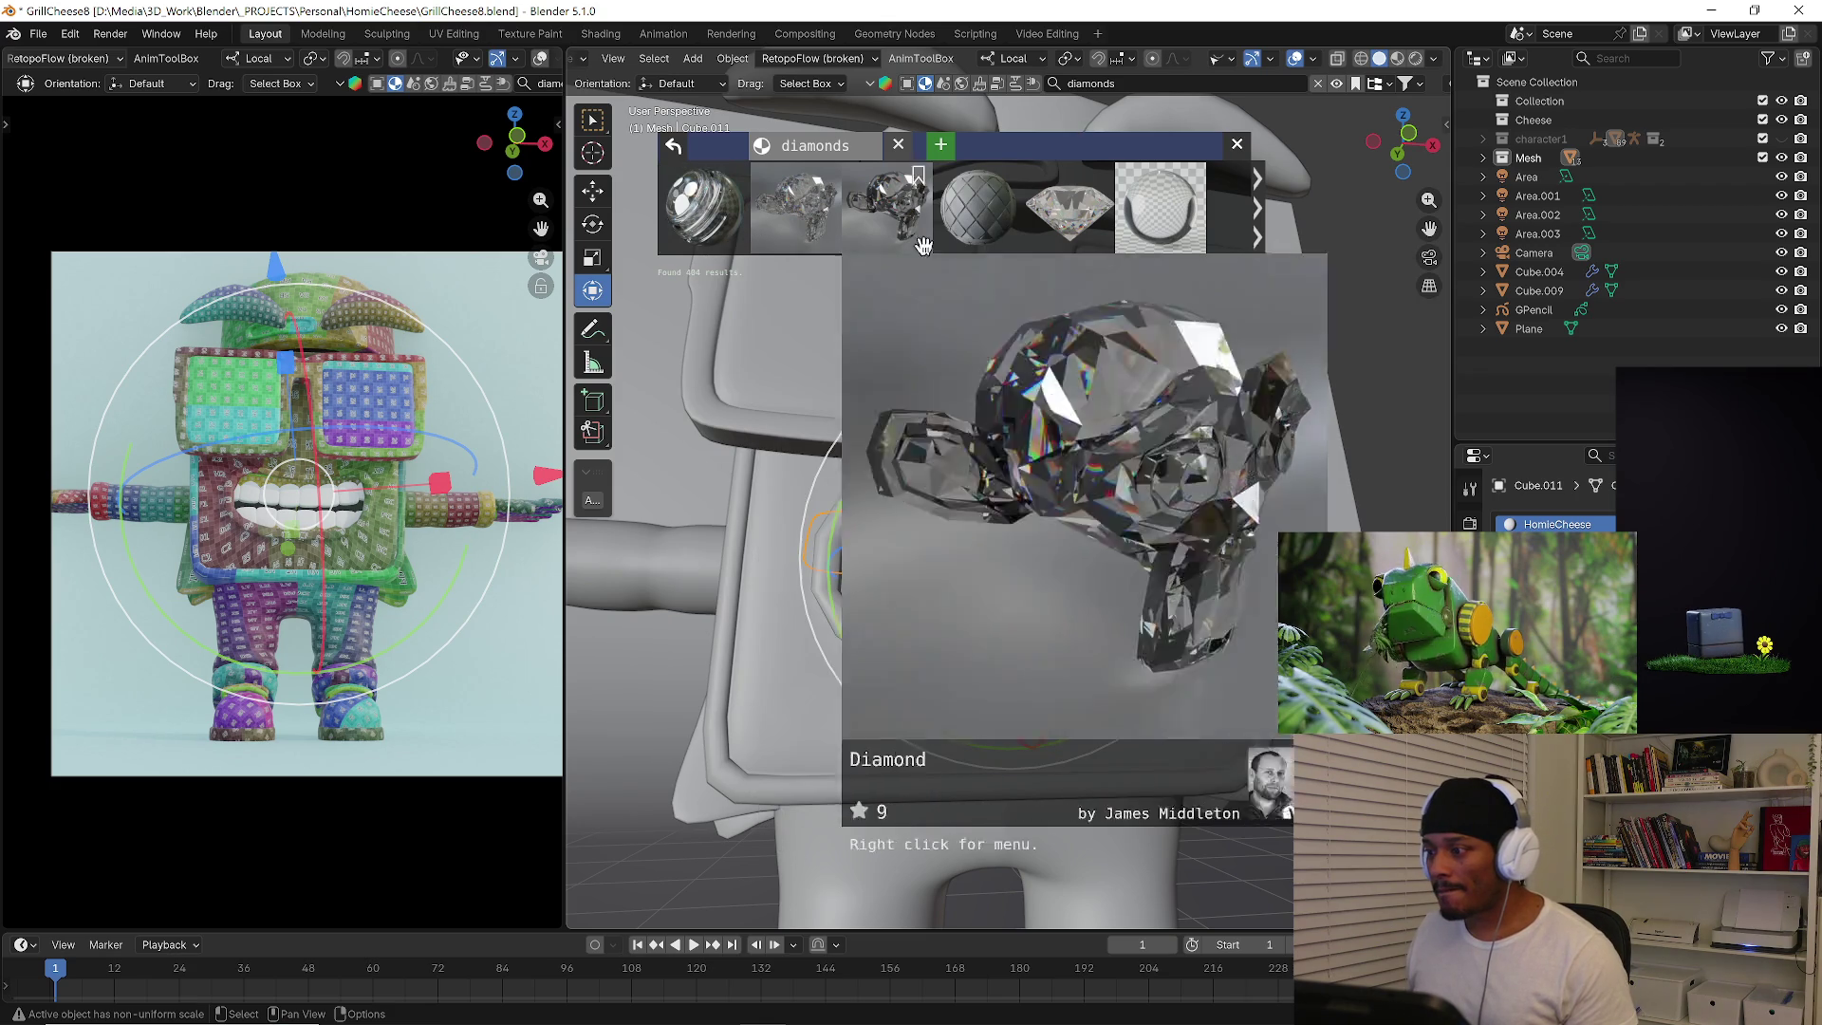
pyautogui.moveTo(1083, 243); pyautogui.dragTo(1115, 546)
pyautogui.click(1398, 59)
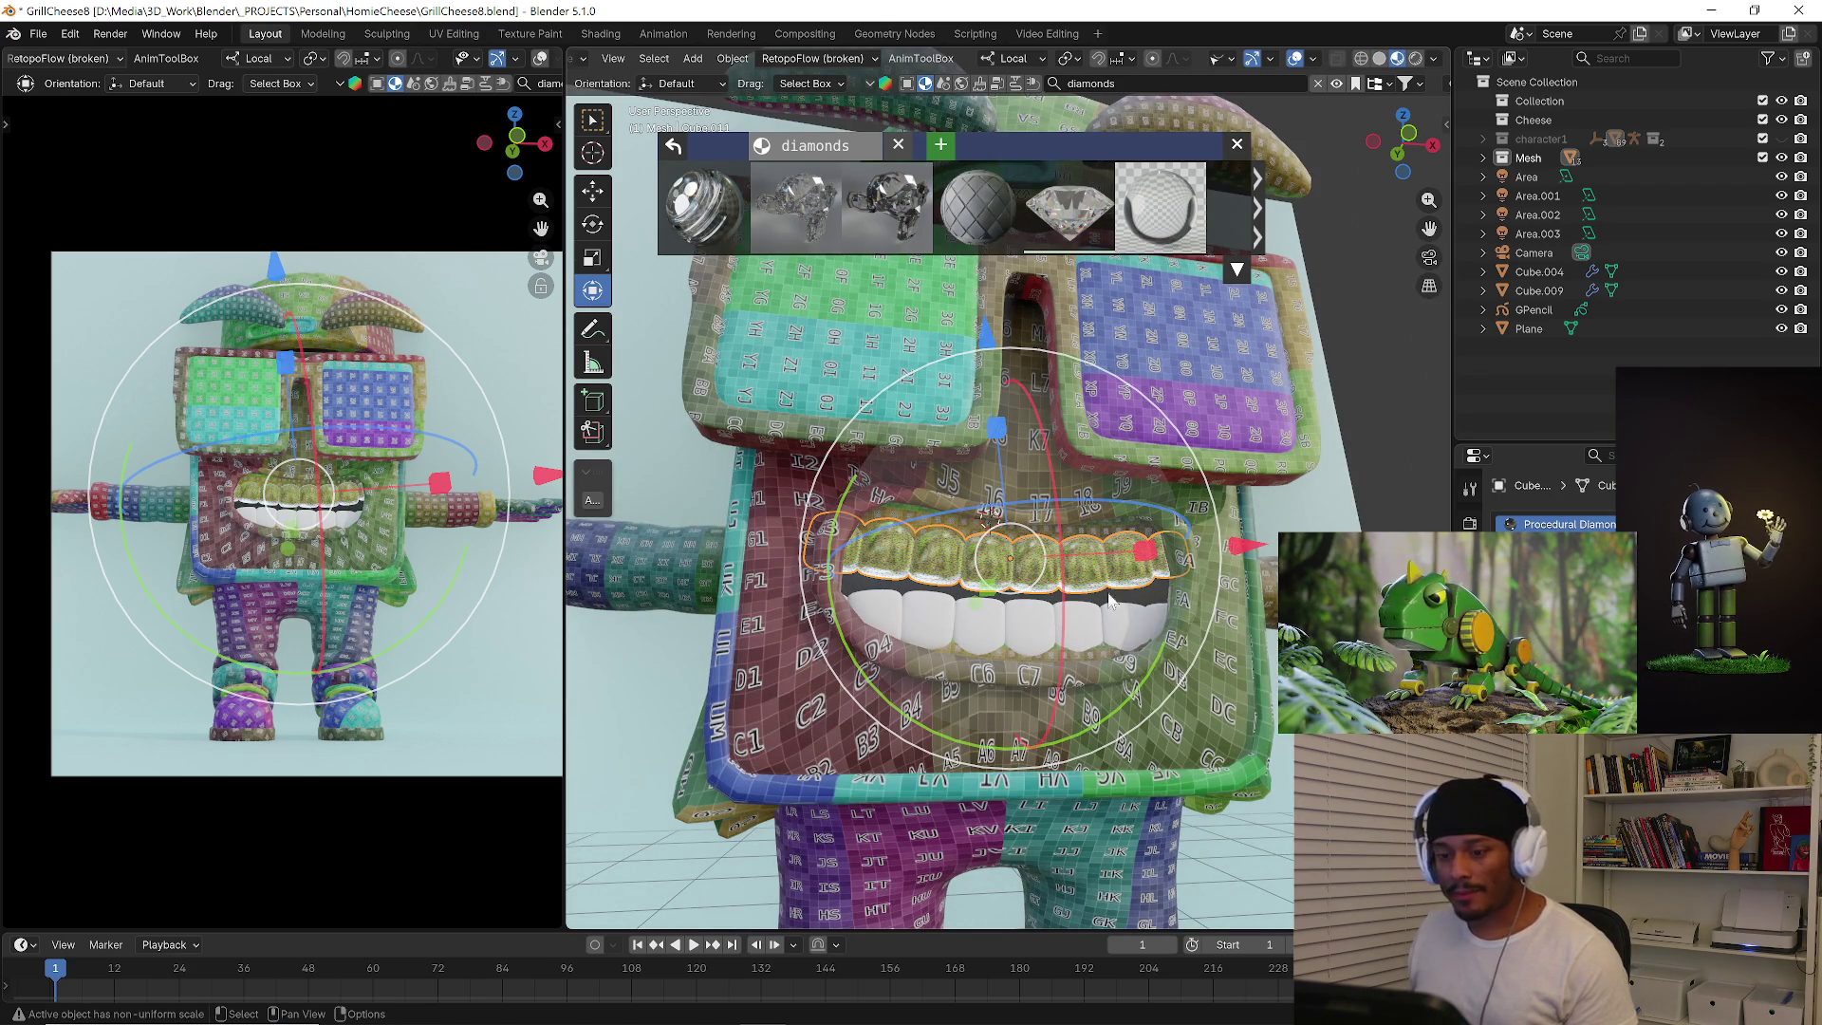
pyautogui.scroll(-3, 327, 64)
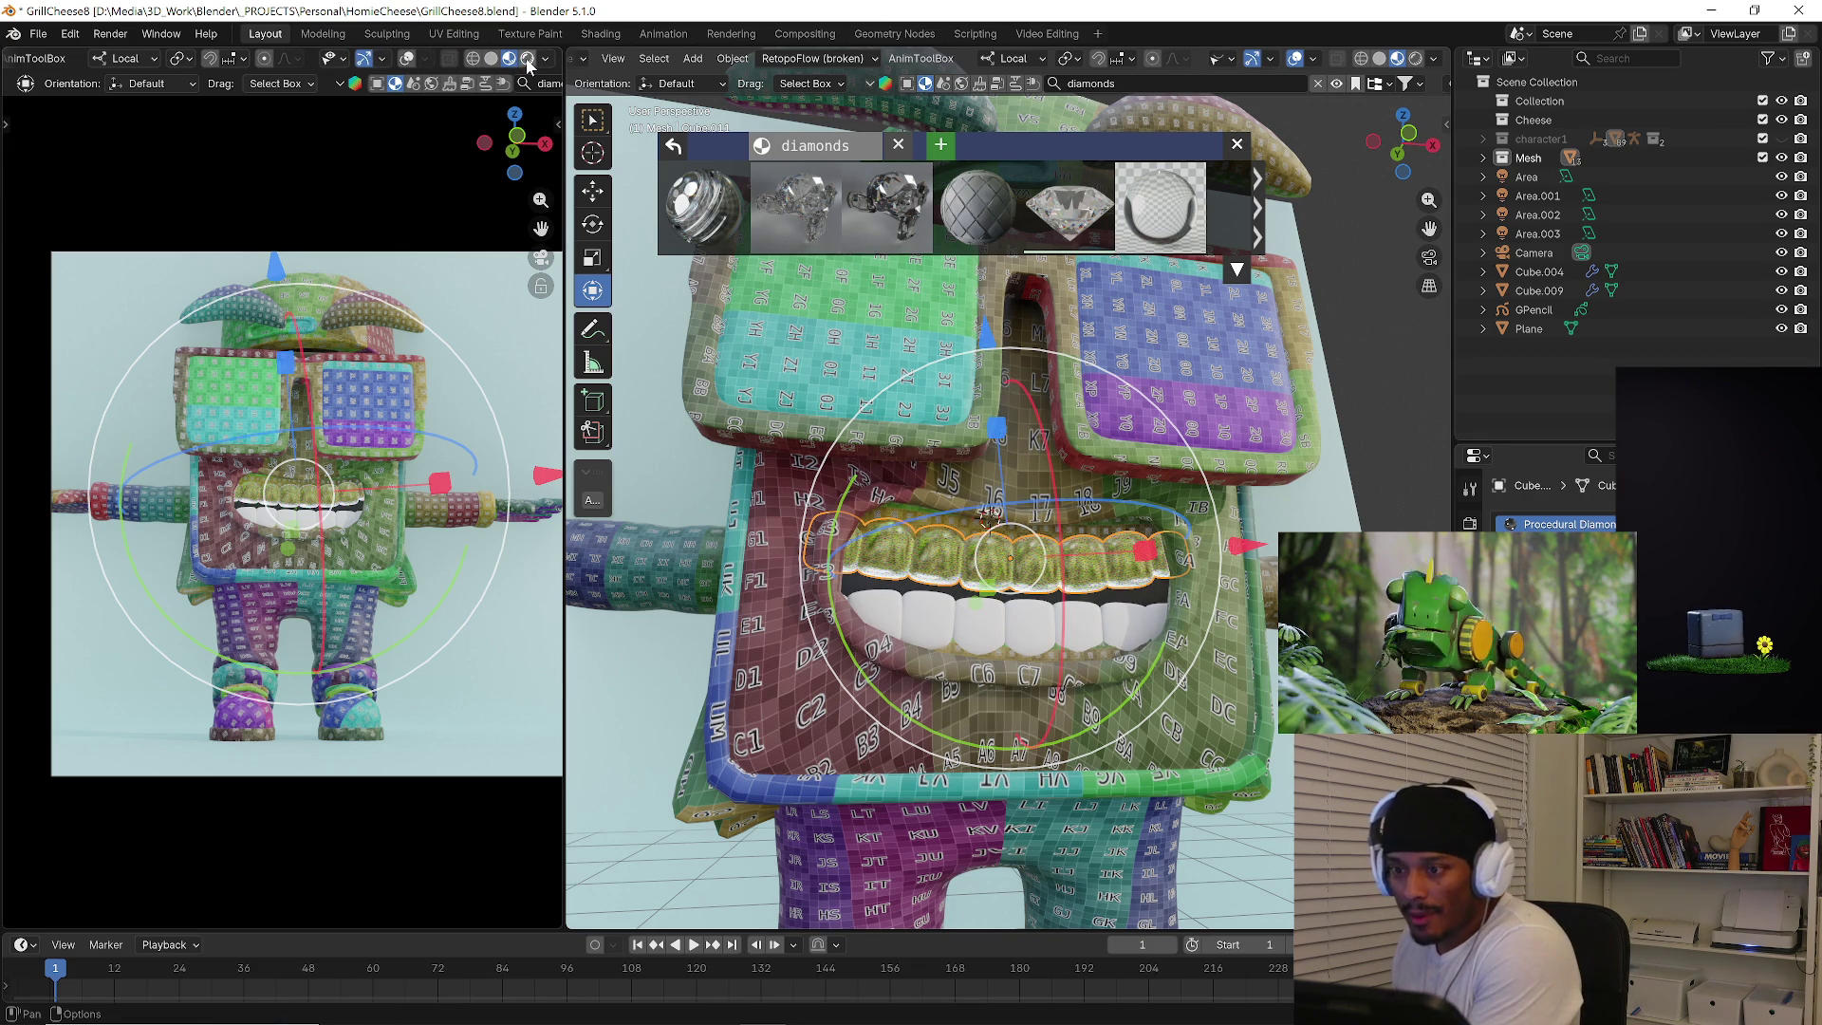
pyautogui.press('z')
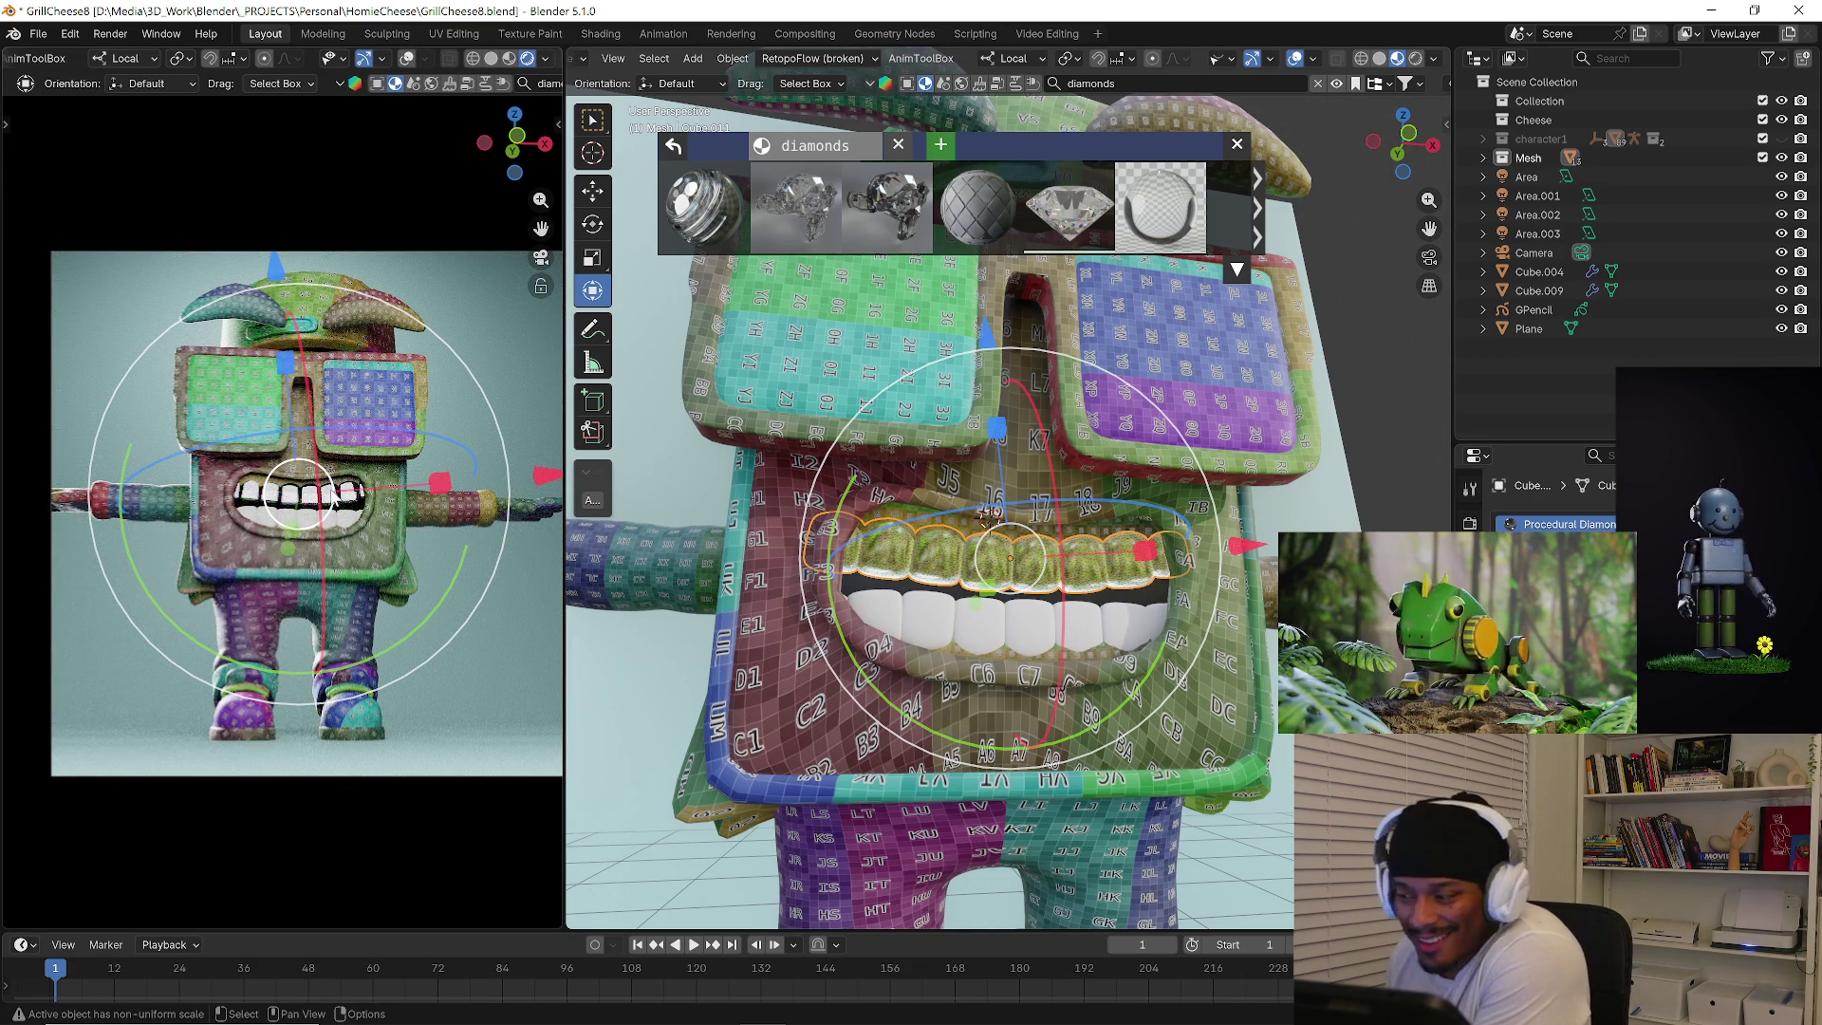
pyautogui.moveTo(799, 207)
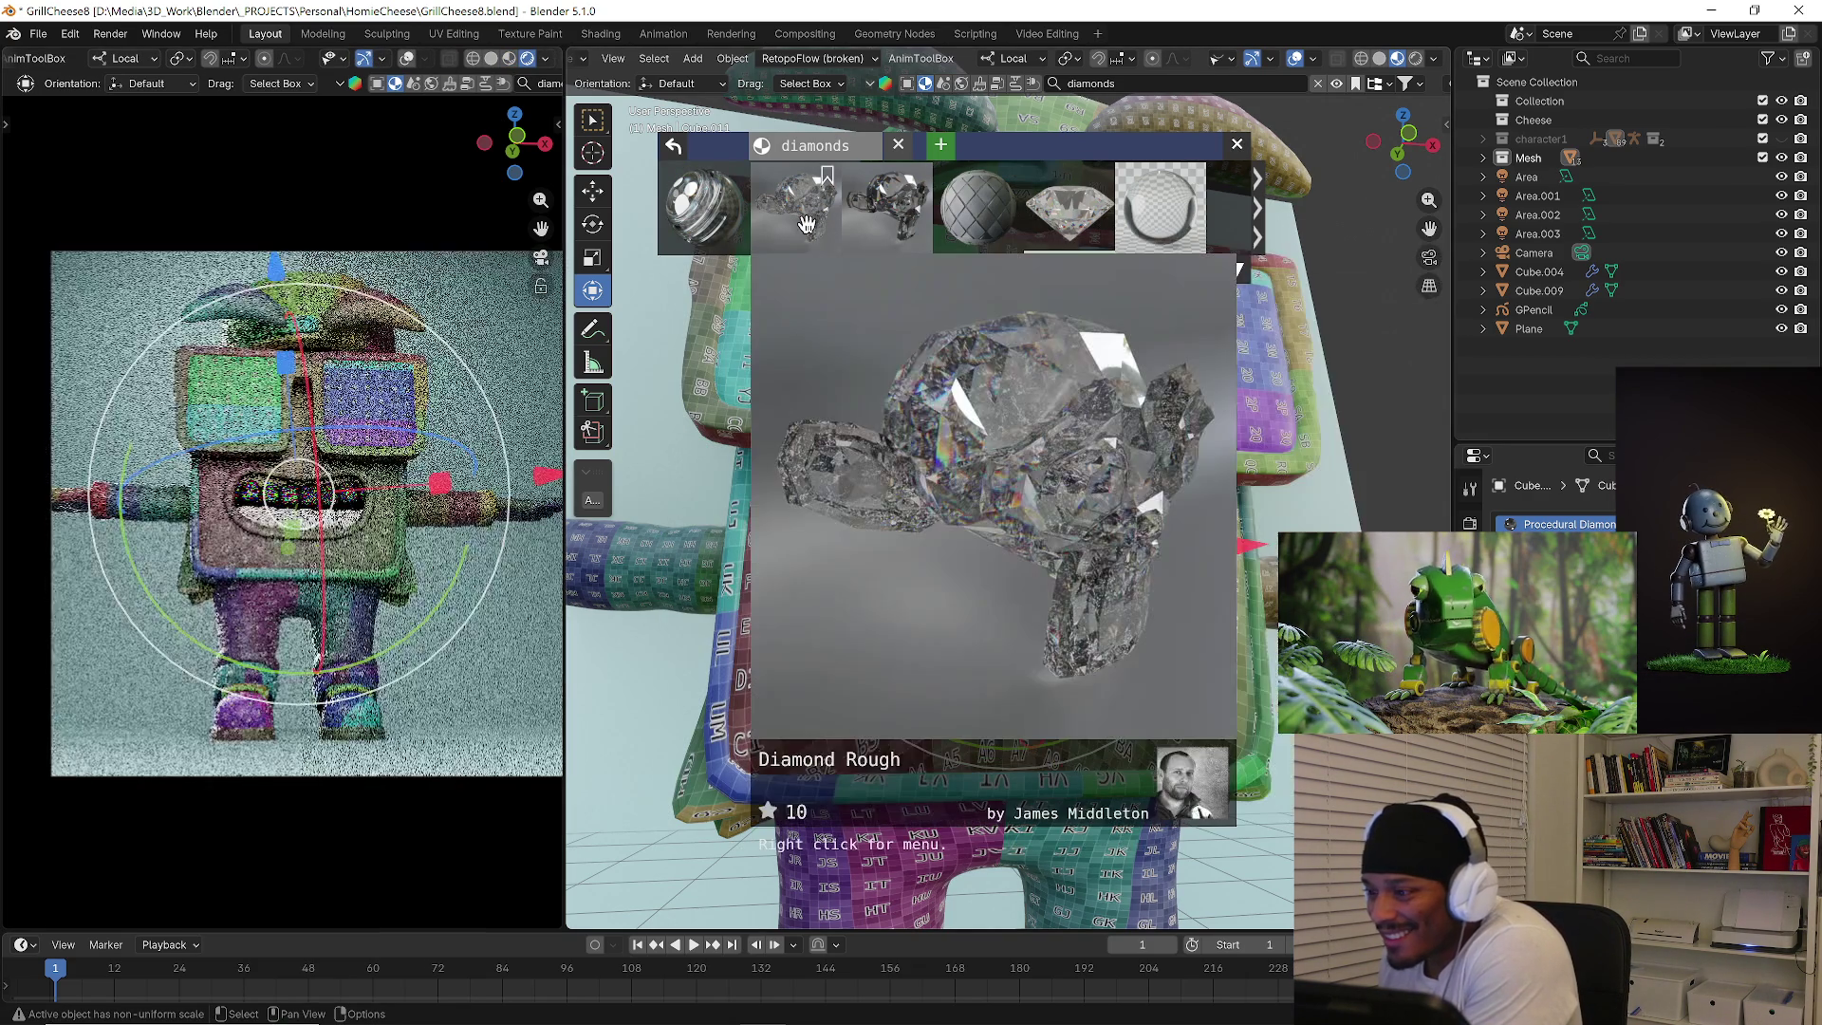
# Fetch Diamond Rough, page through more material results, then undo the diamond material on the teeth.
pyautogui.click(902, 232)
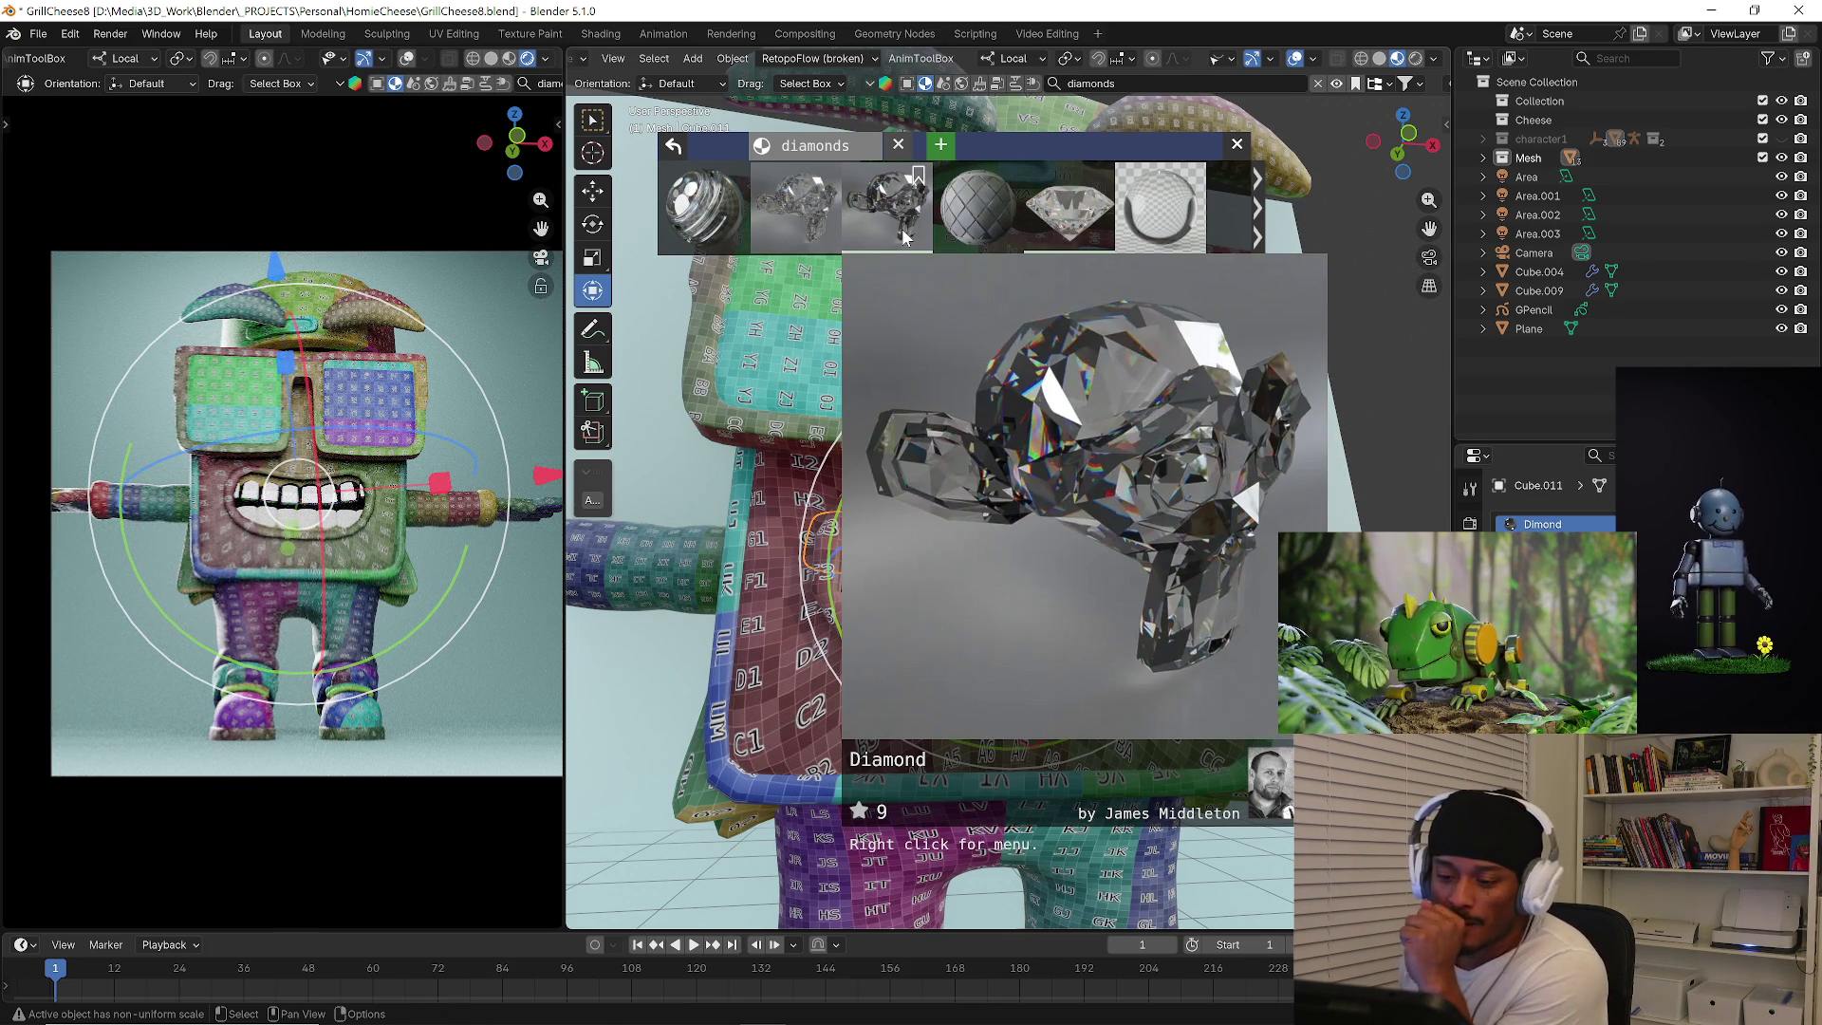
pyautogui.click(1258, 200)
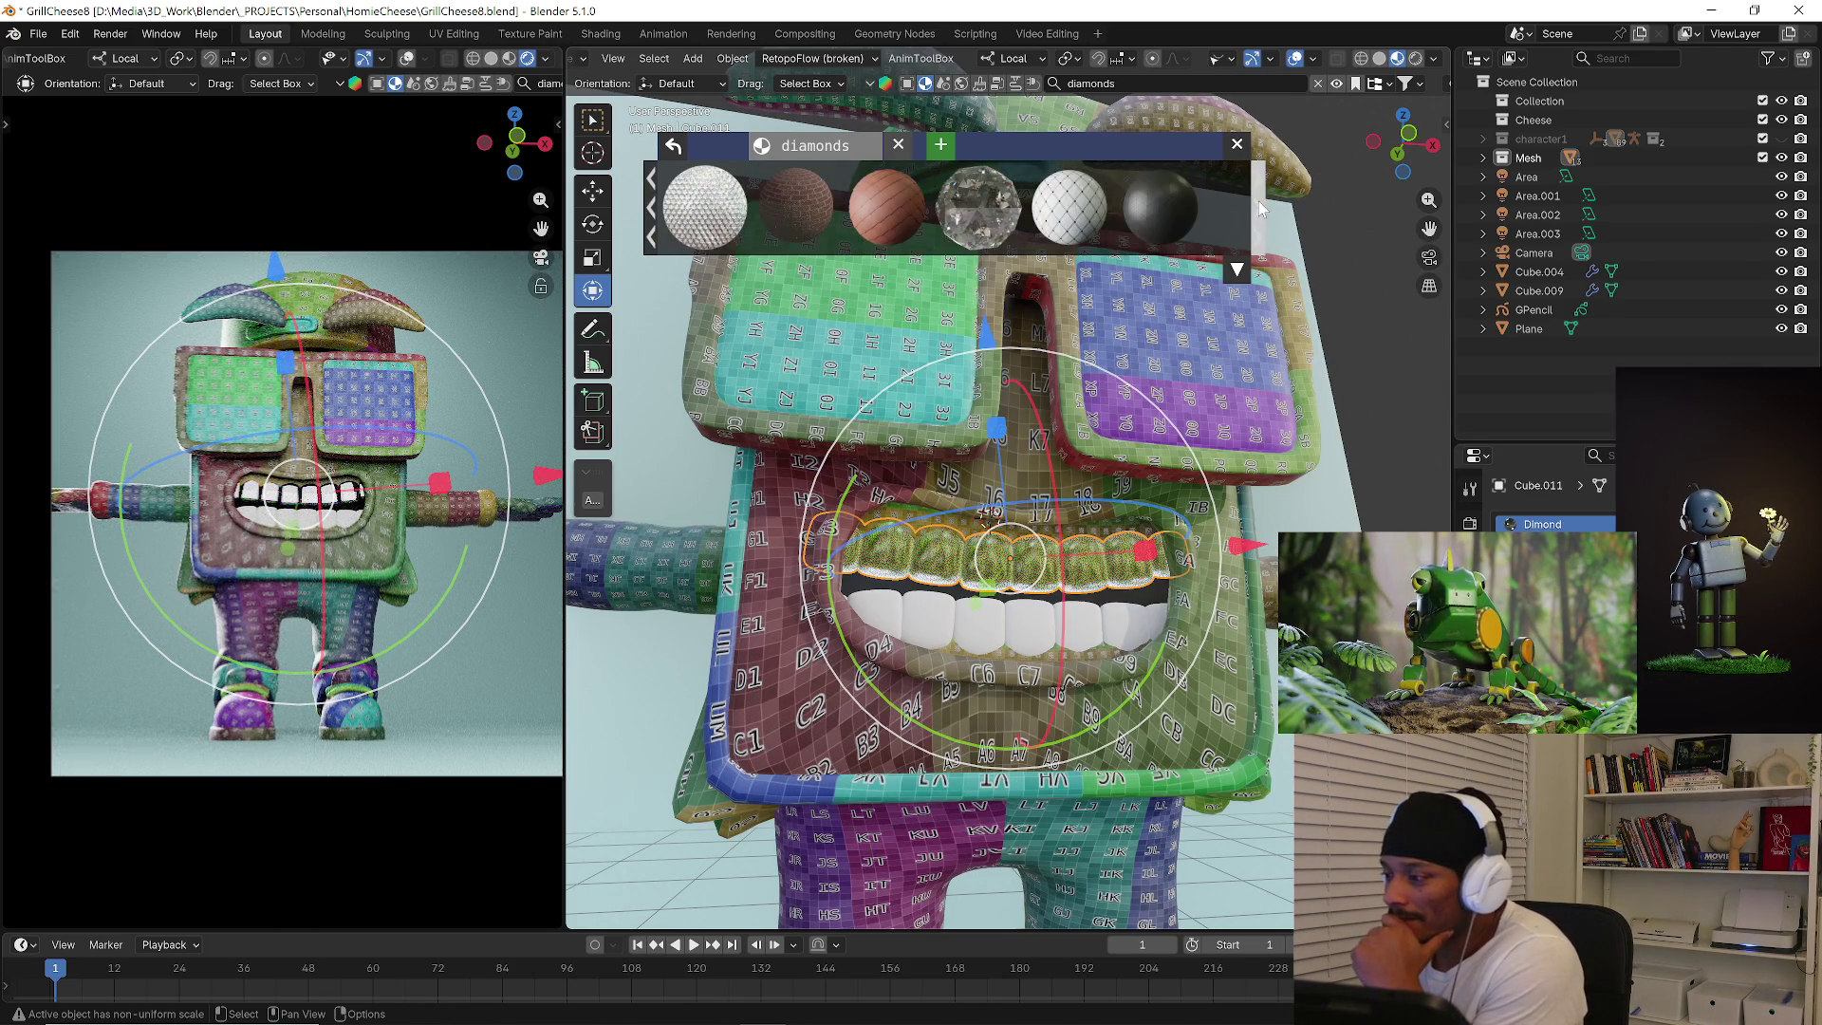
pyautogui.click(1259, 200)
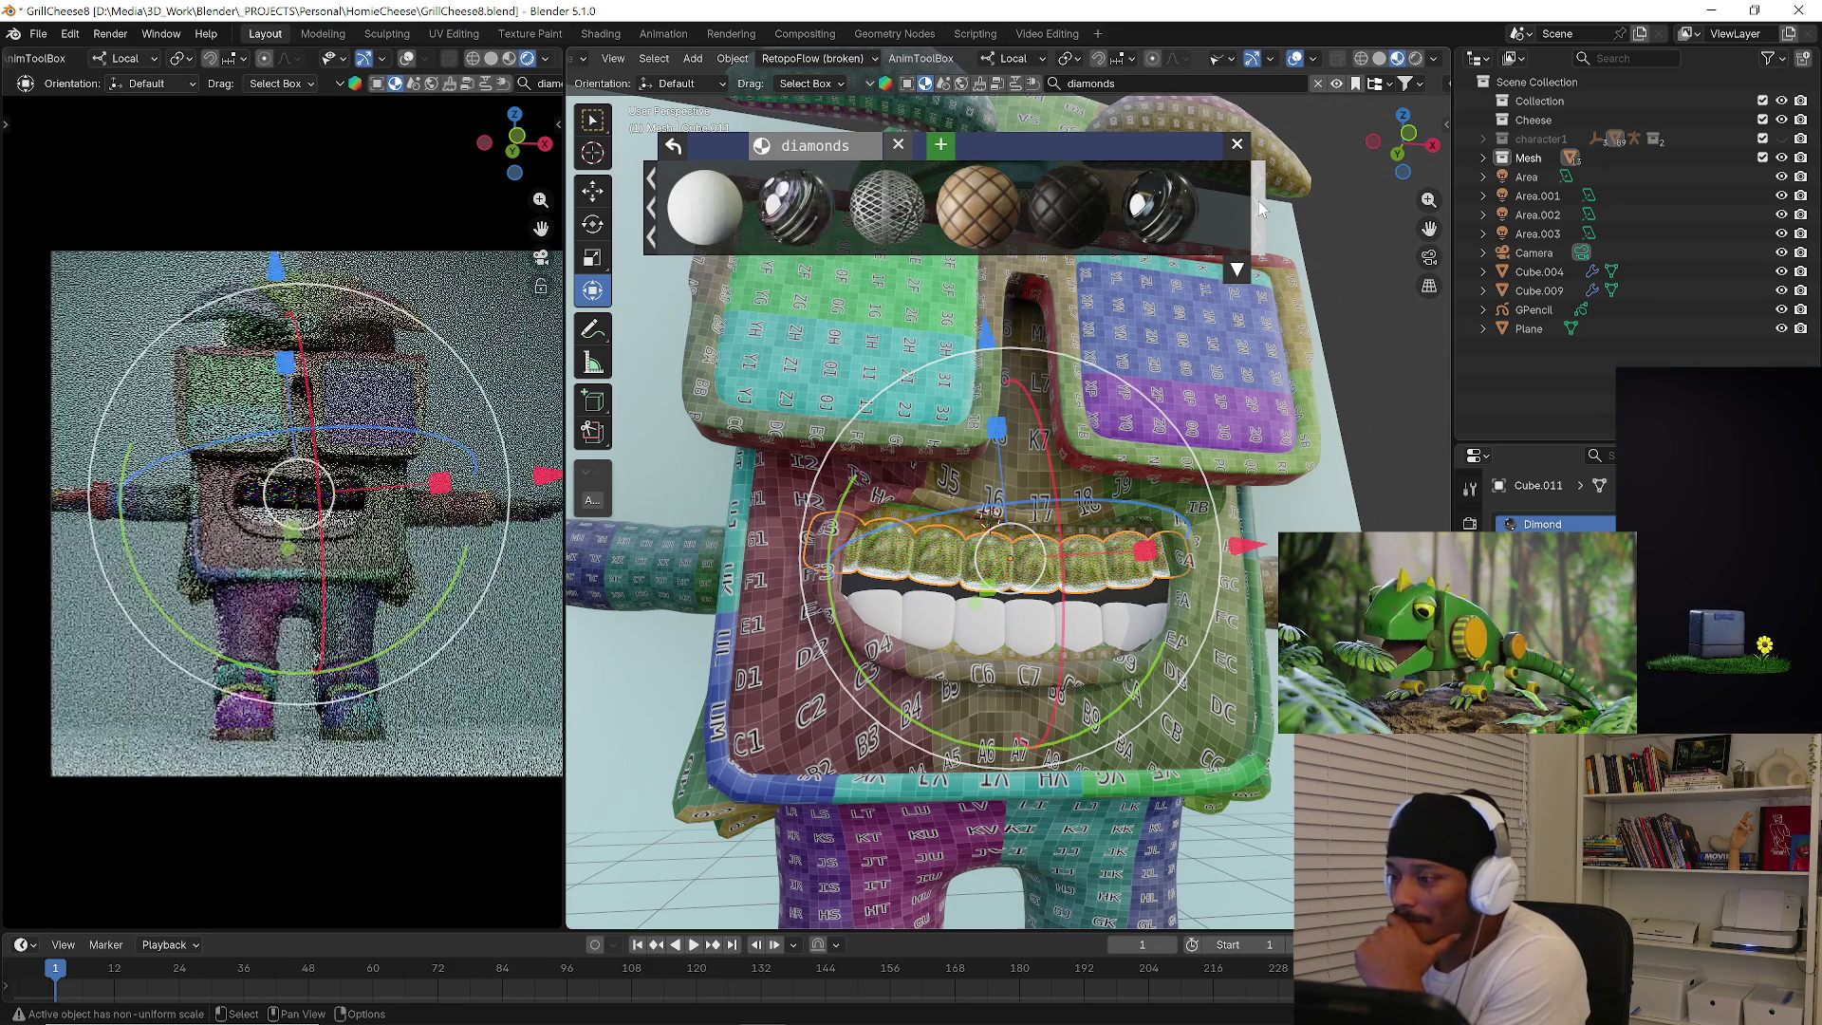
pyautogui.click(1258, 202)
pyautogui.click(1259, 200)
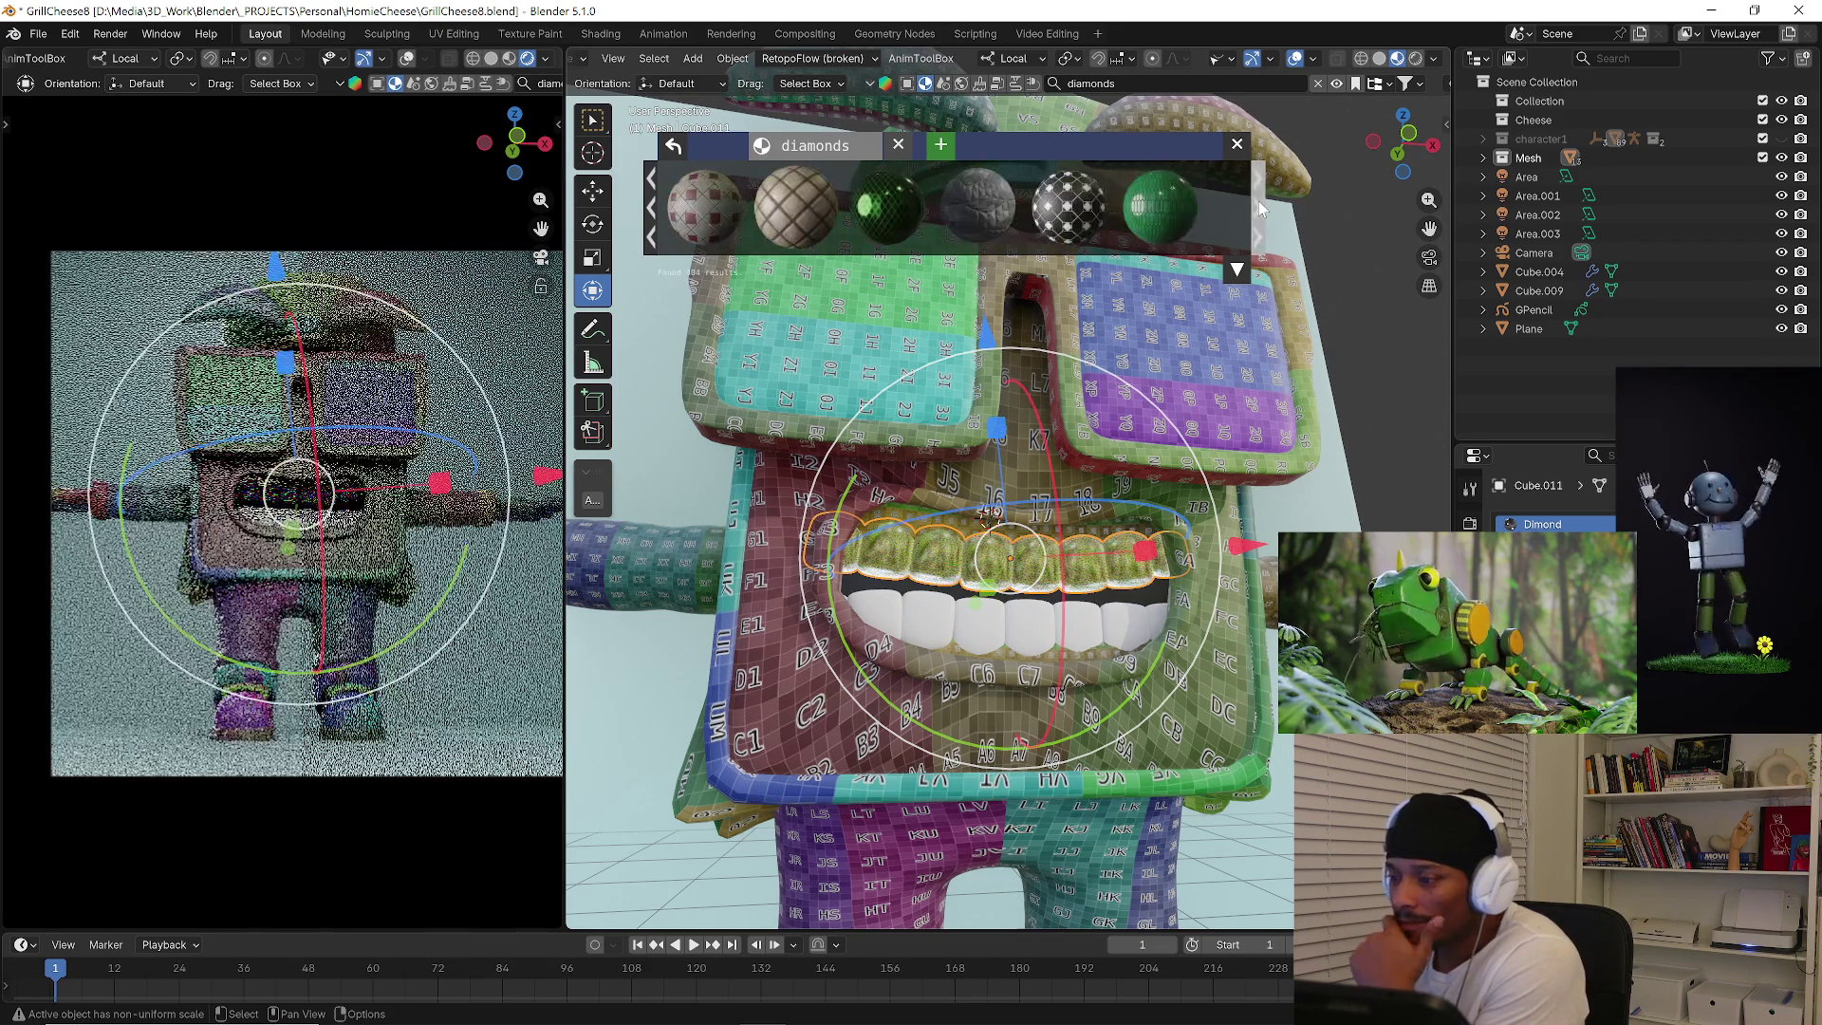
pyautogui.click(1260, 201)
pyautogui.click(1259, 201)
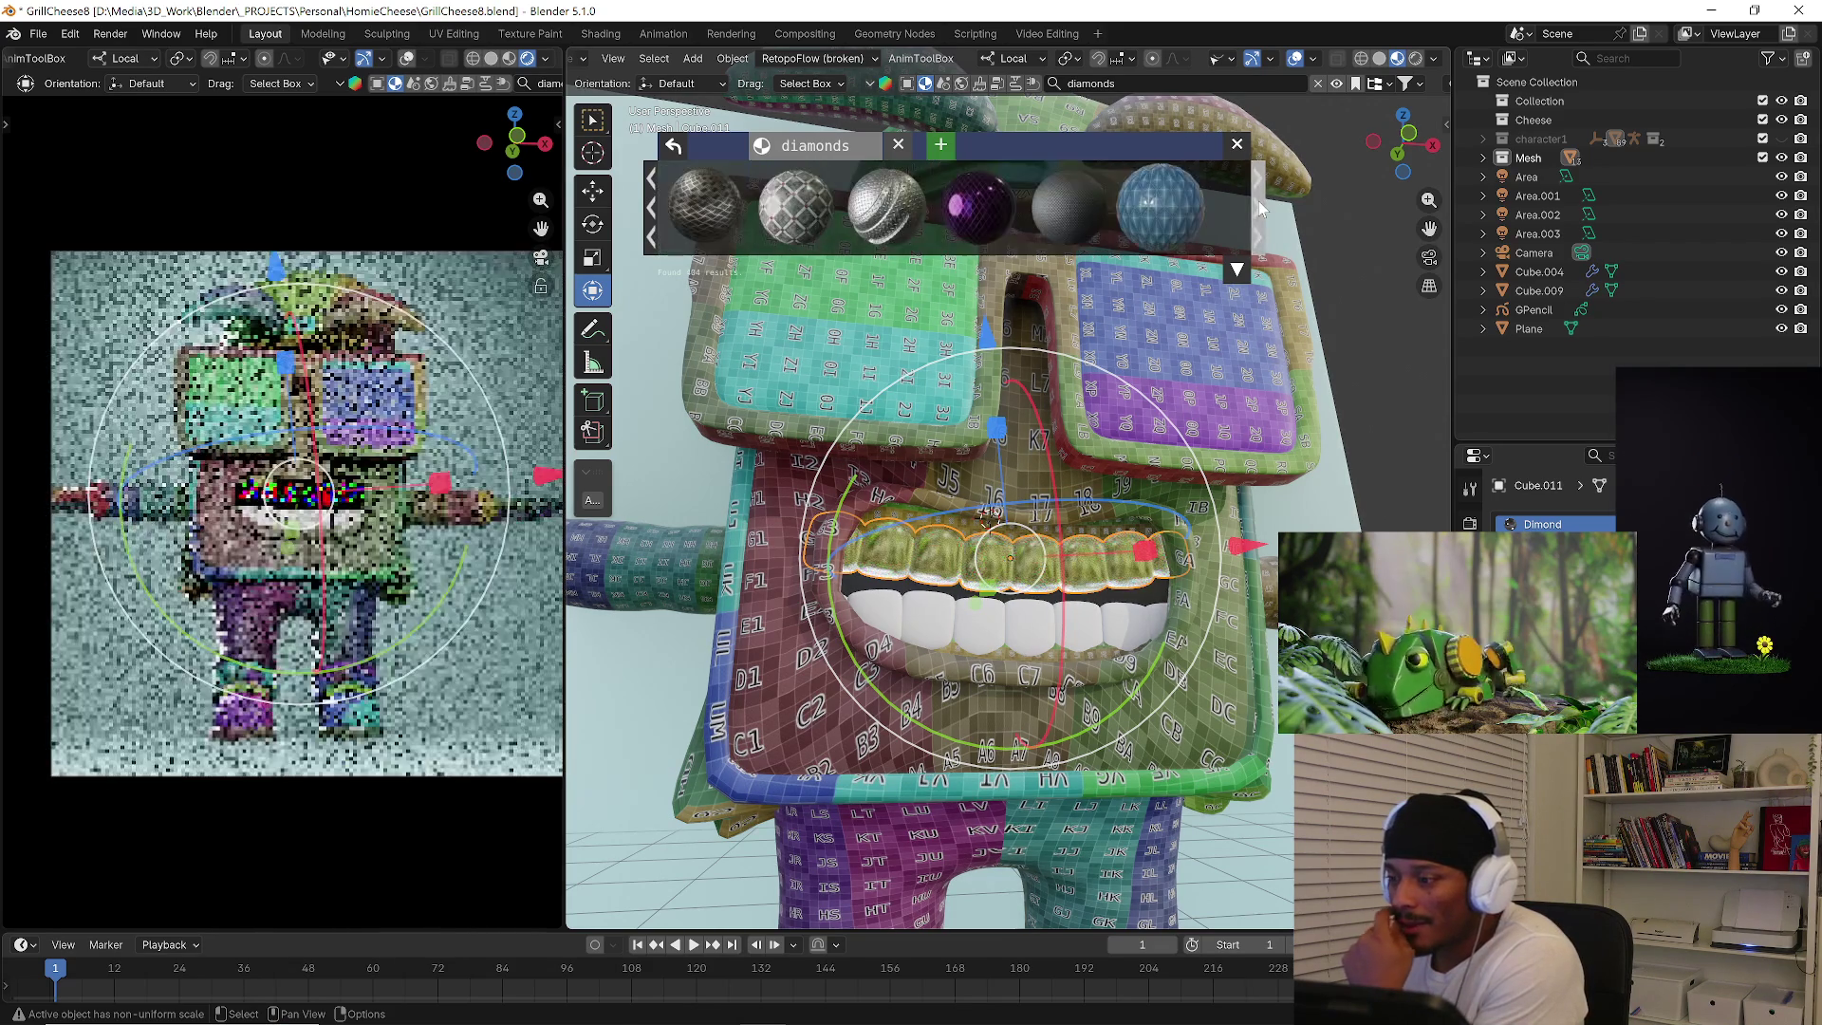
pyautogui.click(1260, 201)
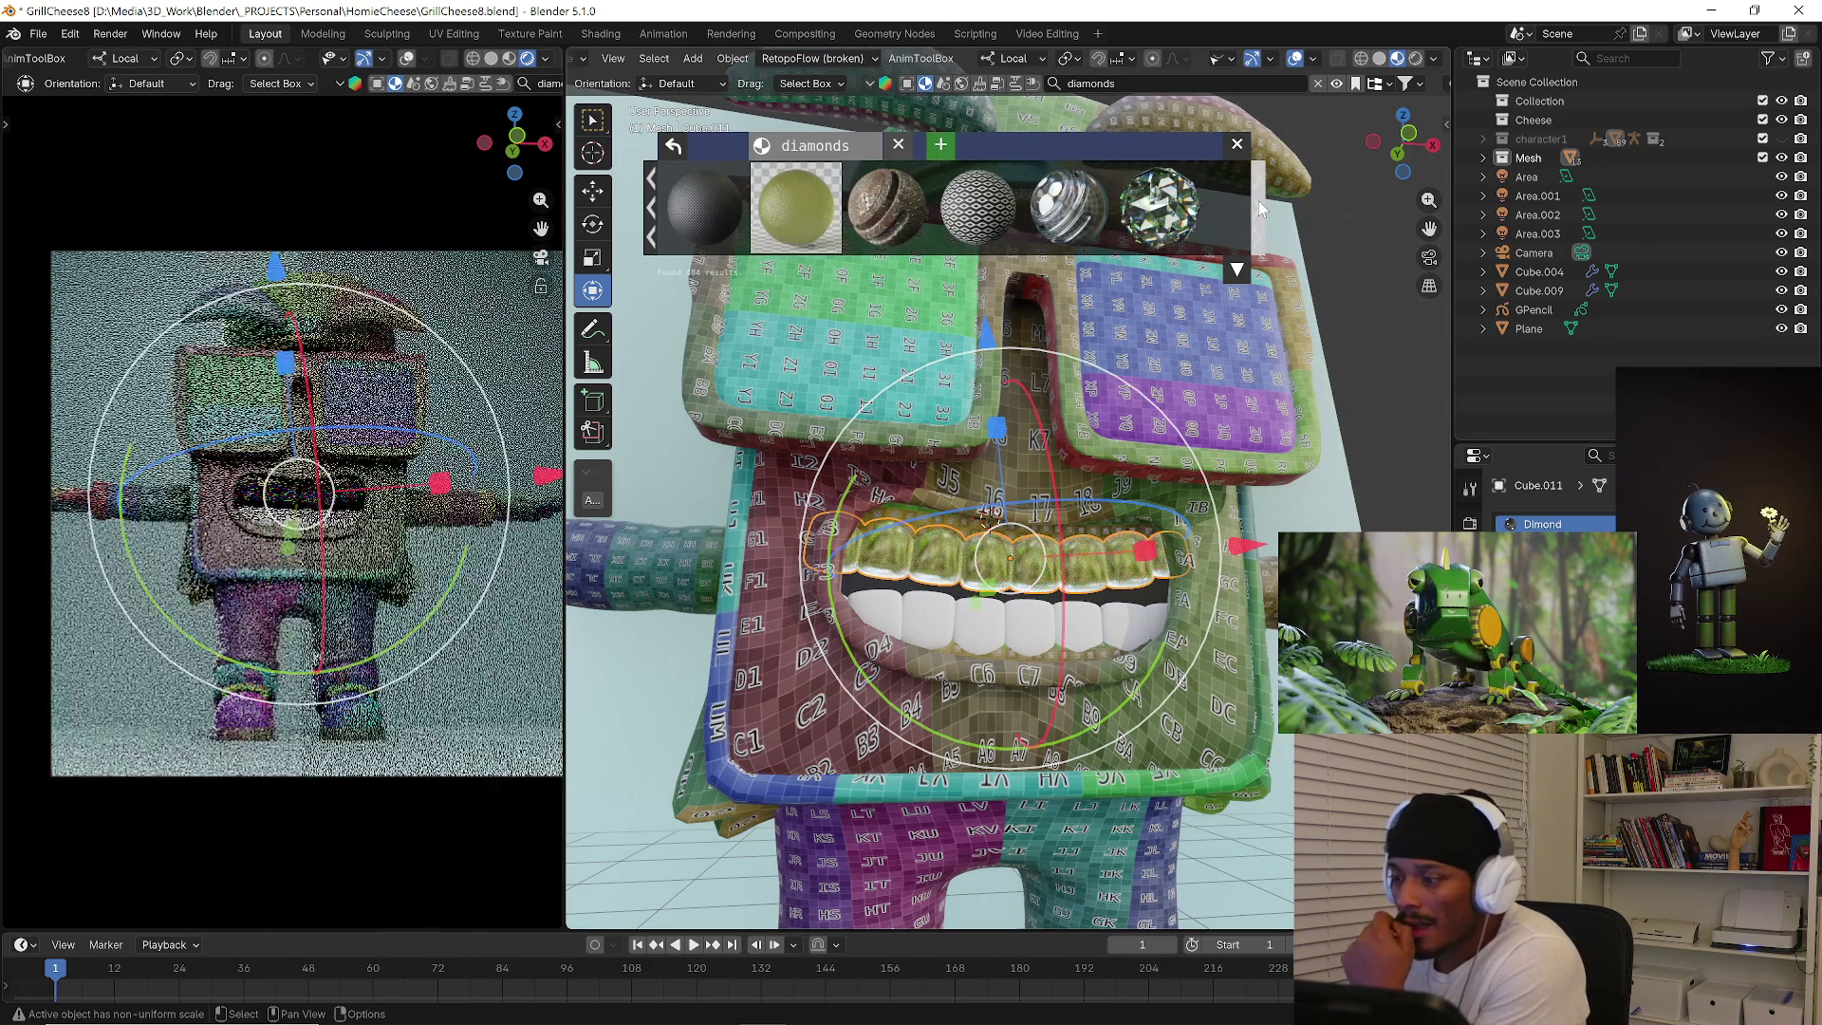
pyautogui.click(1259, 201)
pyautogui.click(1259, 202)
pyautogui.click(1259, 200)
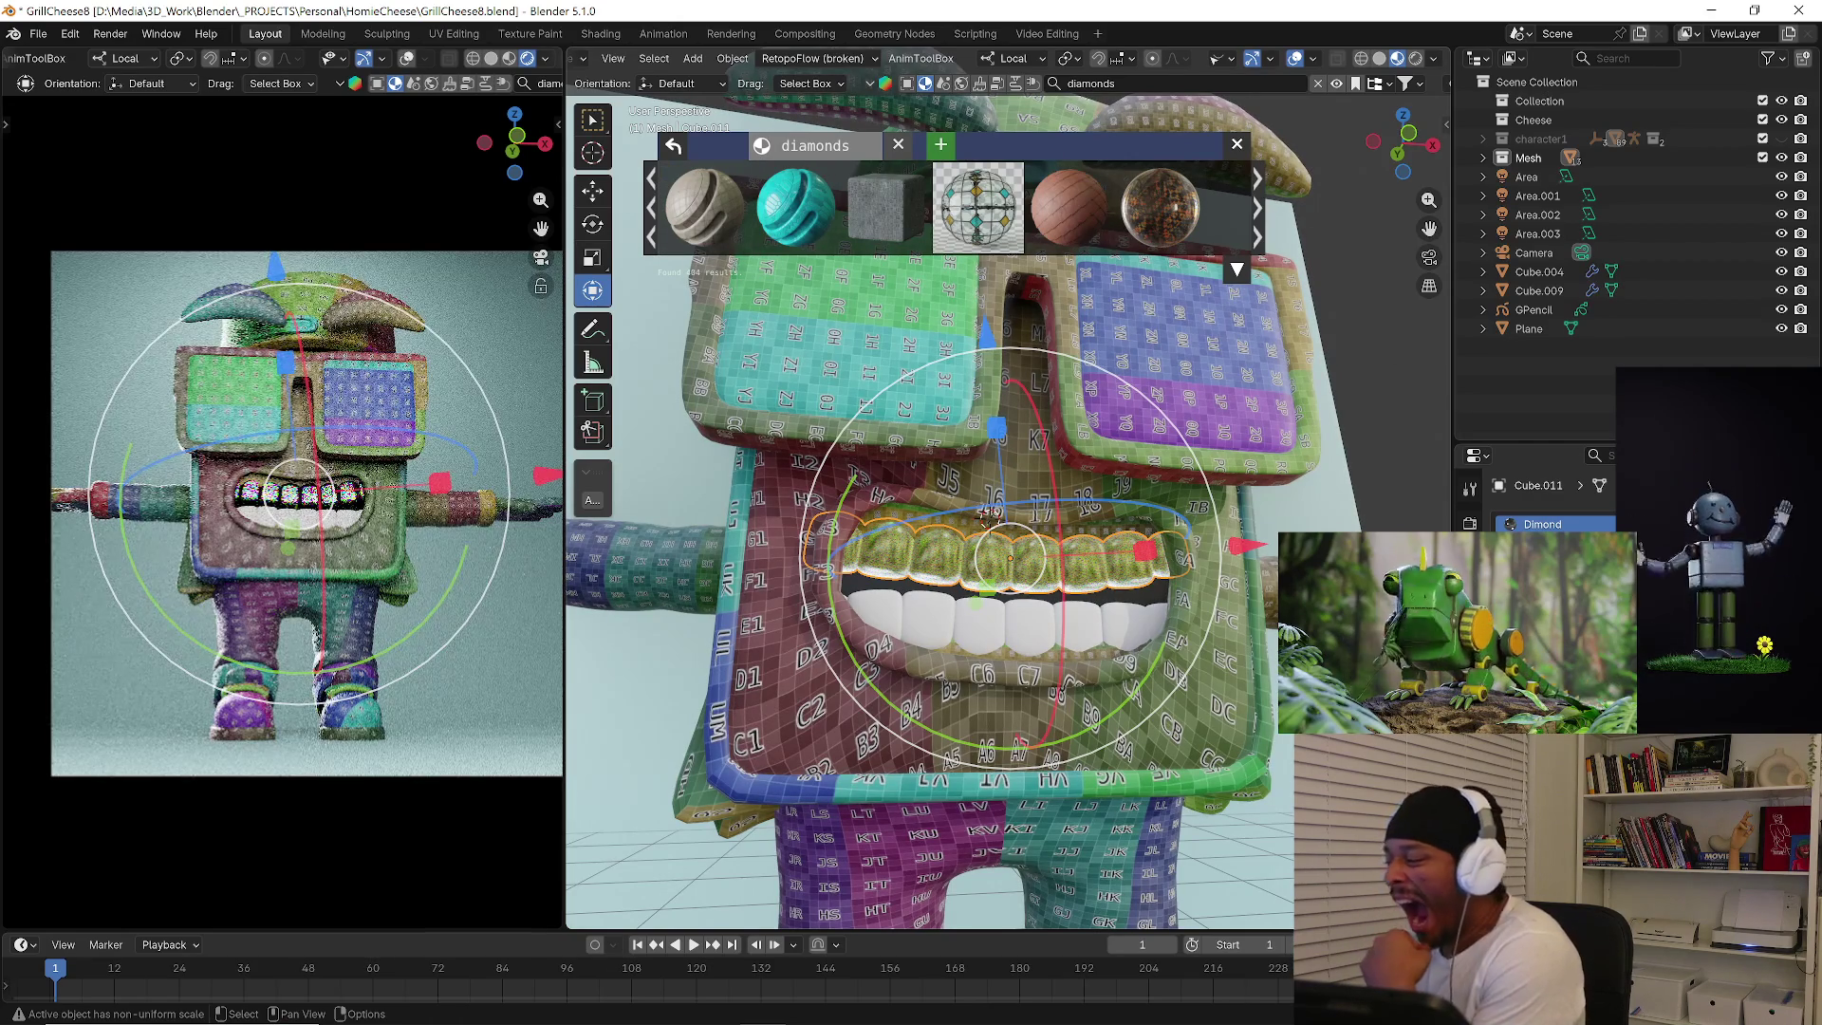
pyautogui.hotkey('ctrl', 'z')
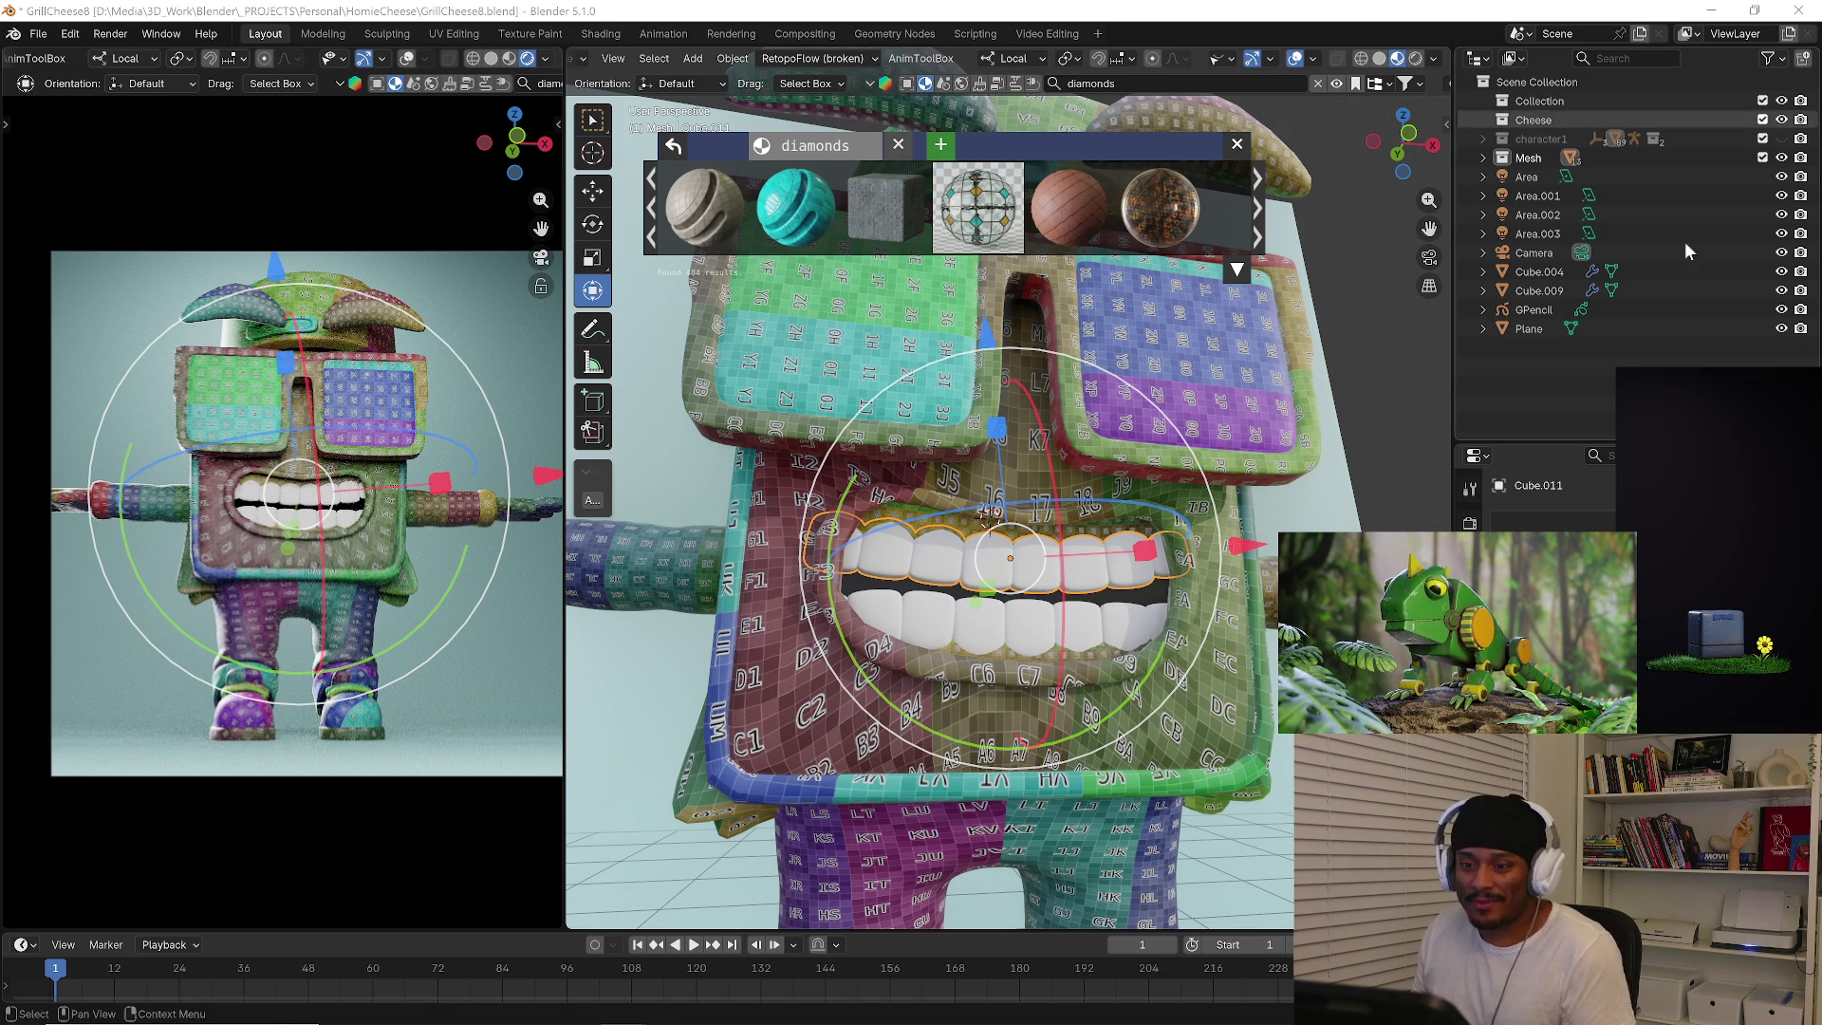
# Close the material asset preview and unlink the UV Checker material from the Cube body piece.
pyautogui.moveTo(1448, 359); pyautogui.dragTo(1056, 558, button='middle')
pyautogui.scroll(2, 1054, 558)
pyautogui.scroll(2, 993, 634)
pyautogui.scroll(2, 992, 633)
pyautogui.scroll(2, 969, 698)
pyautogui.scroll(2, 946, 762)
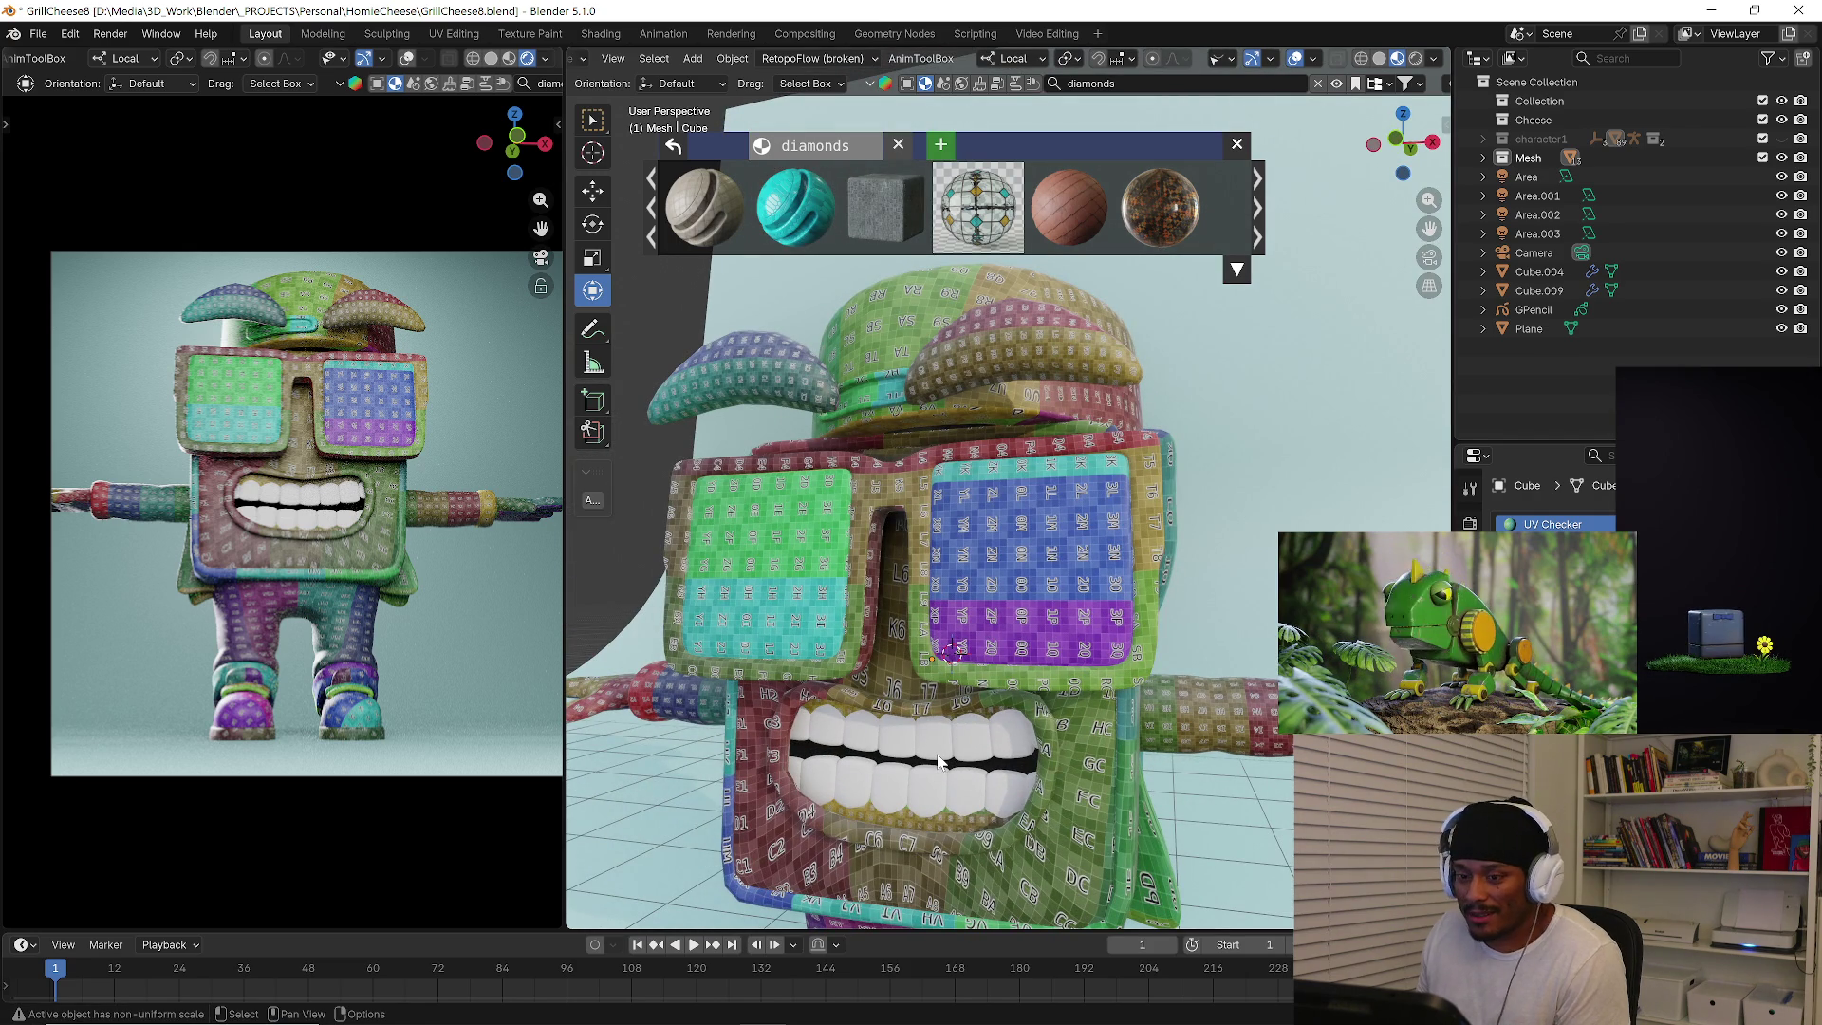
pyautogui.scroll(-3, 957, 535)
pyautogui.moveTo(1021, 576); pyautogui.dragTo(1049, 575, button='middle')
pyautogui.click(977, 206)
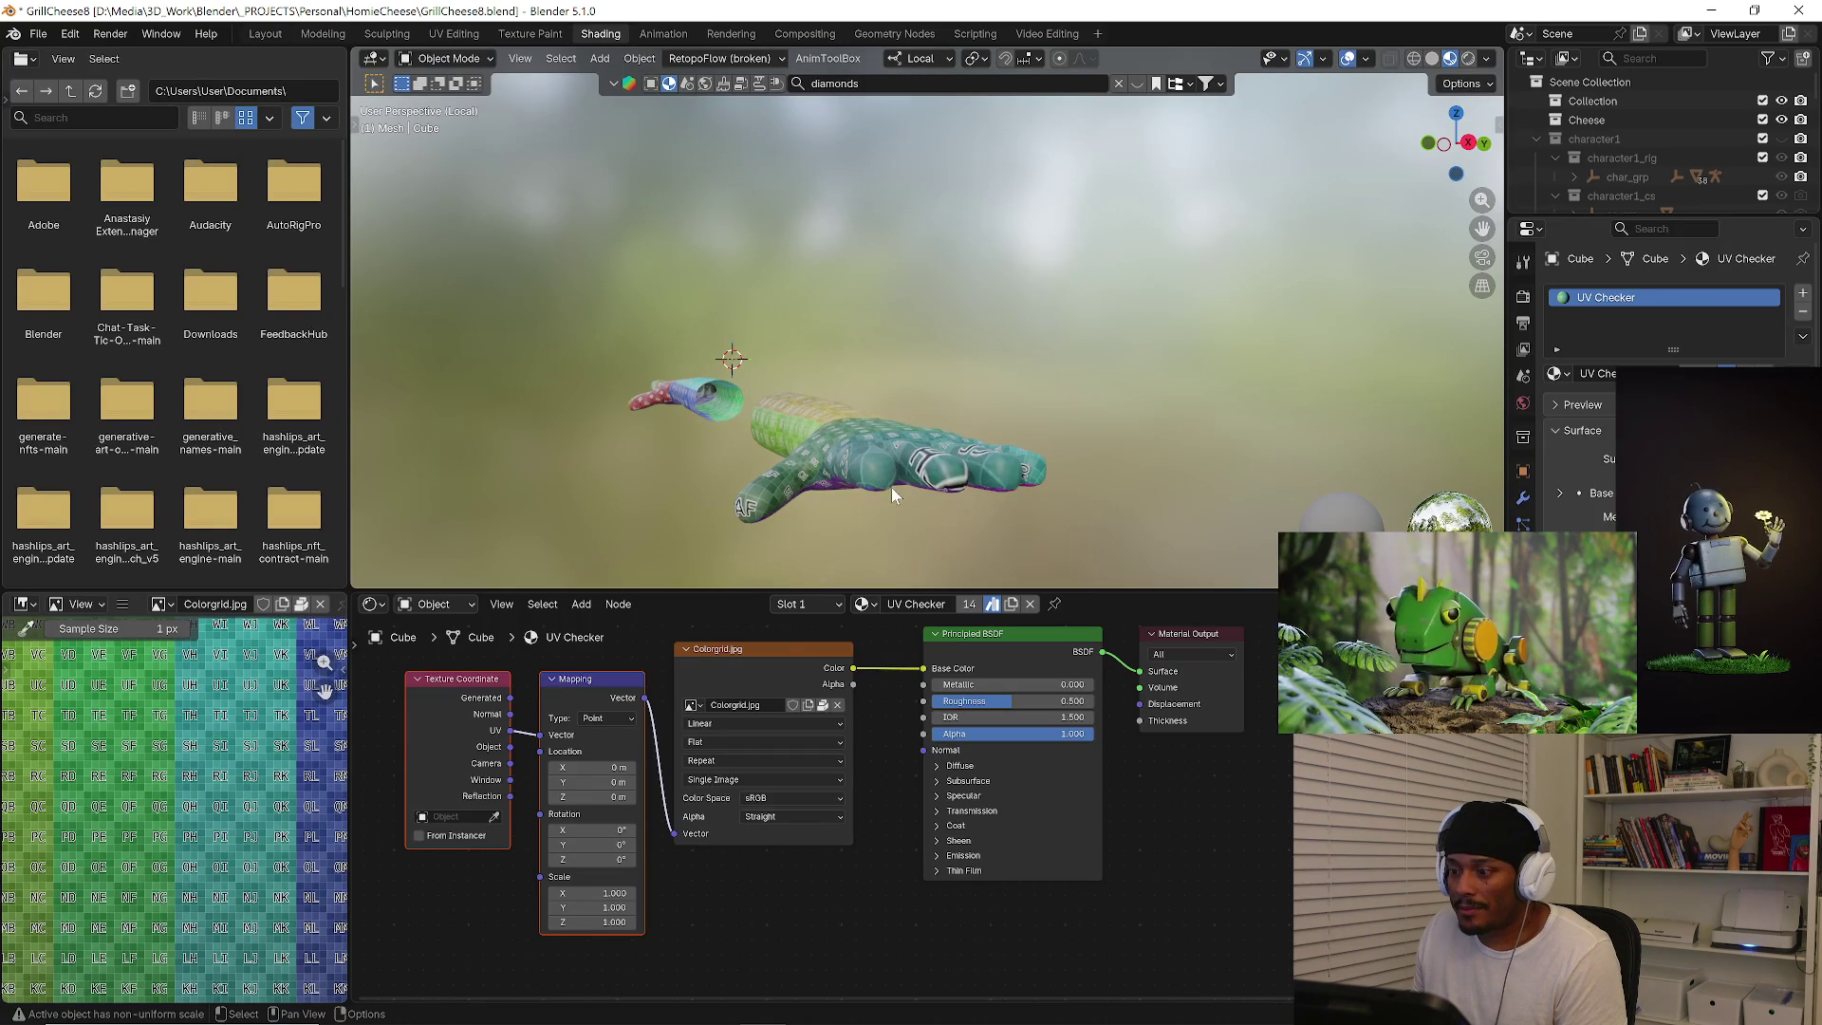
pyautogui.moveTo(865, 414)
pyautogui.mouseDown(button='middle')
pyautogui.moveTo(865, 386)
pyautogui.moveTo(891, 533)
pyautogui.moveTo(776, 377)
pyautogui.mouseUp(button='middle')
pyautogui.press('a')
pyautogui.click(861, 356)
pyautogui.click(1030, 604)
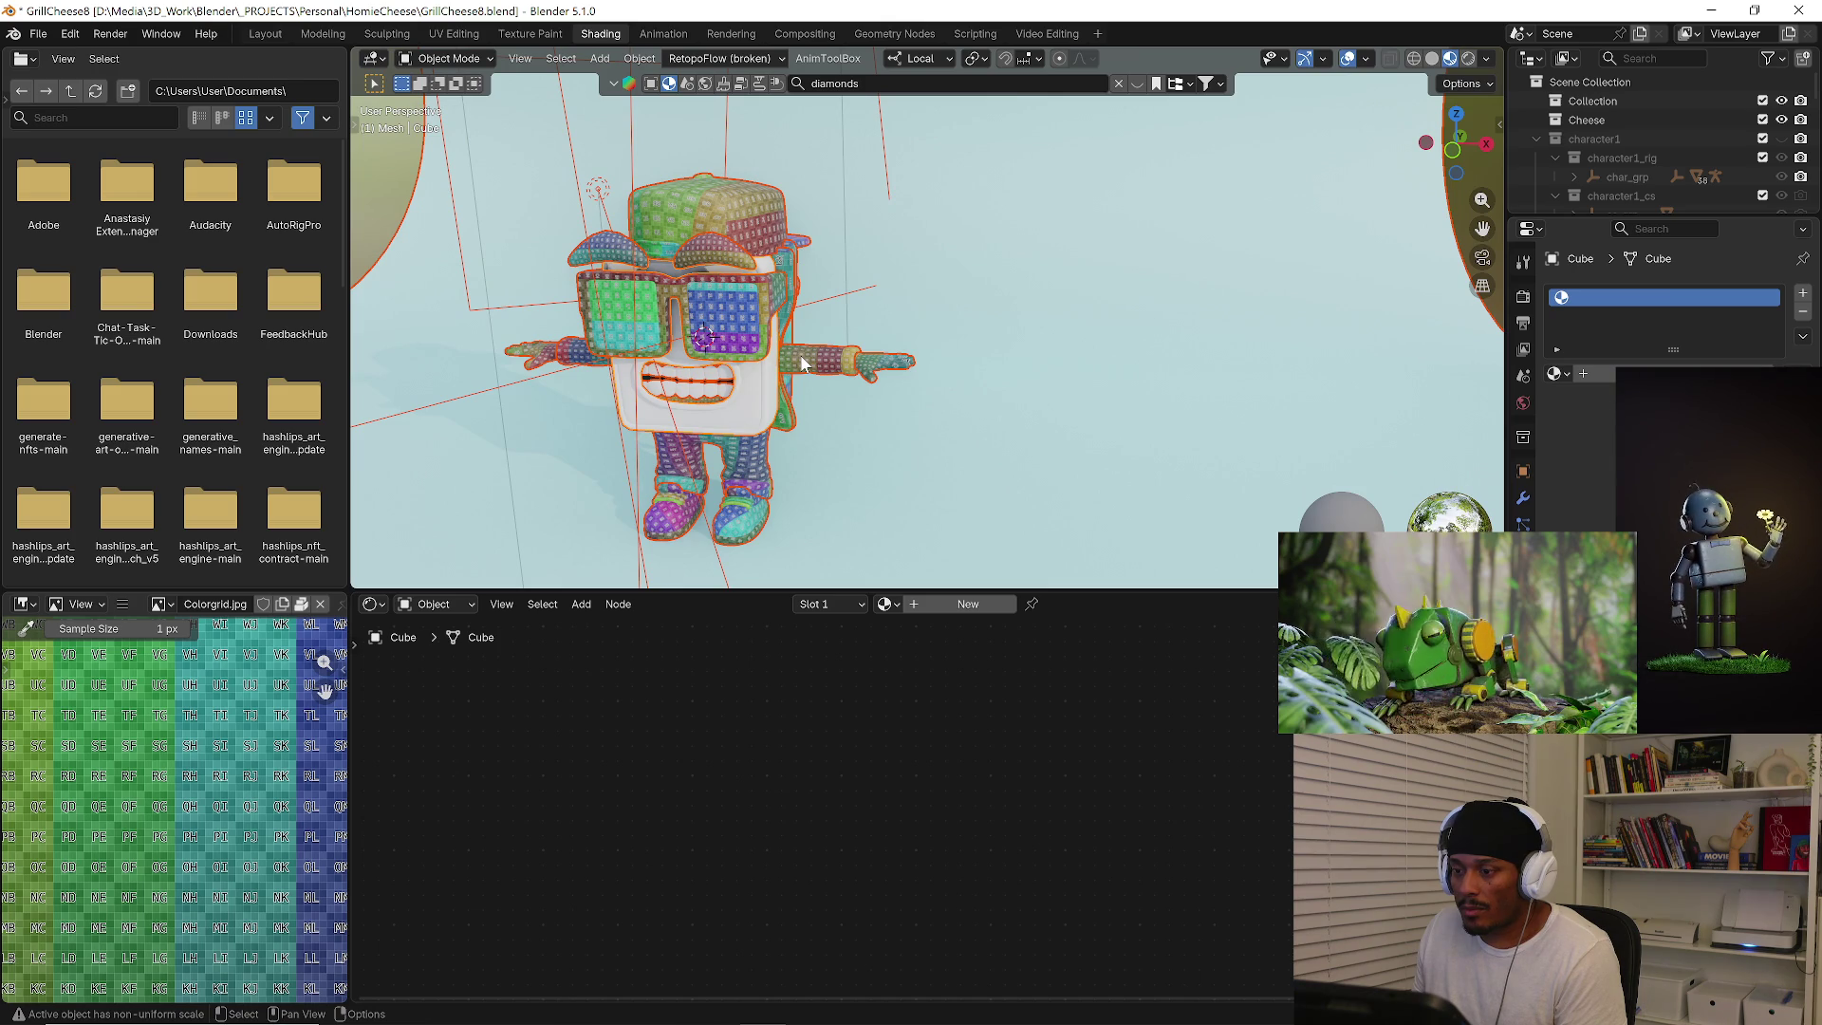
# Make the HomieCheese-material piece active and return to the Layout workspace.
pyautogui.click(799, 373)
pyautogui.press('a')
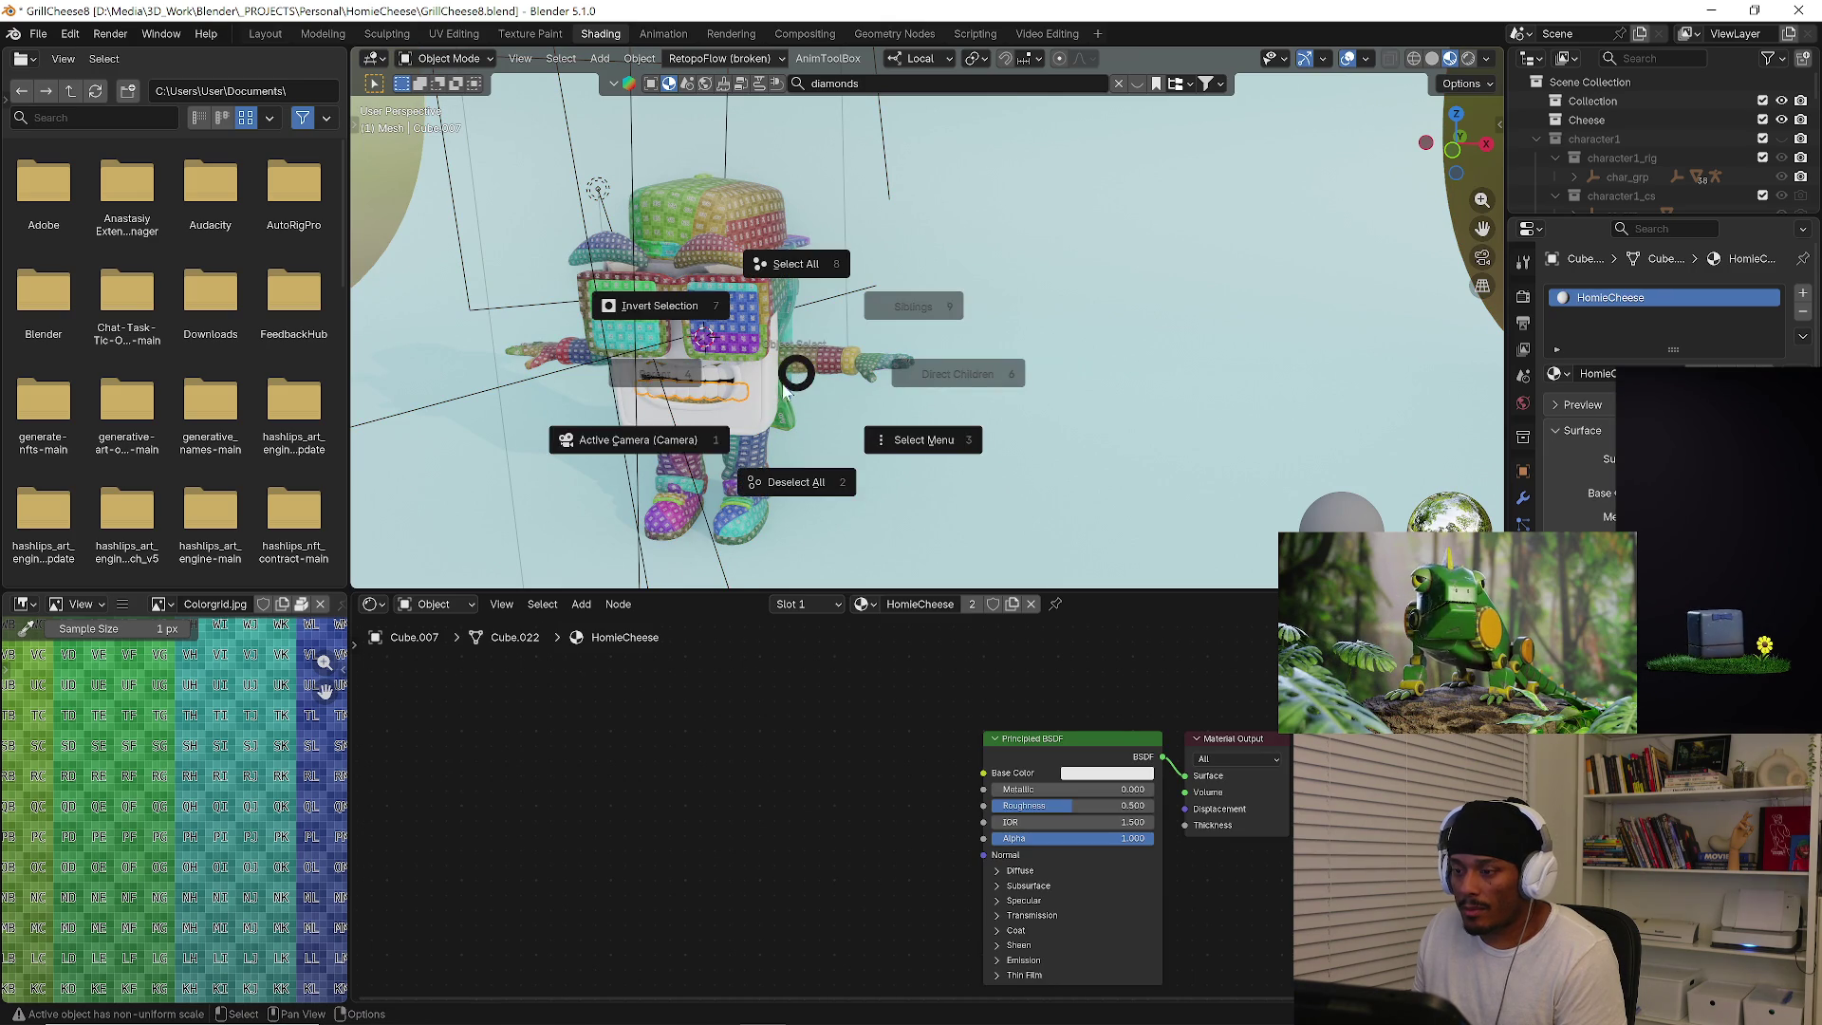
pyautogui.scroll(-3, 813, 382)
pyautogui.scroll(-3, 813, 381)
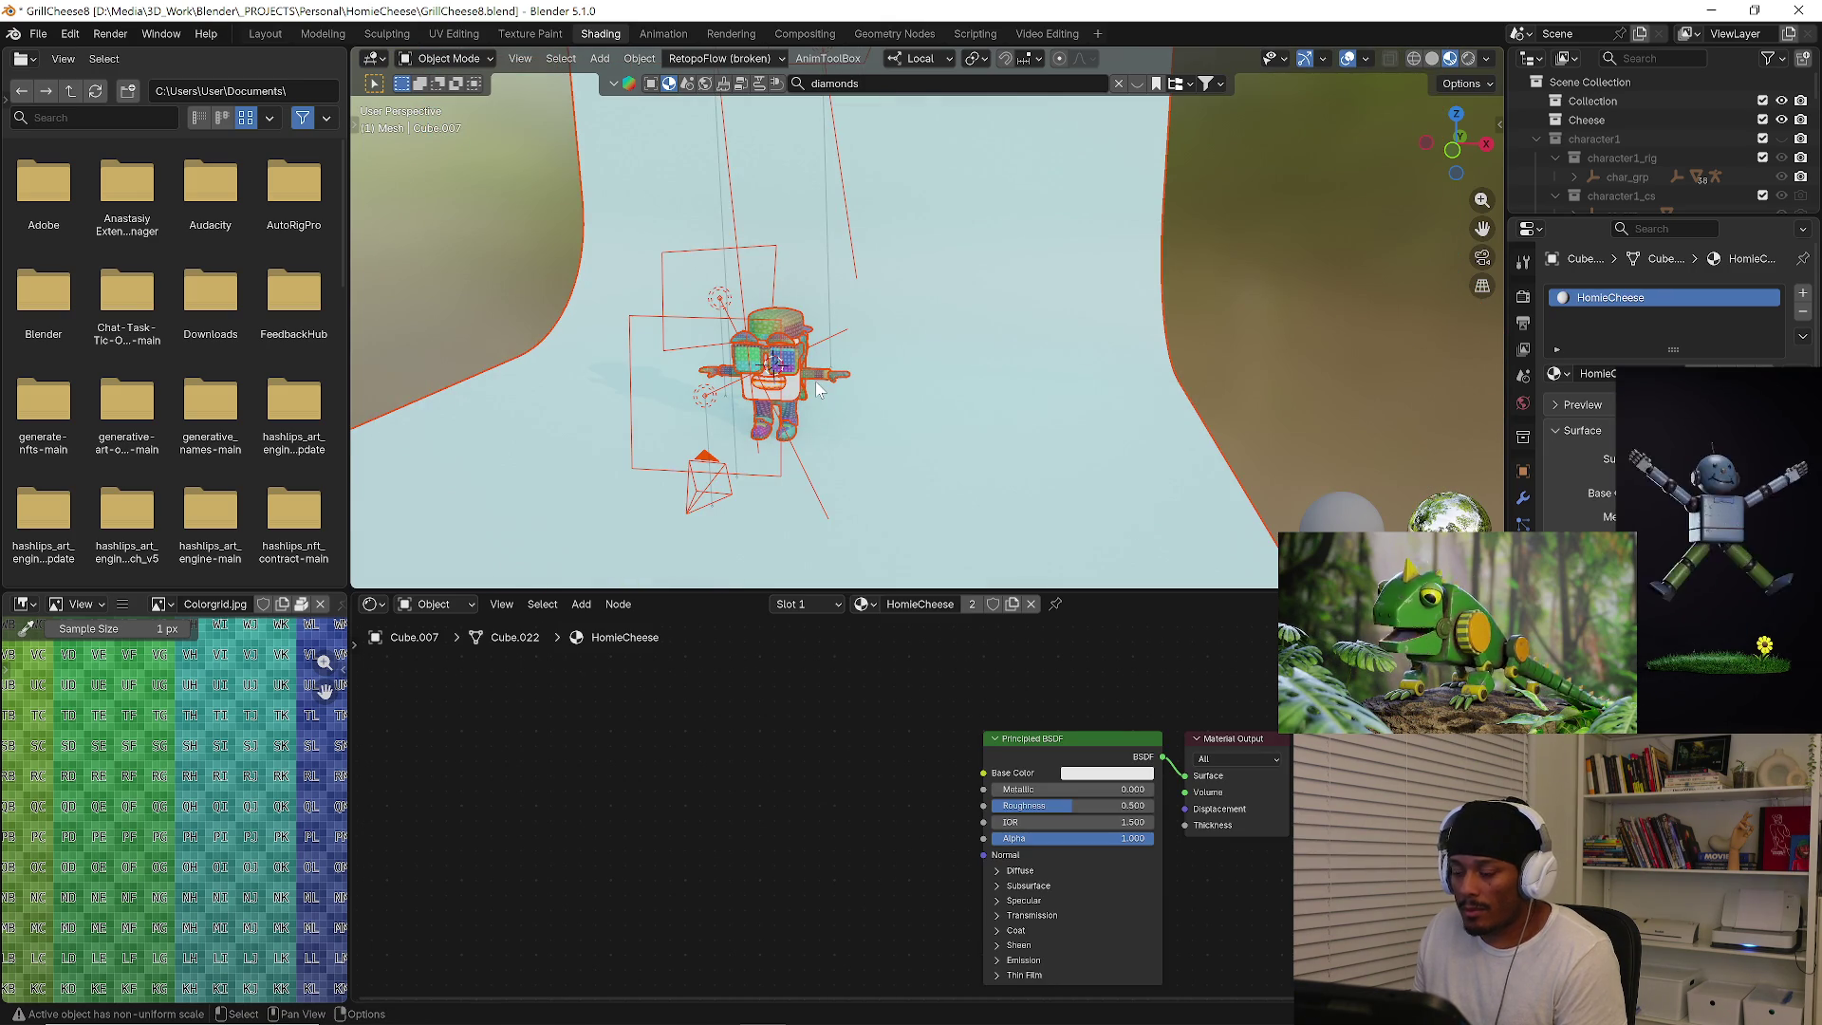
pyautogui.click(264, 34)
pyautogui.scroll(-3, 1303, 372)
pyautogui.scroll(-2, 1303, 372)
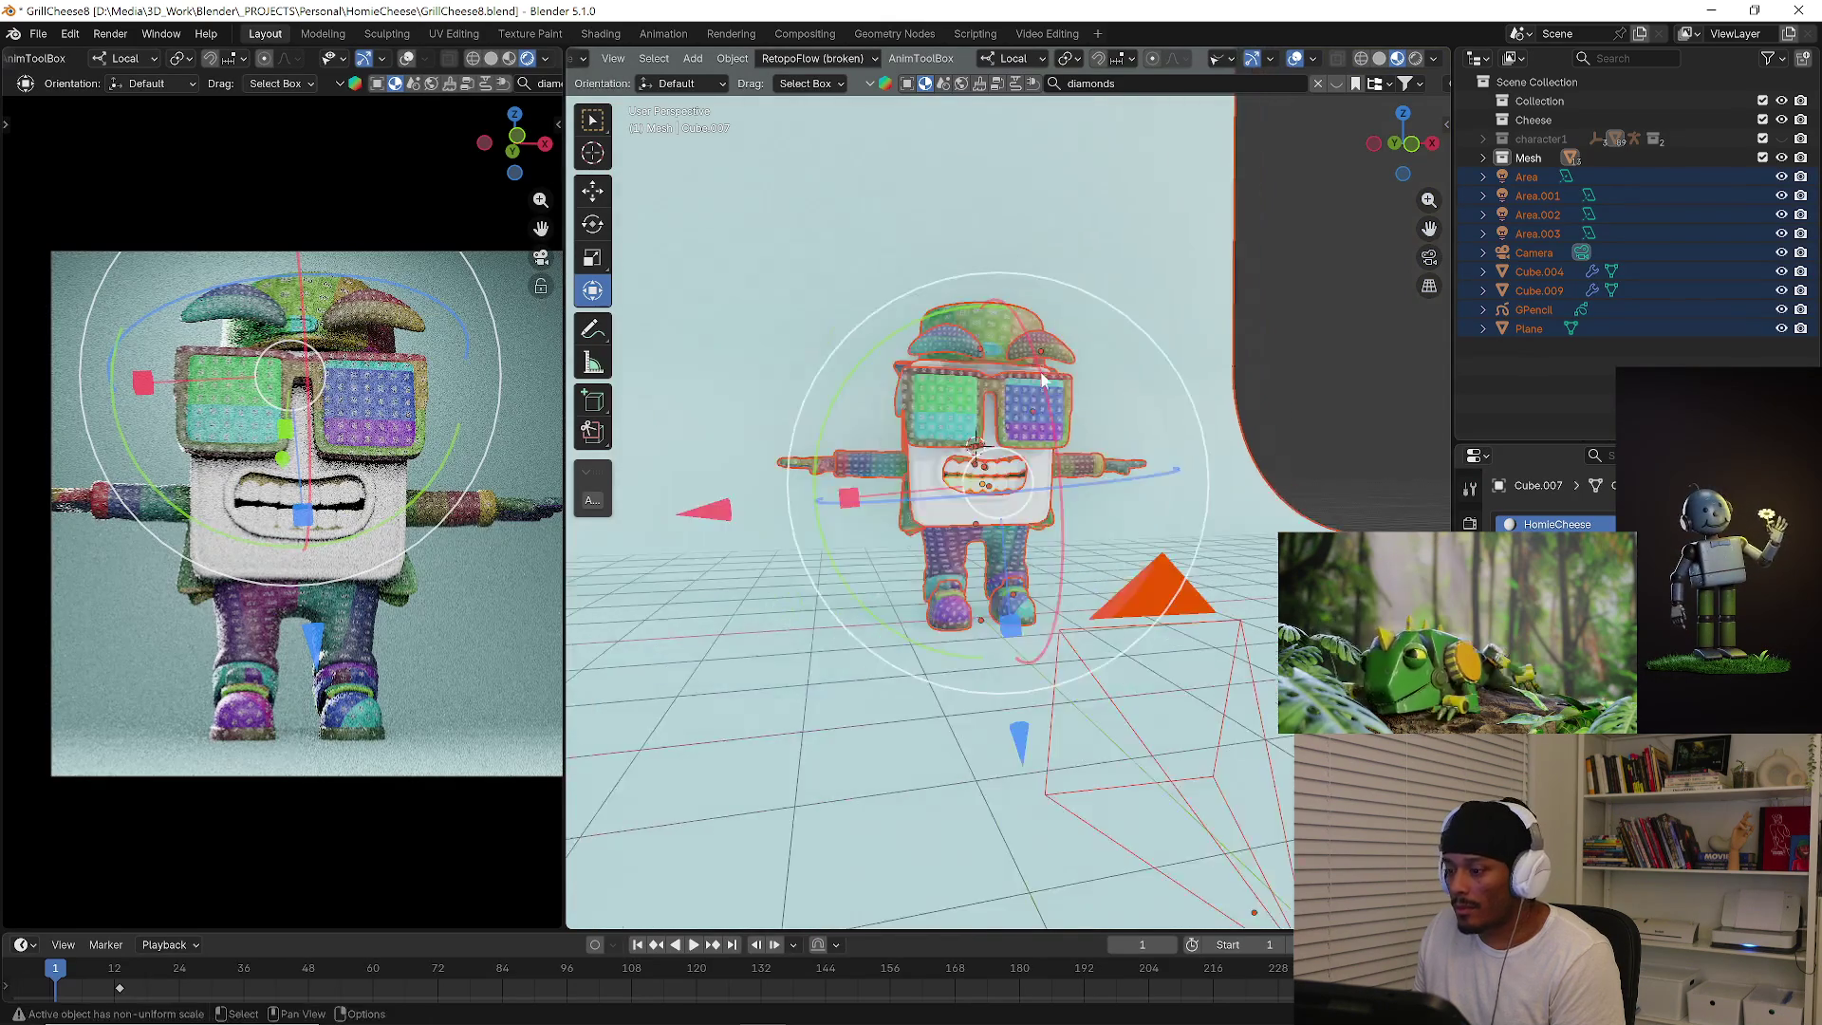
# Hide the Plane backdrop from the viewport.
pyautogui.click(1303, 372)
pyautogui.click(1529, 328)
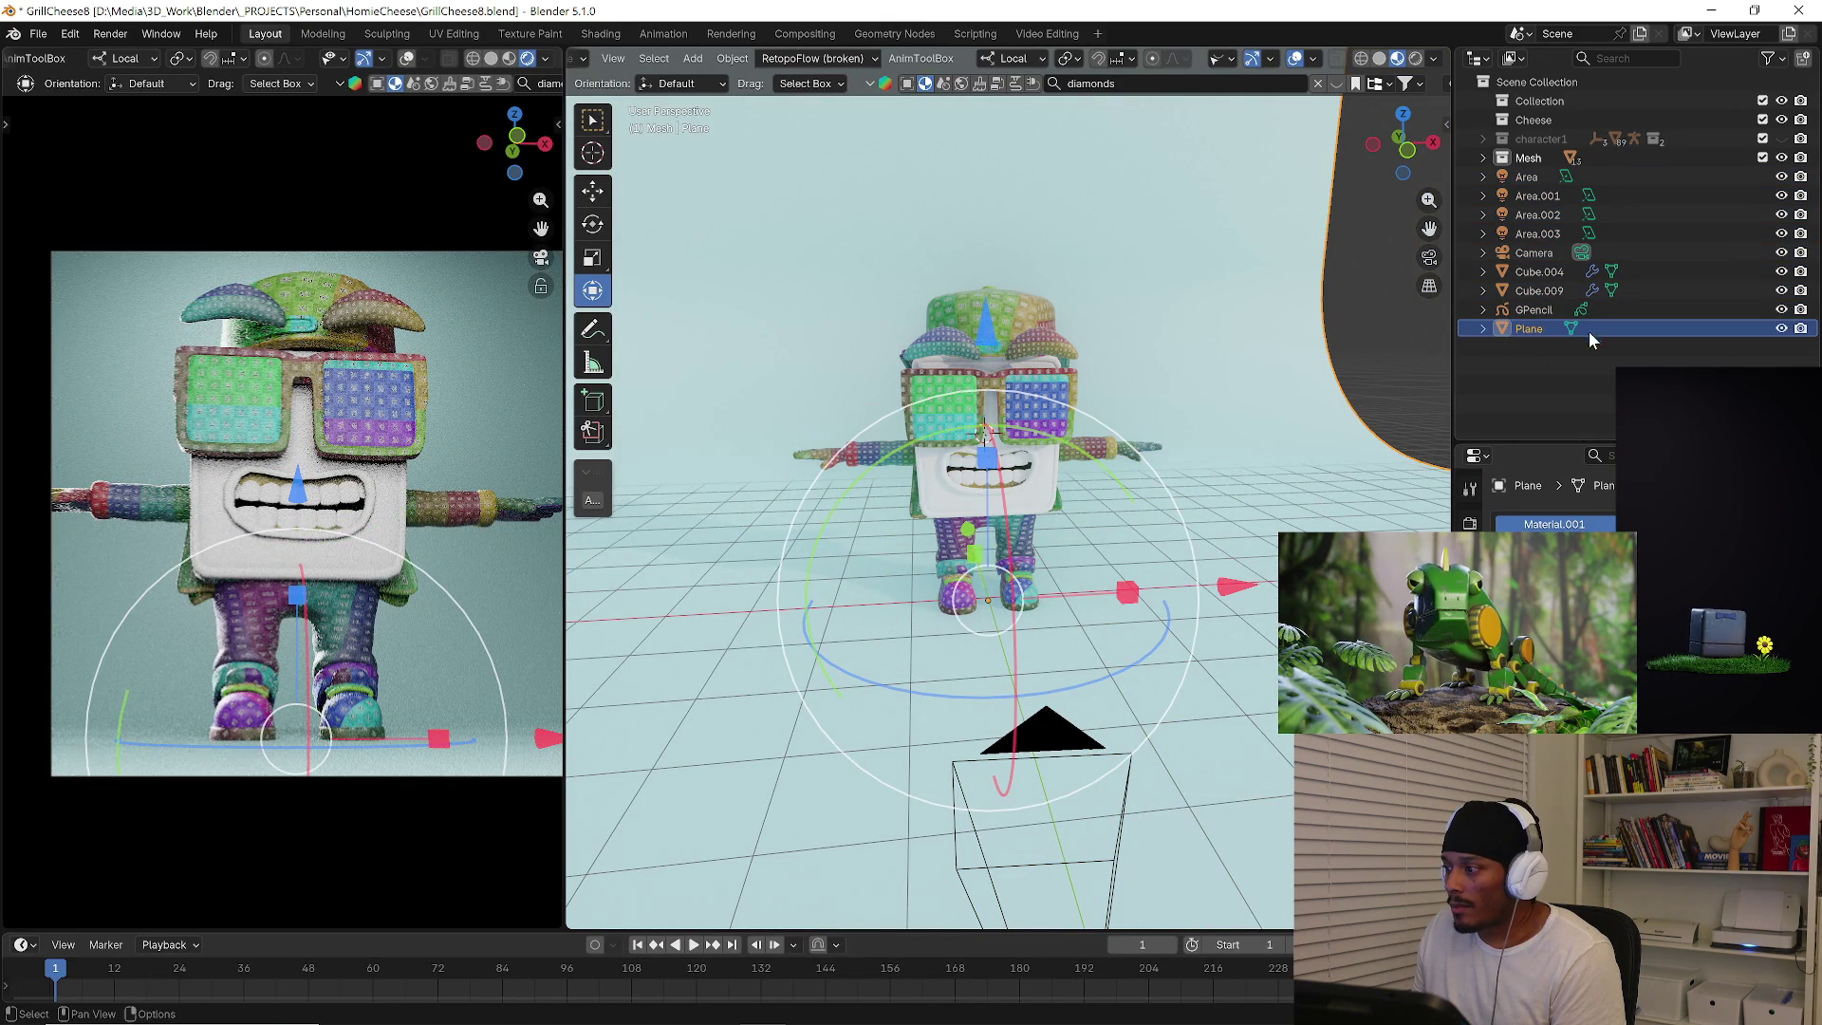
pyautogui.press('h')
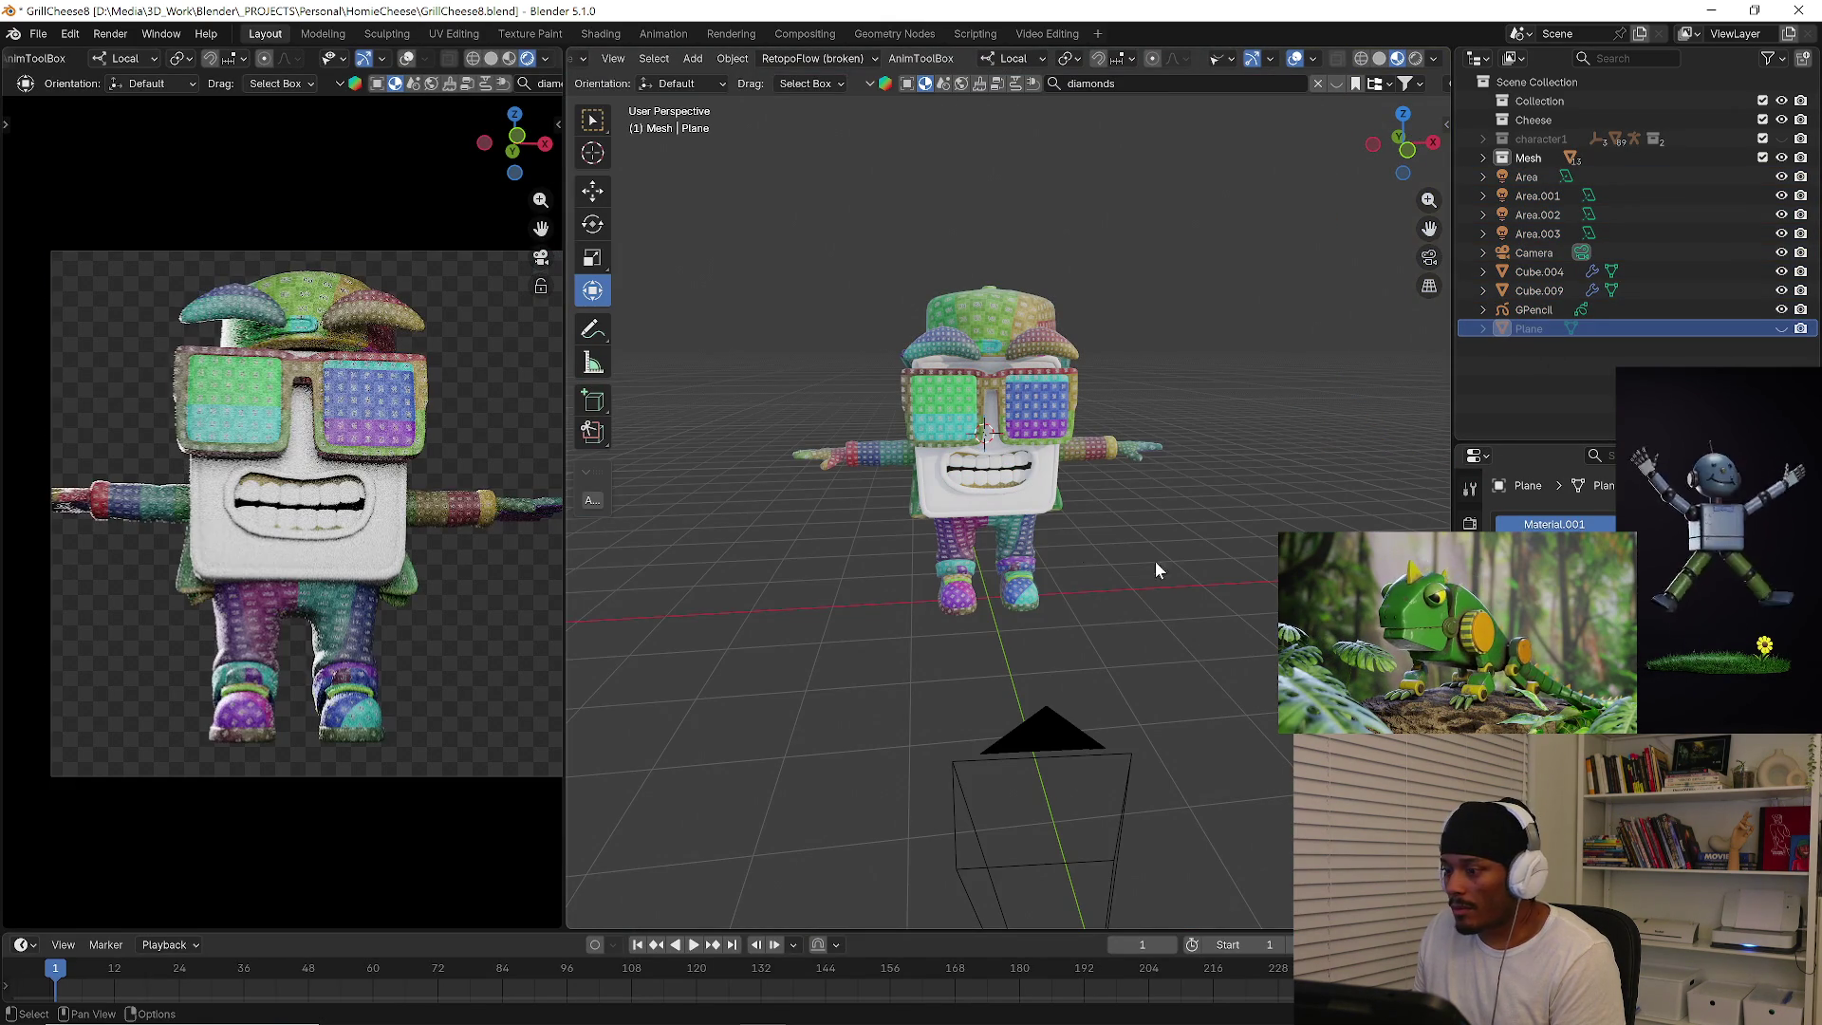
# Box-select all the character's parts and link one shared material across them.
pyautogui.moveTo(732, 278); pyautogui.dragTo(1128, 536)
pyautogui.scroll(4, 1043, 509)
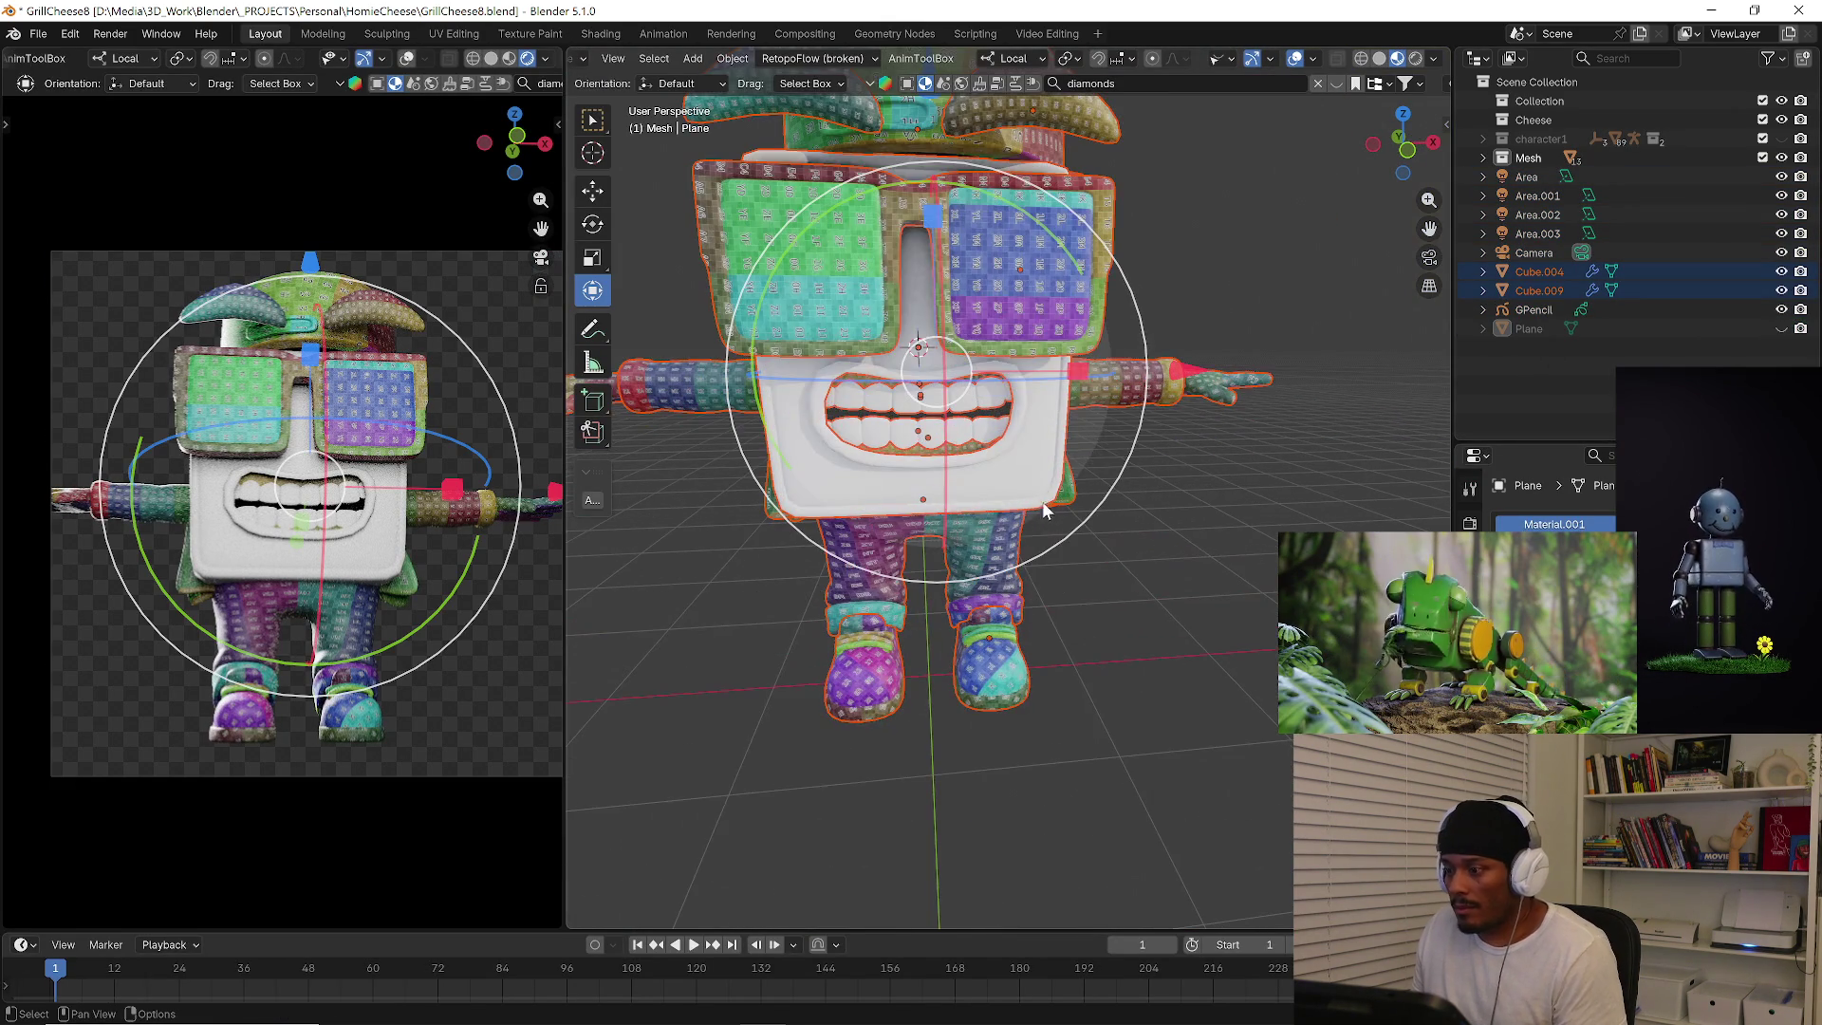
pyautogui.moveTo(1037, 479); pyautogui.dragTo(1153, 457, button='middle')
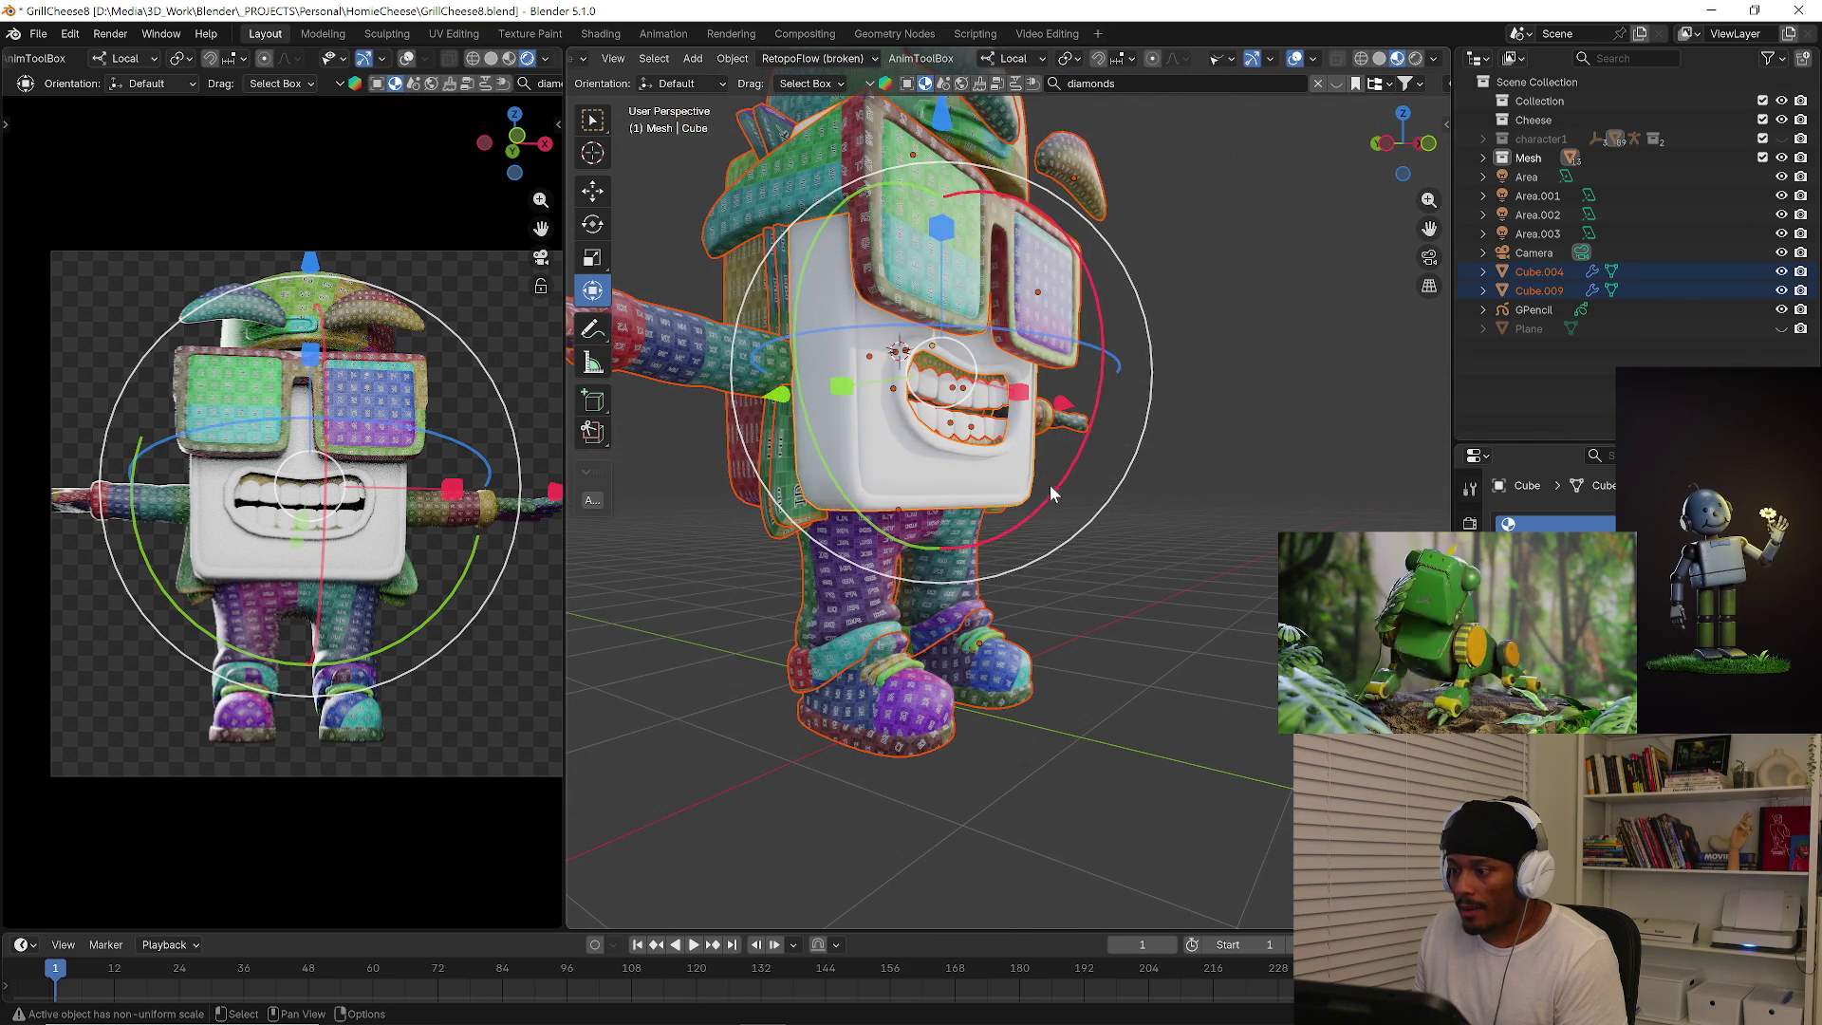
pyautogui.hotkey('alt', 'z')
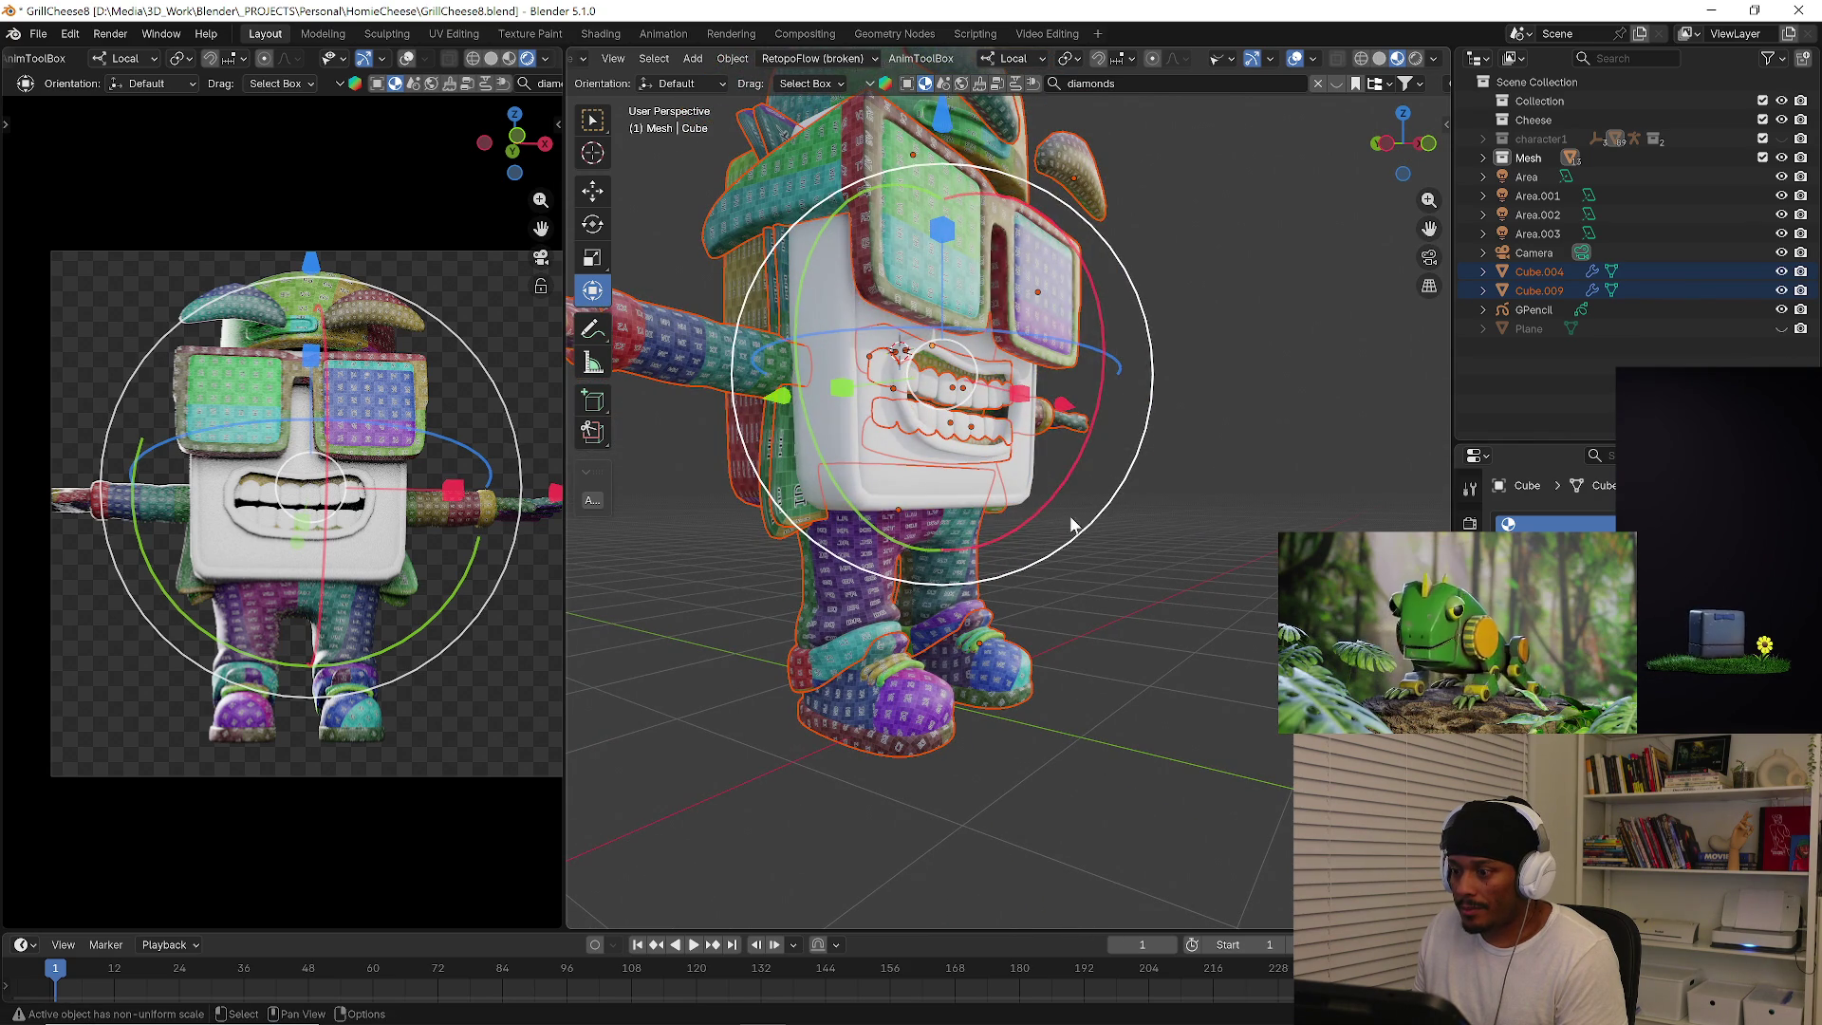
pyautogui.hotkey('alt', 'z')
pyautogui.hotkey('ctrl', 'l')
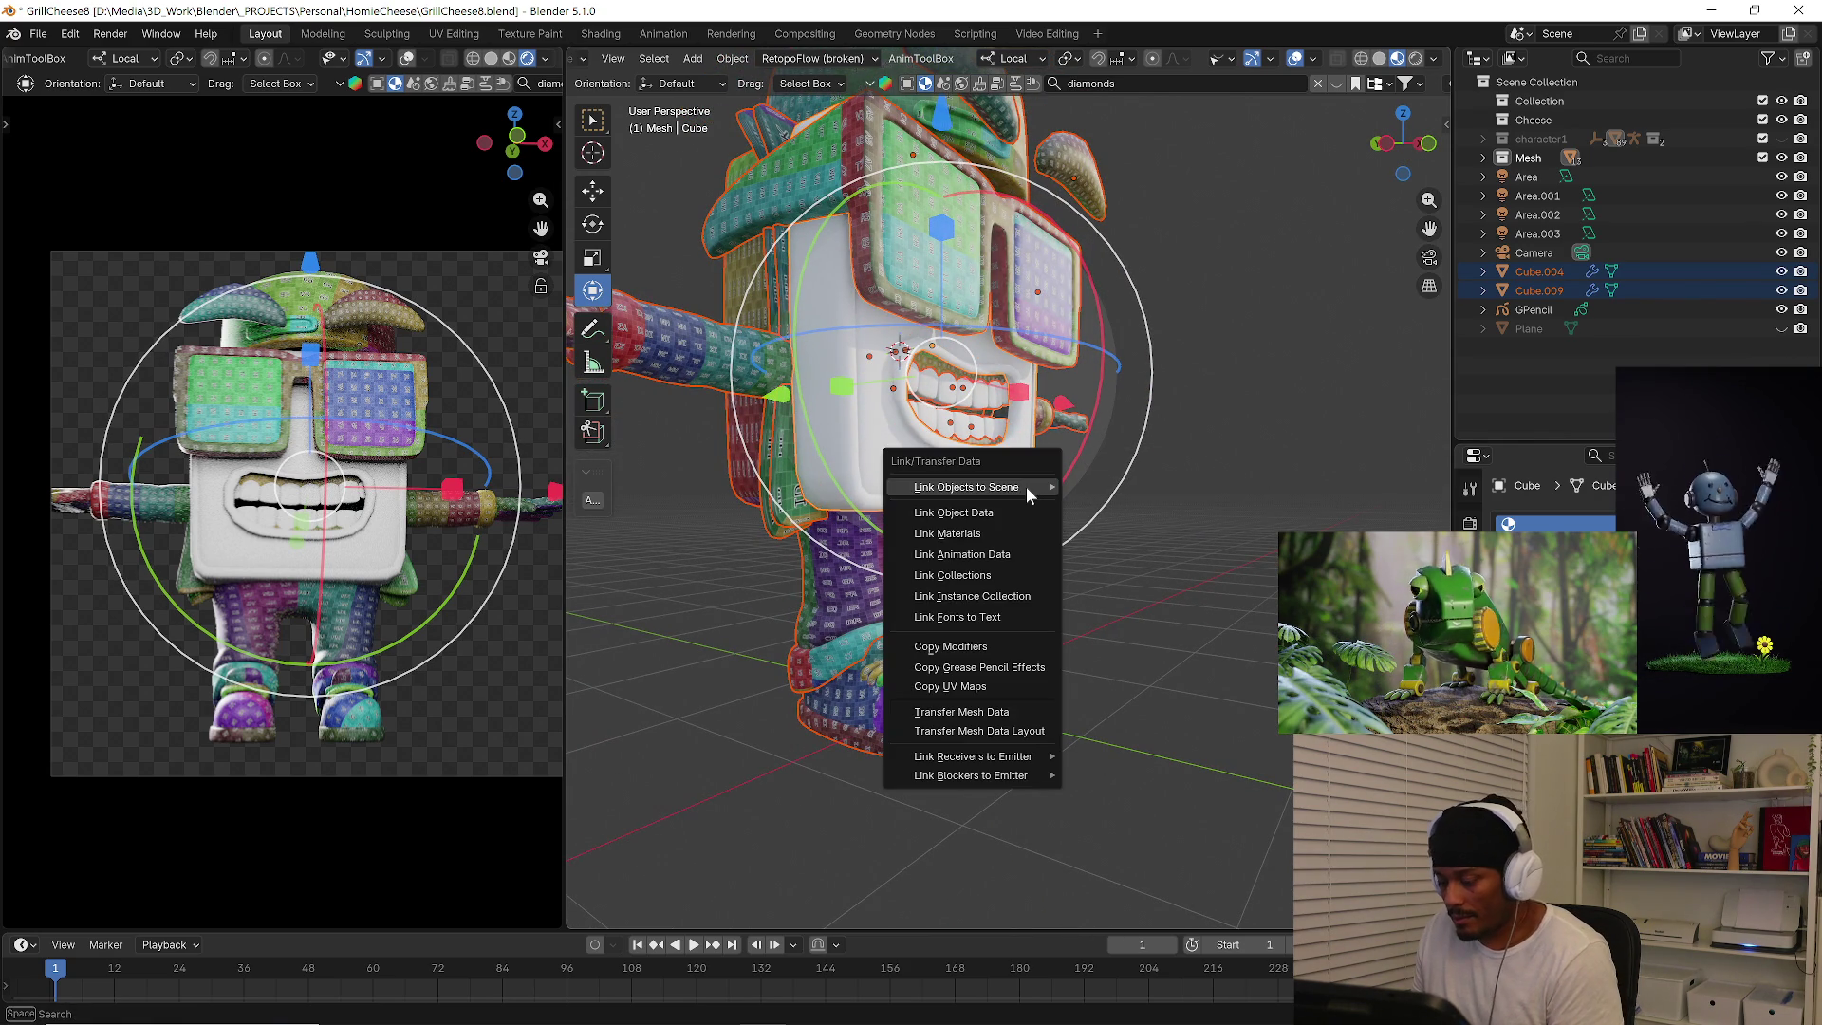
pyautogui.click(1001, 534)
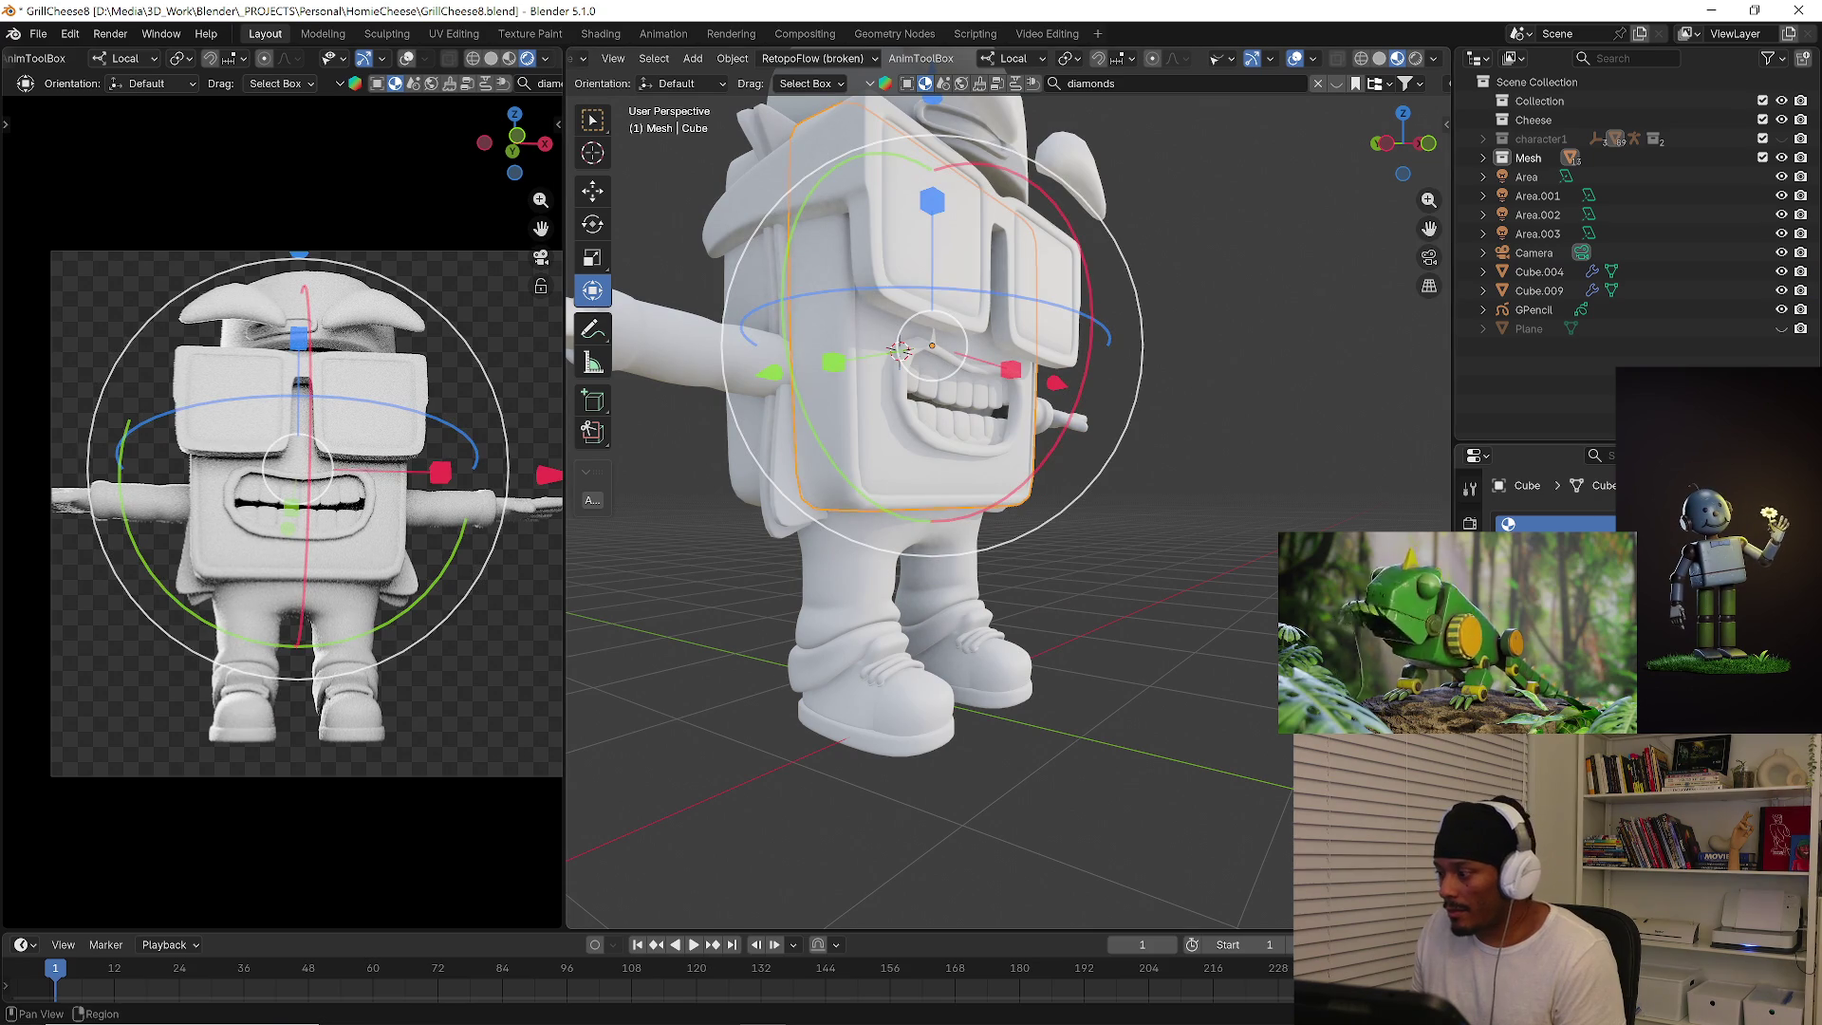
# Check the eye pieces in the Shading workspace, return to Layout and reselect the whole character.
pyautogui.click(602, 32)
pyautogui.click(804, 343)
pyautogui.click(272, 35)
pyautogui.moveTo(988, 452)
pyautogui.mouseDown(button='middle')
pyautogui.moveTo(1152, 489)
pyautogui.moveTo(912, 356)
pyautogui.mouseUp(button='middle')
pyautogui.scroll(-3, 1152, 489)
pyautogui.moveTo(835, 215); pyautogui.dragTo(1081, 569)
pyautogui.moveTo(1080, 569)
pyautogui.mouseDown(button='middle')
pyautogui.moveTo(880, 525)
pyautogui.moveTo(1186, 534)
pyautogui.mouseUp(button='middle')
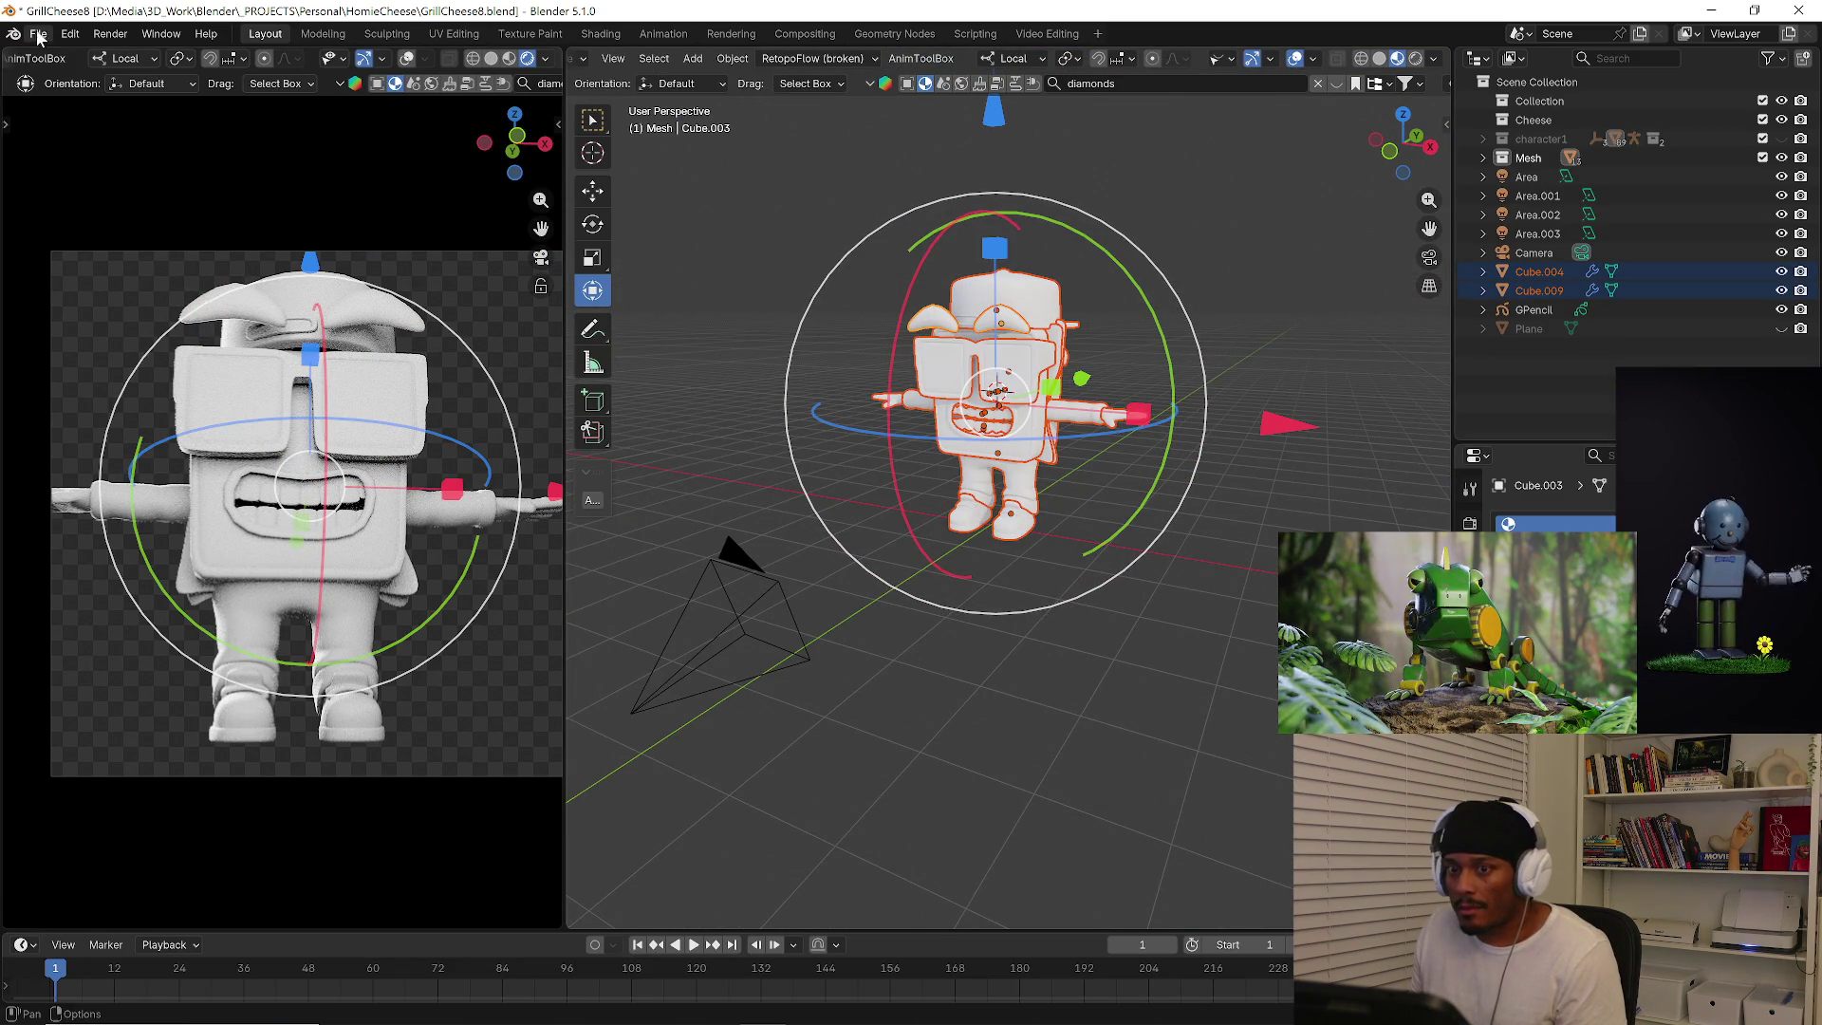
# Save an incremental copy as GrillCheese9, then reframe the camera view and unlock it again.
pyautogui.click(38, 33)
pyautogui.click(143, 216)
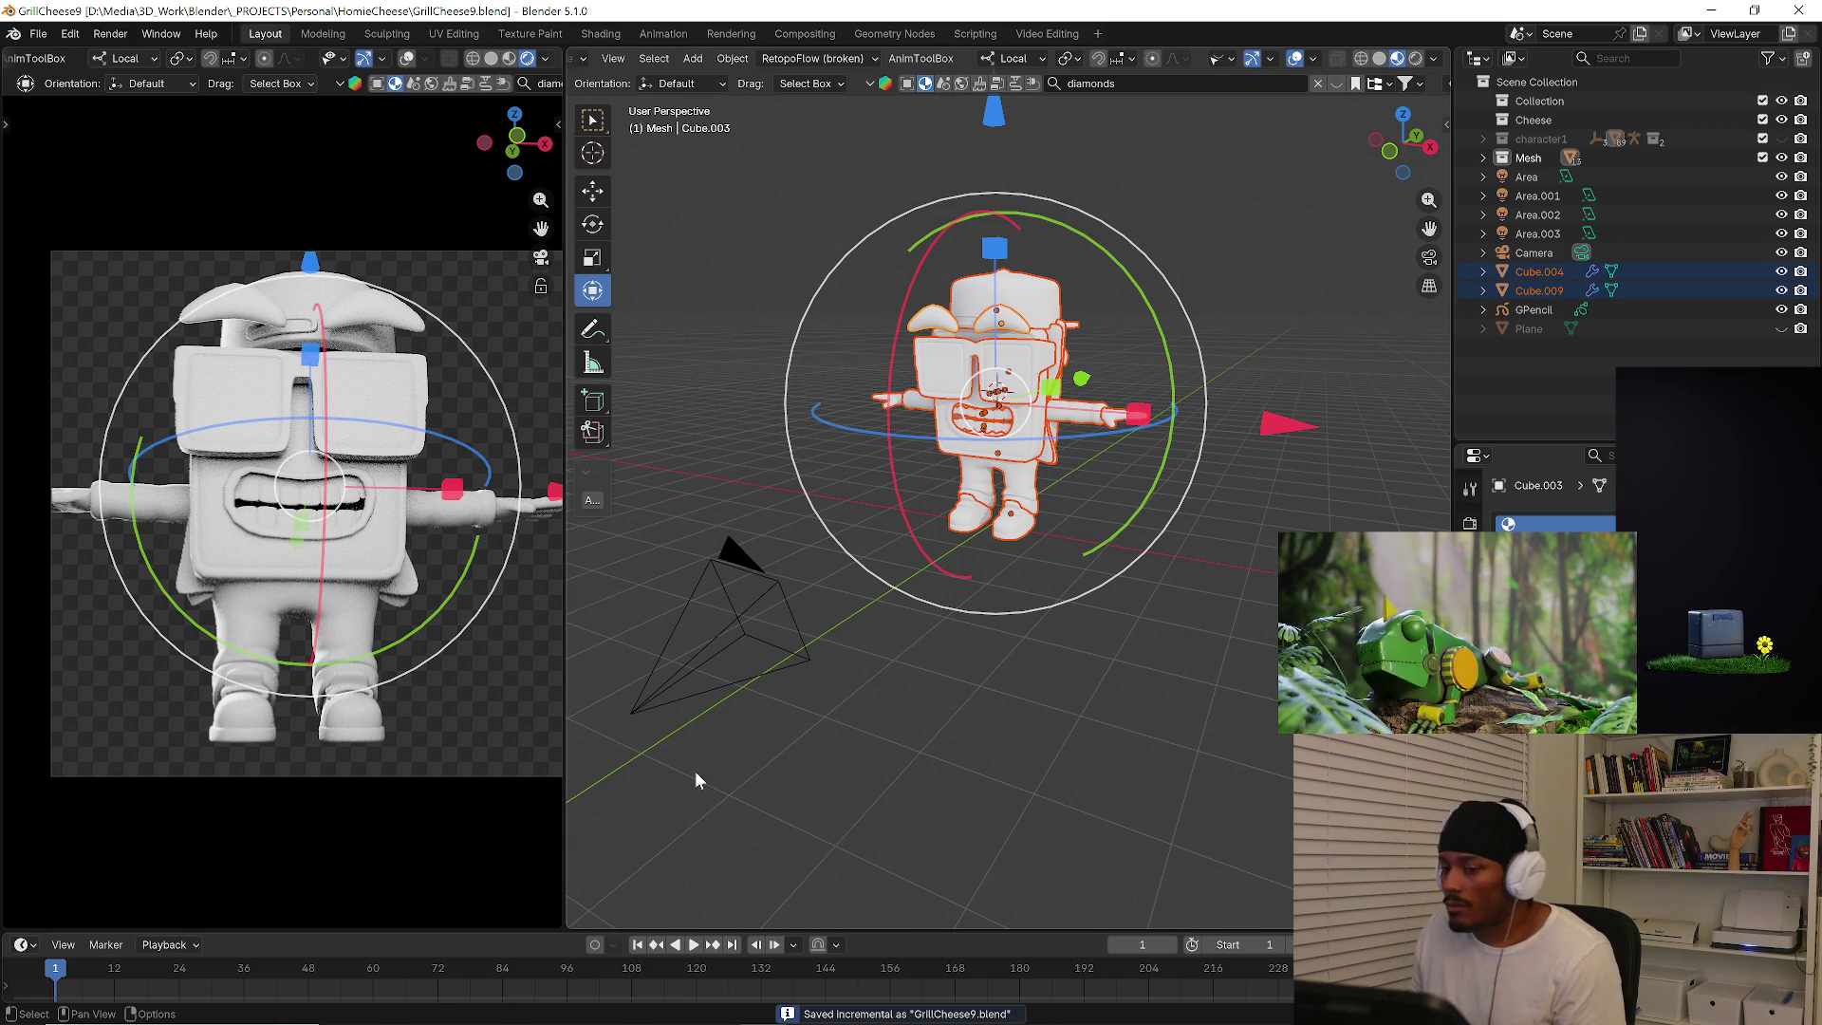
pyautogui.scroll(-2, 501, 640)
pyautogui.scroll(1, 501, 640)
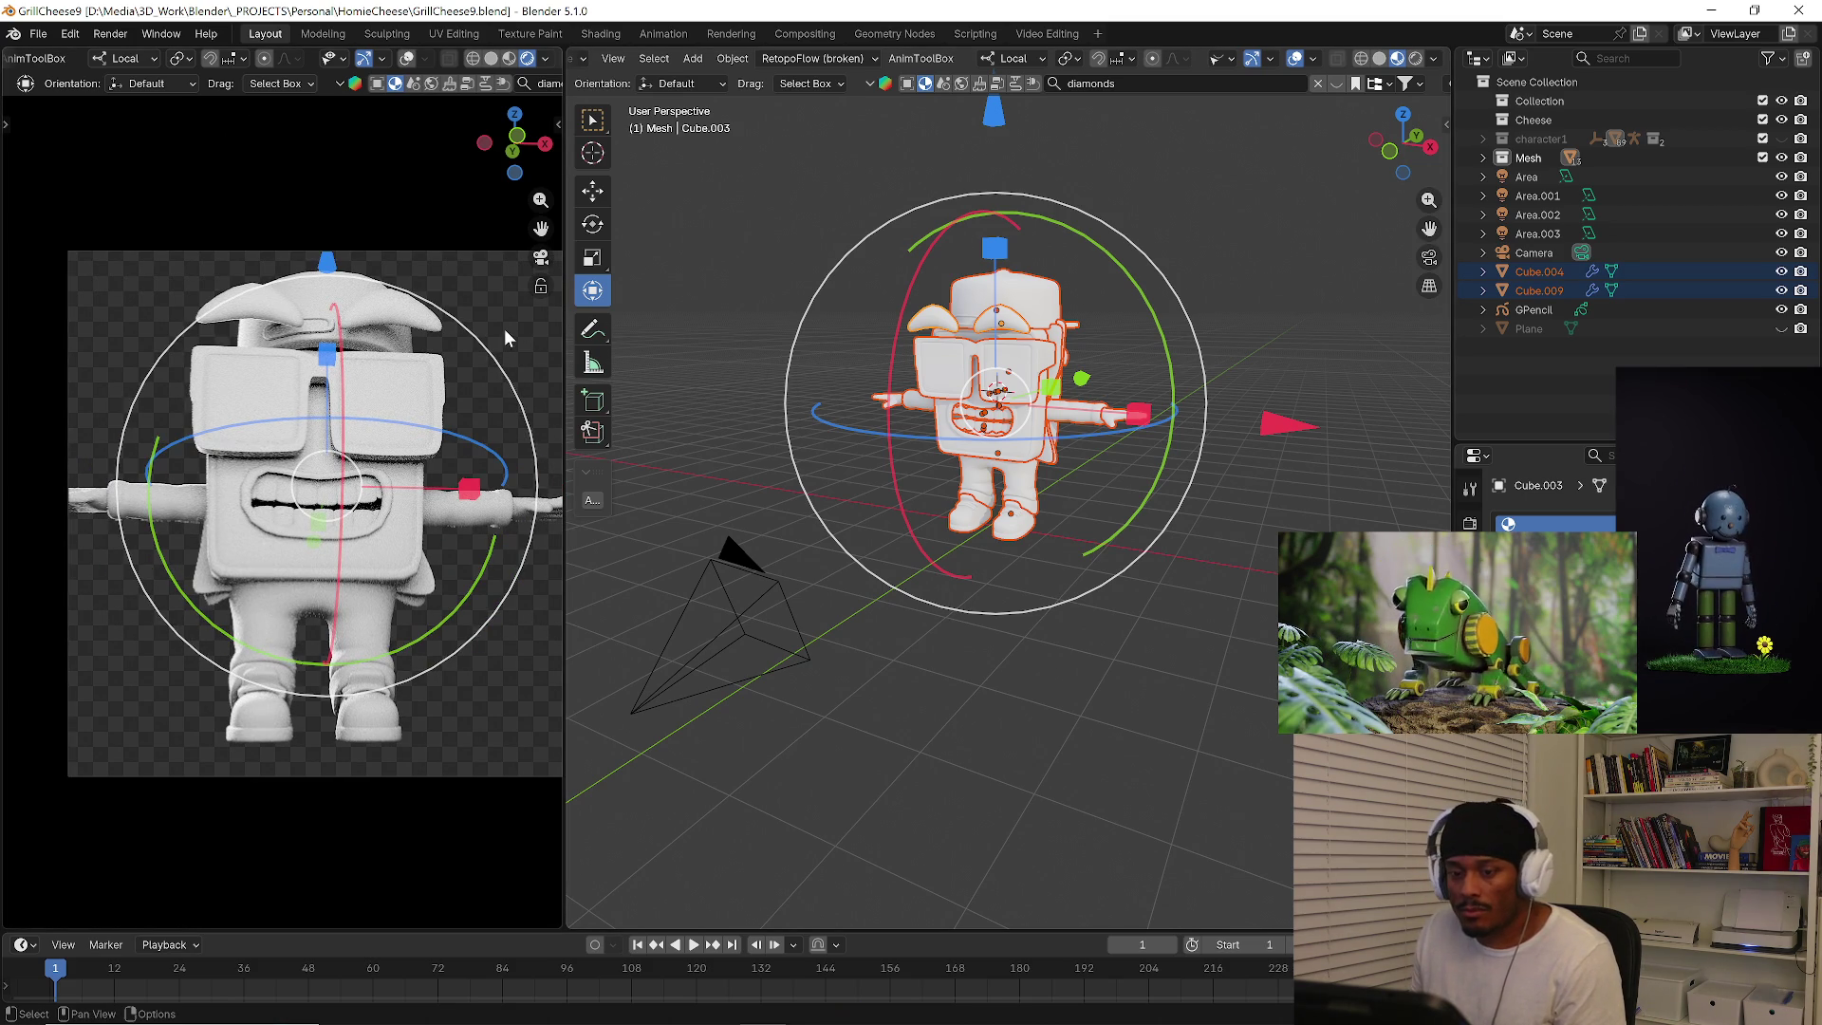
pyautogui.click(539, 286)
pyautogui.moveTo(485, 356); pyautogui.dragTo(394, 488, button='middle')
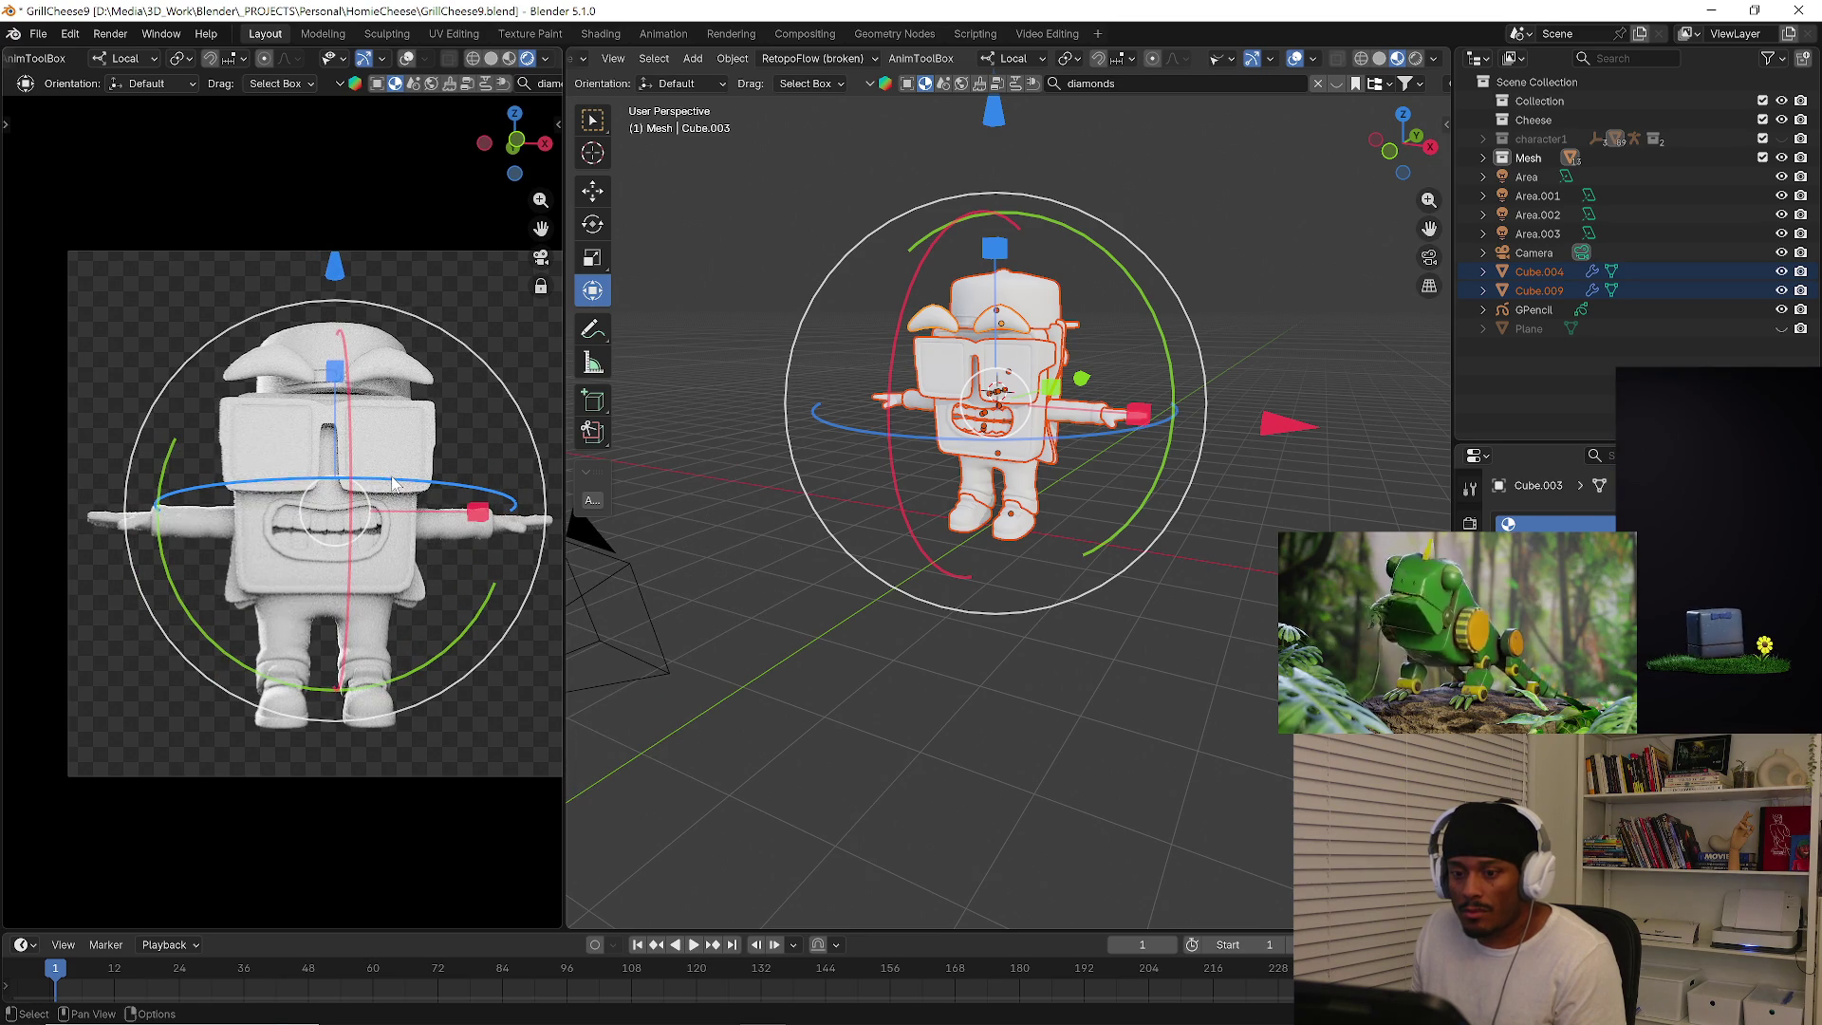
pyautogui.click(541, 286)
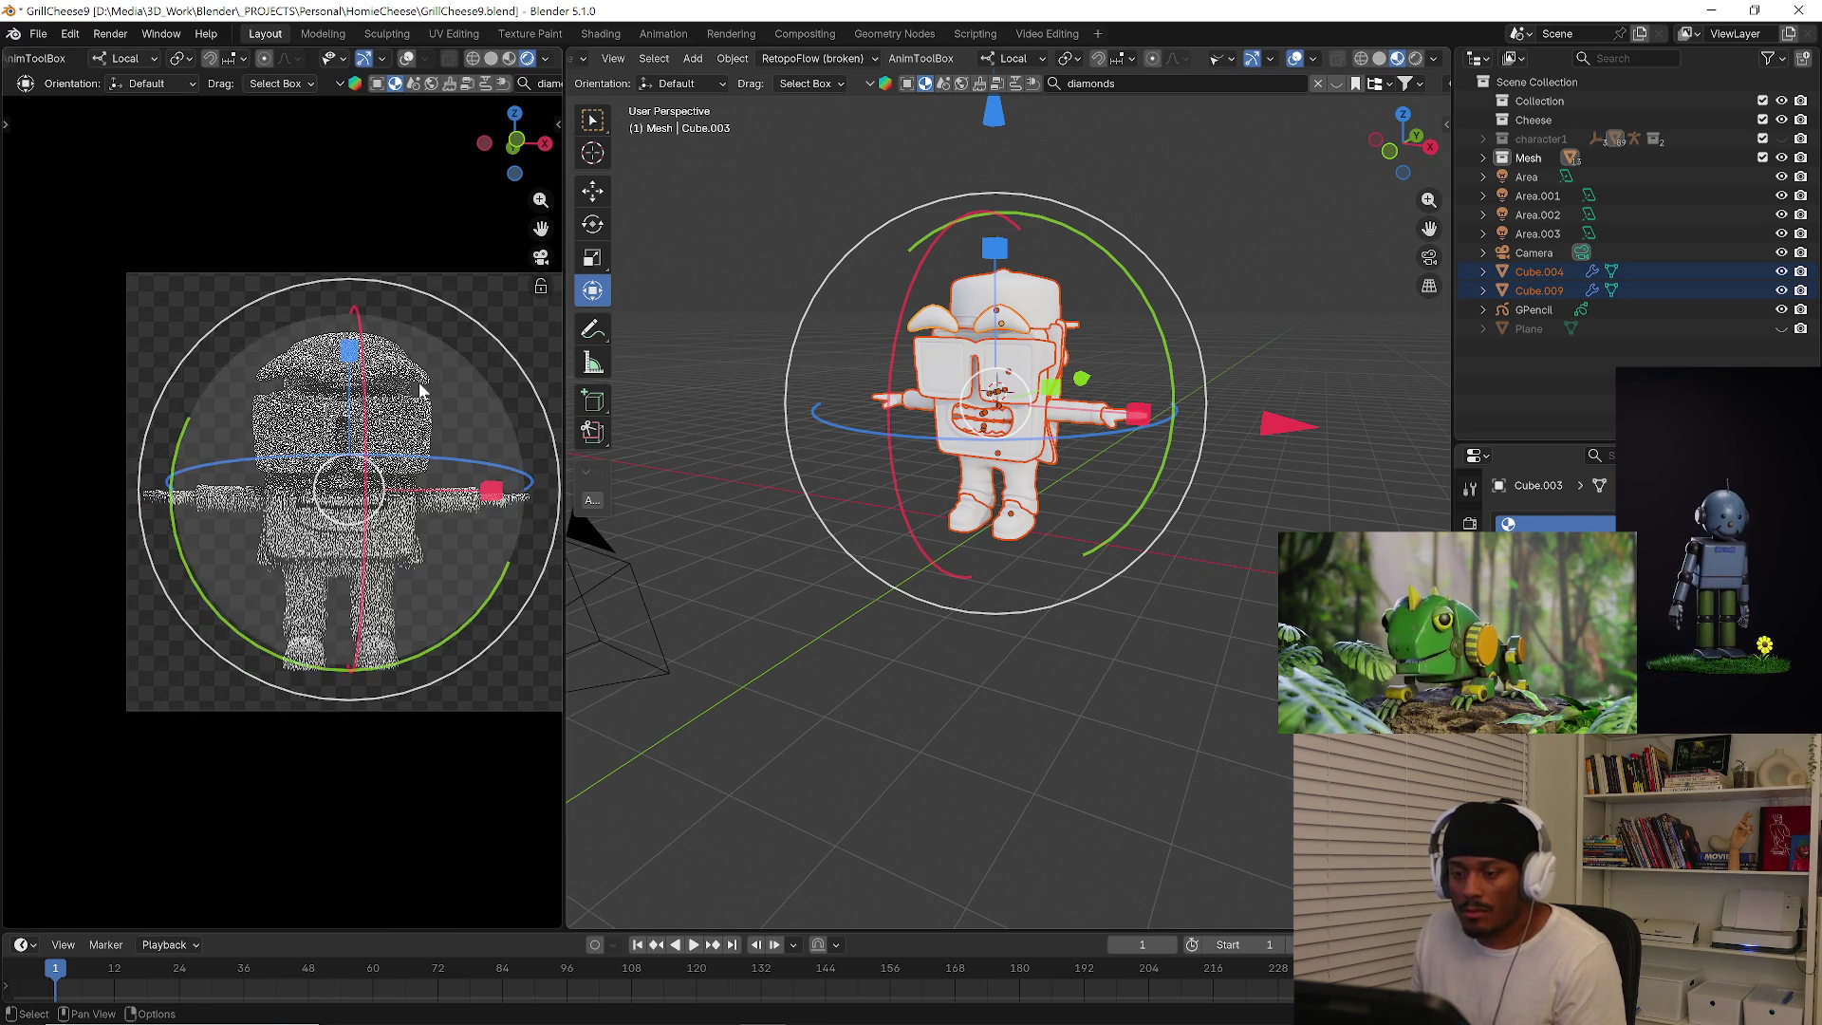
pyautogui.keyDown('ctrl'); pyautogui.moveTo(385, 470); pyautogui.dragTo(360, 414, button='middle'); pyautogui.keyUp('ctrl')
# Select the pants and whole character and show the Auto-Rig Pro sidebar settings.
pyautogui.click(412, 255)
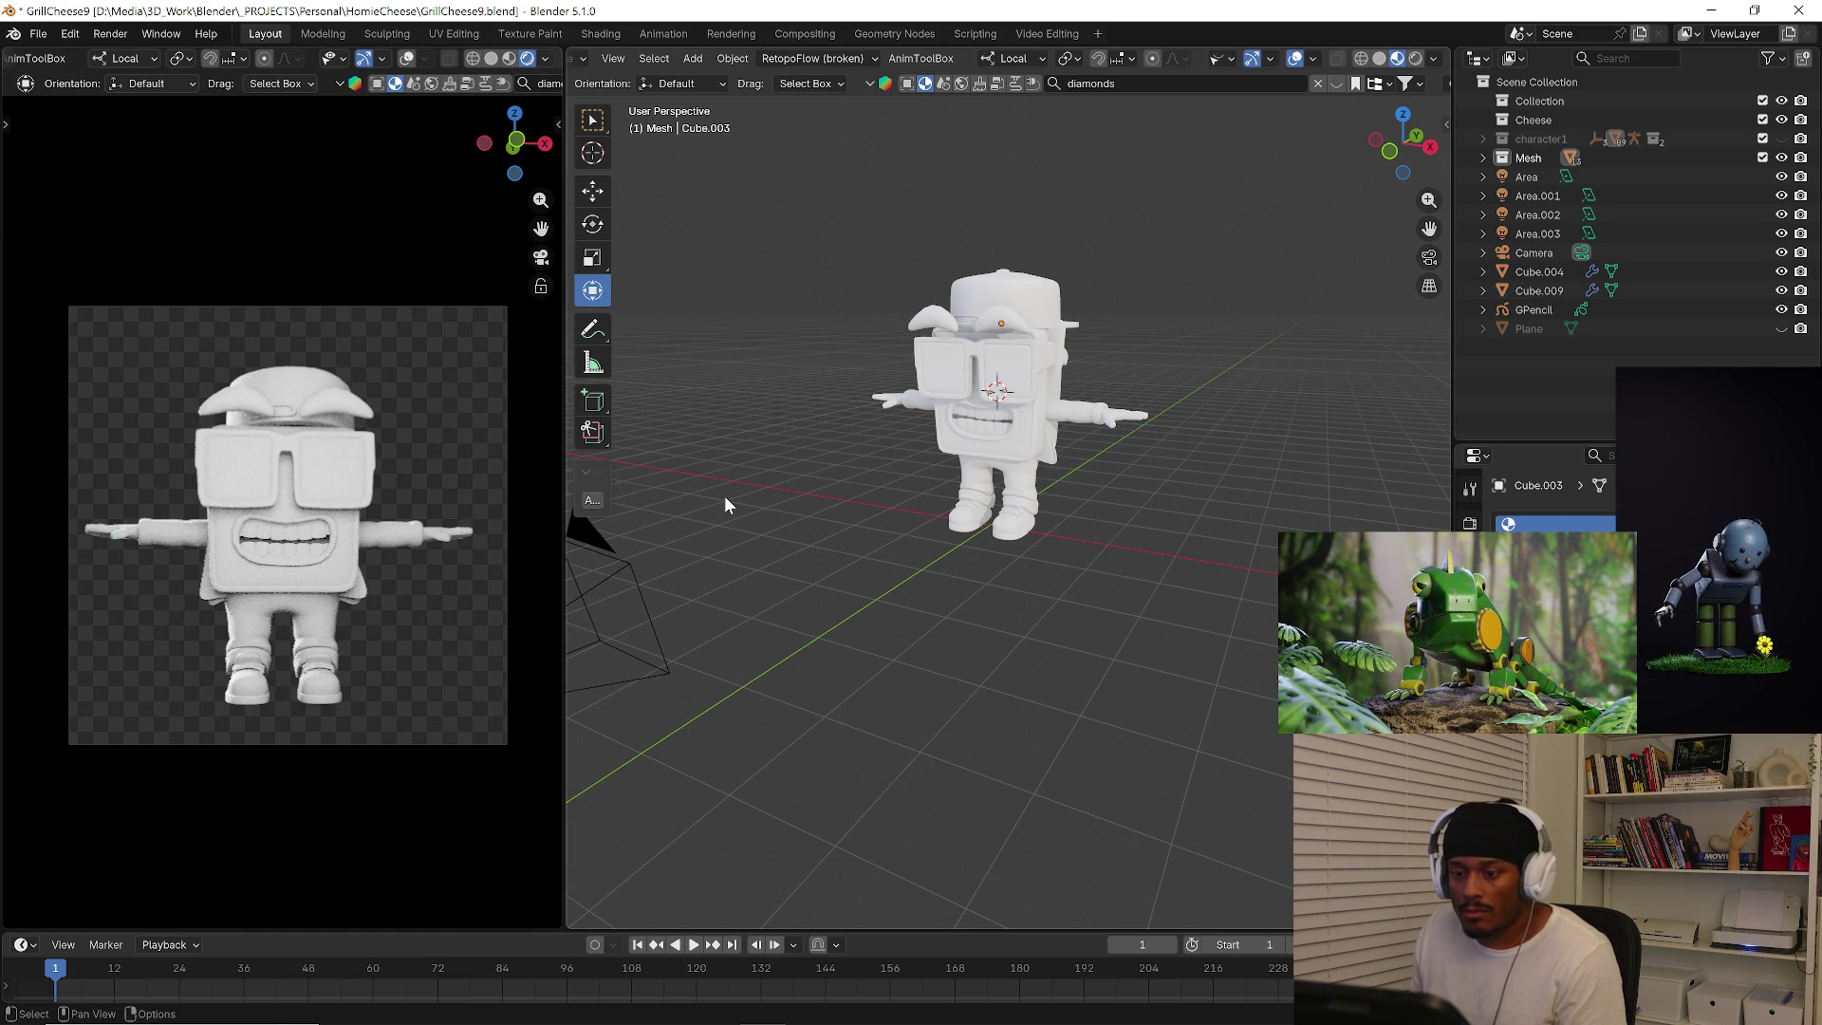
pyautogui.moveTo(725, 496)
pyautogui.mouseDown(button='middle')
pyautogui.moveTo(1007, 440)
pyautogui.moveTo(1057, 474)
pyautogui.mouseUp(button='middle')
pyautogui.scroll(3, 1007, 439)
pyautogui.click(989, 462)
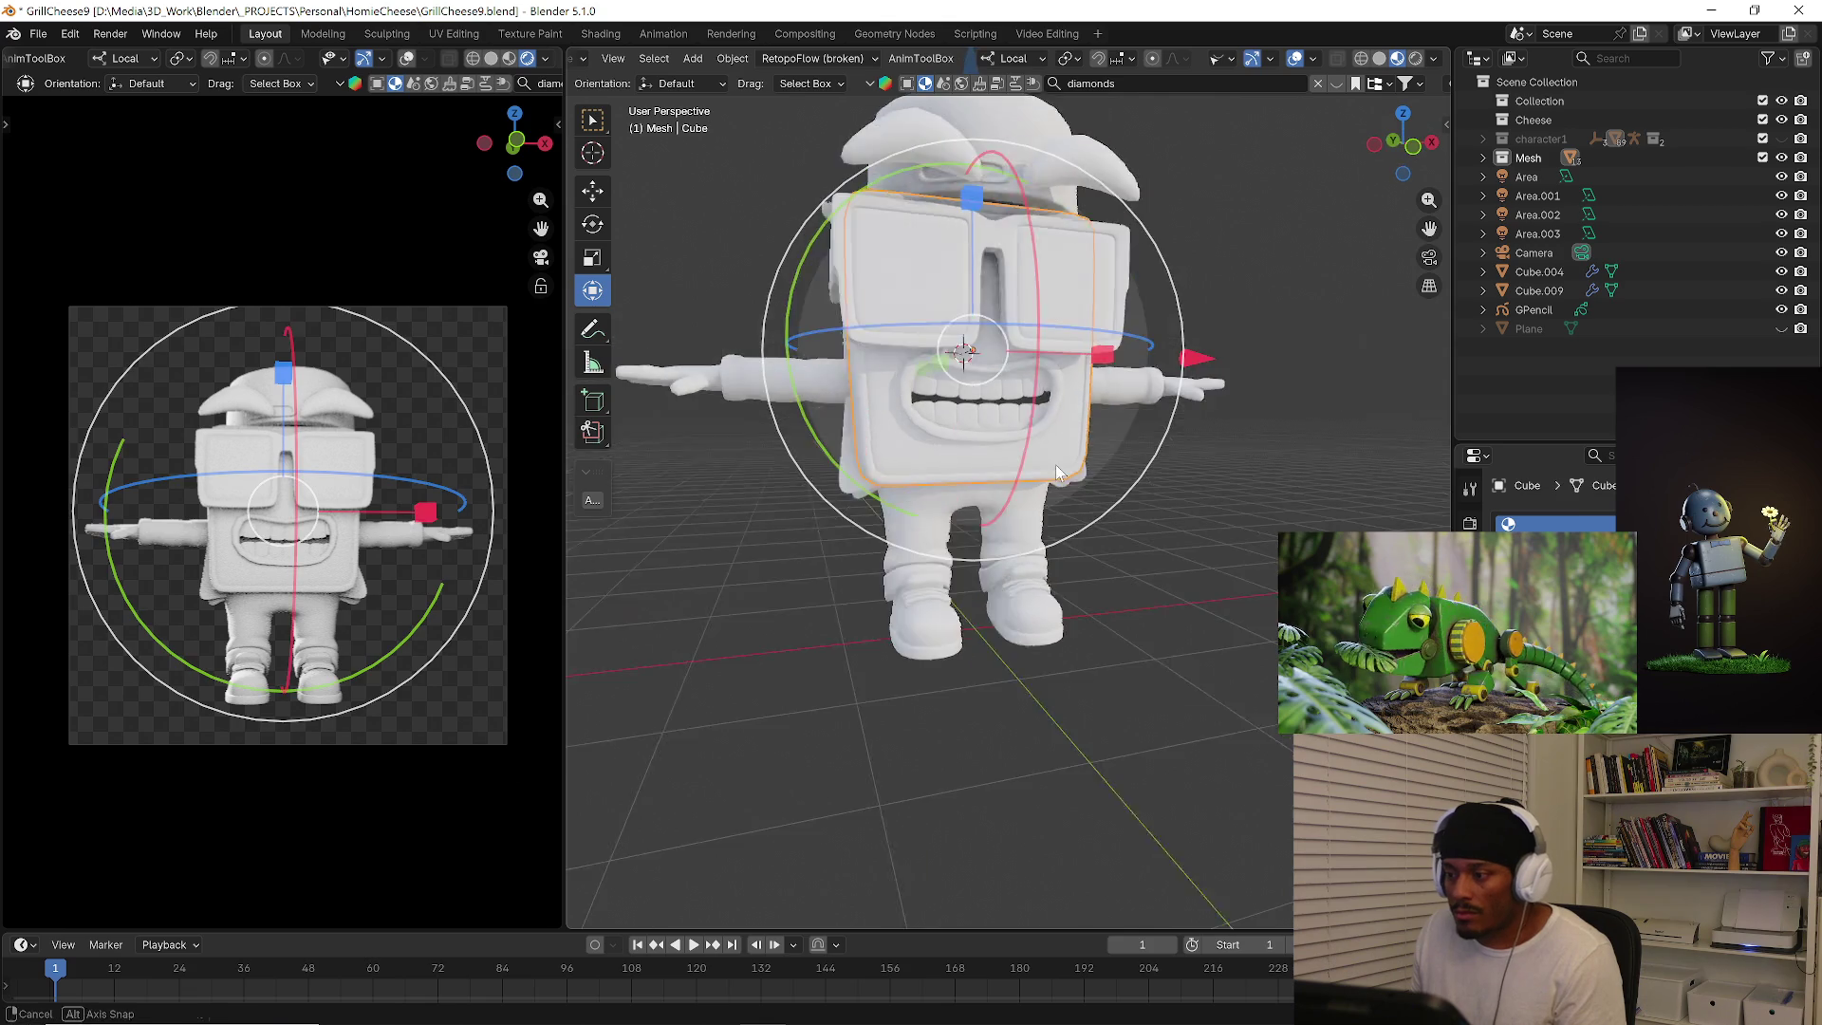
pyautogui.scroll(3, 1057, 474)
pyautogui.click(916, 595)
pyautogui.scroll(-1, 916, 596)
pyautogui.scroll(-3, 915, 595)
pyautogui.moveTo(655, 208); pyautogui.dragTo(1228, 761)
pyautogui.moveTo(1230, 761)
pyautogui.mouseDown(button='middle')
pyautogui.moveTo(1174, 636)
pyautogui.moveTo(1052, 630)
pyautogui.moveTo(1077, 656)
pyautogui.mouseUp(button='middle')
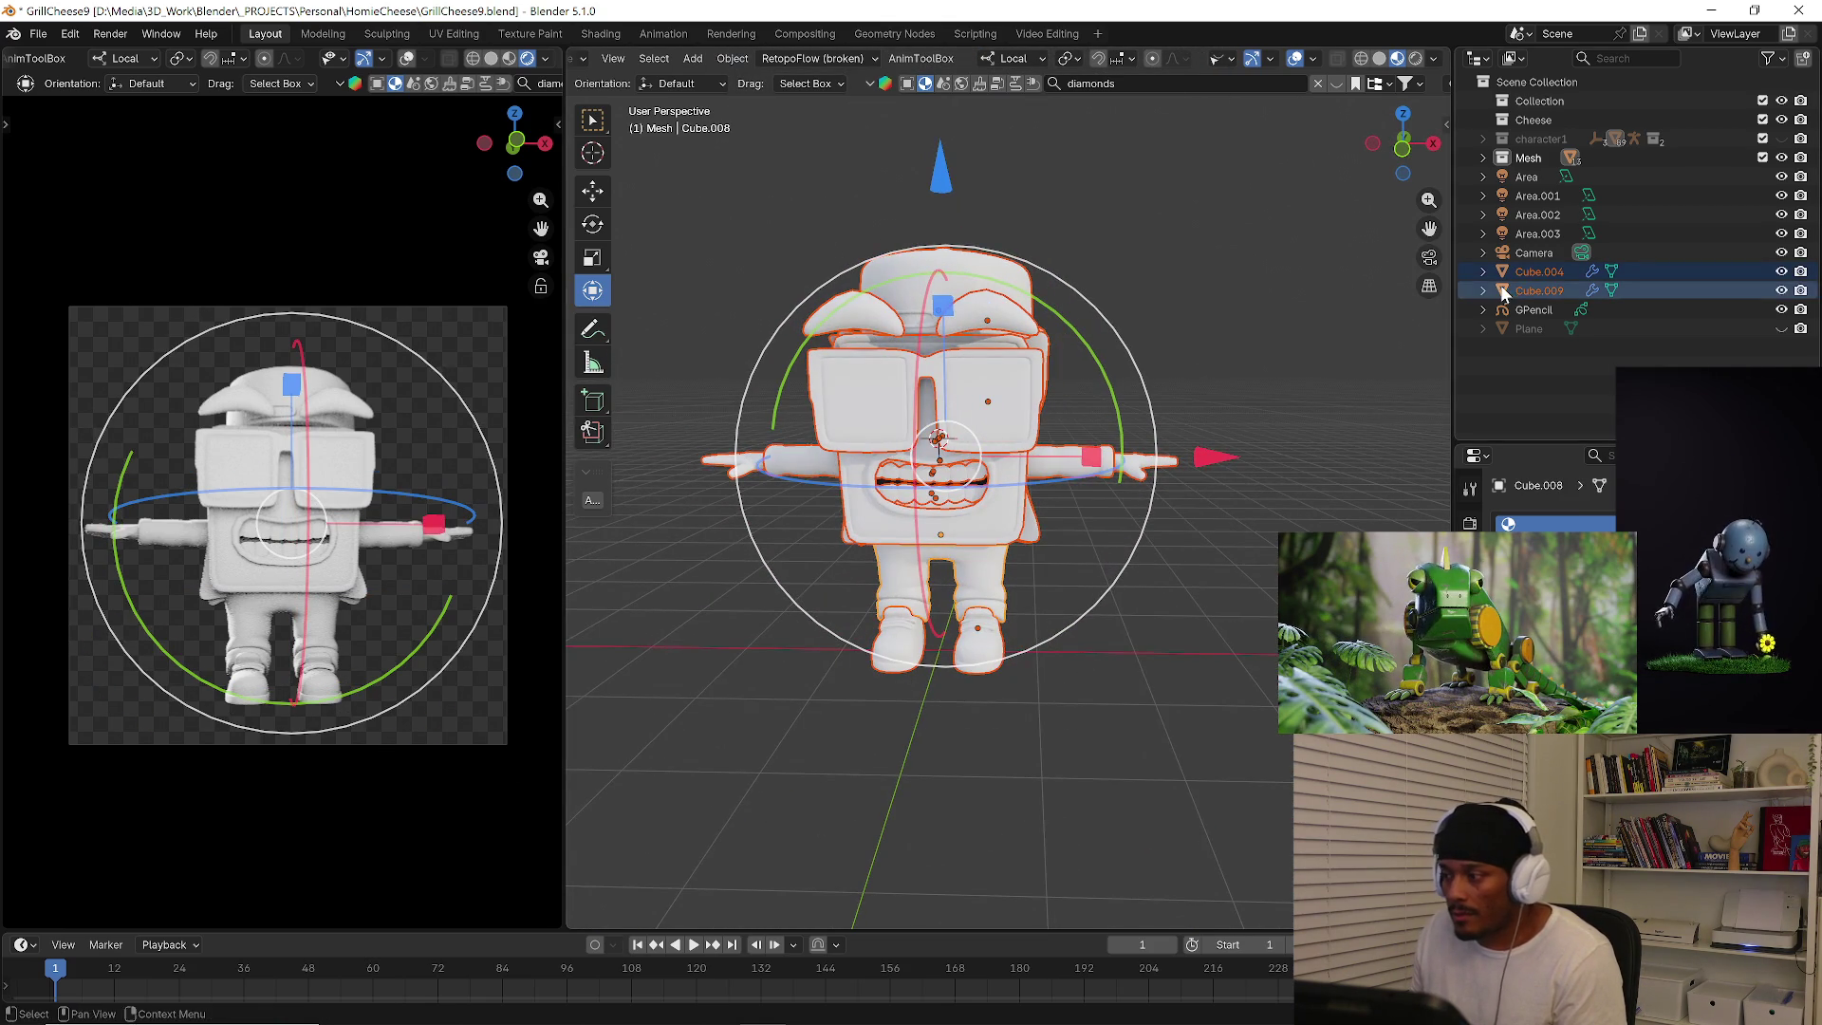
pyautogui.press('n')
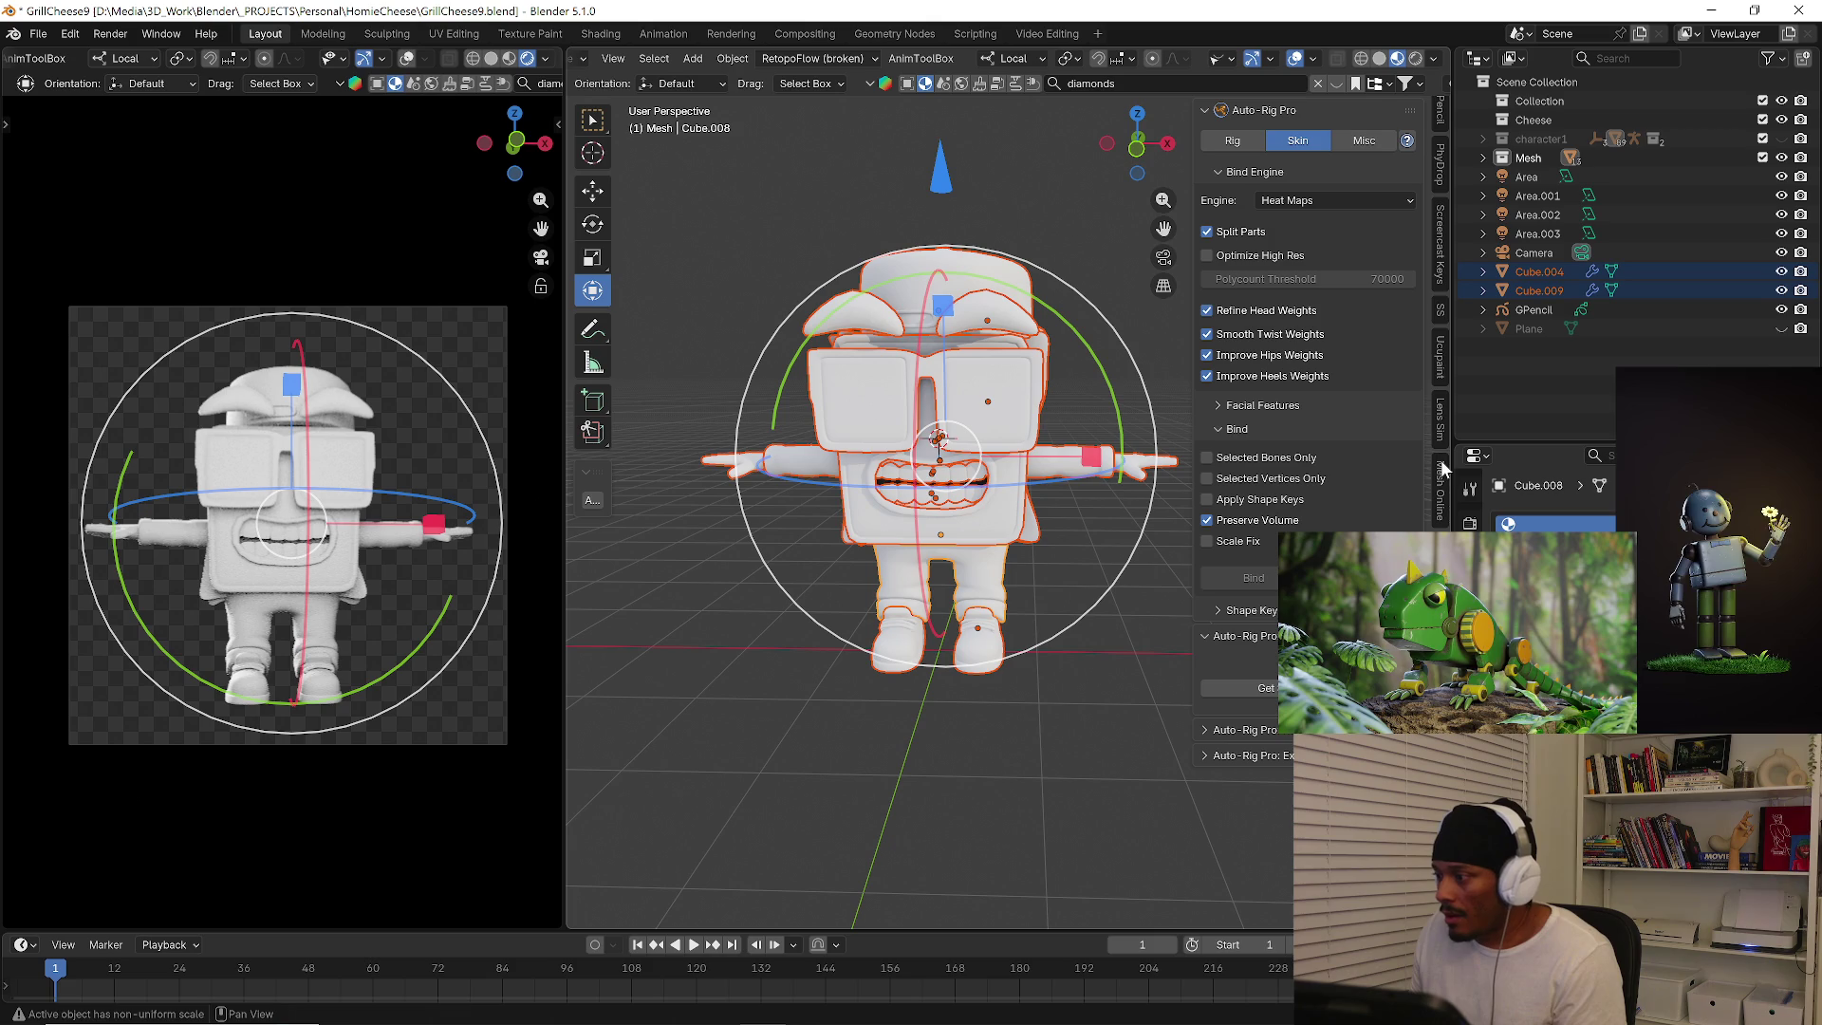
# Run Quick Ucupaint Node Setup on the pants with the layer tree named HomieCheese.
pyautogui.click(1441, 353)
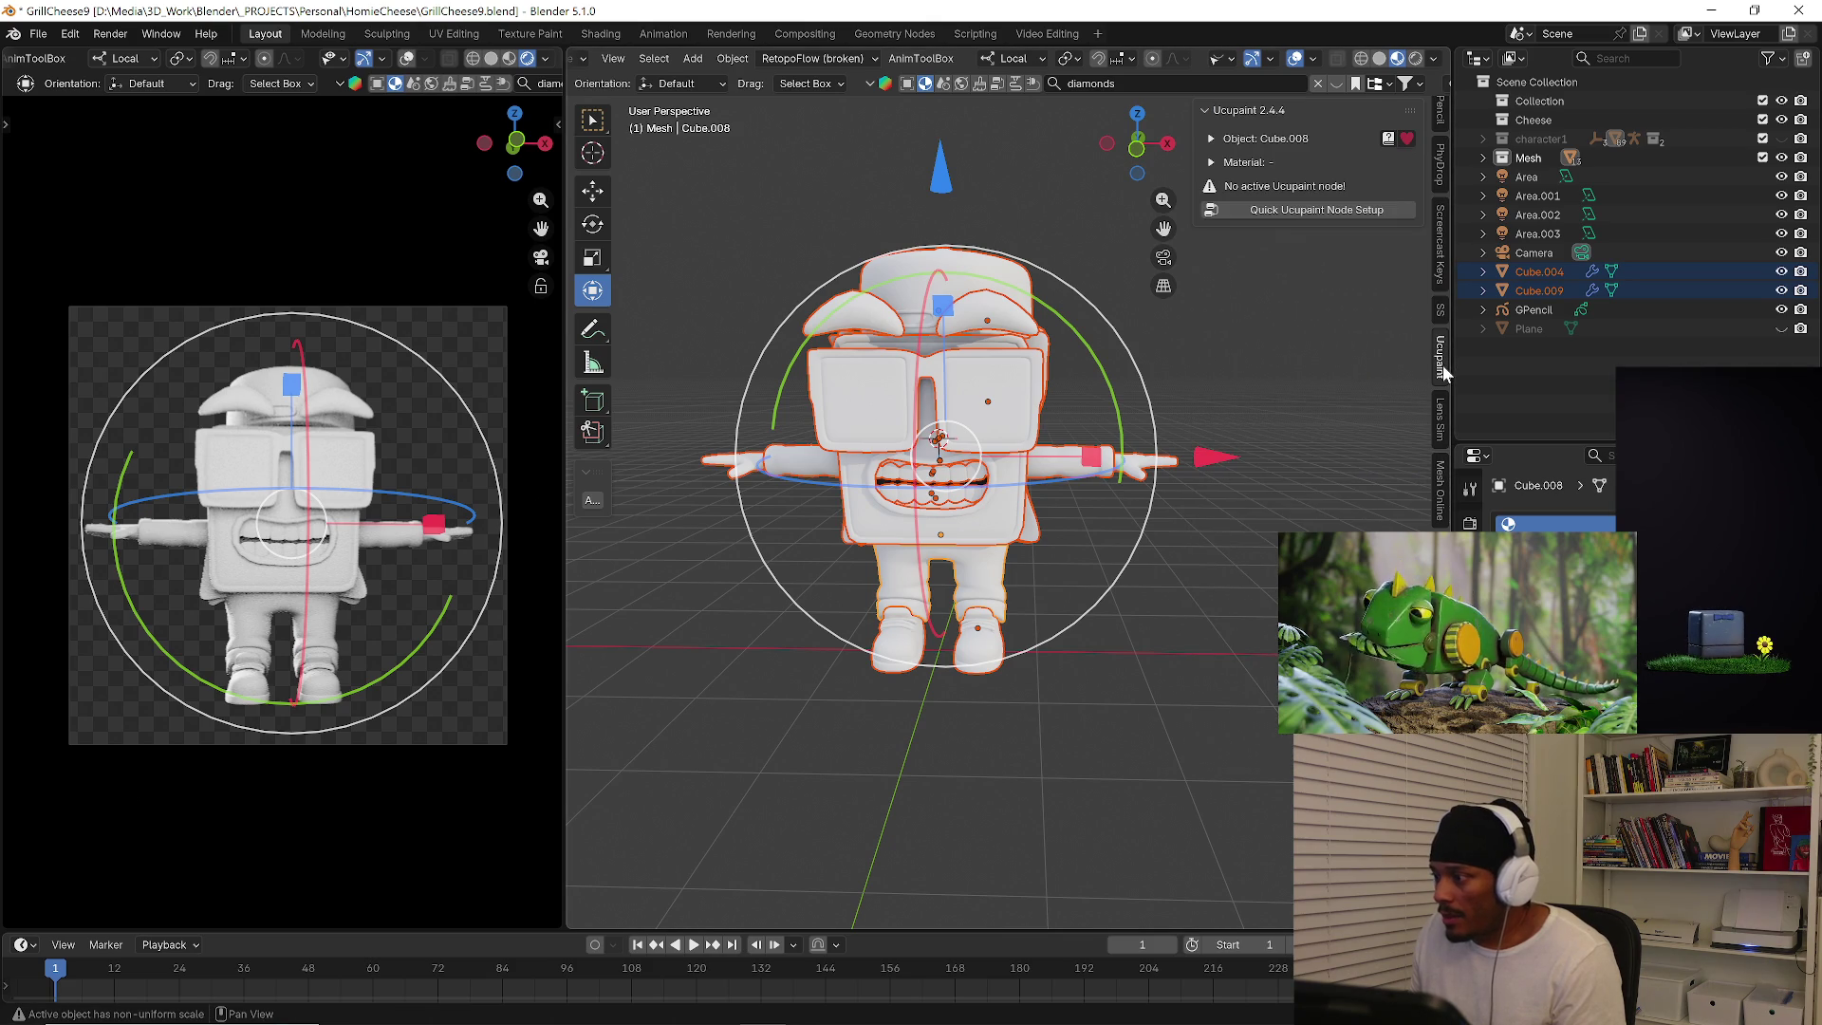
pyautogui.click(1276, 214)
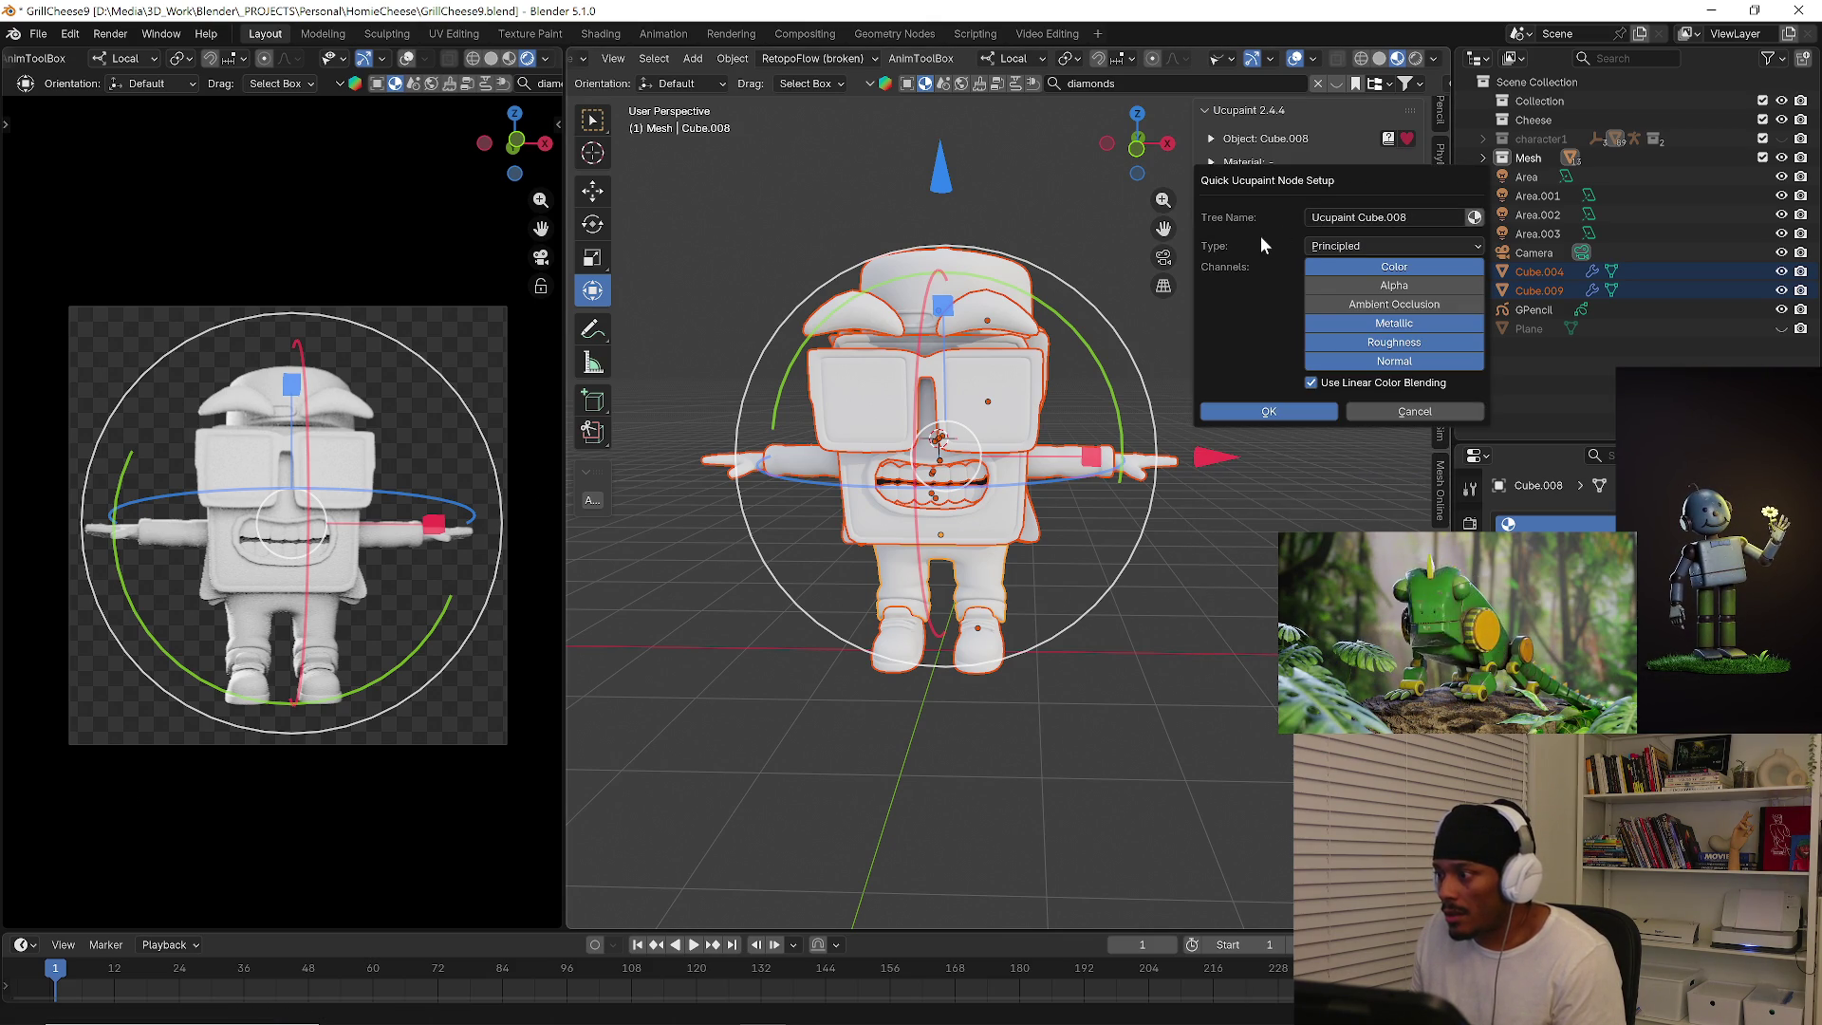
pyautogui.click(1425, 215)
pyautogui.write('Hom')
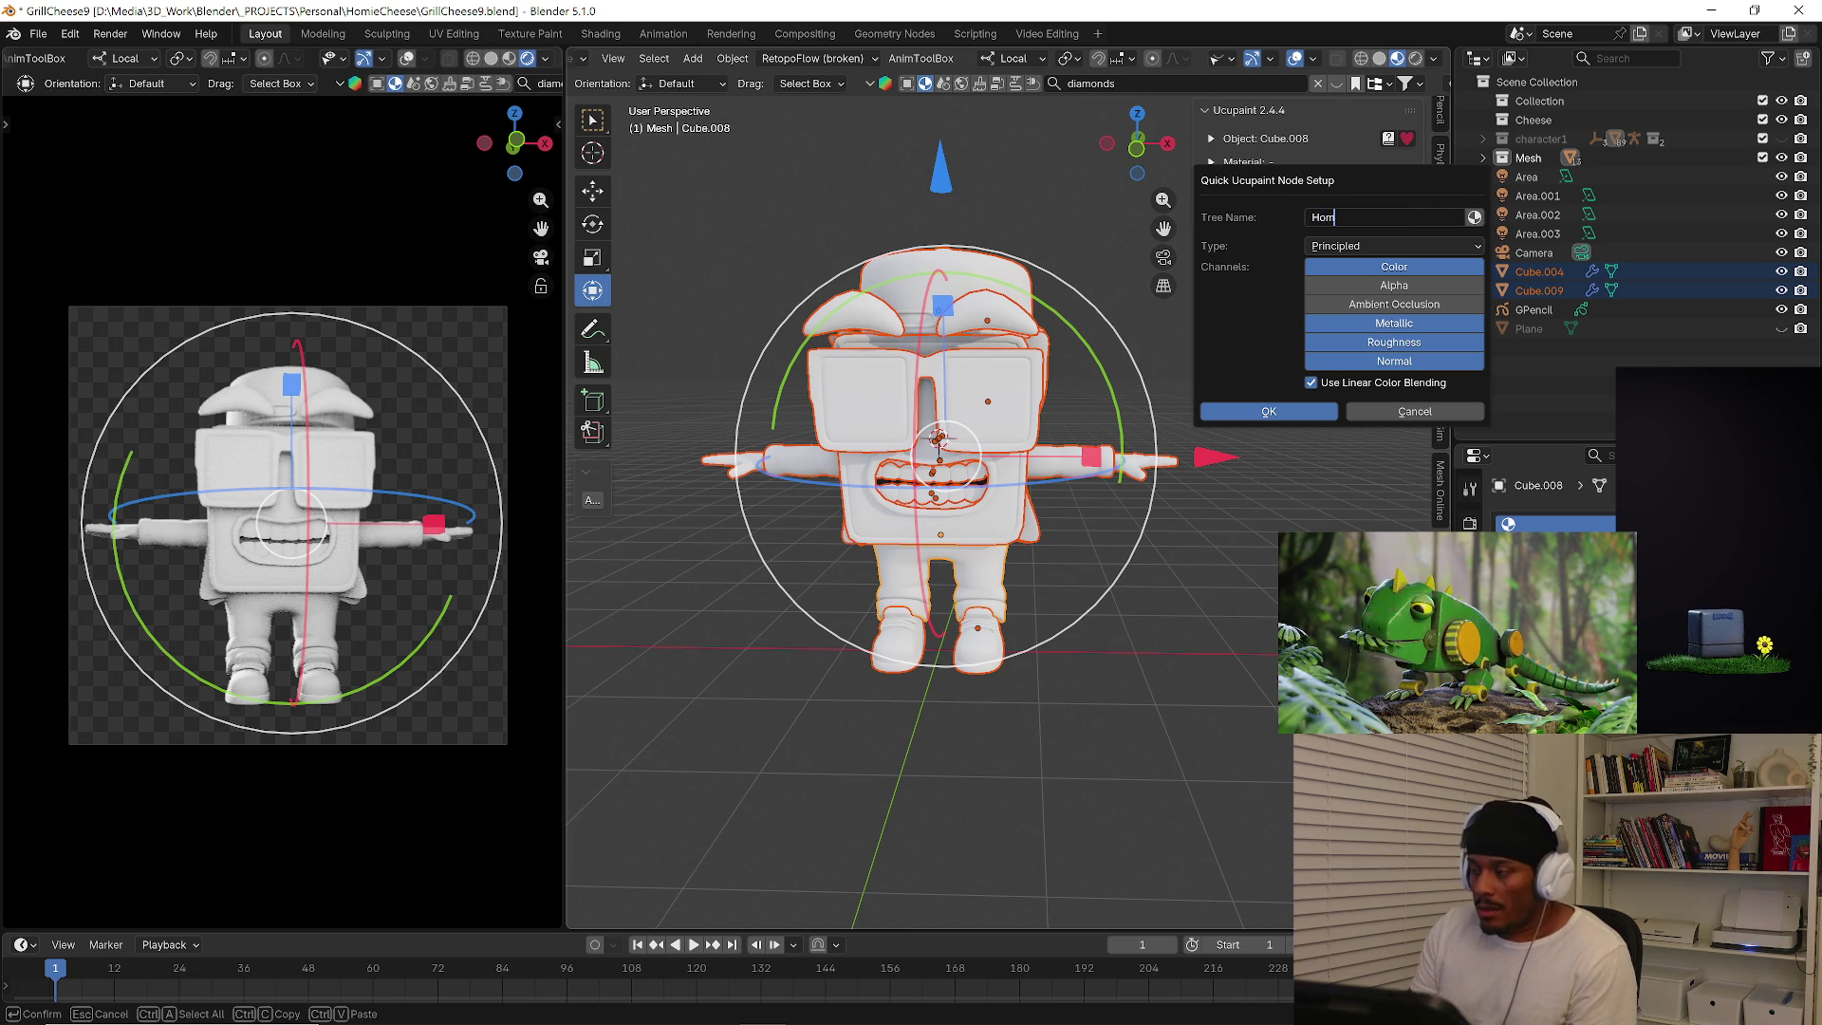
pyautogui.write('ieCheese')
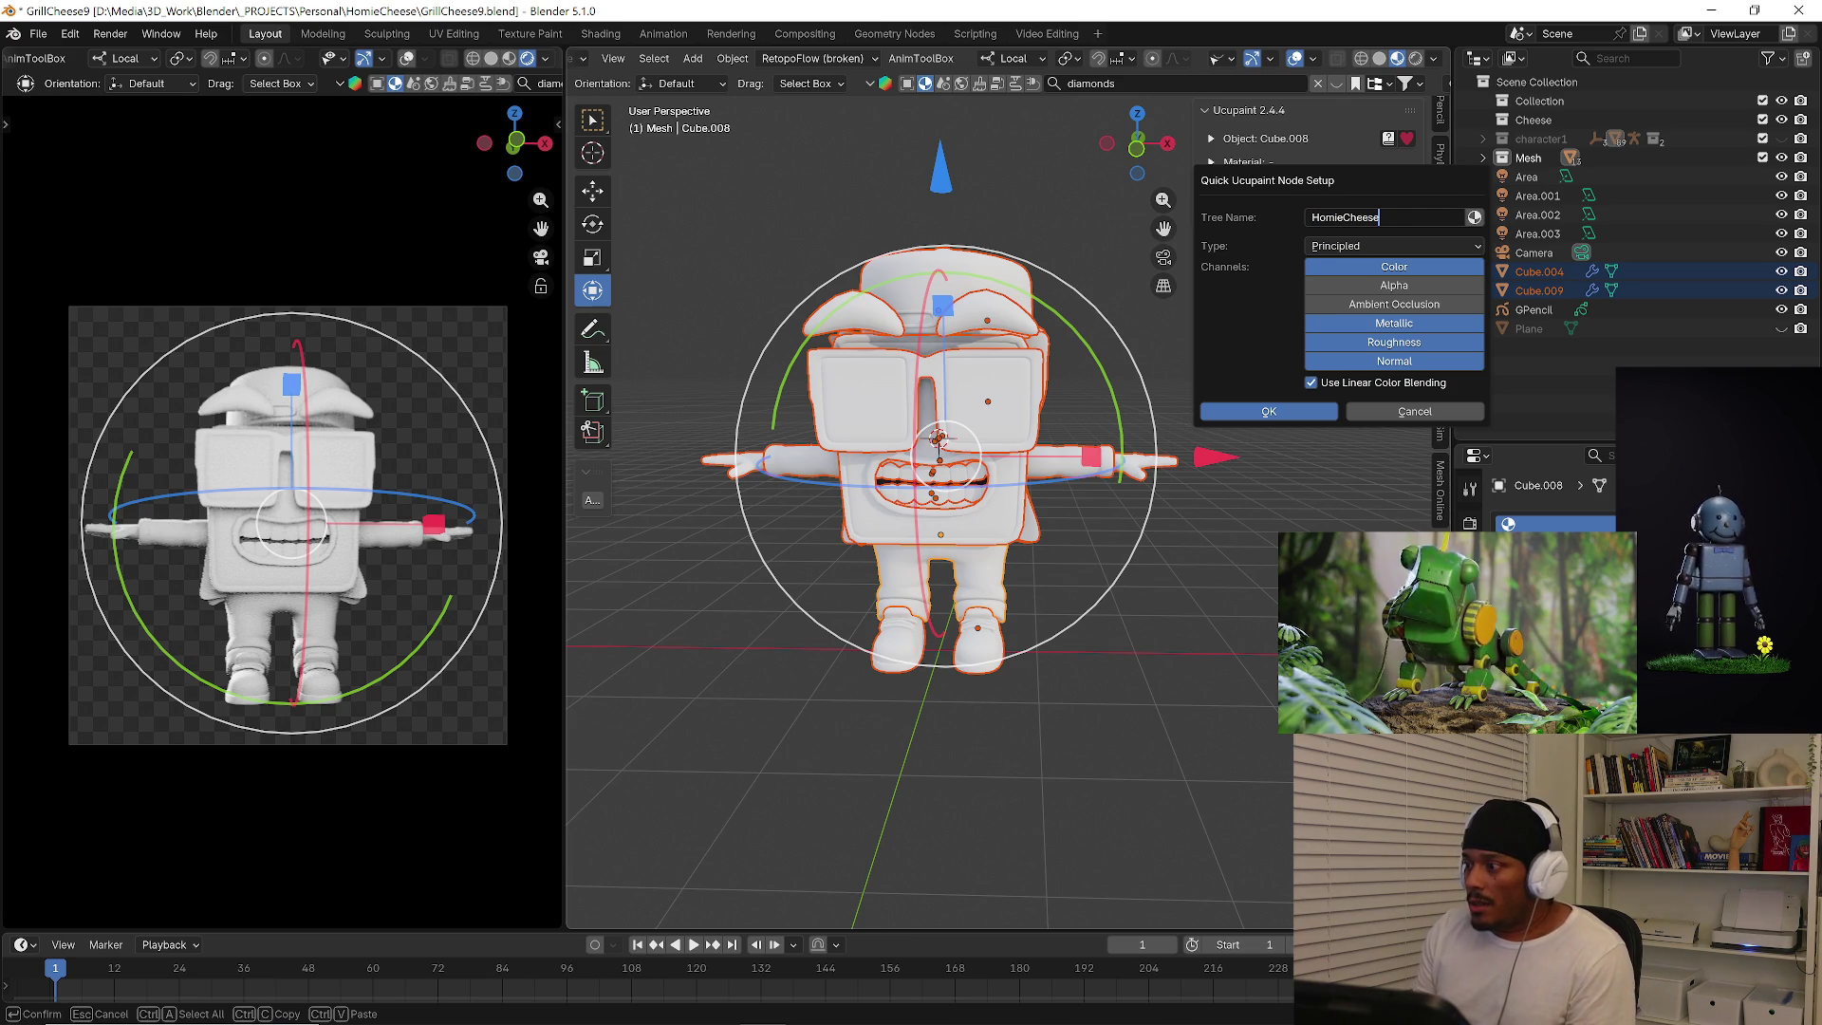
pyautogui.press('Return')
pyautogui.click(1297, 411)
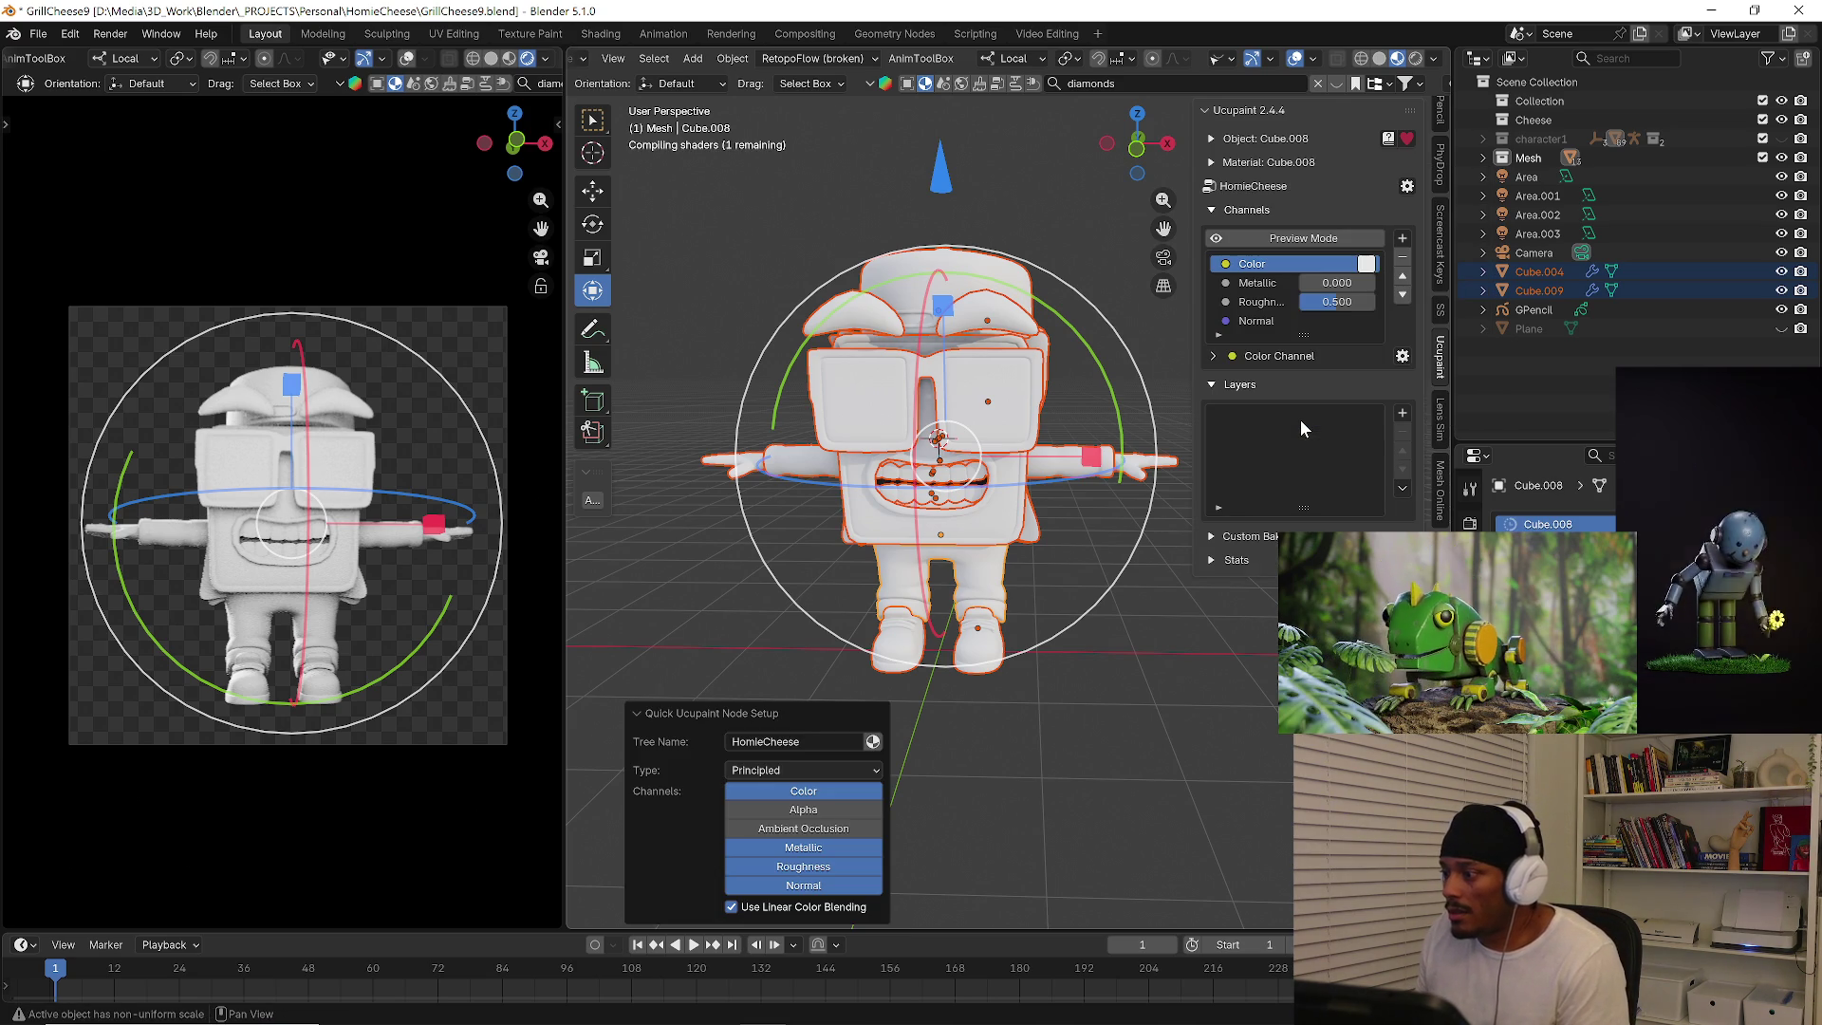
# Add a Solid Color layer set to golden yellow, turning the pants mustard-yellow.
pyautogui.click(1404, 413)
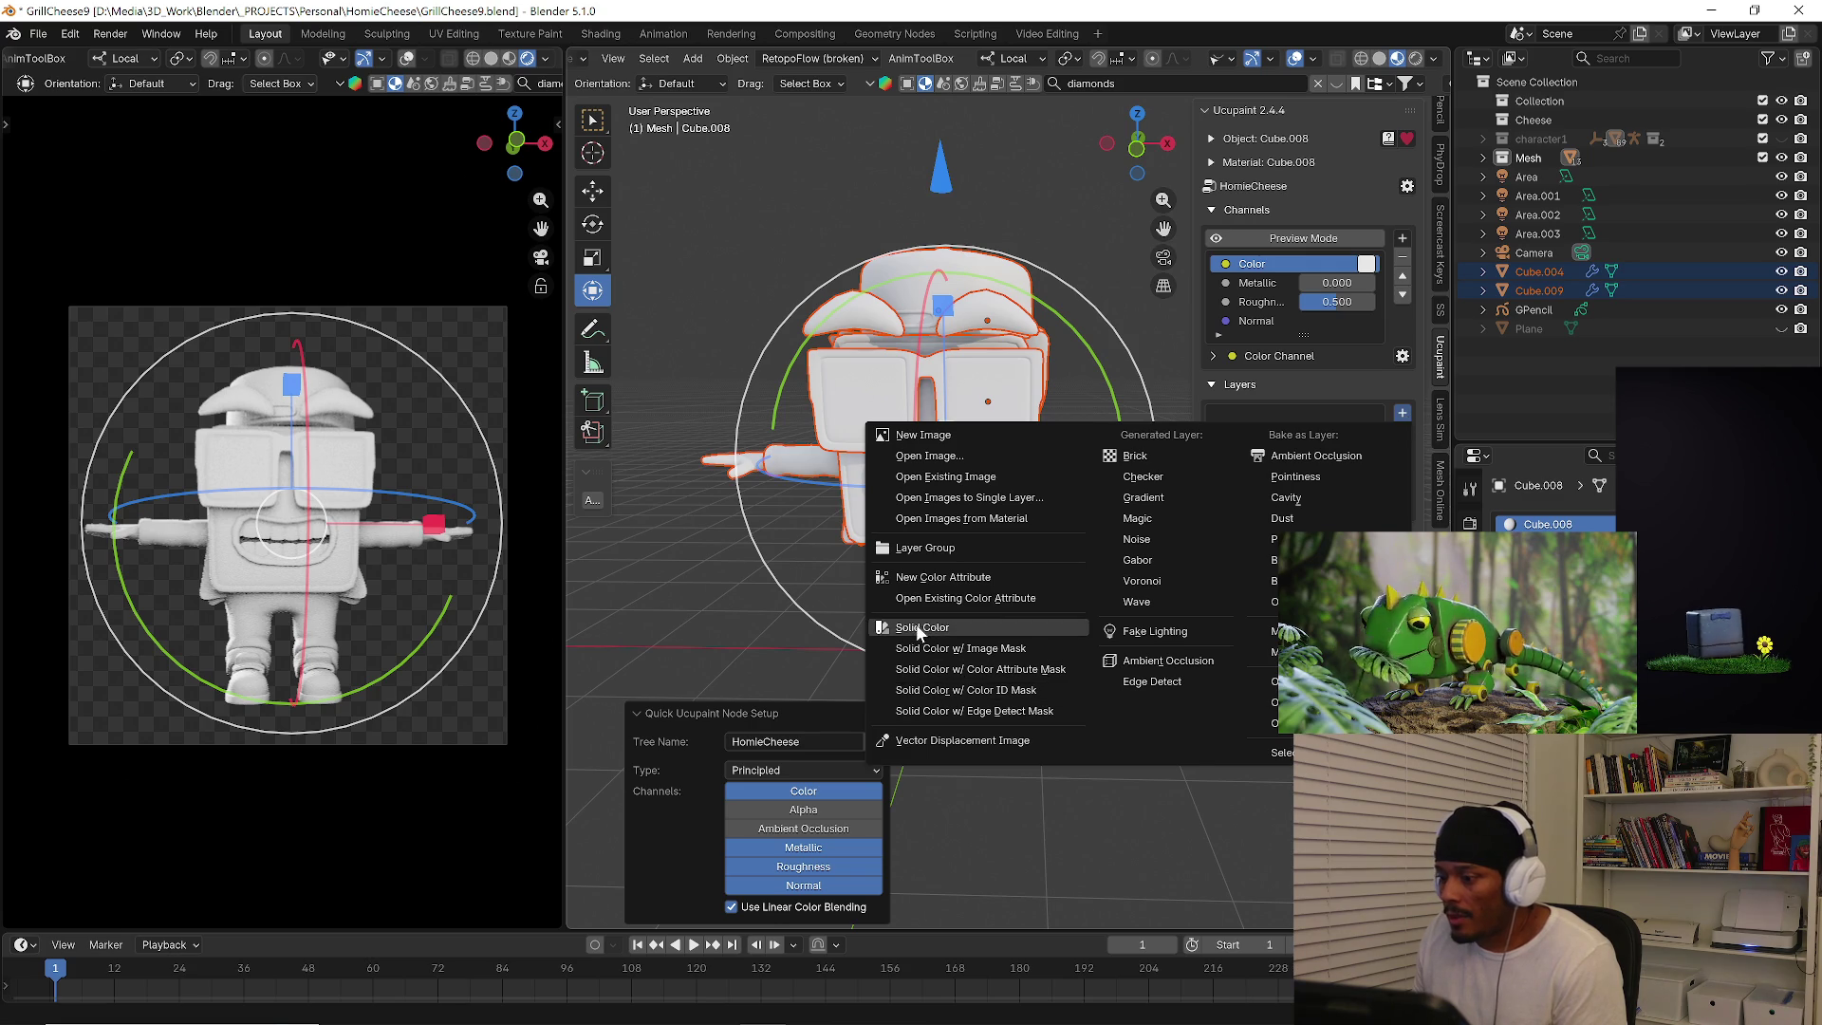
pyautogui.click(919, 628)
pyautogui.click(1004, 677)
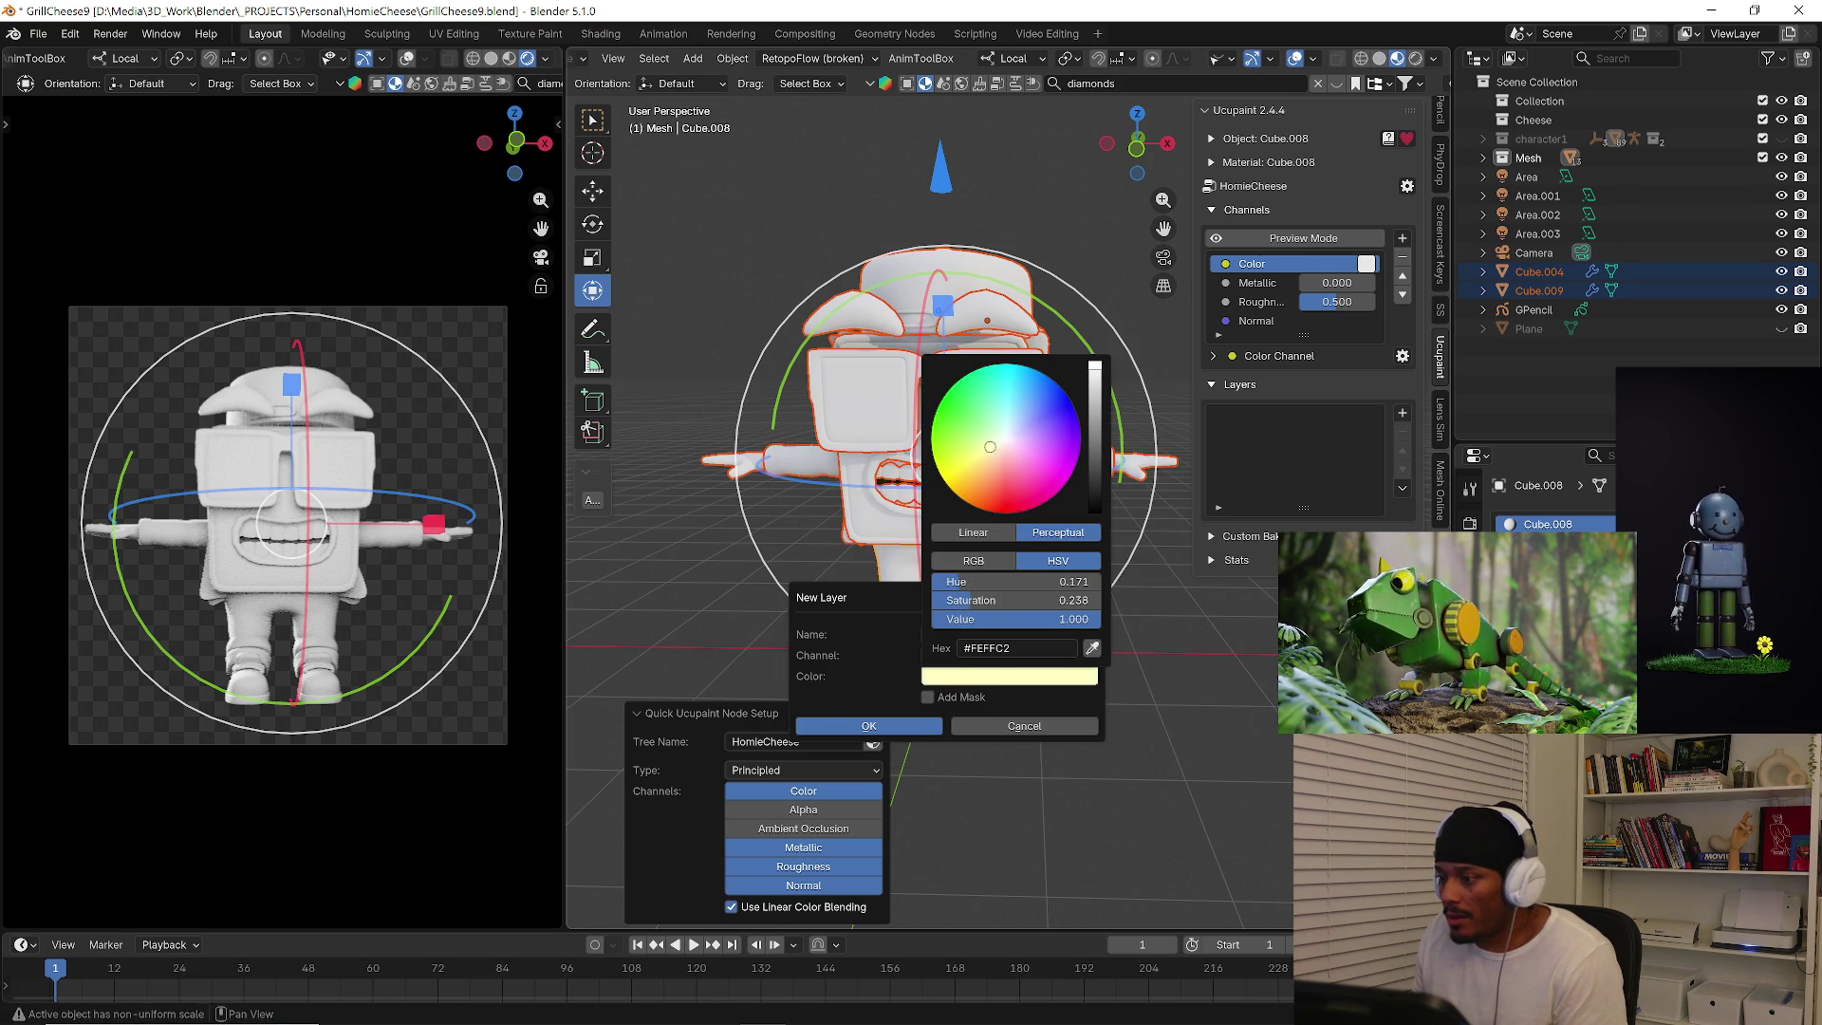
pyautogui.moveTo(998, 448); pyautogui.dragTo(975, 482)
pyautogui.moveTo(1096, 373); pyautogui.dragTo(1095, 415)
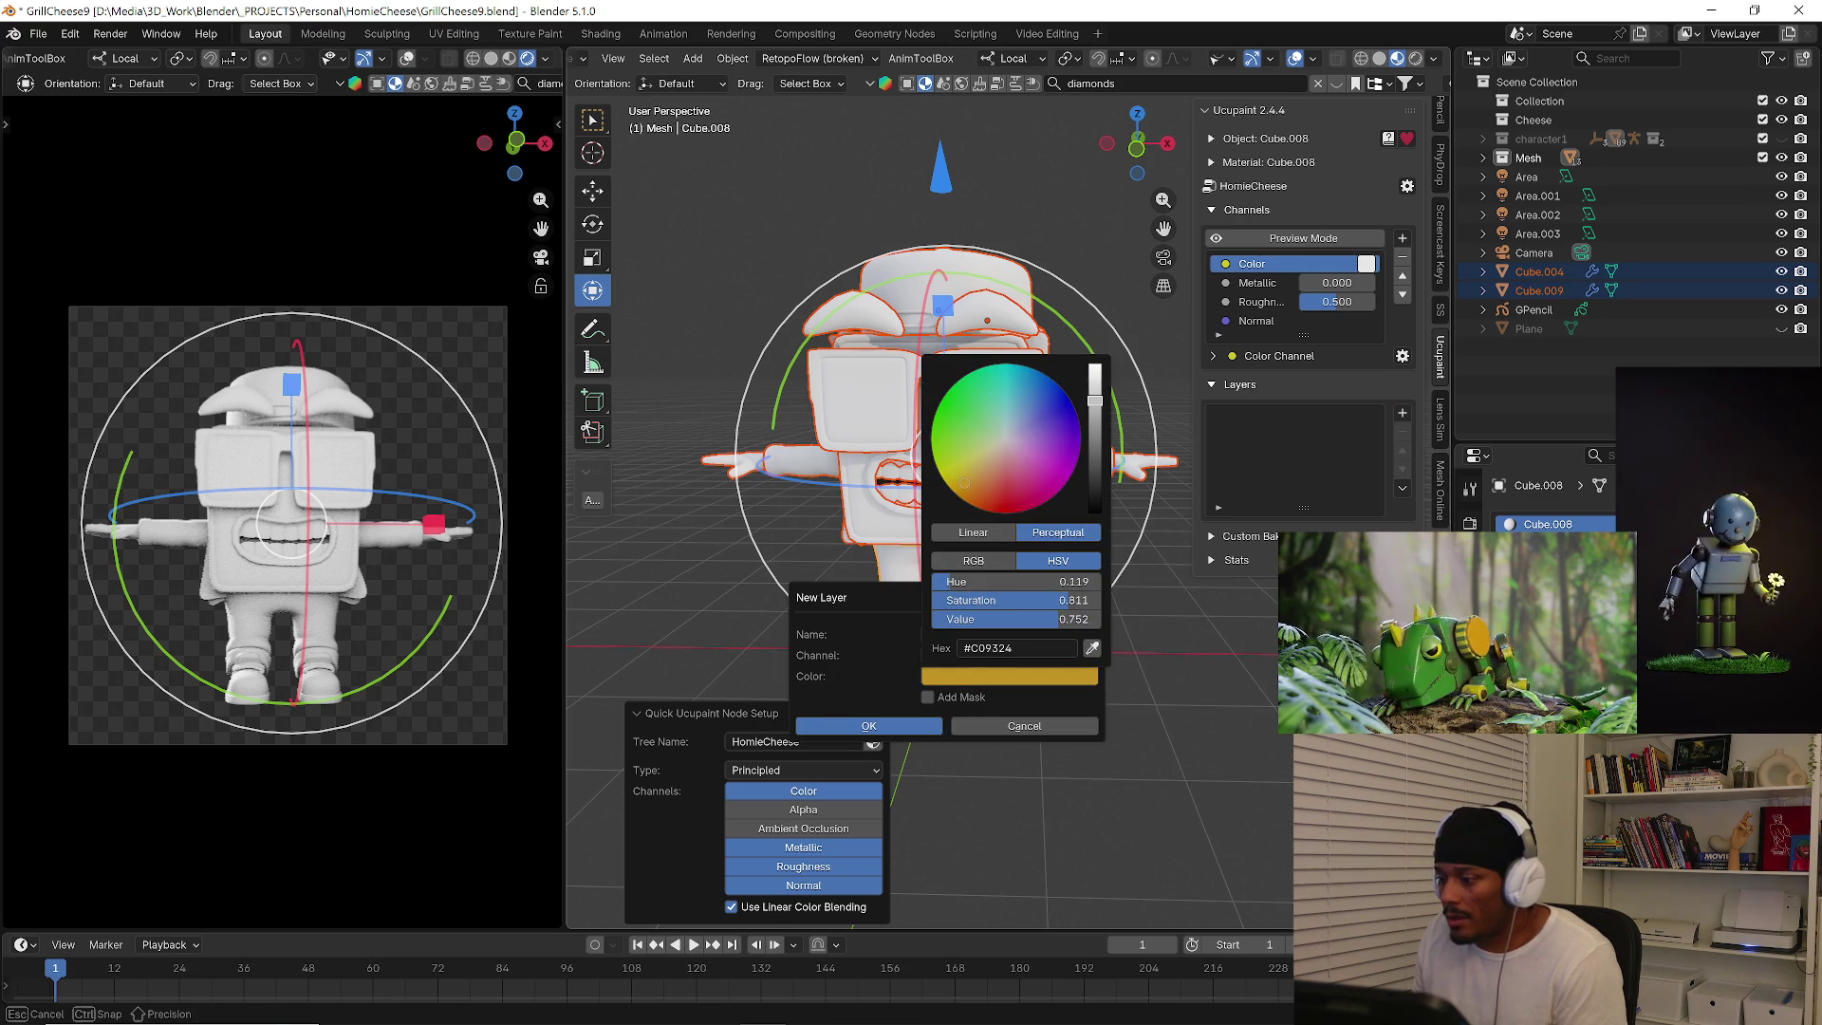
pyautogui.click(881, 725)
pyautogui.moveTo(883, 723)
pyautogui.mouseDown(button='middle')
pyautogui.moveTo(993, 628)
pyautogui.moveTo(900, 540)
pyautogui.mouseUp(button='middle')
pyautogui.click(900, 540)
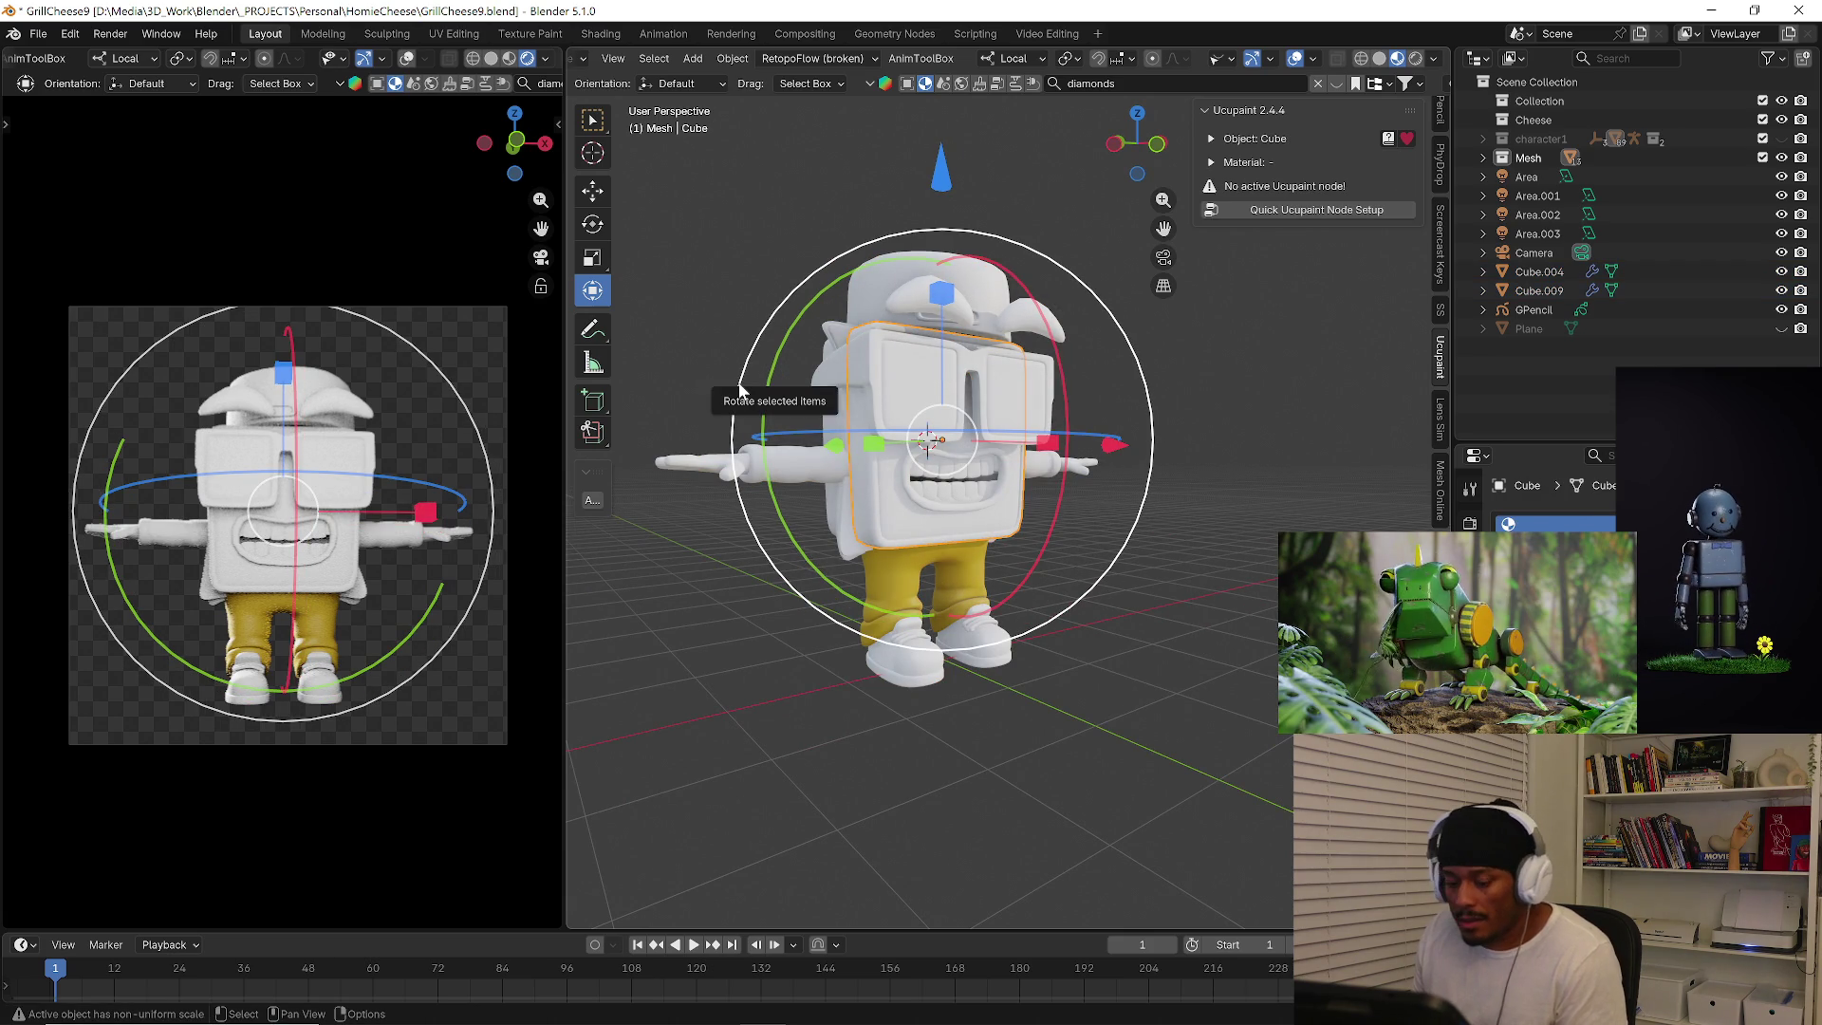
# Link the yellow pants material from Cube.008 to every object in the scene.
pyautogui.press('a')
pyautogui.click(771, 275)
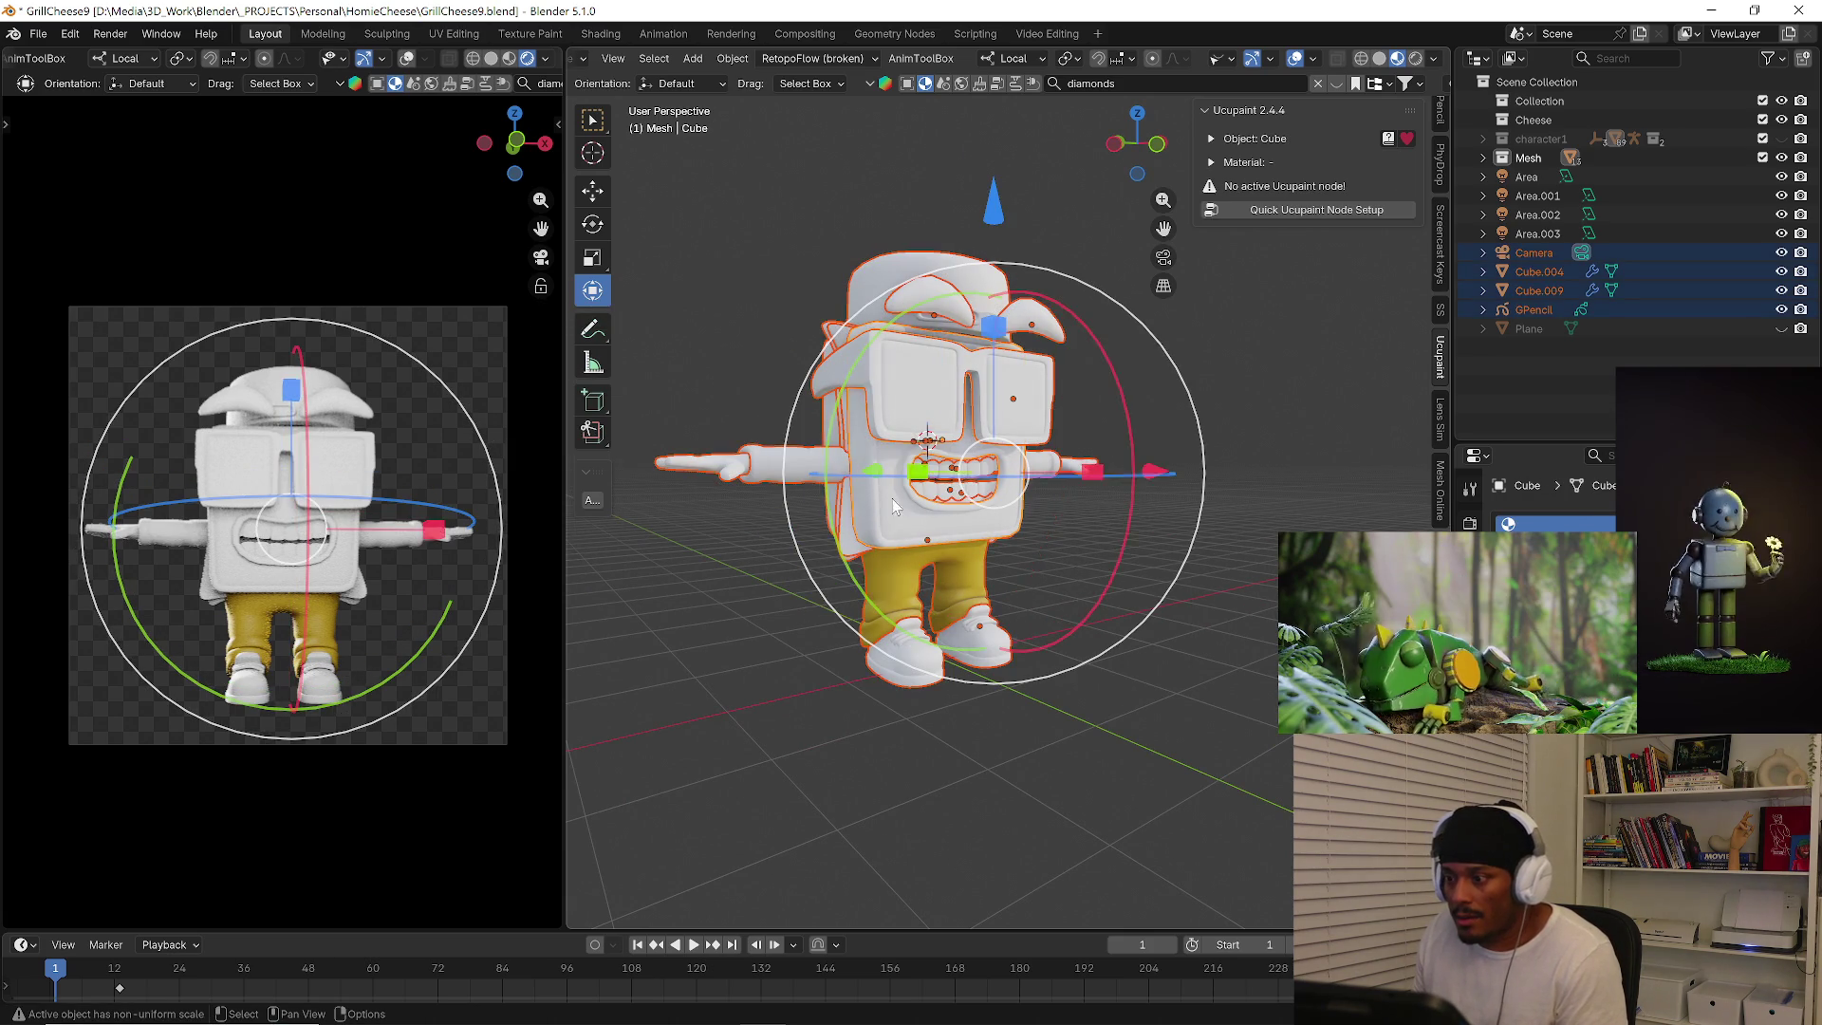
pyautogui.keyDown('shift'); pyautogui.click(875, 602); pyautogui.keyUp('shift')
pyautogui.hotkey('ctrl', 'l')
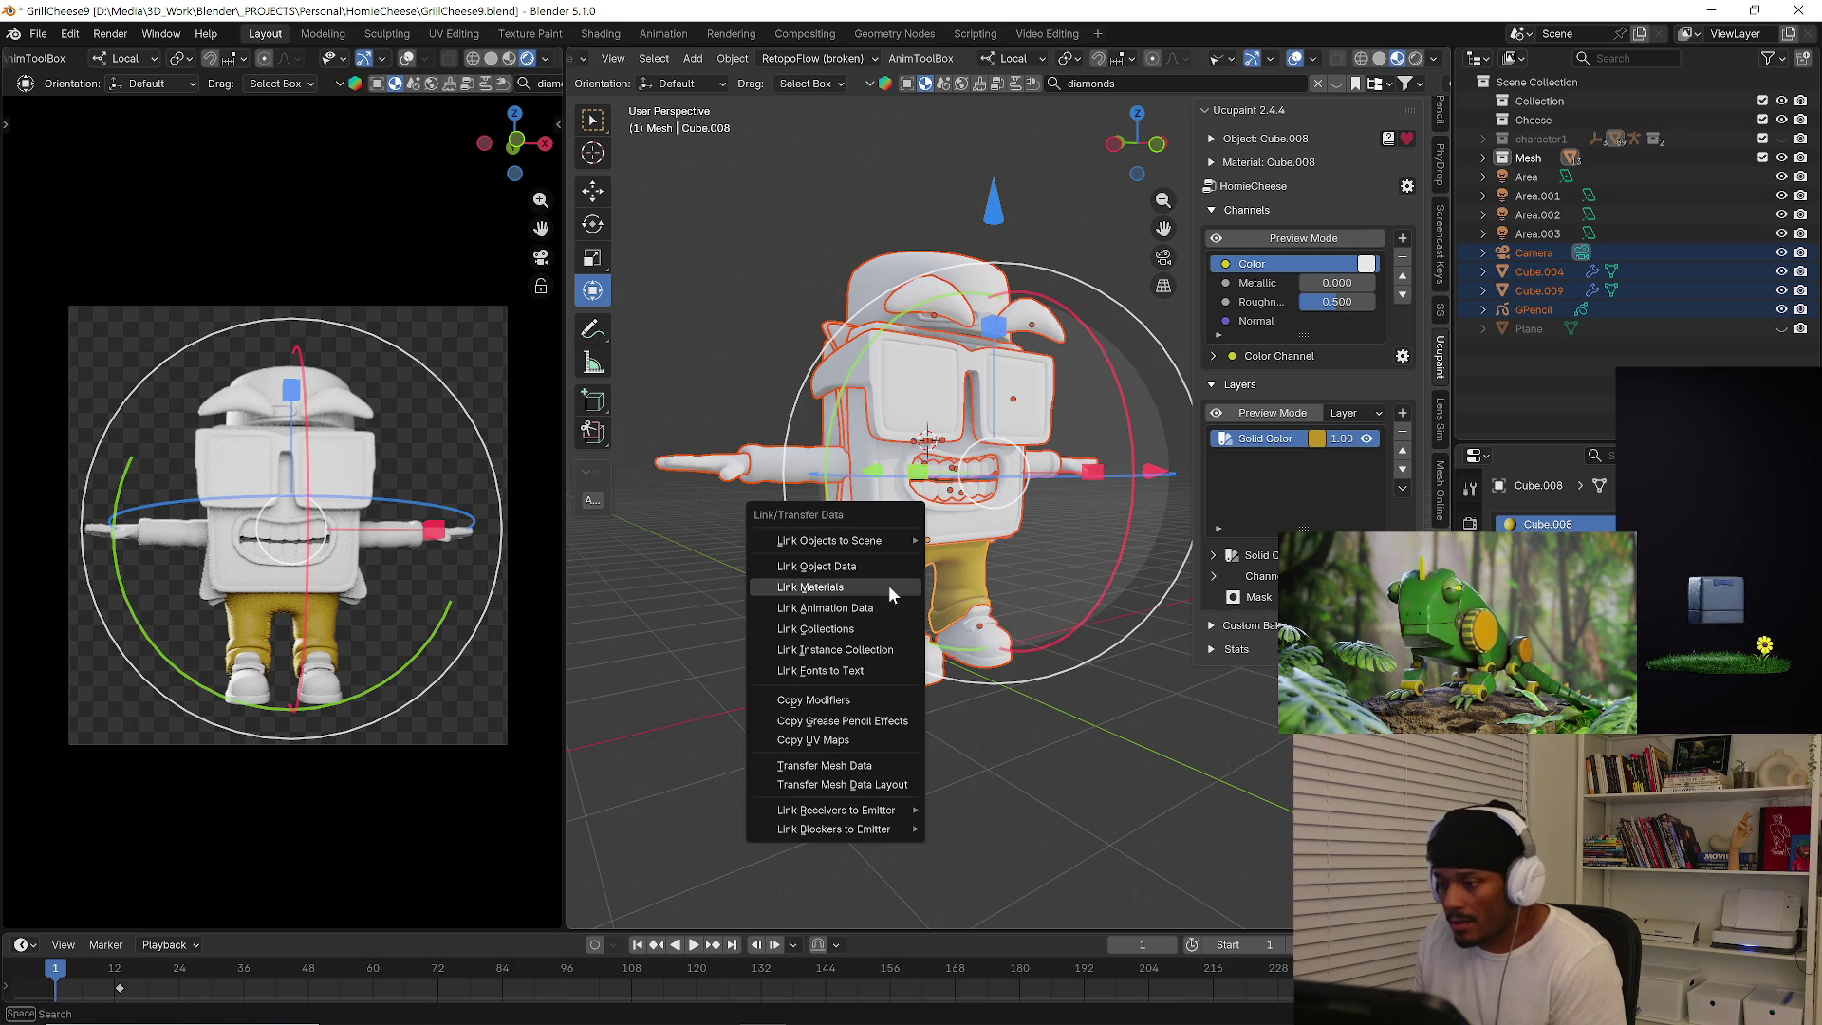
pyautogui.click(888, 586)
pyautogui.moveTo(888, 585)
pyautogui.mouseDown(button='middle')
pyautogui.moveTo(911, 648)
pyautogui.moveTo(987, 647)
pyautogui.moveTo(1059, 680)
pyautogui.moveTo(1004, 675)
pyautogui.moveTo(1042, 660)
pyautogui.moveTo(1091, 683)
pyautogui.mouseUp(button='middle')
pyautogui.click(987, 647)
pyautogui.scroll(3, 1090, 683)
# Add a Subdivision Surface to the body from Quick Favorites, then select the glasses.
pyautogui.moveTo(1048, 620)
pyautogui.mouseDown(button='middle')
pyautogui.moveTo(900, 552)
pyautogui.moveTo(994, 591)
pyautogui.mouseUp(button='middle')
pyautogui.click(959, 562)
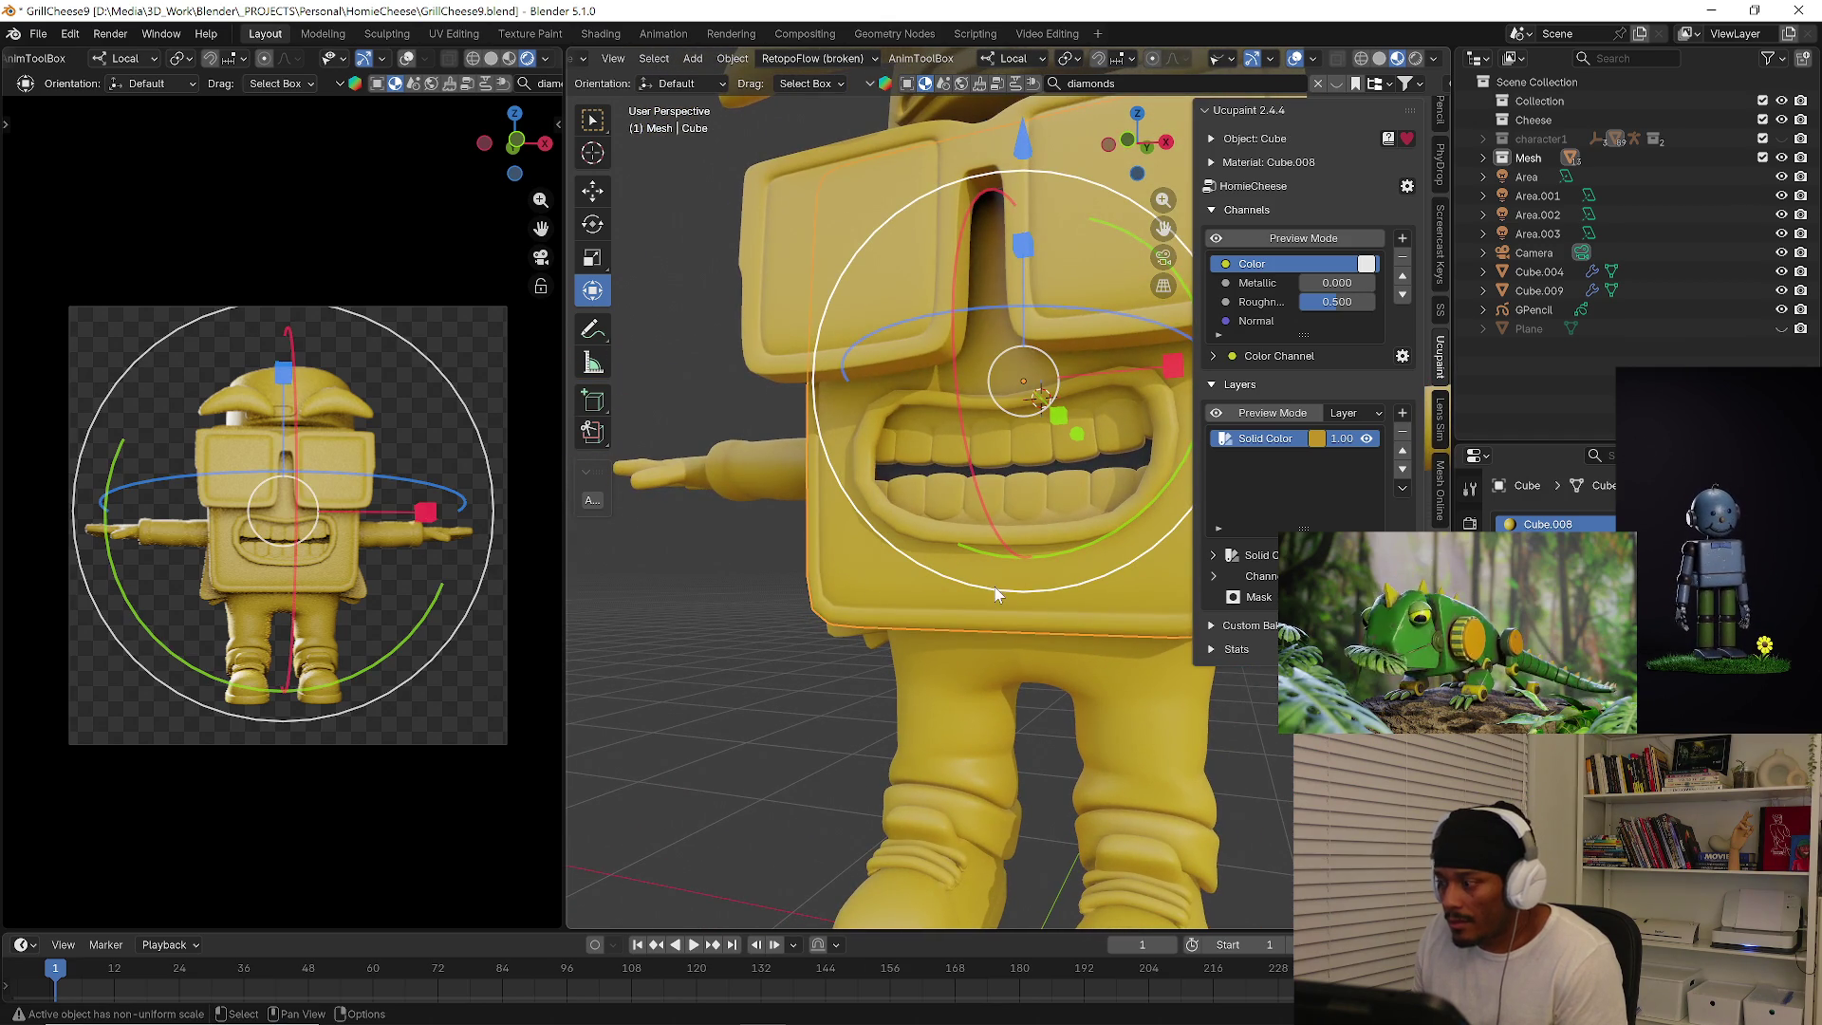
pyautogui.press('q')
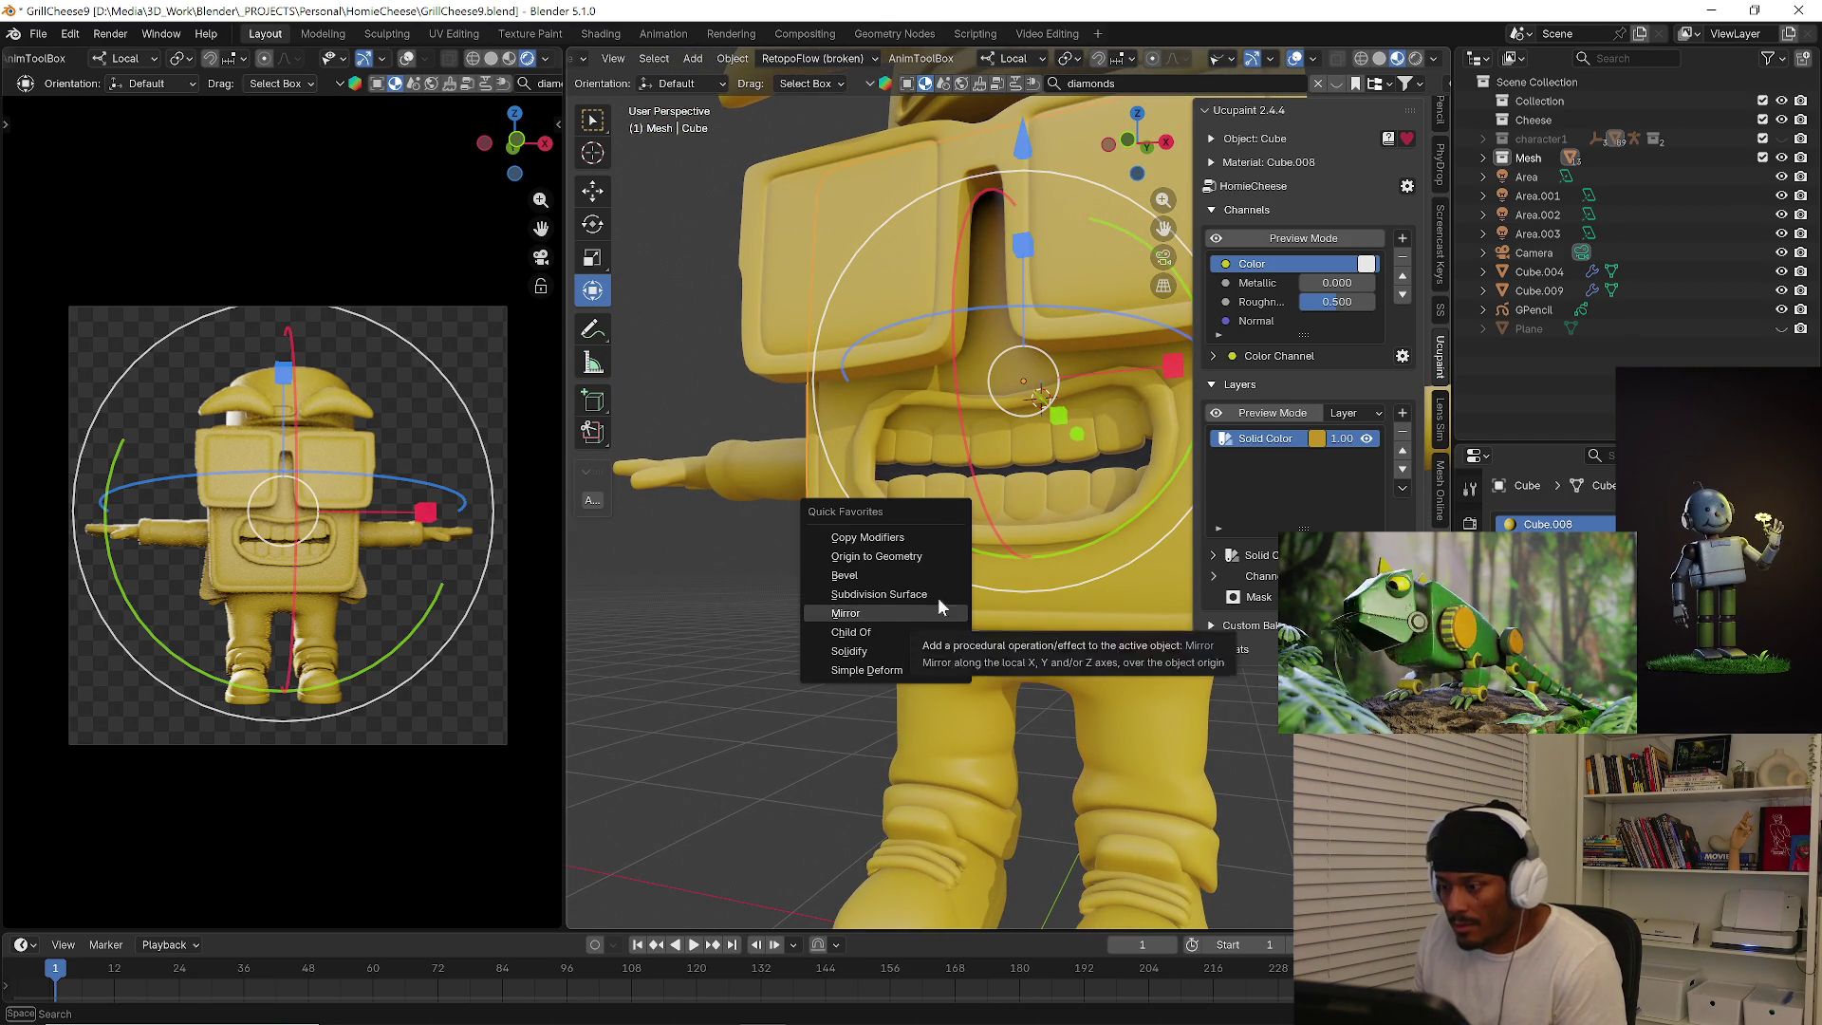
pyautogui.click(937, 606)
pyautogui.click(766, 661)
pyautogui.moveTo(770, 662)
pyautogui.mouseDown(button='middle')
pyautogui.moveTo(826, 663)
pyautogui.moveTo(915, 716)
pyautogui.moveTo(986, 488)
pyautogui.moveTo(721, 521)
pyautogui.moveTo(904, 509)
pyautogui.moveTo(1063, 549)
pyautogui.moveTo(1025, 555)
pyautogui.mouseUp(button='middle')
pyautogui.scroll(-3, 805, 682)
pyautogui.click(992, 510)
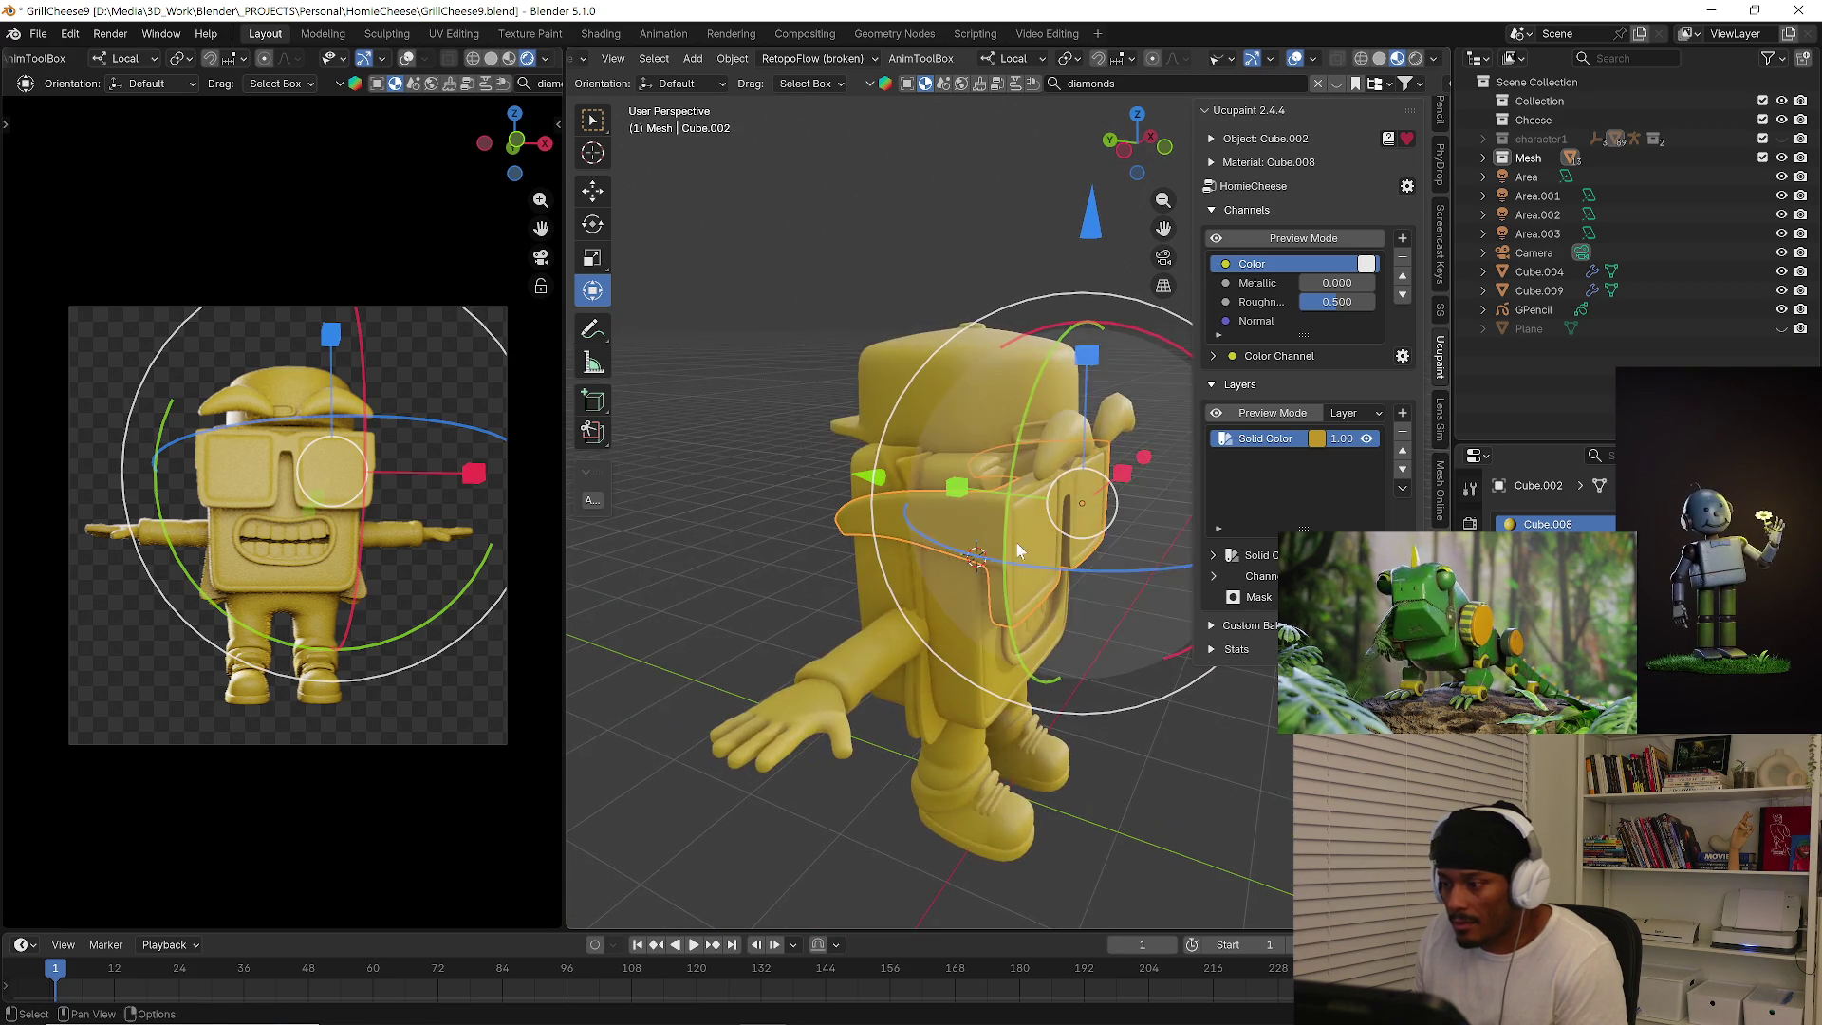
# Switch the glasses (Cube.002) into Texture Paint mode.
pyautogui.moveTo(594, 58); pyautogui.dragTo(720, 58, button='middle')
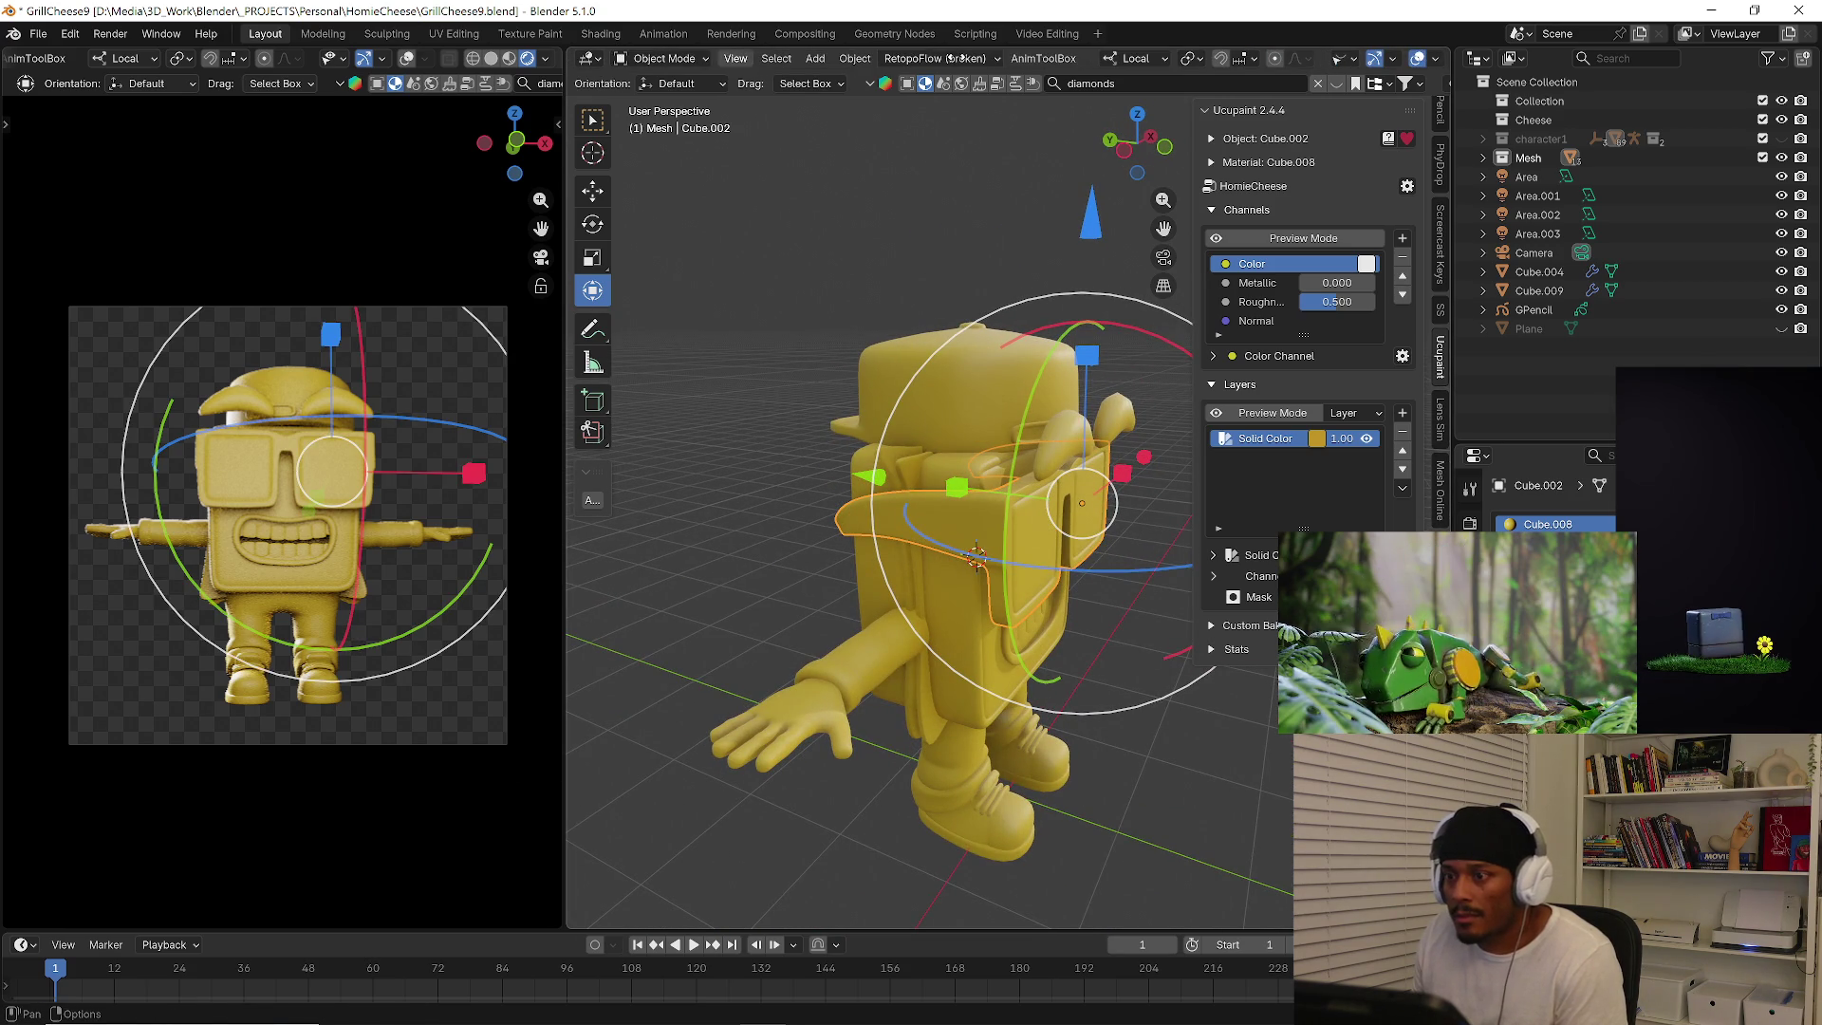
pyautogui.click(664, 59)
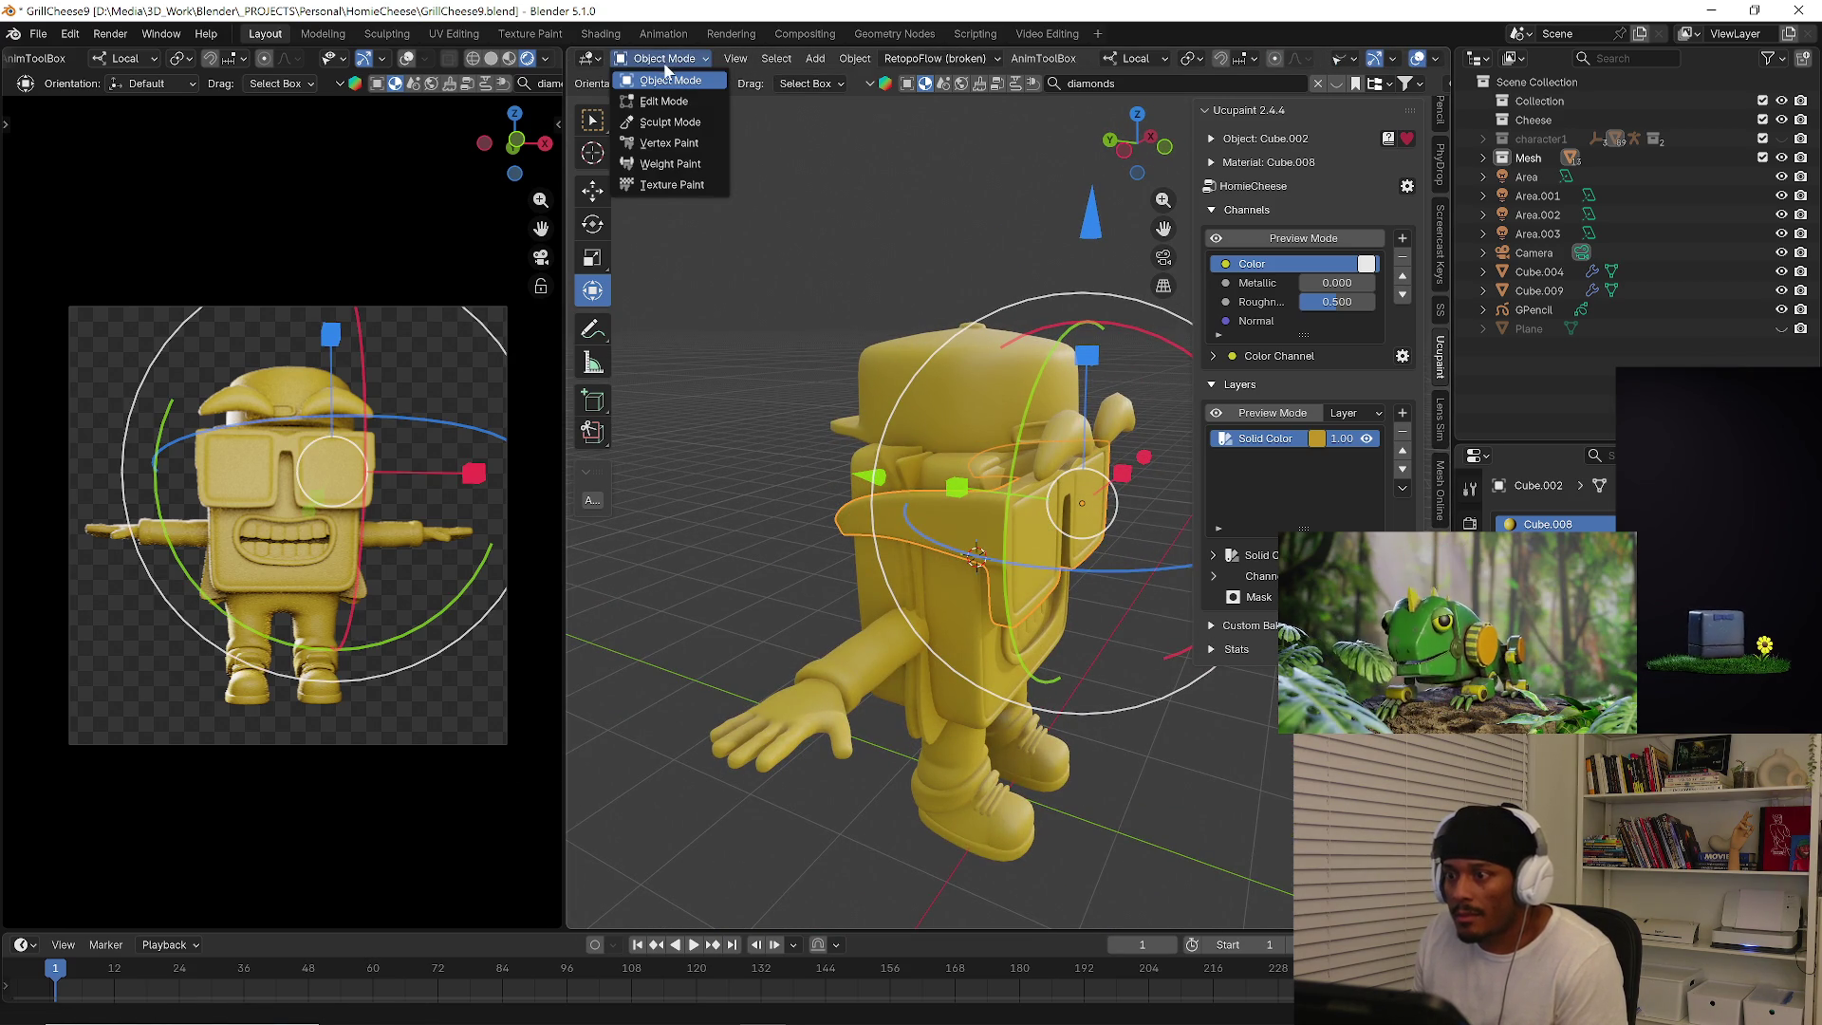
pyautogui.click(675, 187)
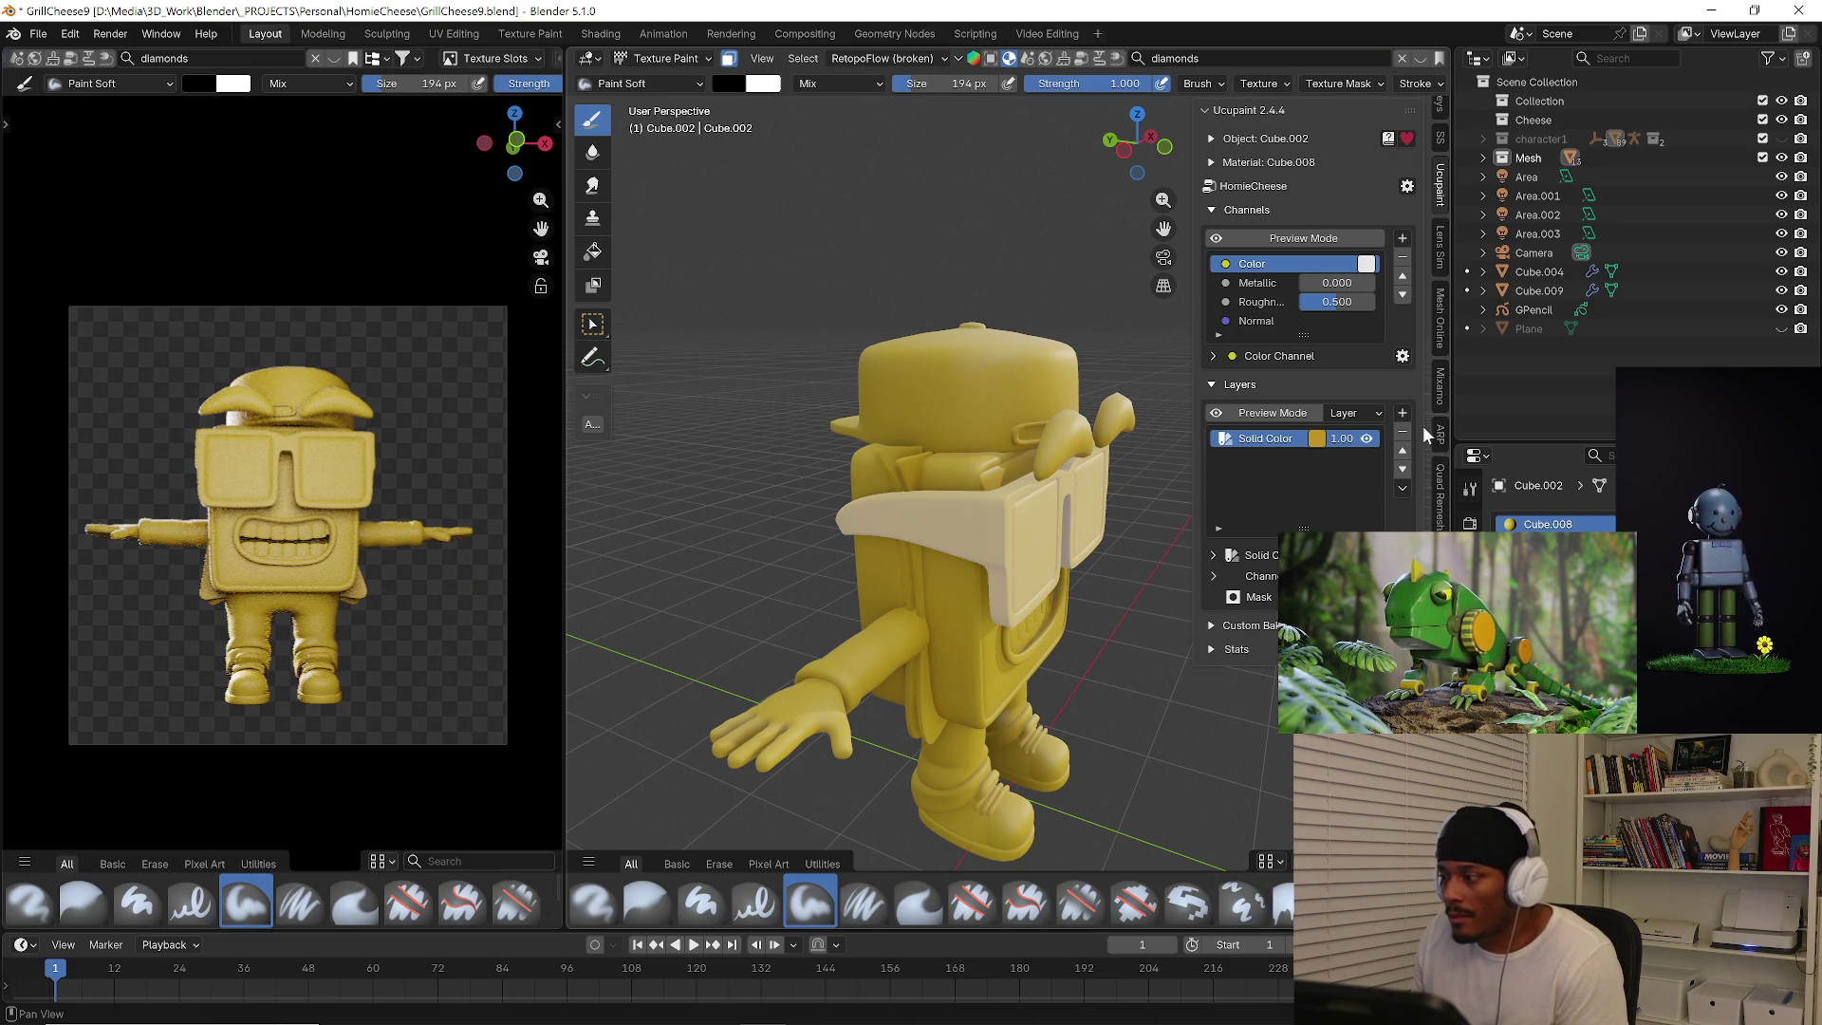
# Add a new 2048-pixel Ucupaint image layer named Base above Solid Color.
pyautogui.click(1404, 413)
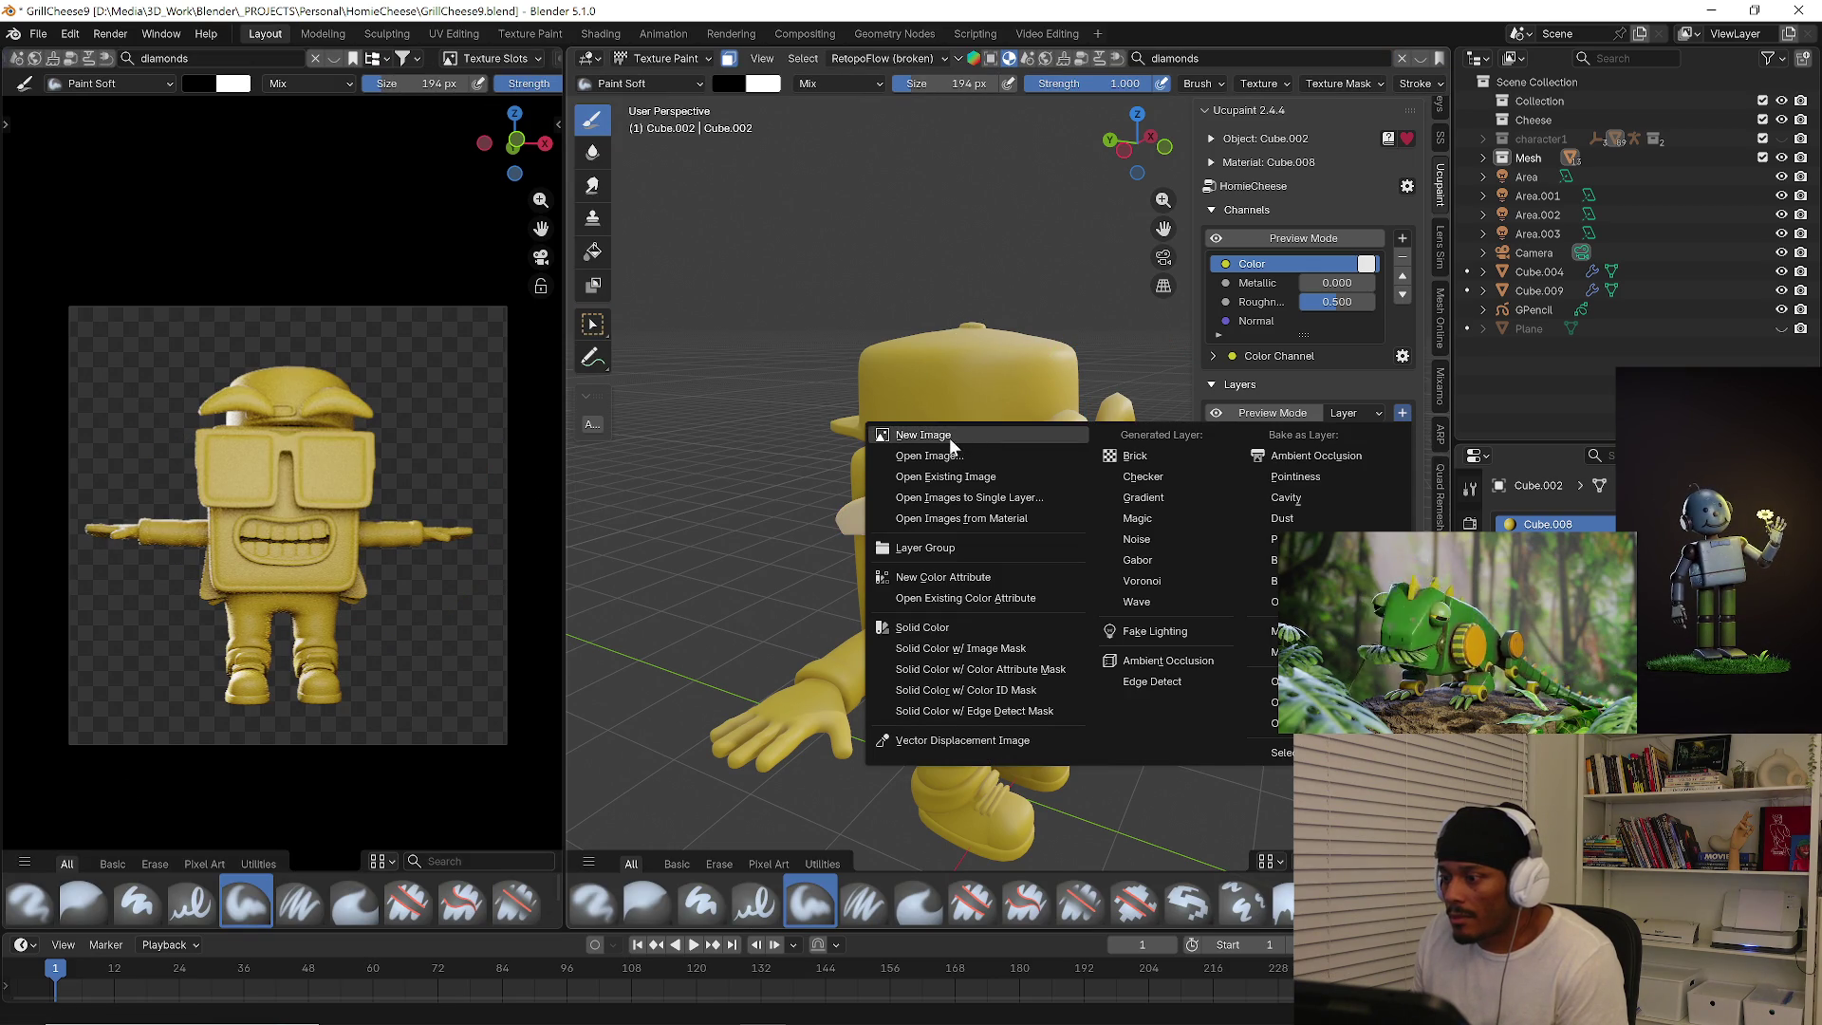
pyautogui.click(950, 437)
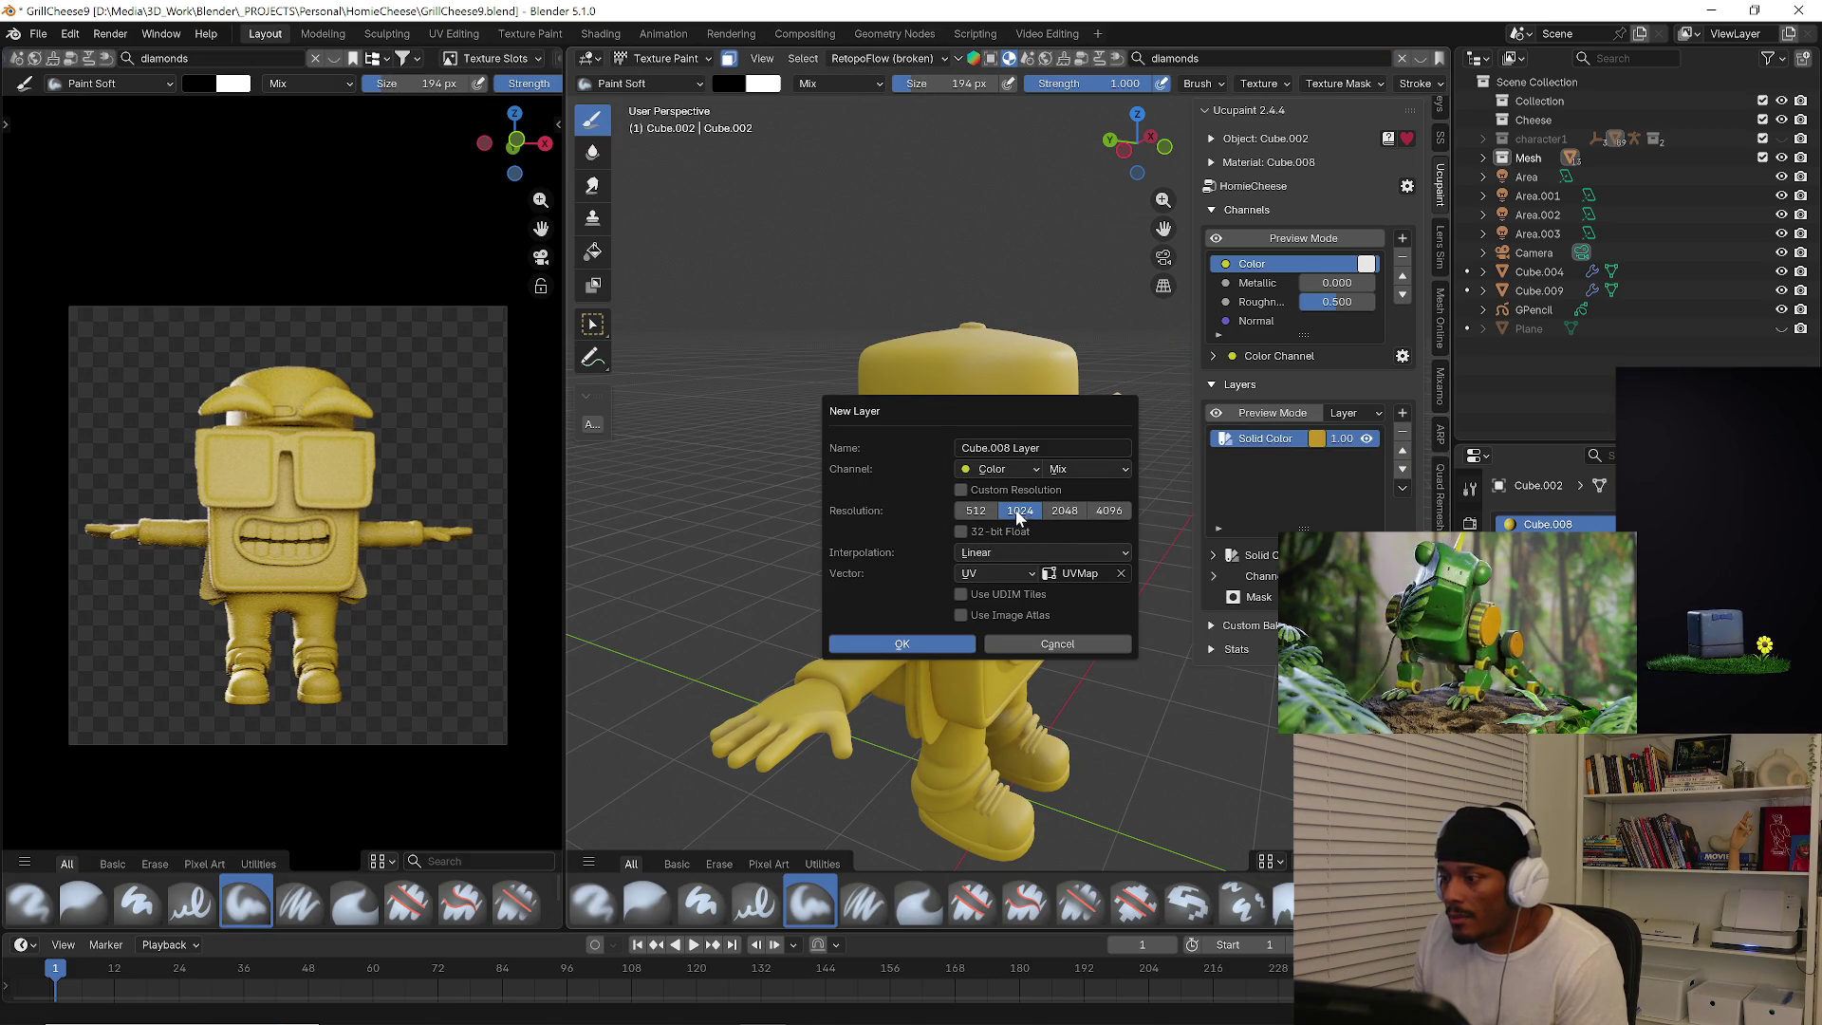
pyautogui.click(1015, 449)
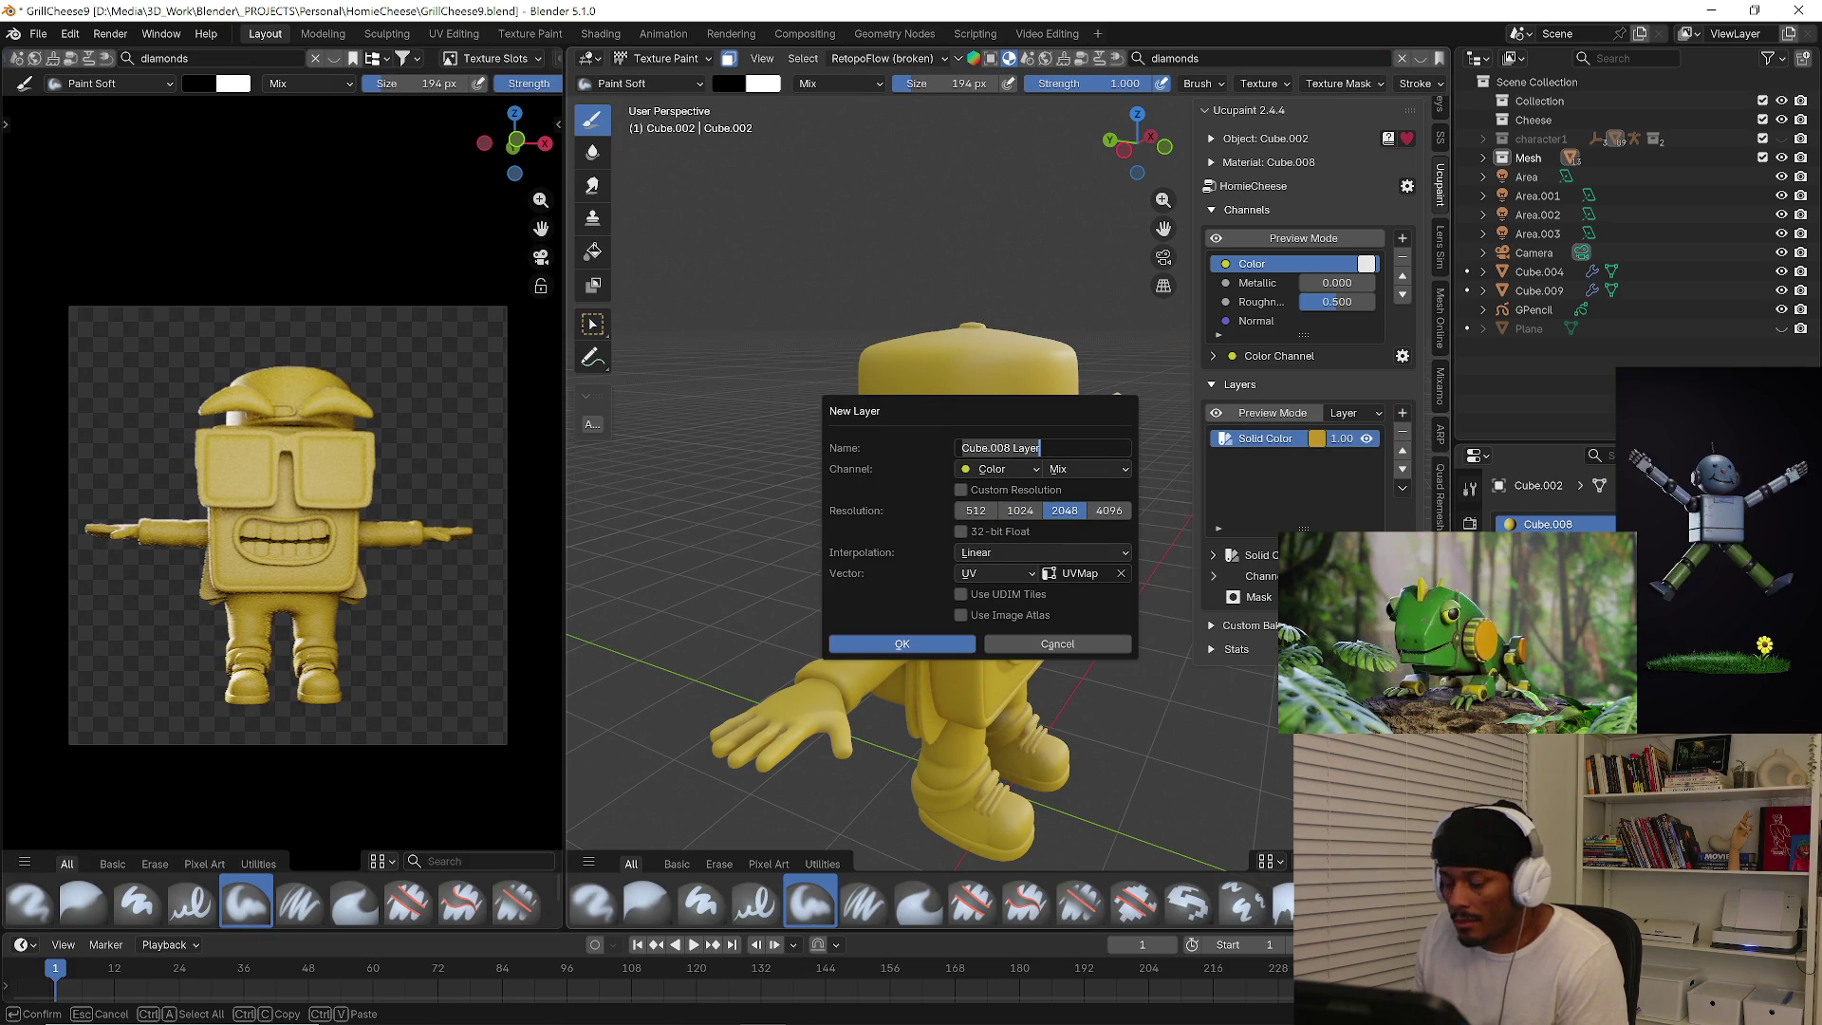
pyautogui.write('Base')
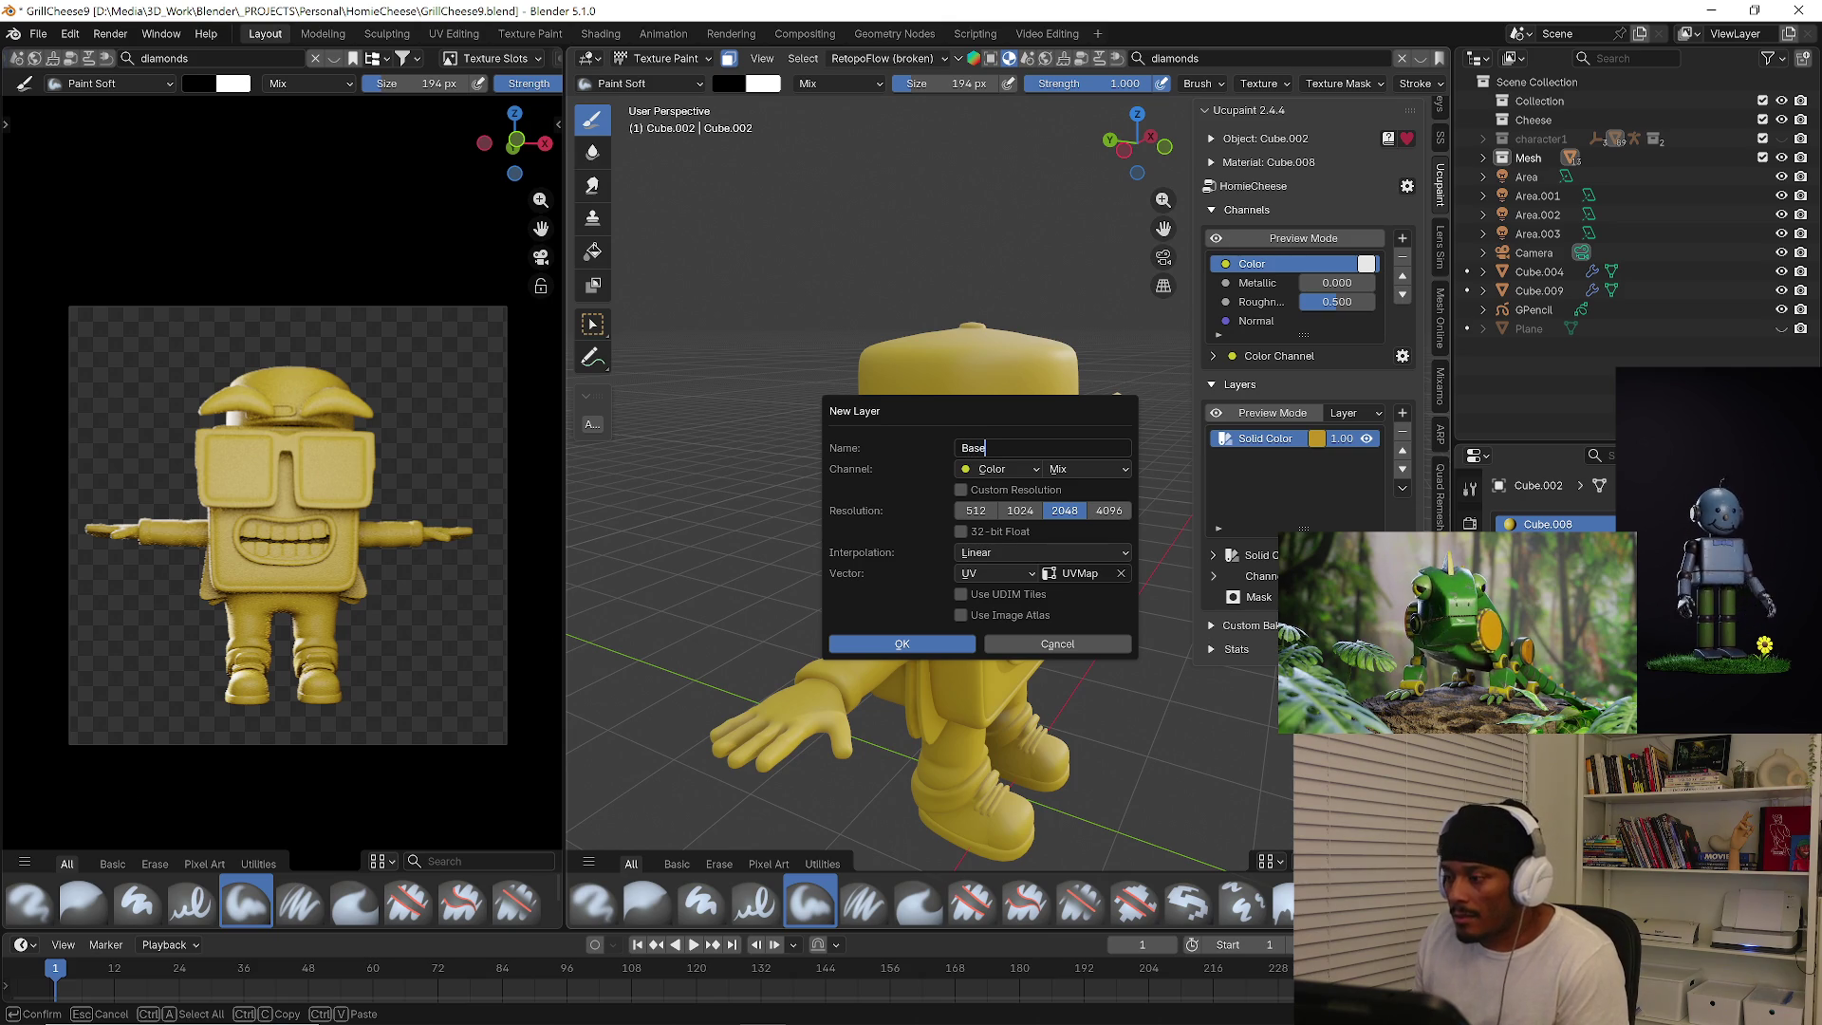
pyautogui.press('Return')
pyautogui.moveTo(898, 569)
pyautogui.mouseDown(button='middle')
pyautogui.moveTo(923, 530)
pyautogui.moveTo(594, 167)
pyautogui.mouseUp(button='middle')
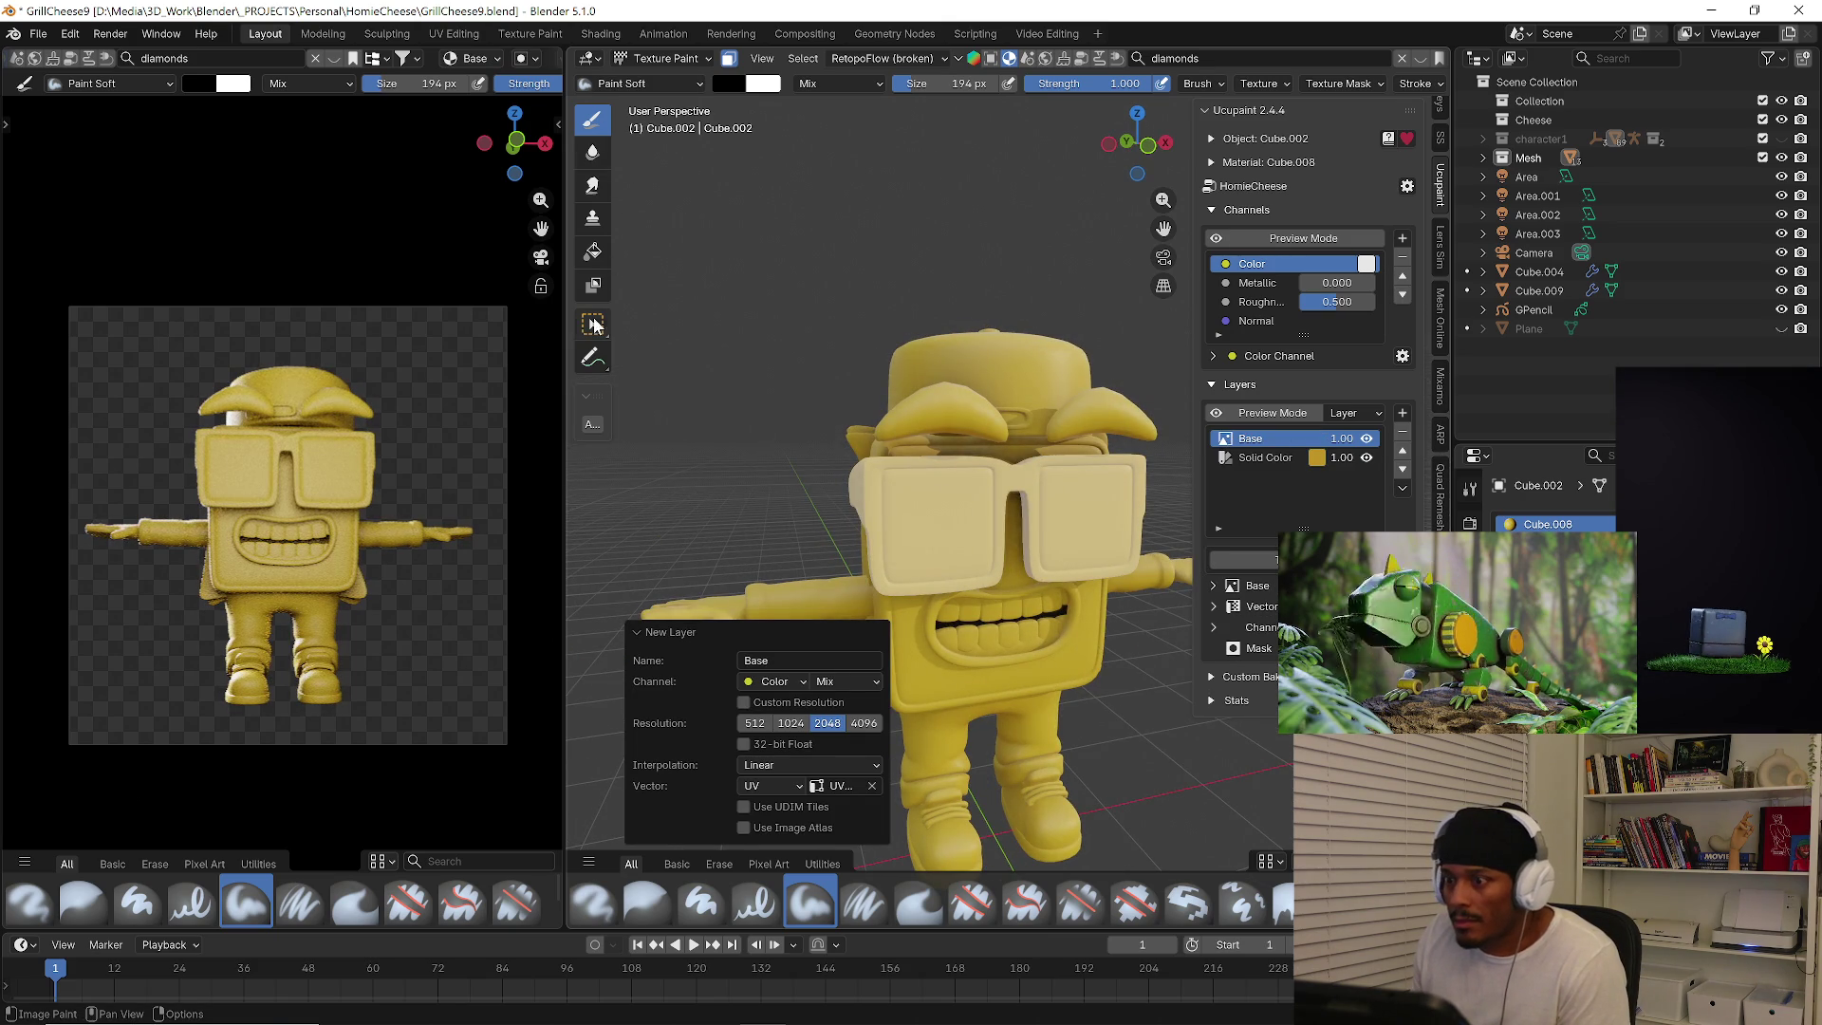
pyautogui.click(594, 254)
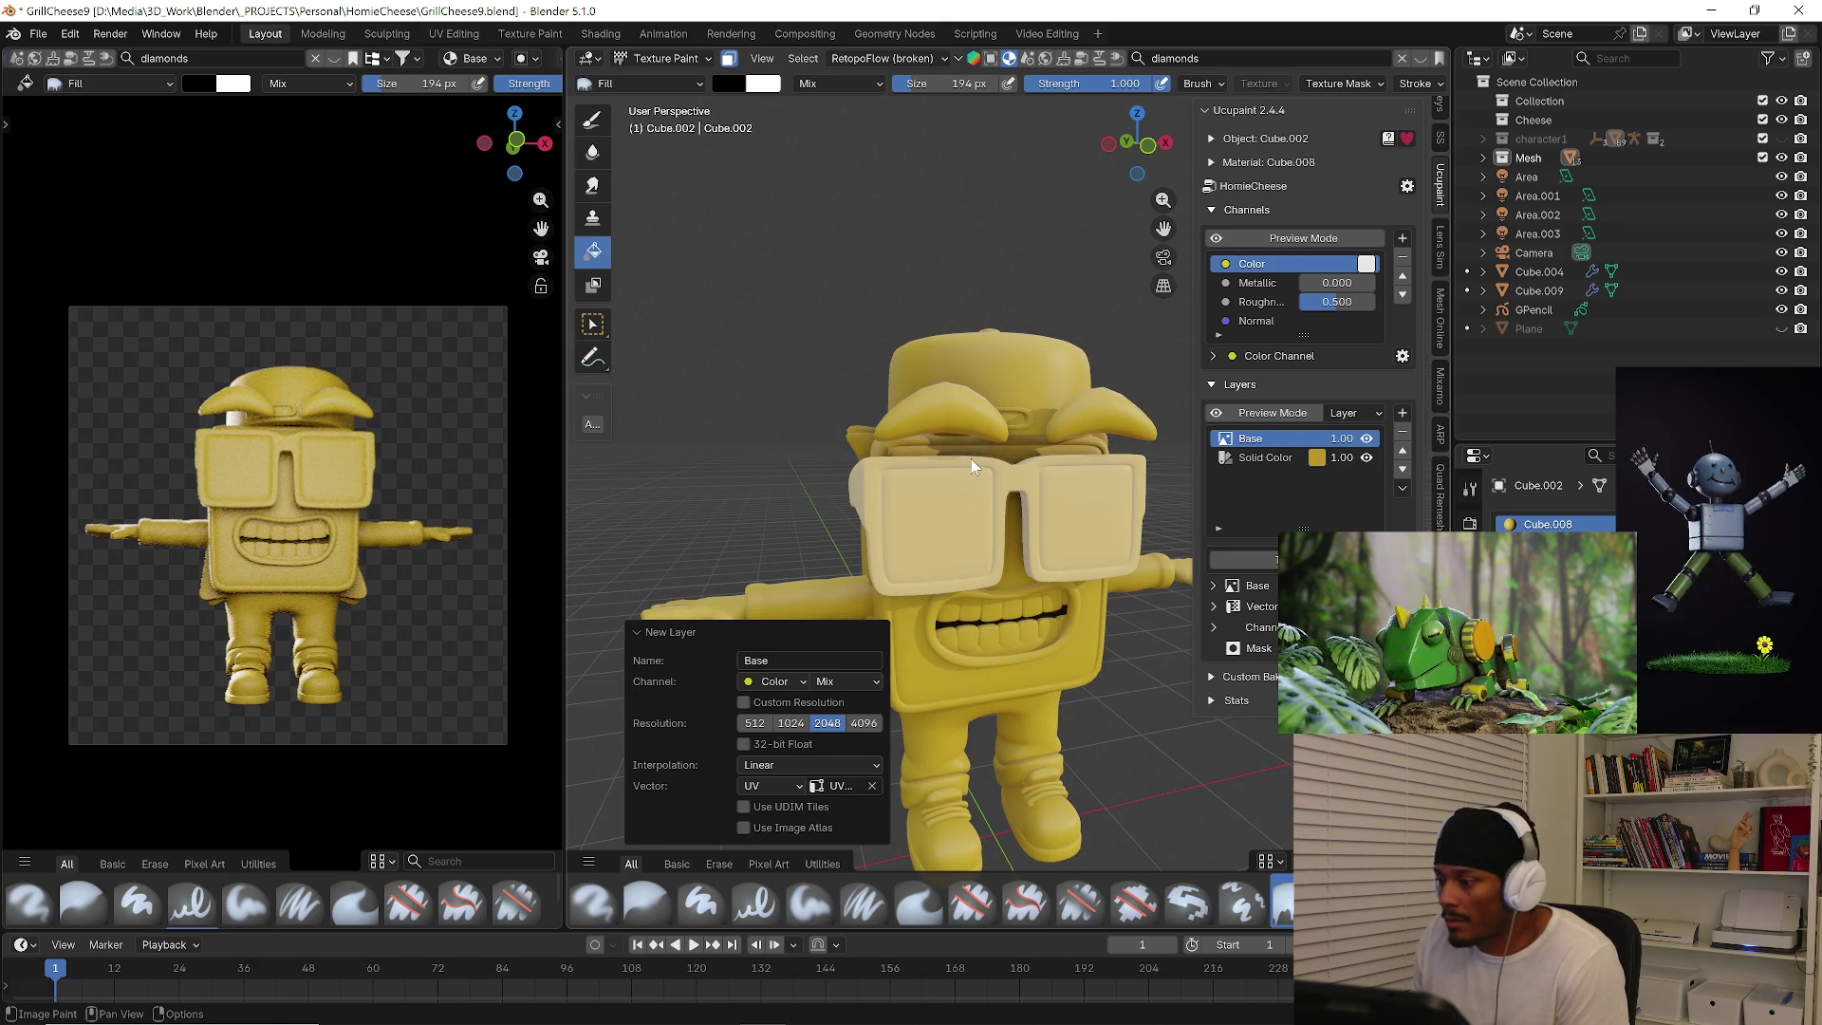
# Set the Fill brush colour to dark purple and look the character over from several angles.
pyautogui.click(726, 87)
pyautogui.click(882, 222)
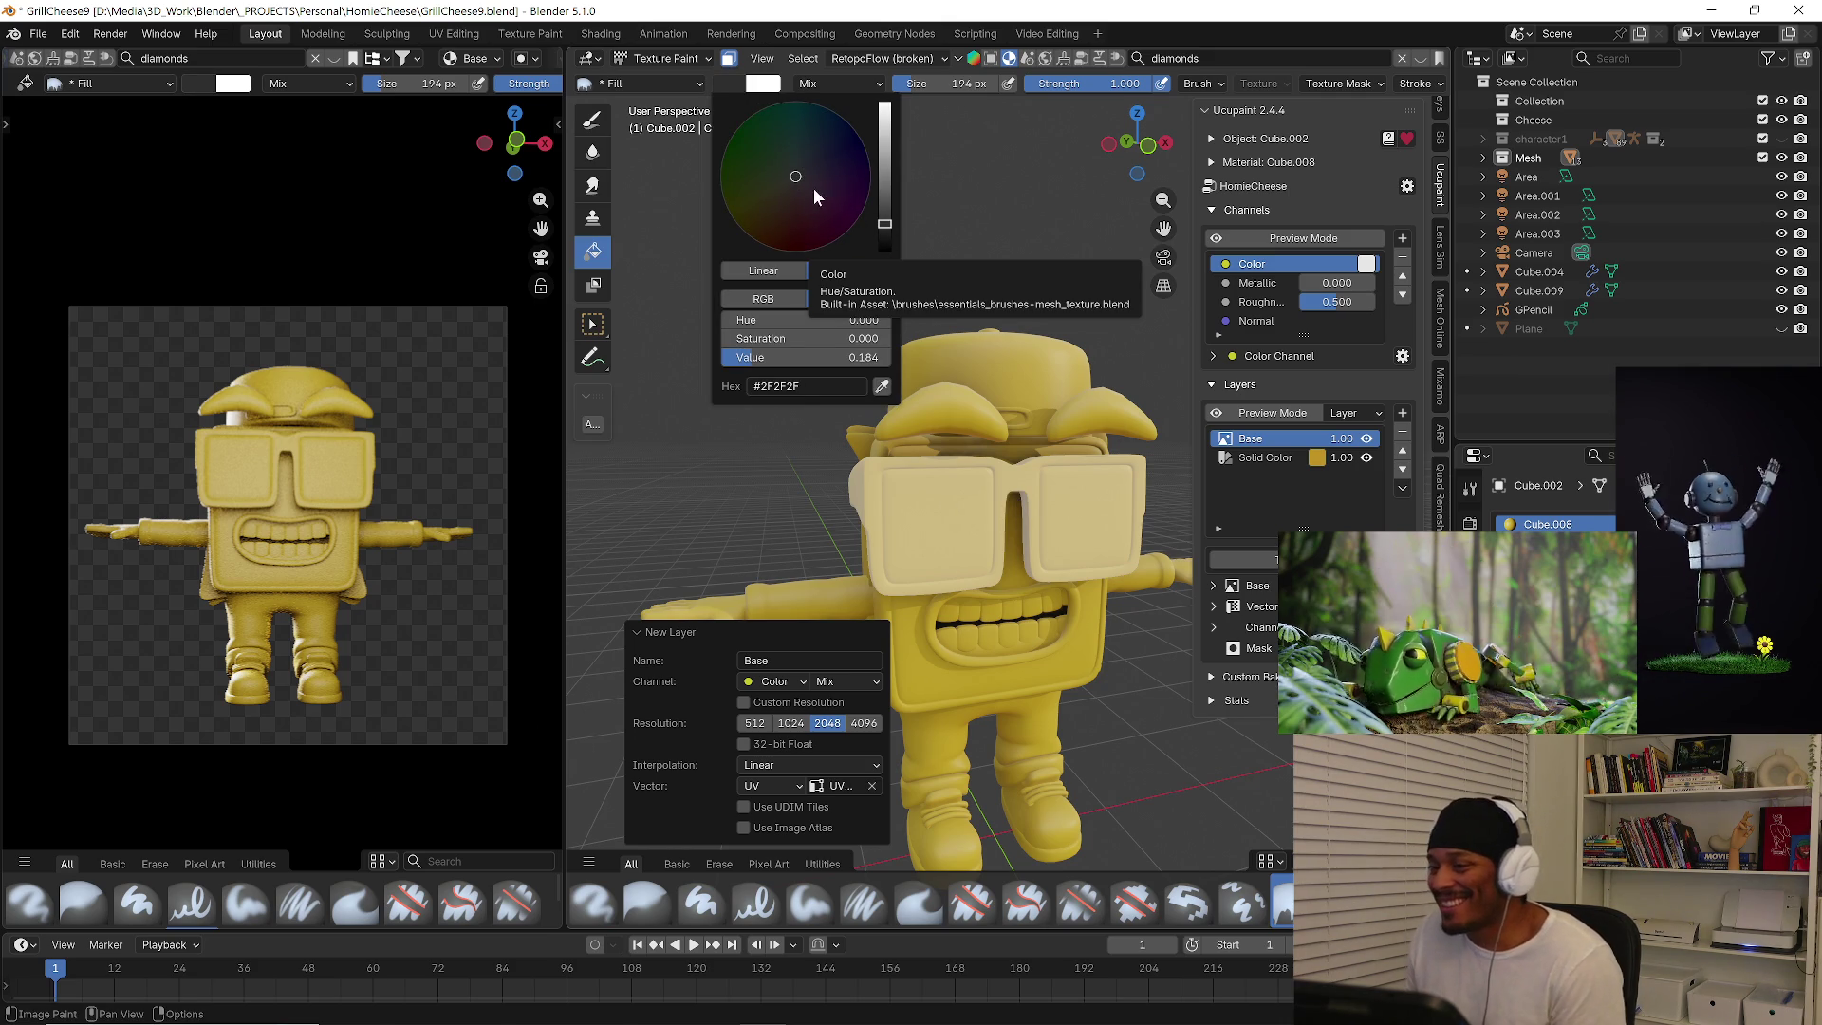
pyautogui.moveTo(813, 187); pyautogui.dragTo(843, 174)
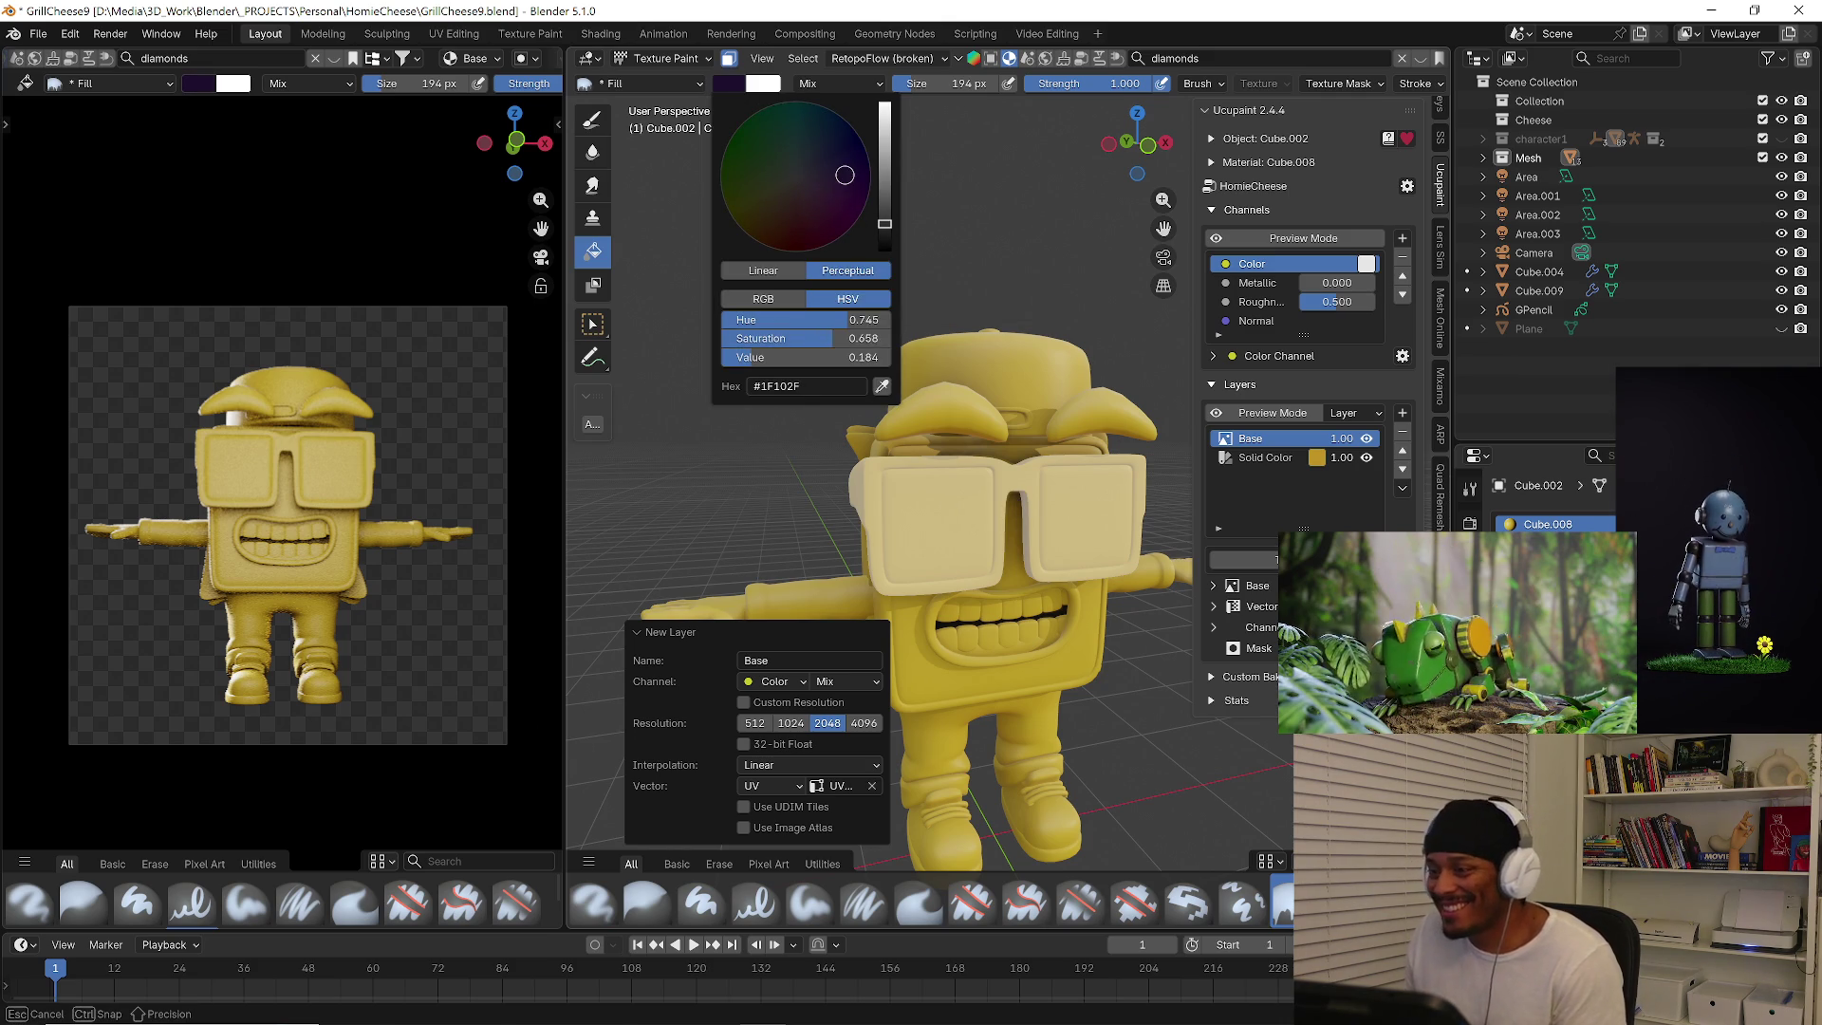
pyautogui.click(946, 506)
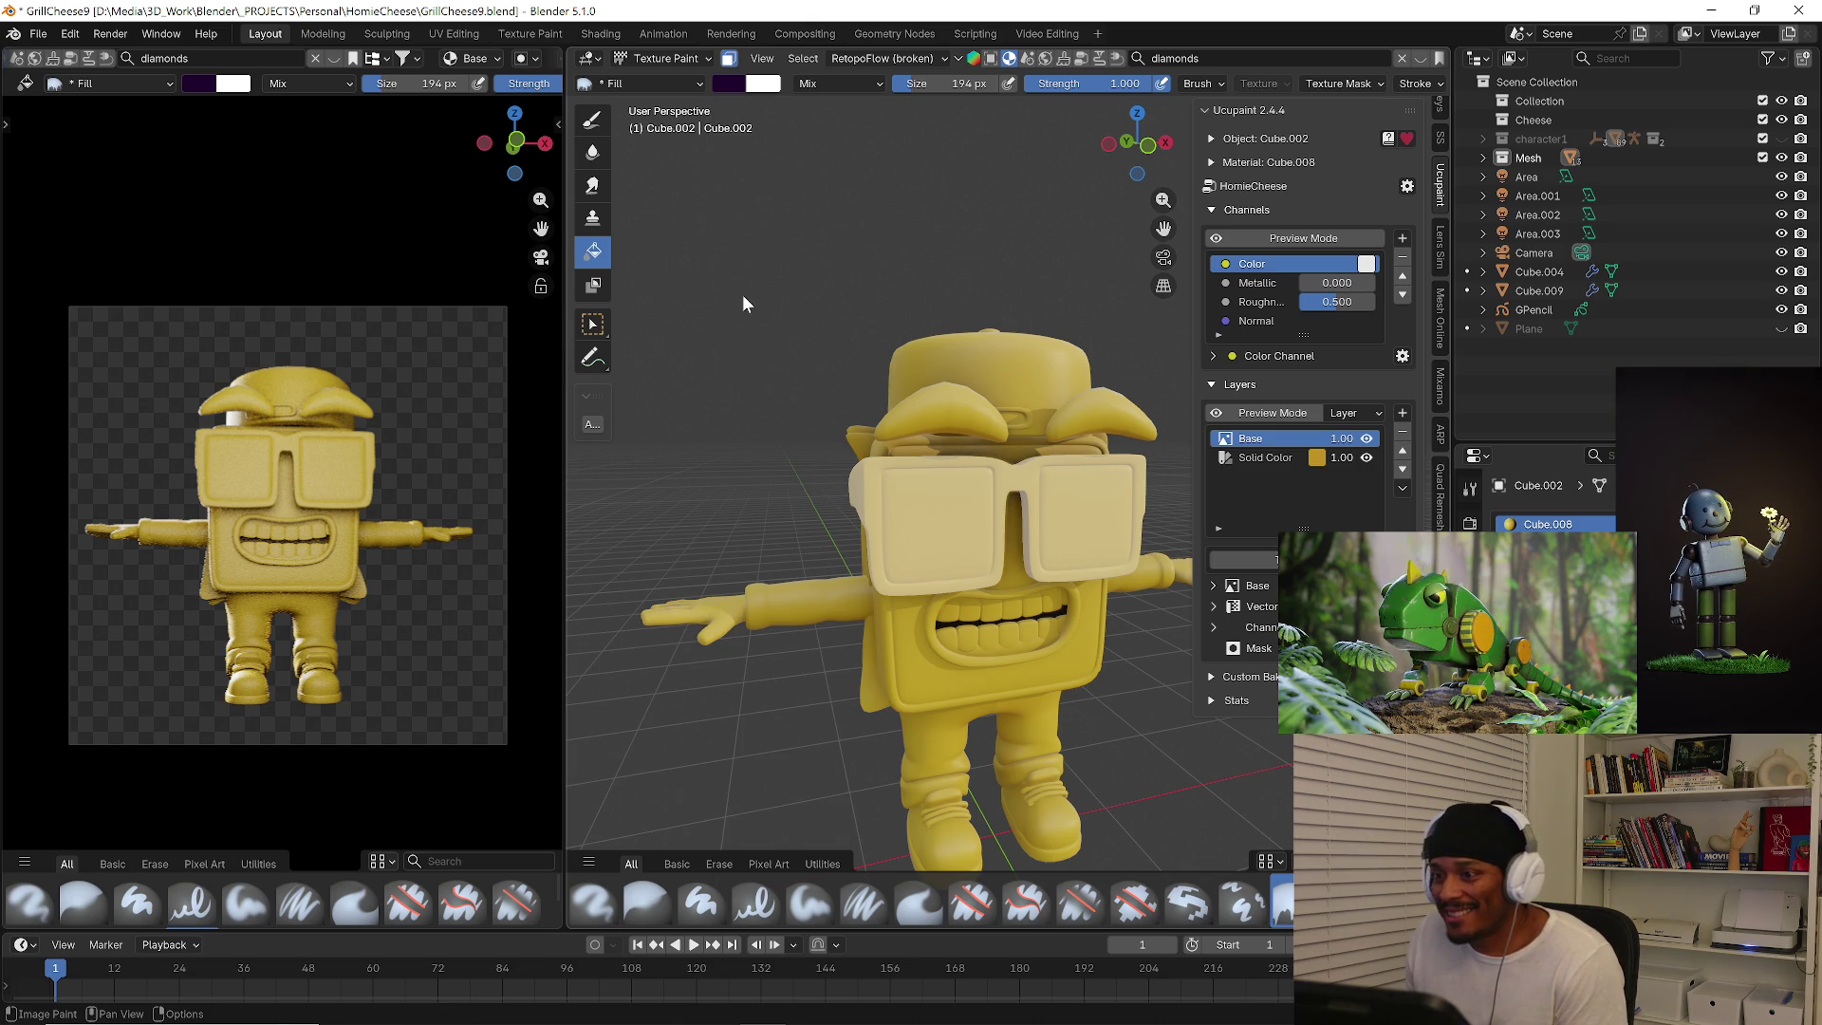
pyautogui.moveTo(699, 281); pyautogui.dragTo(945, 421, button='middle')
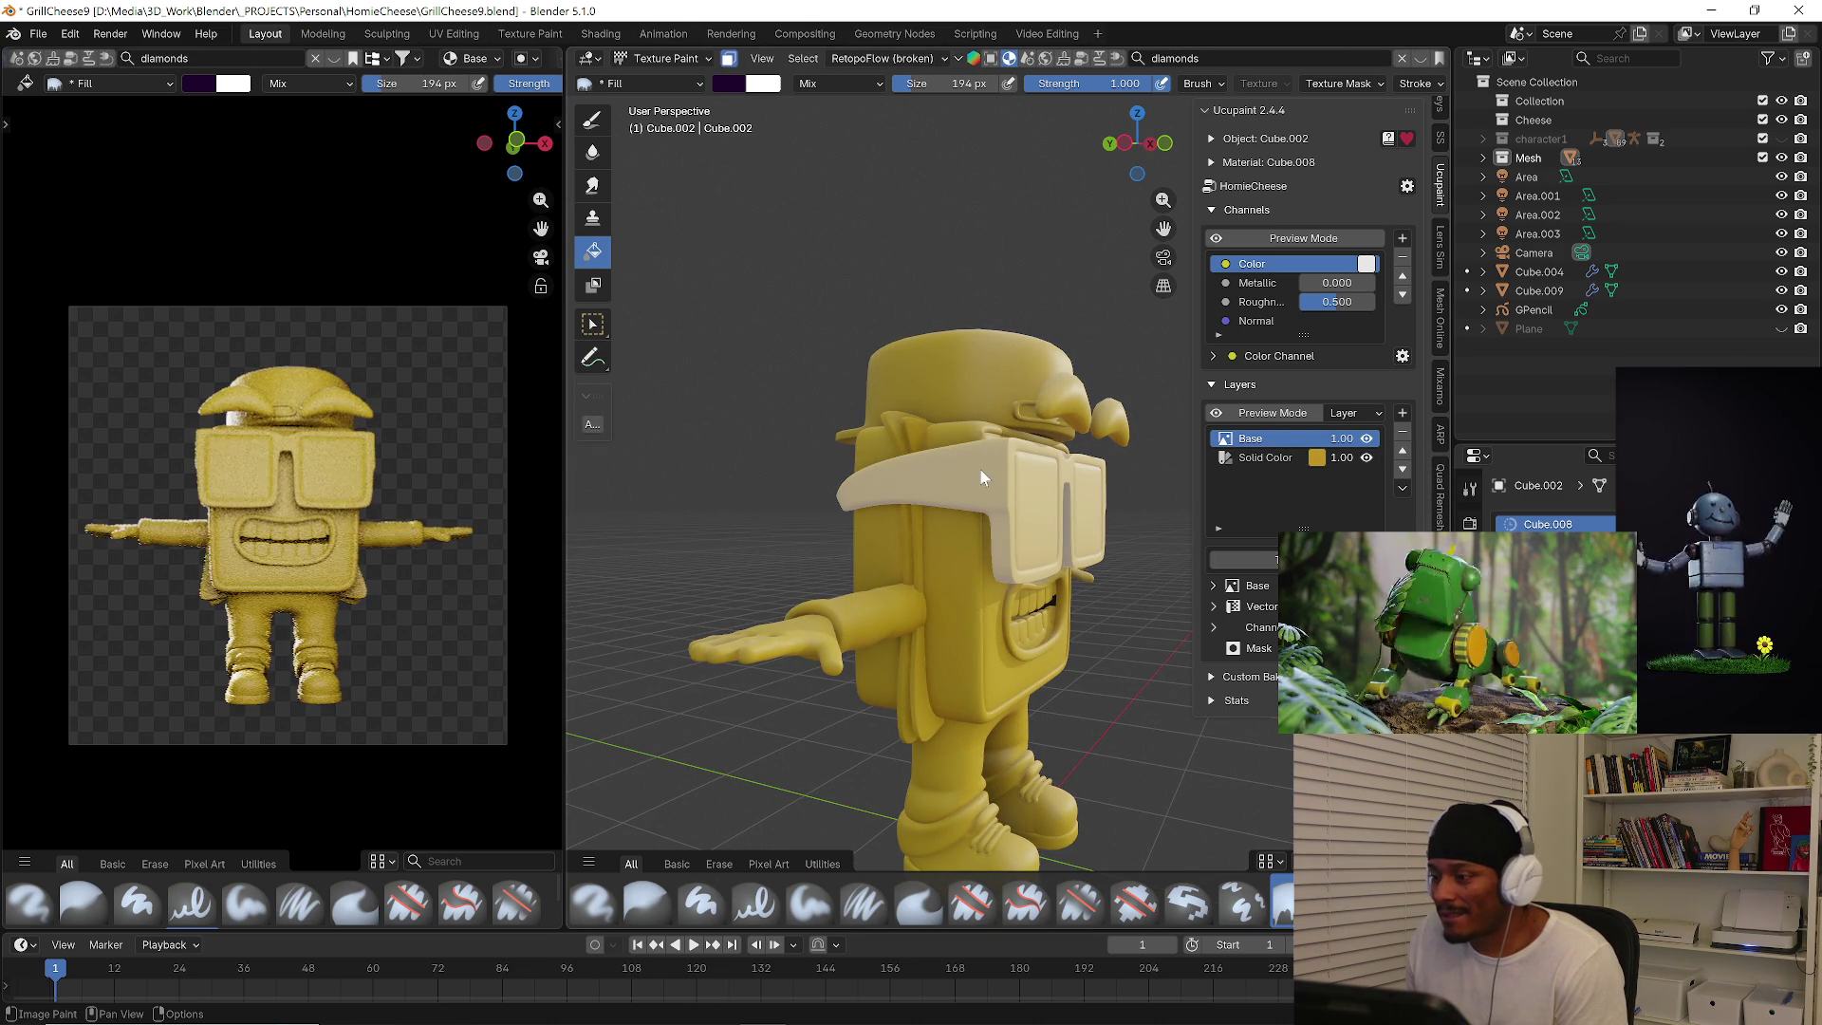
pyautogui.moveTo(931, 457); pyautogui.dragTo(942, 486, button='middle')
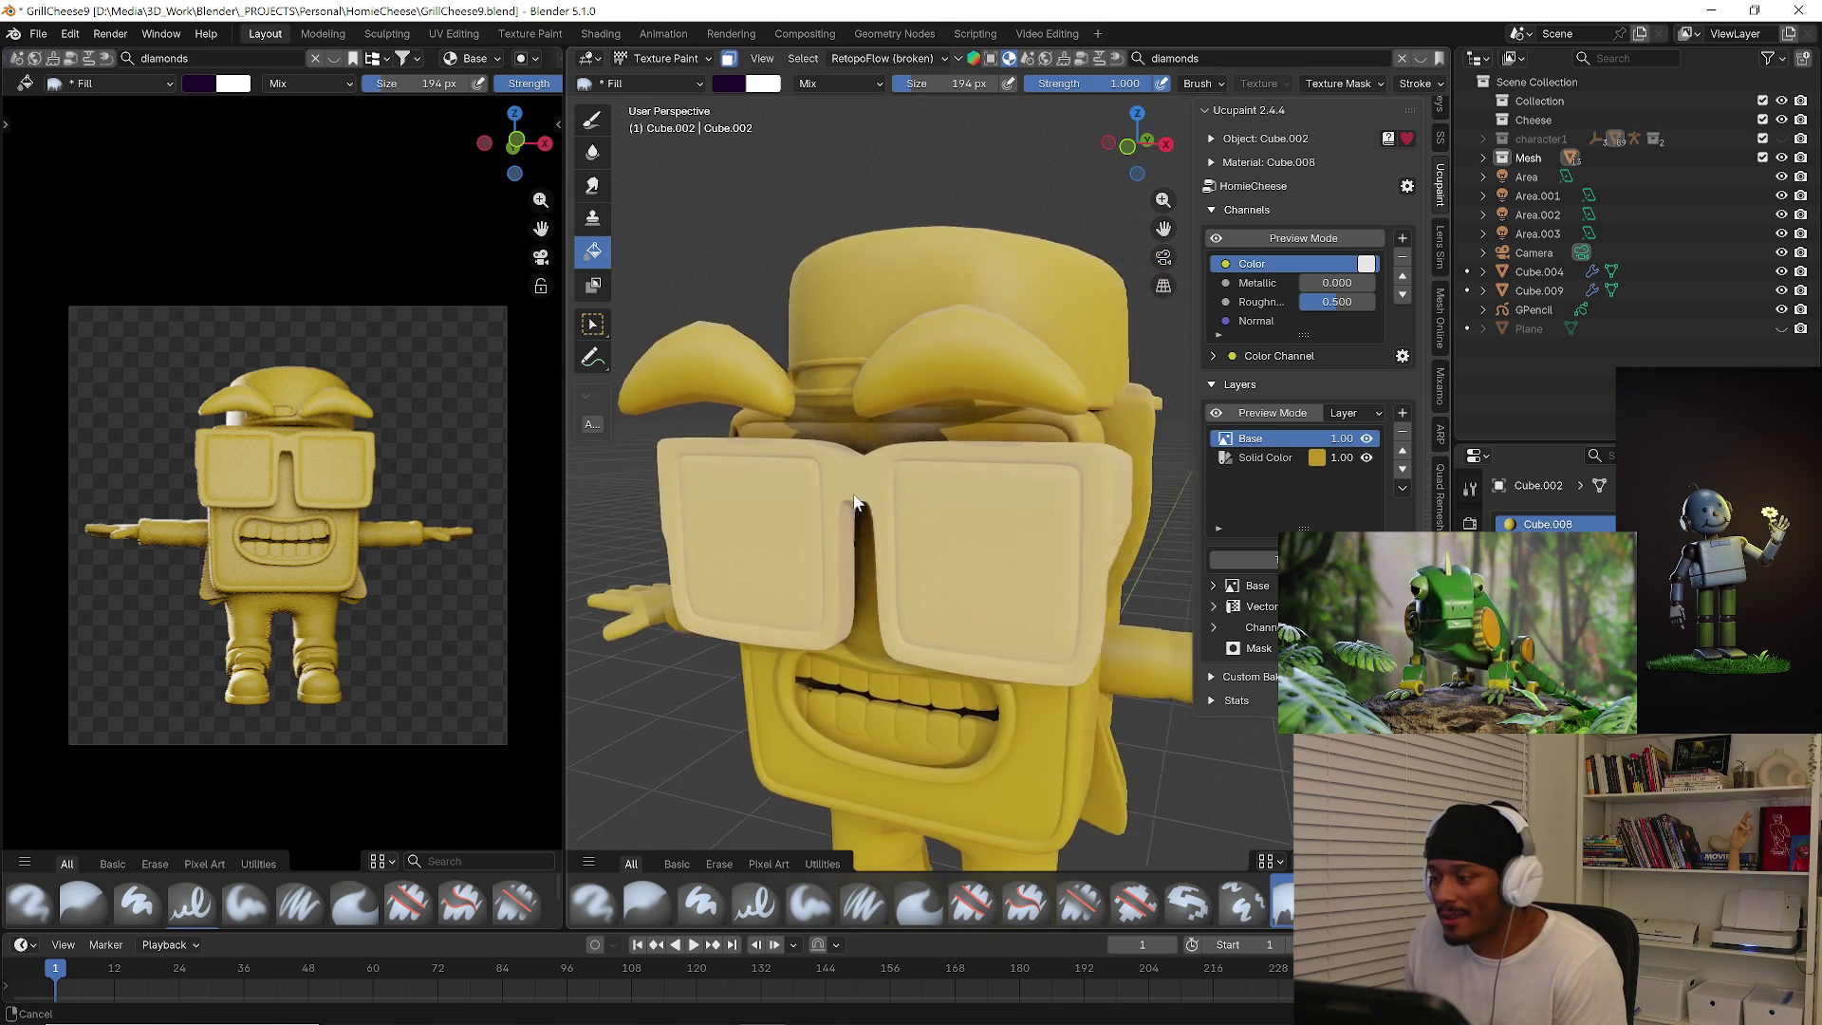
pyautogui.moveTo(942, 485); pyautogui.dragTo(855, 492, button='middle')
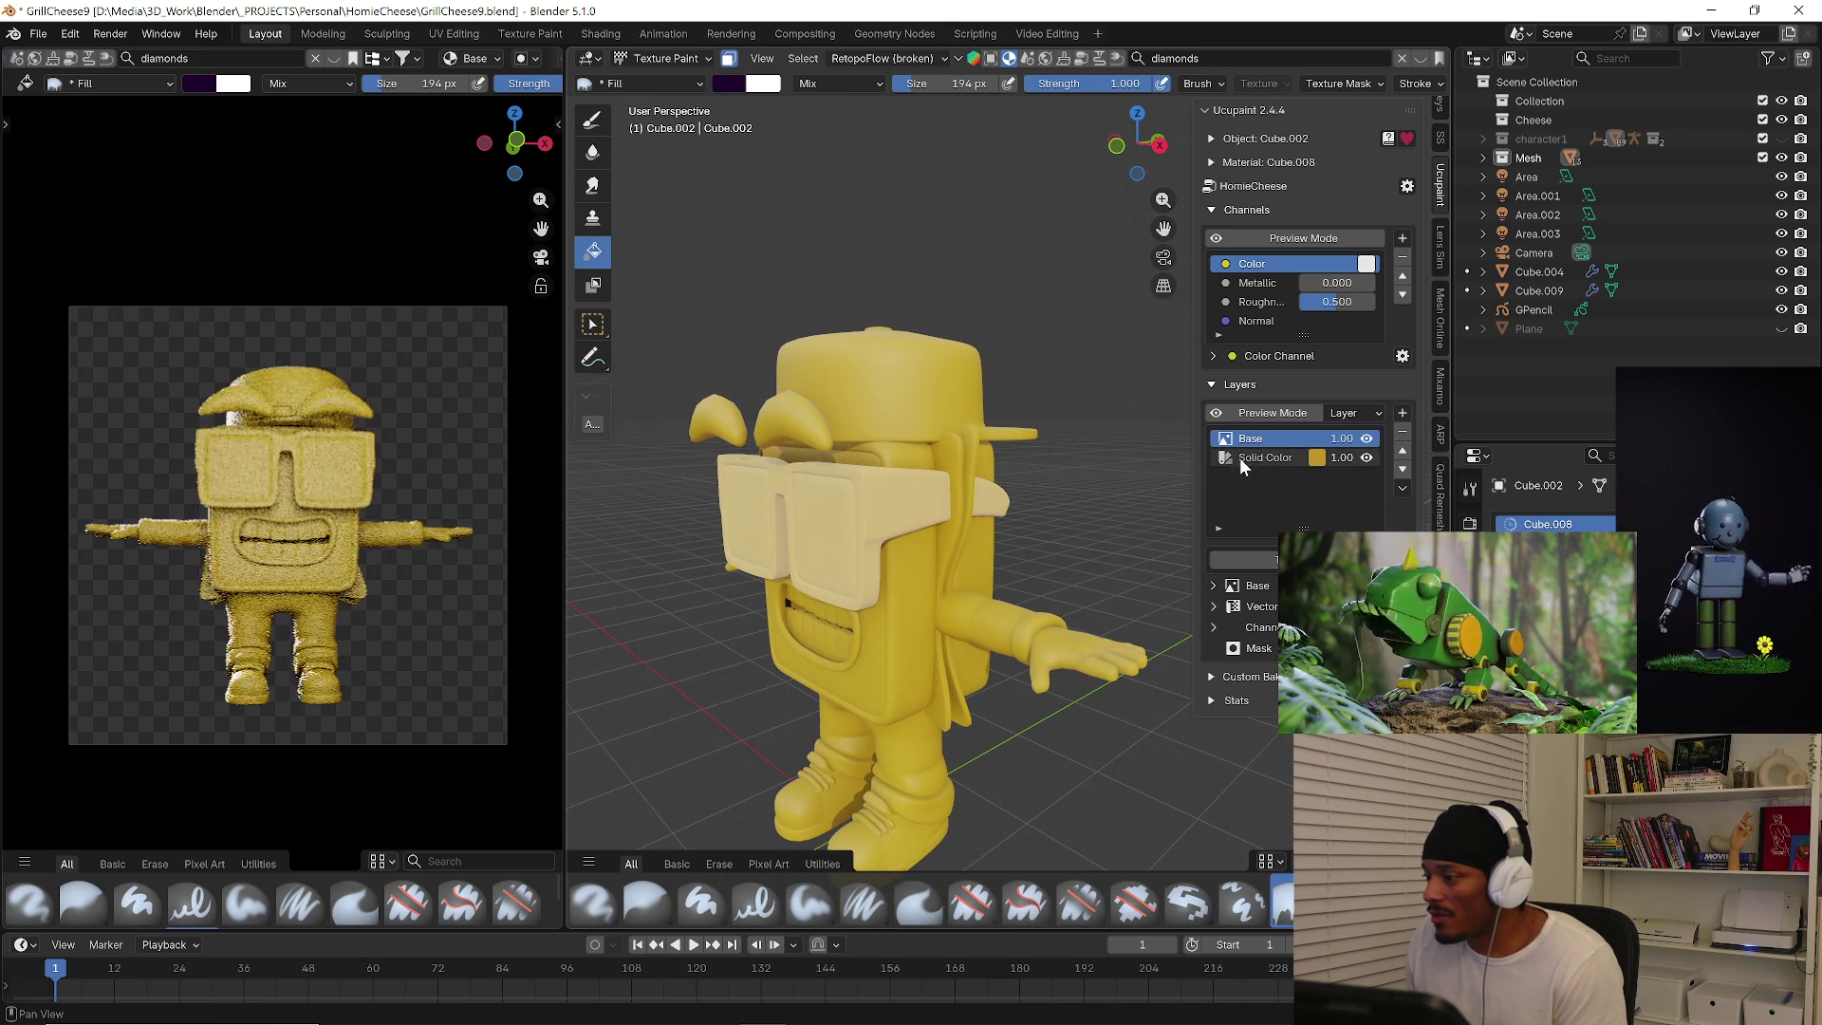
pyautogui.scroll(2, 854, 386)
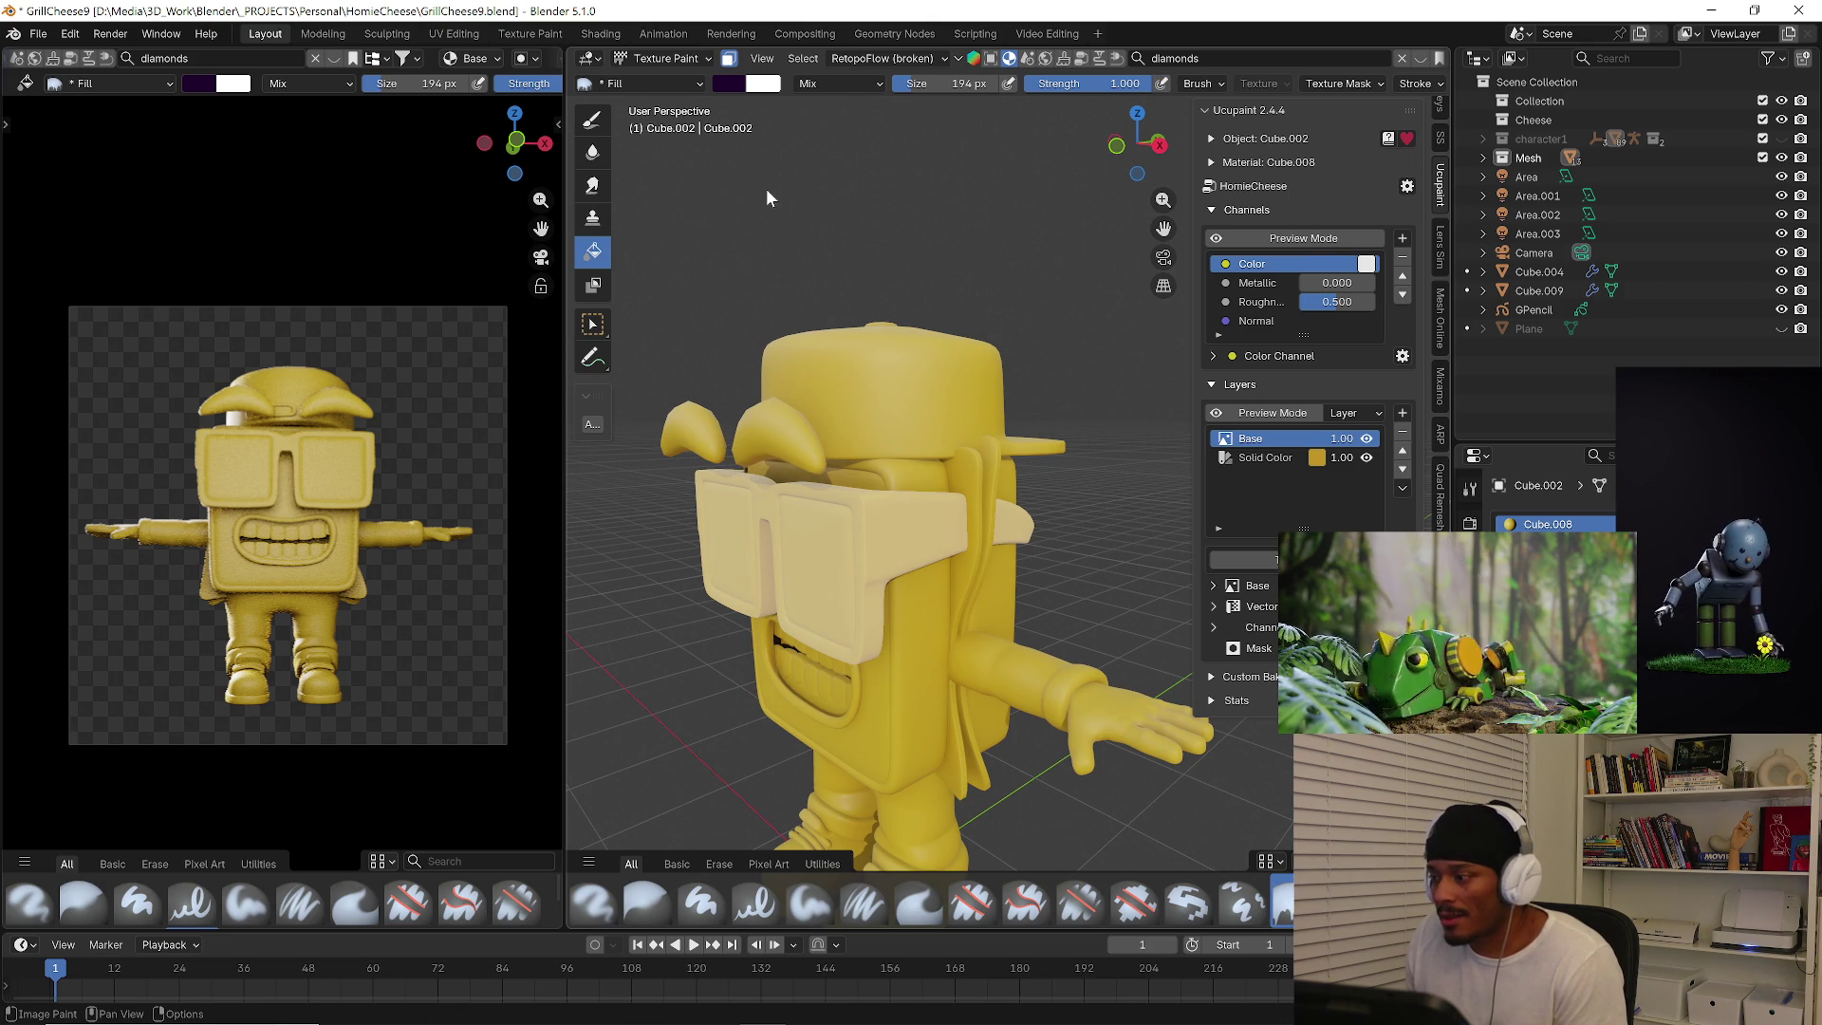
# Change the brush to light grey-blue, trial-fill the glasses, undo it and return to Object Mode.
pyautogui.click(733, 83)
pyautogui.click(844, 161)
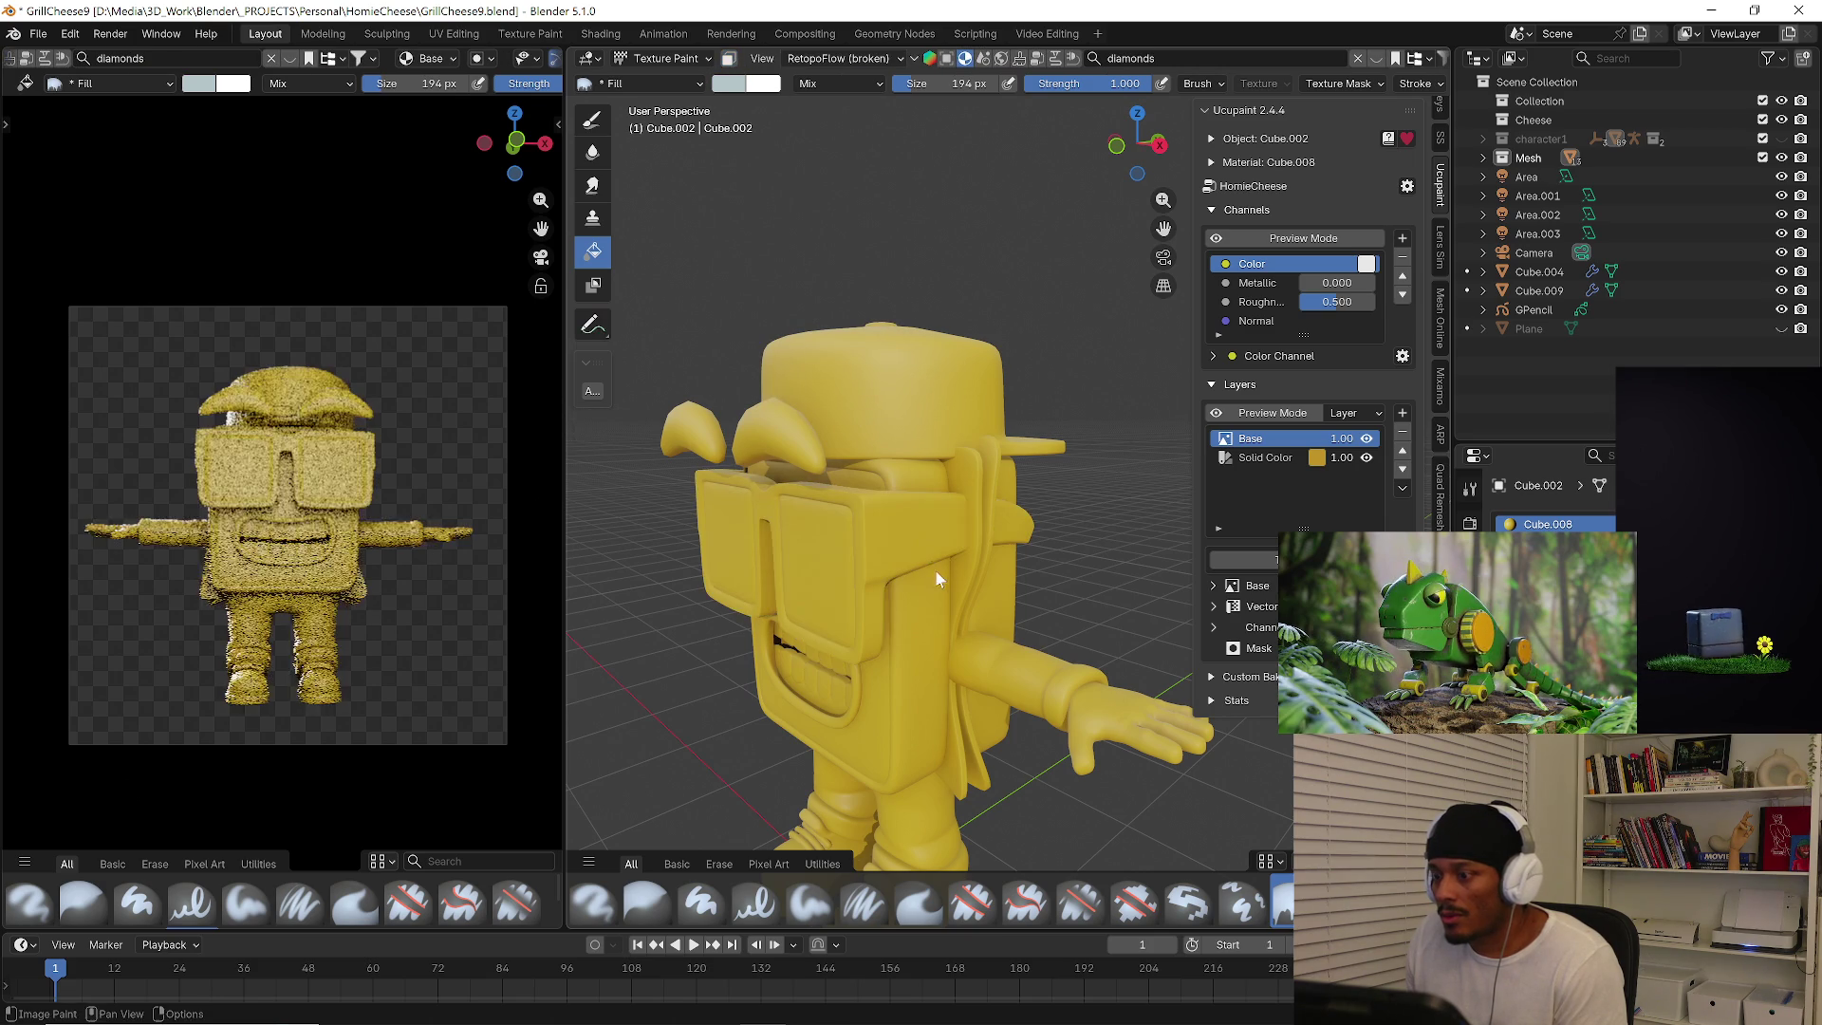
pyautogui.click(932, 563)
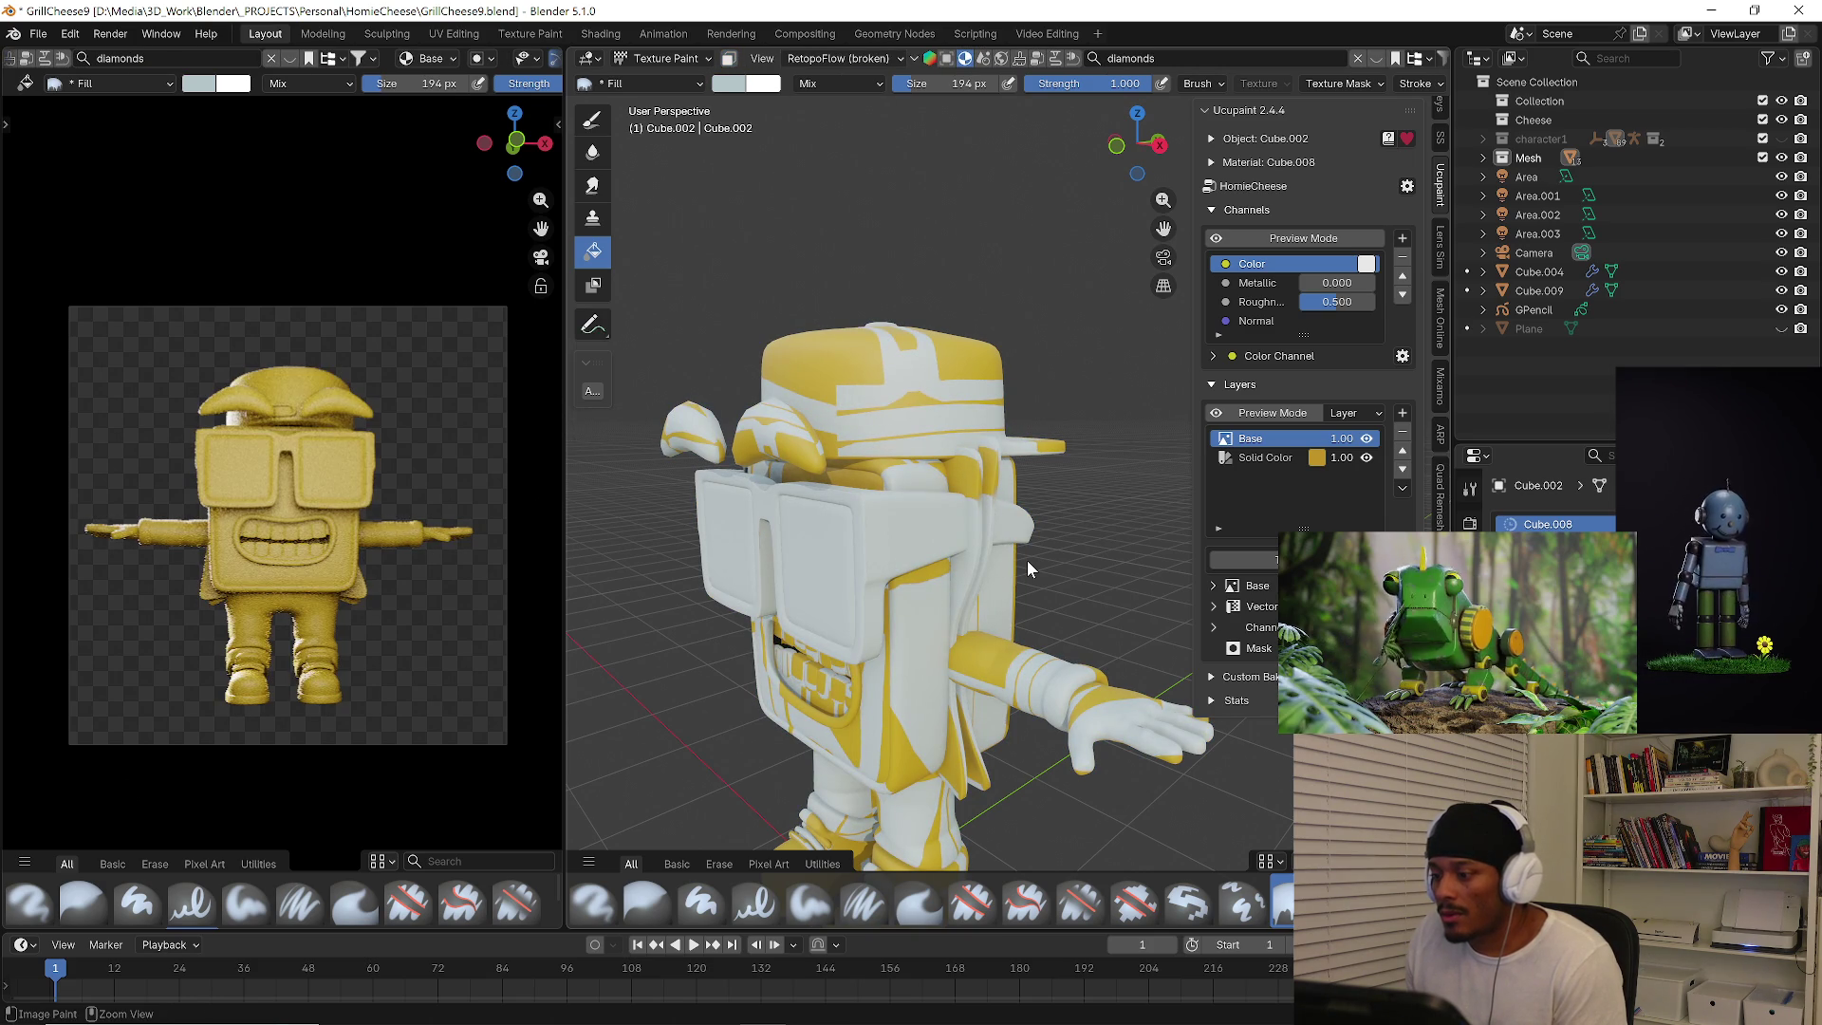
pyautogui.scroll(3, 1009, 517)
pyautogui.moveTo(1027, 560)
pyautogui.mouseDown(button='middle')
pyautogui.moveTo(995, 490)
pyautogui.moveTo(1063, 509)
pyautogui.moveTo(937, 545)
pyautogui.moveTo(932, 440)
pyautogui.moveTo(964, 424)
pyautogui.mouseUp(button='middle')
pyautogui.scroll(-2, 936, 543)
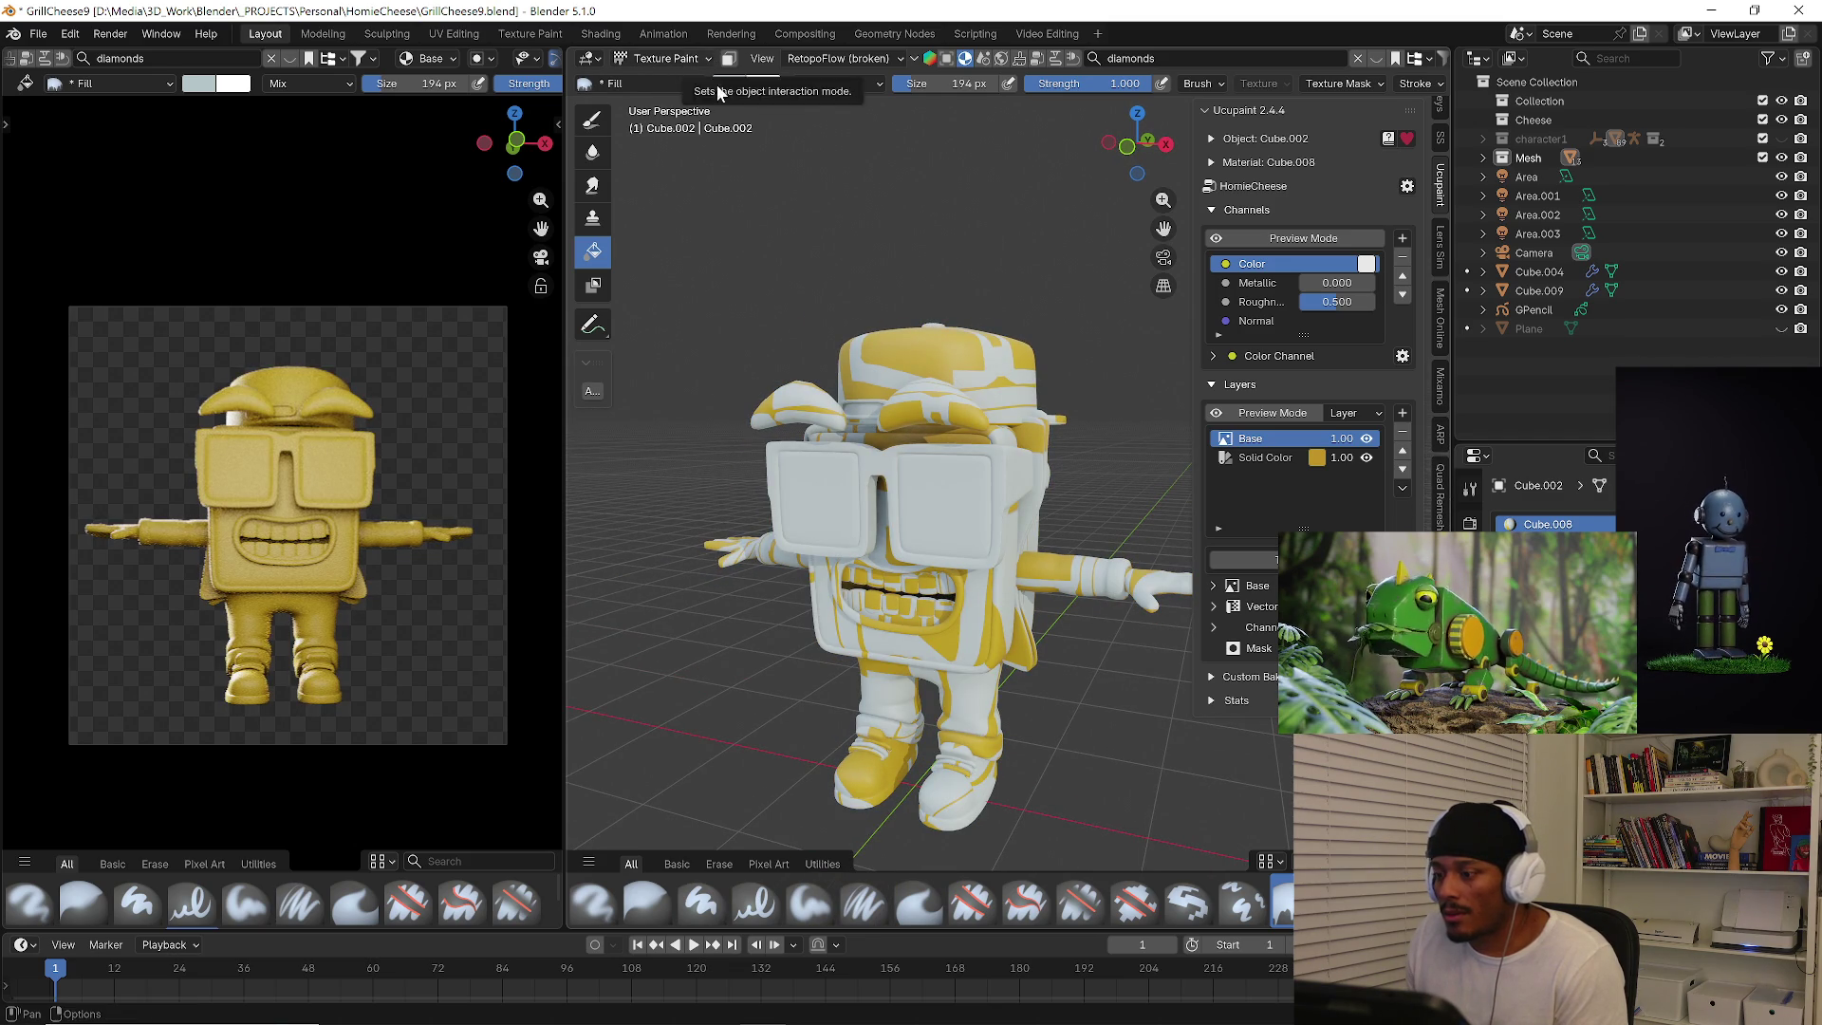
pyautogui.hotkey('ctrl', 'z')
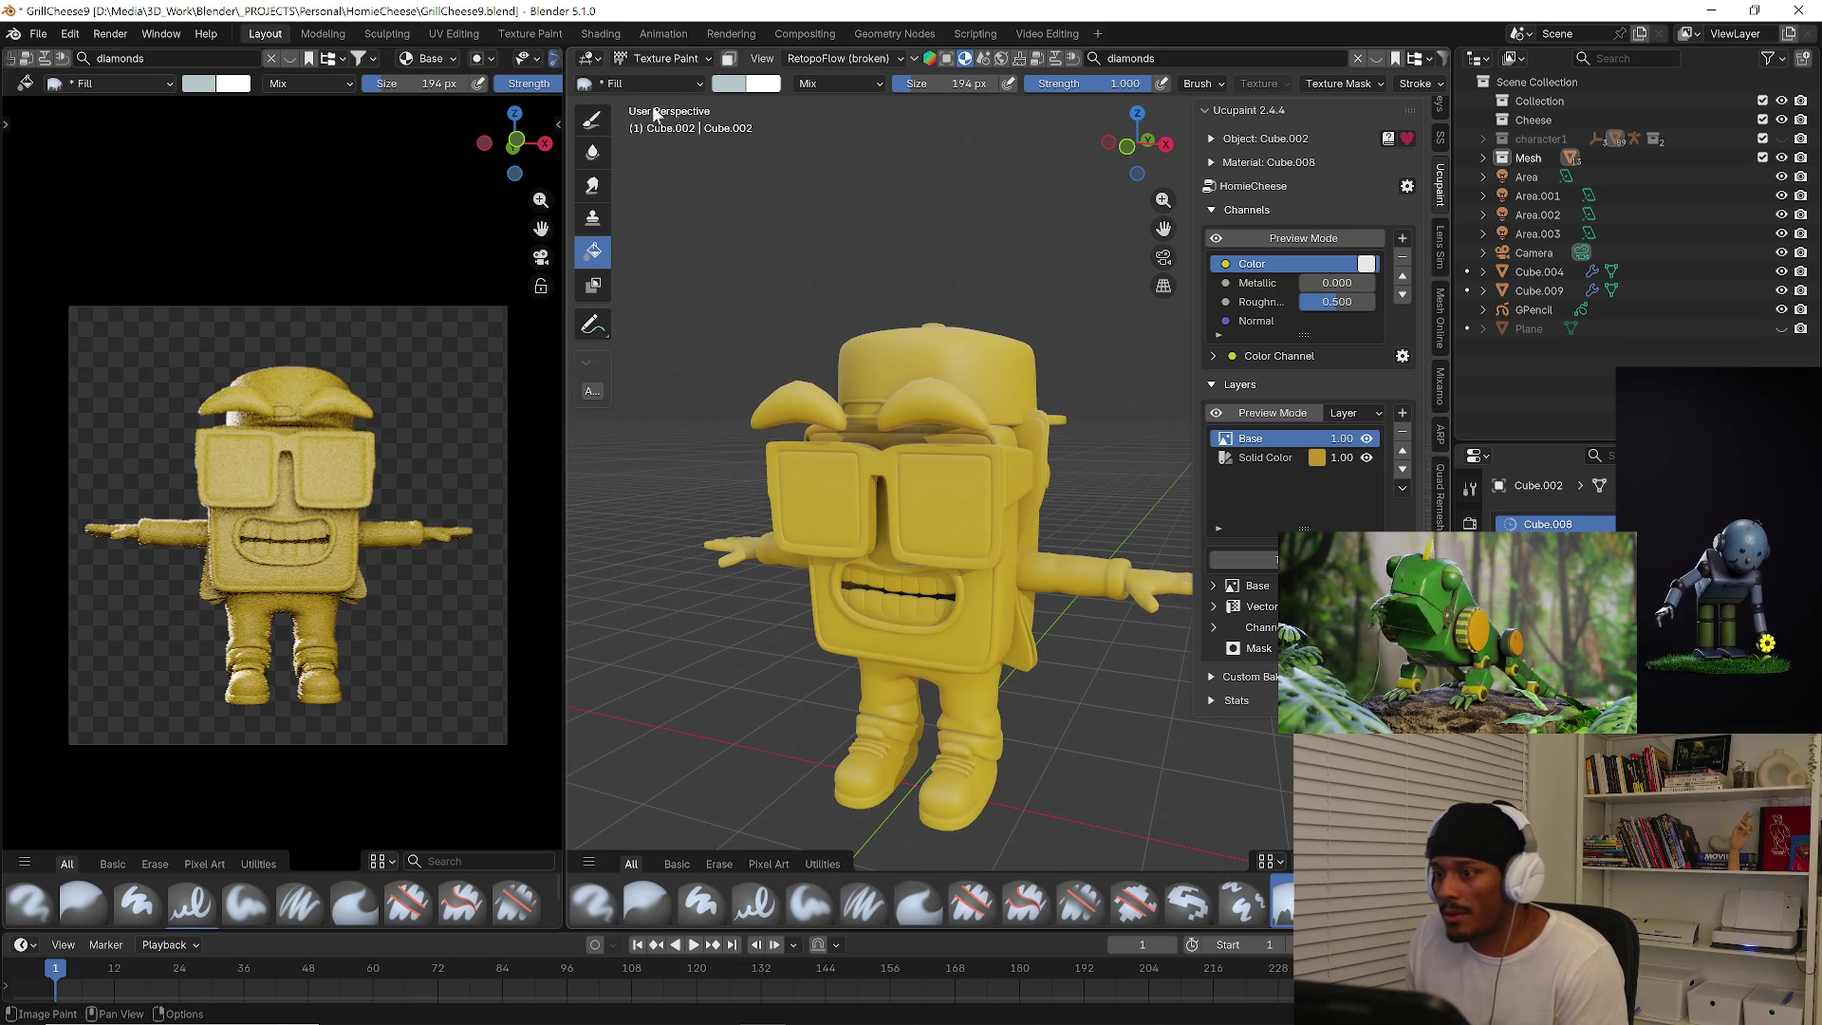
pyautogui.click(668, 57)
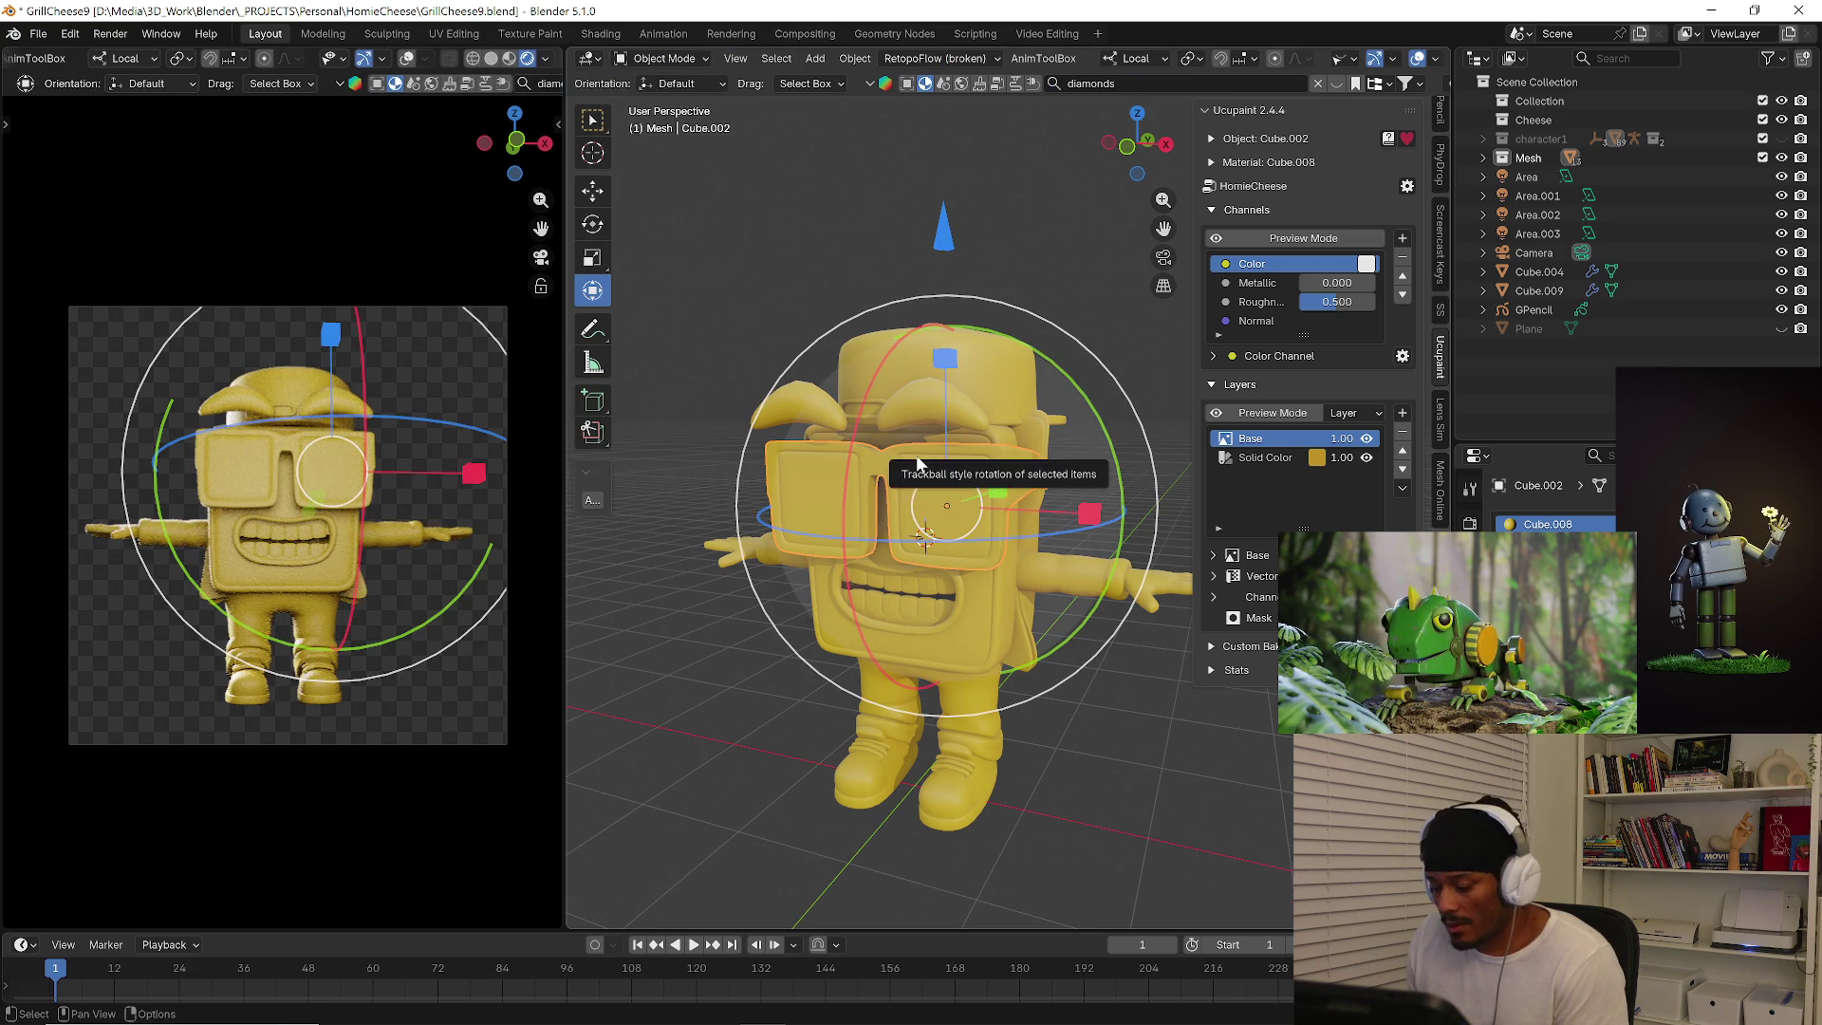
# Isolate the glasses in Local View, inspect their mesh in Edit Mode, then return to the full character in Object Mode.
pyautogui.press('/')
pyautogui.press('Tab')
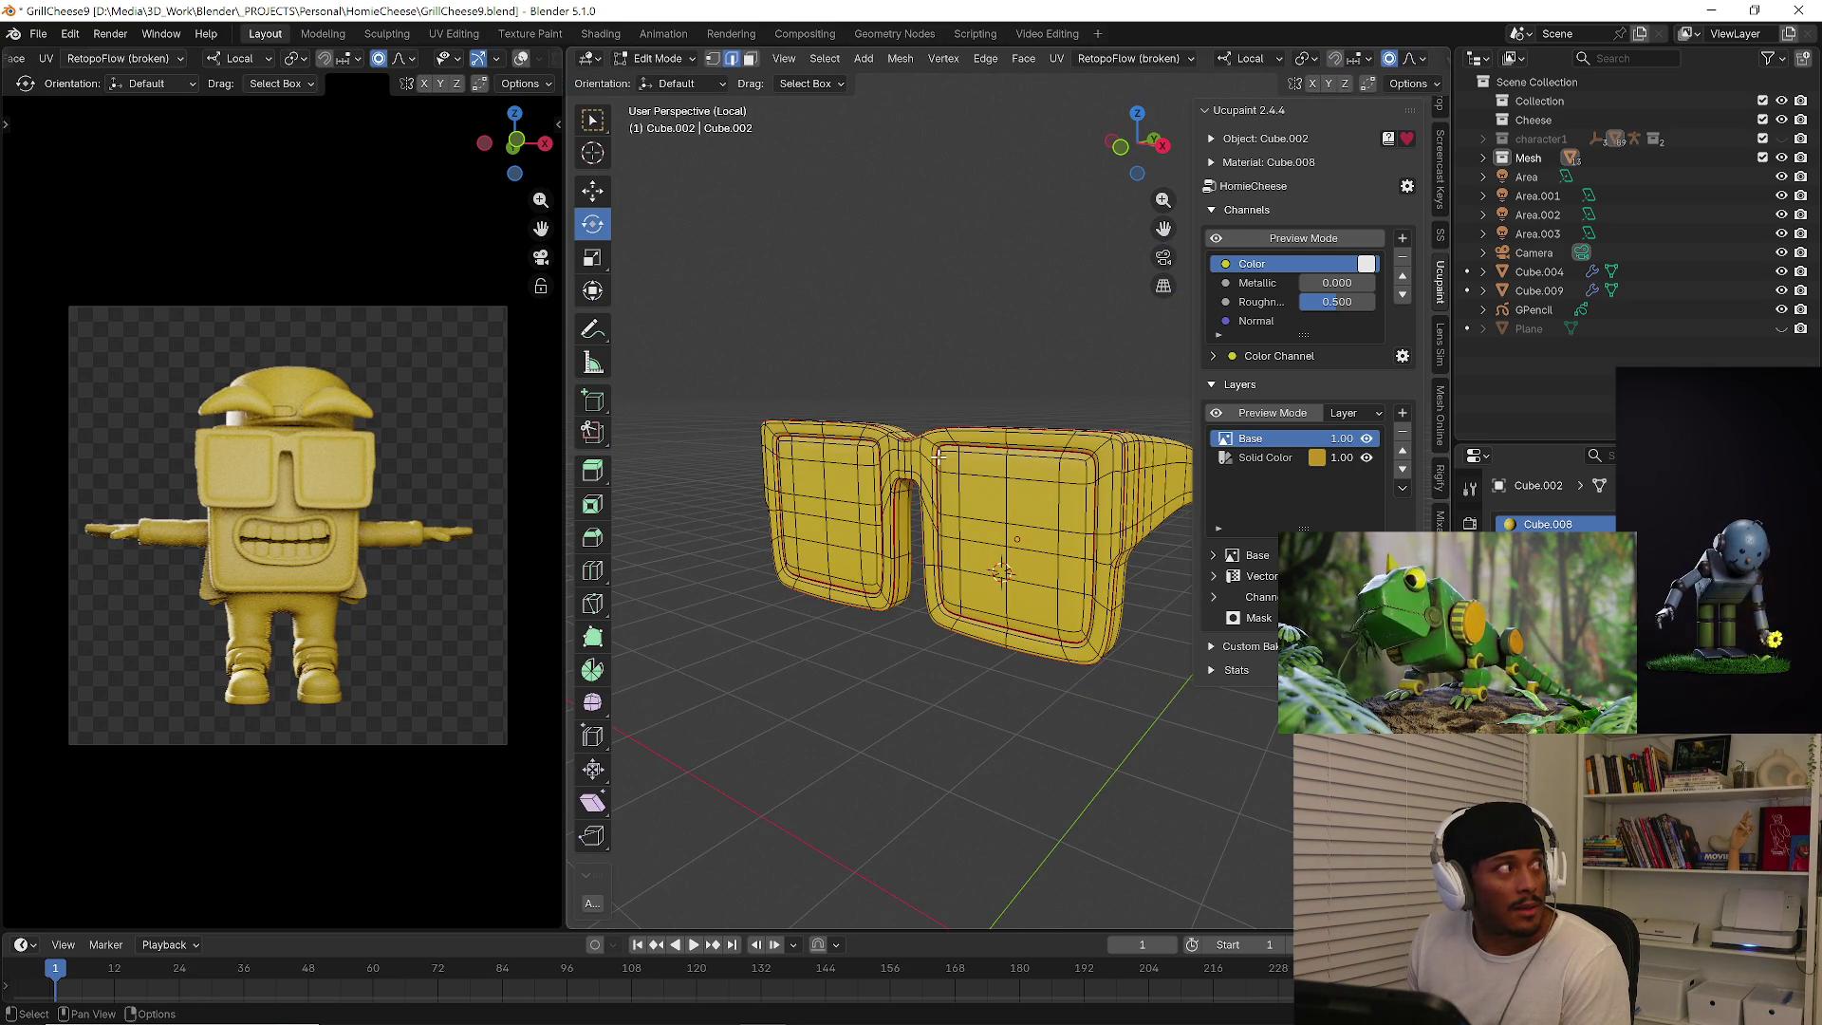
pyautogui.moveTo(1025, 698)
pyautogui.mouseDown(button='middle')
pyautogui.moveTo(930, 597)
pyautogui.moveTo(879, 617)
pyautogui.moveTo(928, 695)
pyautogui.moveTo(734, 682)
pyautogui.mouseUp(button='middle')
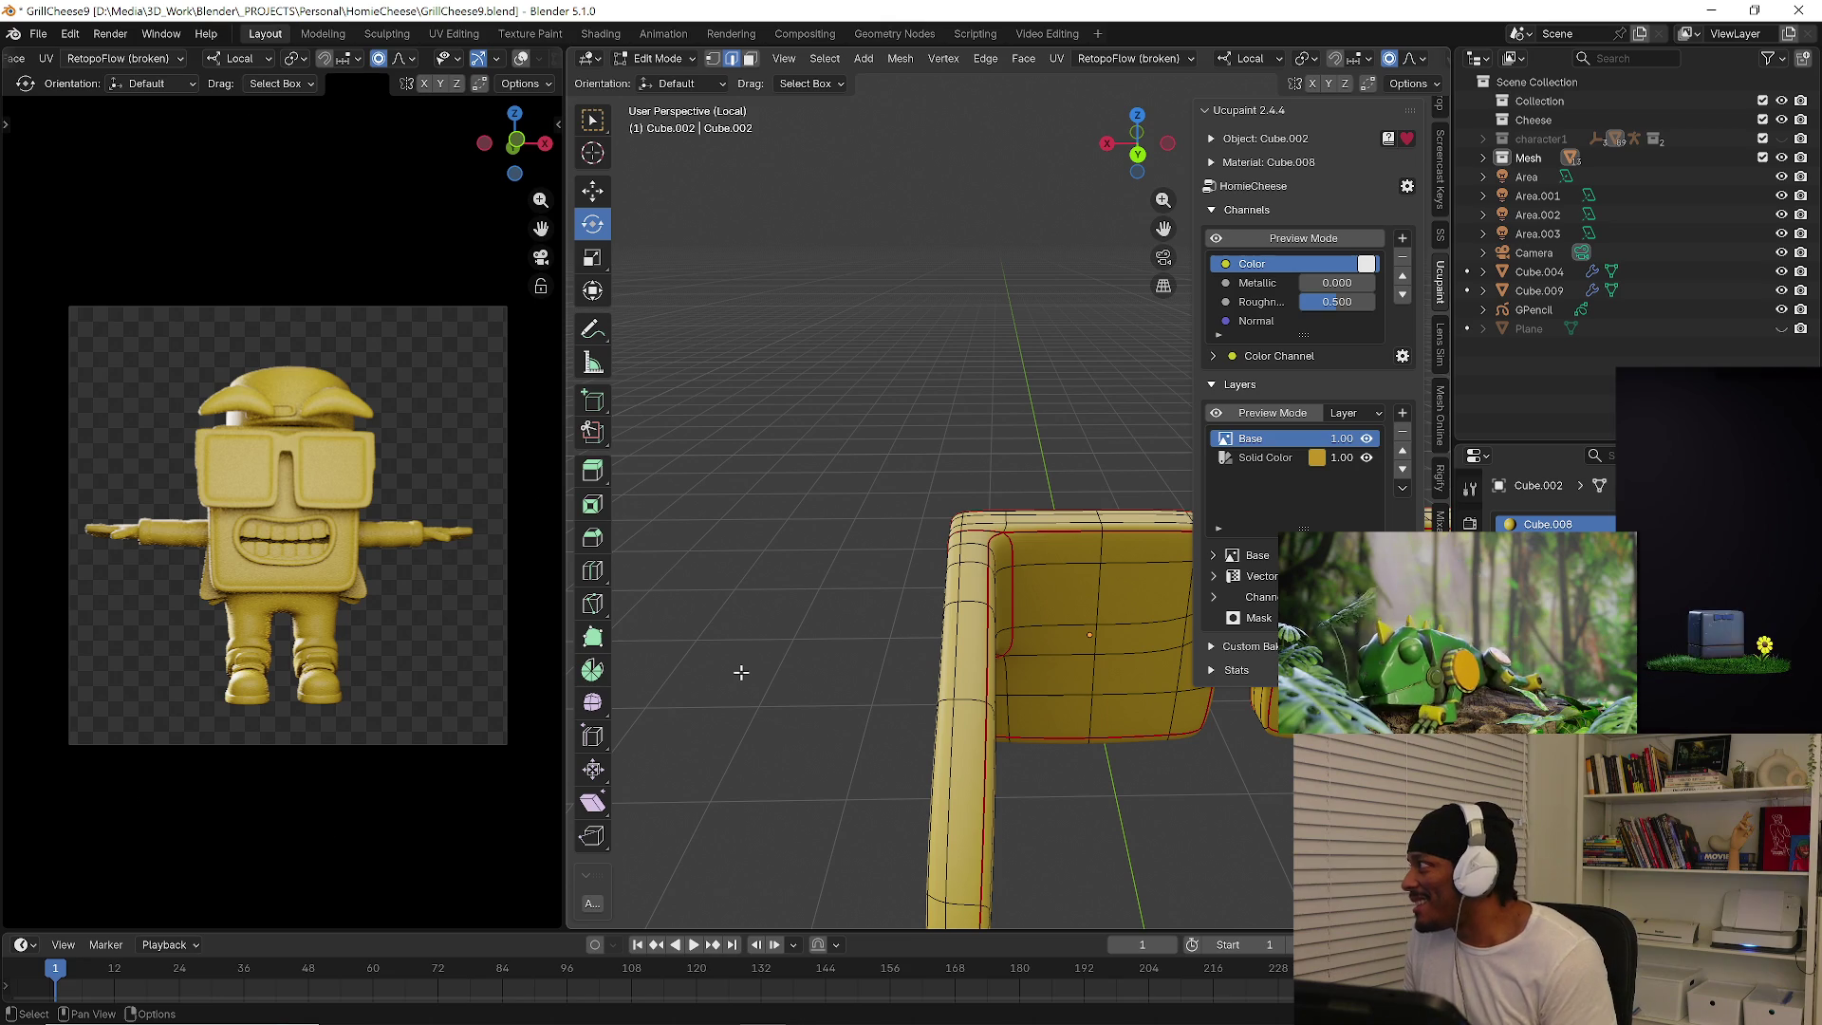
pyautogui.moveTo(912, 643)
pyautogui.mouseDown(button='middle')
pyautogui.moveTo(946, 604)
pyautogui.moveTo(828, 637)
pyautogui.mouseUp(button='middle')
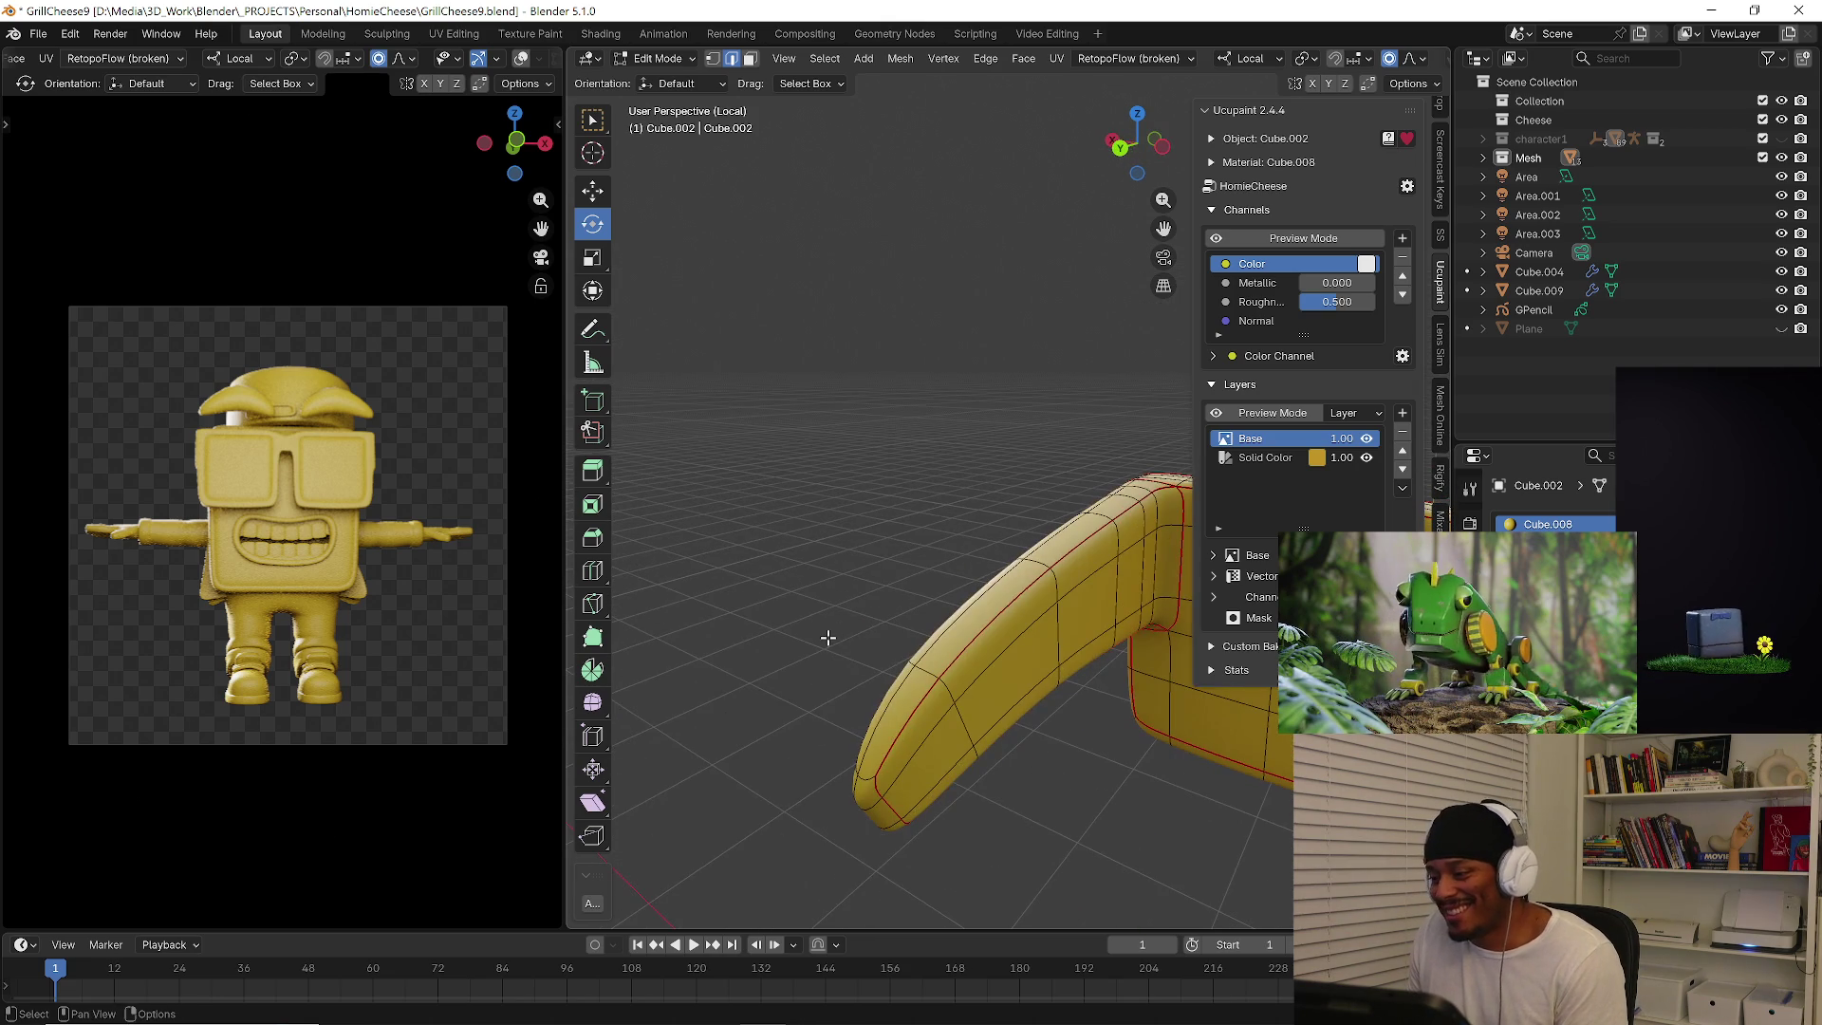
pyautogui.moveTo(889, 732)
pyautogui.mouseDown(button='middle')
pyautogui.moveTo(956, 528)
pyautogui.moveTo(1124, 626)
pyautogui.moveTo(911, 741)
pyautogui.moveTo(728, 772)
pyautogui.moveTo(794, 693)
pyautogui.moveTo(1091, 623)
pyautogui.moveTo(905, 529)
pyautogui.moveTo(737, 556)
pyautogui.moveTo(671, 594)
pyautogui.moveTo(882, 707)
pyautogui.moveTo(1075, 710)
pyautogui.mouseUp(button='middle')
pyautogui.press('Tab')
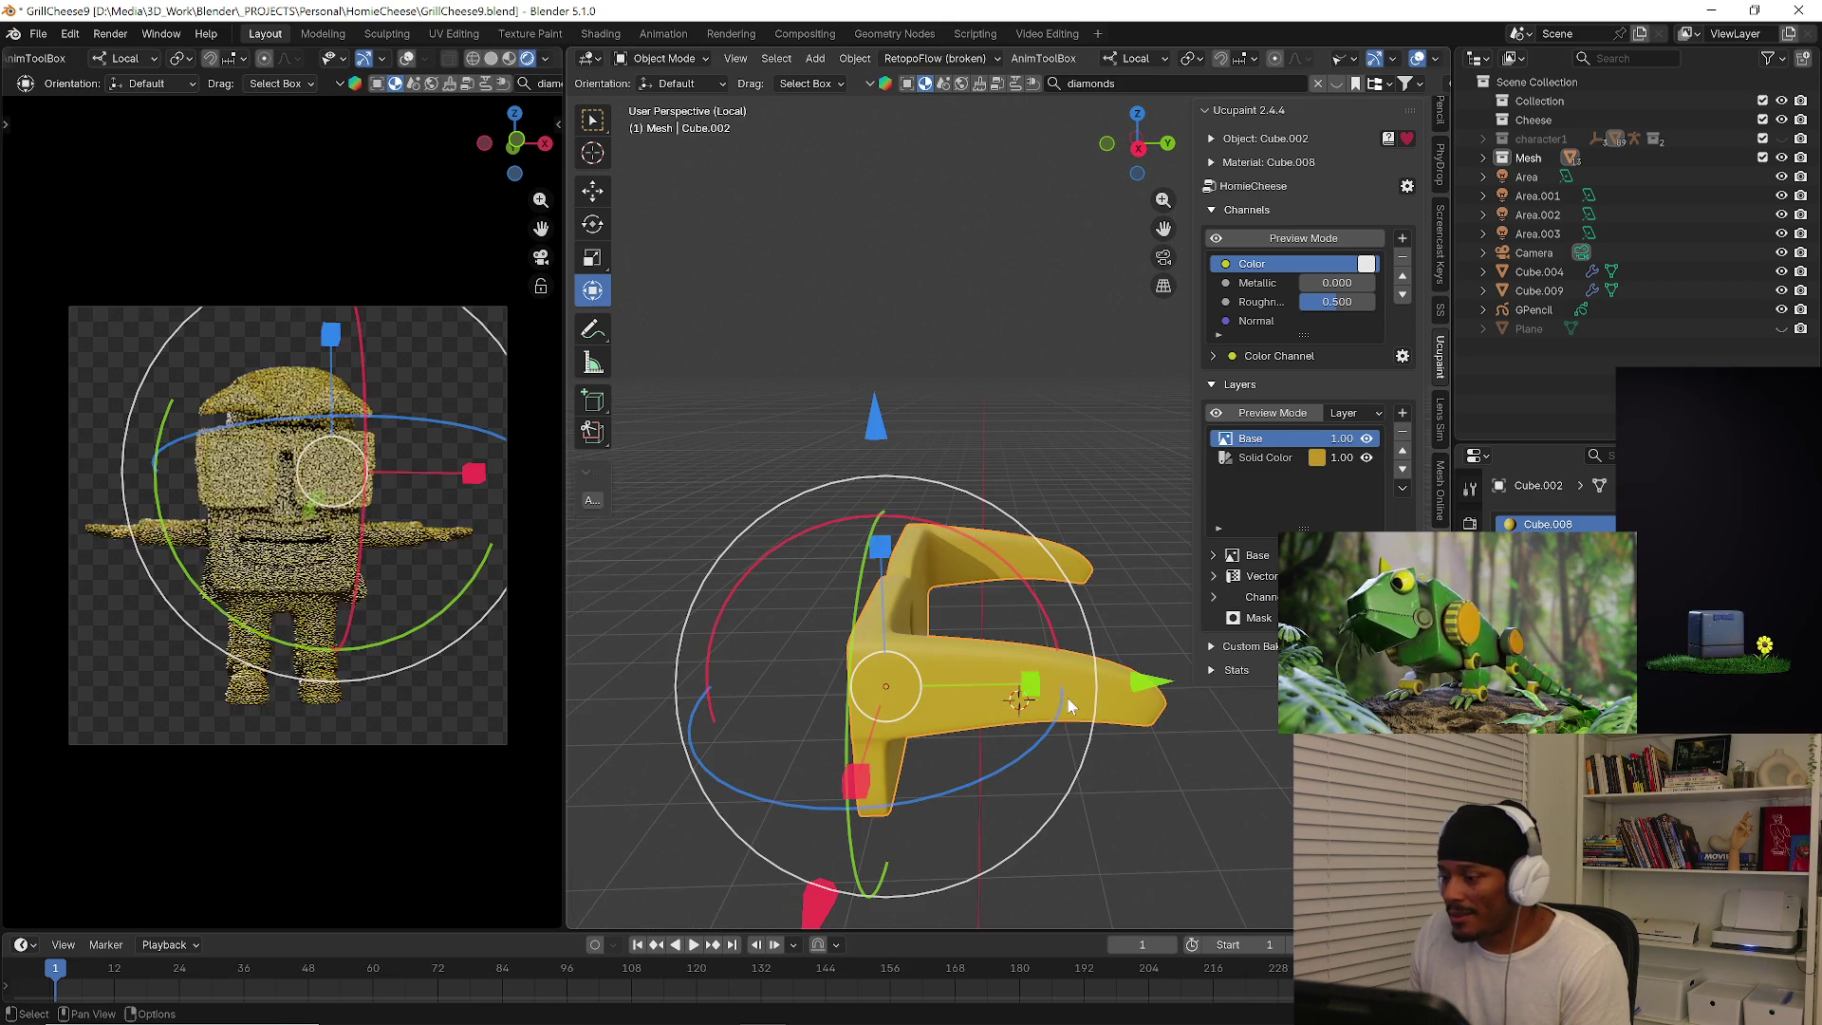
pyautogui.press('KP_Divide')
pyautogui.moveTo(1071, 687); pyautogui.dragTo(924, 523, button='middle')
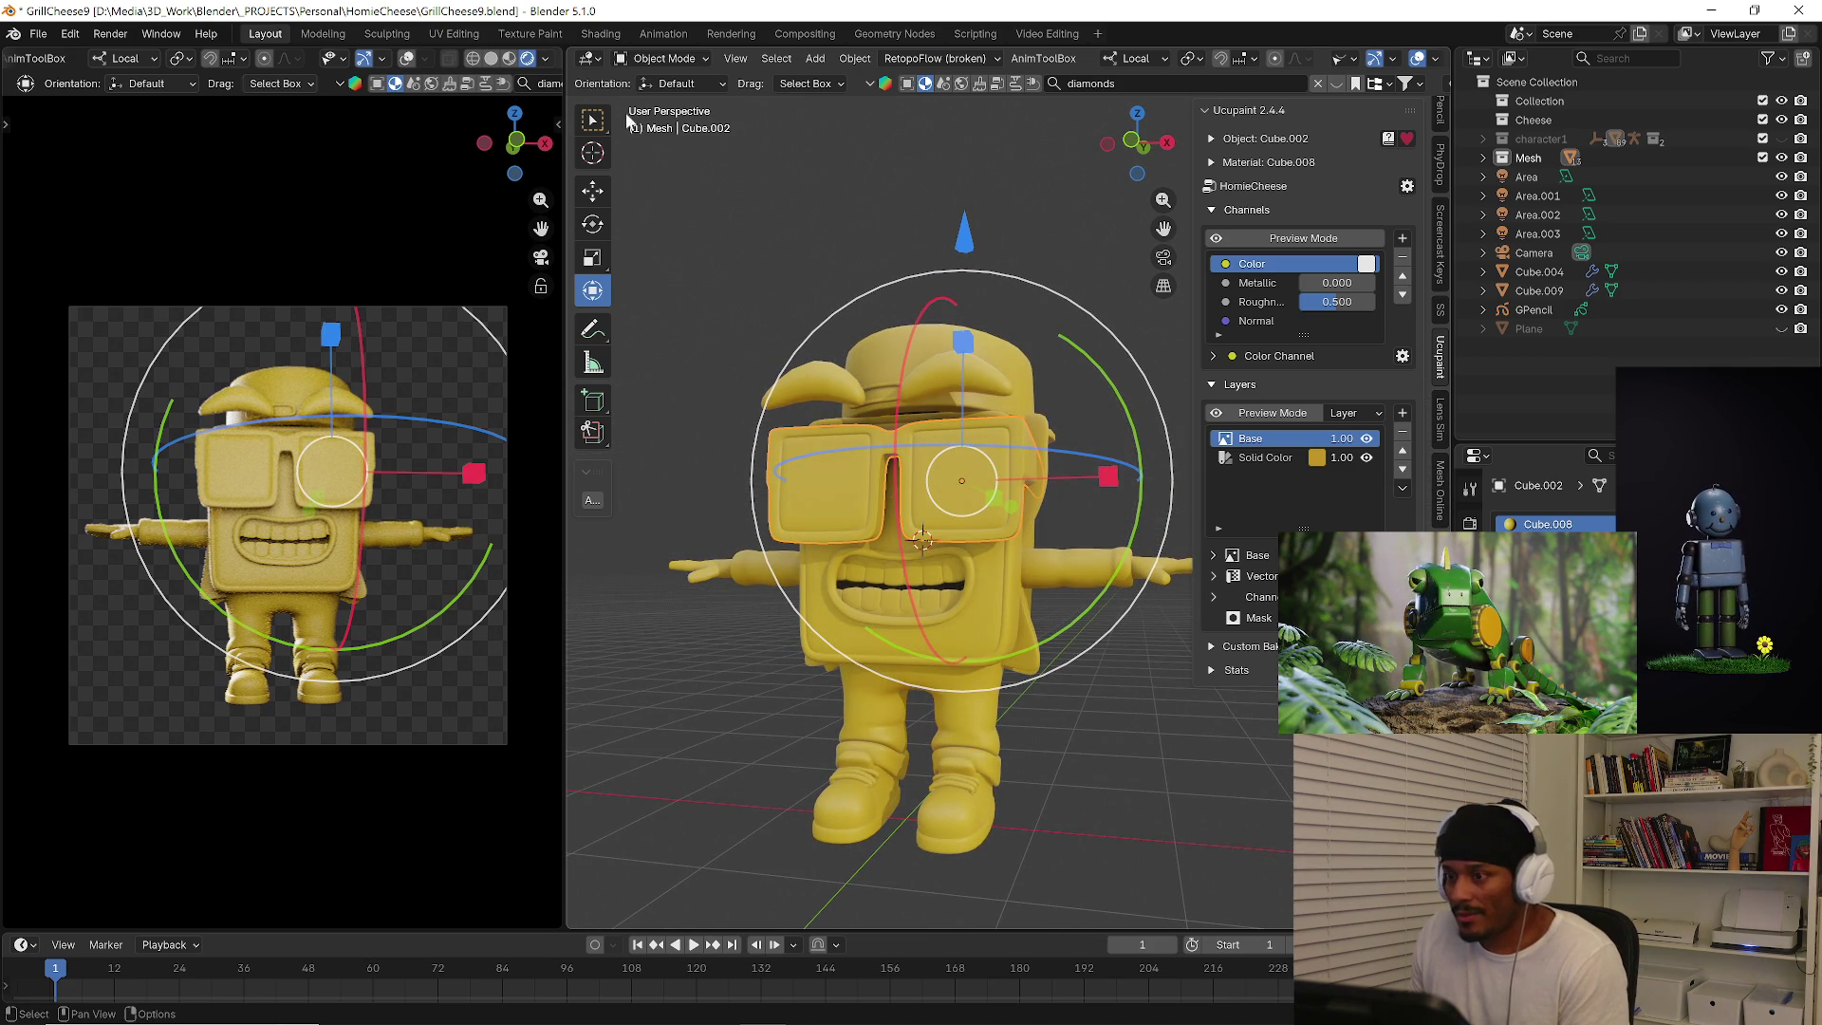
# Enter Texture Paint with face-selection masking and set the brush colour to dark purple.
pyautogui.click(653, 59)
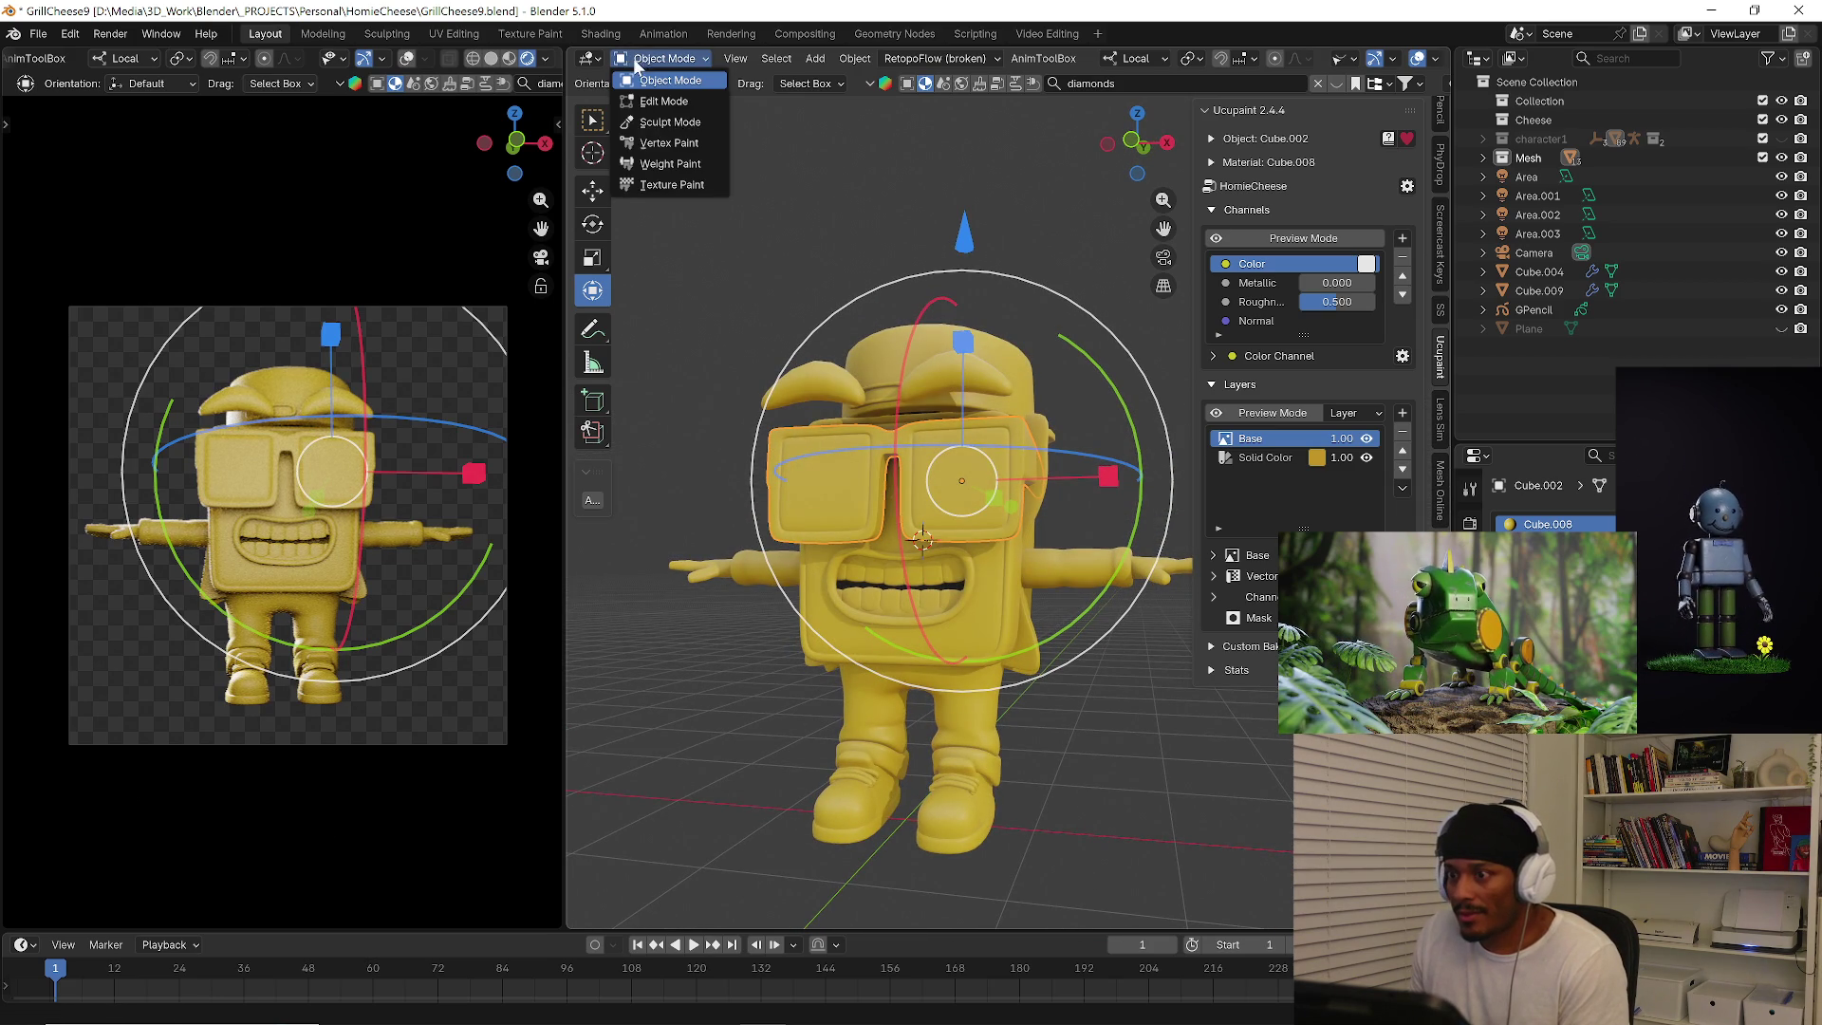
pyautogui.click(675, 185)
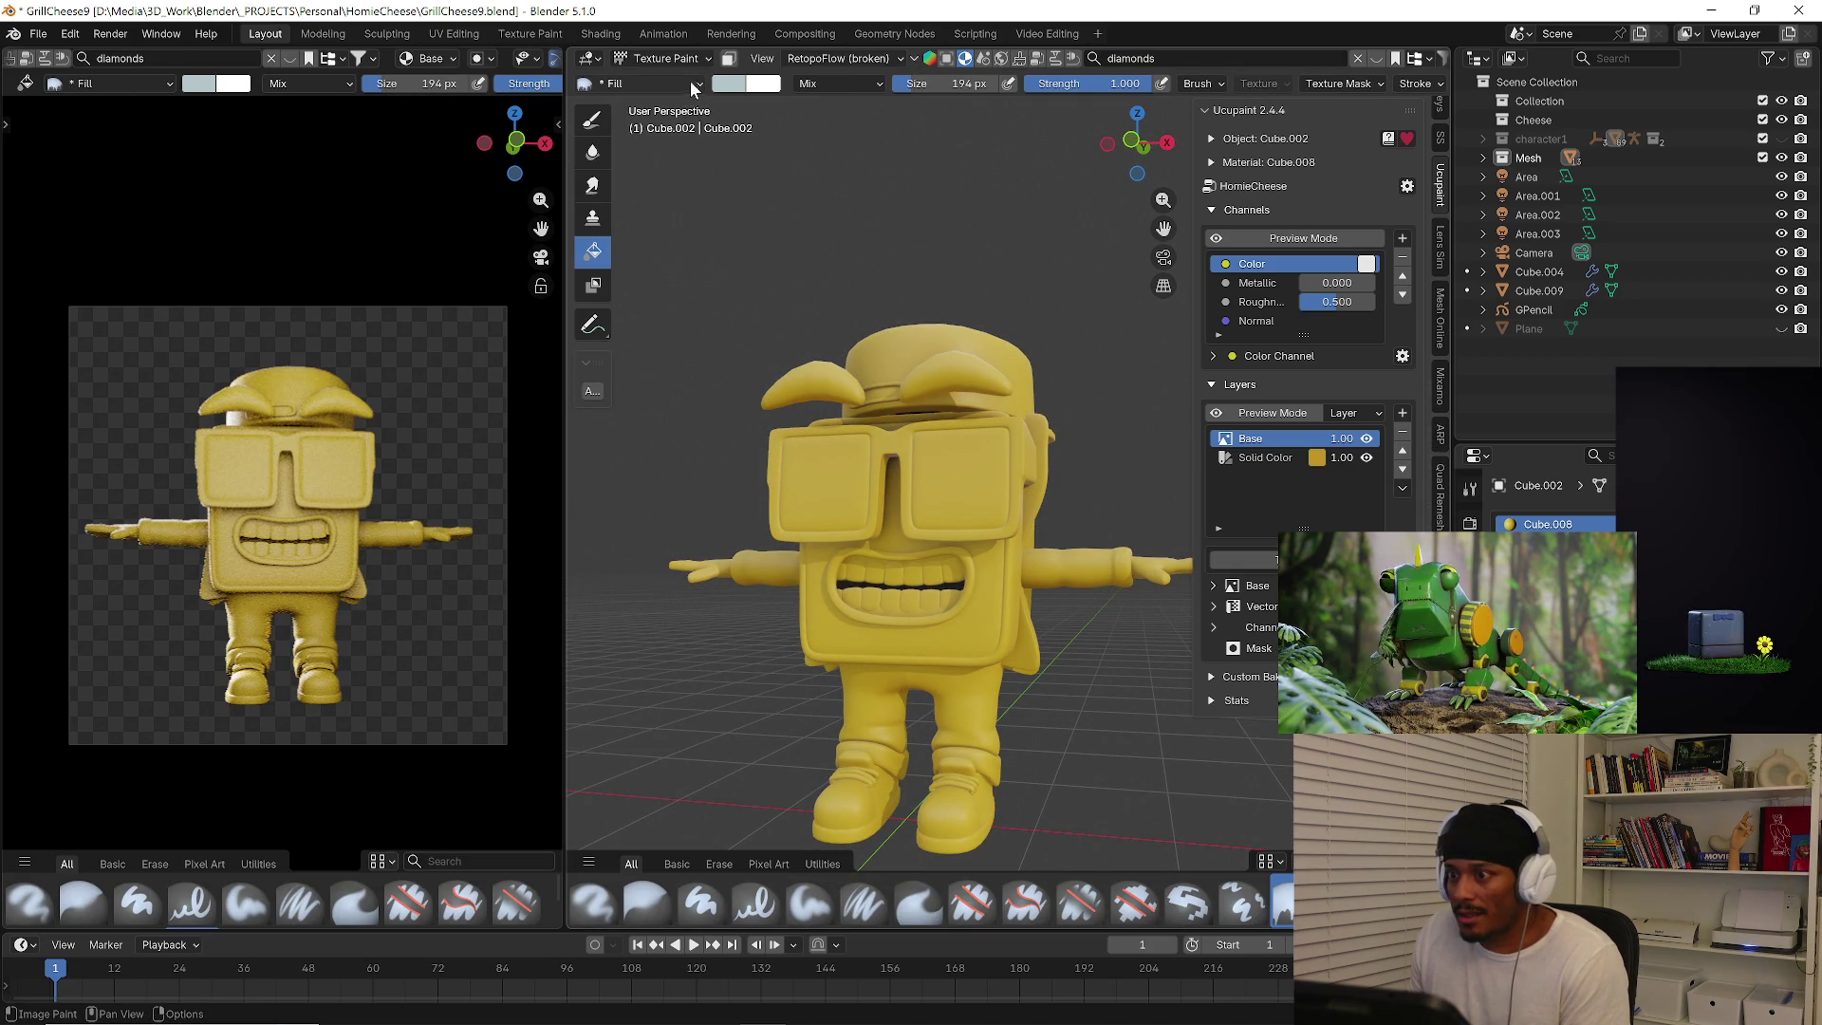
pyautogui.click(728, 58)
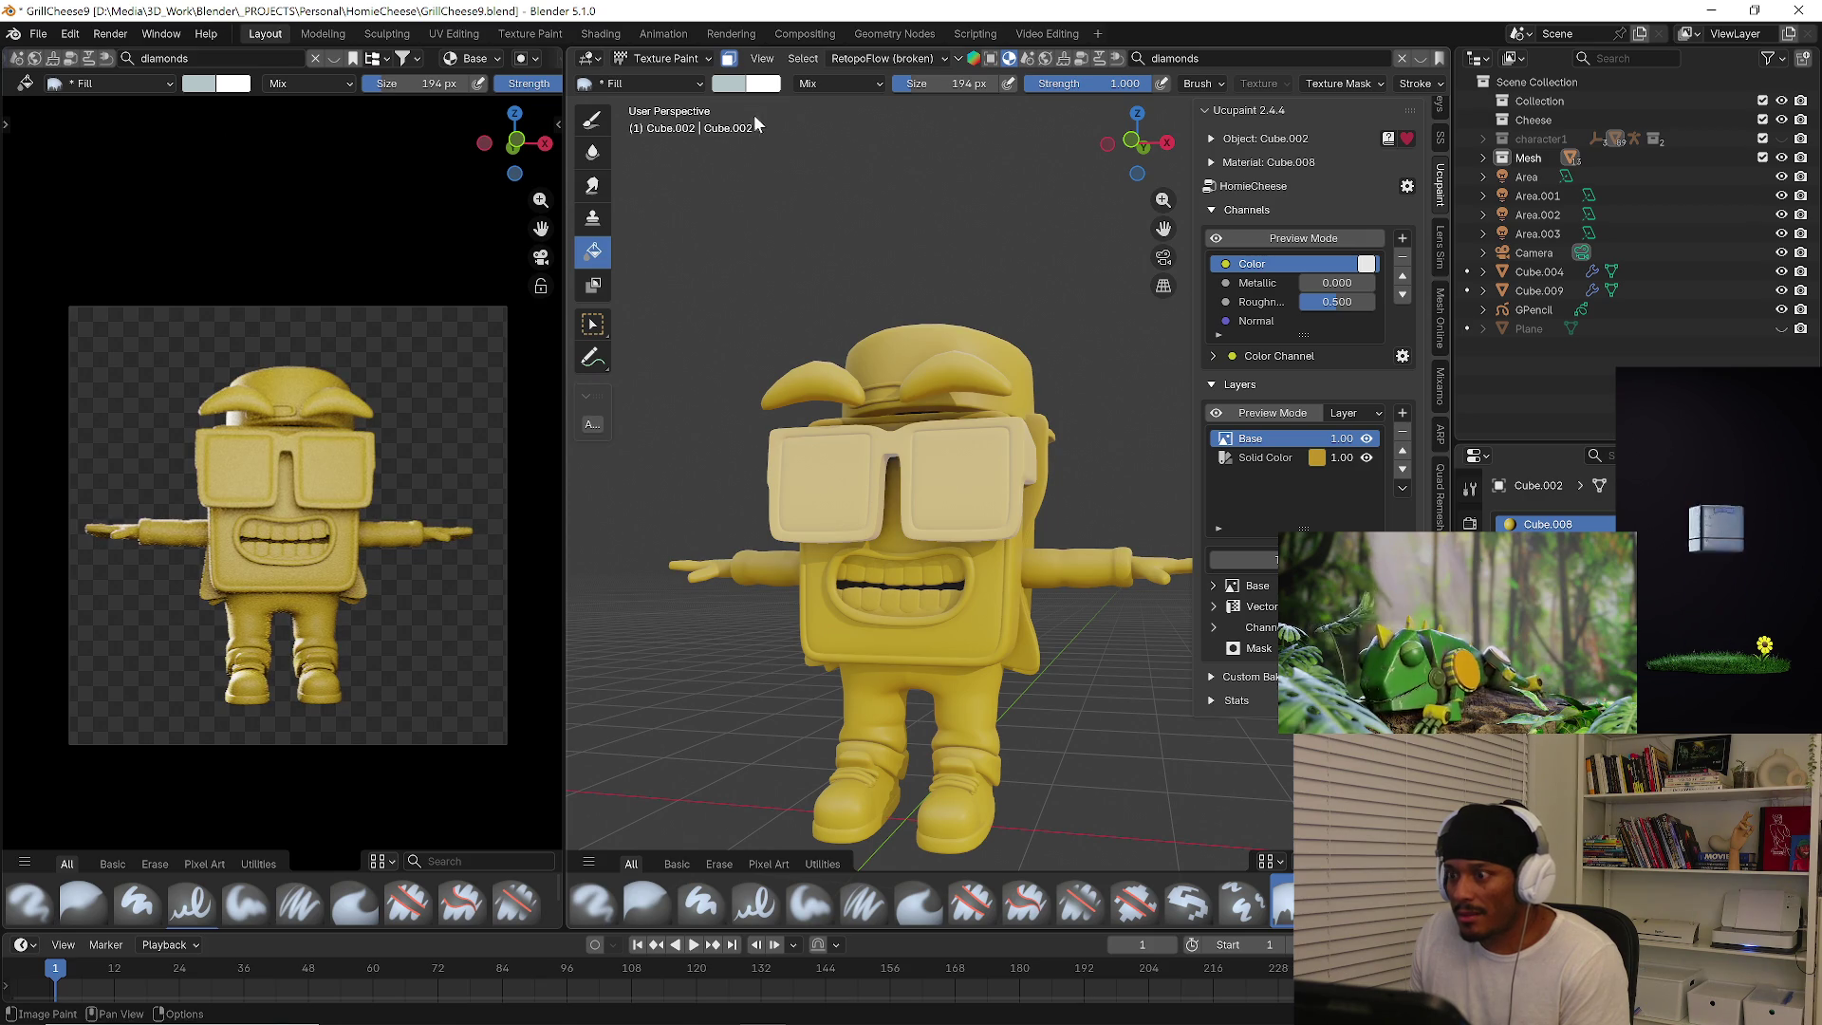
pyautogui.click(731, 83)
pyautogui.click(886, 218)
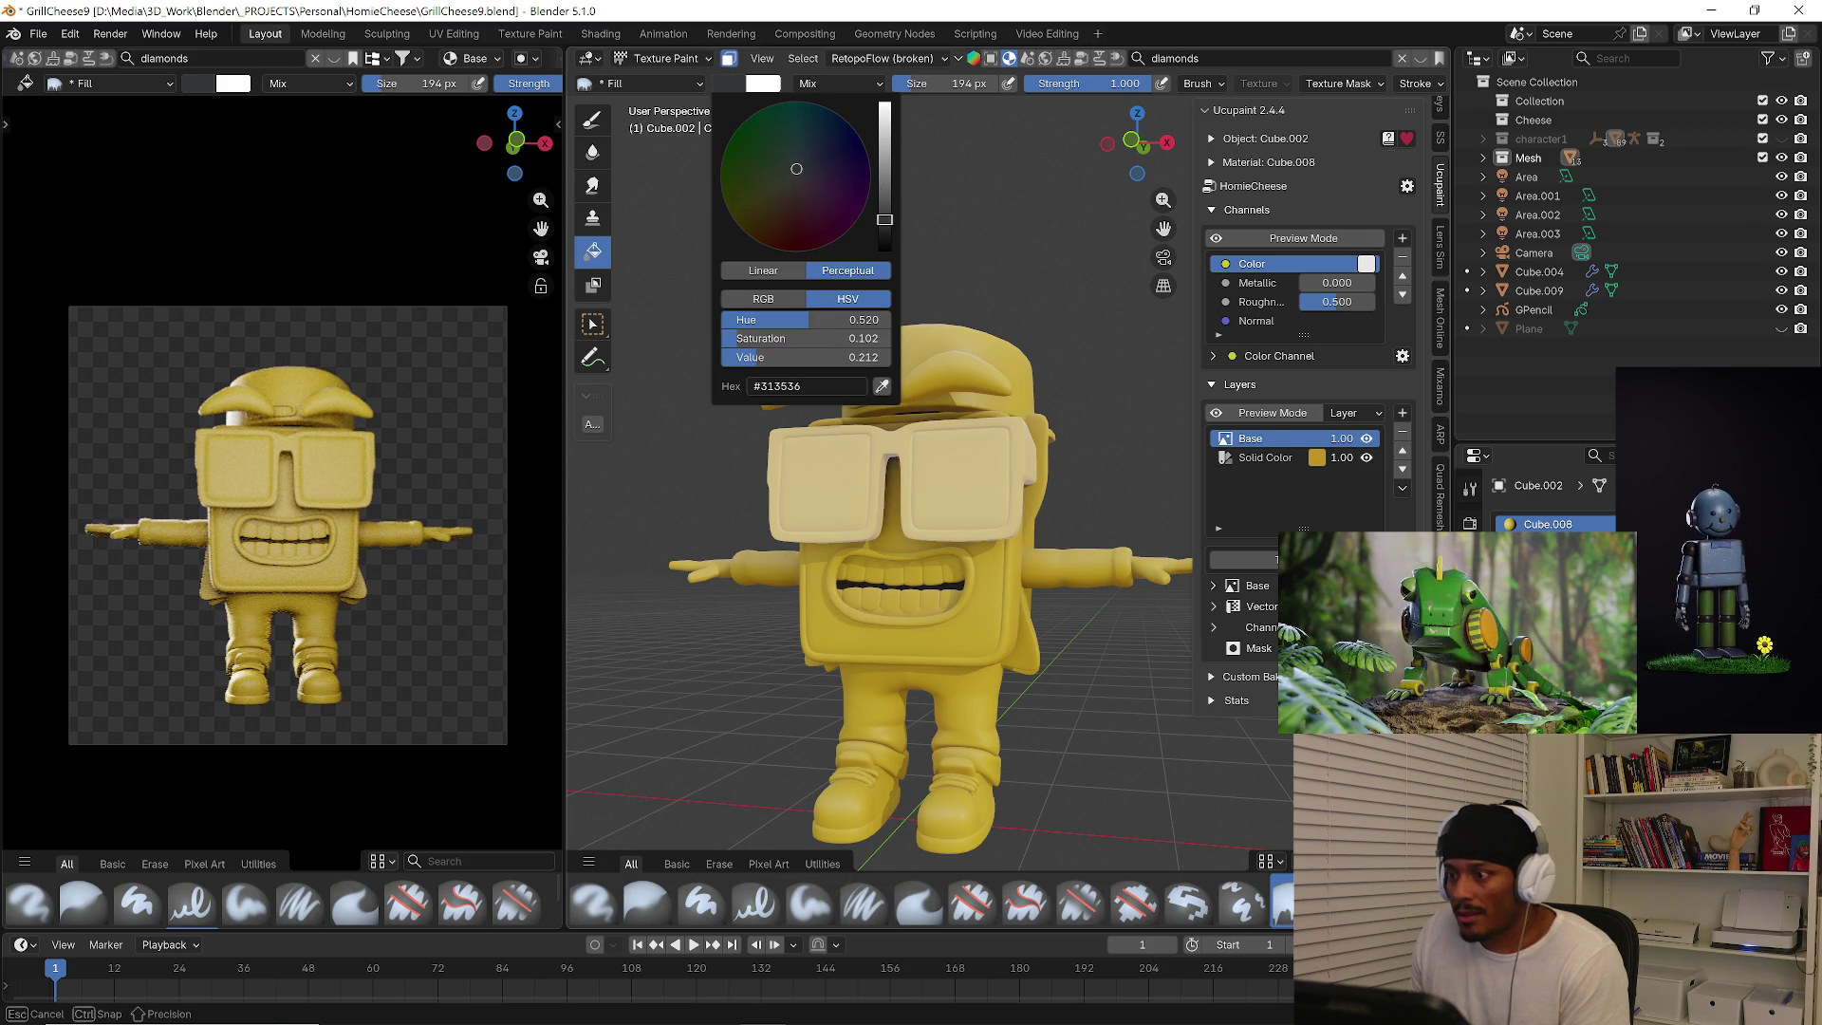
pyautogui.moveTo(841, 185); pyautogui.dragTo(853, 194)
# Trial-fill the model purple, undo it, return to Object Mode and select the eyebrows Cube.003.
pyautogui.moveTo(990, 484)
pyautogui.mouseDown(button='middle')
pyautogui.moveTo(970, 510)
pyautogui.moveTo(846, 318)
pyautogui.mouseUp(button='middle')
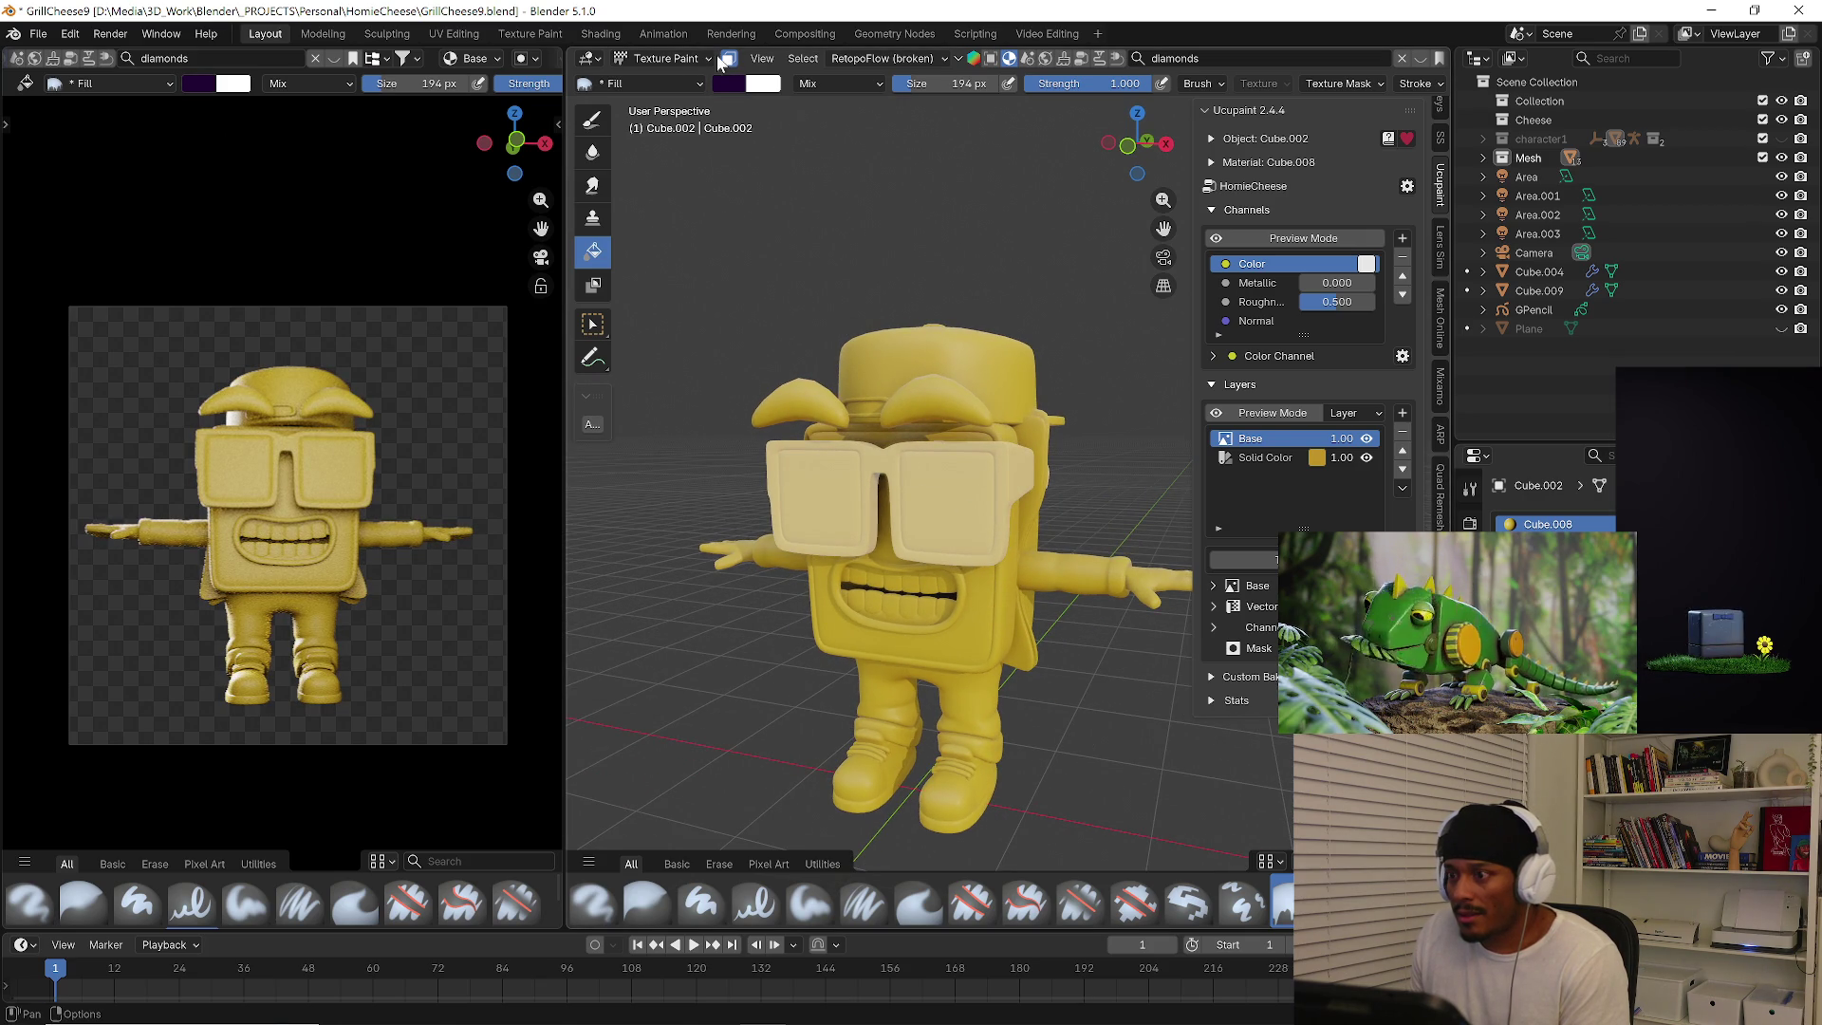
pyautogui.click(942, 468)
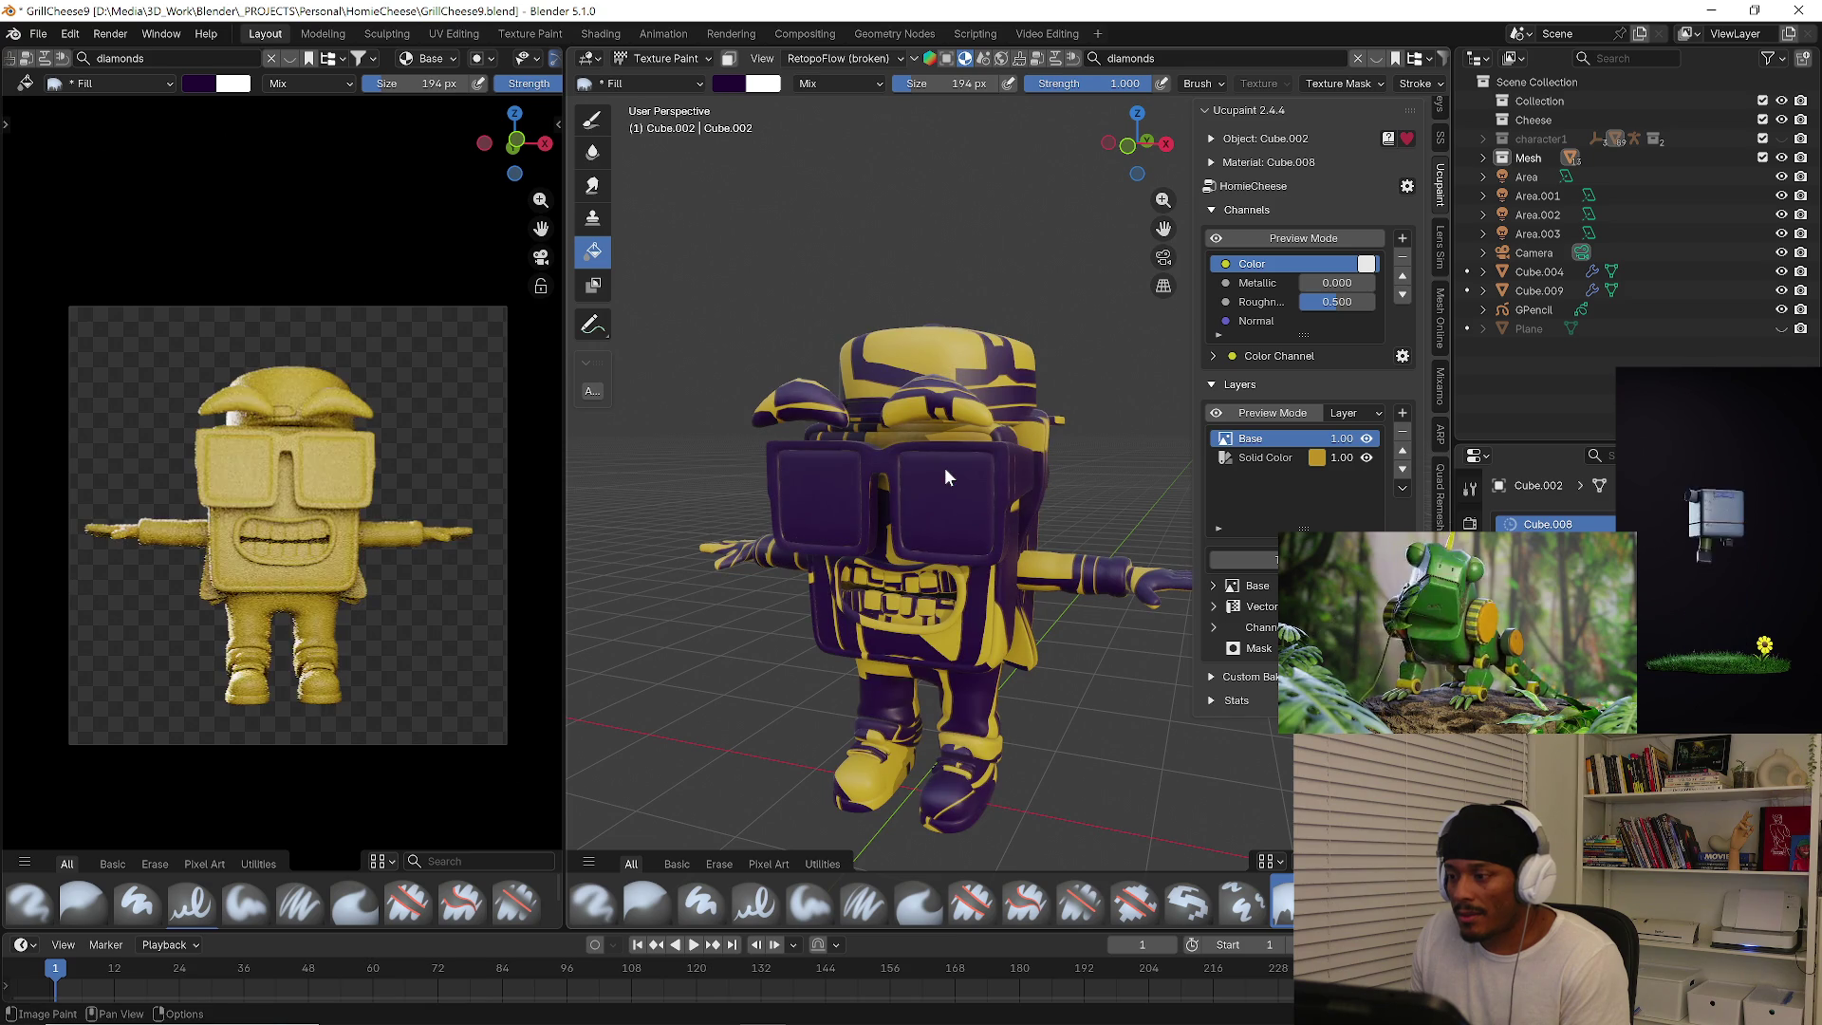
pyautogui.hotkey('ctrl', 'z')
pyautogui.moveTo(944, 476); pyautogui.dragTo(711, 142, button='middle')
pyautogui.click(667, 59)
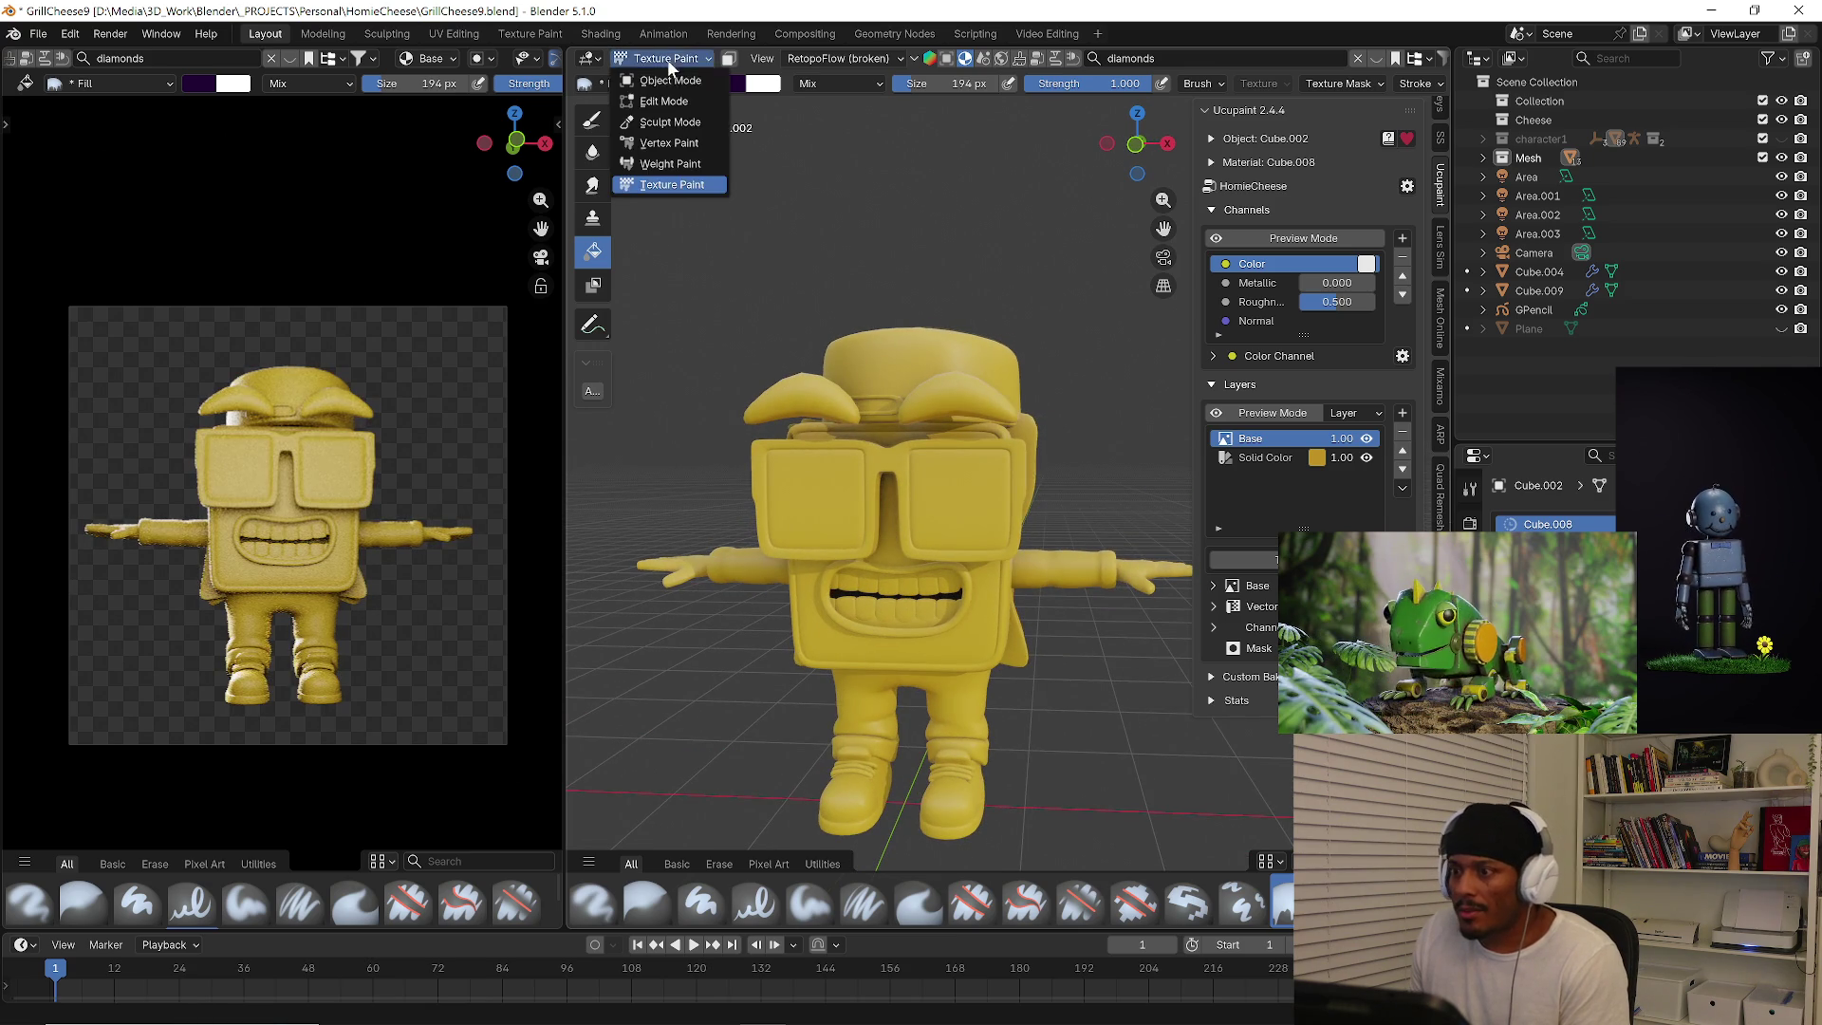
pyautogui.scroll(5, 1440, 136)
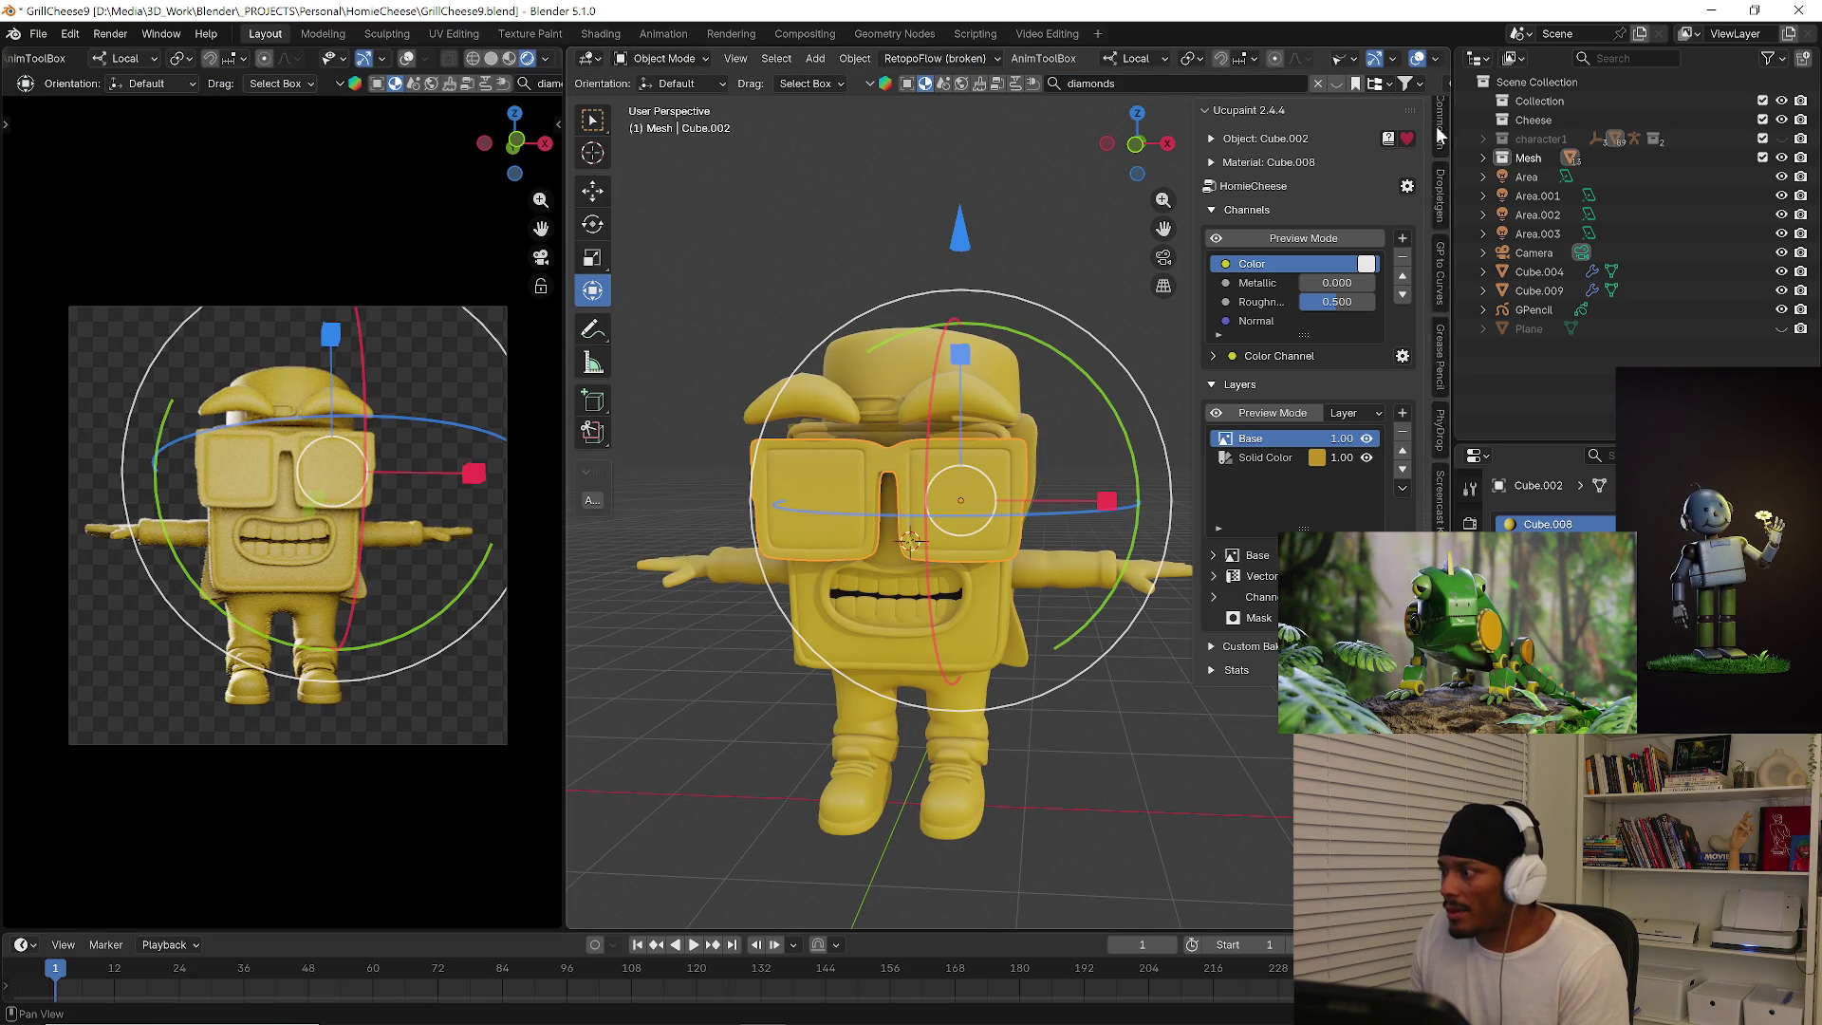
pyautogui.keyDown('ctrl'); pyautogui.scroll(3, 1441, 127); pyautogui.keyUp('ctrl')
pyautogui.keyDown('ctrl'); pyautogui.scroll(2, 1441, 126); pyautogui.keyUp('ctrl')
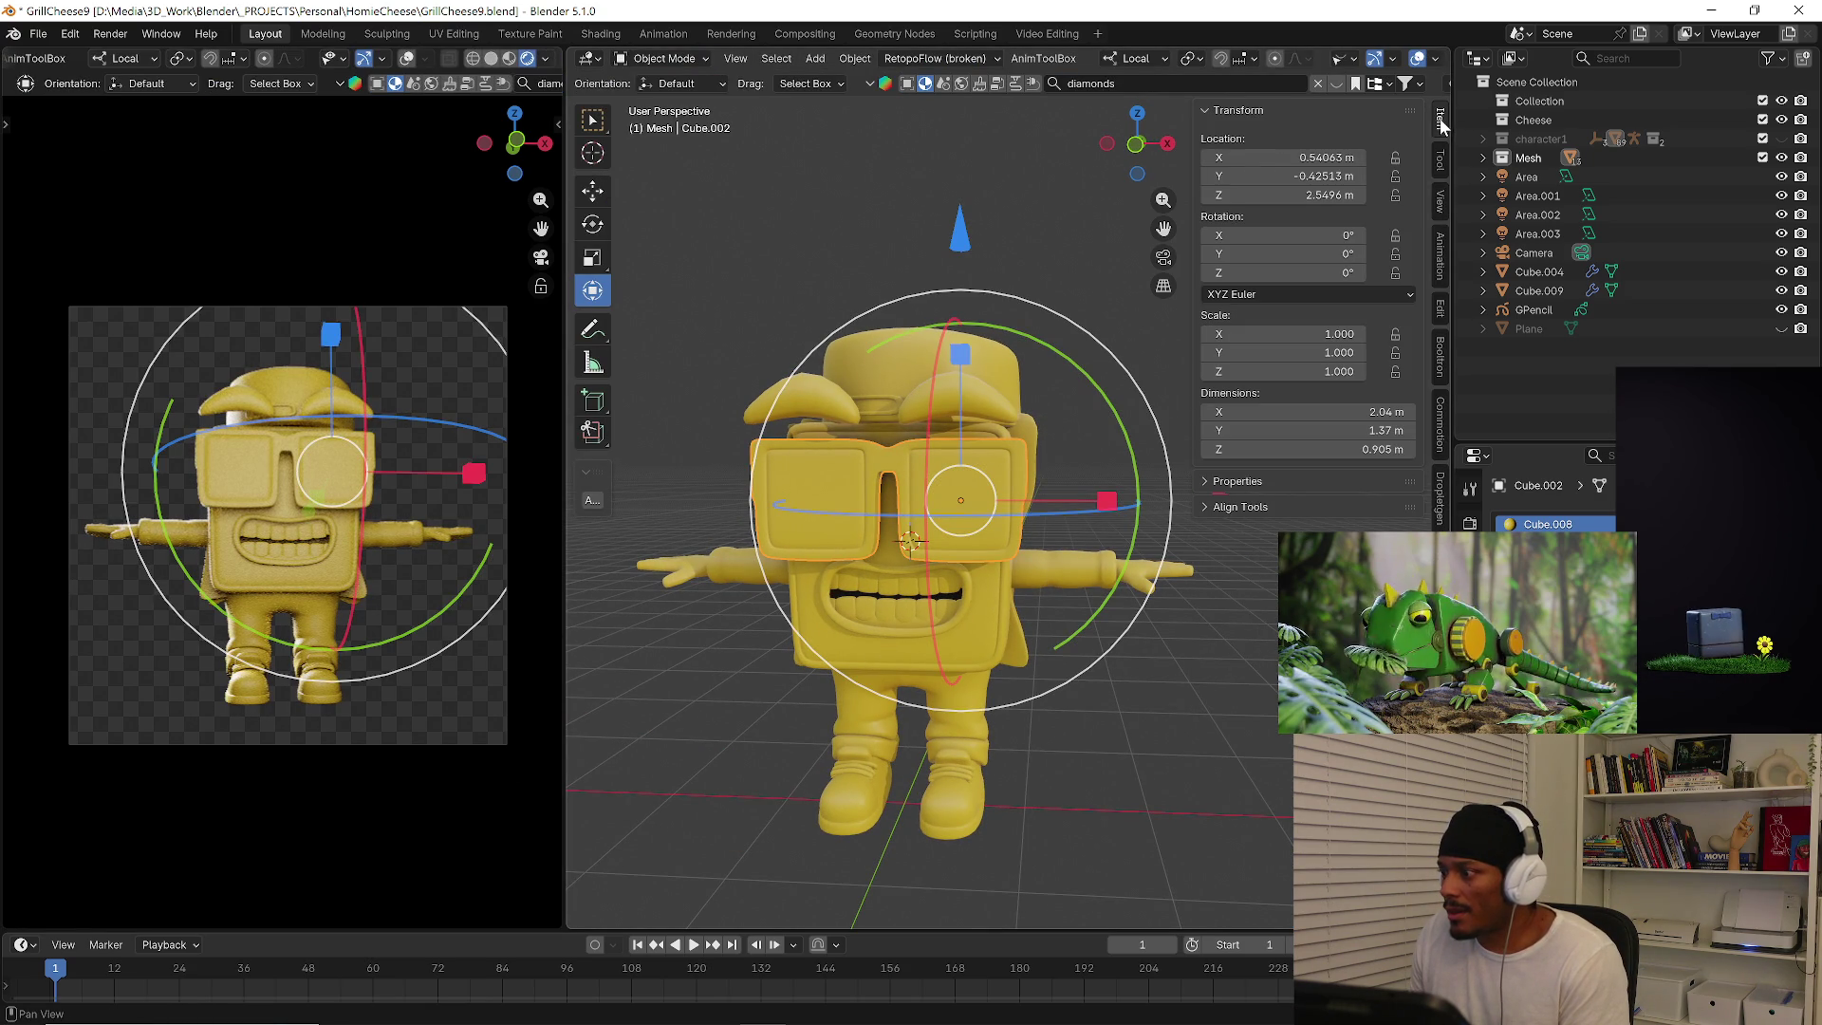
pyautogui.click(836, 415)
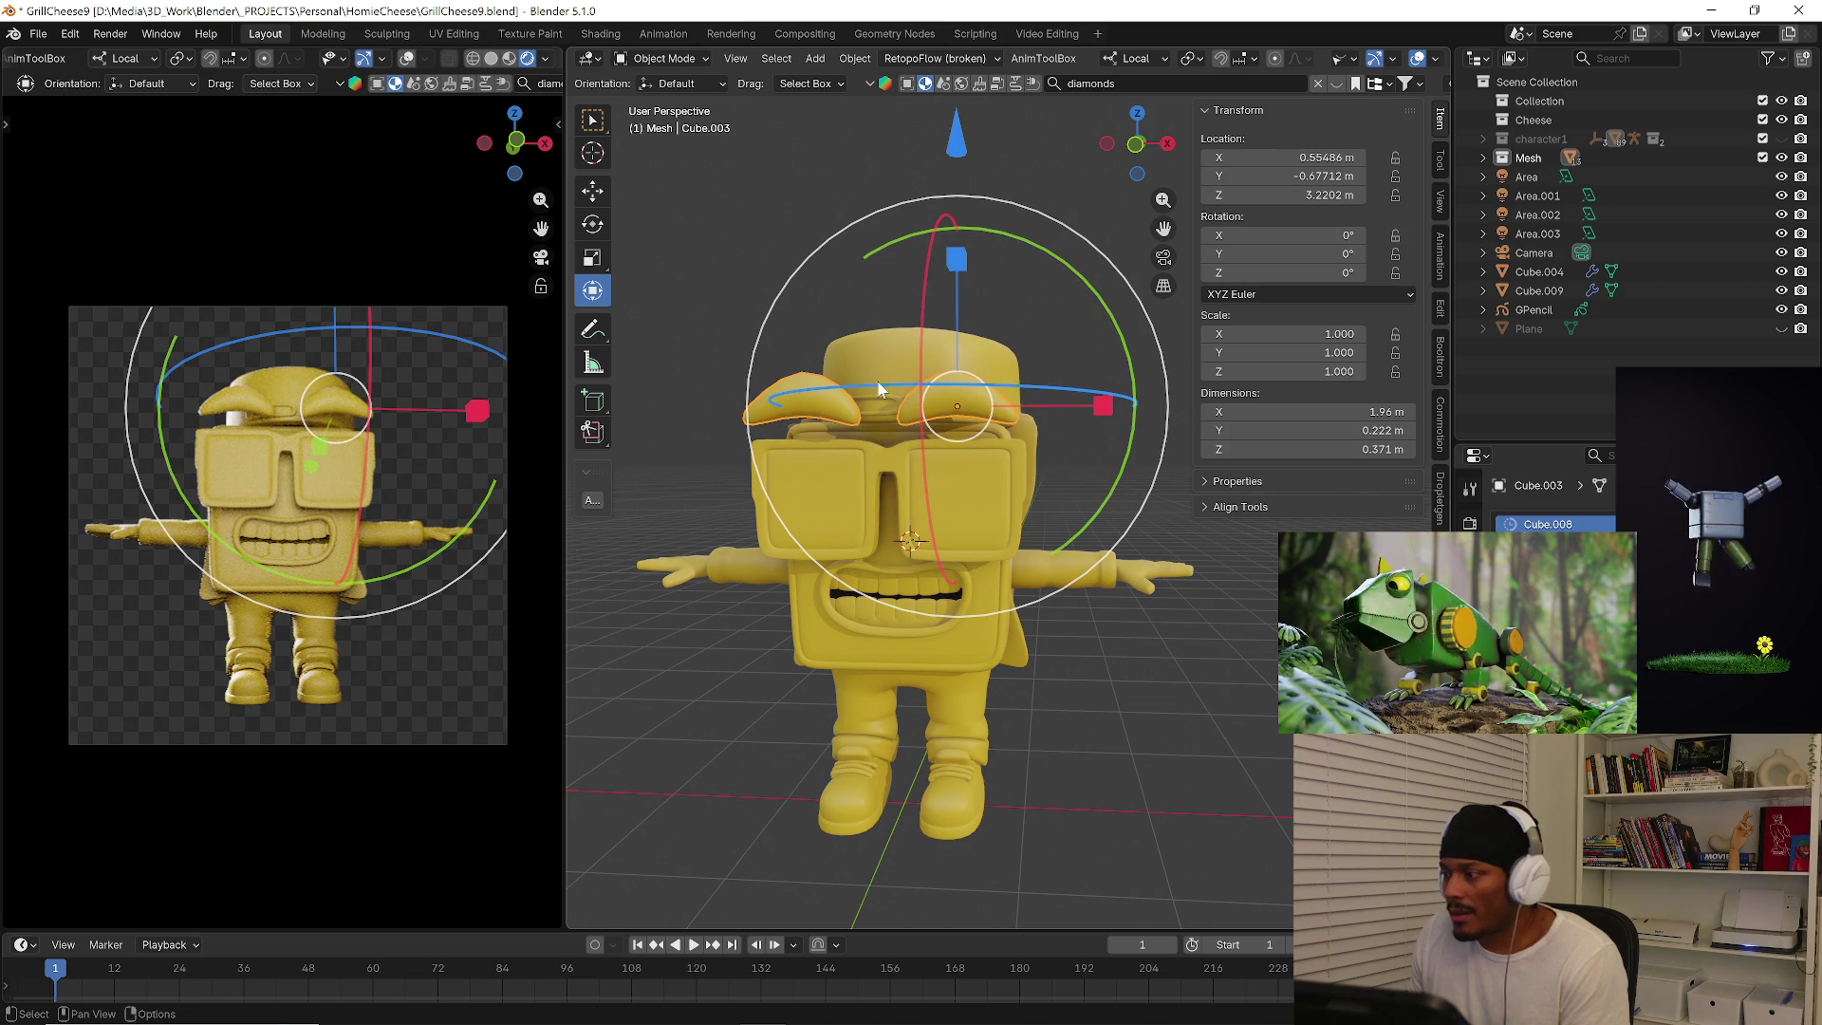
# Apply scale (Ctrl+A) to the eyebrows, glasses, face Cube and legs Cube.008 one by one.
pyautogui.hotkey('ctrl', 'a')
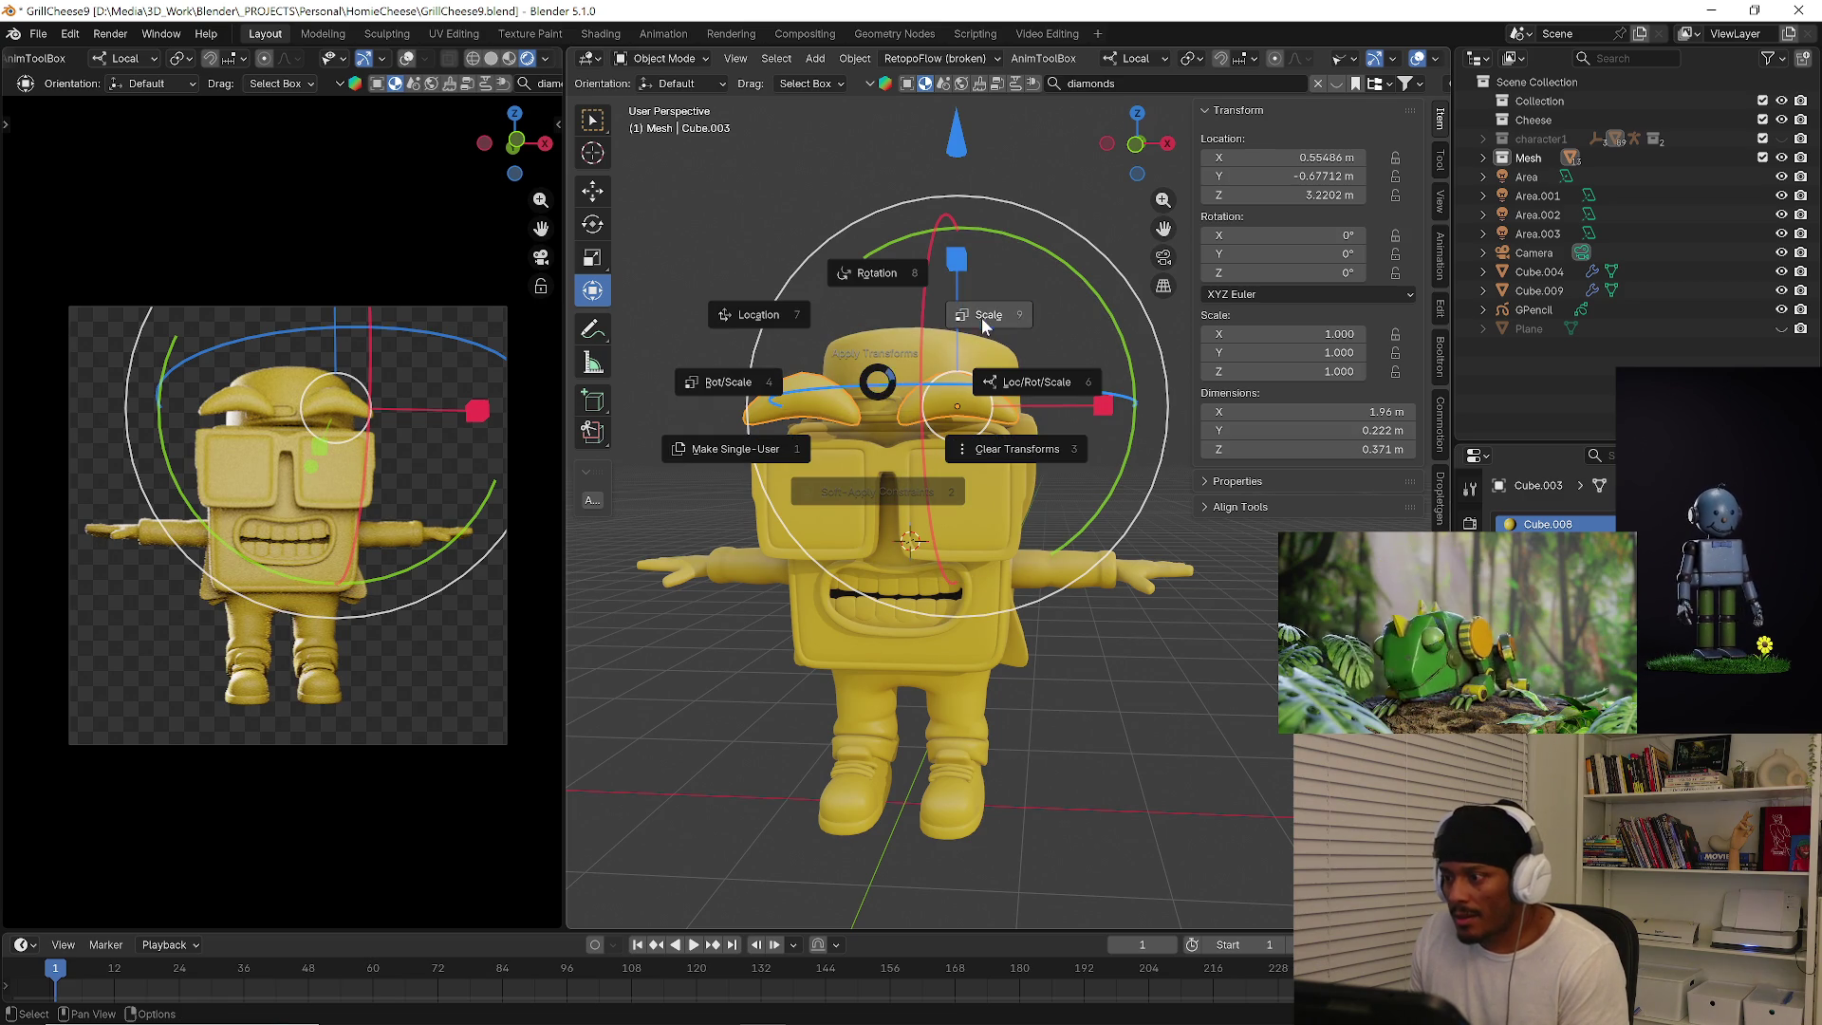
pyautogui.click(978, 494)
pyautogui.hotkey('ctrl', 'a')
pyautogui.click(1067, 428)
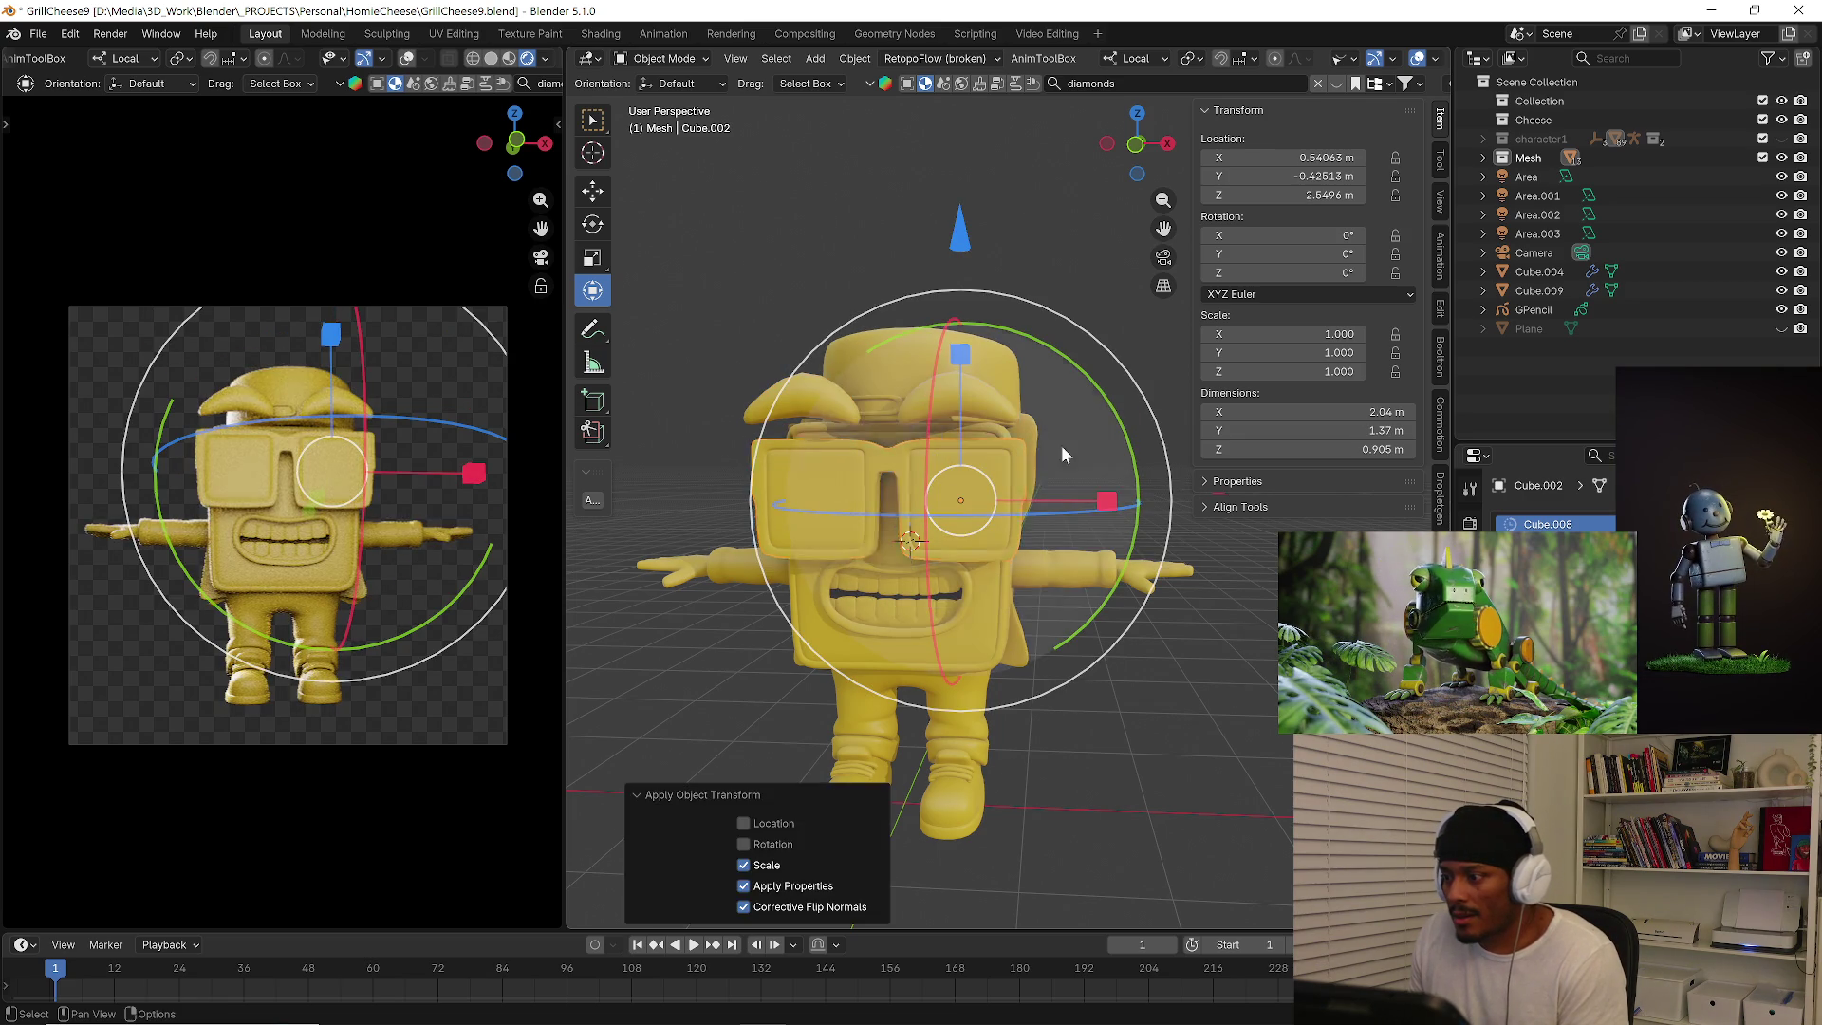
pyautogui.click(973, 599)
pyautogui.hotkey('ctrl', 'a')
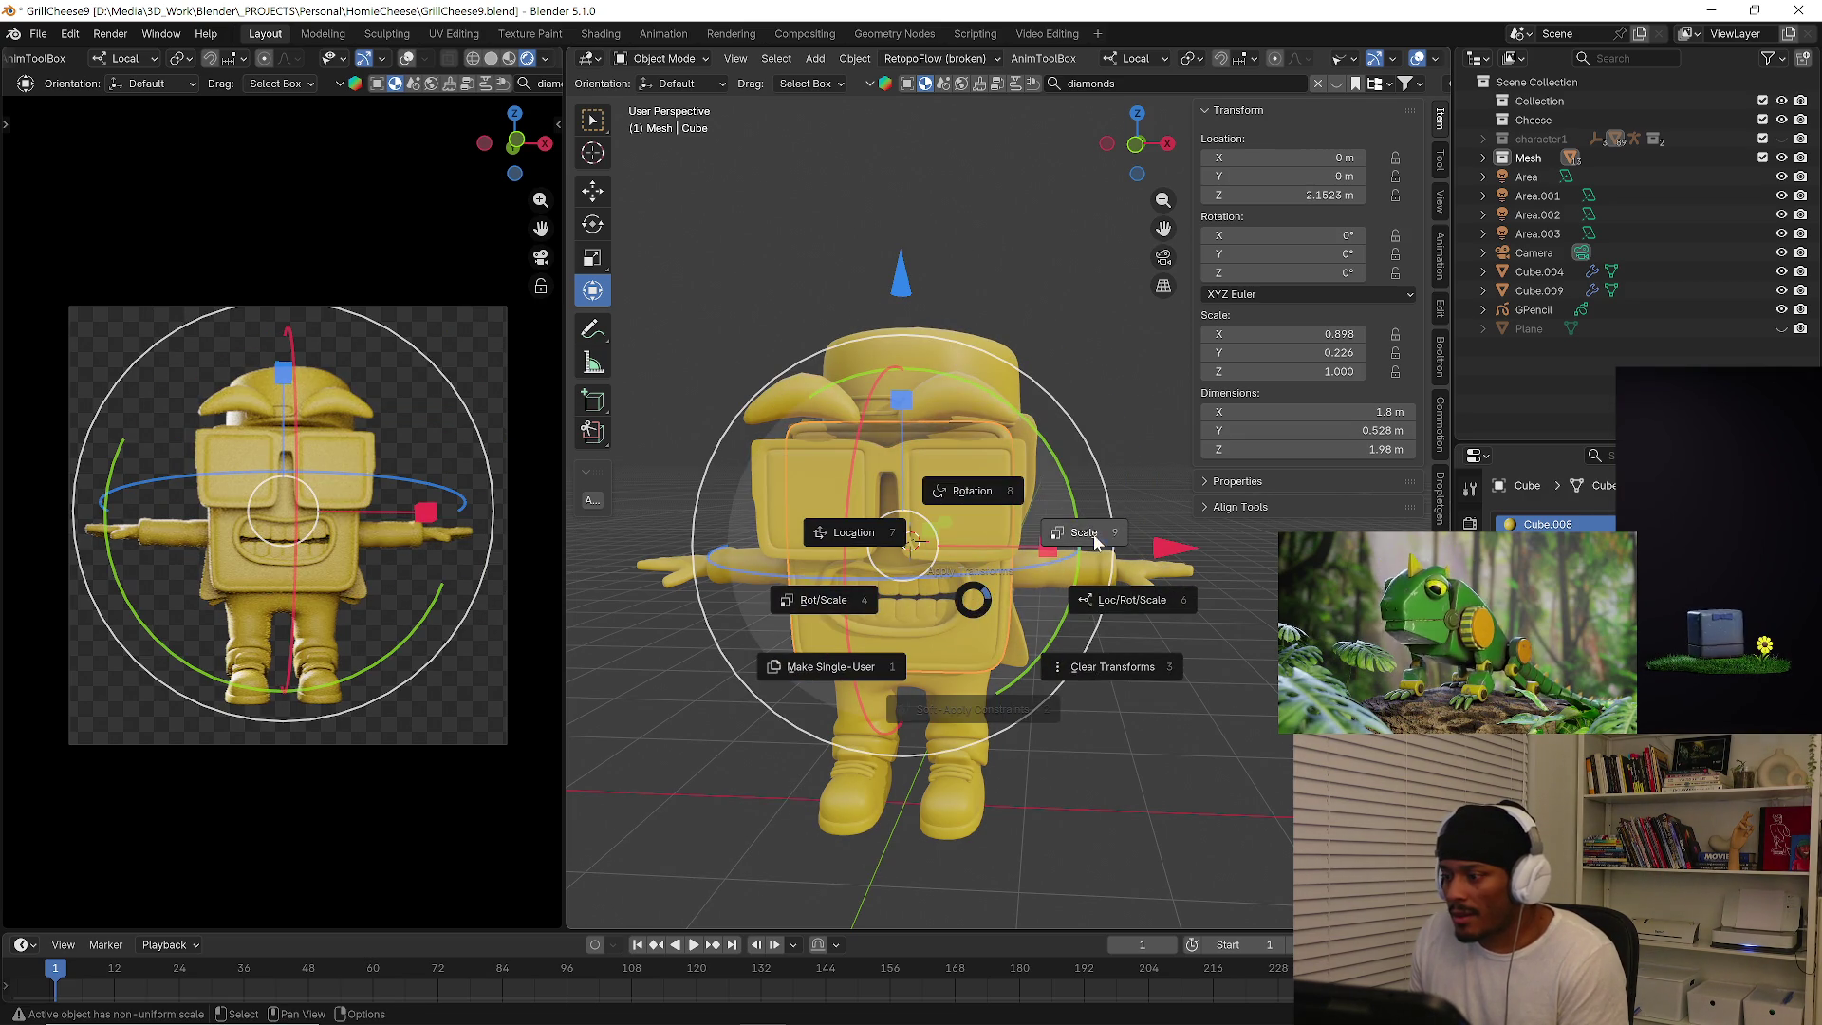
pyautogui.click(1091, 529)
pyautogui.click(964, 713)
pyautogui.hotkey('ctrl', 'a')
pyautogui.click(1069, 645)
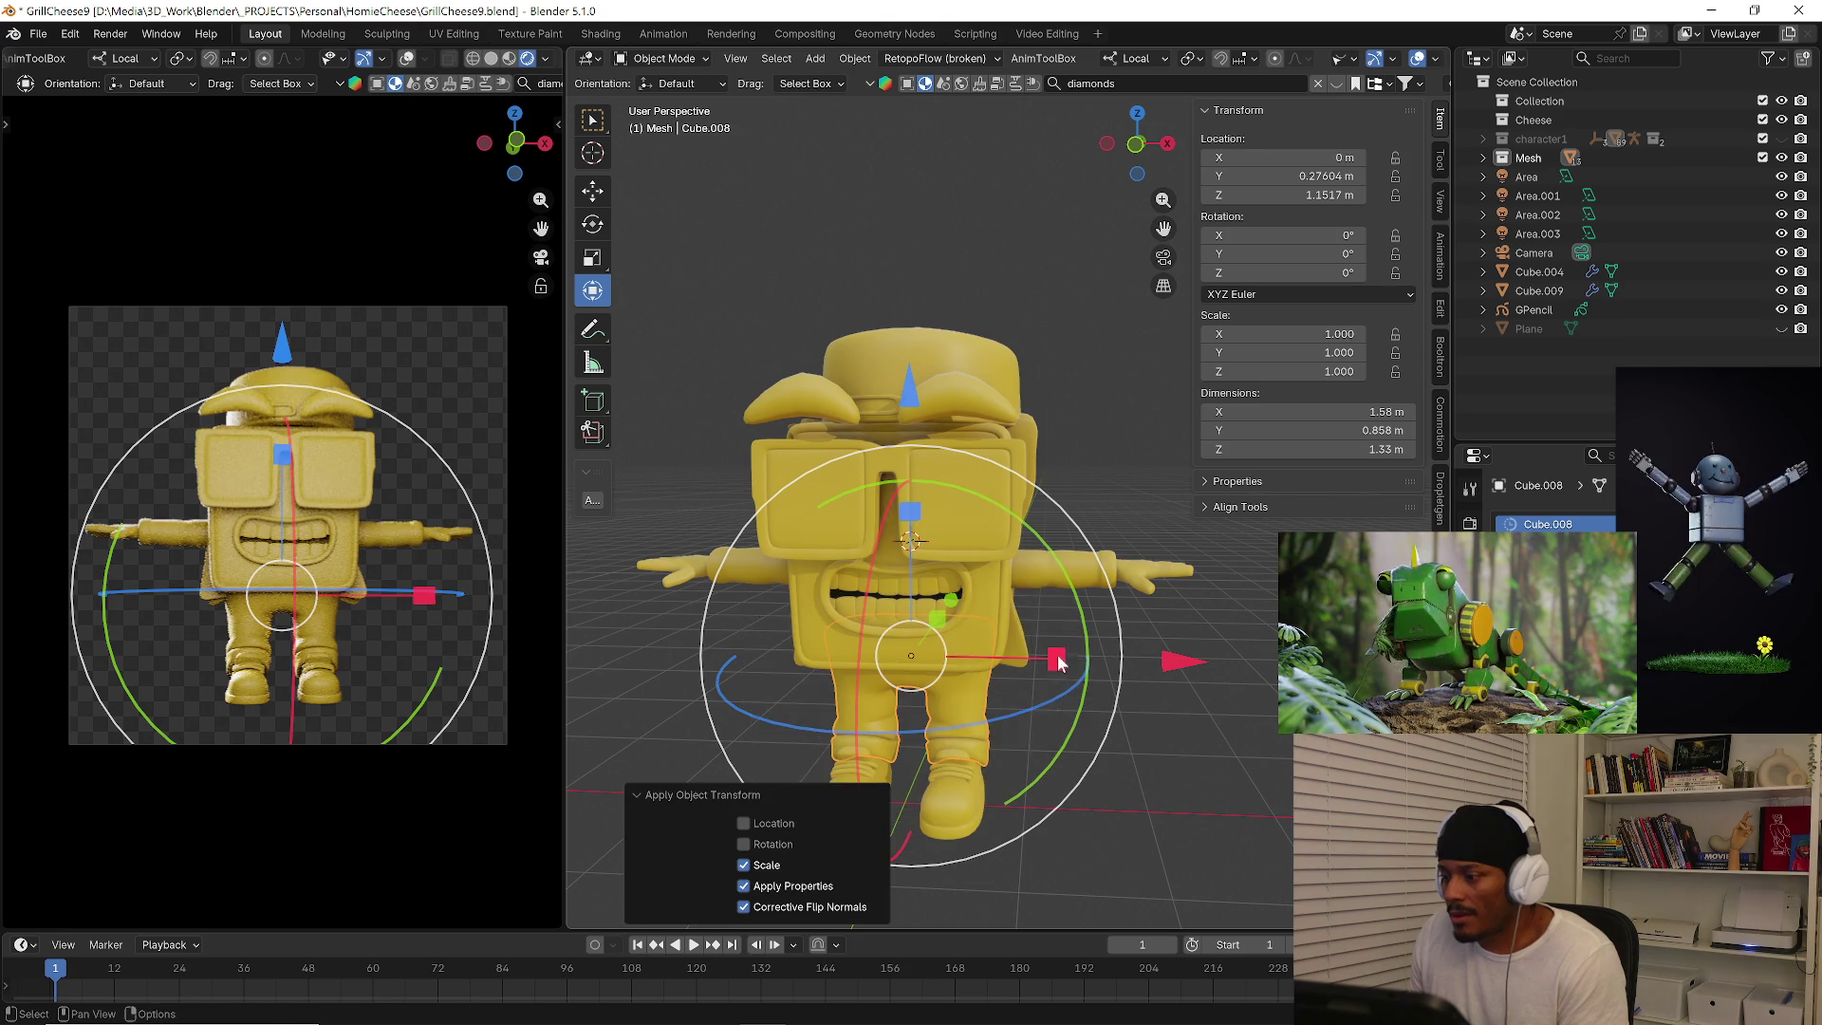
# Select every object in the scene and apply scale to all of them at once.
pyautogui.hotkey('ctrl', 'a')
pyautogui.press('Escape')
pyautogui.press('a')
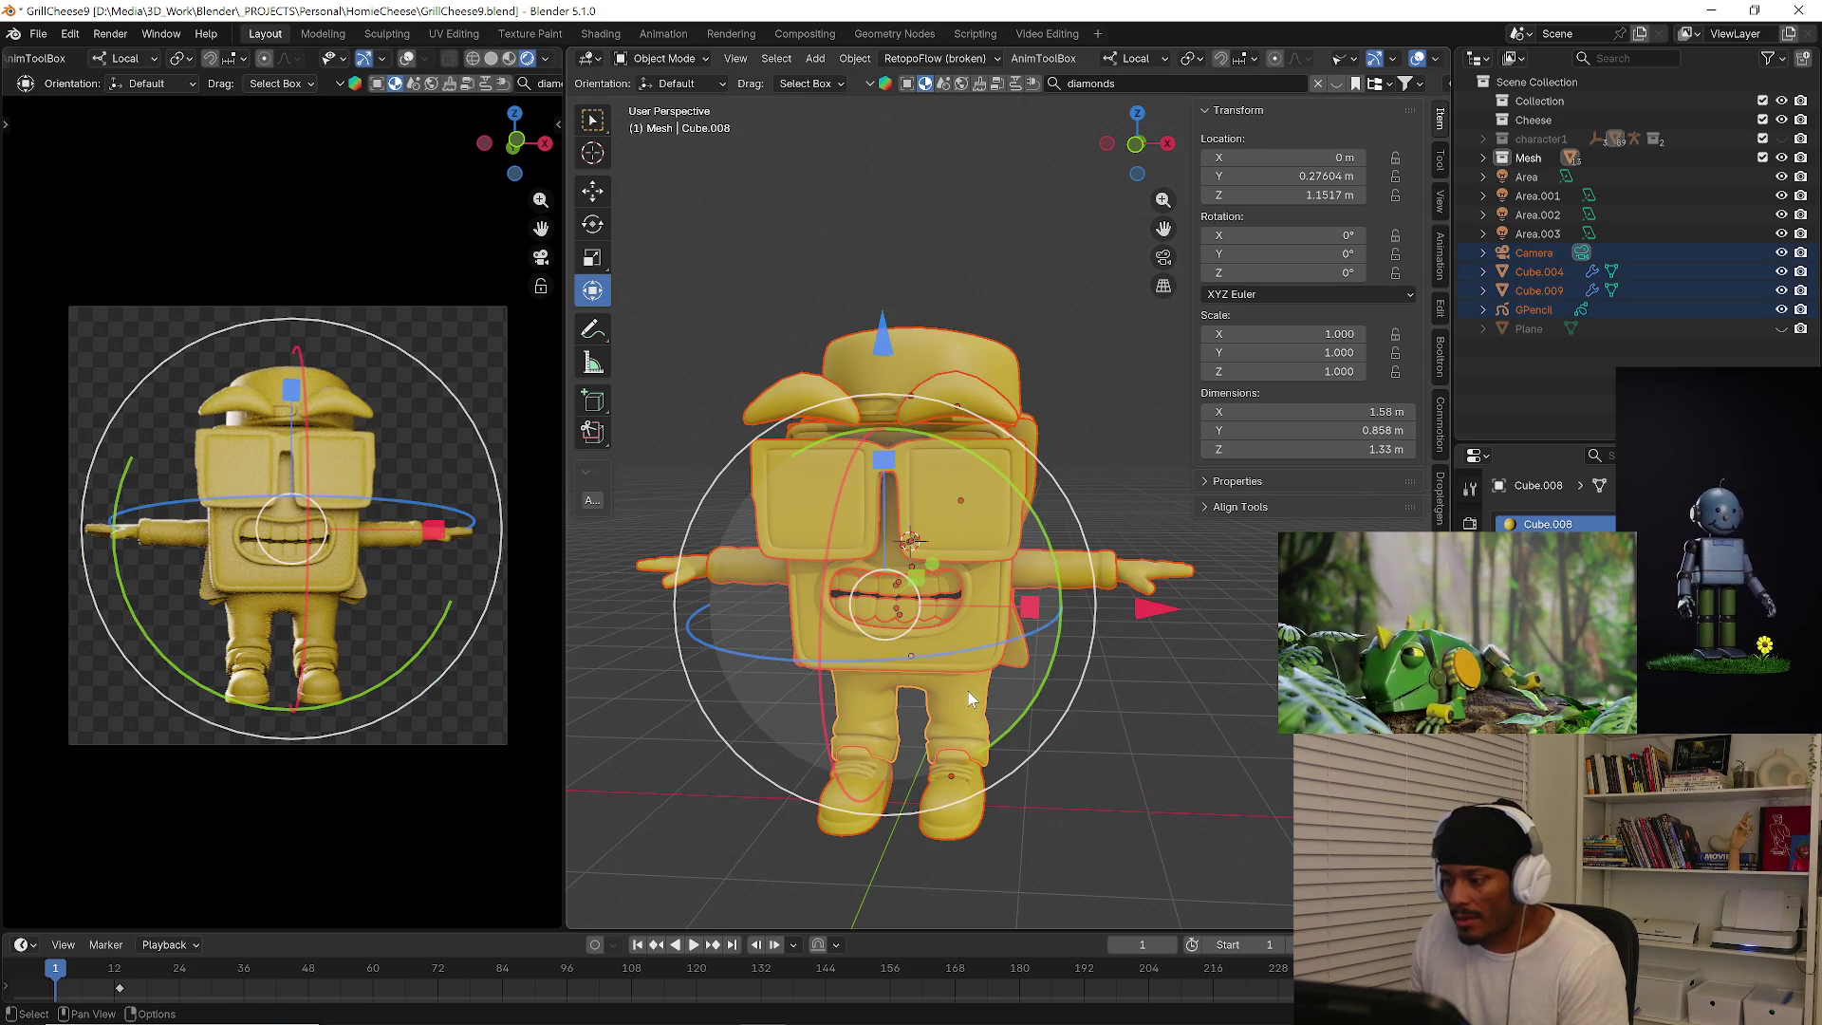
pyautogui.hotkey('ctrl', 'a')
pyautogui.click(1083, 624)
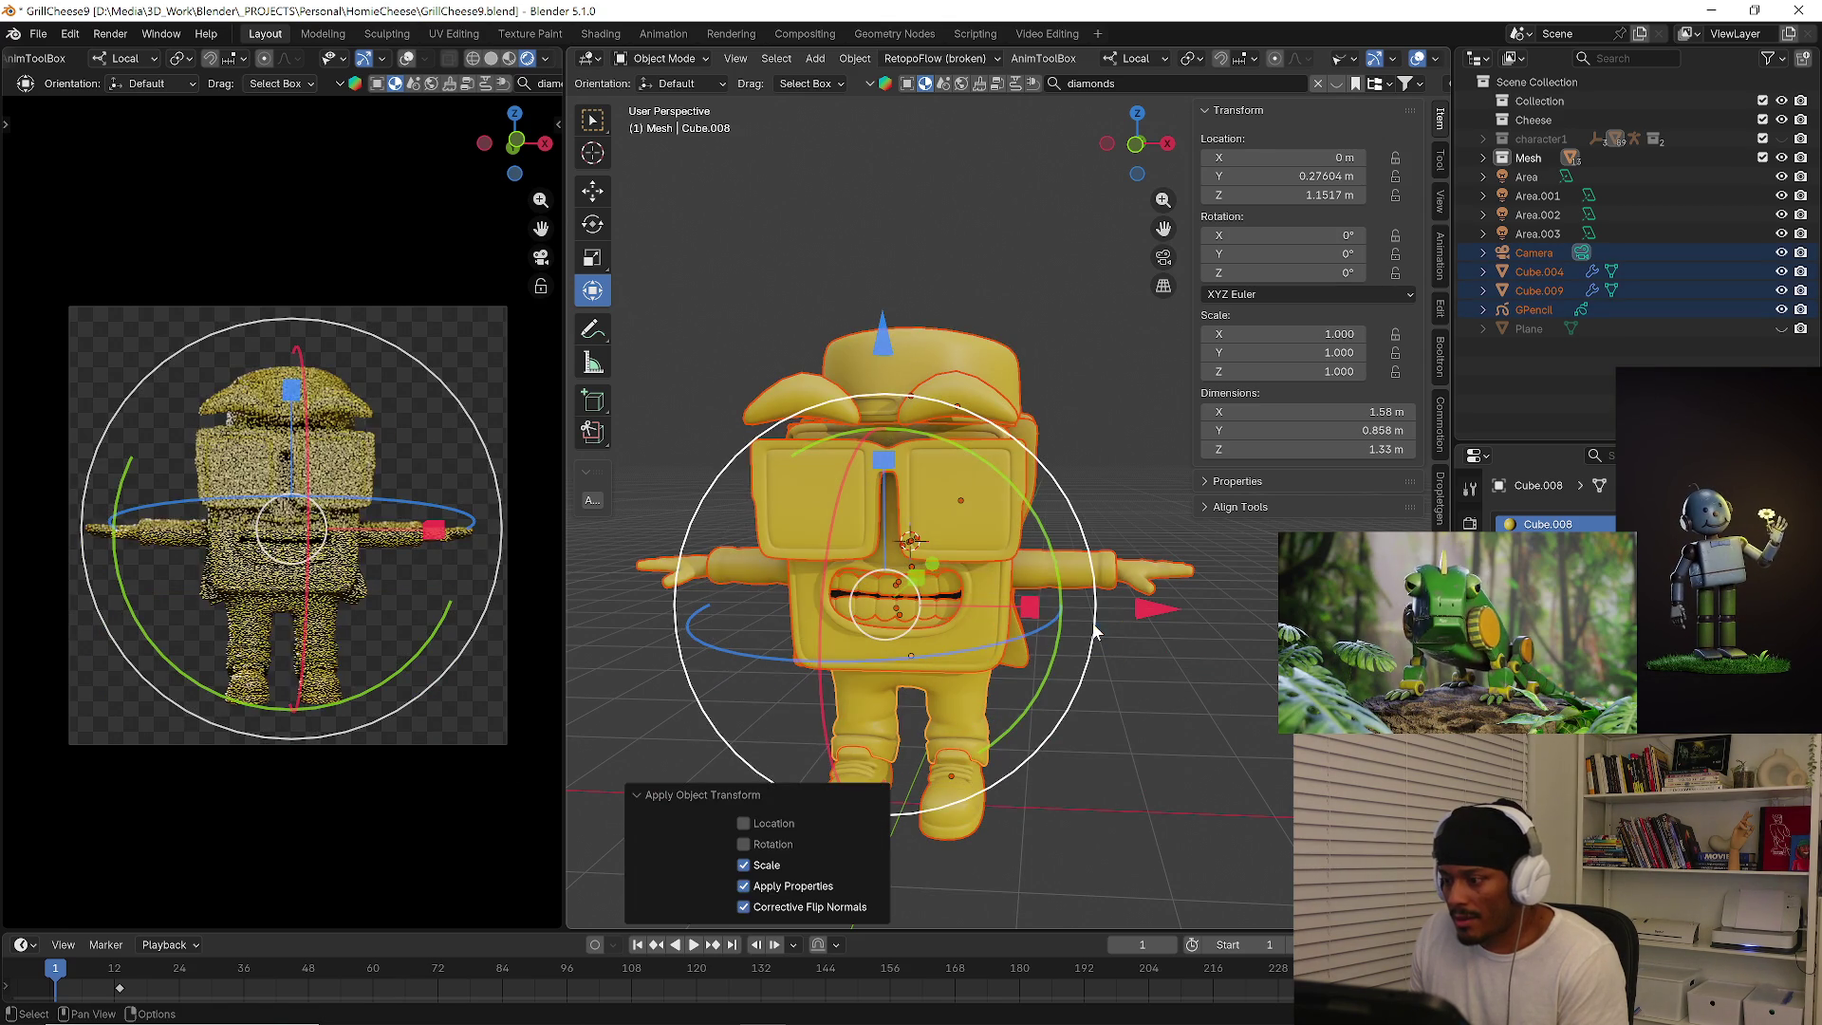
# Reselect the glasses Cube.002 from the front and inspect its mesh in edit mode.
pyautogui.moveTo(1096, 730)
pyautogui.mouseDown(button='middle')
pyautogui.moveTo(1156, 741)
pyautogui.moveTo(1152, 703)
pyautogui.mouseUp(button='middle')
pyautogui.click(1153, 701)
pyautogui.click(1004, 790)
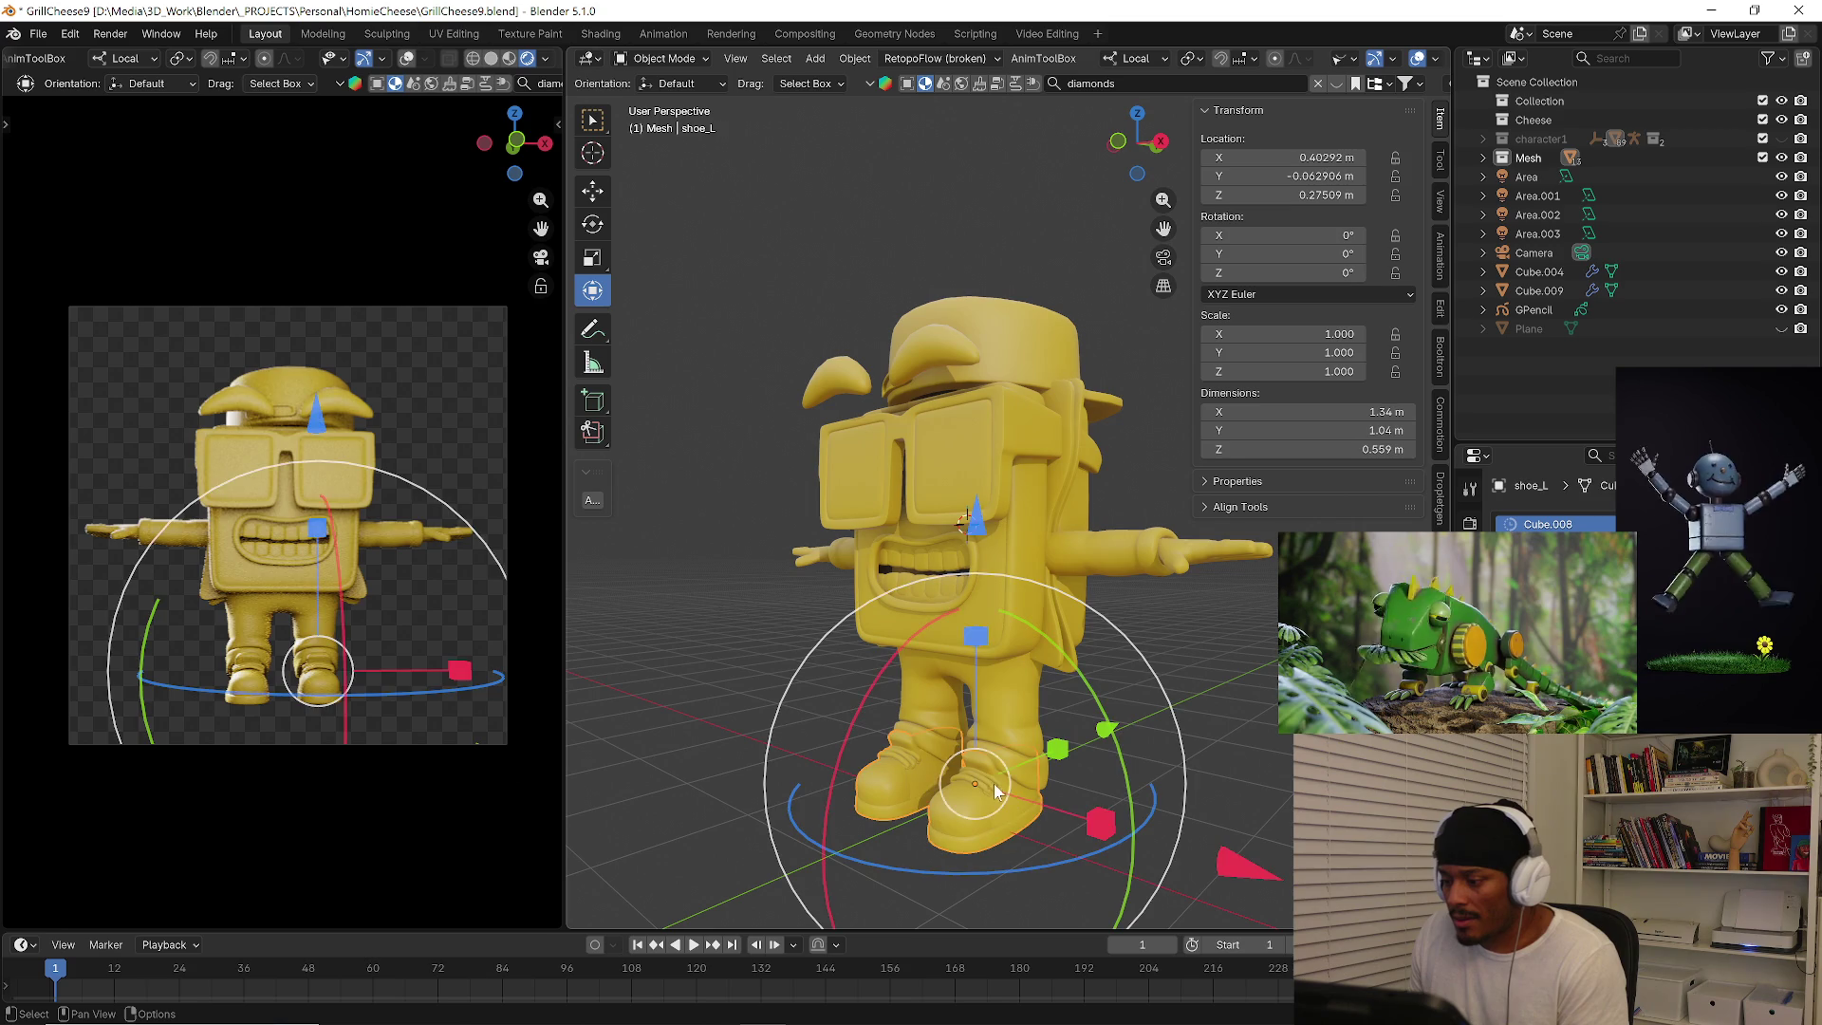
pyautogui.click(990, 598)
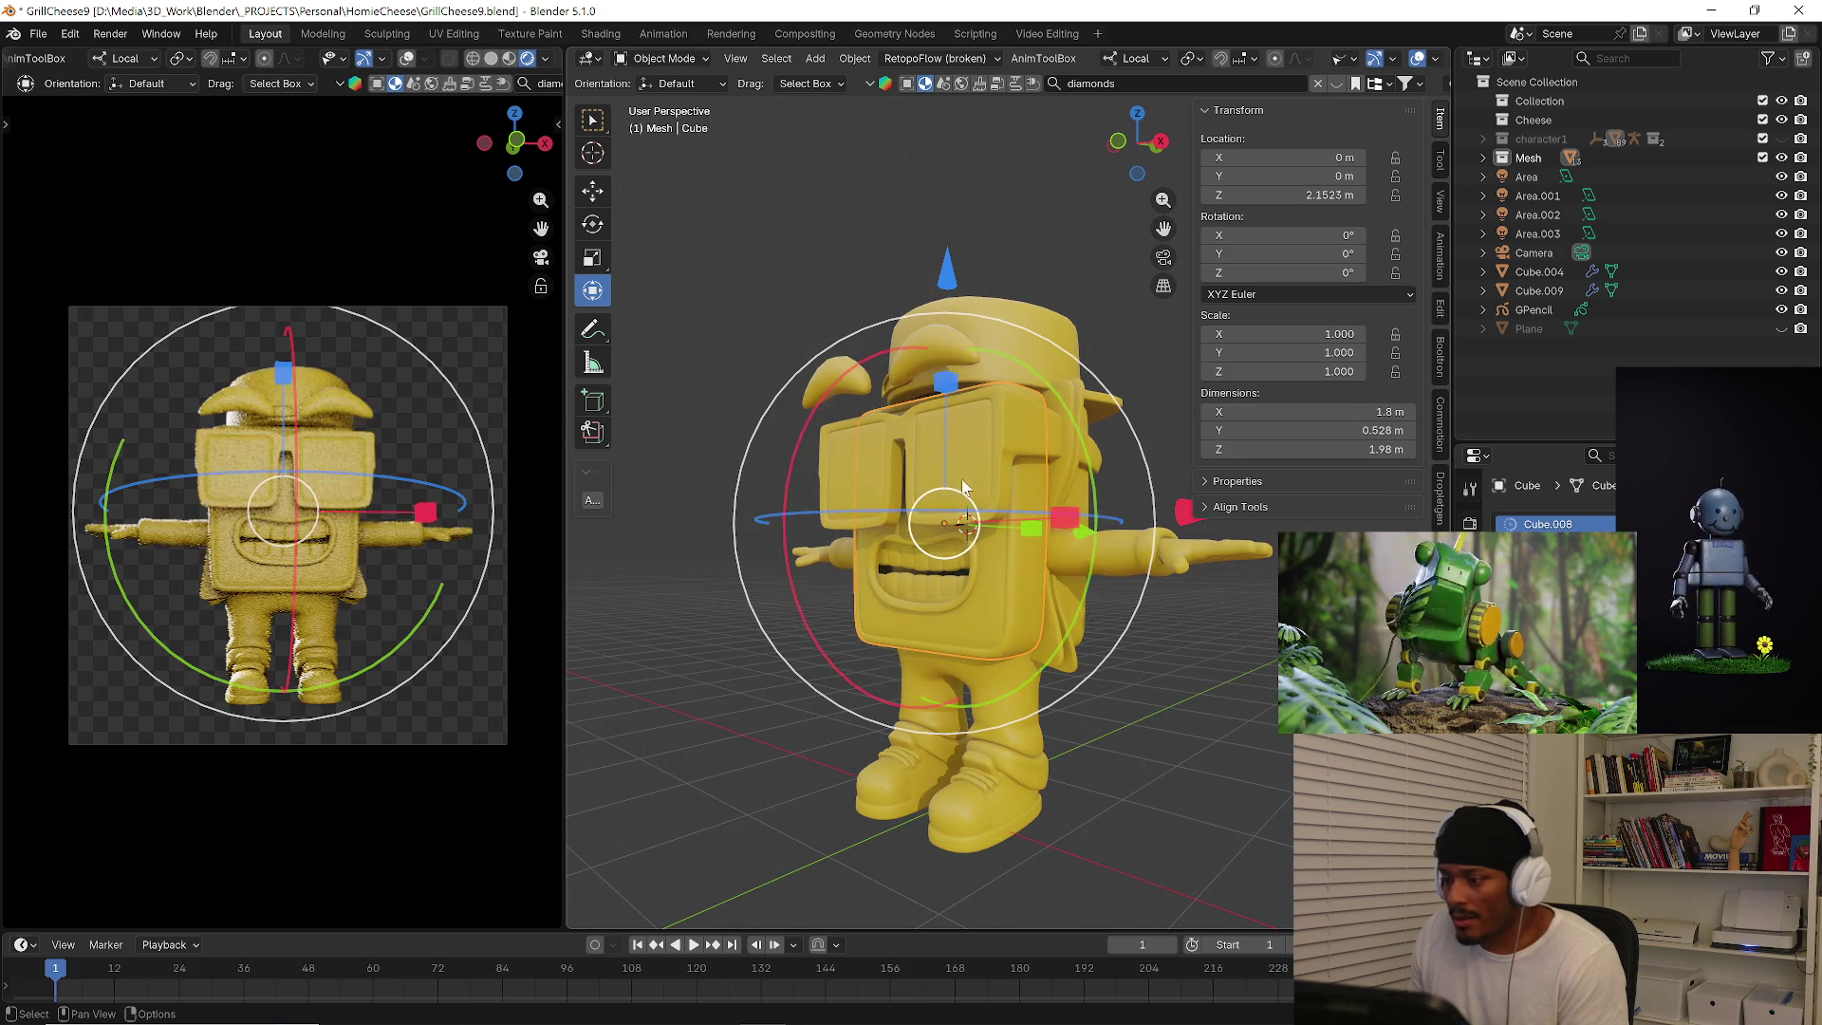
pyautogui.moveTo(990, 598); pyautogui.dragTo(1033, 523, button='middle')
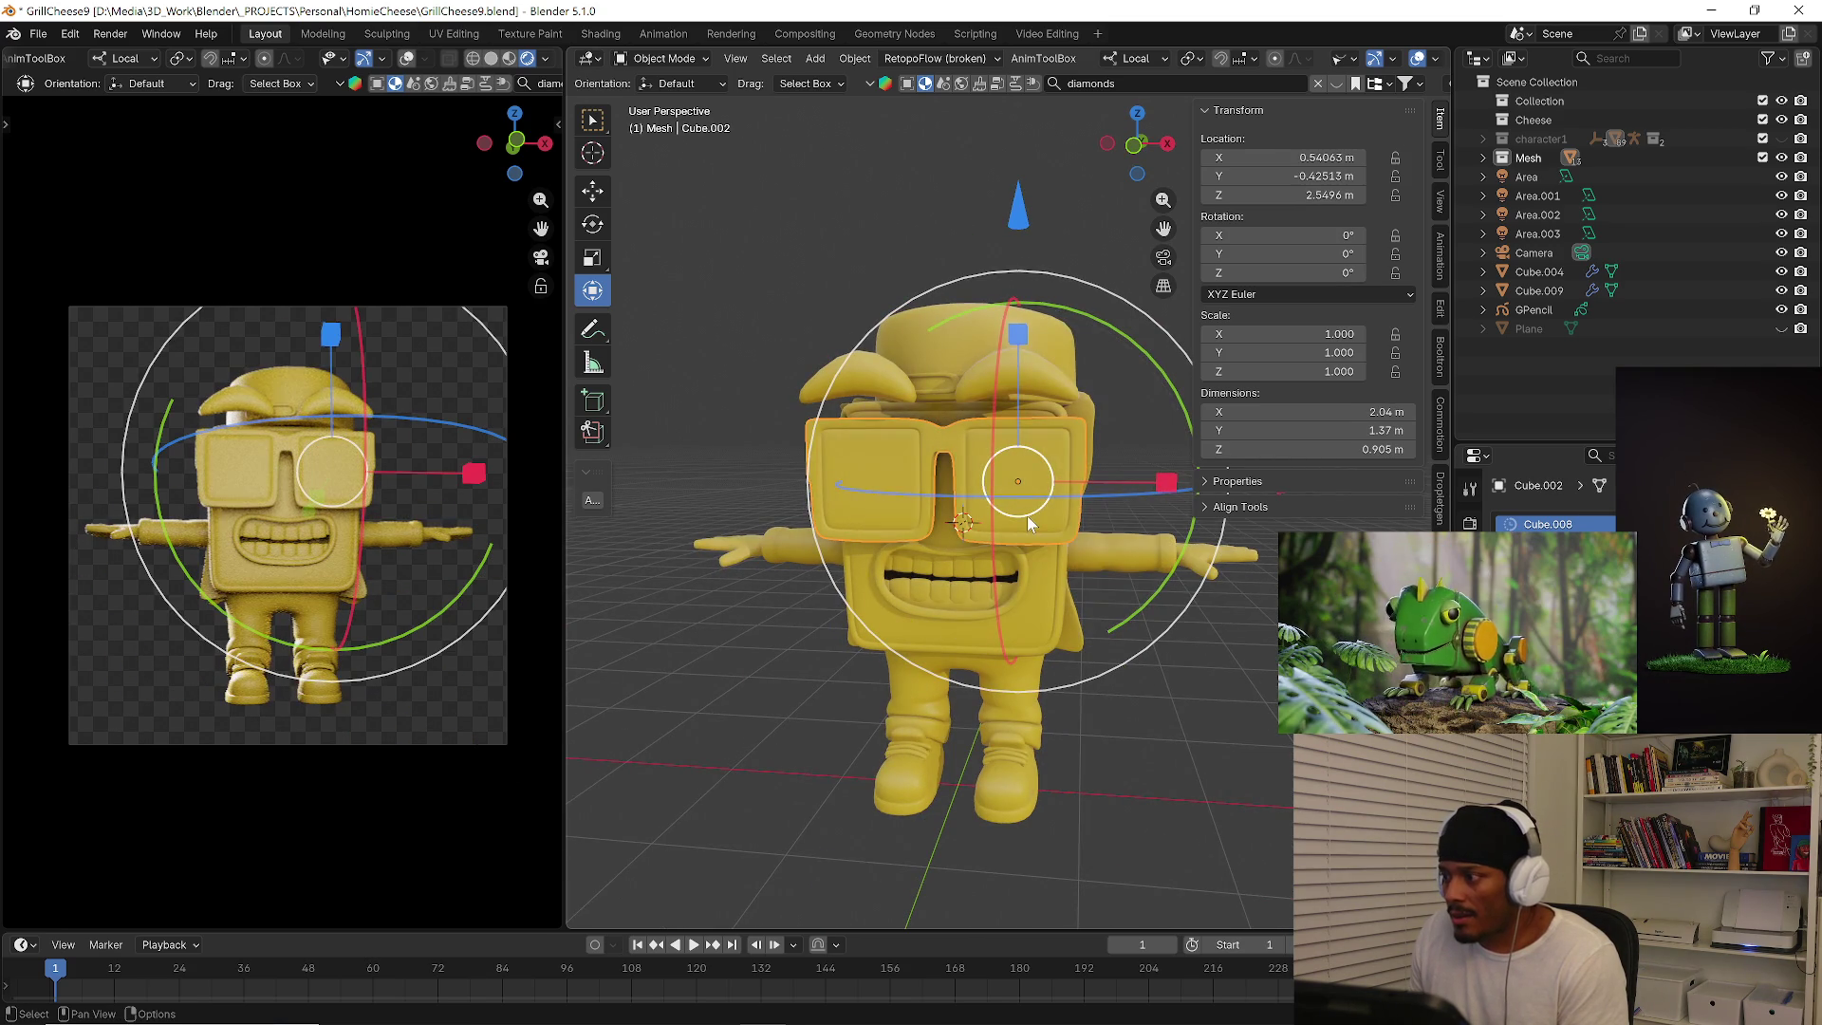
pyautogui.press('Tab')
pyautogui.press('Tab')
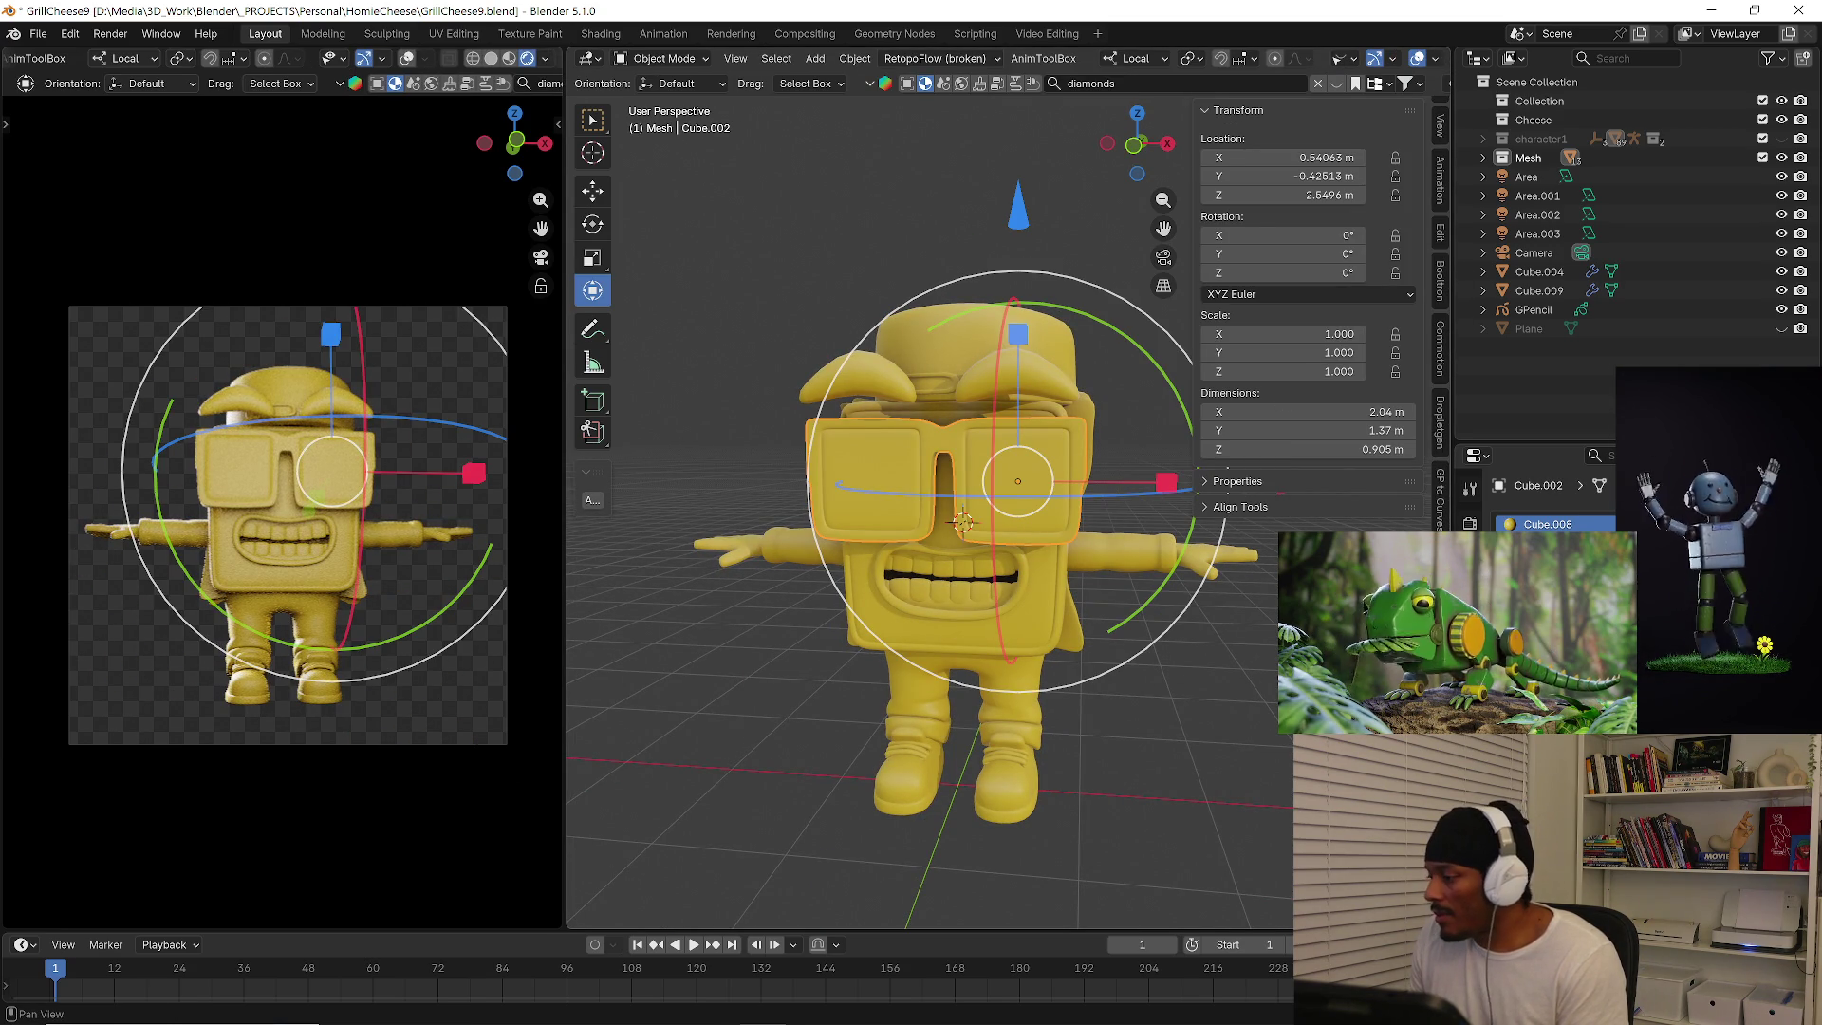
pyautogui.scroll(-2, 1441, 356)
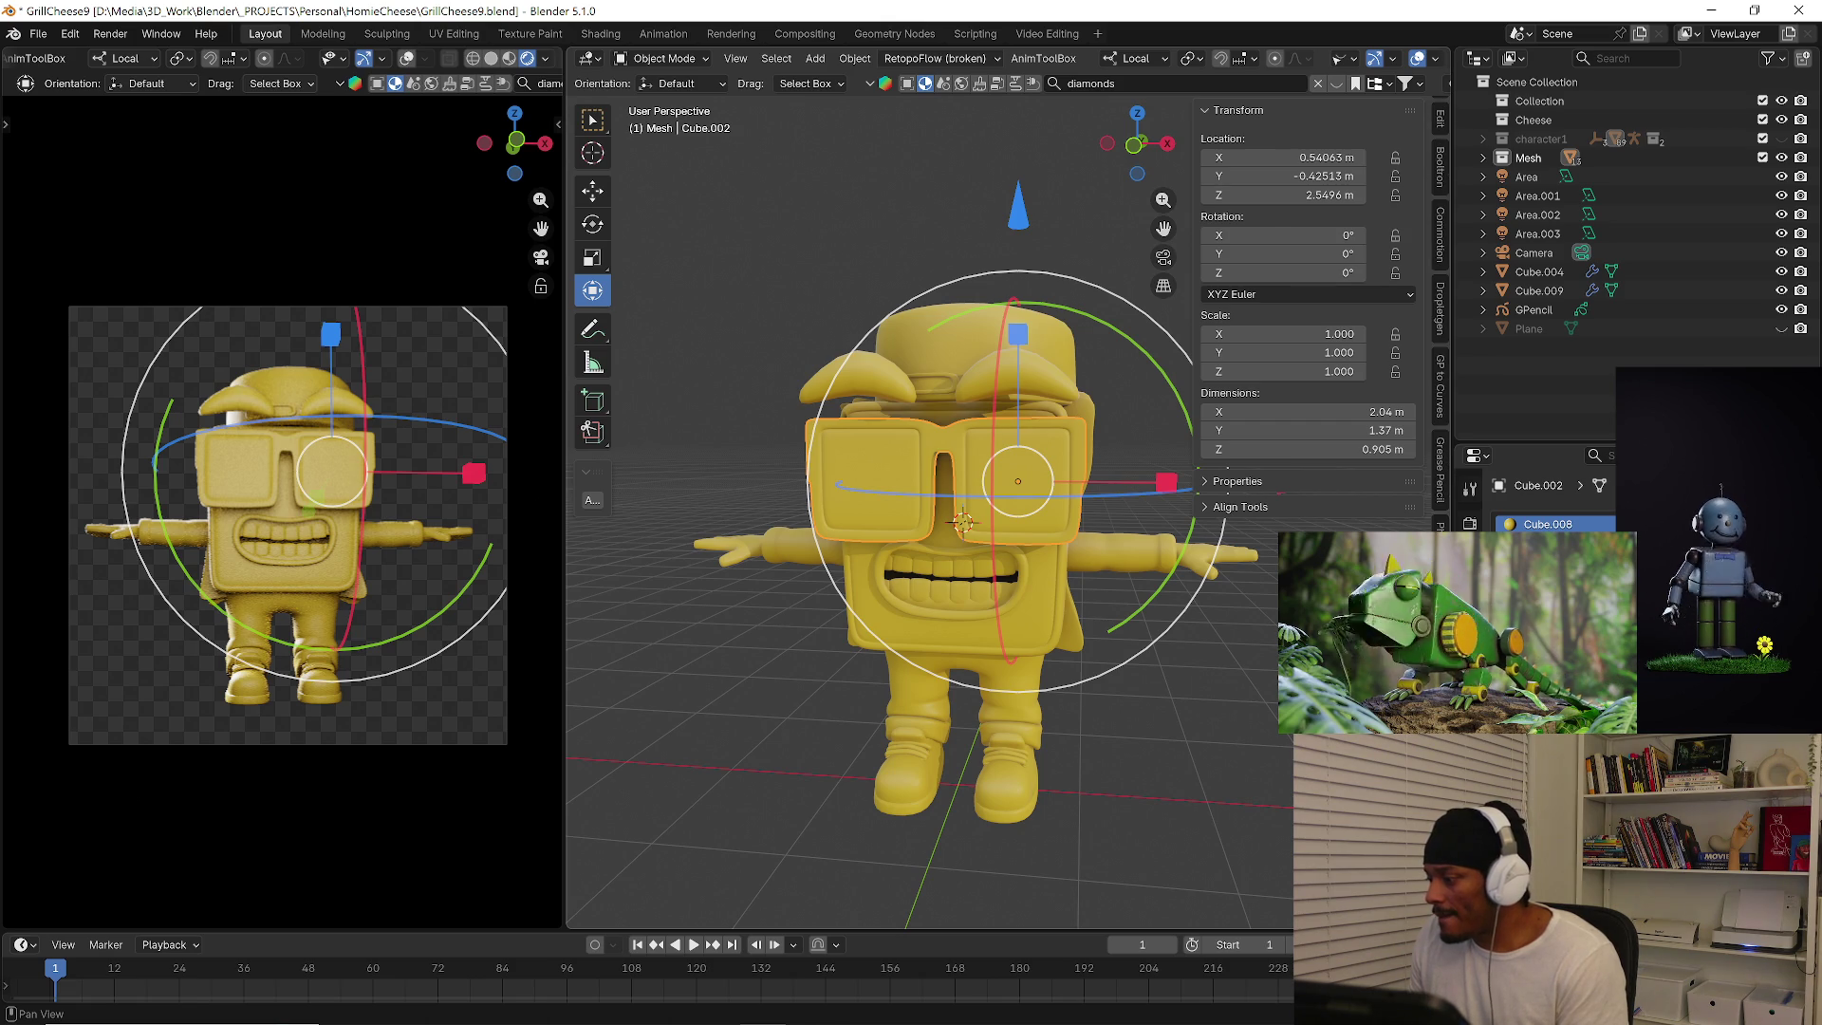
# Show the Ucupaint layers, view the character in Texture Paint from side and rear, then return to Object Mode.
pyautogui.click(1441, 570)
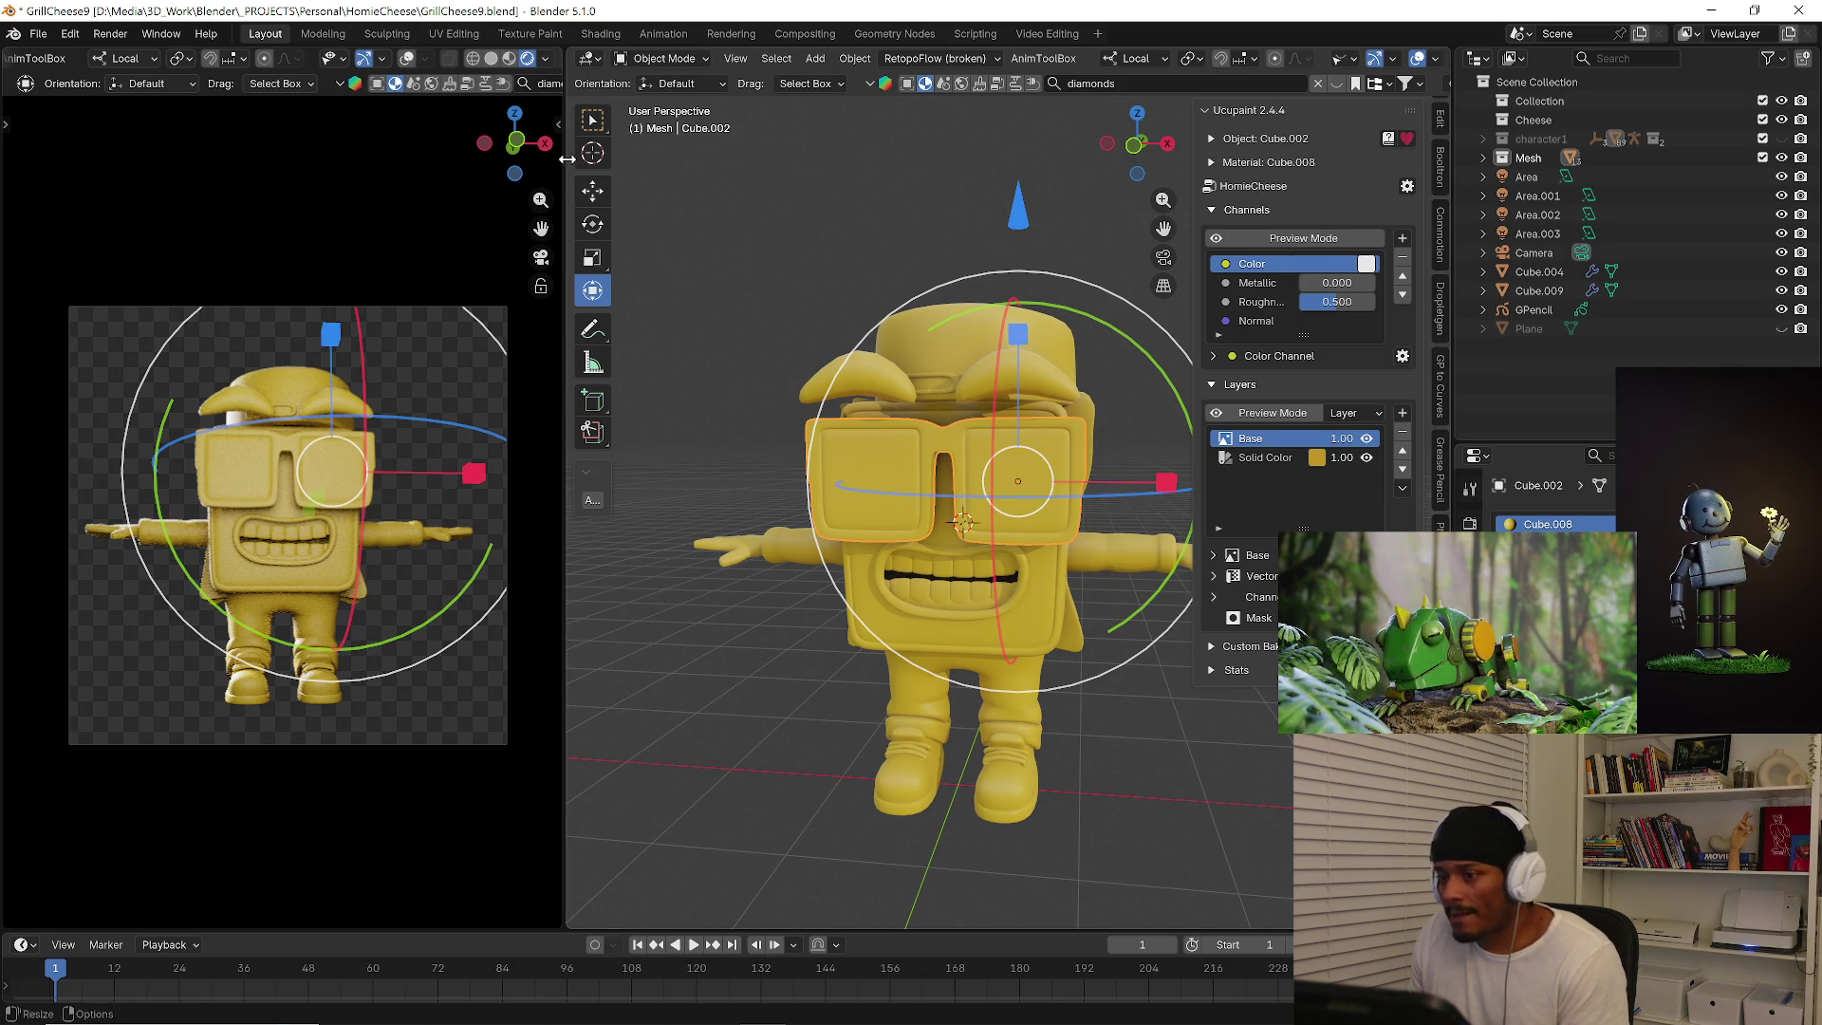
pyautogui.click(669, 62)
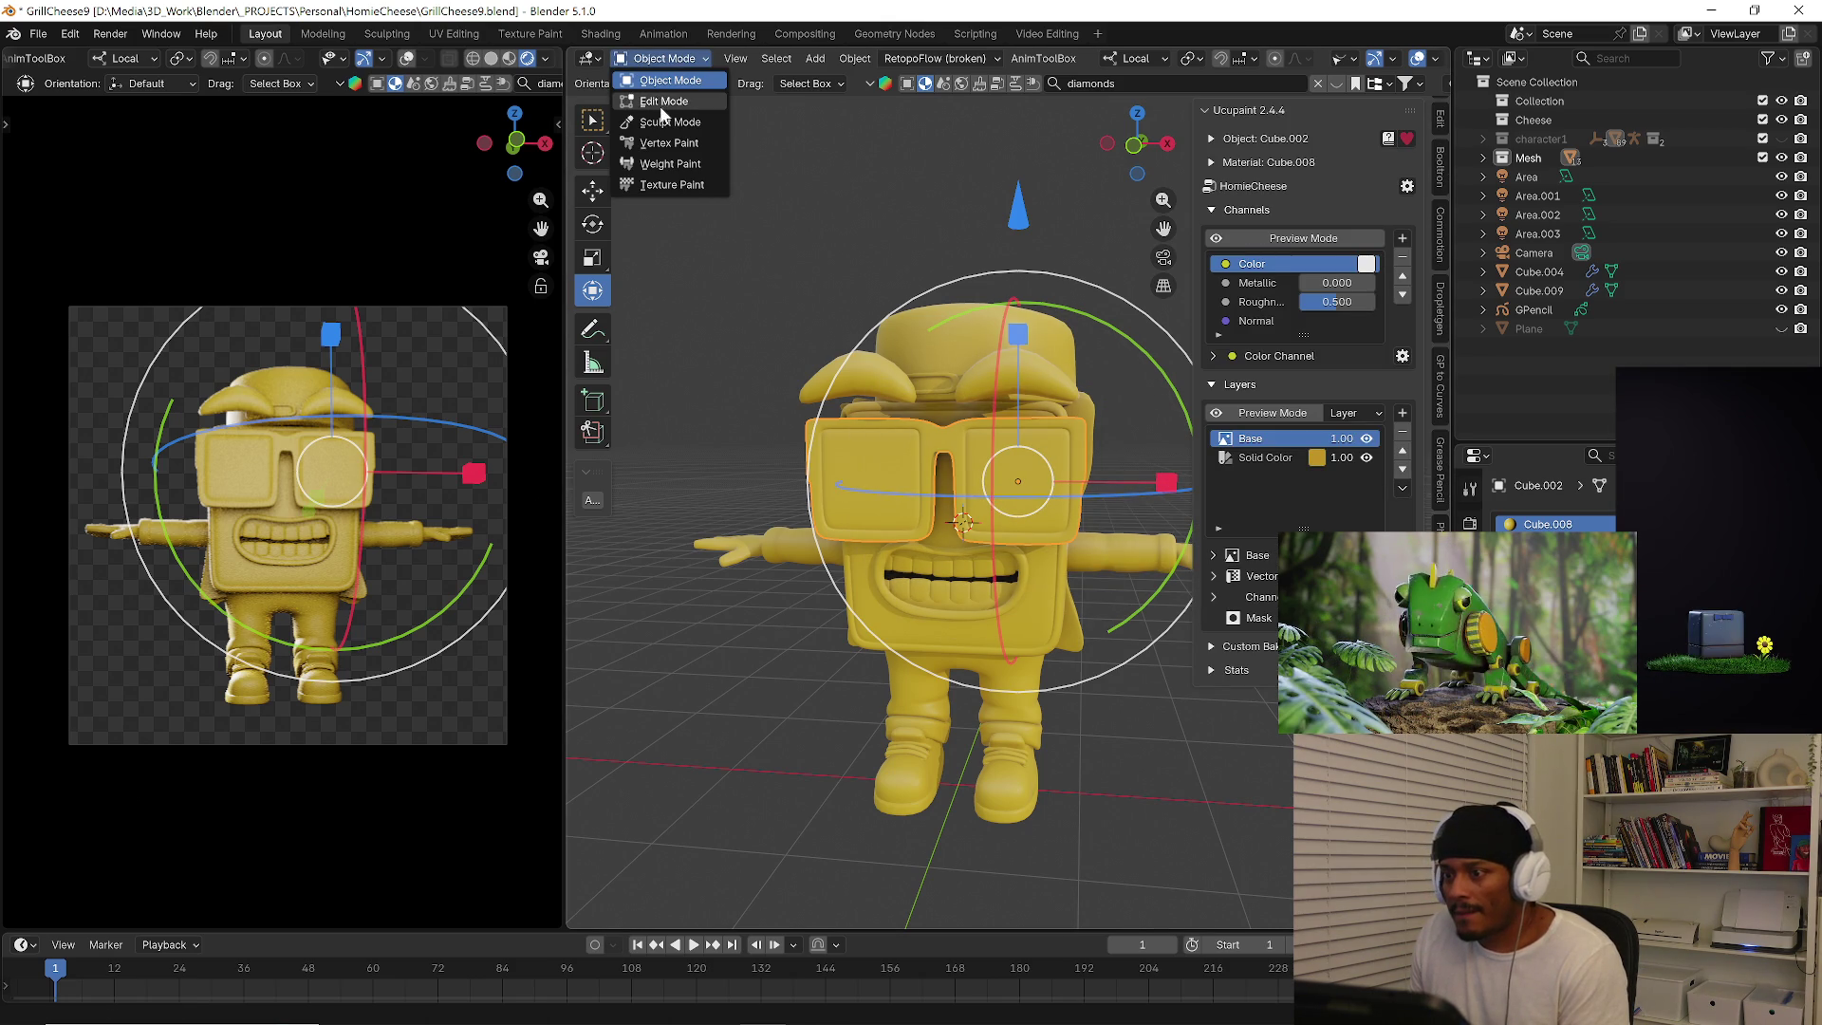
pyautogui.click(673, 166)
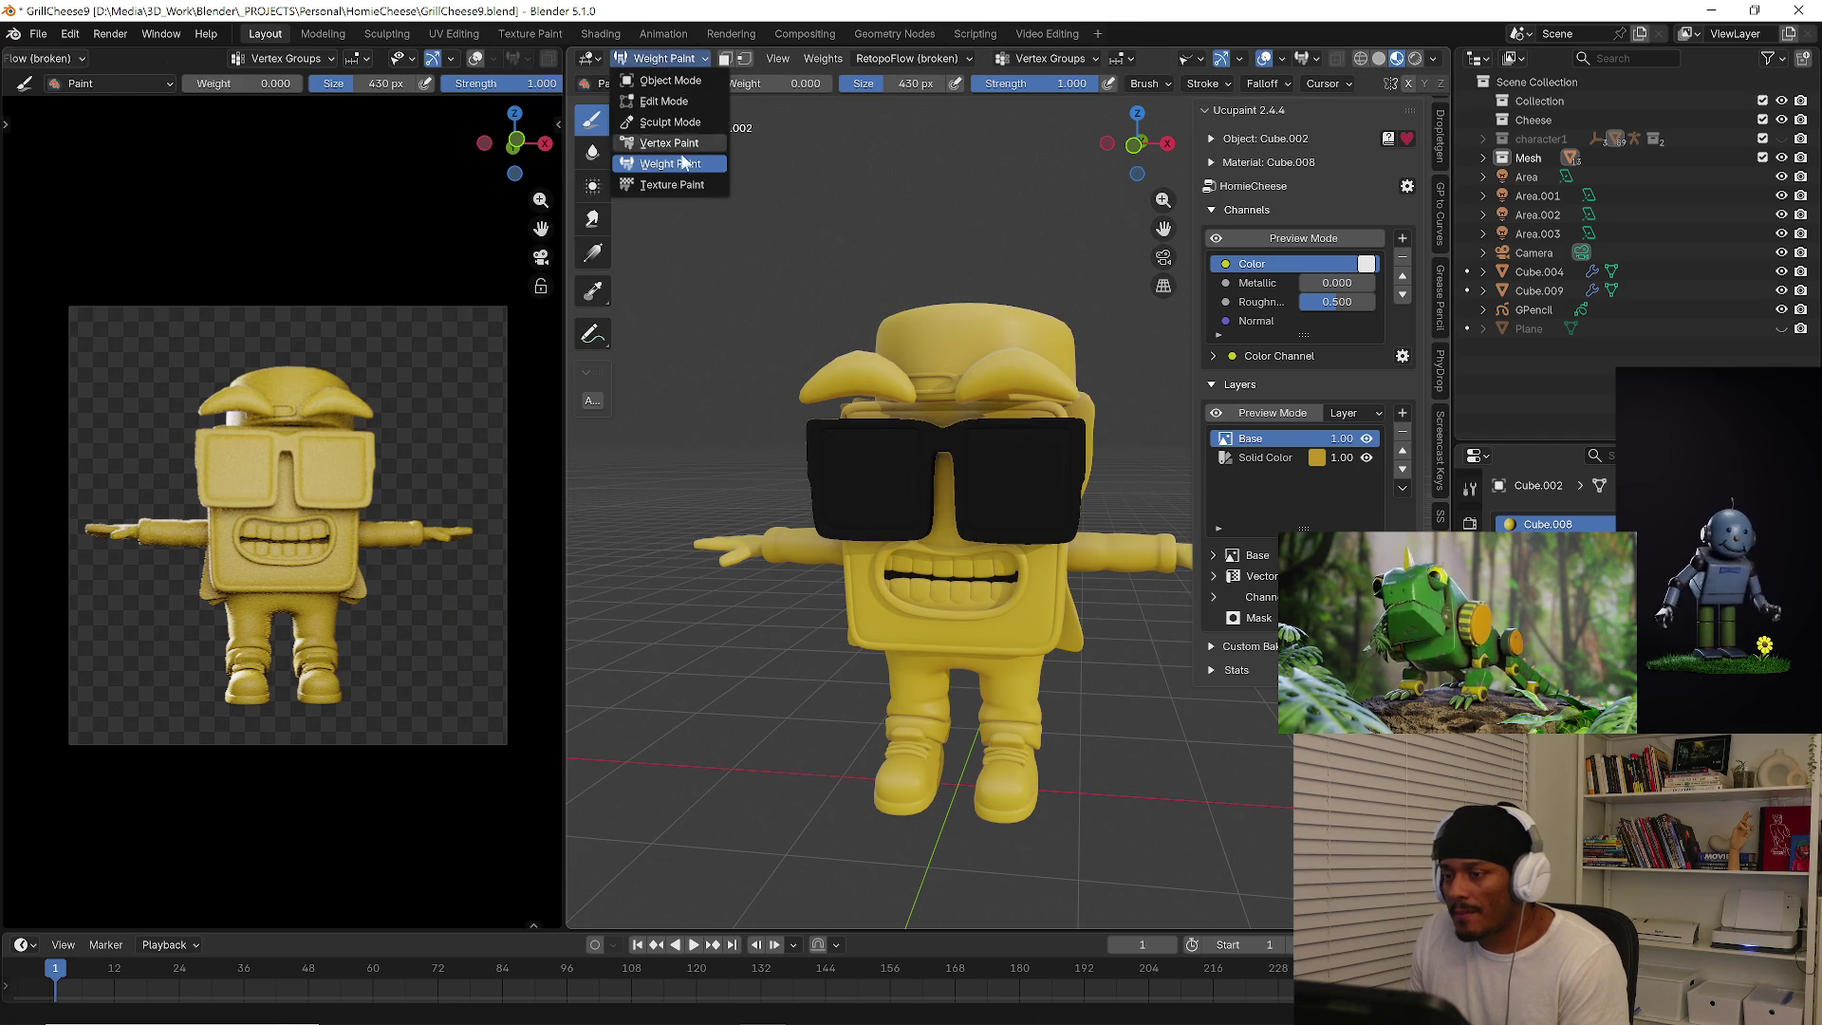
pyautogui.click(680, 187)
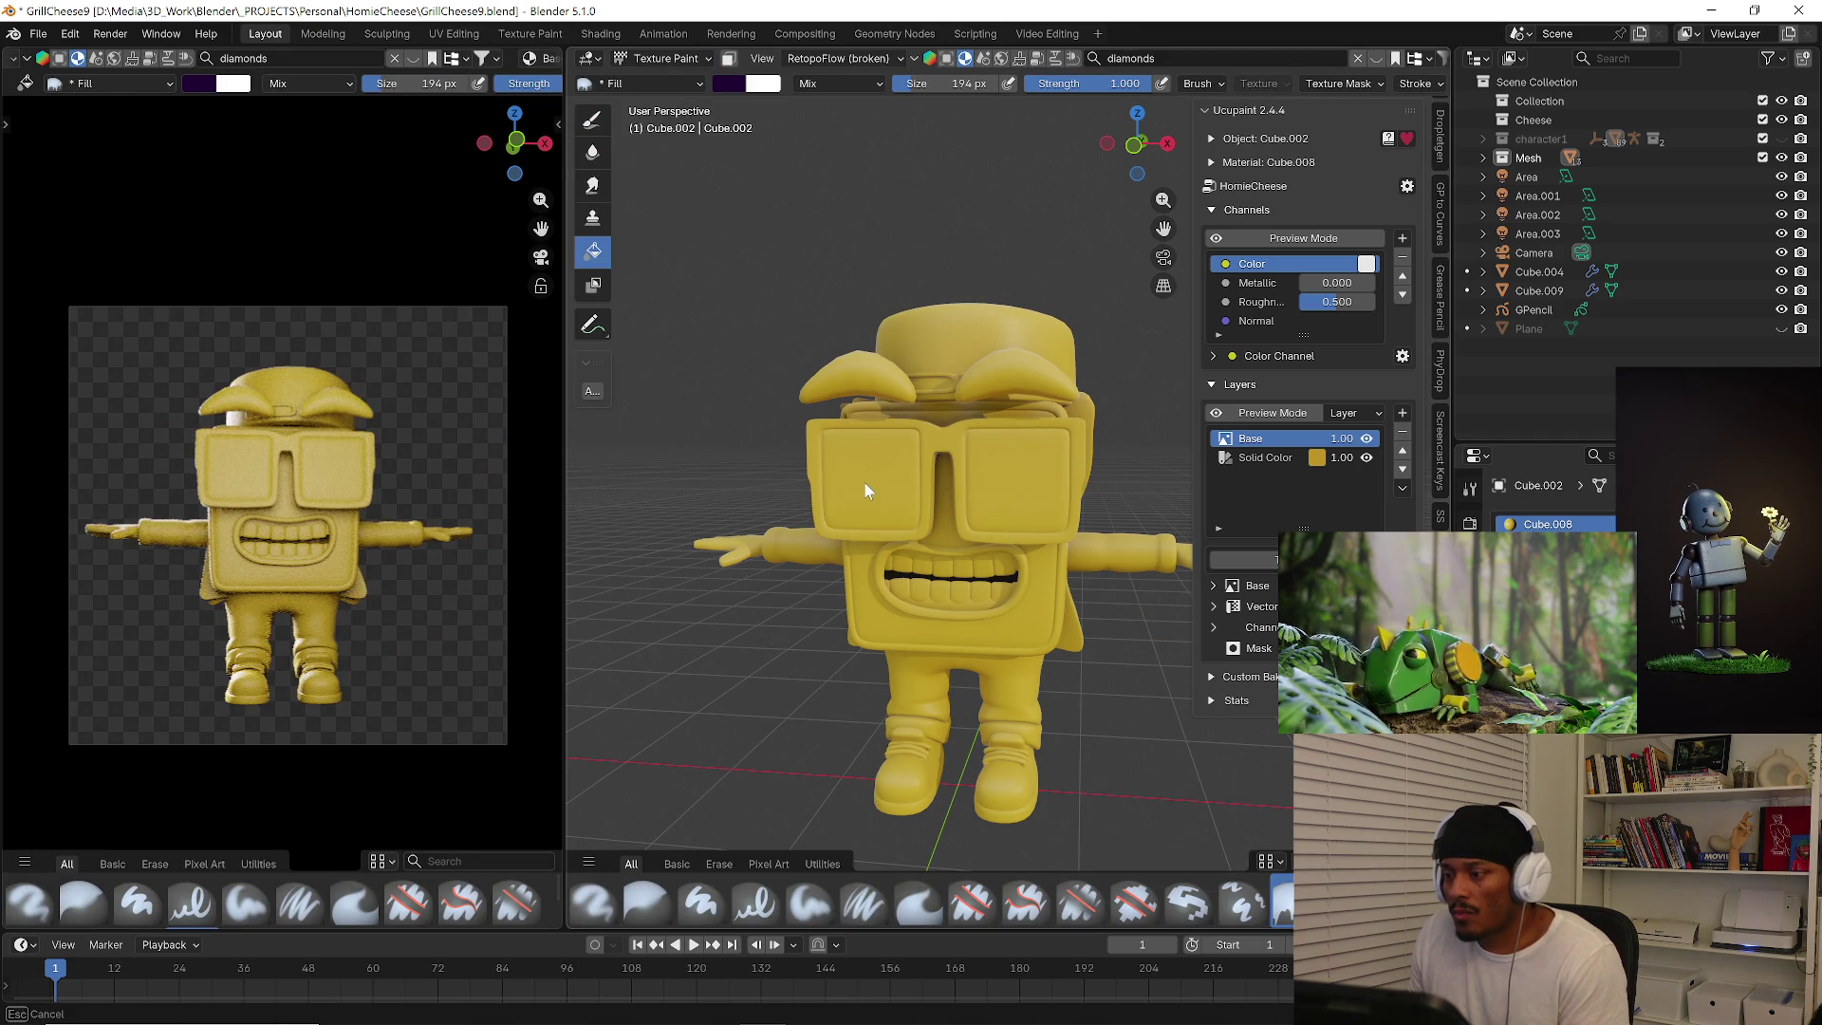
pyautogui.moveTo(878, 528)
pyautogui.mouseDown(button='middle')
pyautogui.moveTo(1069, 523)
pyautogui.moveTo(991, 538)
pyautogui.mouseUp(button='middle')
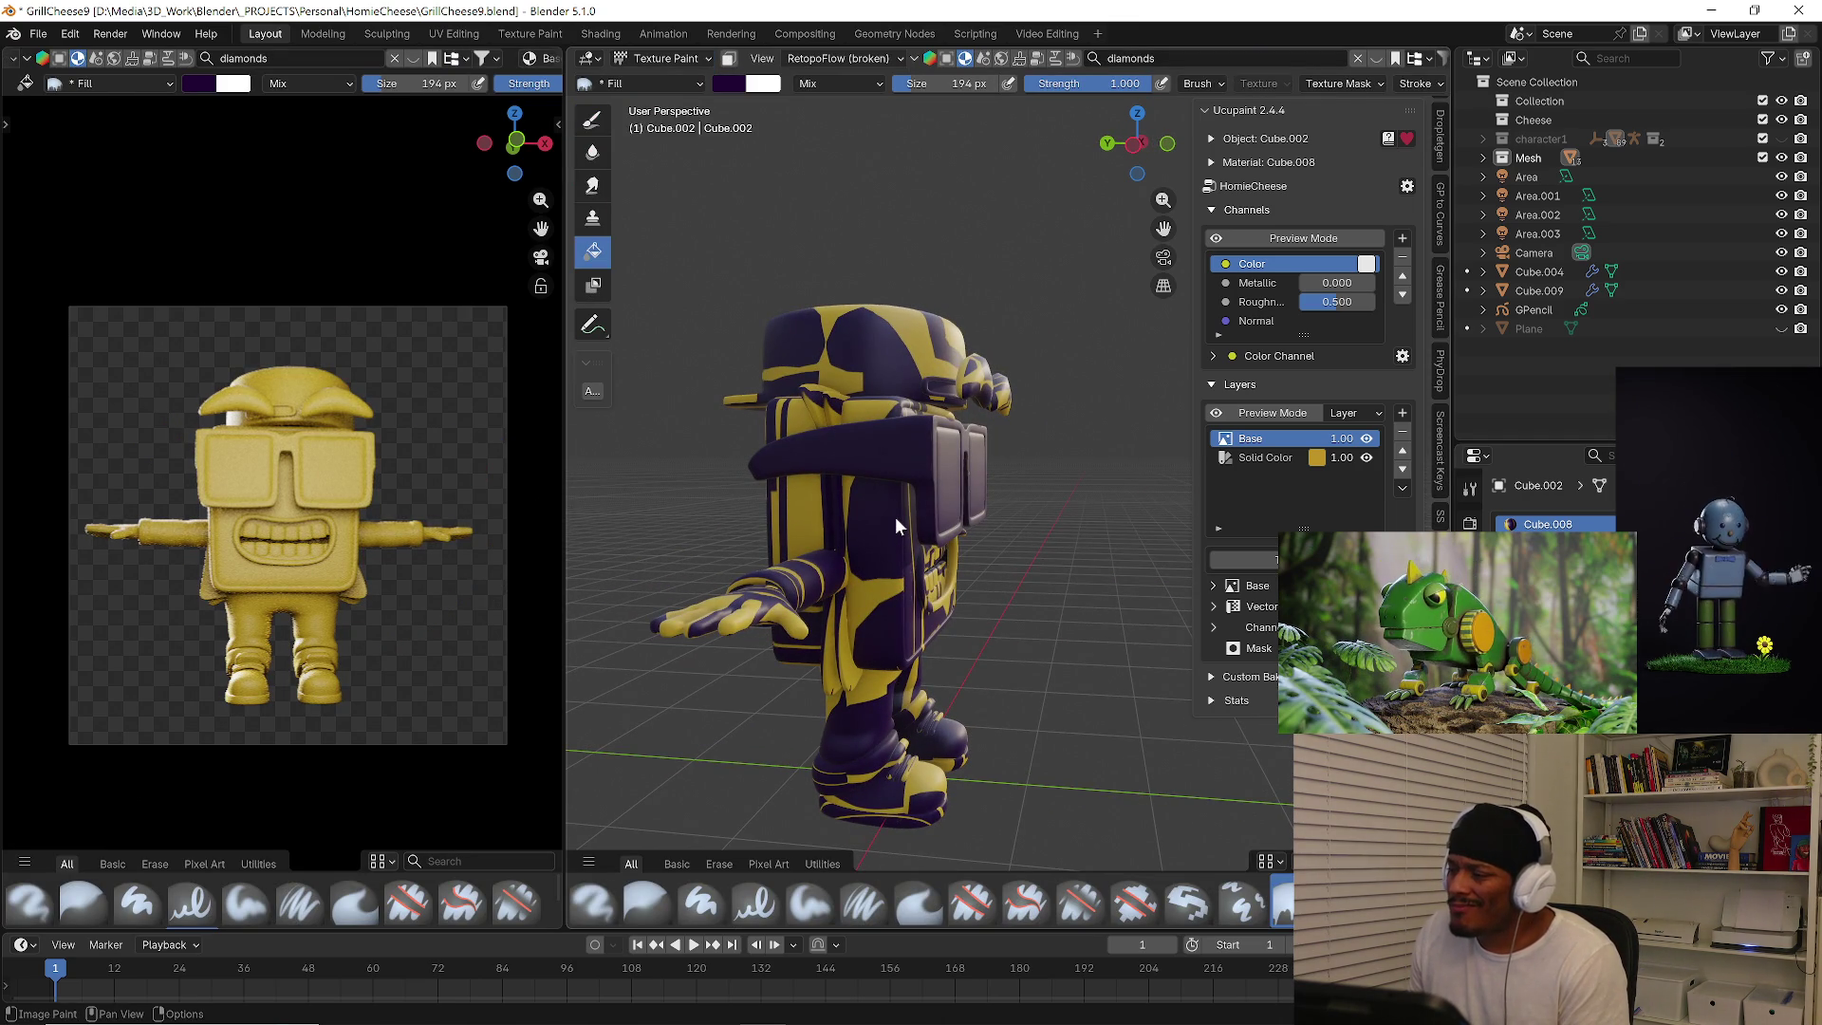
pyautogui.moveTo(851, 564)
pyautogui.mouseDown(button='middle')
pyautogui.moveTo(1029, 546)
pyautogui.moveTo(1046, 524)
pyautogui.moveTo(964, 497)
pyautogui.moveTo(852, 577)
pyautogui.mouseUp(button='middle')
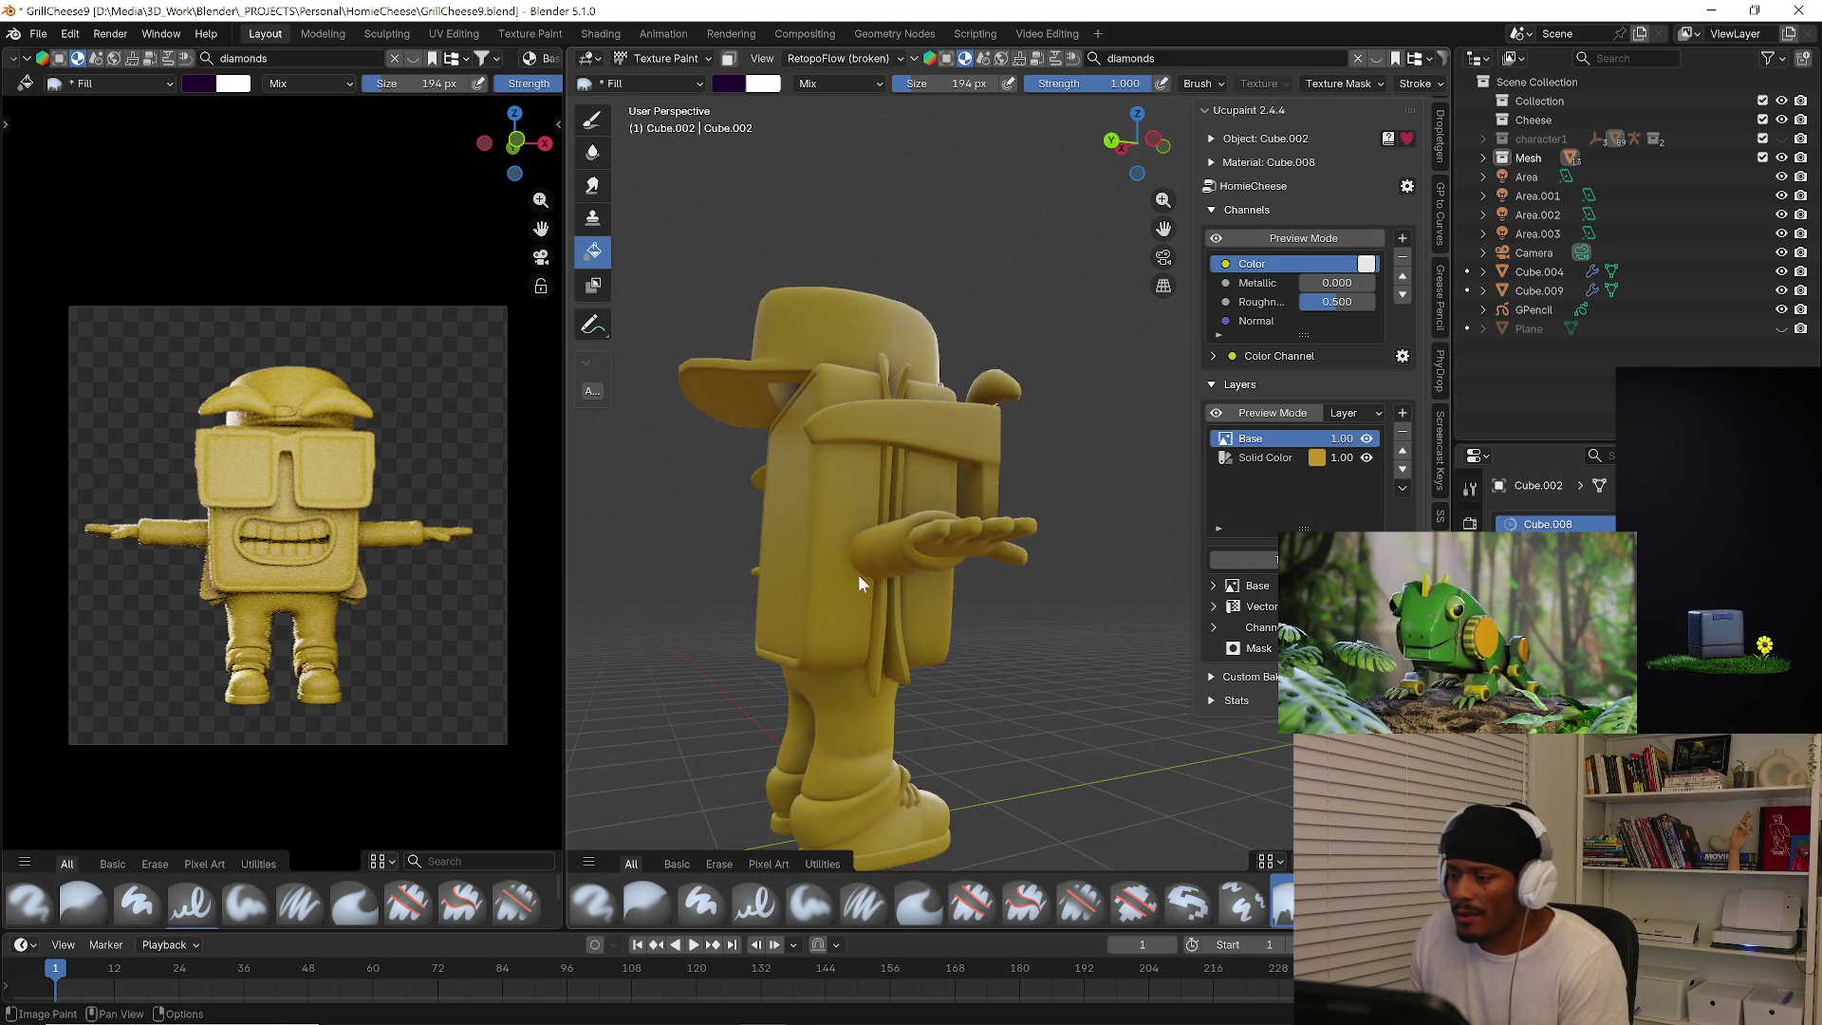
pyautogui.click(670, 82)
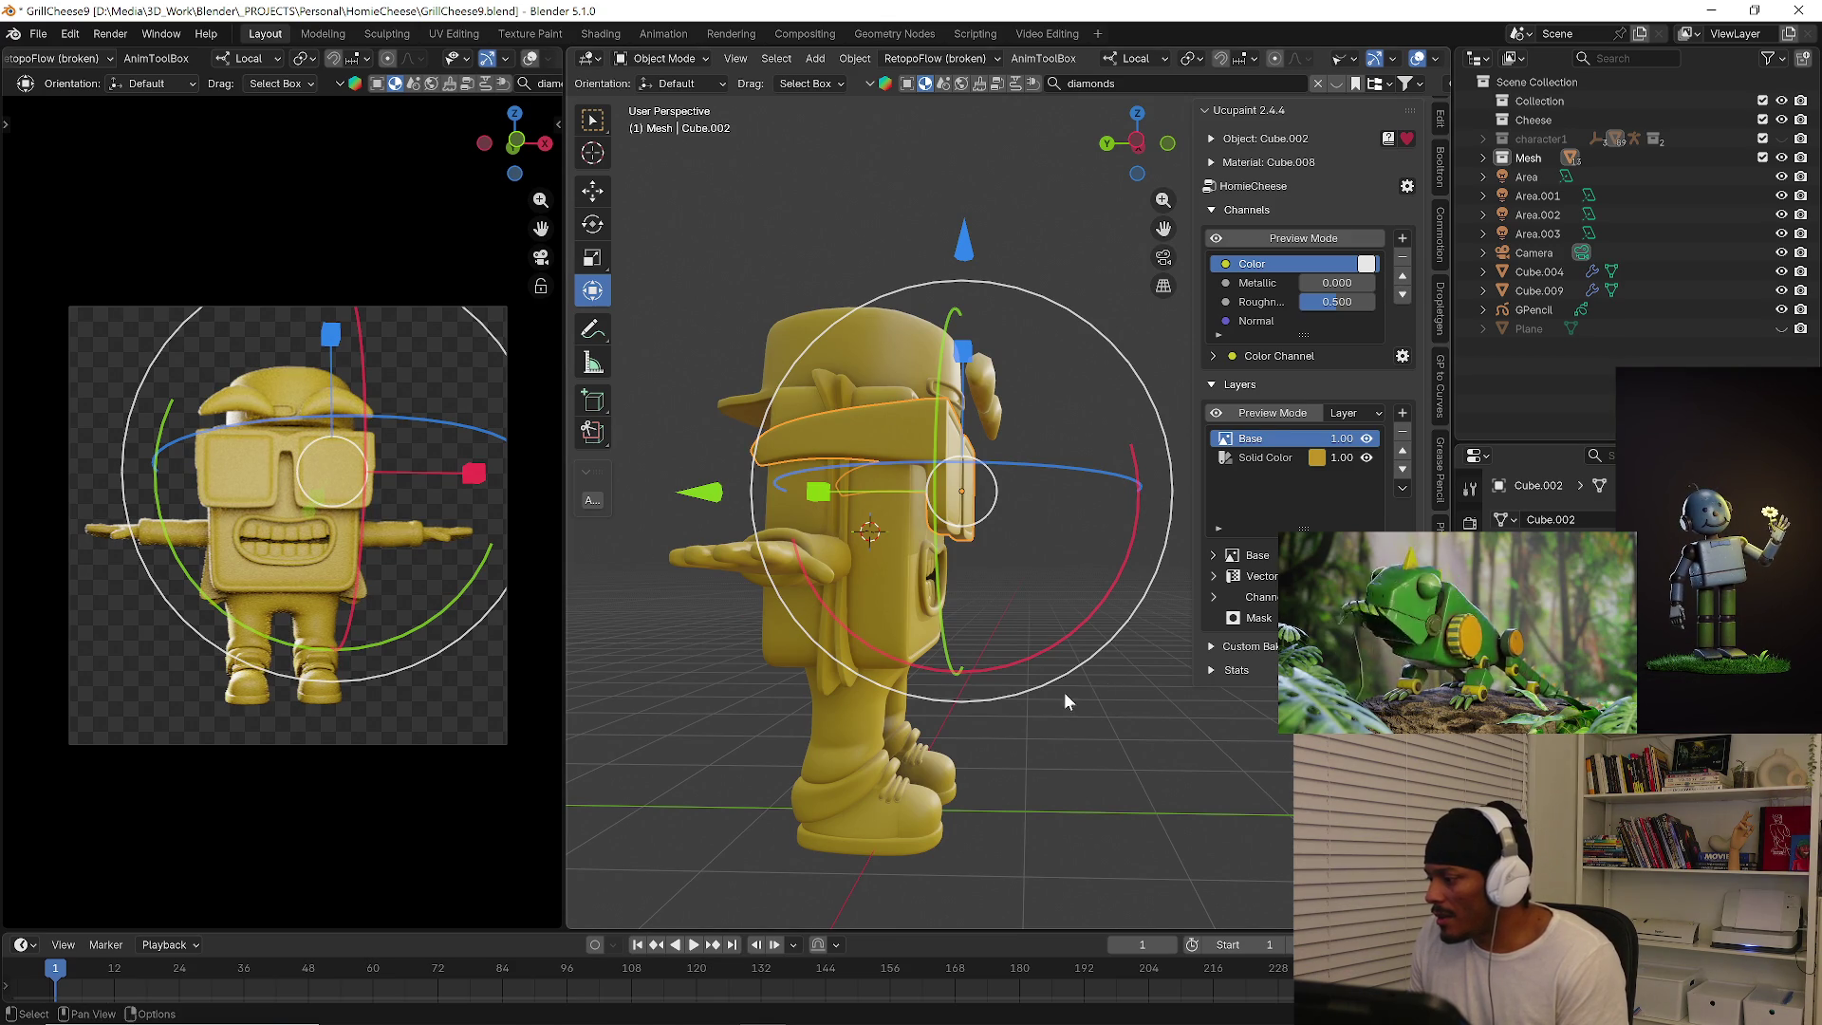
# Remove the Ucupaint node from Cube.002's material via the tree options.
pyautogui.moveTo(1067, 702)
pyautogui.mouseDown(button='middle')
pyautogui.moveTo(875, 640)
pyautogui.moveTo(967, 465)
pyautogui.moveTo(902, 586)
pyautogui.moveTo(1126, 570)
pyautogui.mouseUp(button='middle')
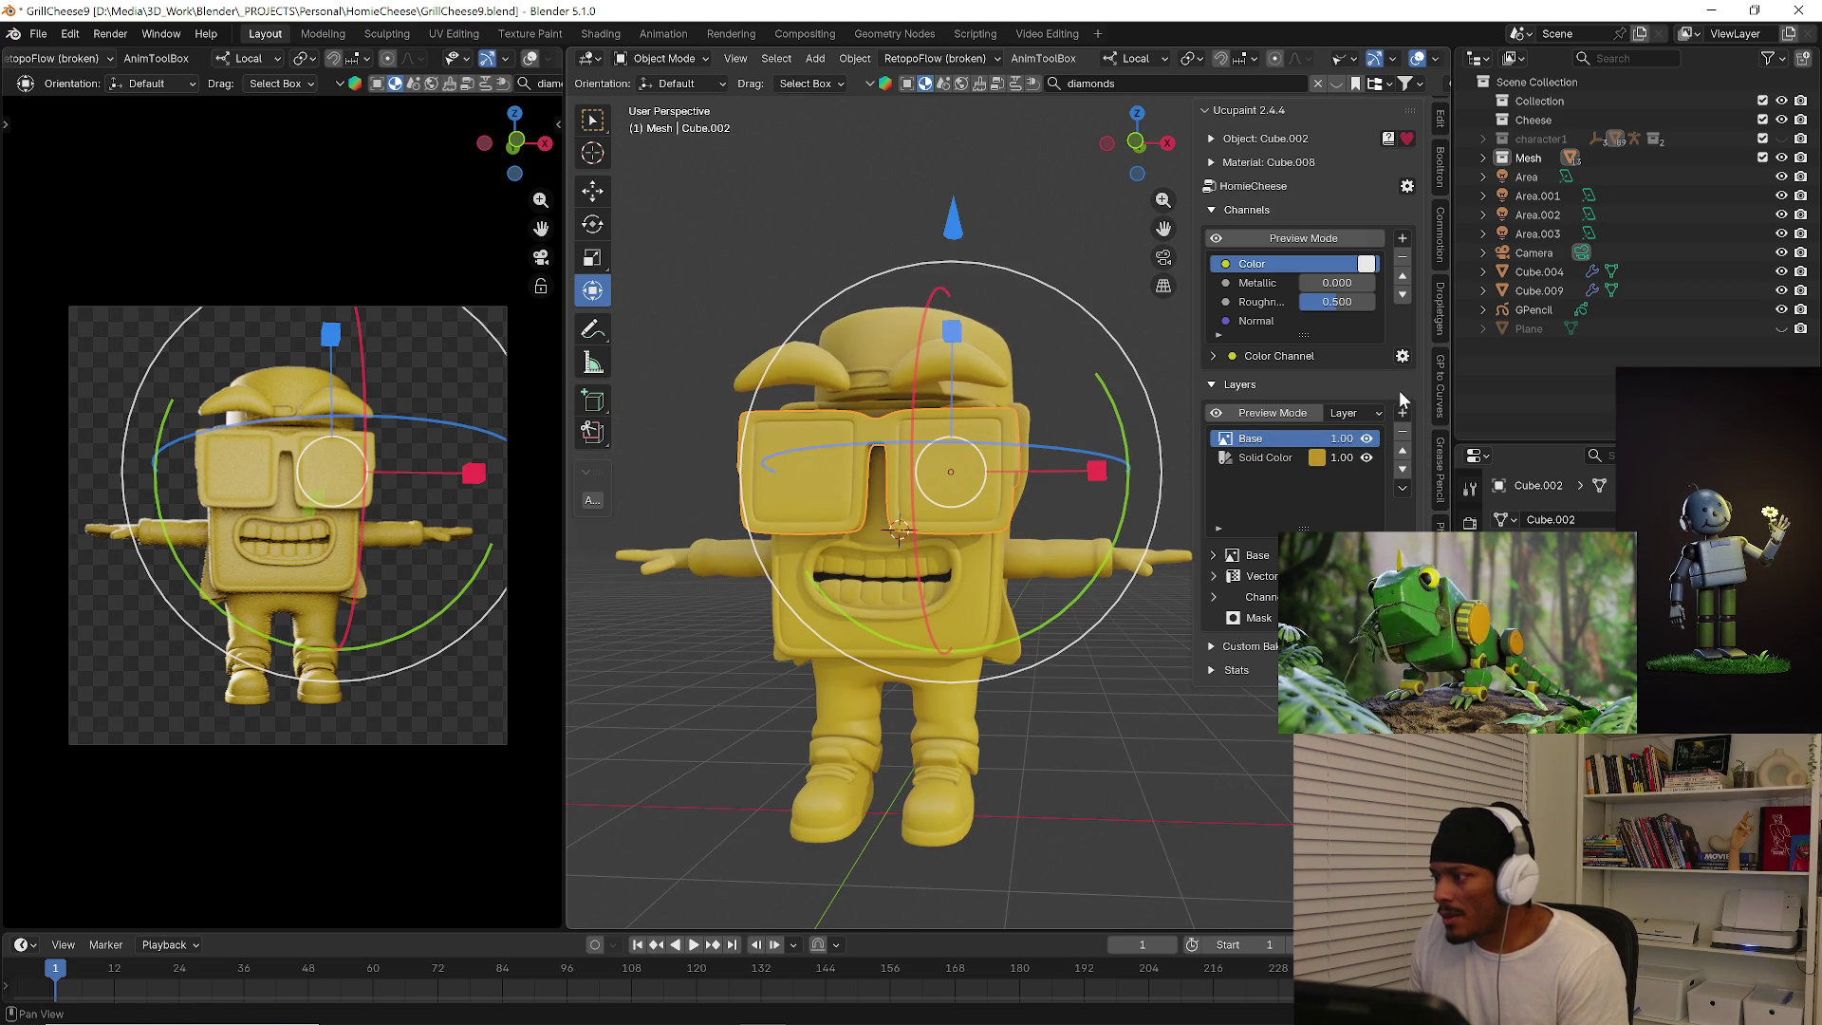
pyautogui.click(1407, 188)
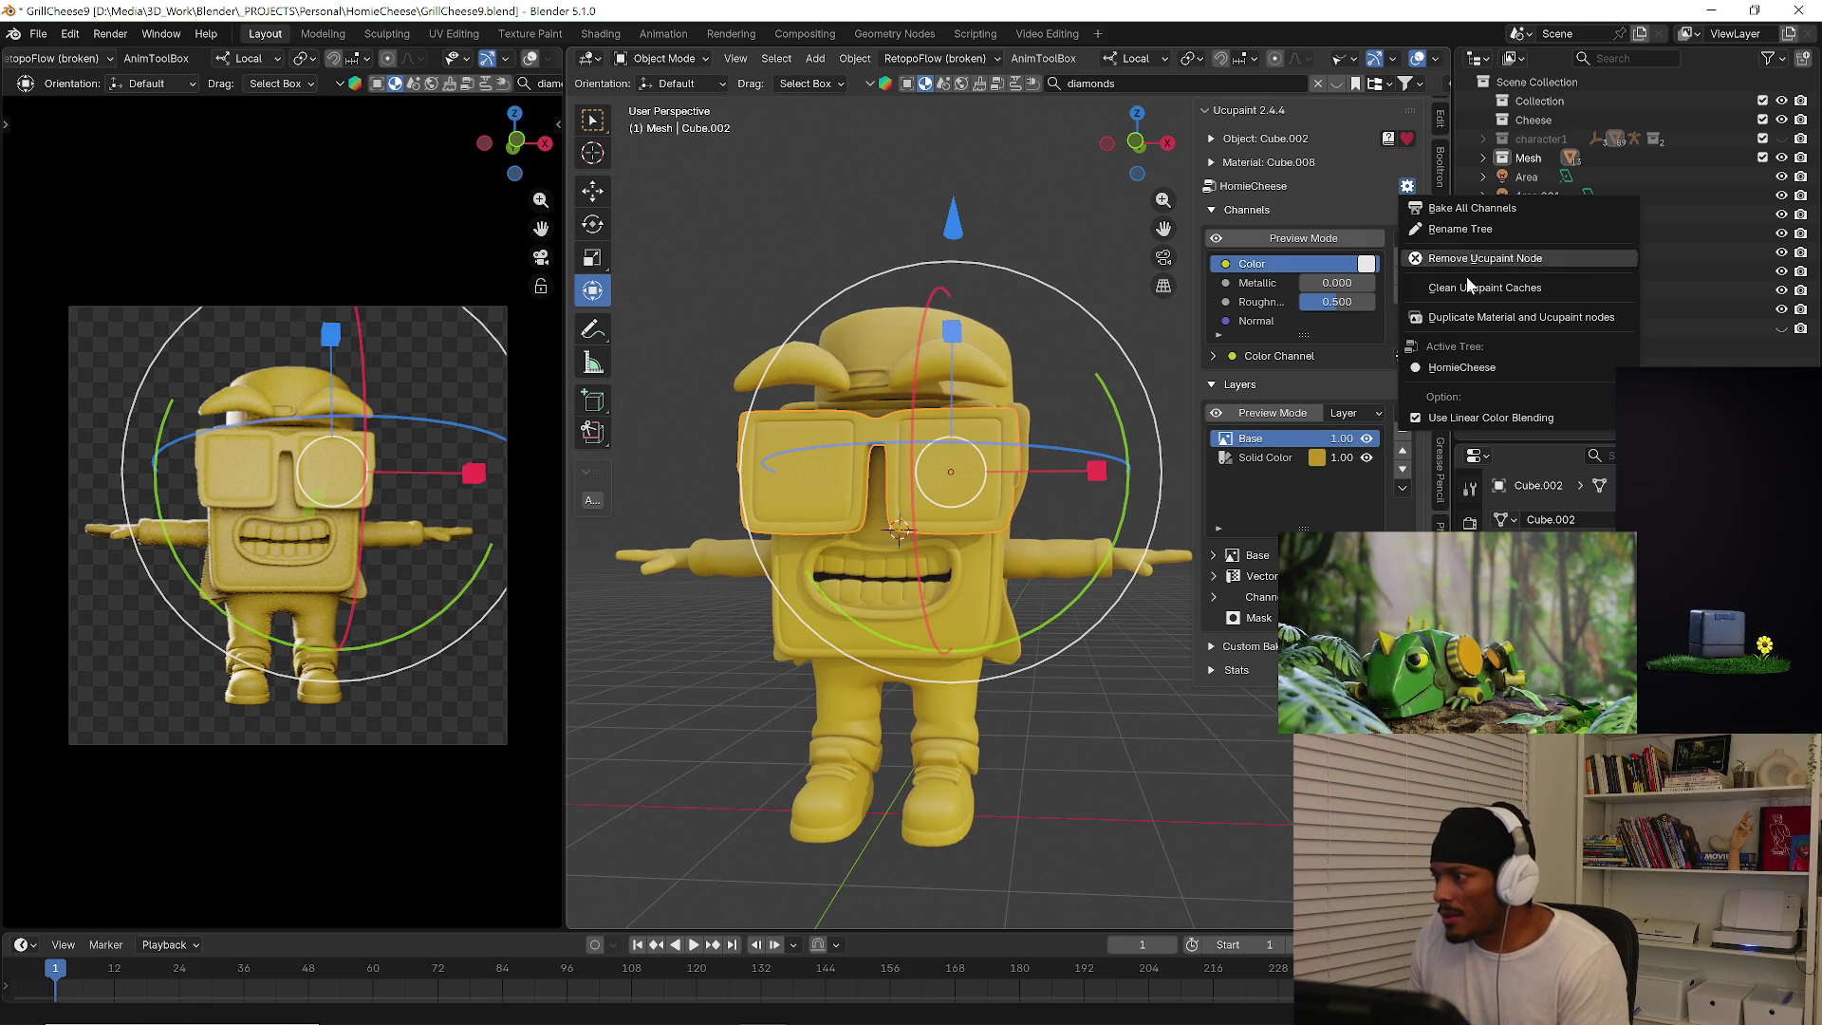
pyautogui.click(1482, 260)
pyautogui.click(1426, 329)
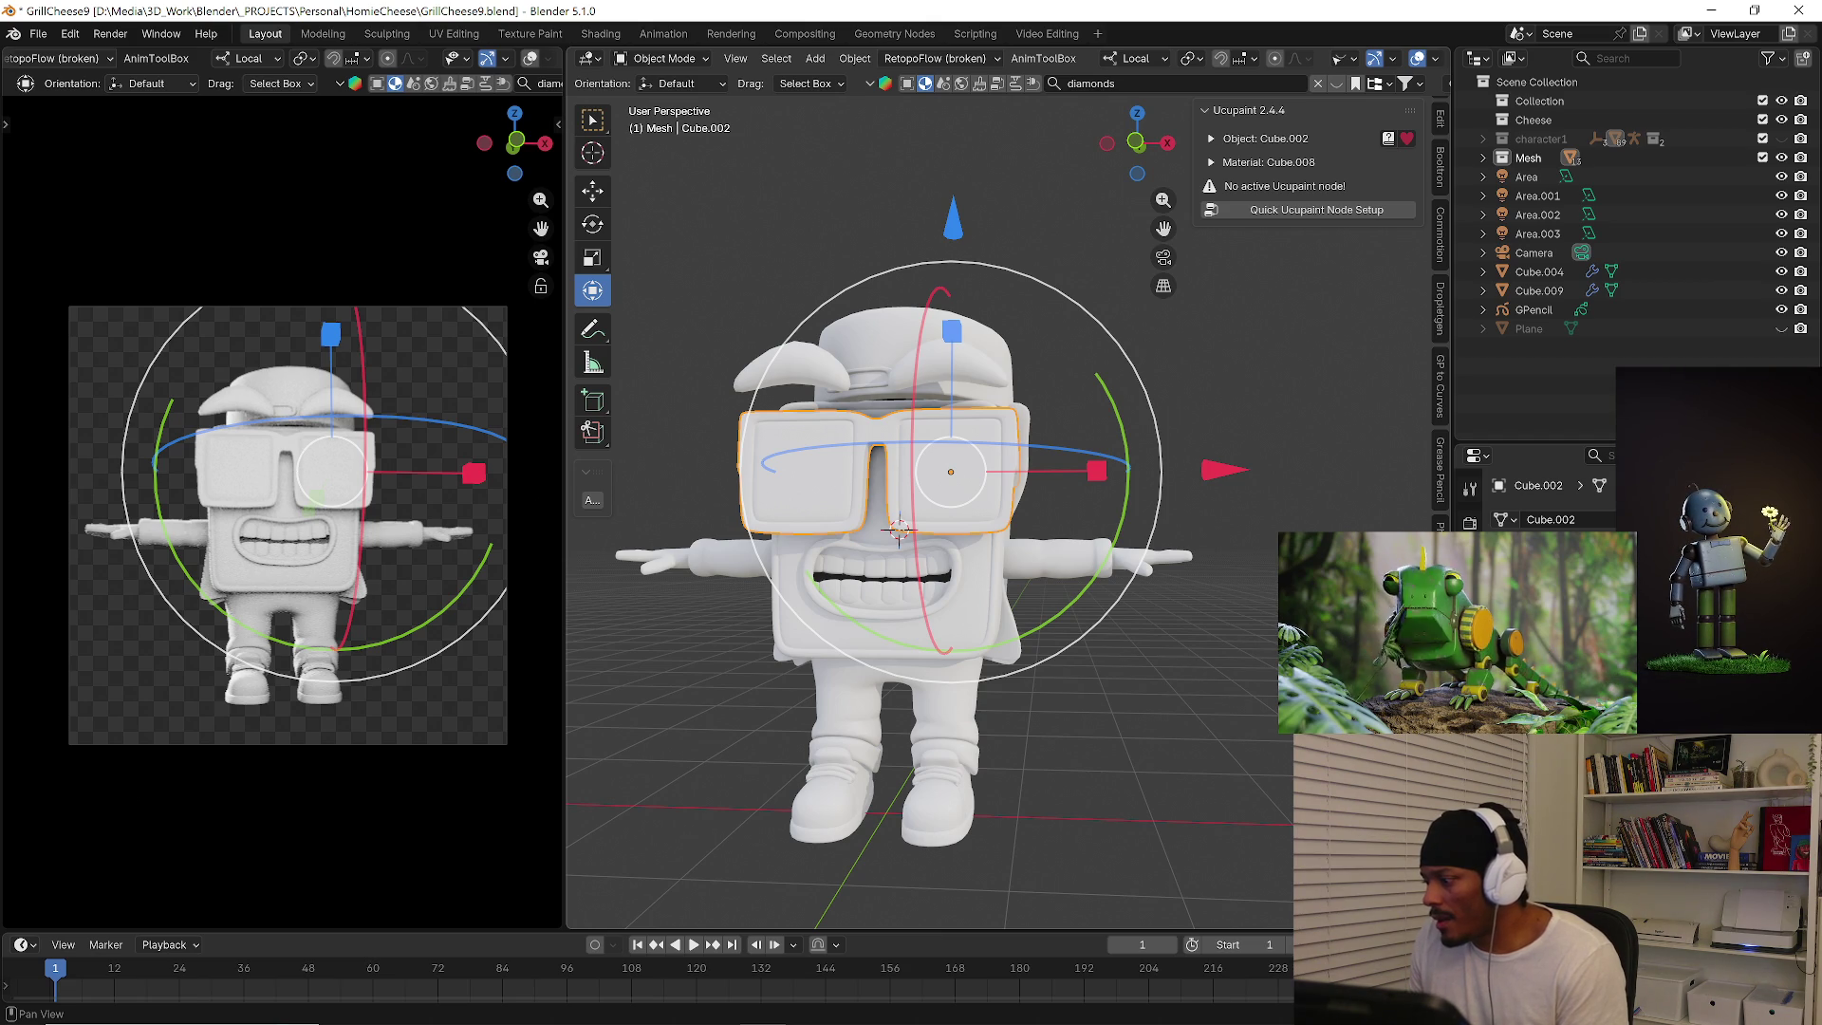
# Browse the Stylized and Mesh Online sidebar tabs and land back on the Ucupaint panel.
pyautogui.click(1441, 599)
pyautogui.scroll(-2, 1441, 313)
pyautogui.scroll(-2, 1441, 313)
pyautogui.scroll(-2, 1441, 314)
pyautogui.scroll(-1, 1441, 313)
pyautogui.scroll(-1, 1441, 313)
pyautogui.scroll(-1, 1441, 313)
pyautogui.scroll(-1, 1442, 313)
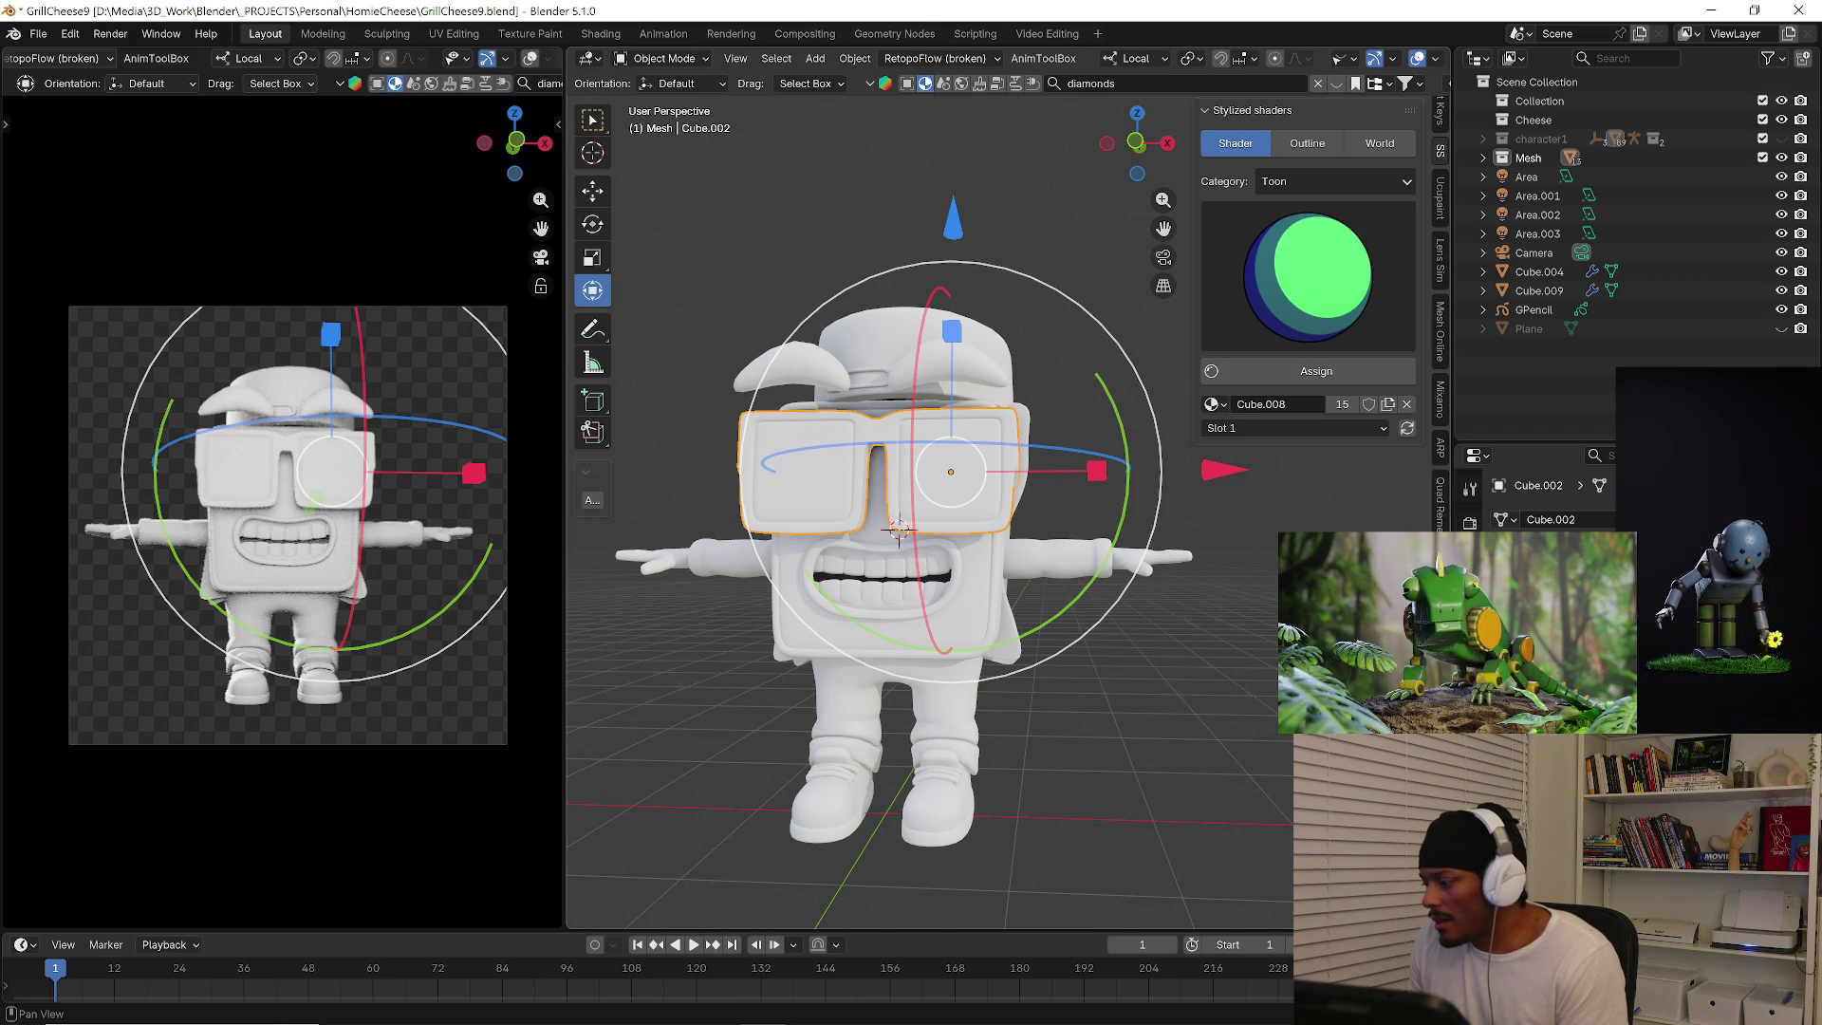
pyautogui.scroll(2, 1438, 470)
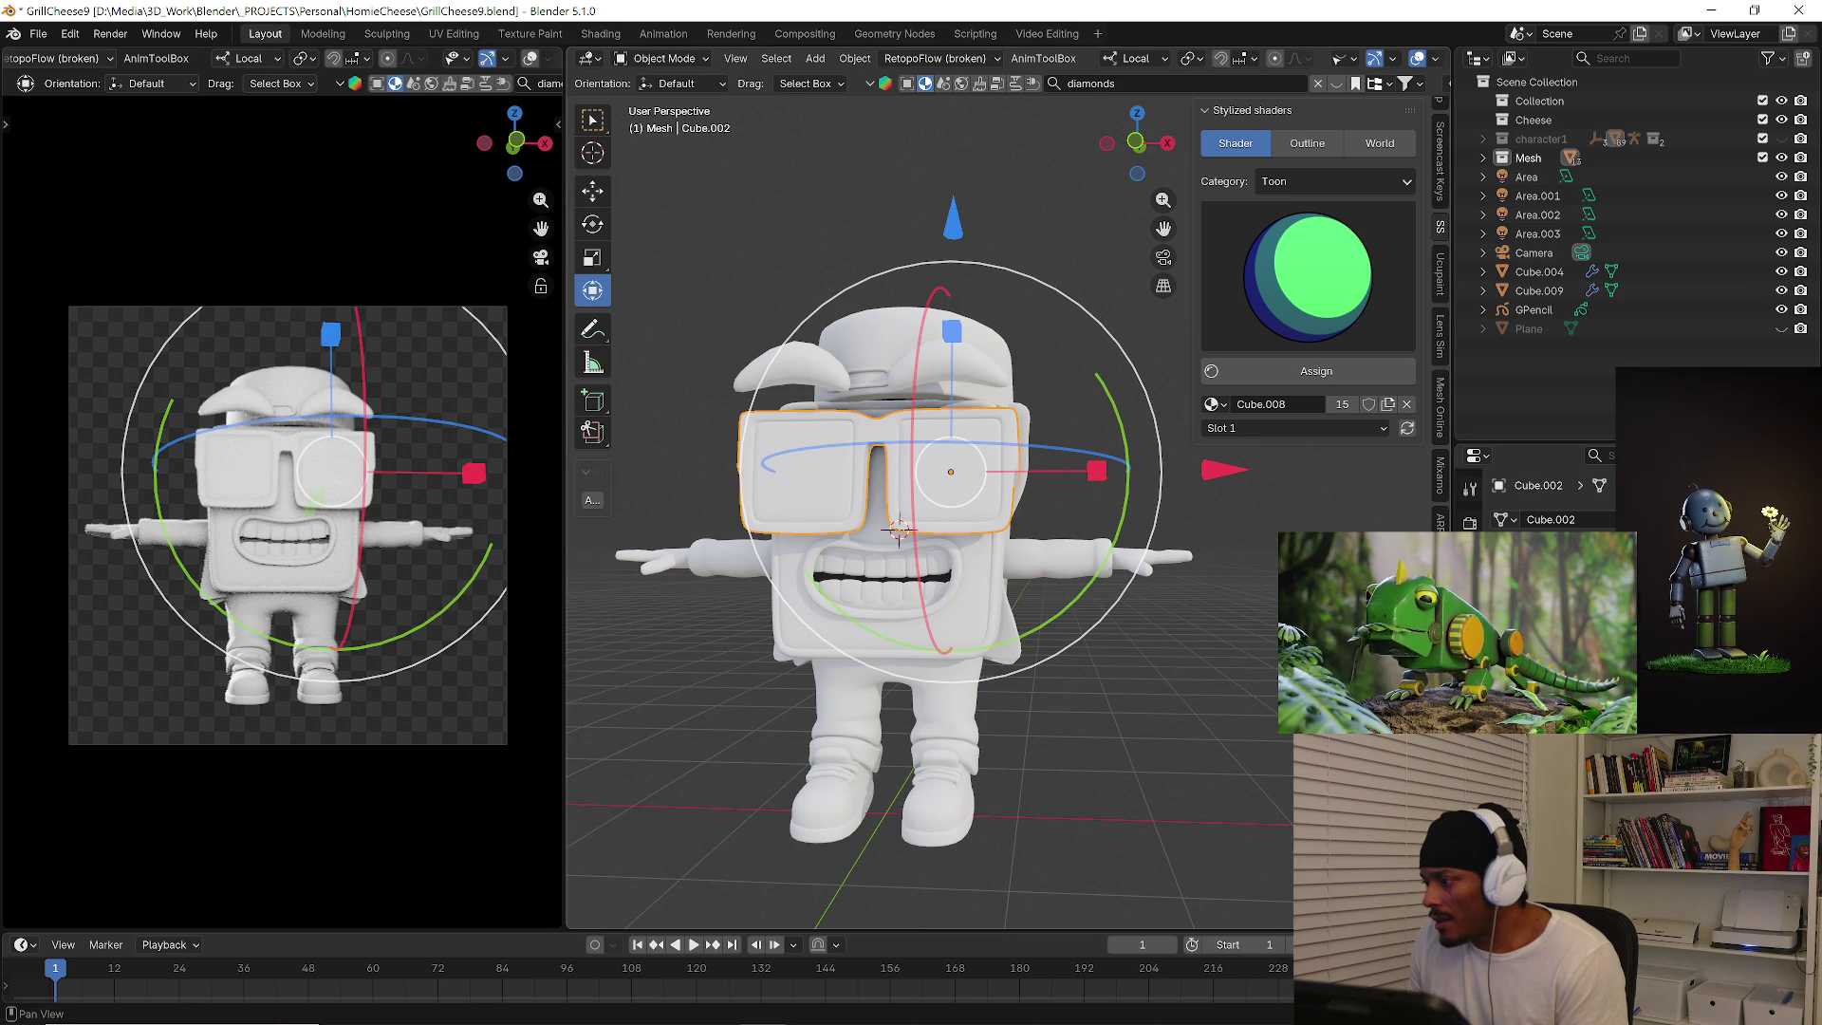
pyautogui.scroll(1, 1438, 470)
pyautogui.click(1438, 471)
pyautogui.scroll(1, 1441, 428)
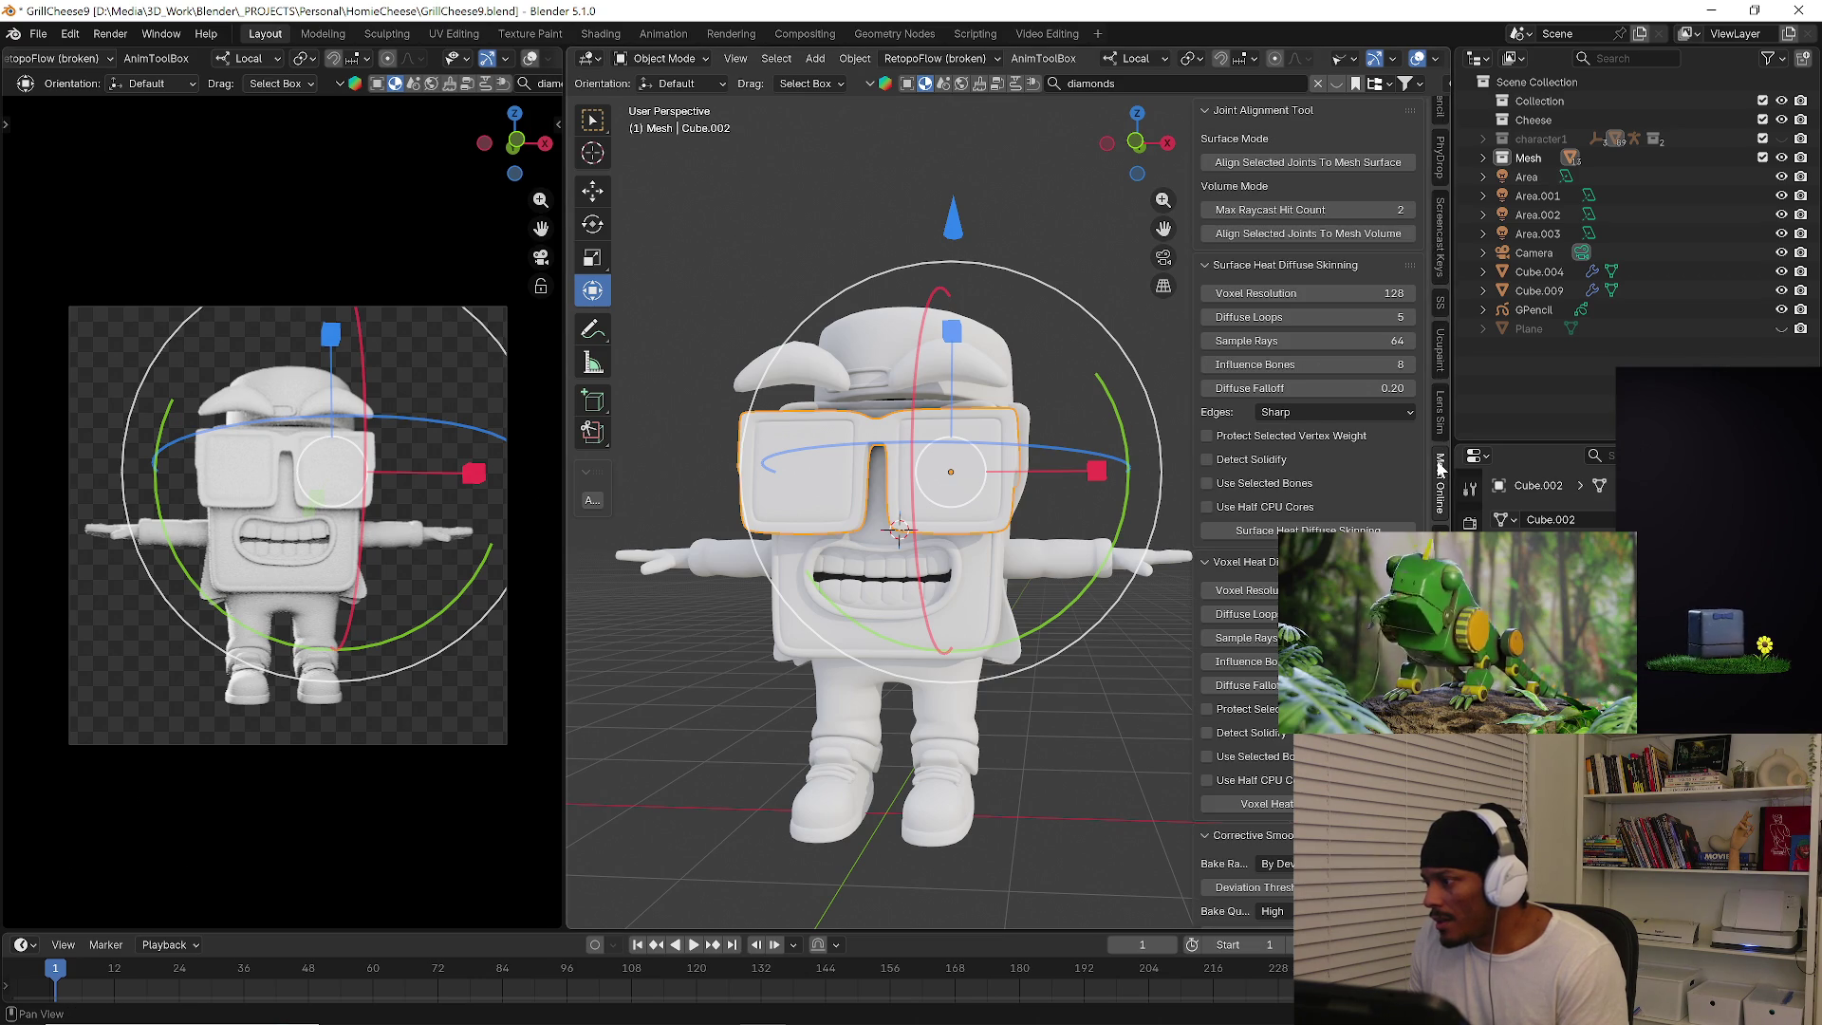
pyautogui.scroll(1, 1444, 406)
pyautogui.click(1446, 403)
pyautogui.scroll(1, 1450, 357)
pyautogui.scroll(1, 1449, 358)
pyautogui.scroll(1, 1449, 357)
pyautogui.scroll(1, 1450, 358)
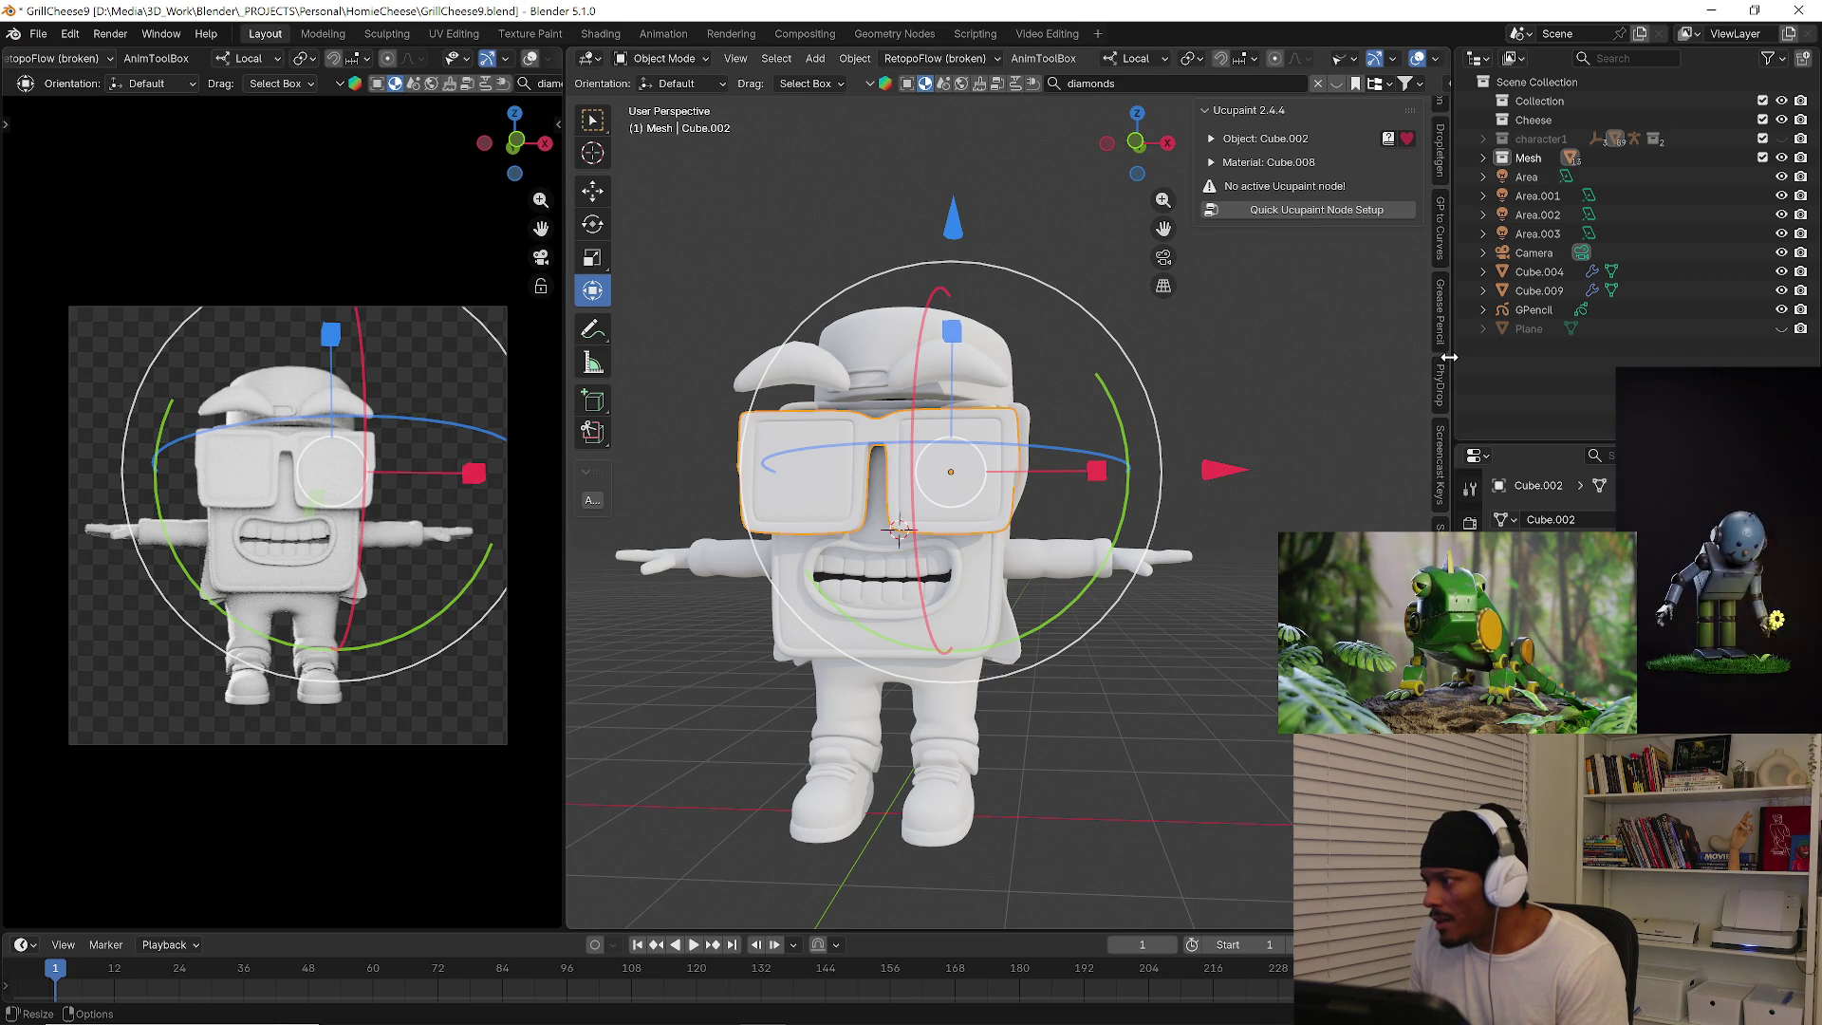
pyautogui.scroll(2, 1450, 357)
pyautogui.scroll(2, 1449, 357)
pyautogui.scroll(1, 1449, 355)
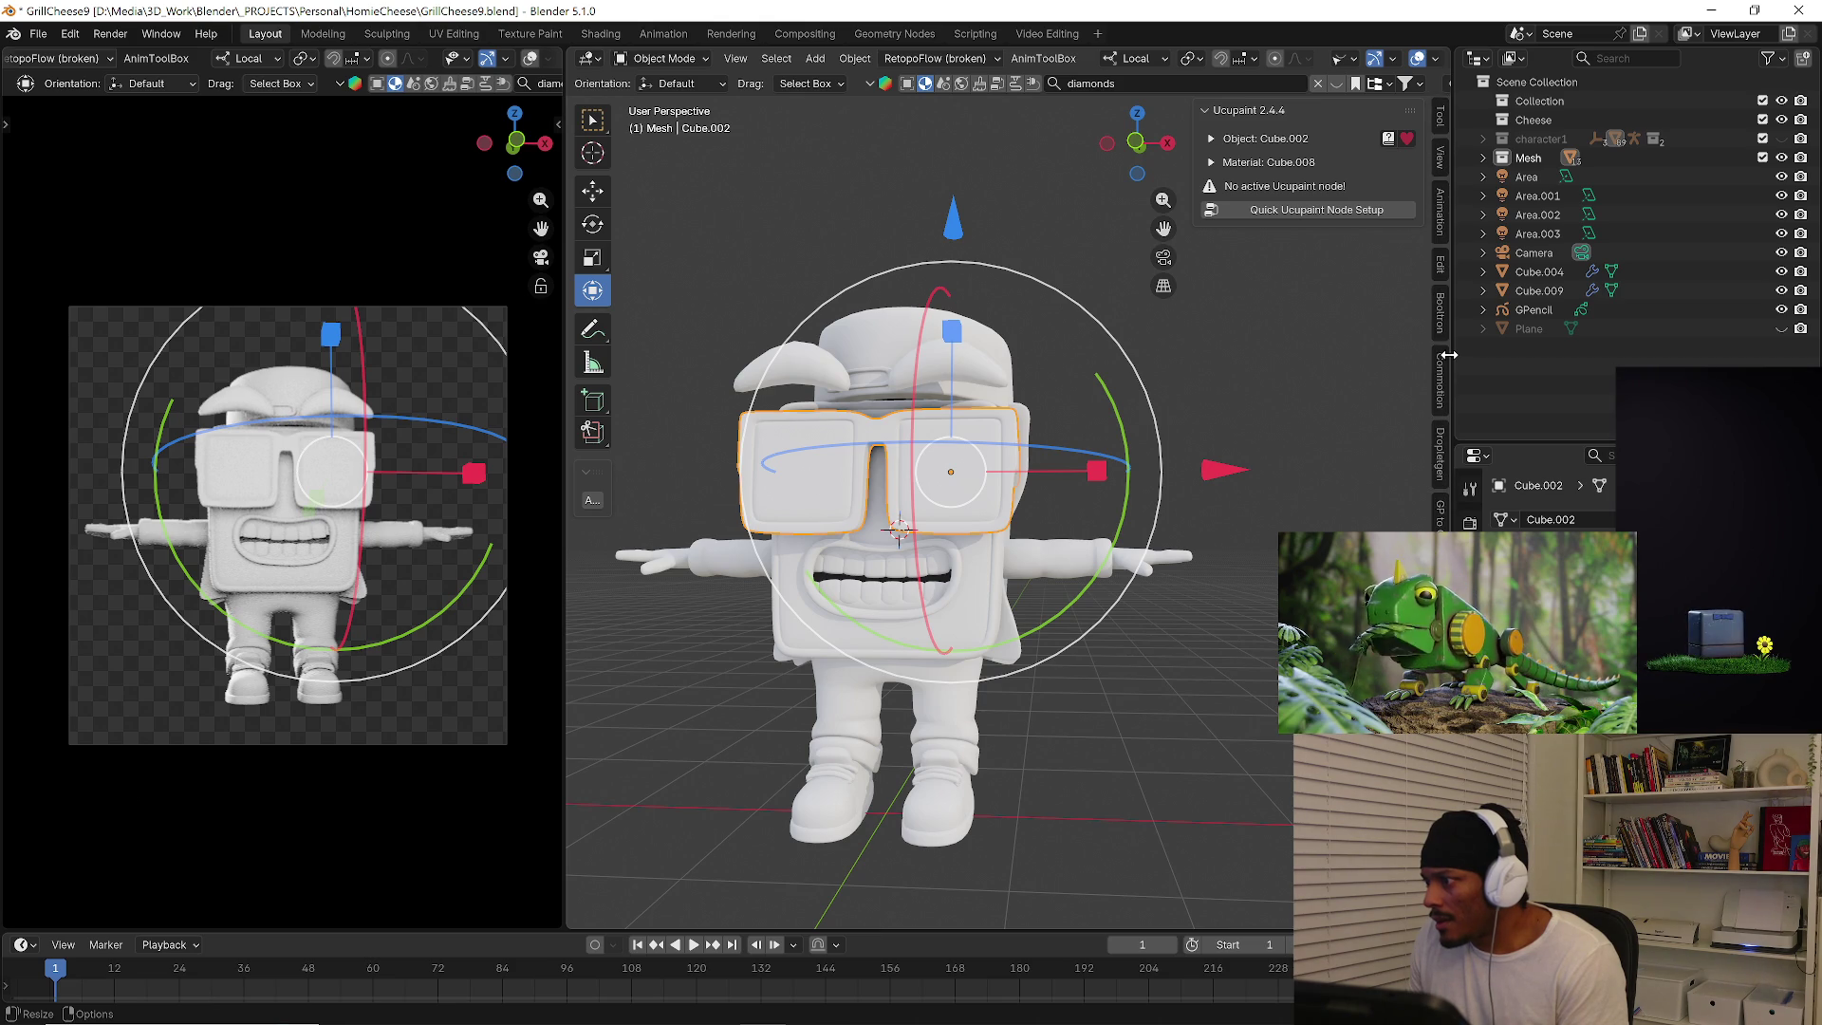
# Bring up Blender's Preferences from the Edit menu.
pyautogui.click(40, 33)
pyautogui.click(73, 33)
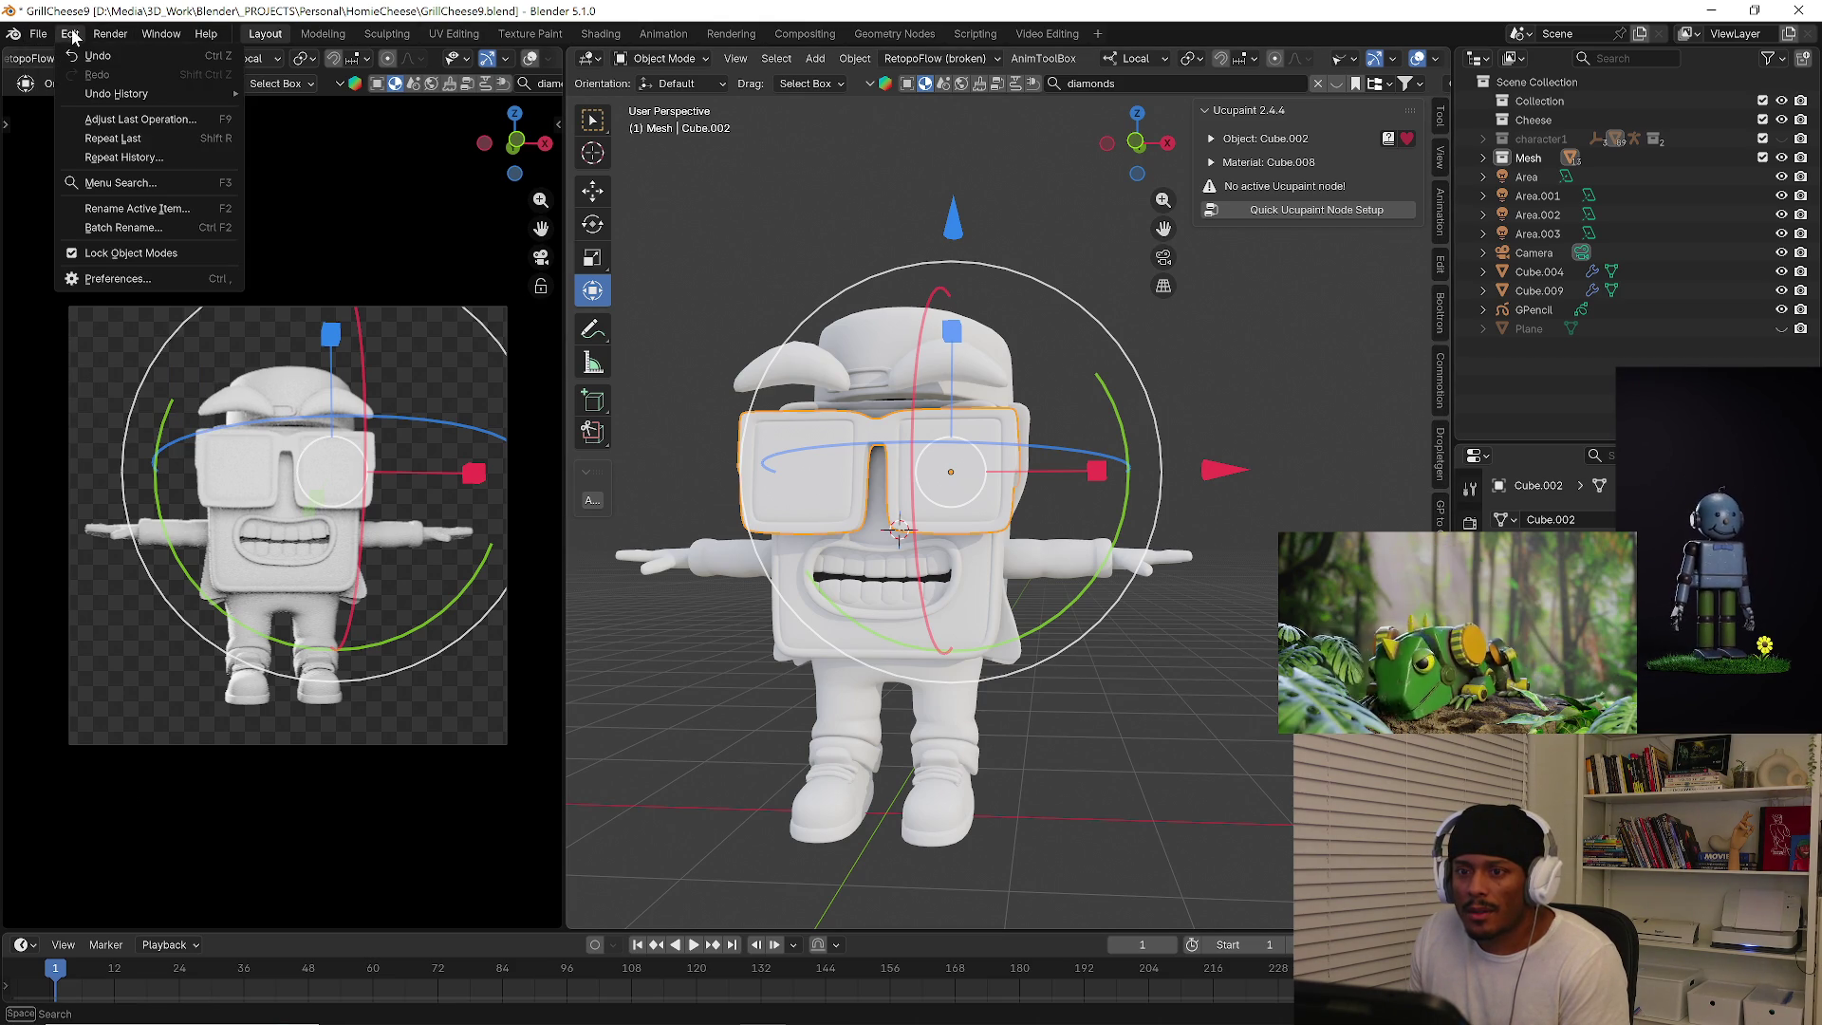
pyautogui.click(112, 280)
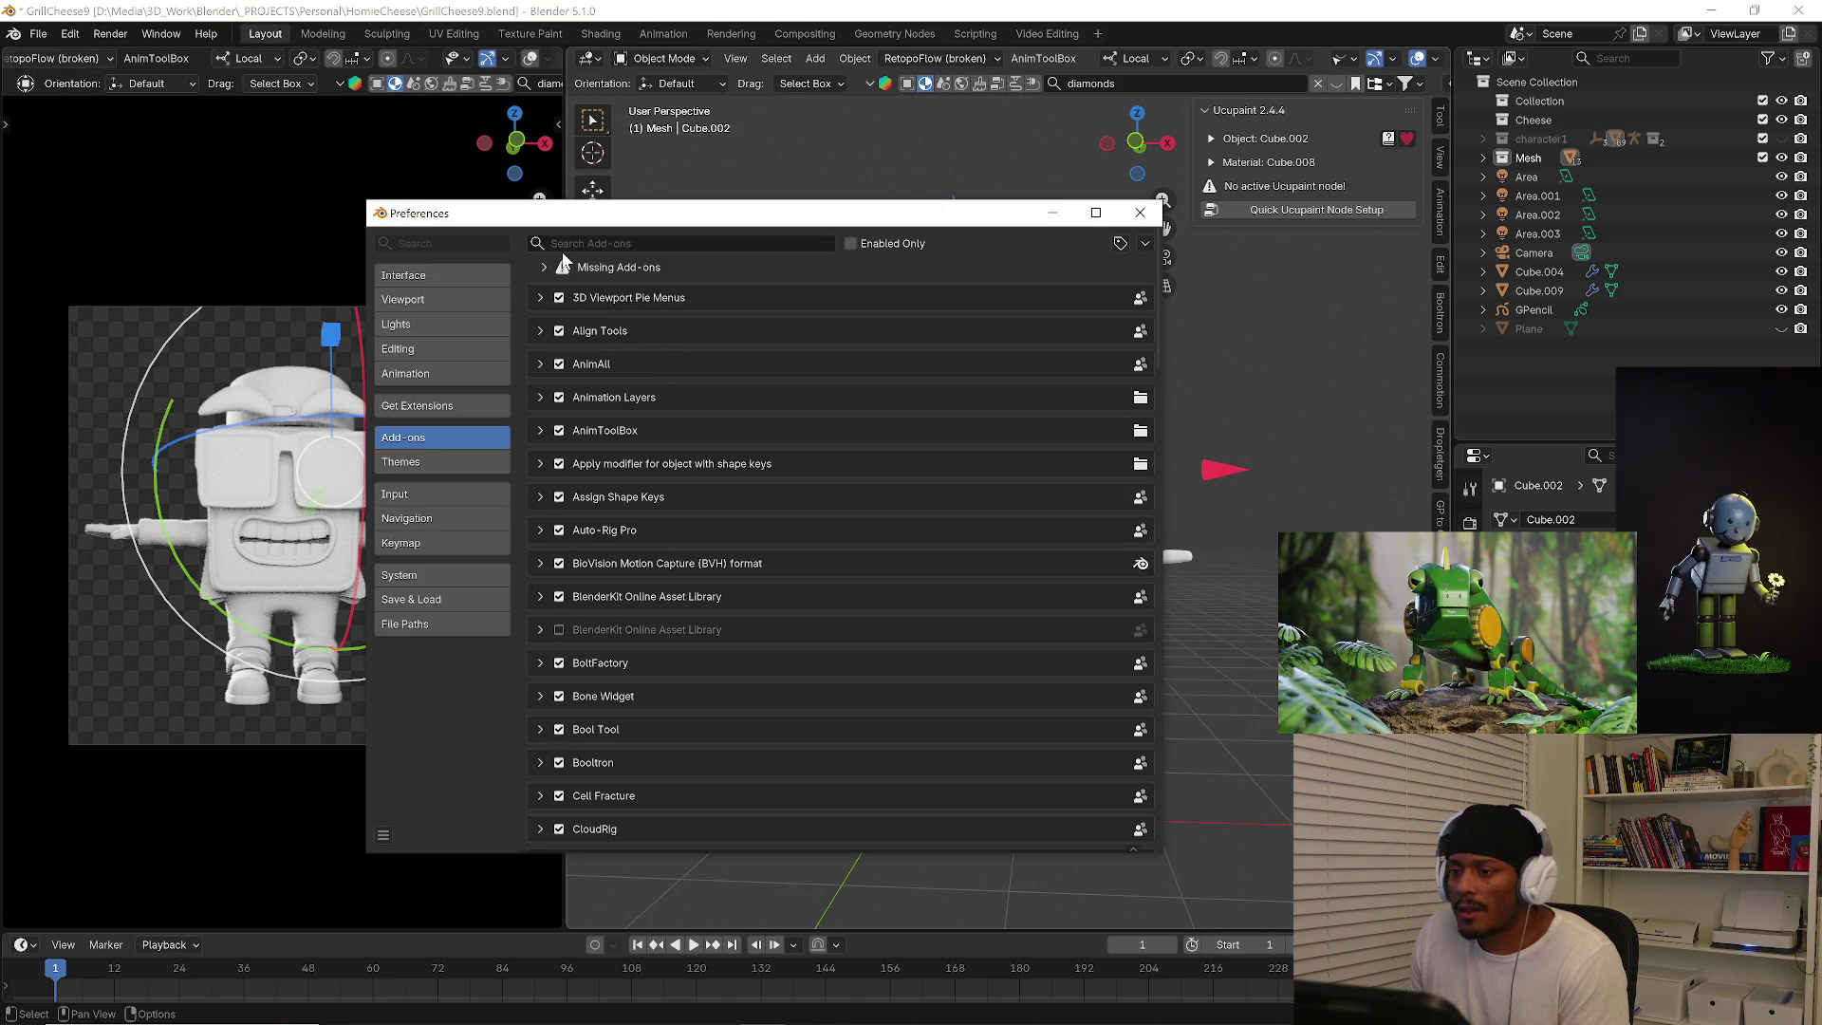
pyautogui.write('paint s')
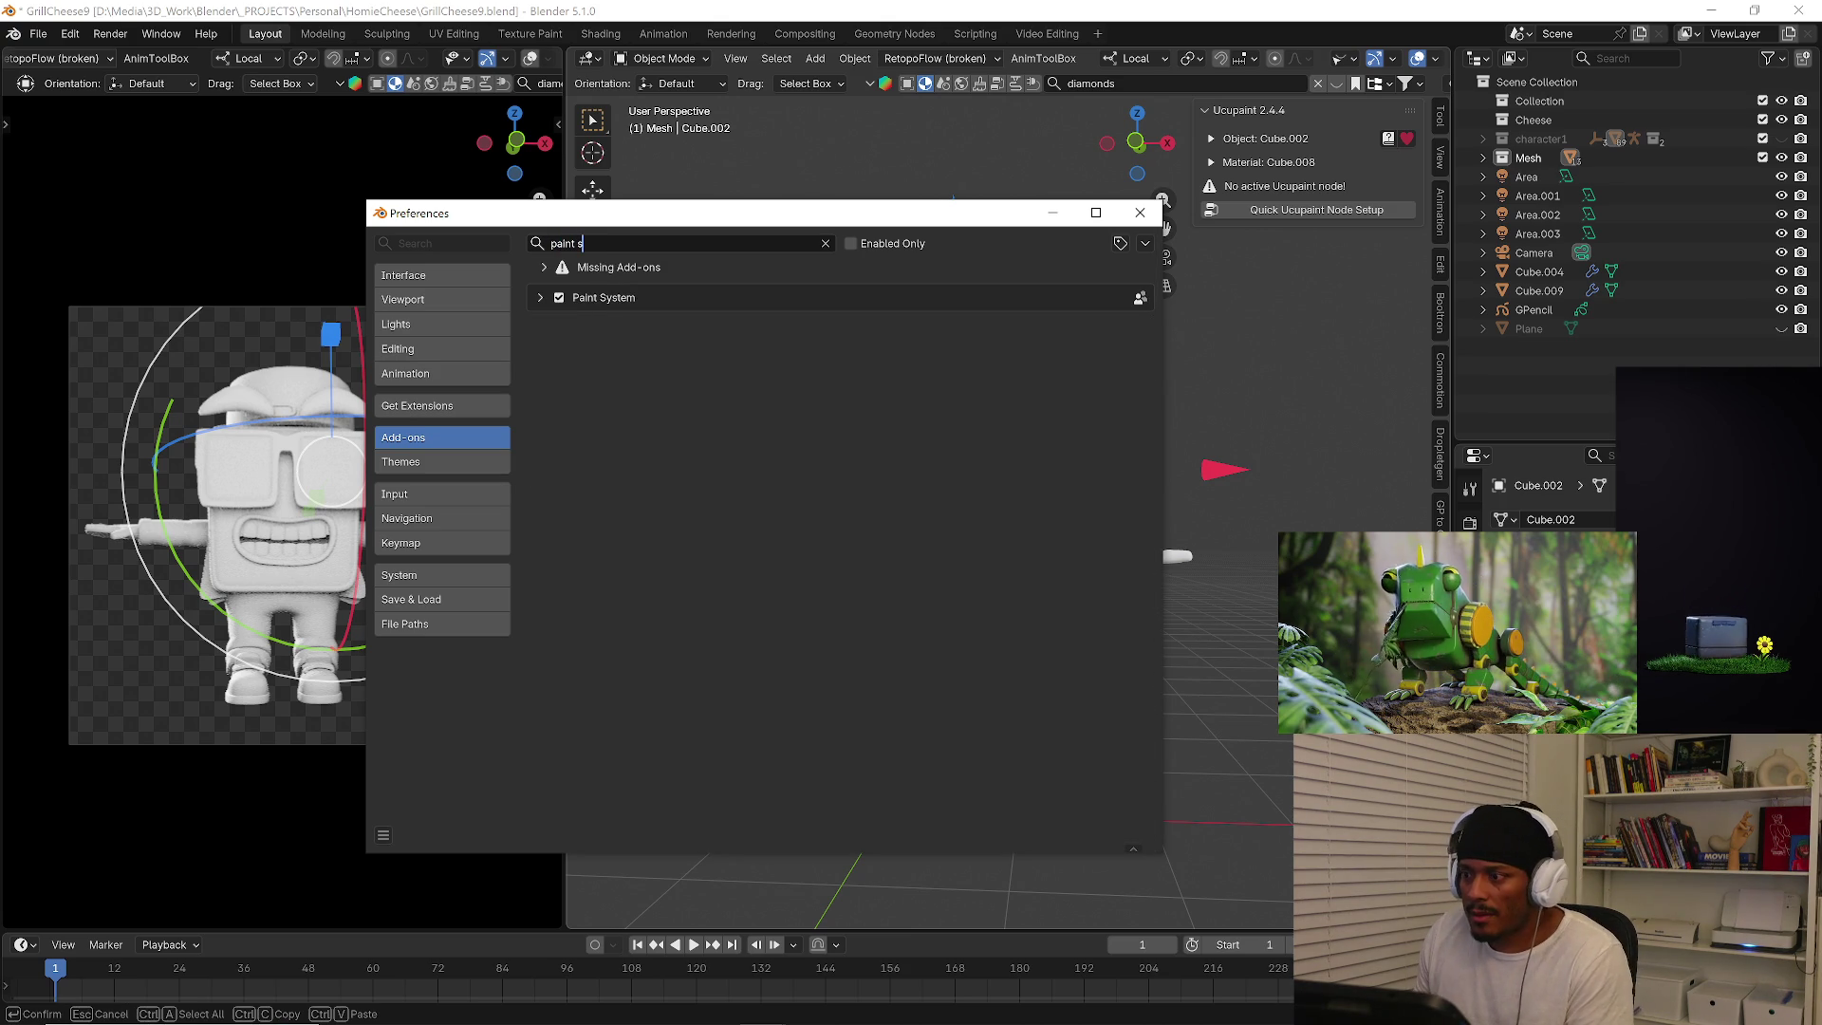
# Expand Missing Add-ons and Paint System, remove the speedretopo entry, and go to Get Extensions.
pyautogui.click(542, 266)
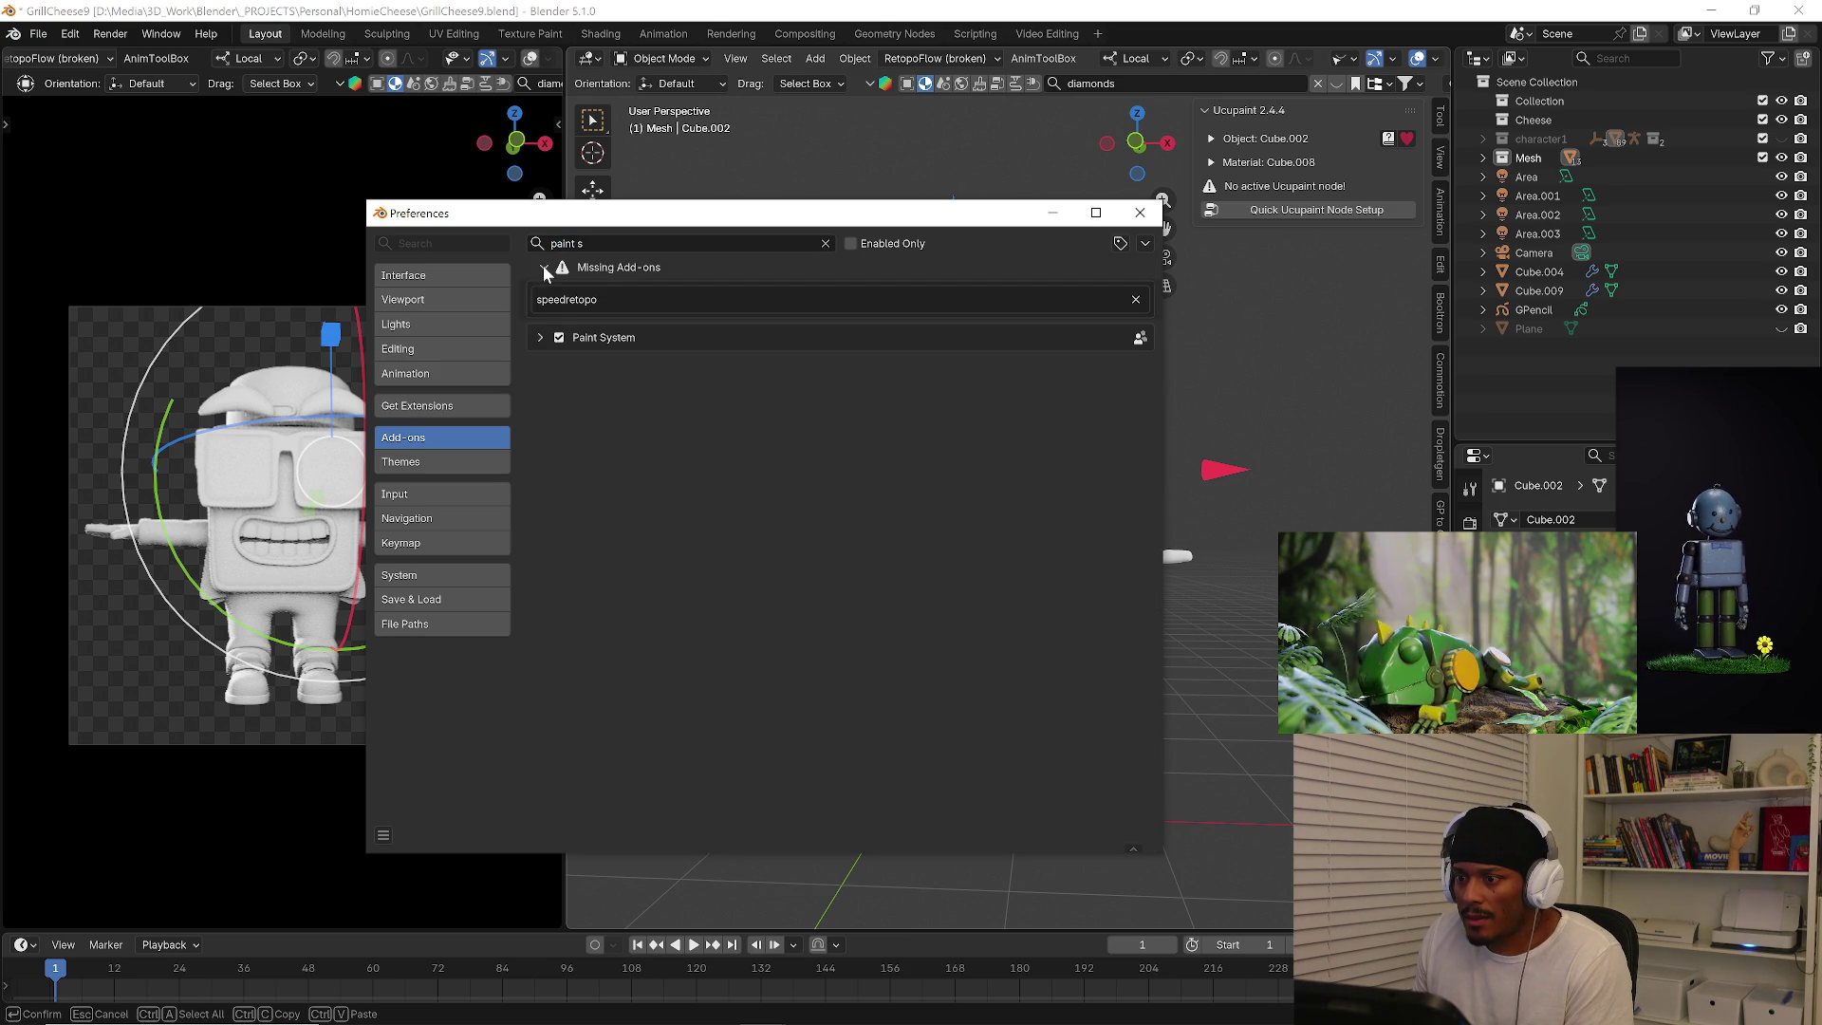
pyautogui.click(539, 339)
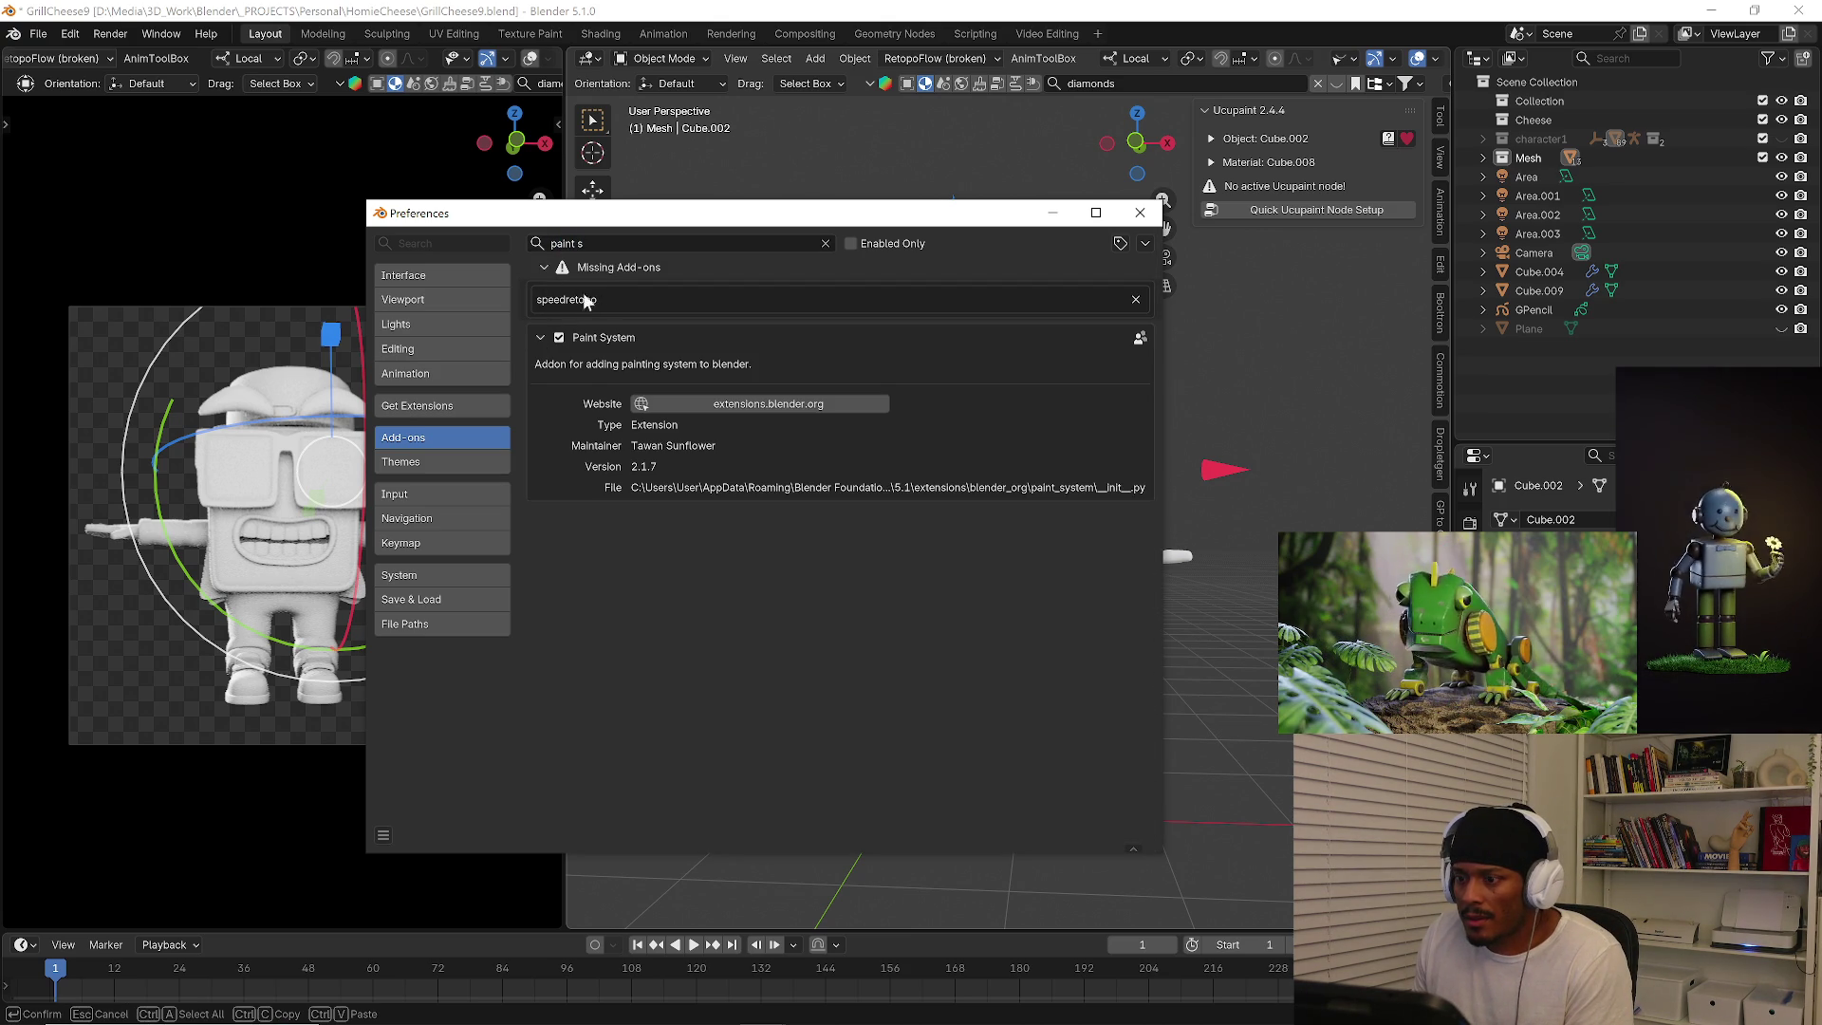
pyautogui.click(1135, 300)
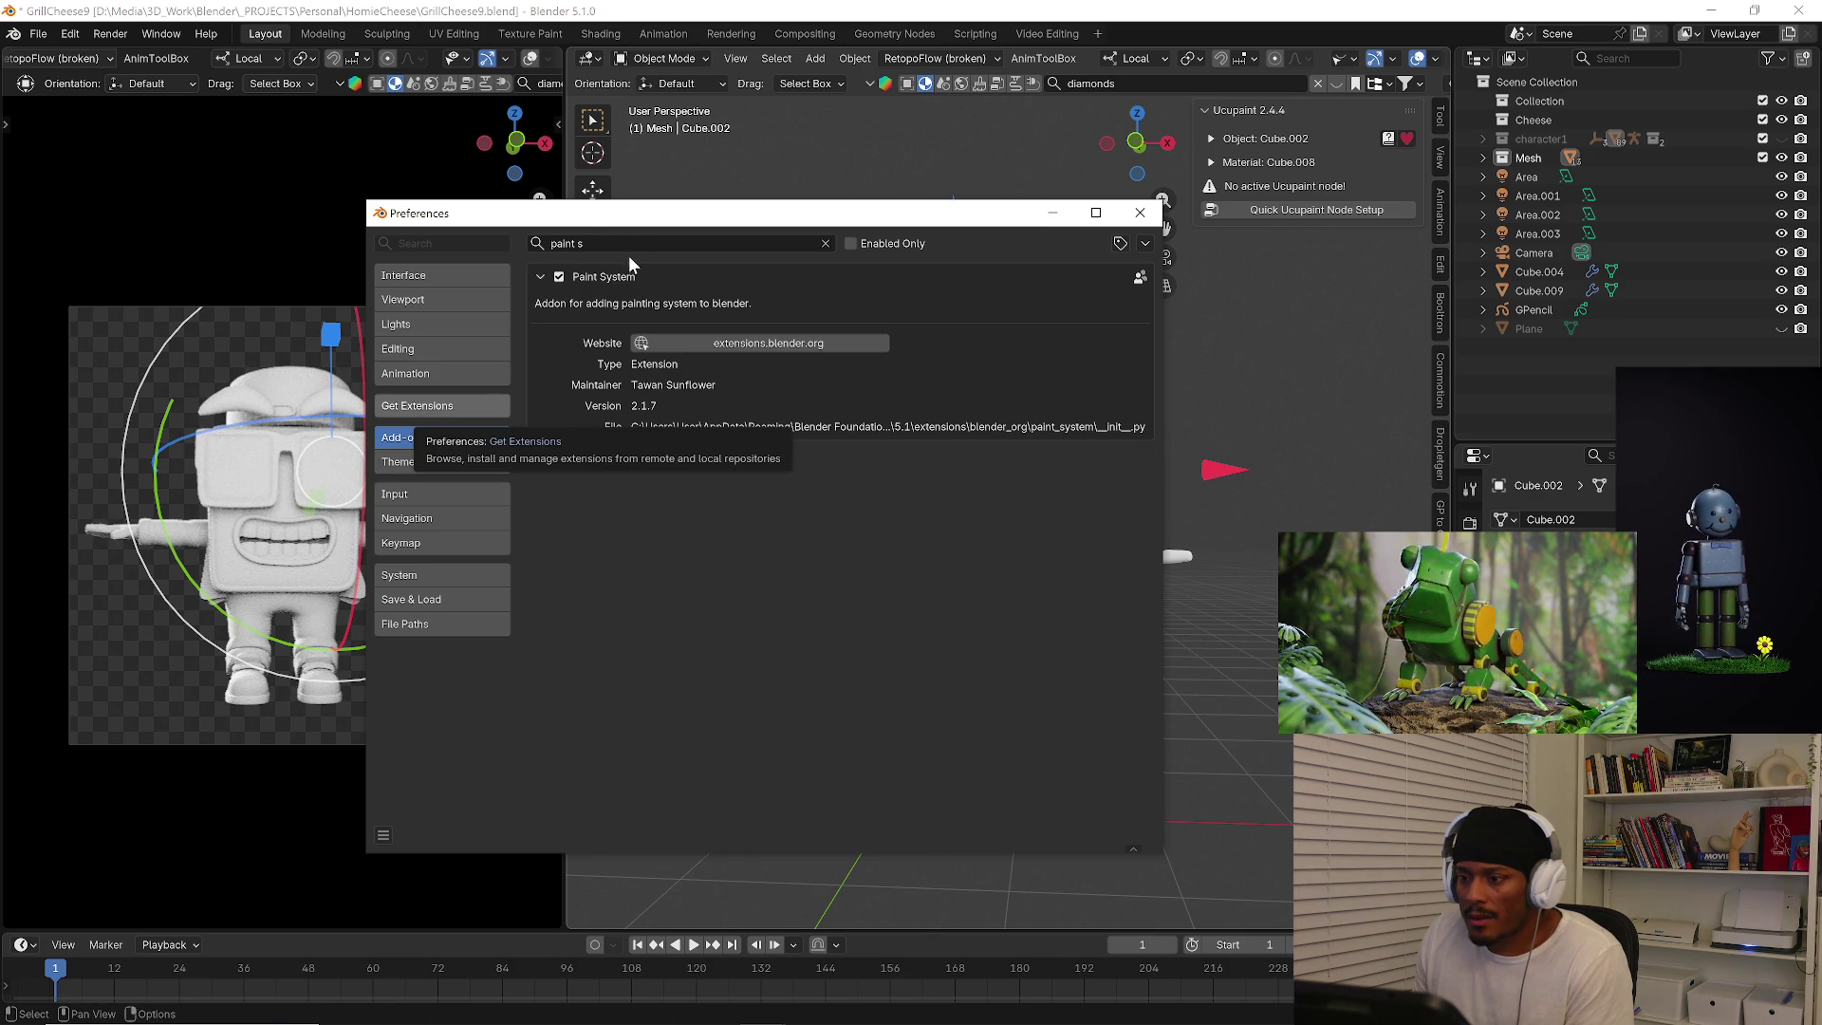
pyautogui.click(418, 406)
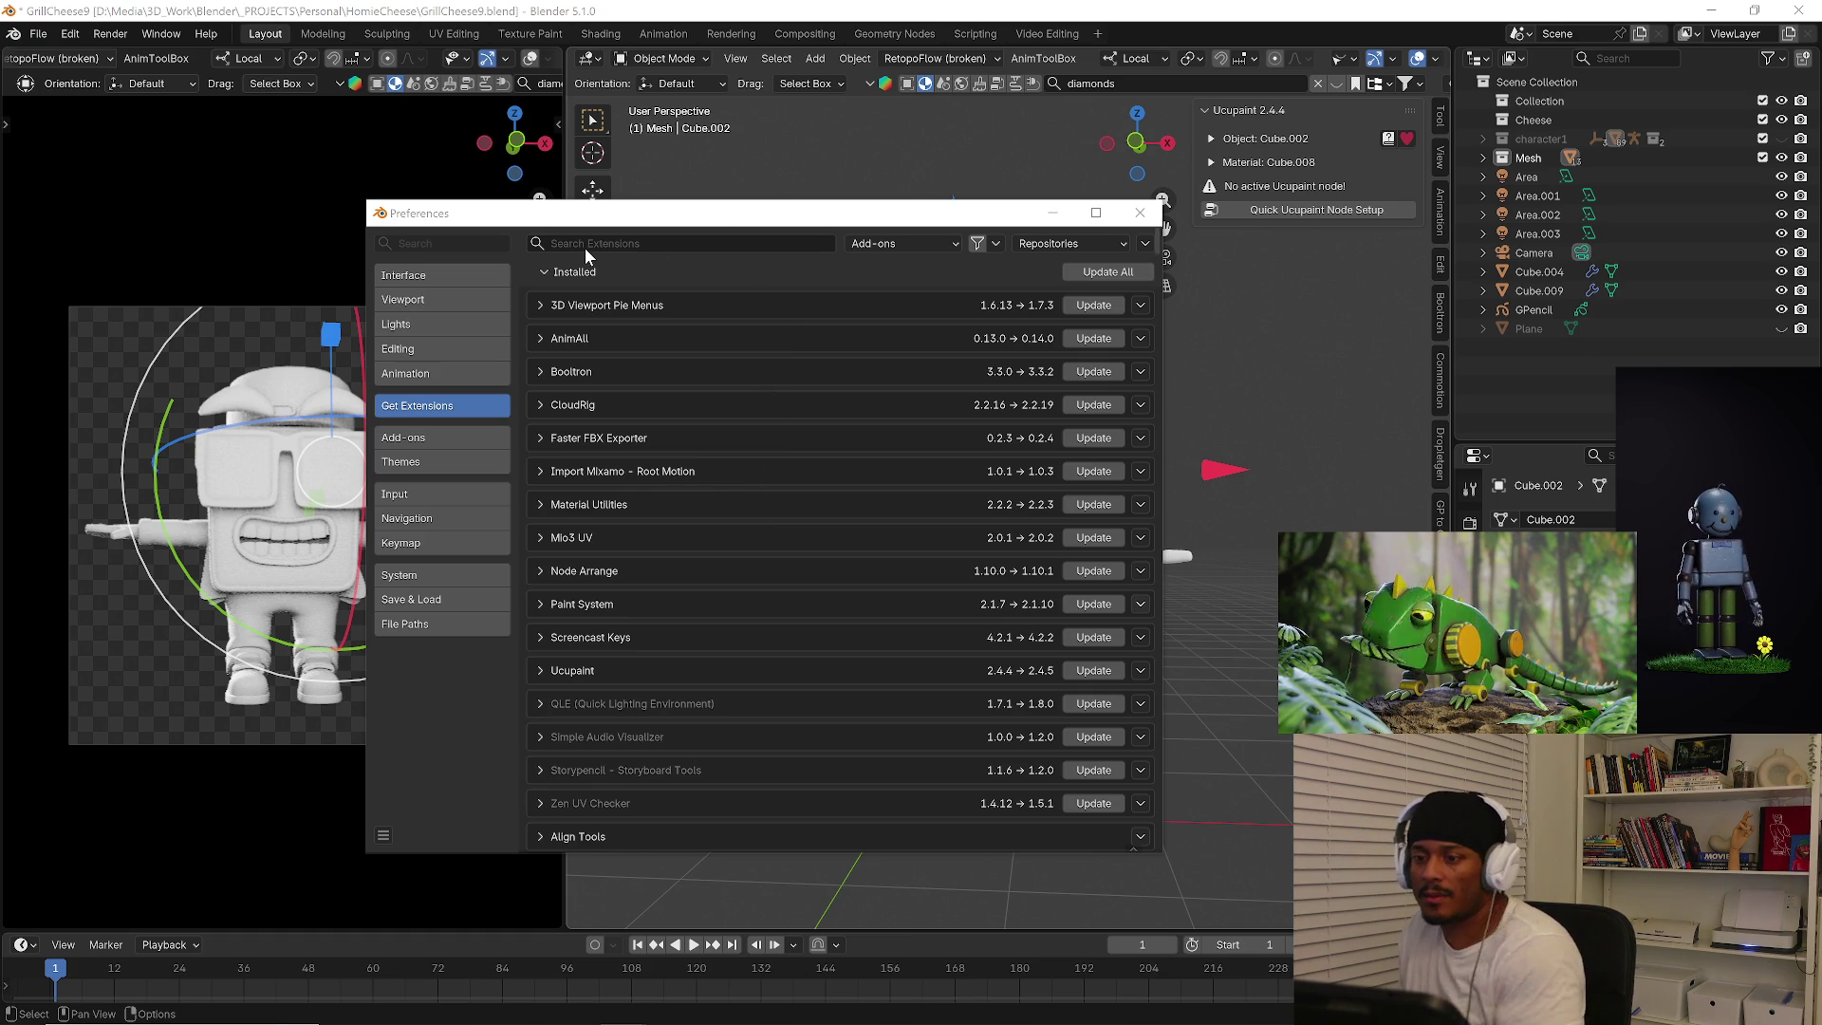
pyautogui.scroll(-1, 1157, 209)
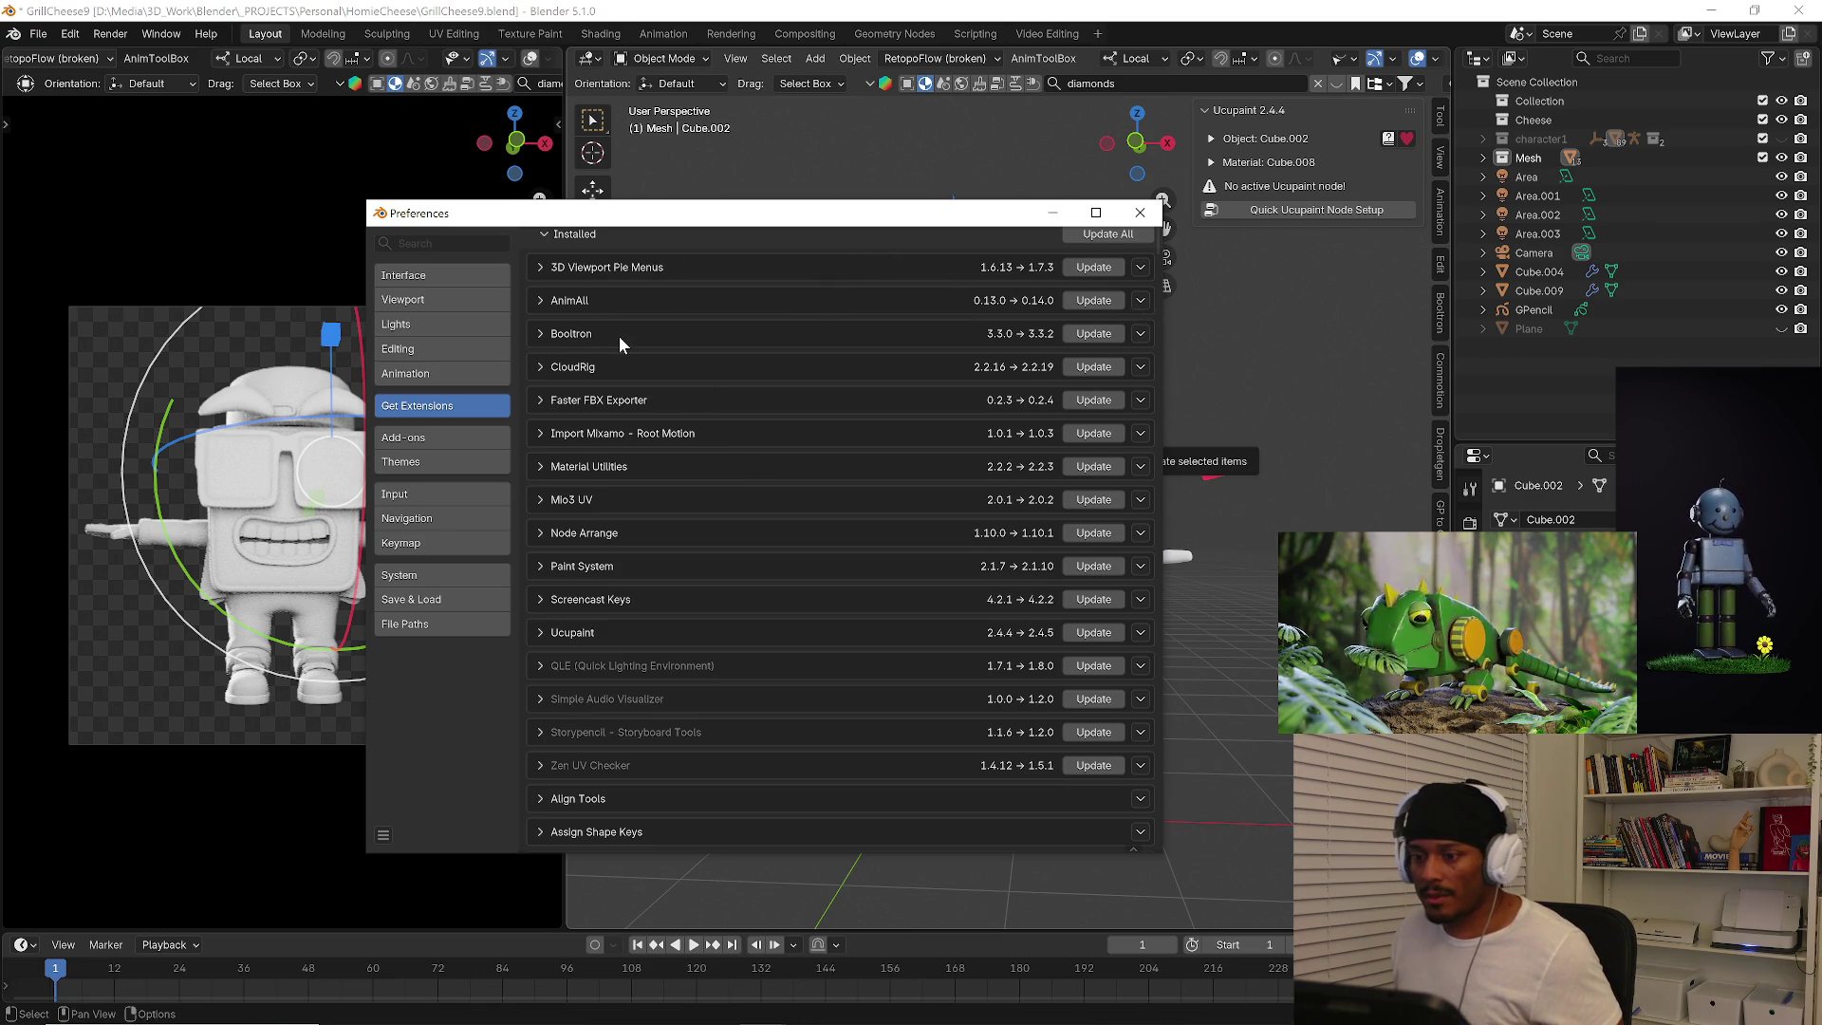
pyautogui.scroll(1, 619, 336)
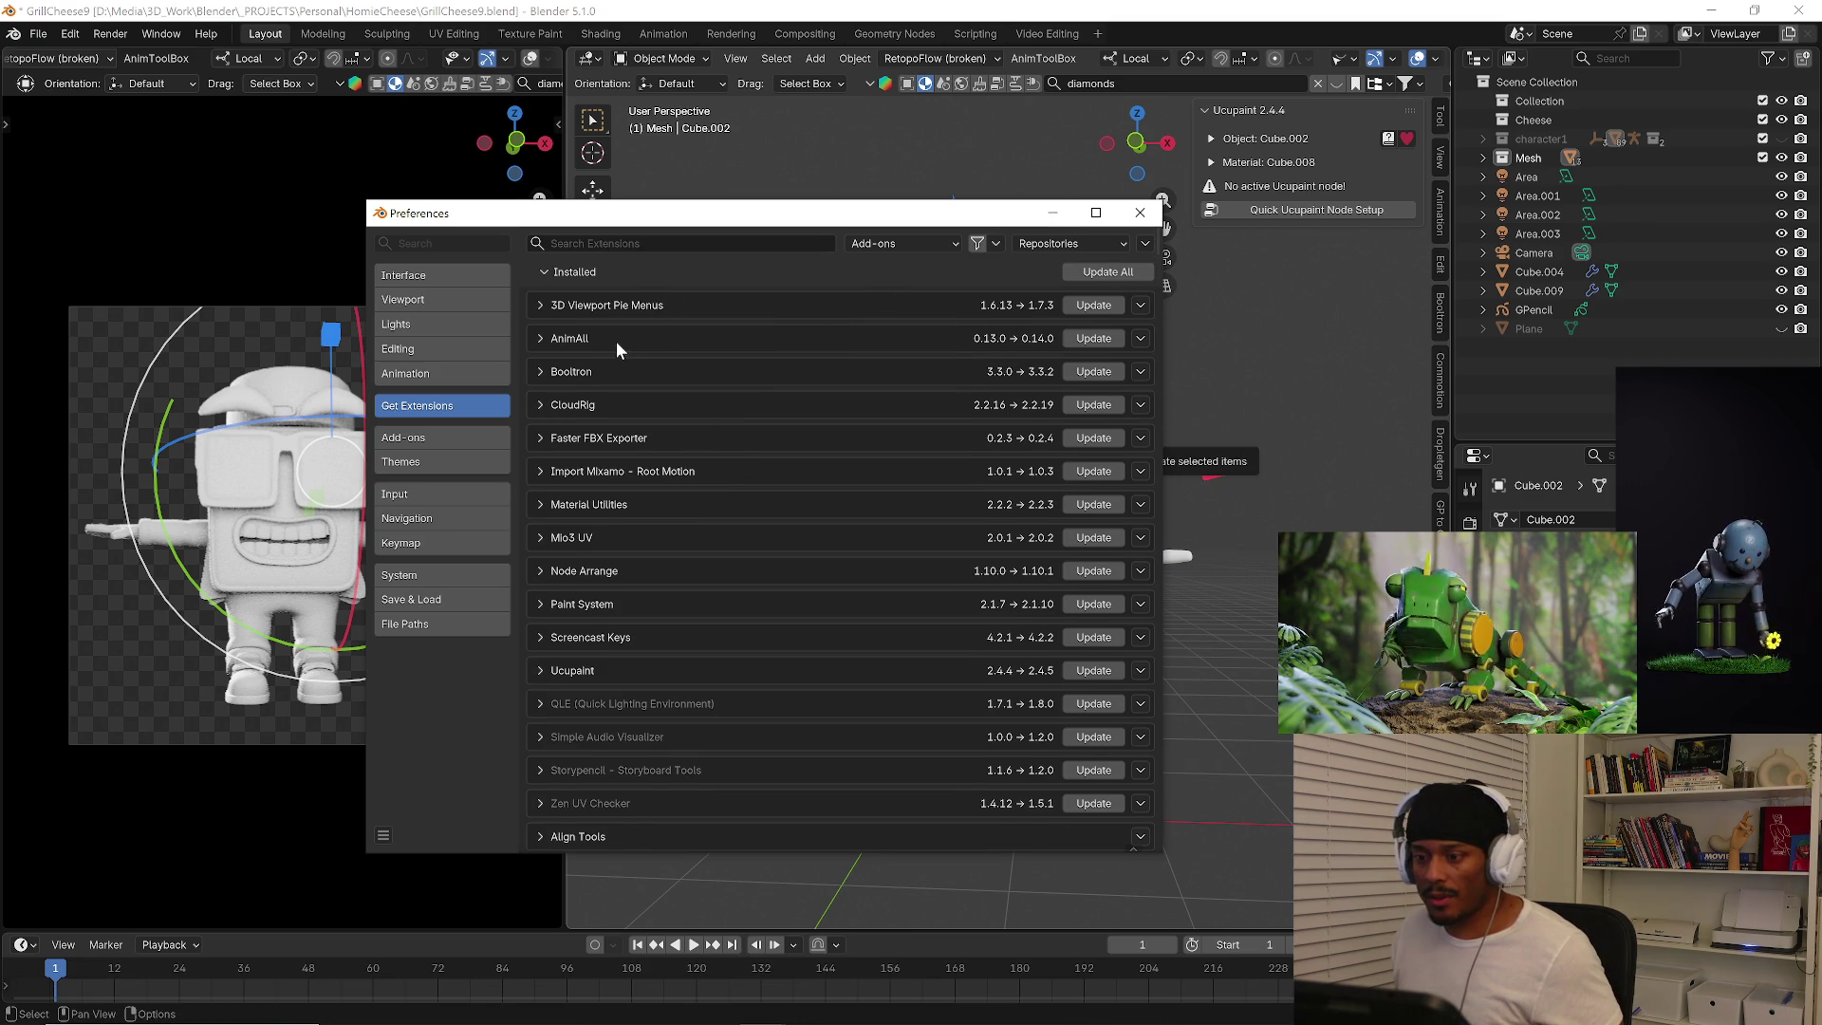
# Find the Paint System extension and update it from 2.1.7 to 2.1.10.
pyautogui.click(674, 241)
pyautogui.write('paint sy')
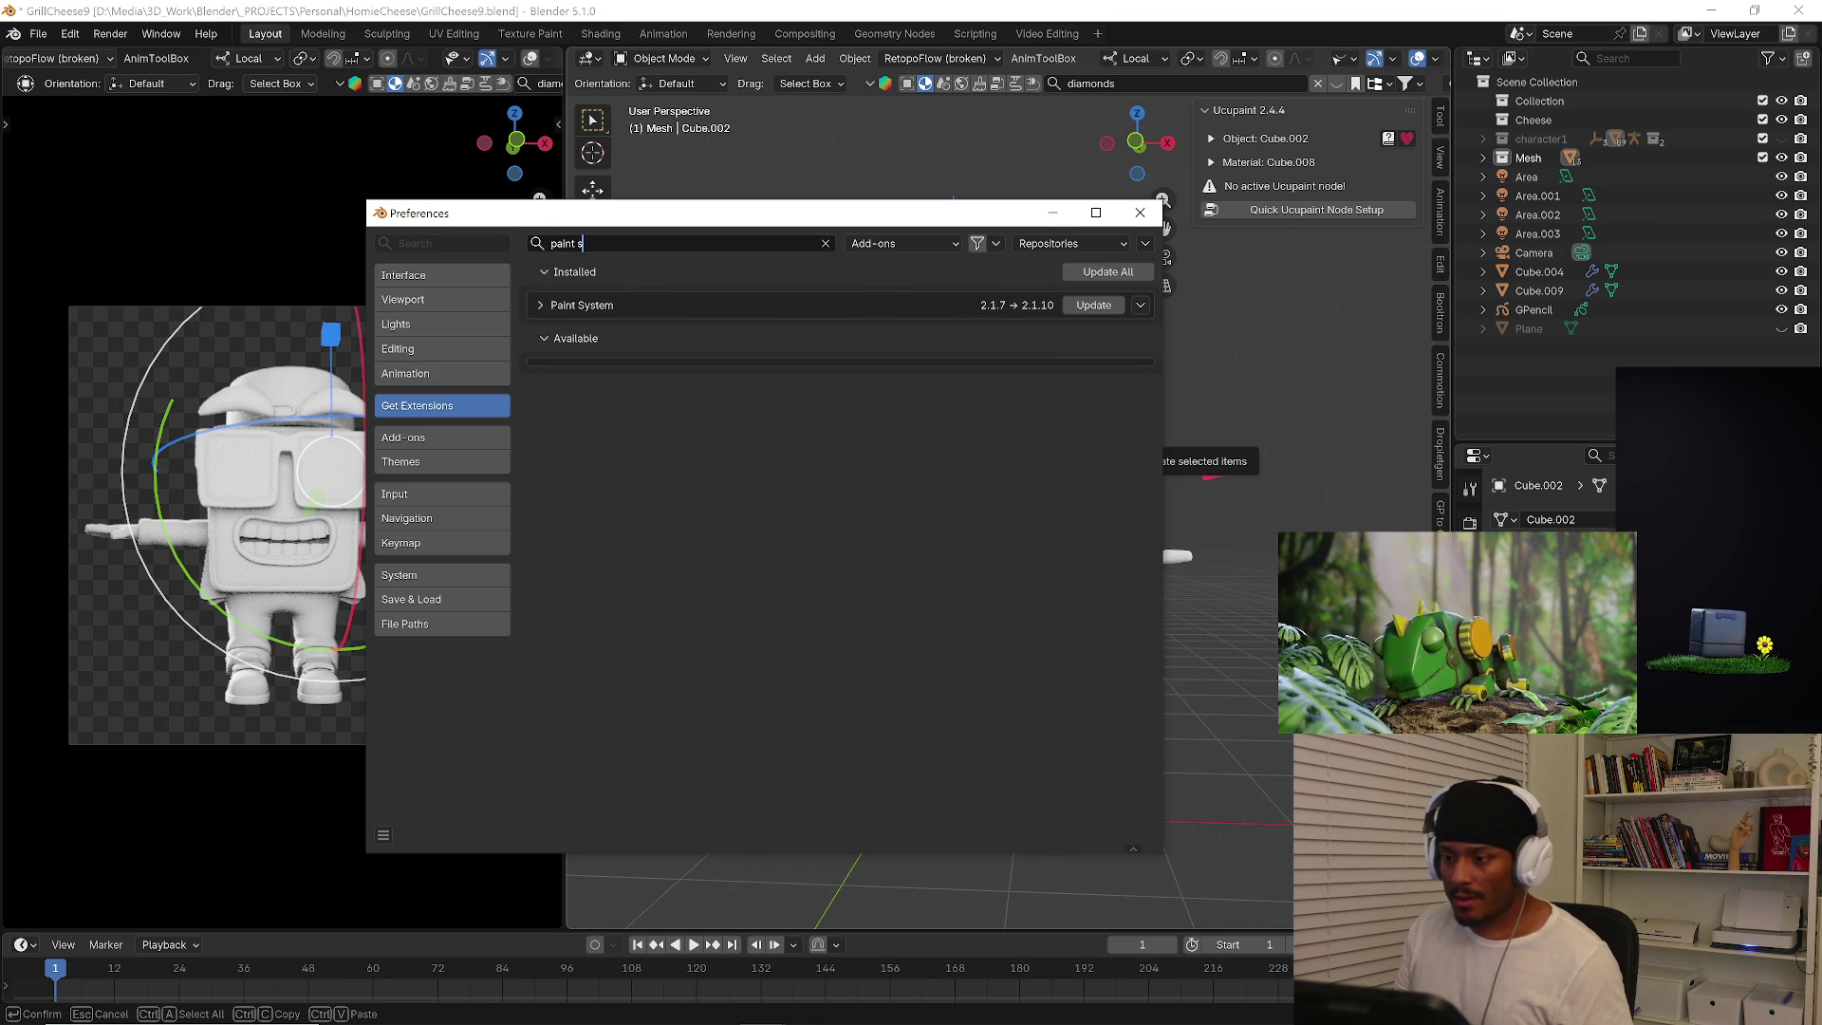
pyautogui.click(542, 306)
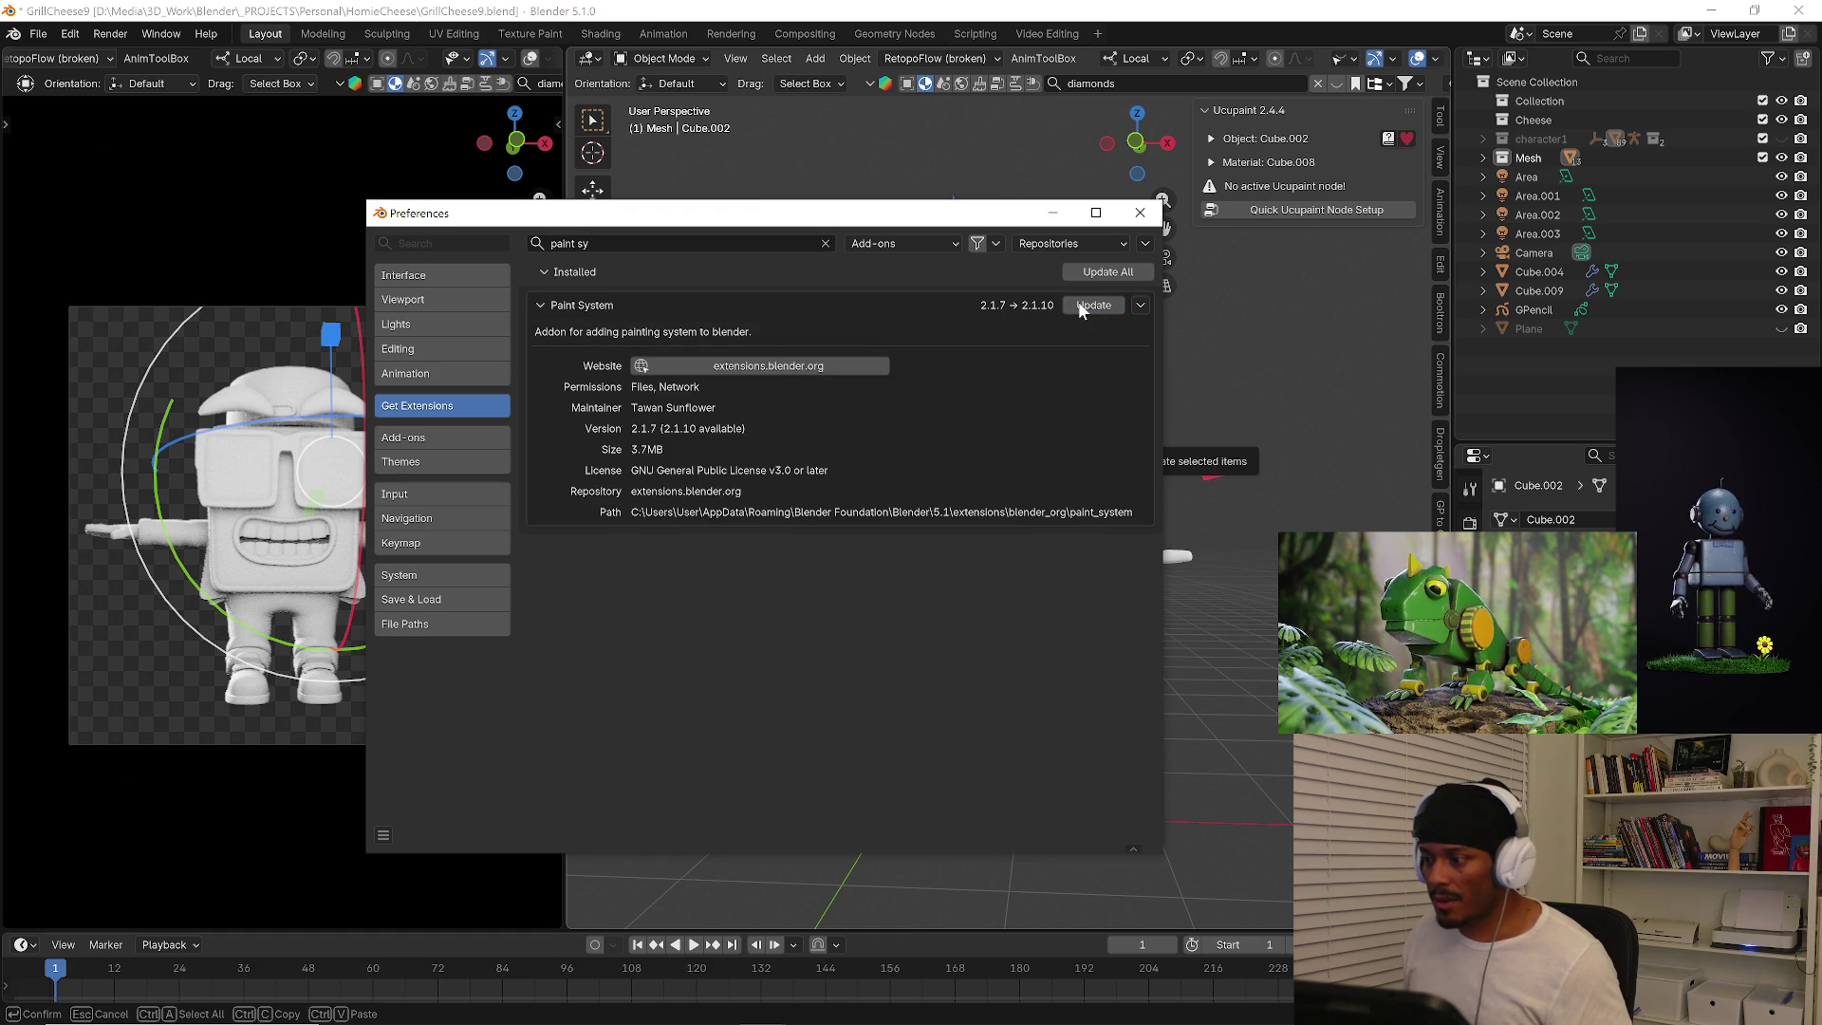
pyautogui.click(1091, 306)
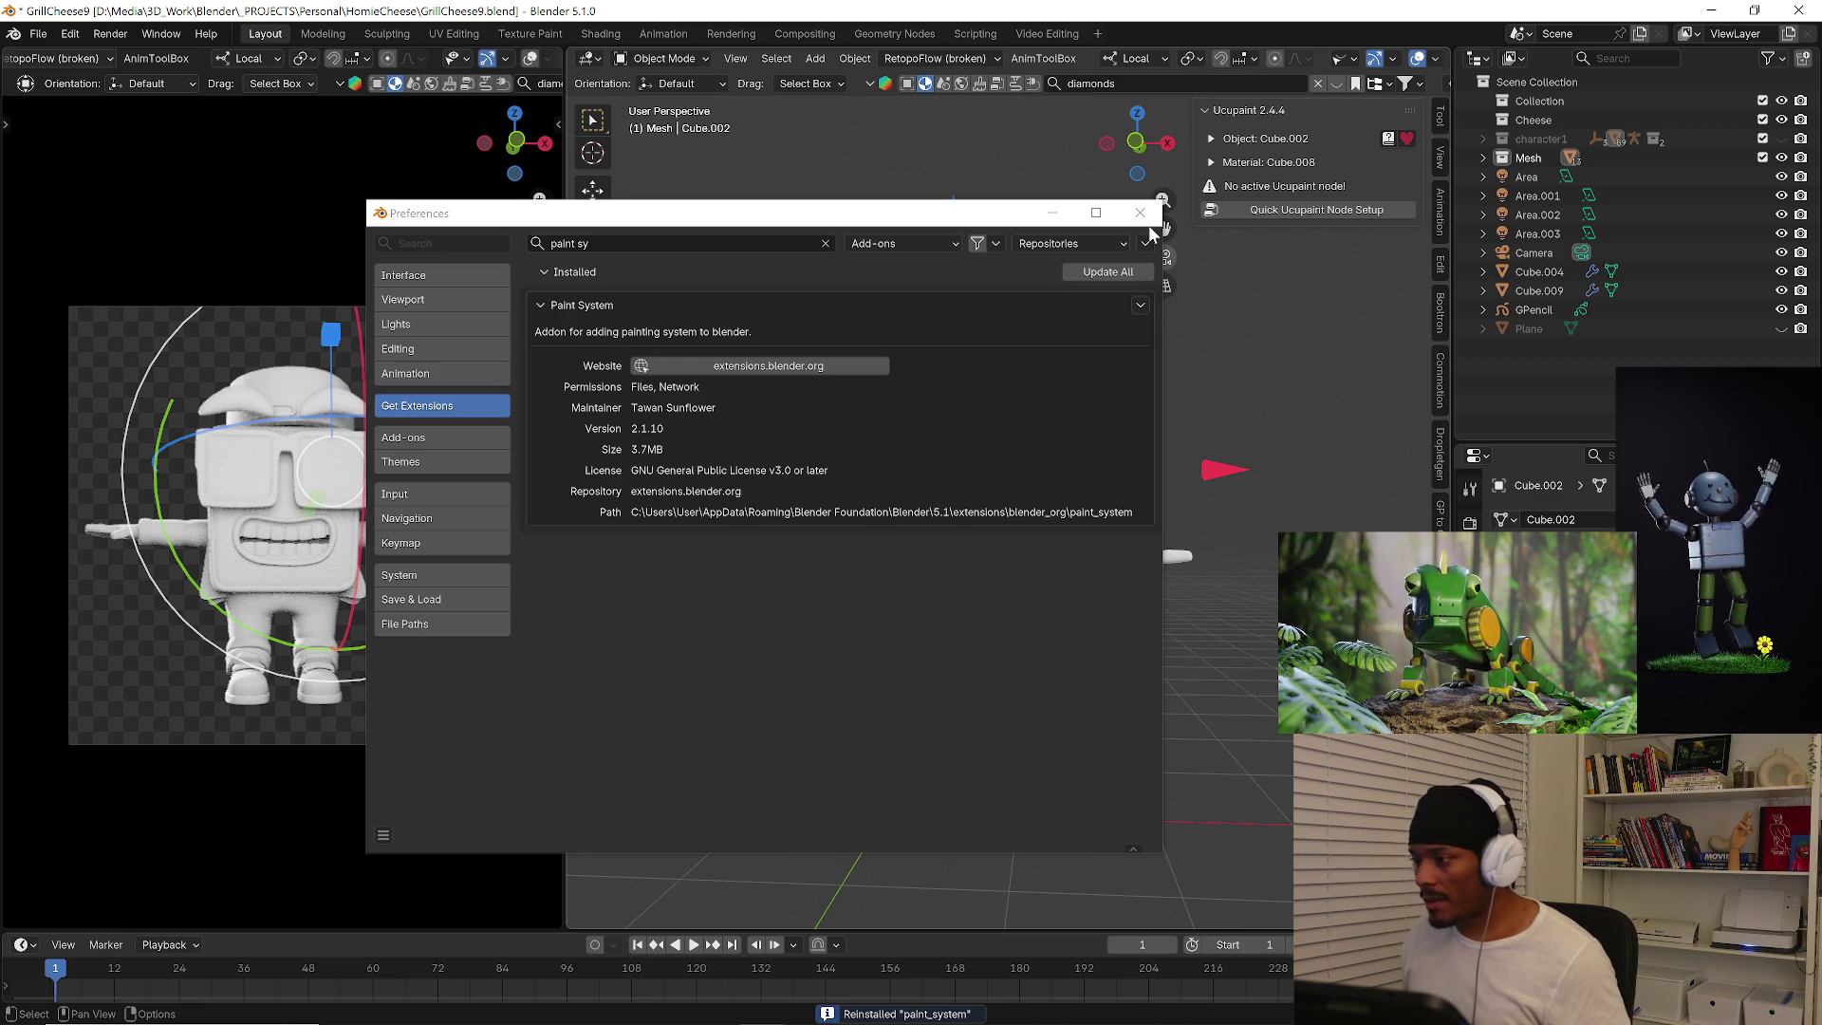
# Return to the installed add-ons and confirm Paint System now shows version 2.1.10.
pyautogui.click(433, 438)
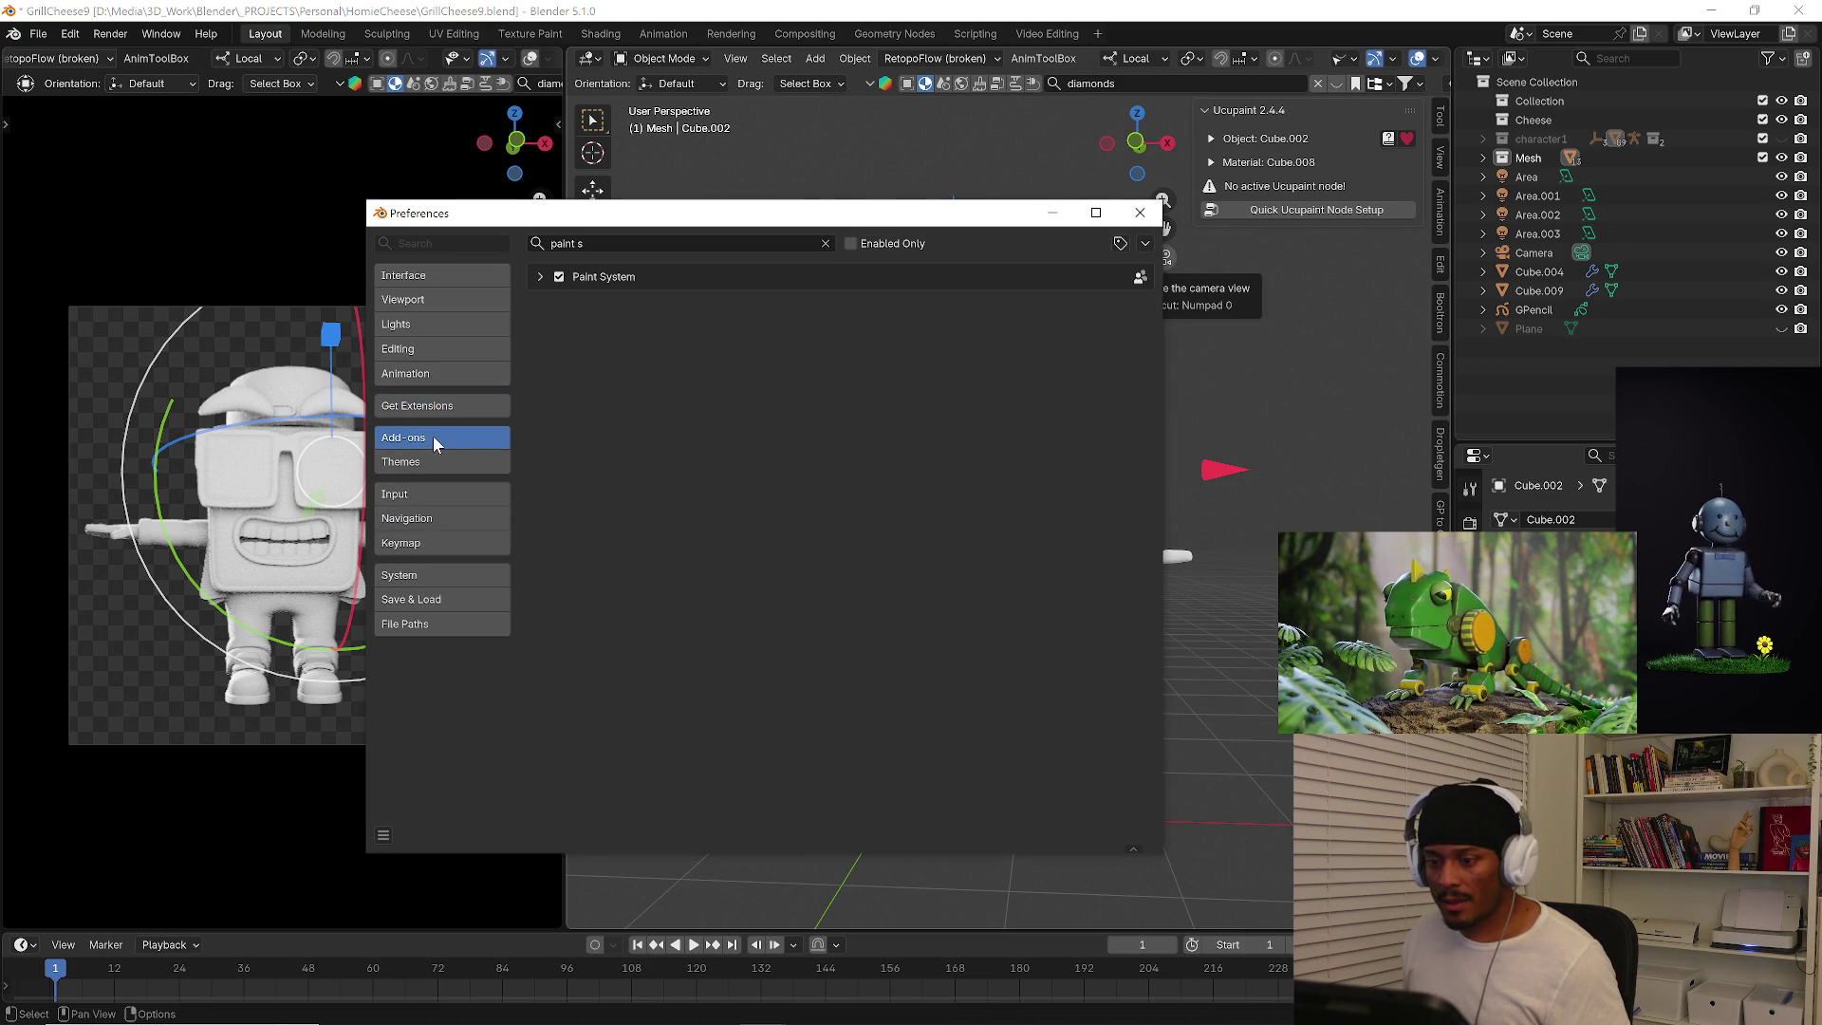
pyautogui.click(540, 277)
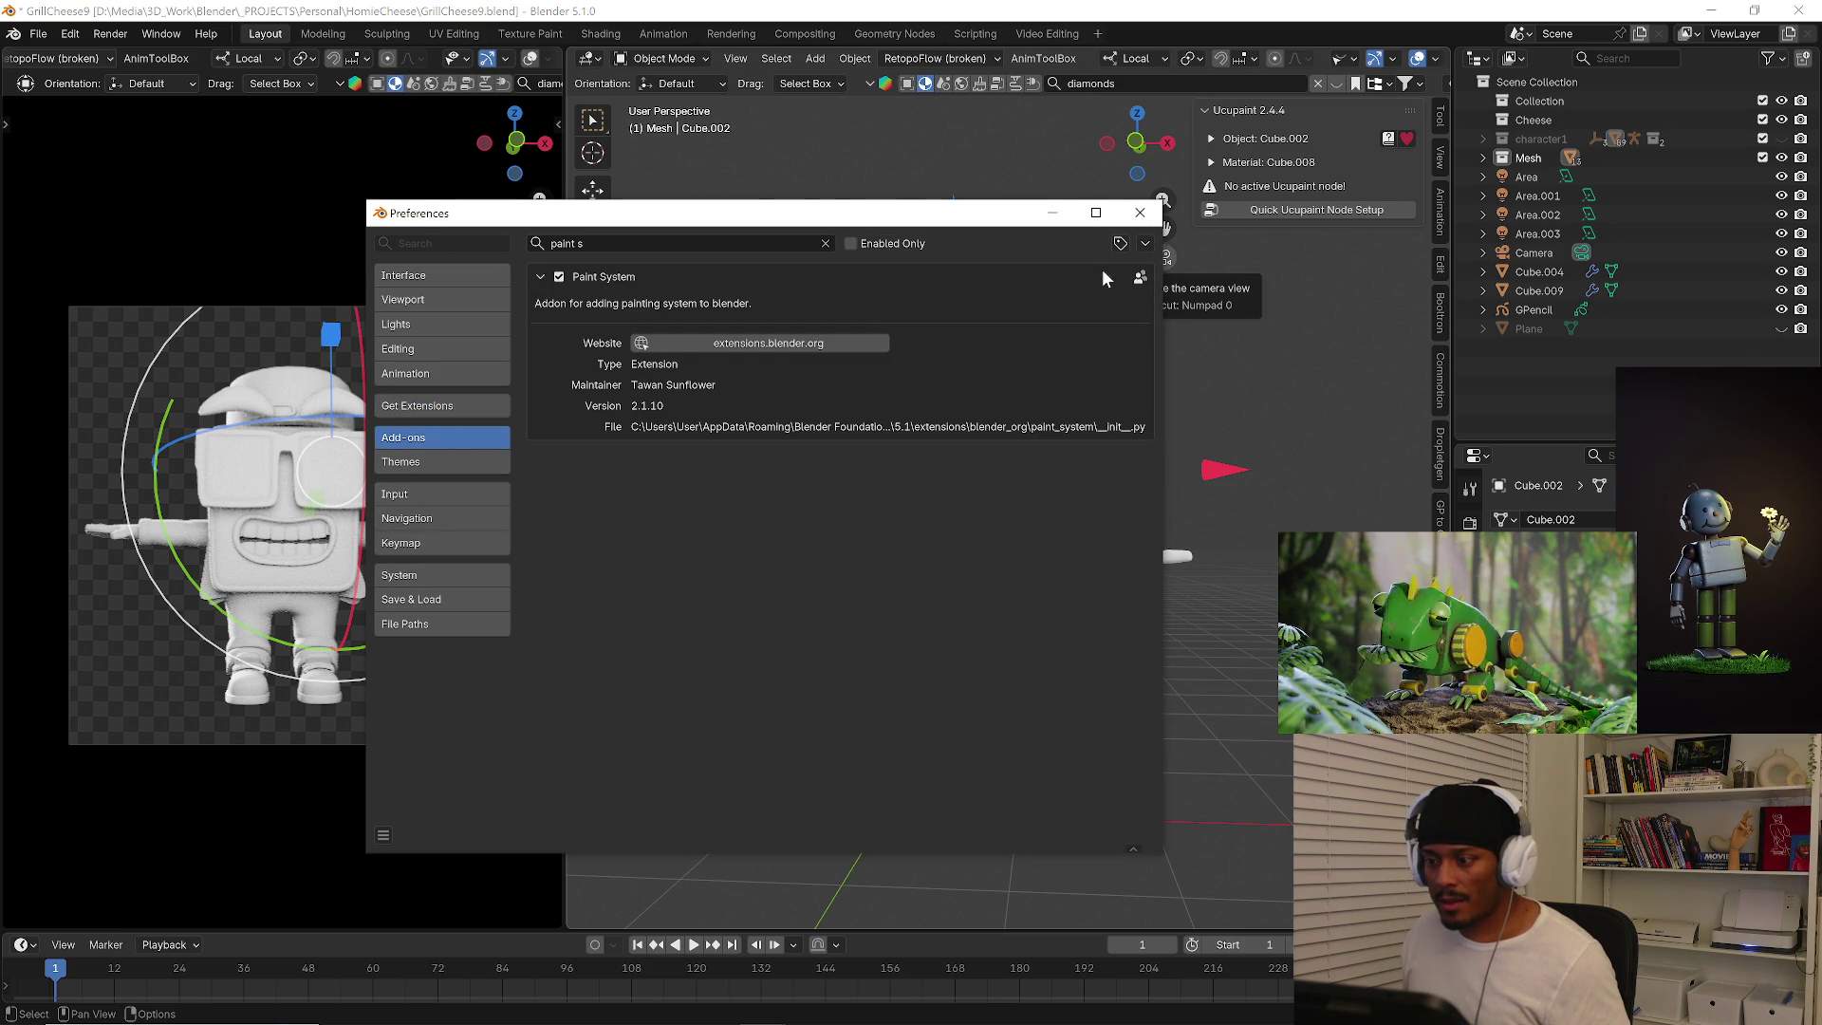
pyautogui.click(767, 344)
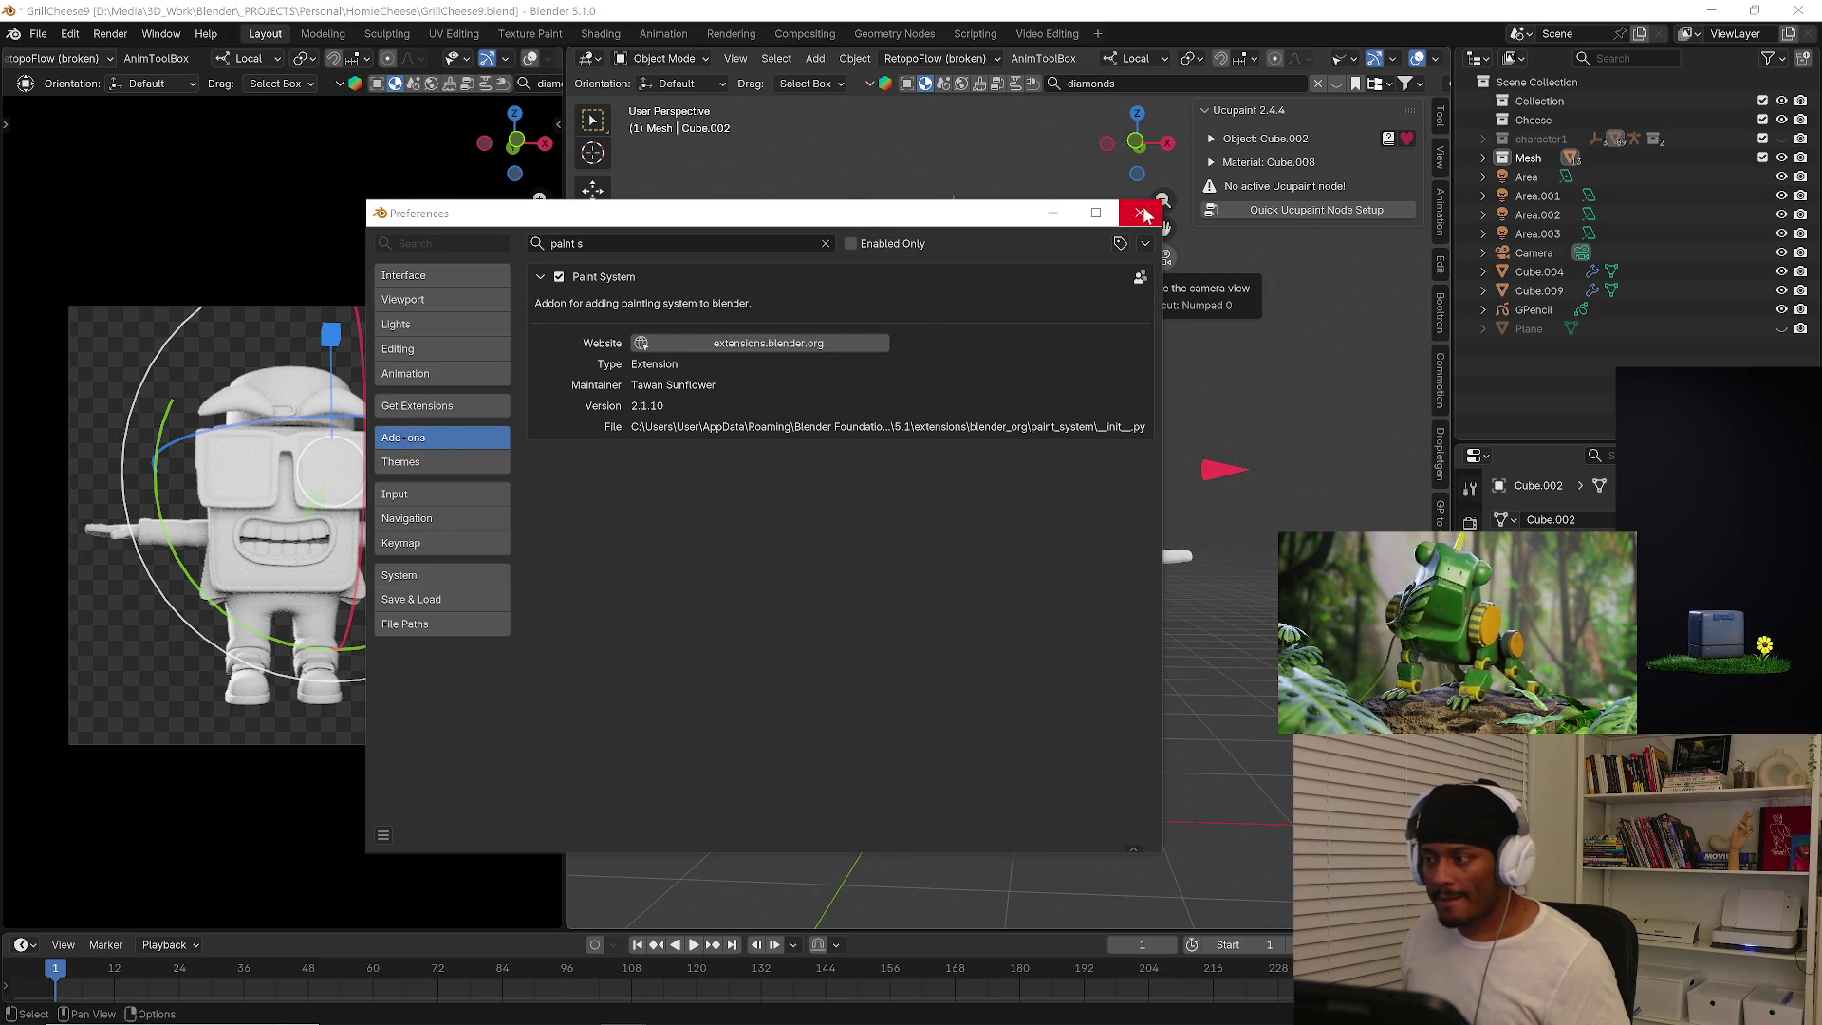
# Close Preferences, reselect Cube.002 in the viewport and bring up the interaction mode list.
pyautogui.click(1140, 212)
pyautogui.scroll(-3, 1441, 315)
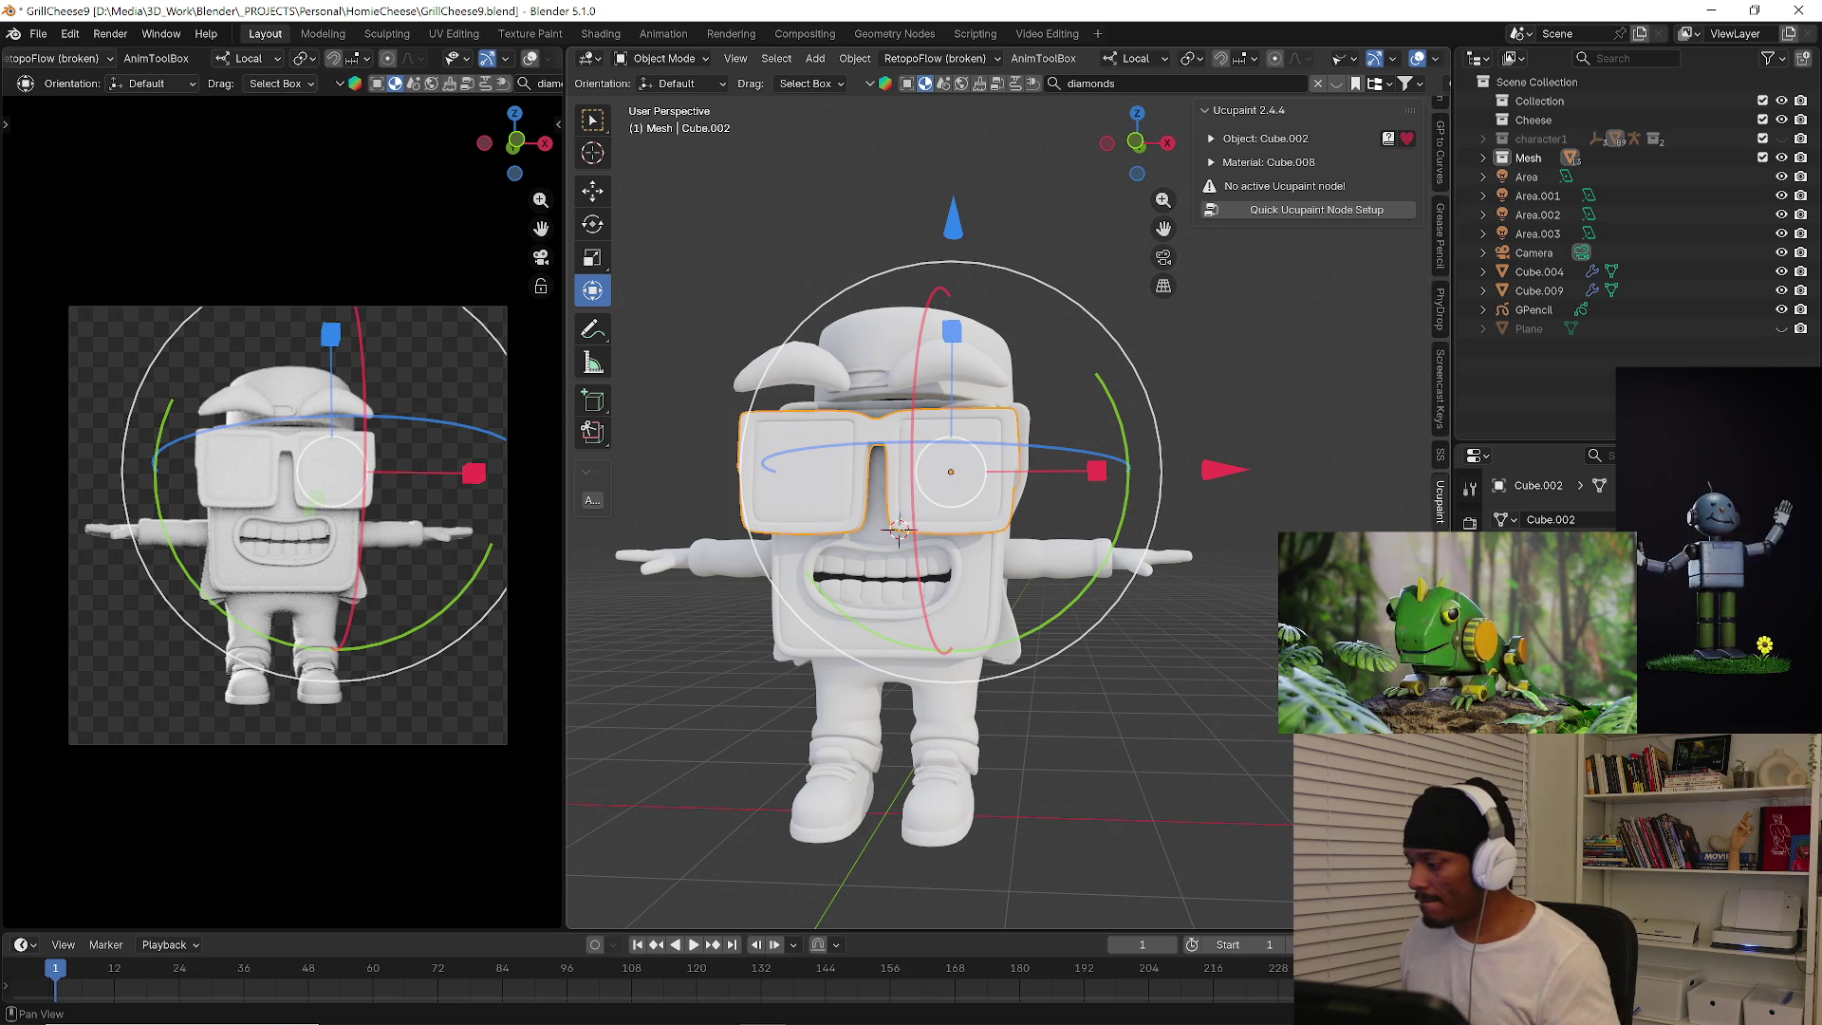
pyautogui.scroll(-2, 1442, 313)
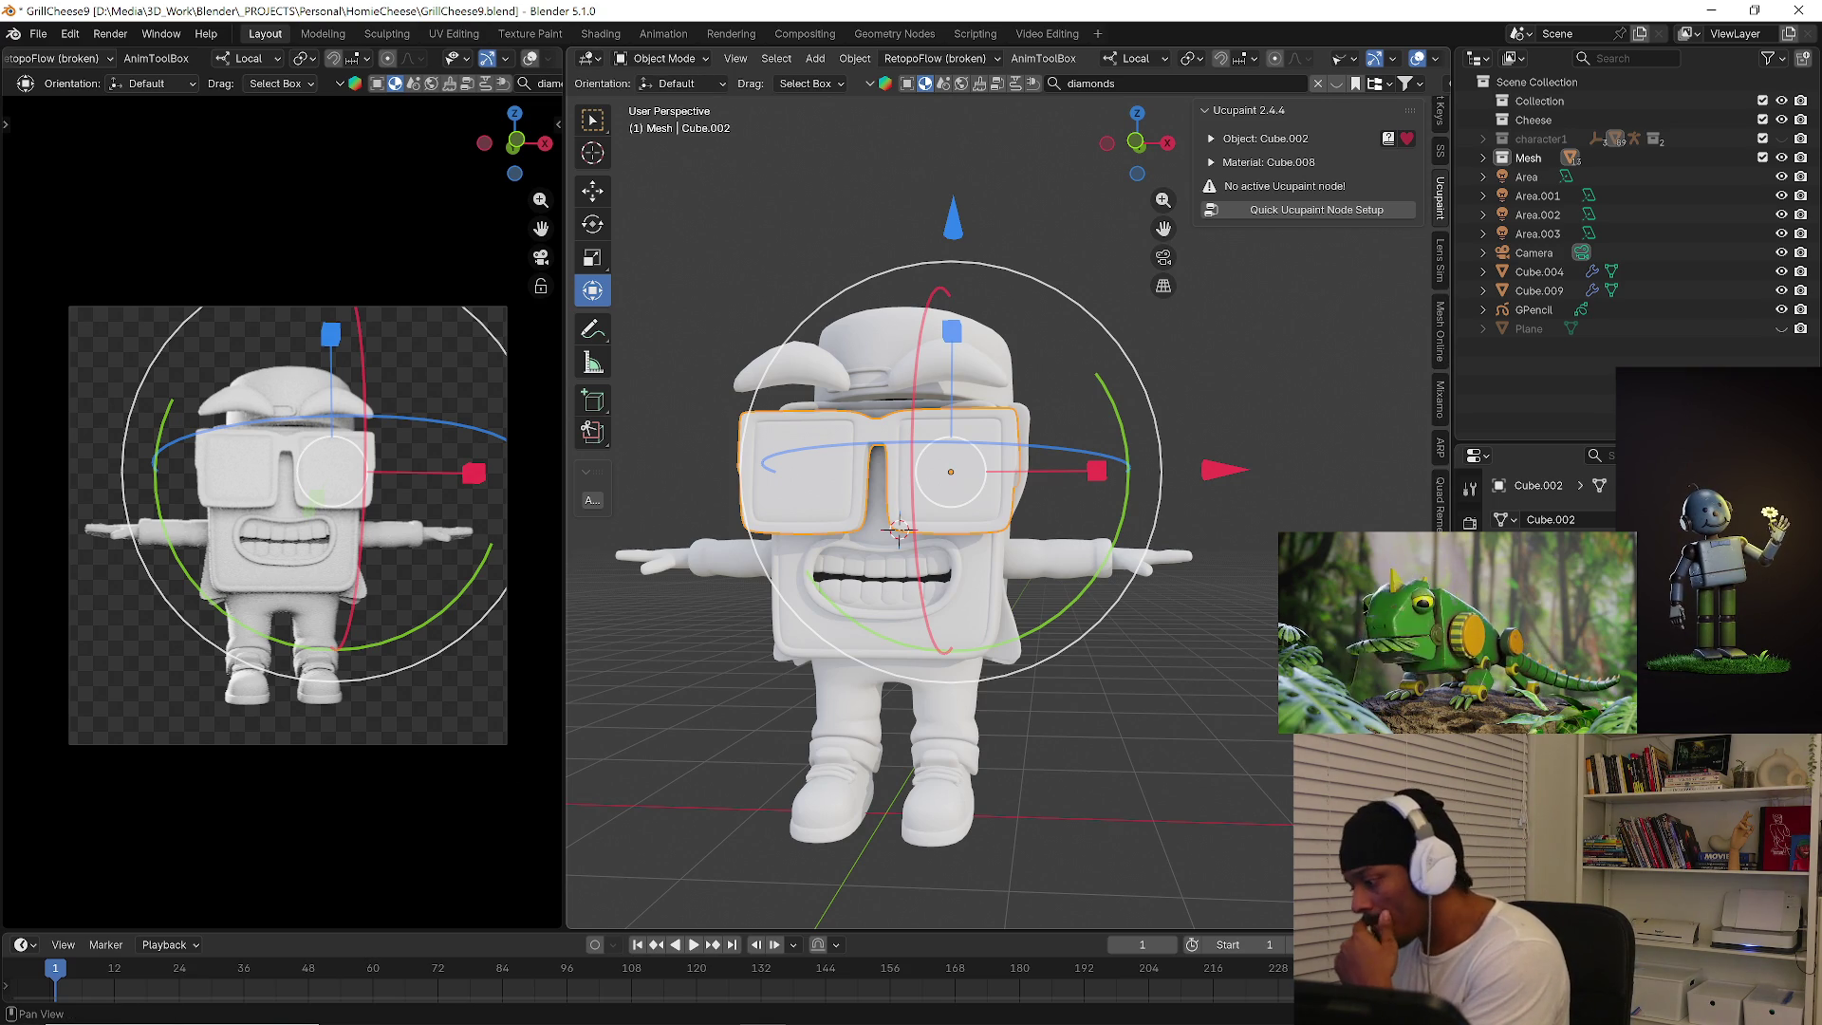
pyautogui.scroll(-2, 1441, 314)
pyautogui.scroll(-2, 1441, 313)
pyautogui.scroll(-2, 1442, 313)
pyautogui.scroll(-2, 1441, 314)
pyautogui.scroll(2, 1442, 285)
pyautogui.scroll(2, 1441, 427)
pyautogui.scroll(2, 1442, 427)
pyautogui.scroll(2, 1441, 428)
pyautogui.click(1253, 356)
pyautogui.click(797, 470)
pyautogui.click(664, 57)
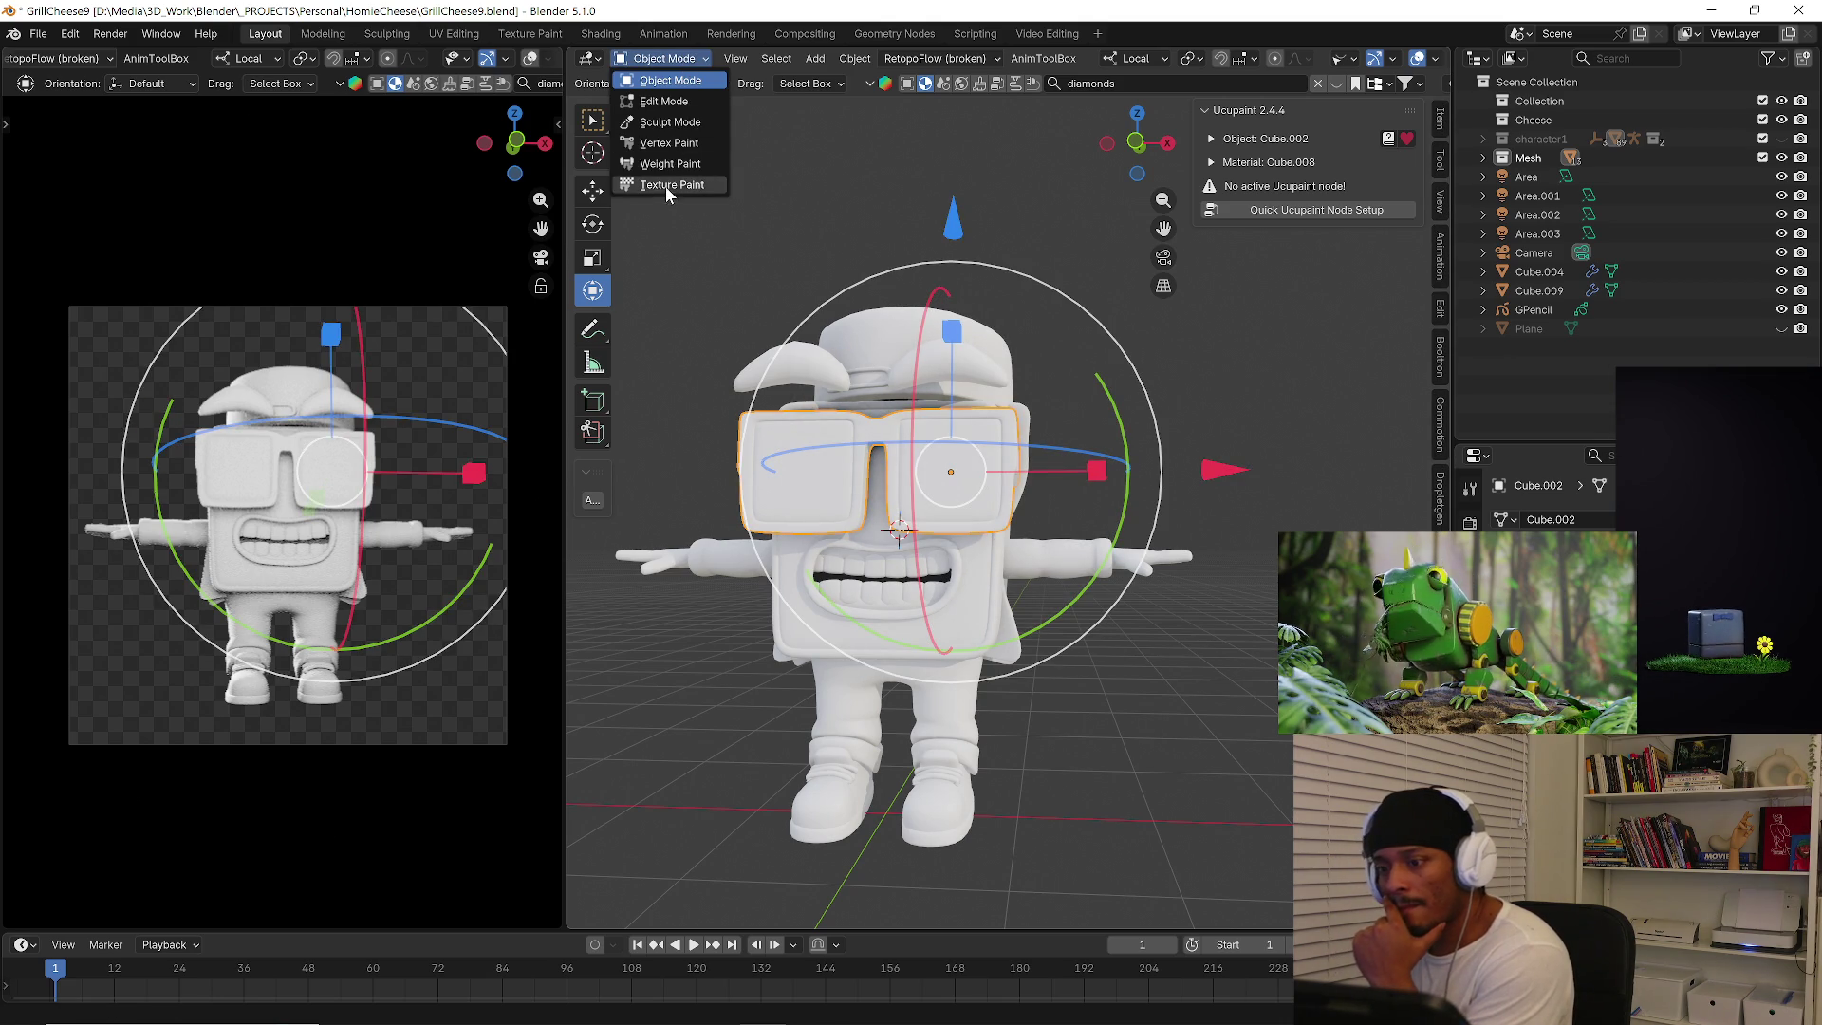
# Switch Cube.002 to Texture Paint, clear the diamonds search filter and check the texture slots.
pyautogui.click(666, 183)
pyautogui.scroll(-2, 1441, 427)
pyautogui.scroll(-3, 1441, 427)
pyautogui.scroll(-3, 1441, 427)
pyautogui.scroll(-2, 1442, 428)
pyautogui.scroll(-1, 1441, 427)
pyautogui.scroll(3, 1441, 427)
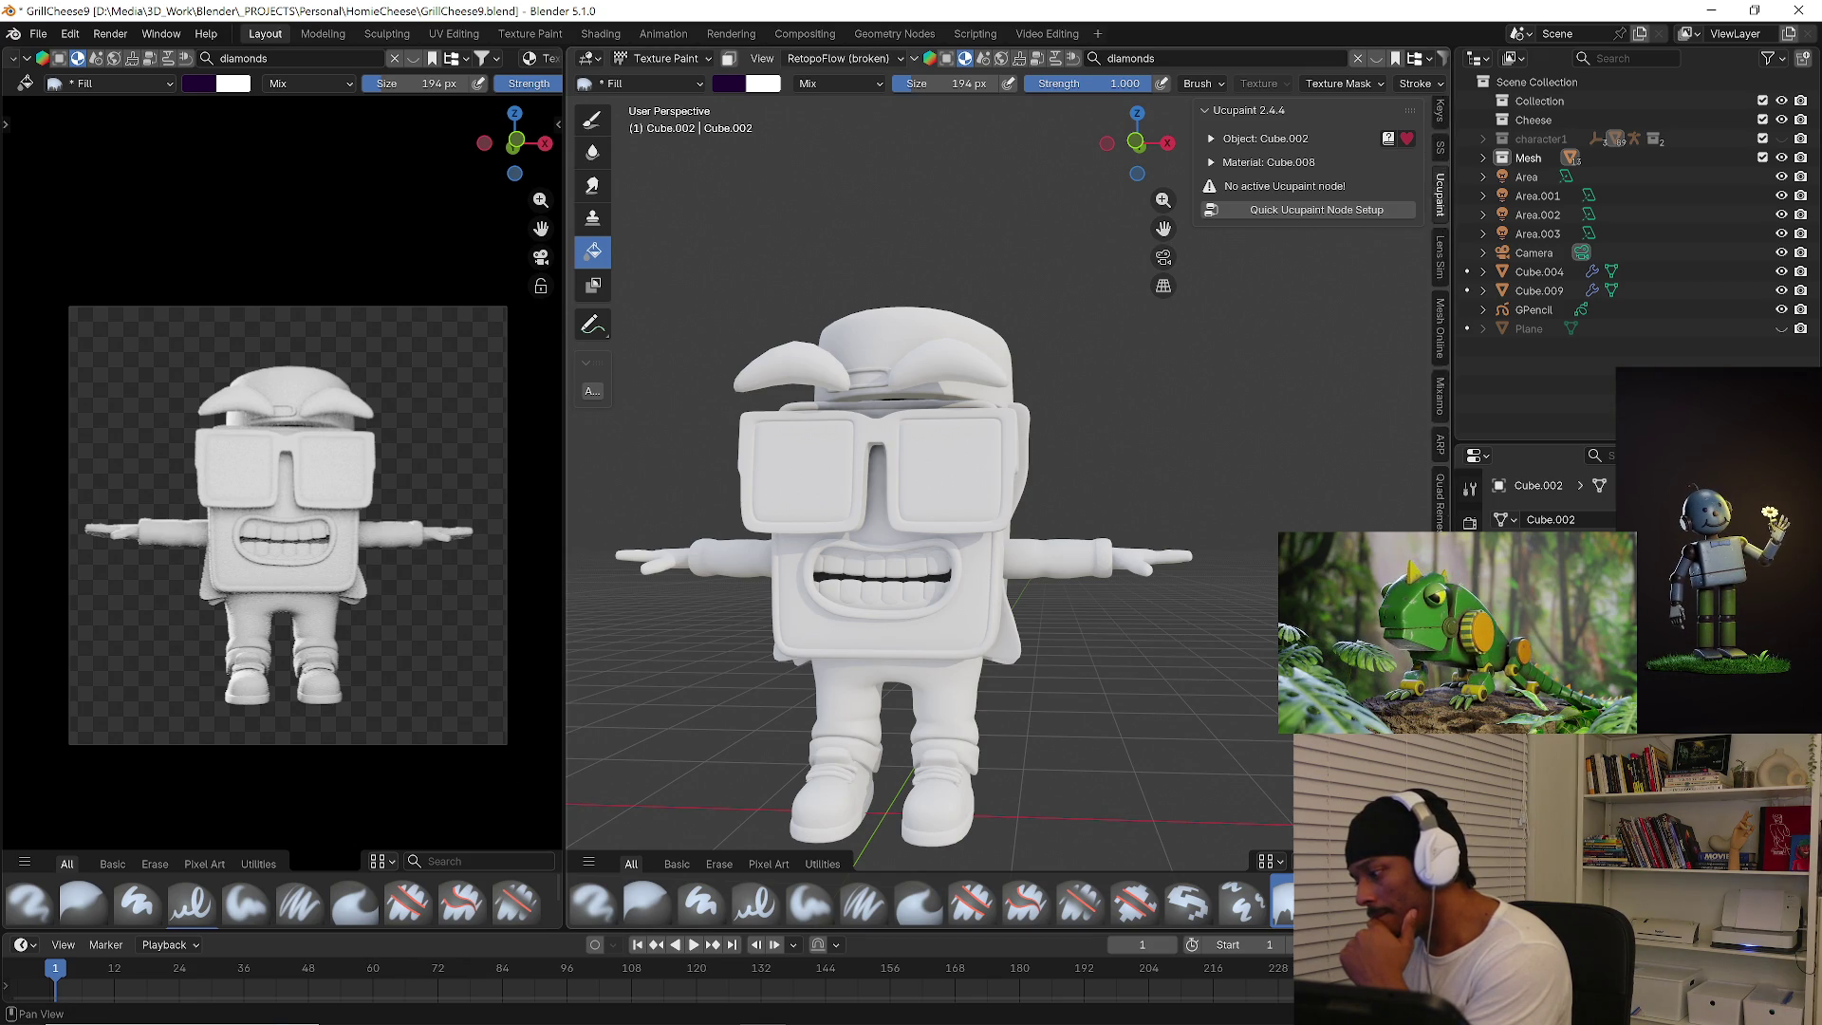
pyautogui.scroll(2, 1442, 428)
pyautogui.scroll(4, 1375, 355)
pyautogui.scroll(-3, 850, 307)
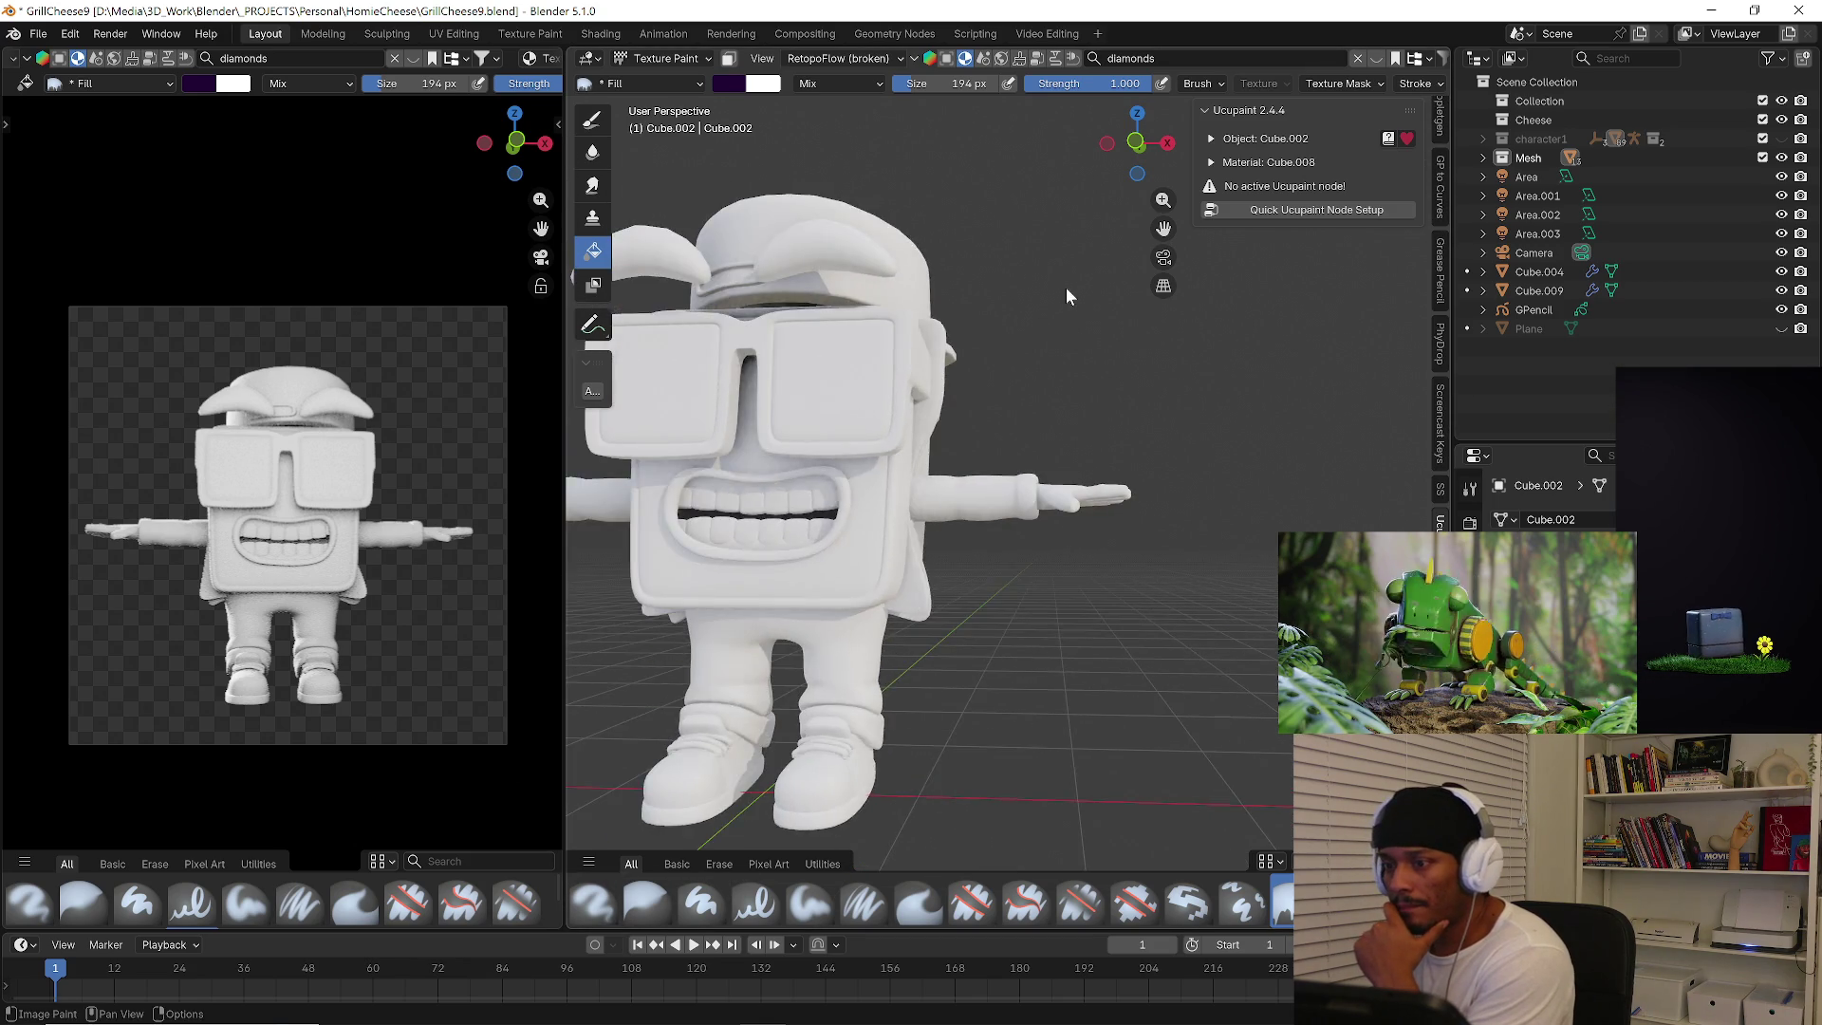
pyautogui.scroll(-2, 1071, 296)
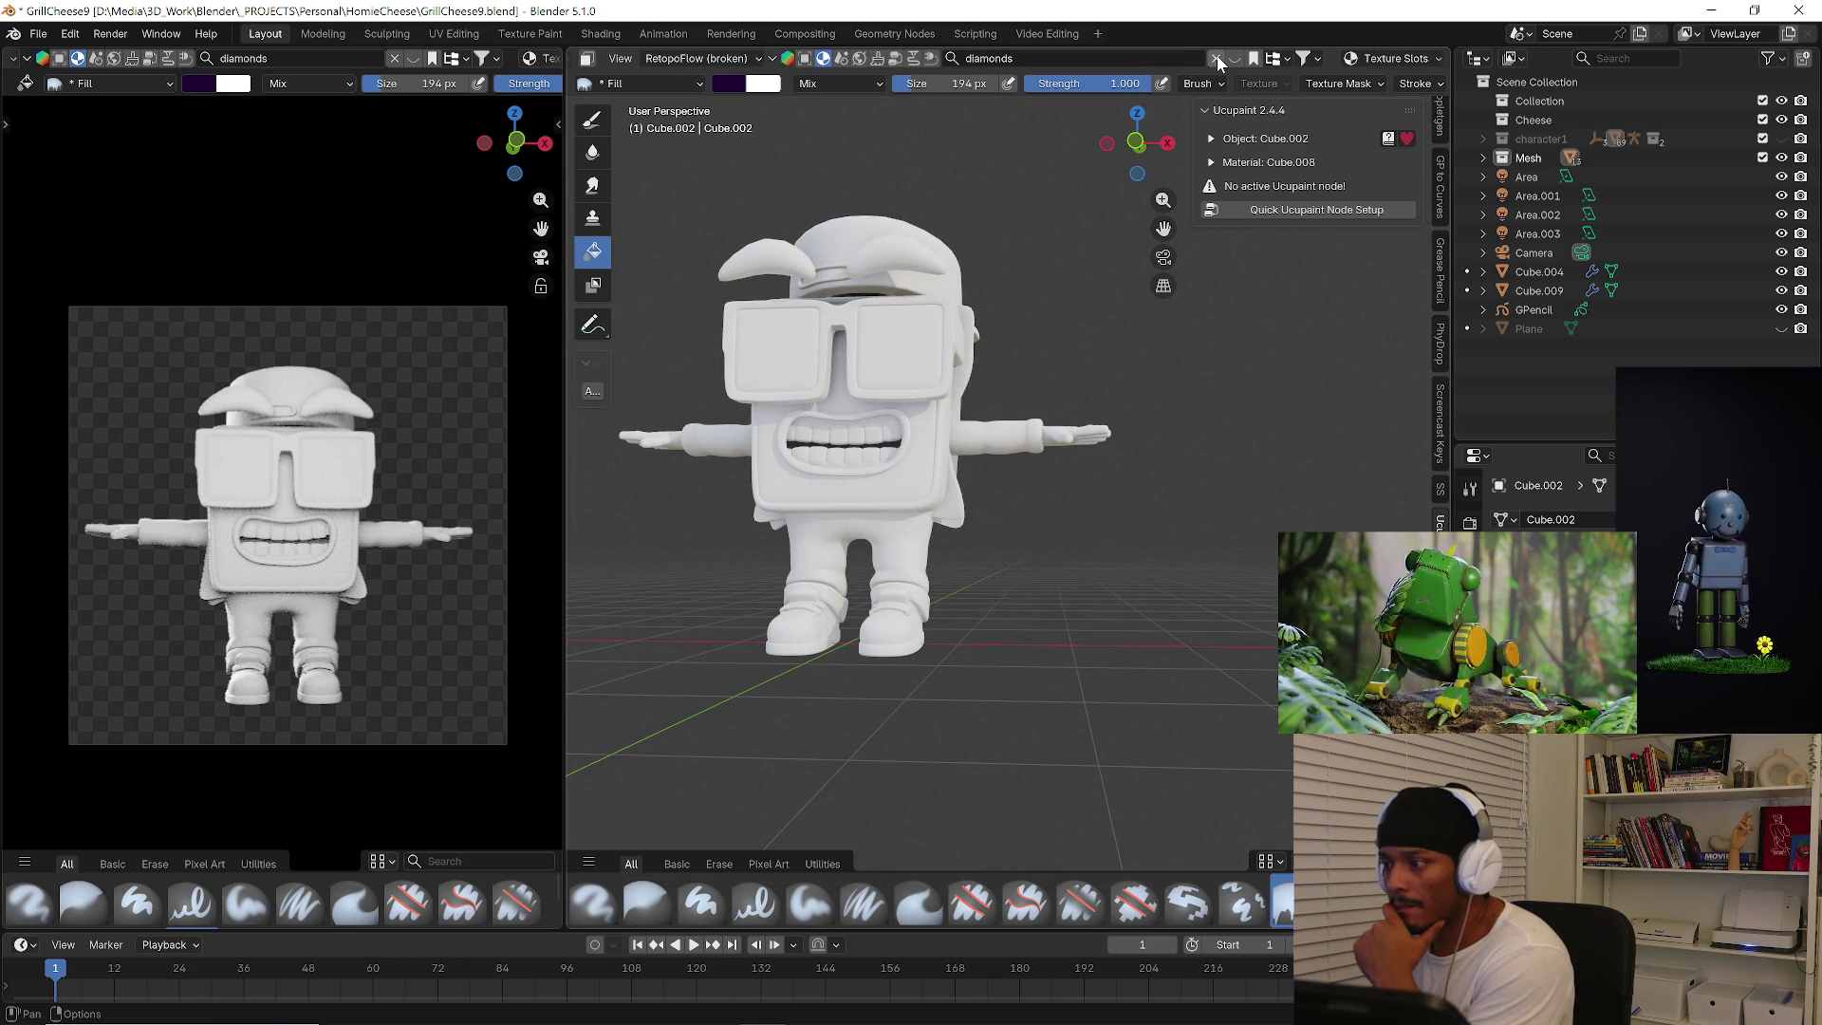
pyautogui.click(1216, 58)
pyautogui.click(1384, 58)
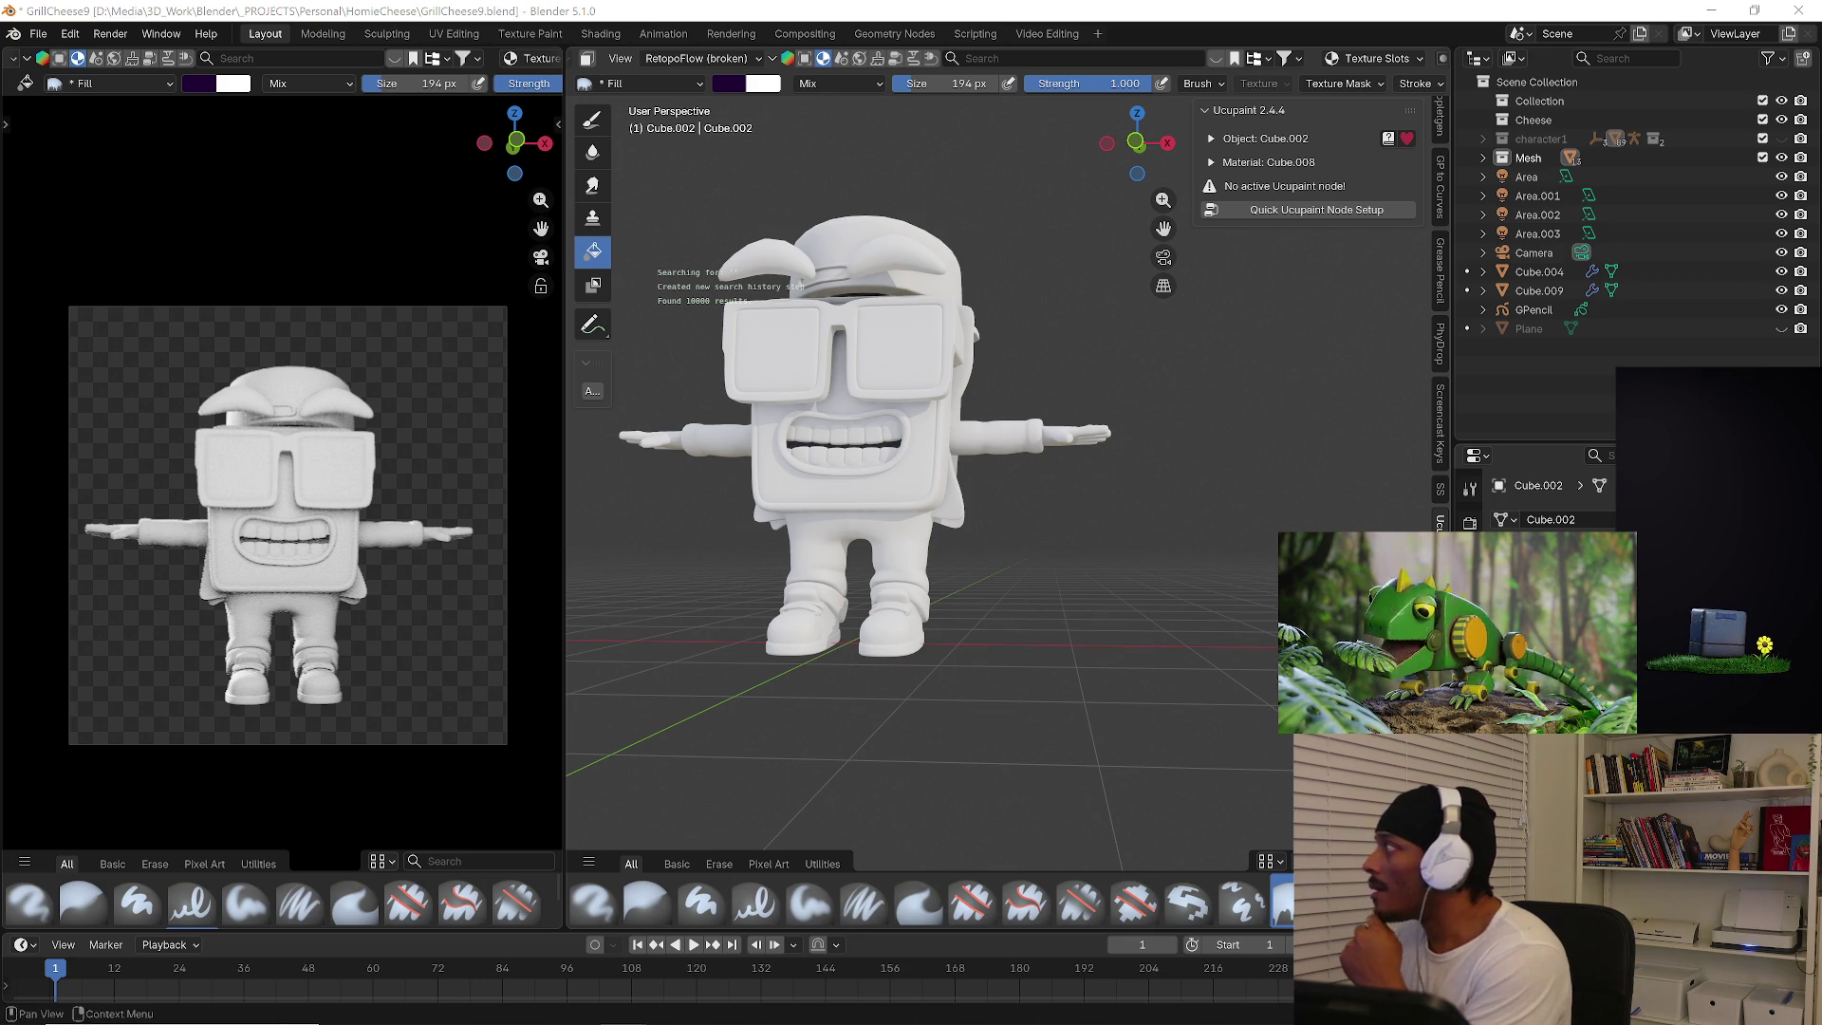
pyautogui.keyDown('shift'); pyautogui.moveTo(972, 296); pyautogui.dragTo(999, 443, button='middle'); pyautogui.keyUp('shift')
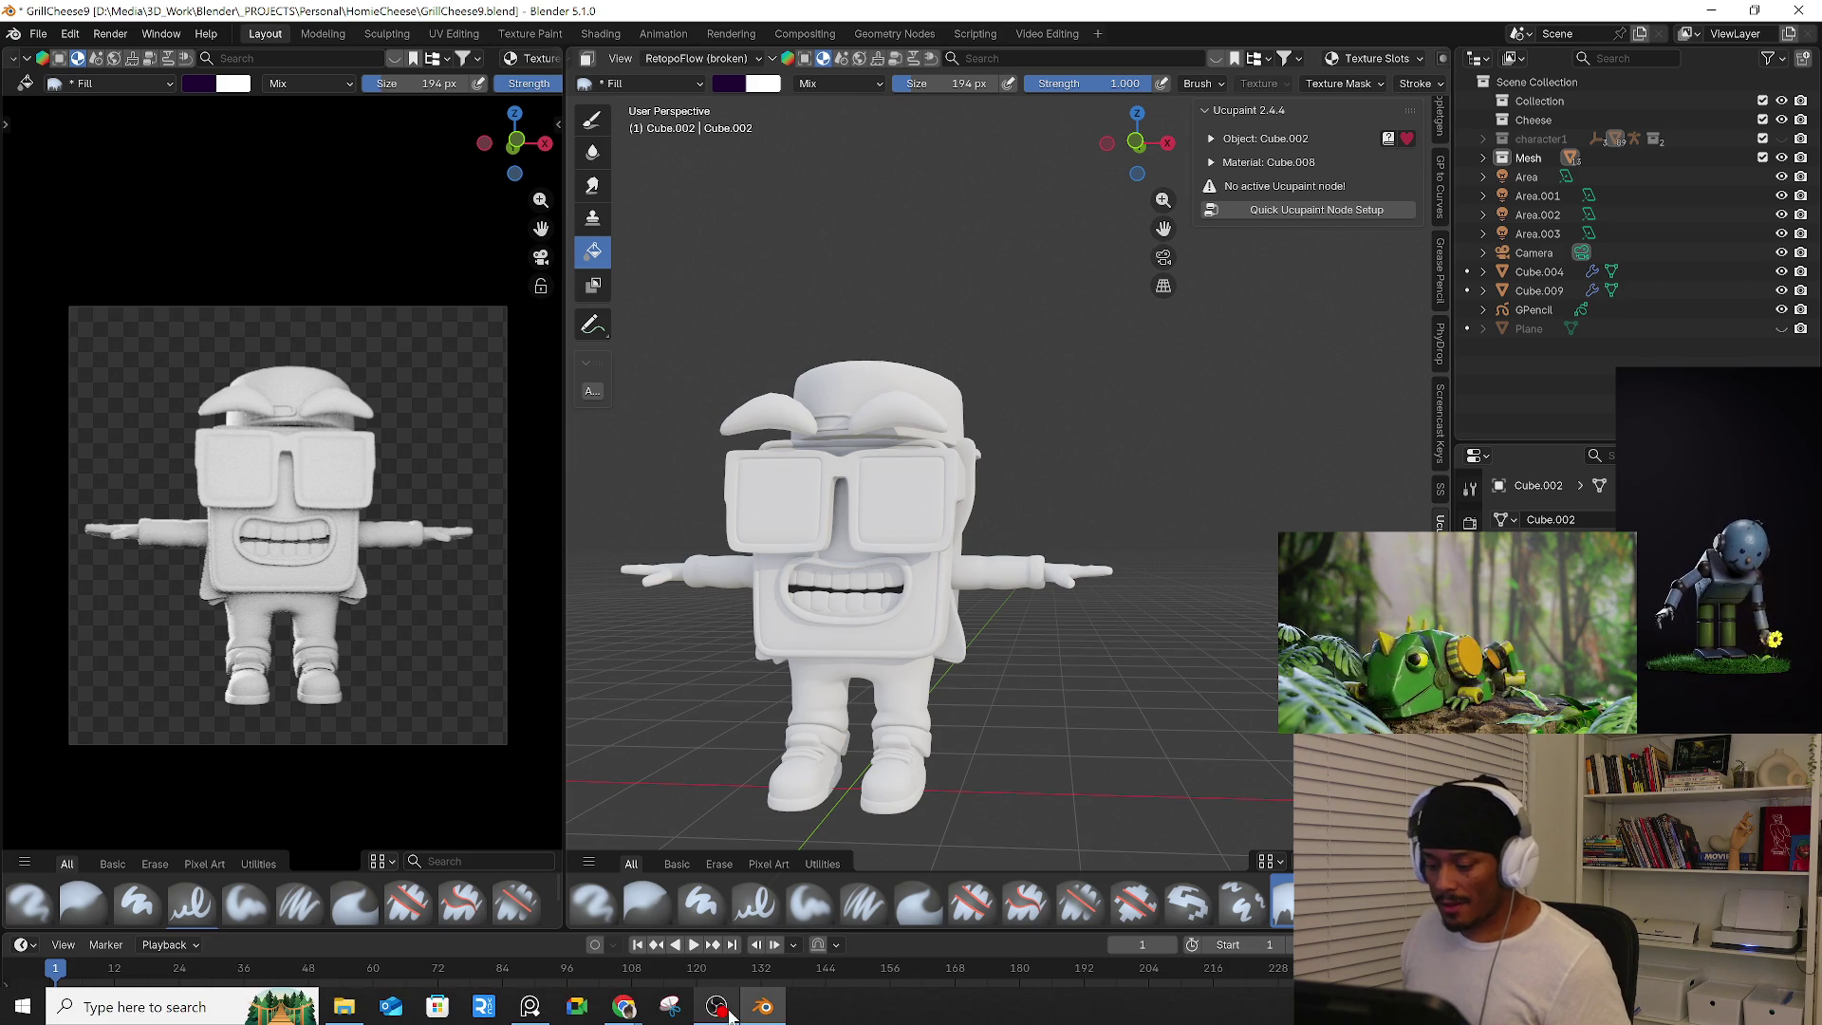
pyautogui.rightClick(764, 1007)
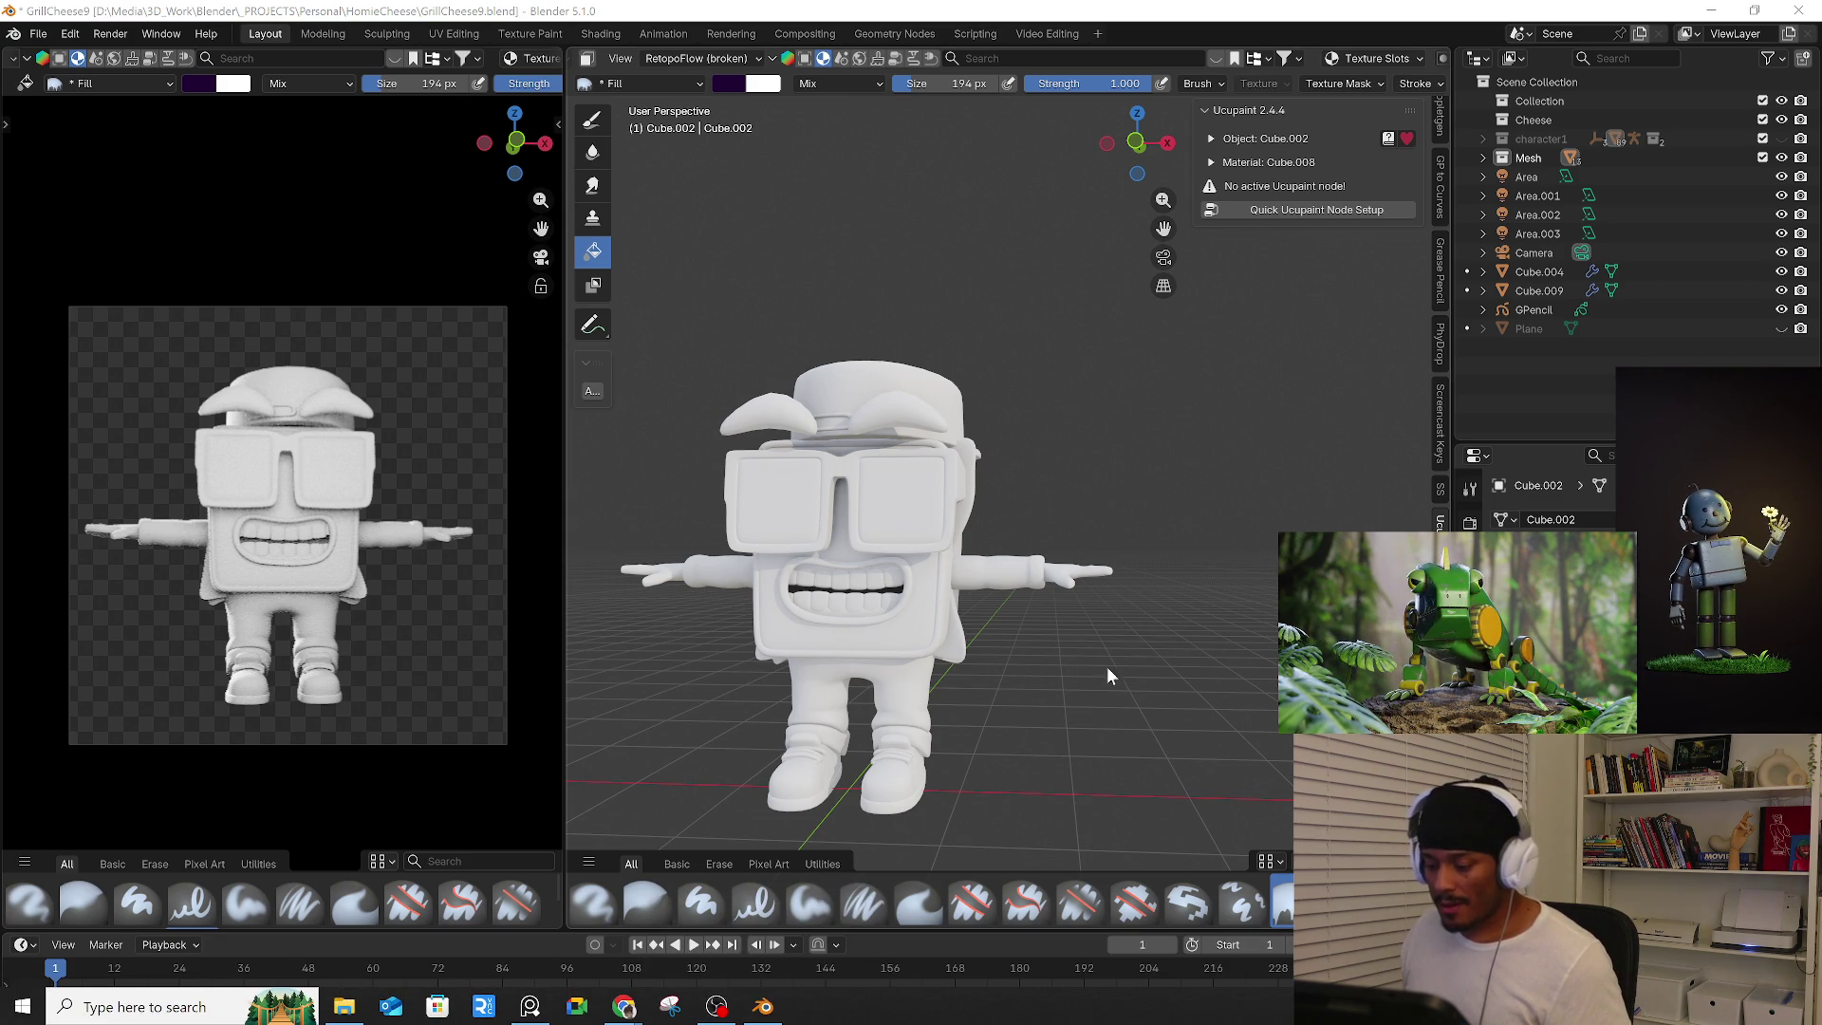
# Launch a second empty Blender window from the taskbar, then return to the GrillCheese9 character.
pyautogui.click(1136, 589)
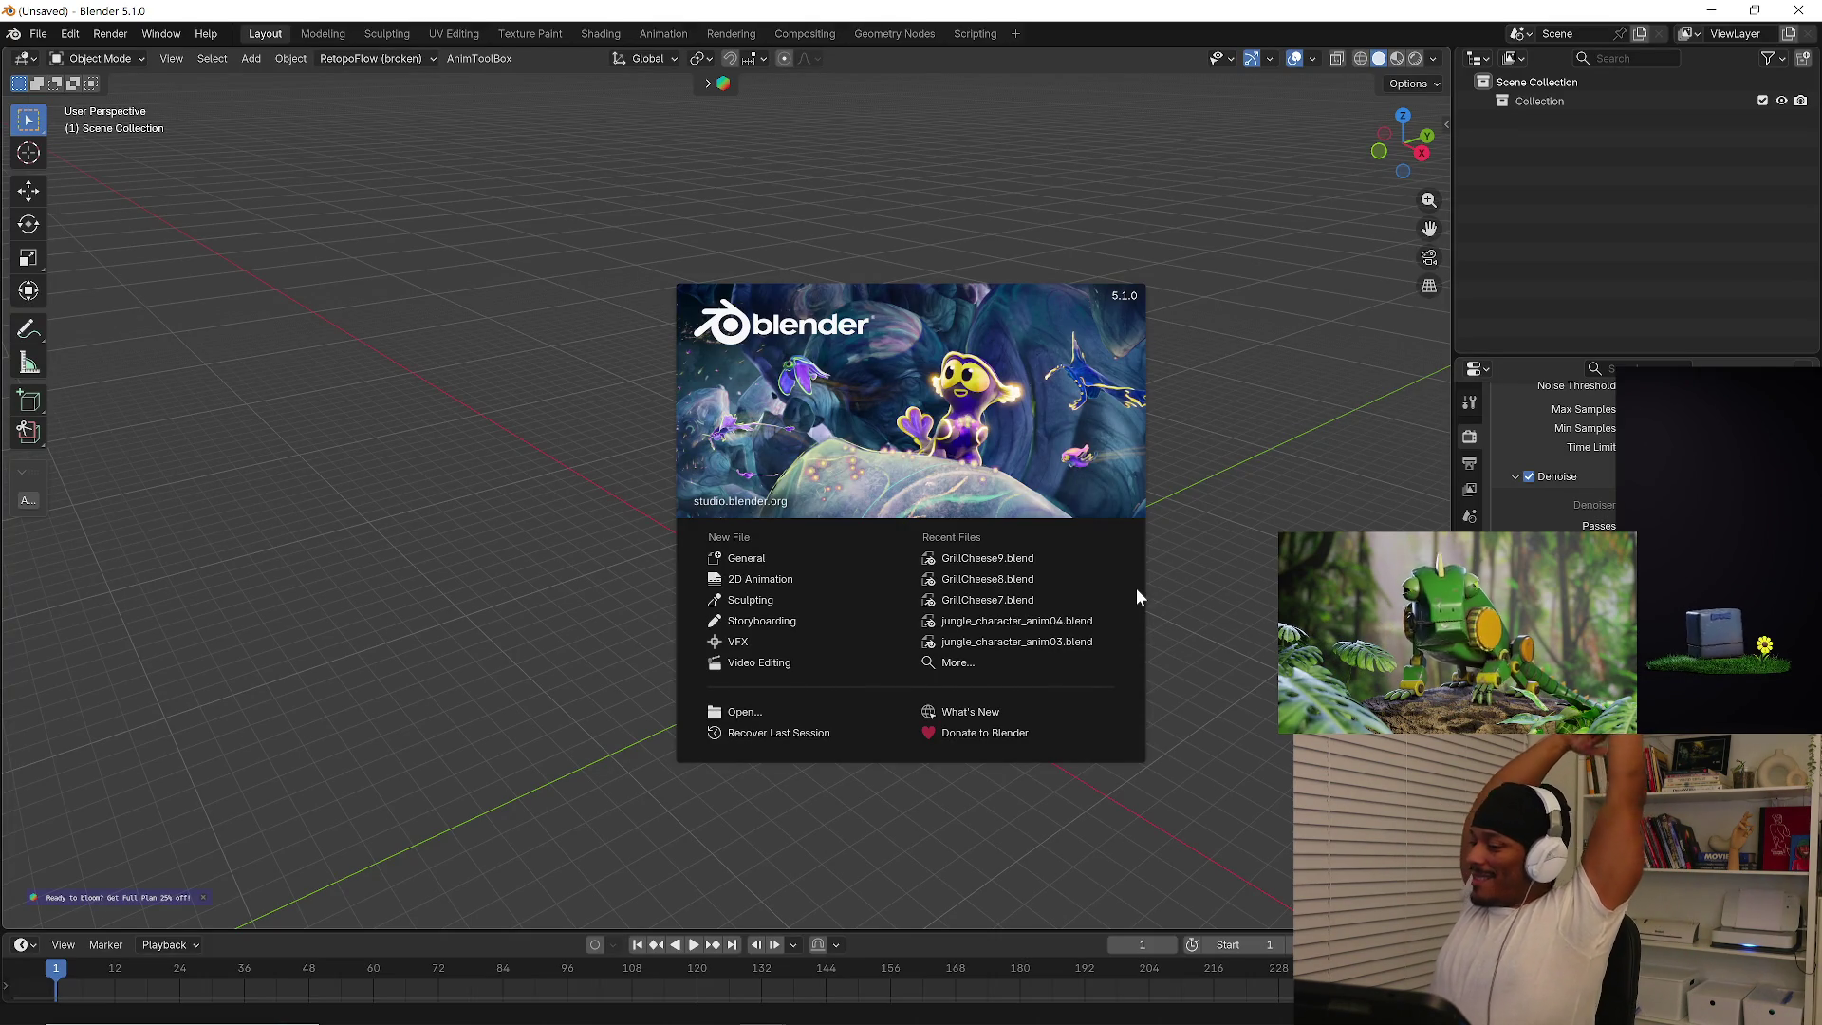
pyautogui.click(1214, 532)
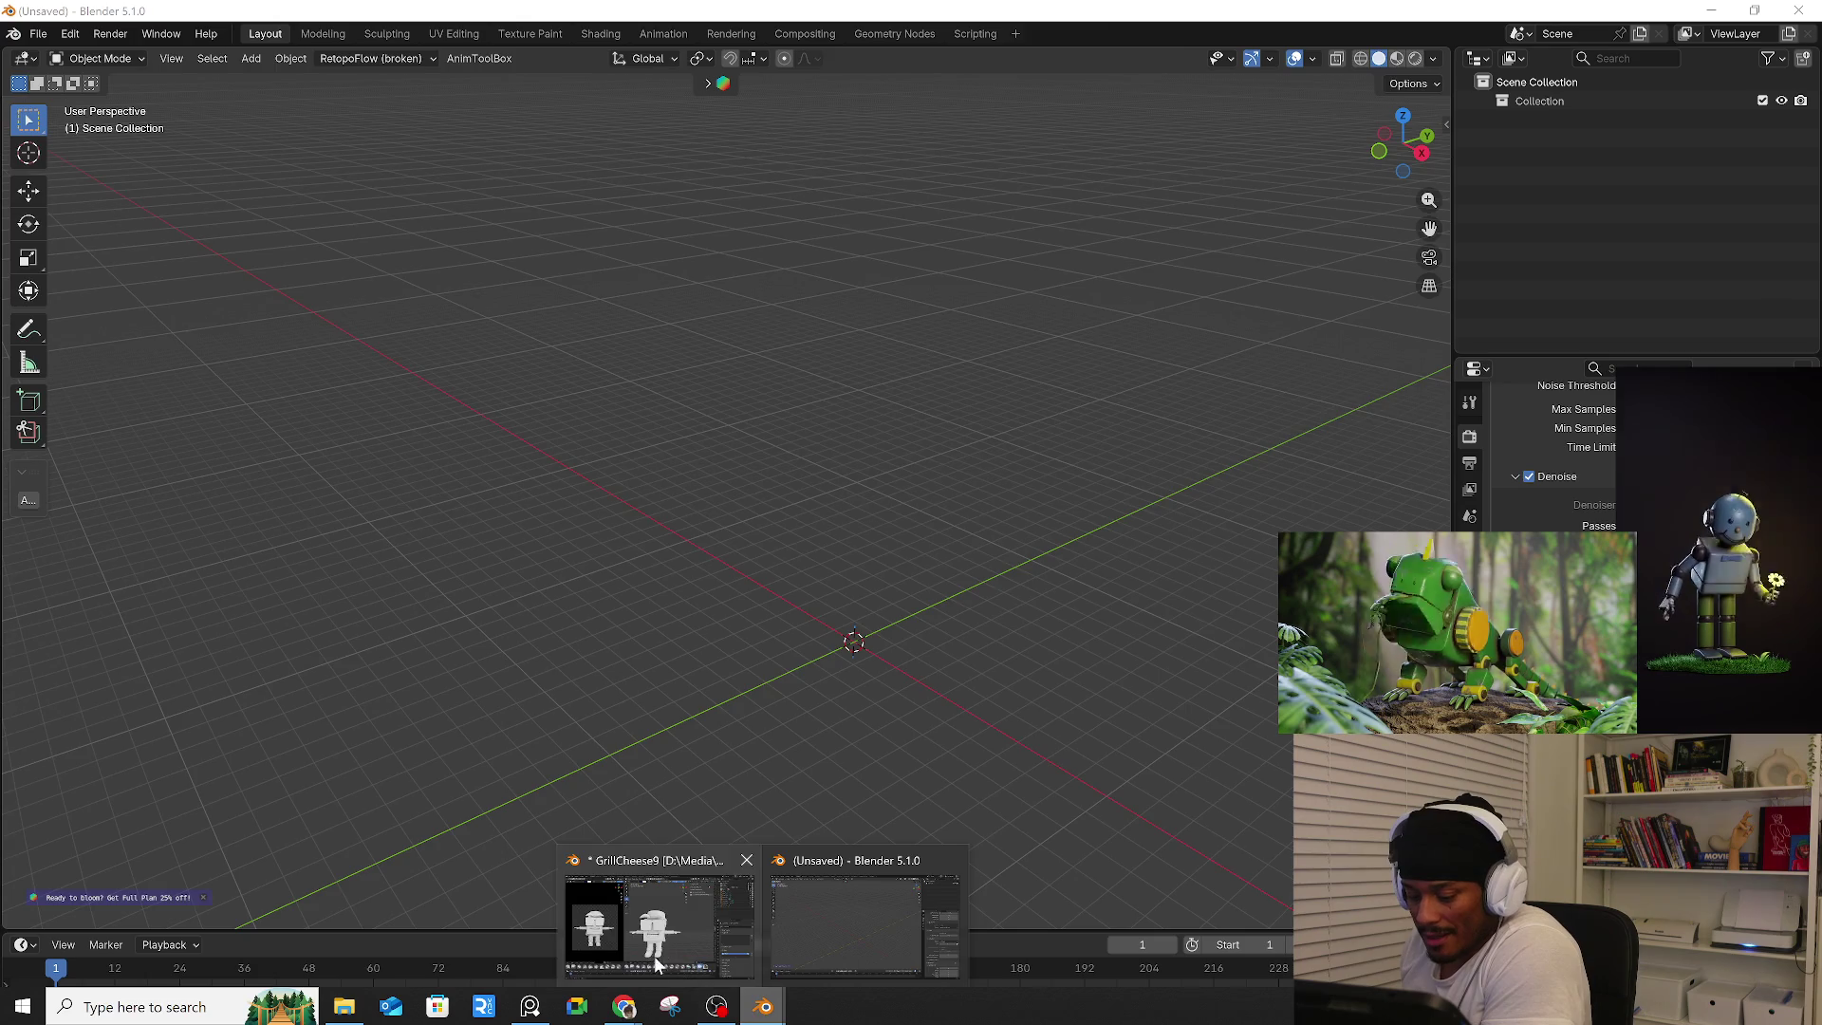
pyautogui.moveTo(764, 1007)
pyautogui.click(654, 959)
pyautogui.moveTo(981, 601); pyautogui.dragTo(1145, 697, button='middle')
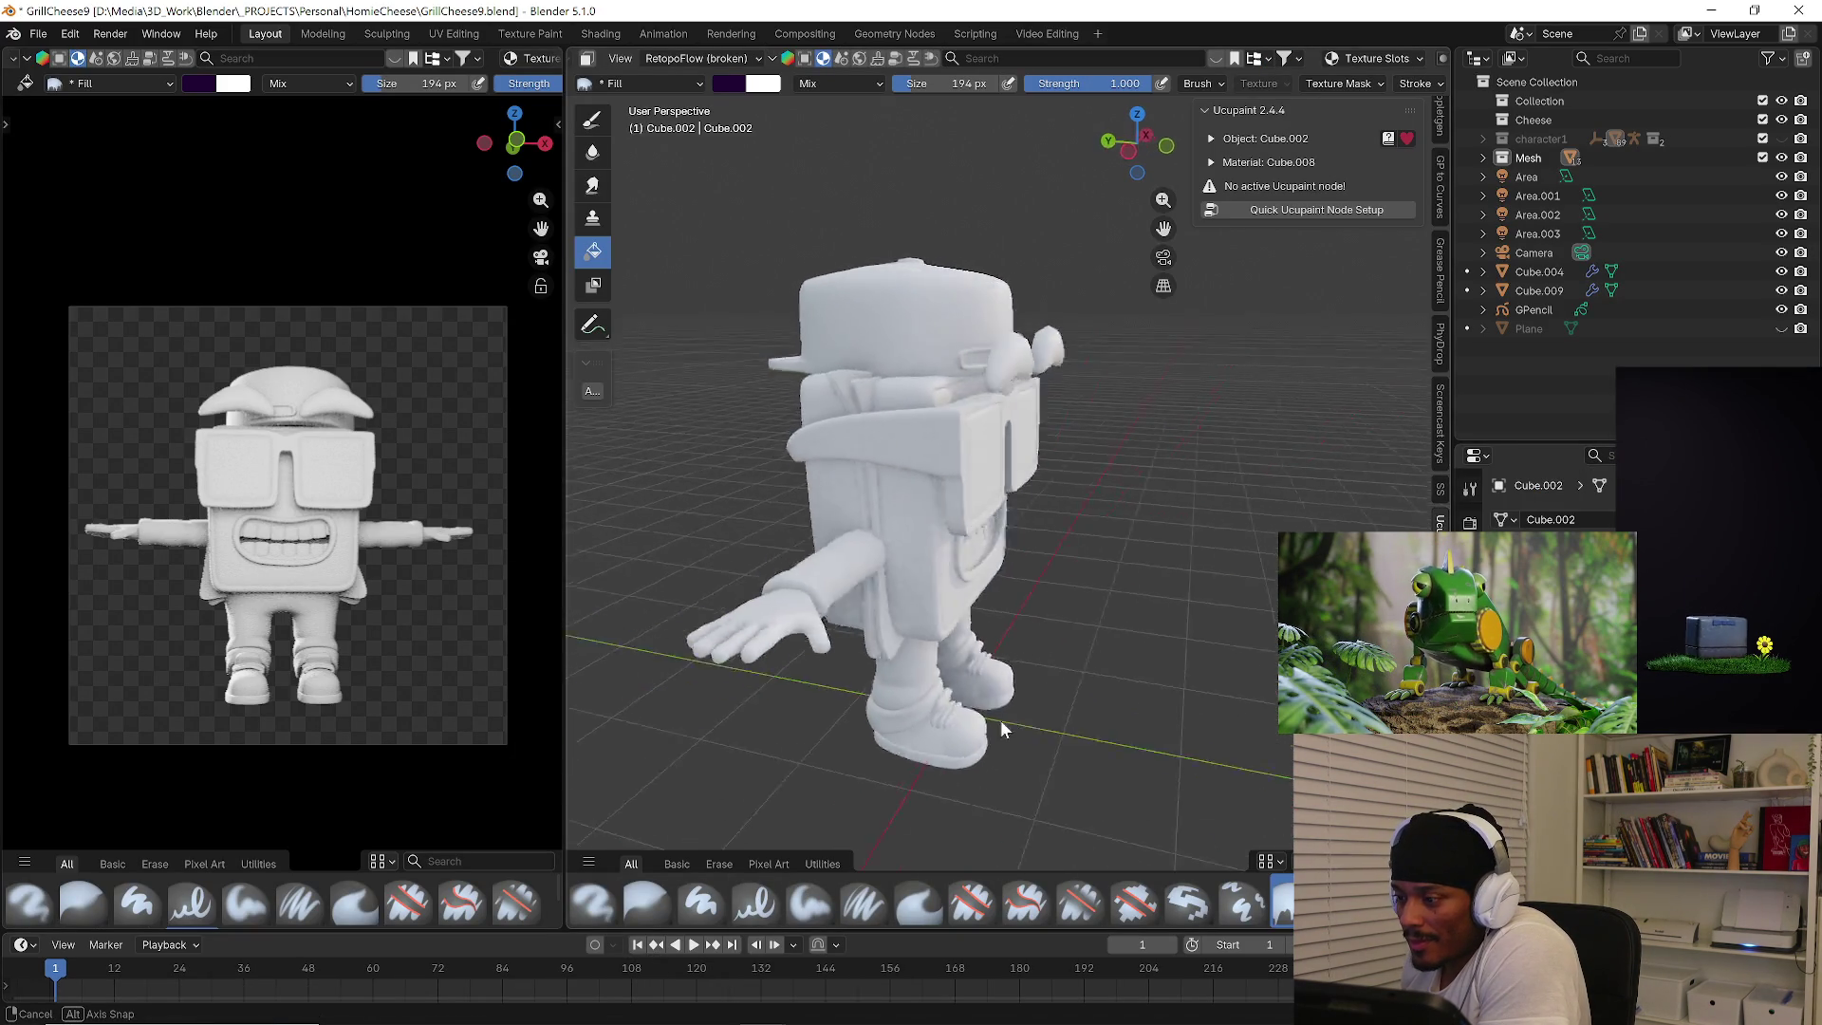
# Face the character's front and look through Cube.002's constraint and mesh data properties.
pyautogui.moveTo(1144, 690)
pyautogui.mouseDown(button='middle')
pyautogui.moveTo(879, 621)
pyautogui.moveTo(905, 580)
pyautogui.mouseUp(button='middle')
pyautogui.click(1472, 590)
pyautogui.click(1471, 627)
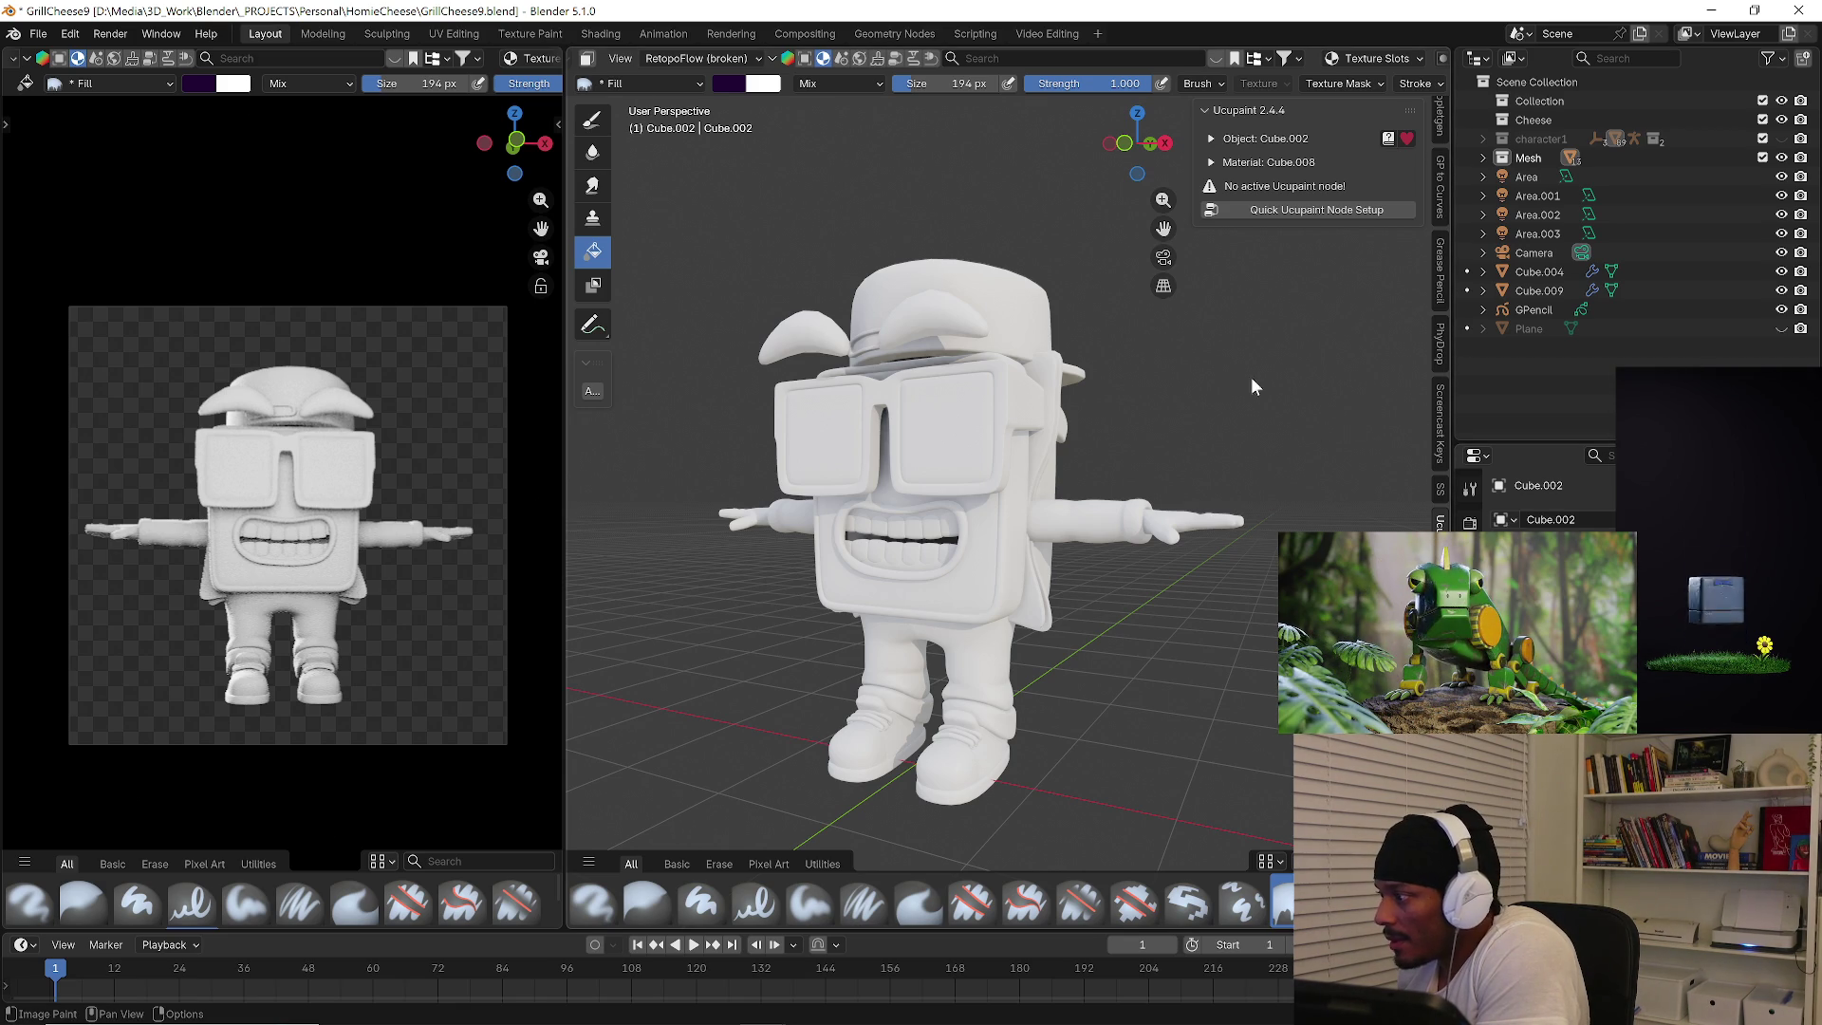
# Save an incremented copy of the project as GrillCheese10.
pyautogui.click(38, 33)
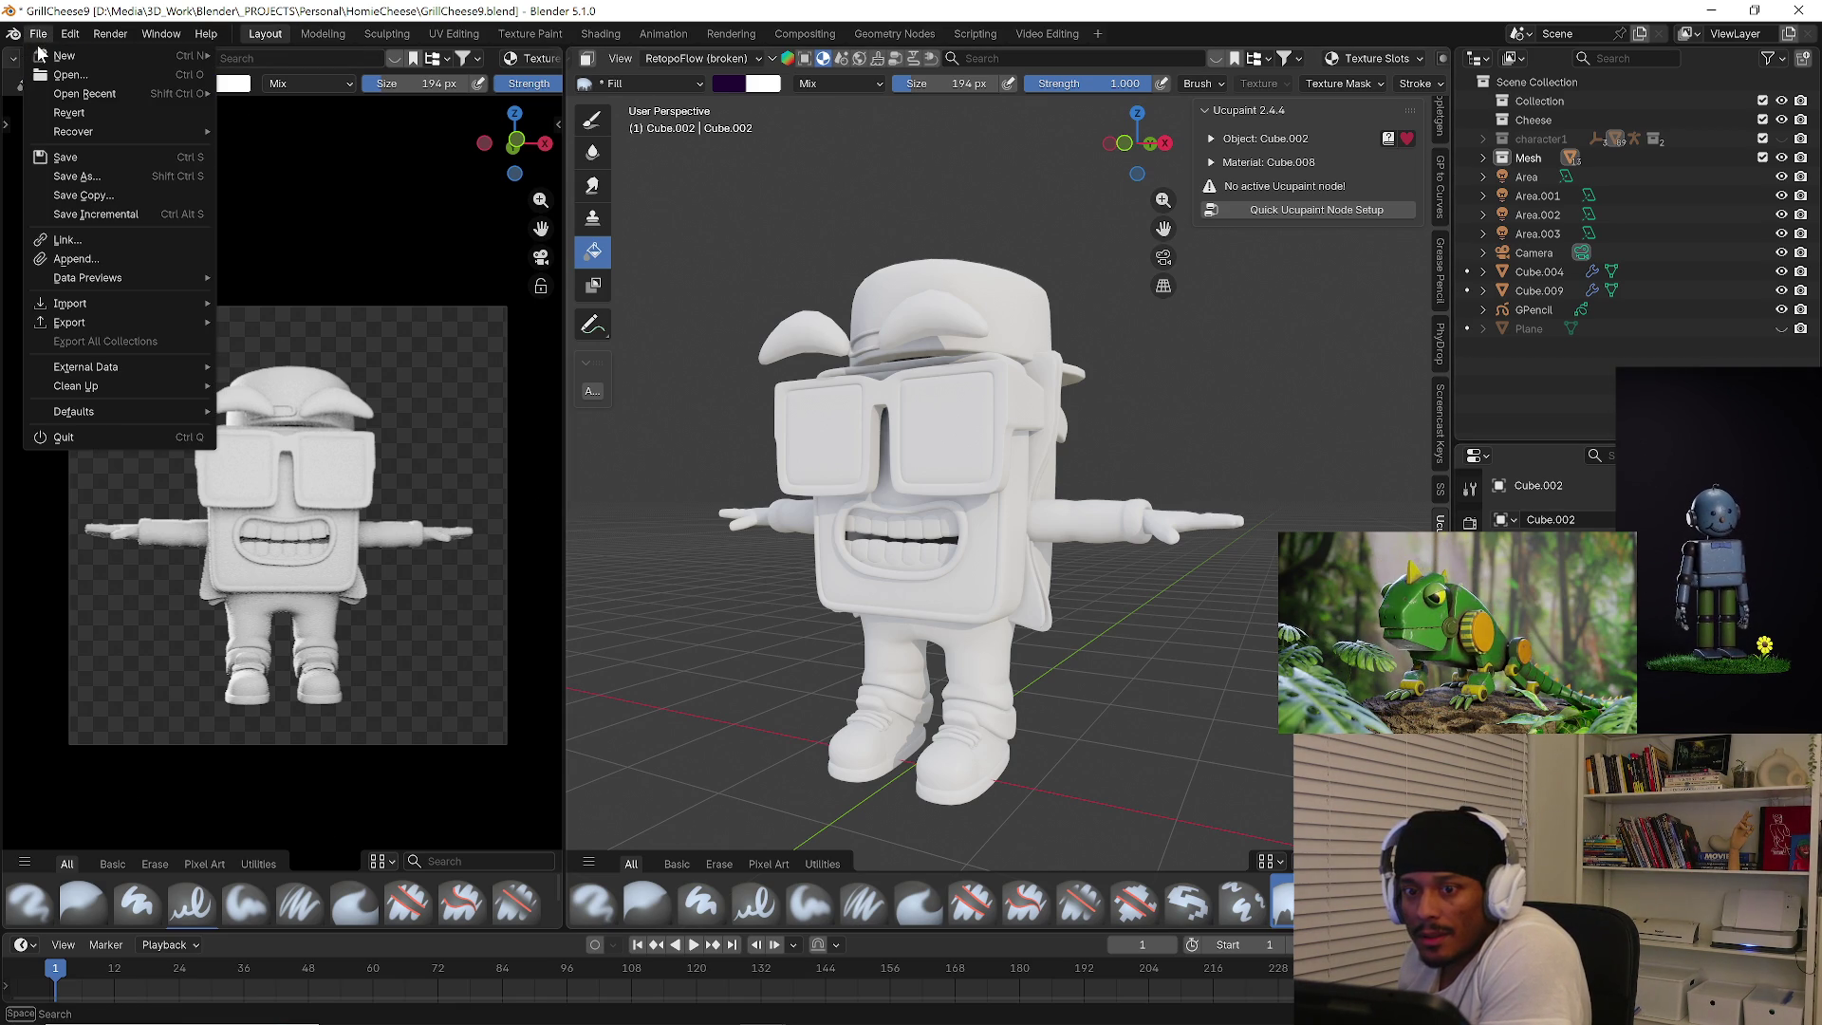
pyautogui.click(106, 209)
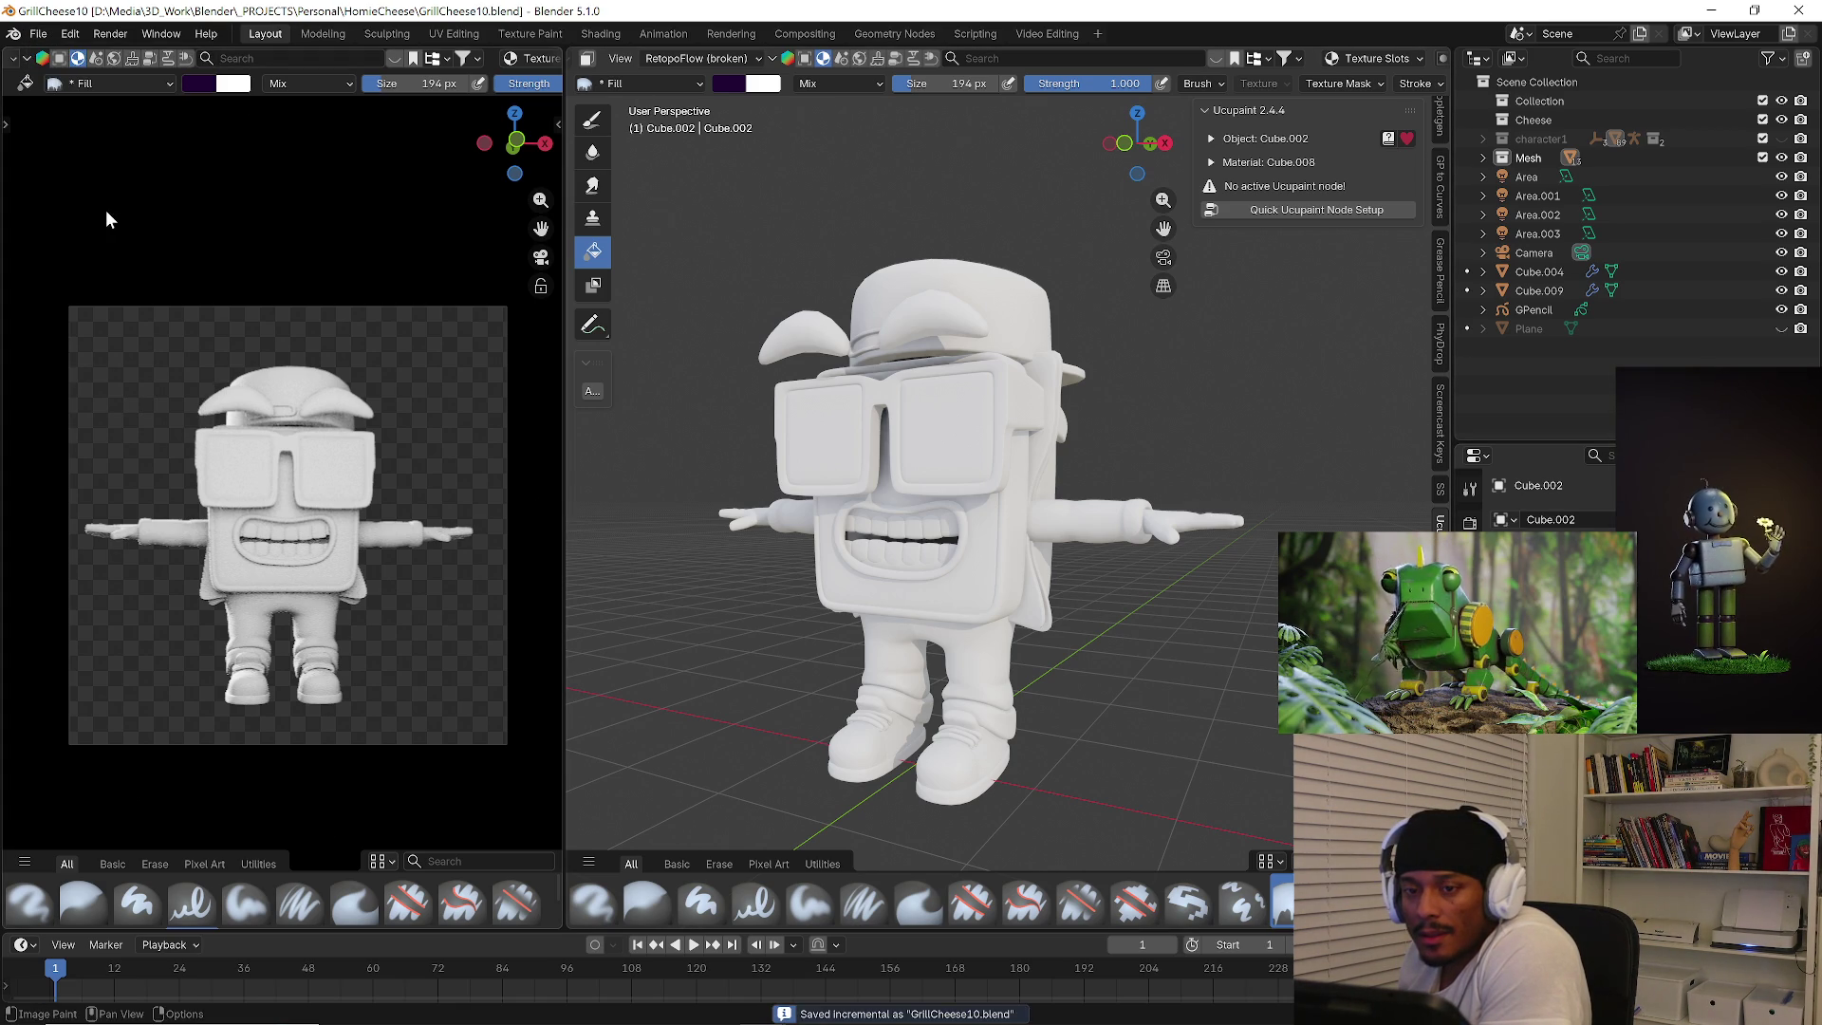
pyautogui.click(42, 32)
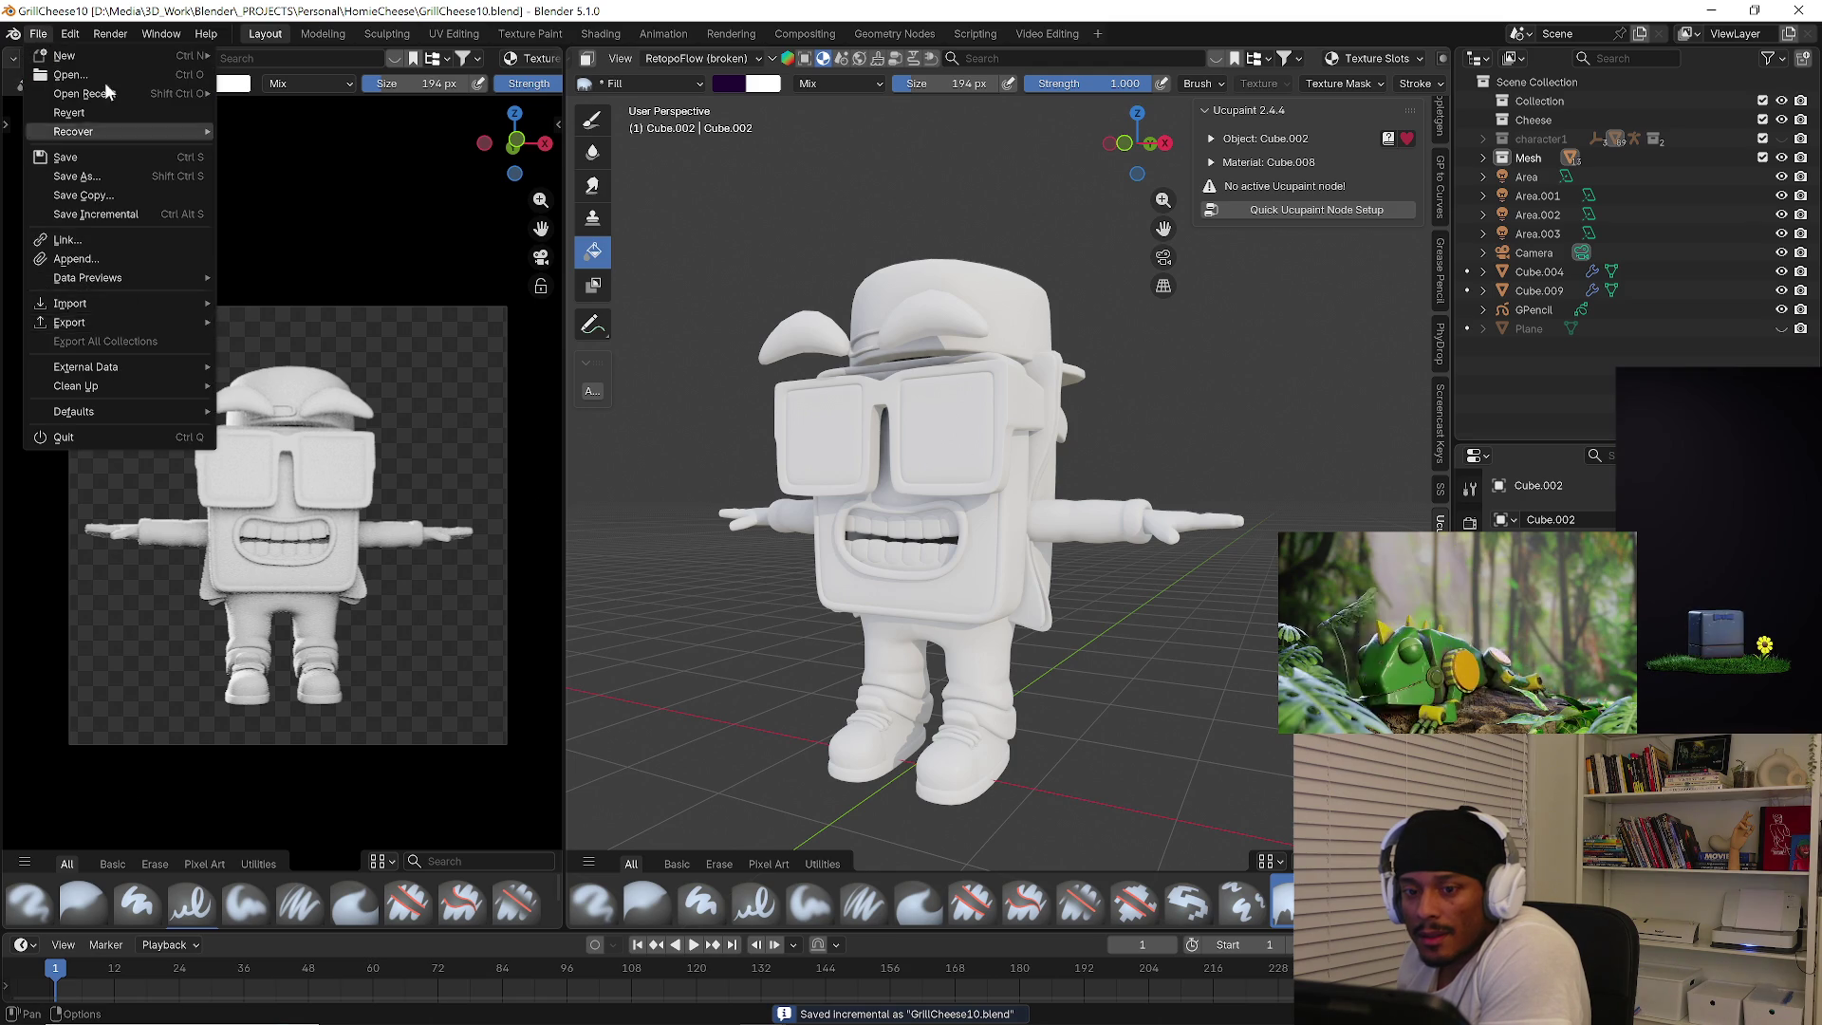
pyautogui.click(70, 34)
# In Preferences, toggle the Paint System add-on off and on, then close Preferences.
pyautogui.click(113, 281)
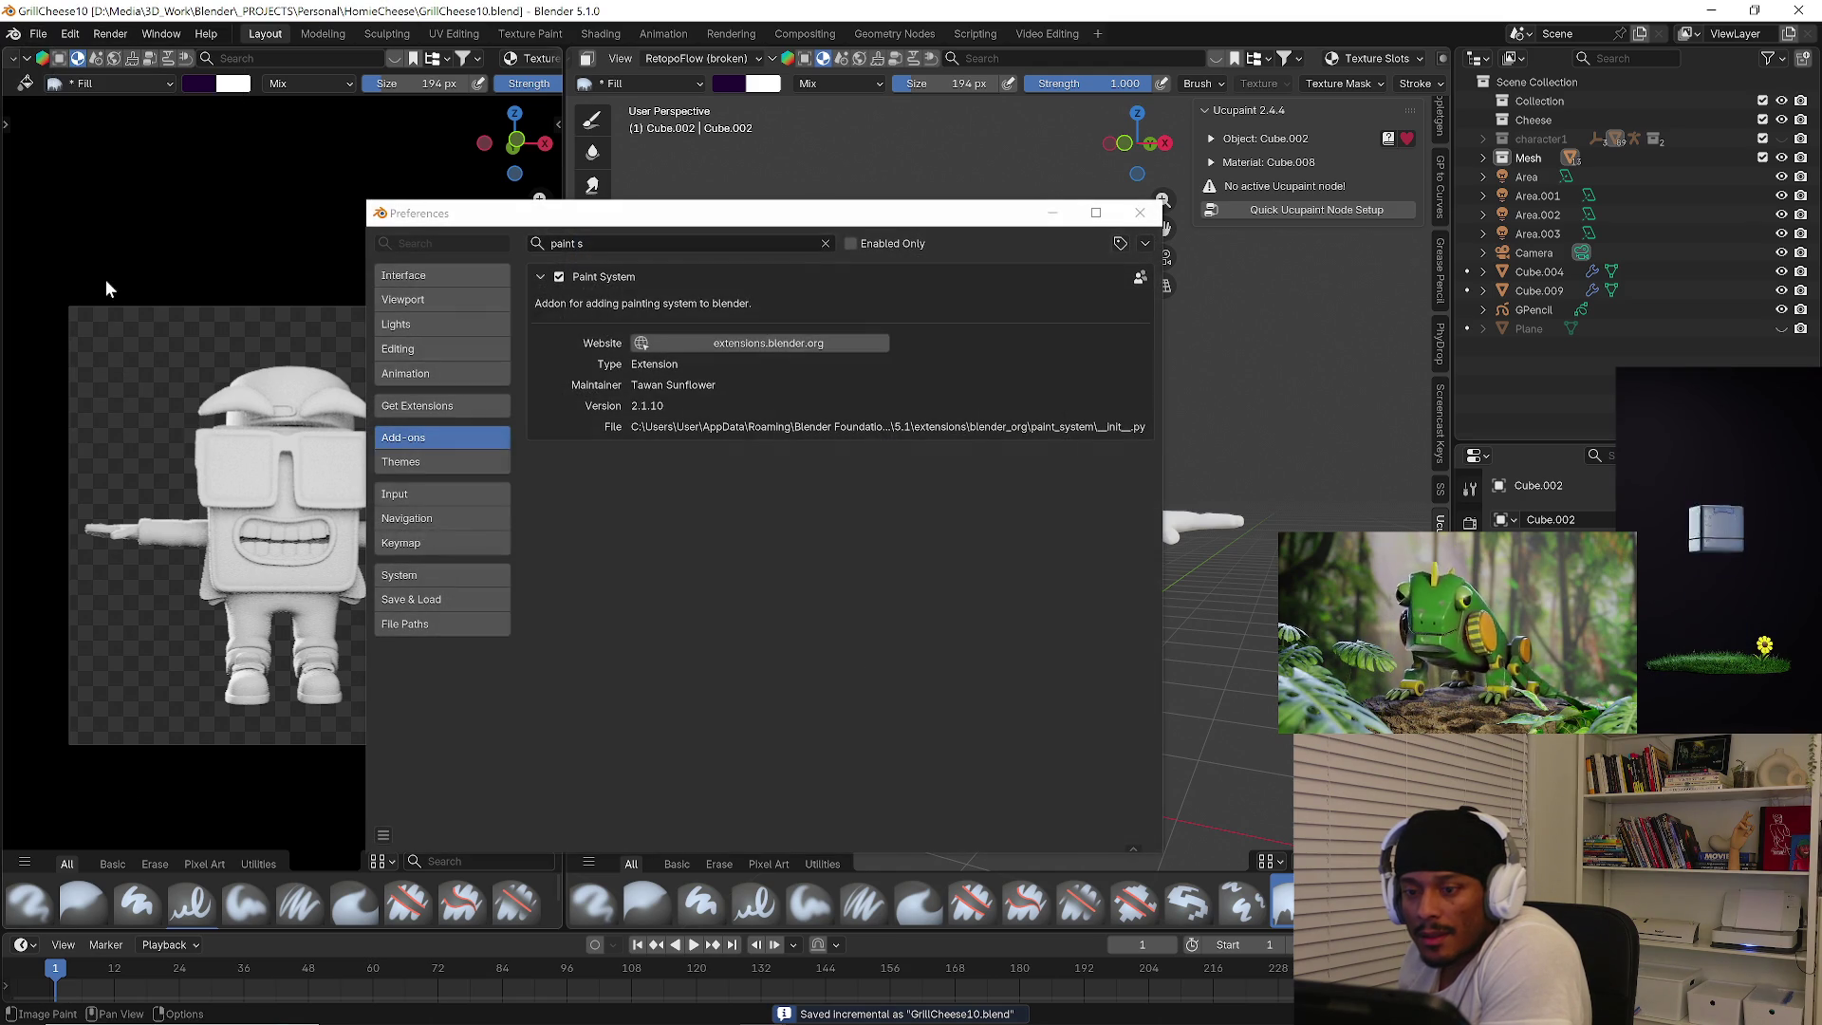
pyautogui.click(406, 408)
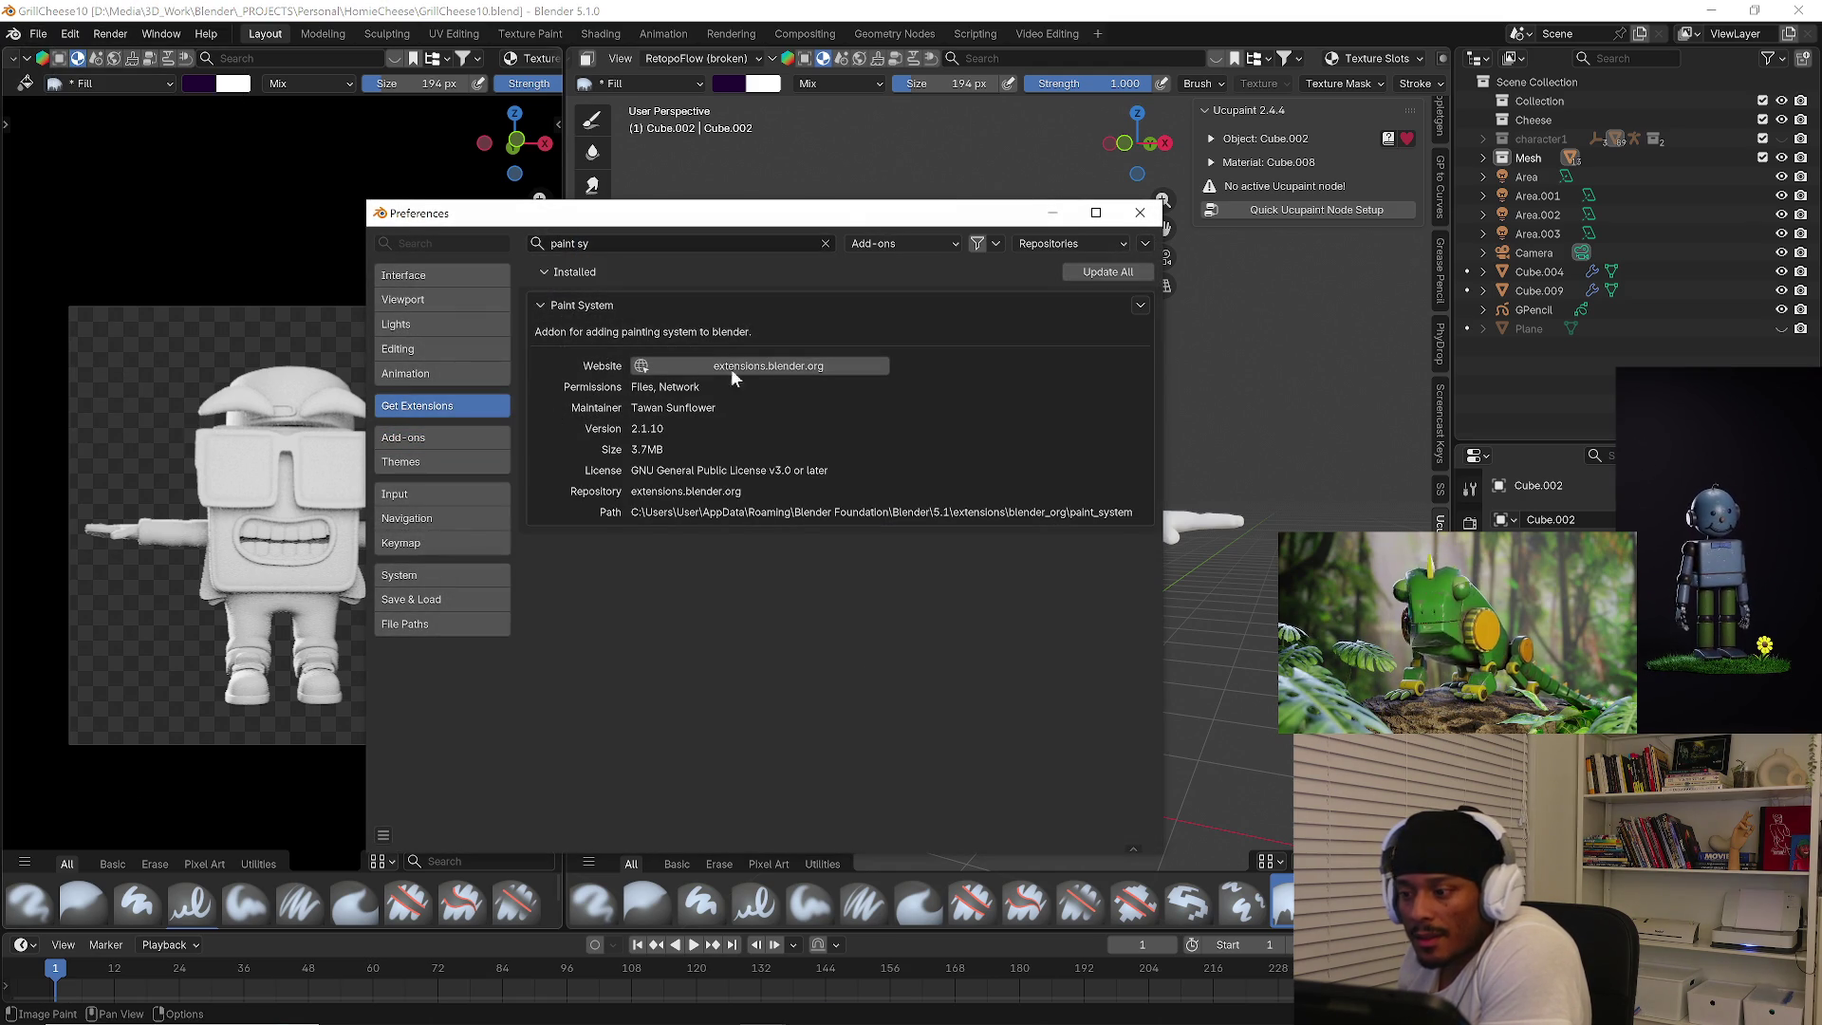
pyautogui.click(1138, 305)
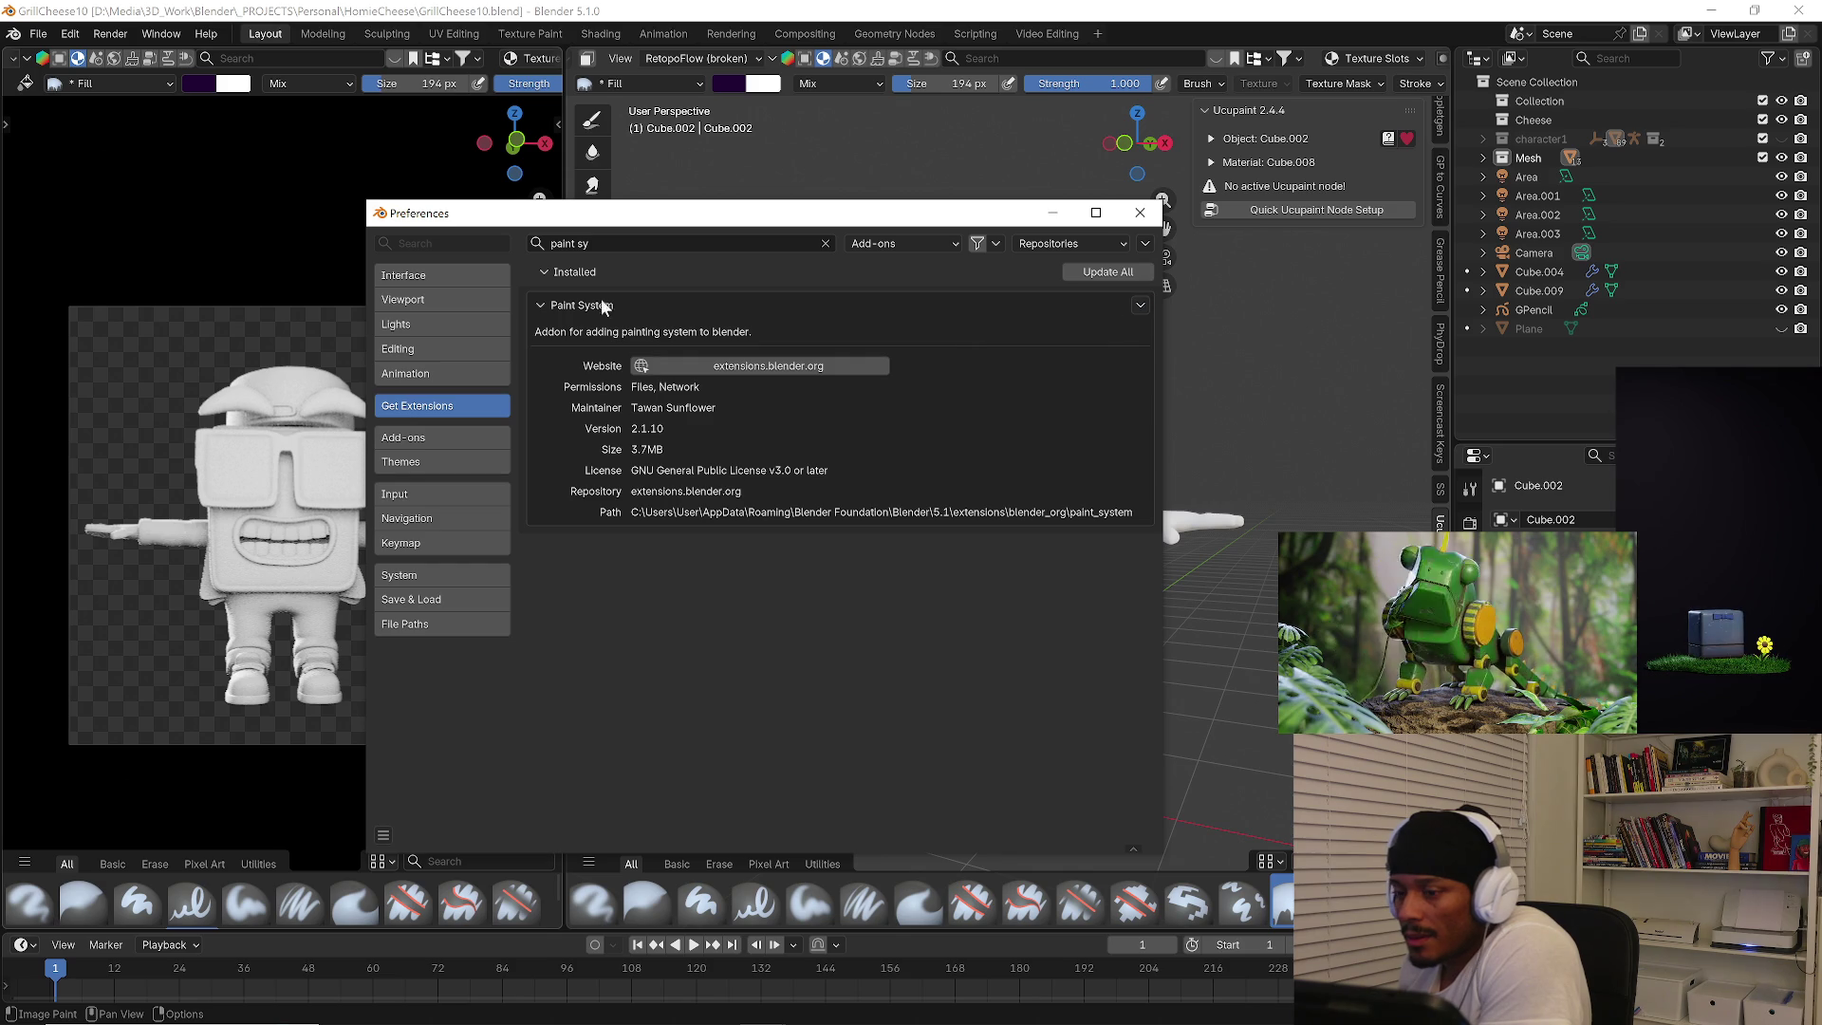
pyautogui.click(406, 437)
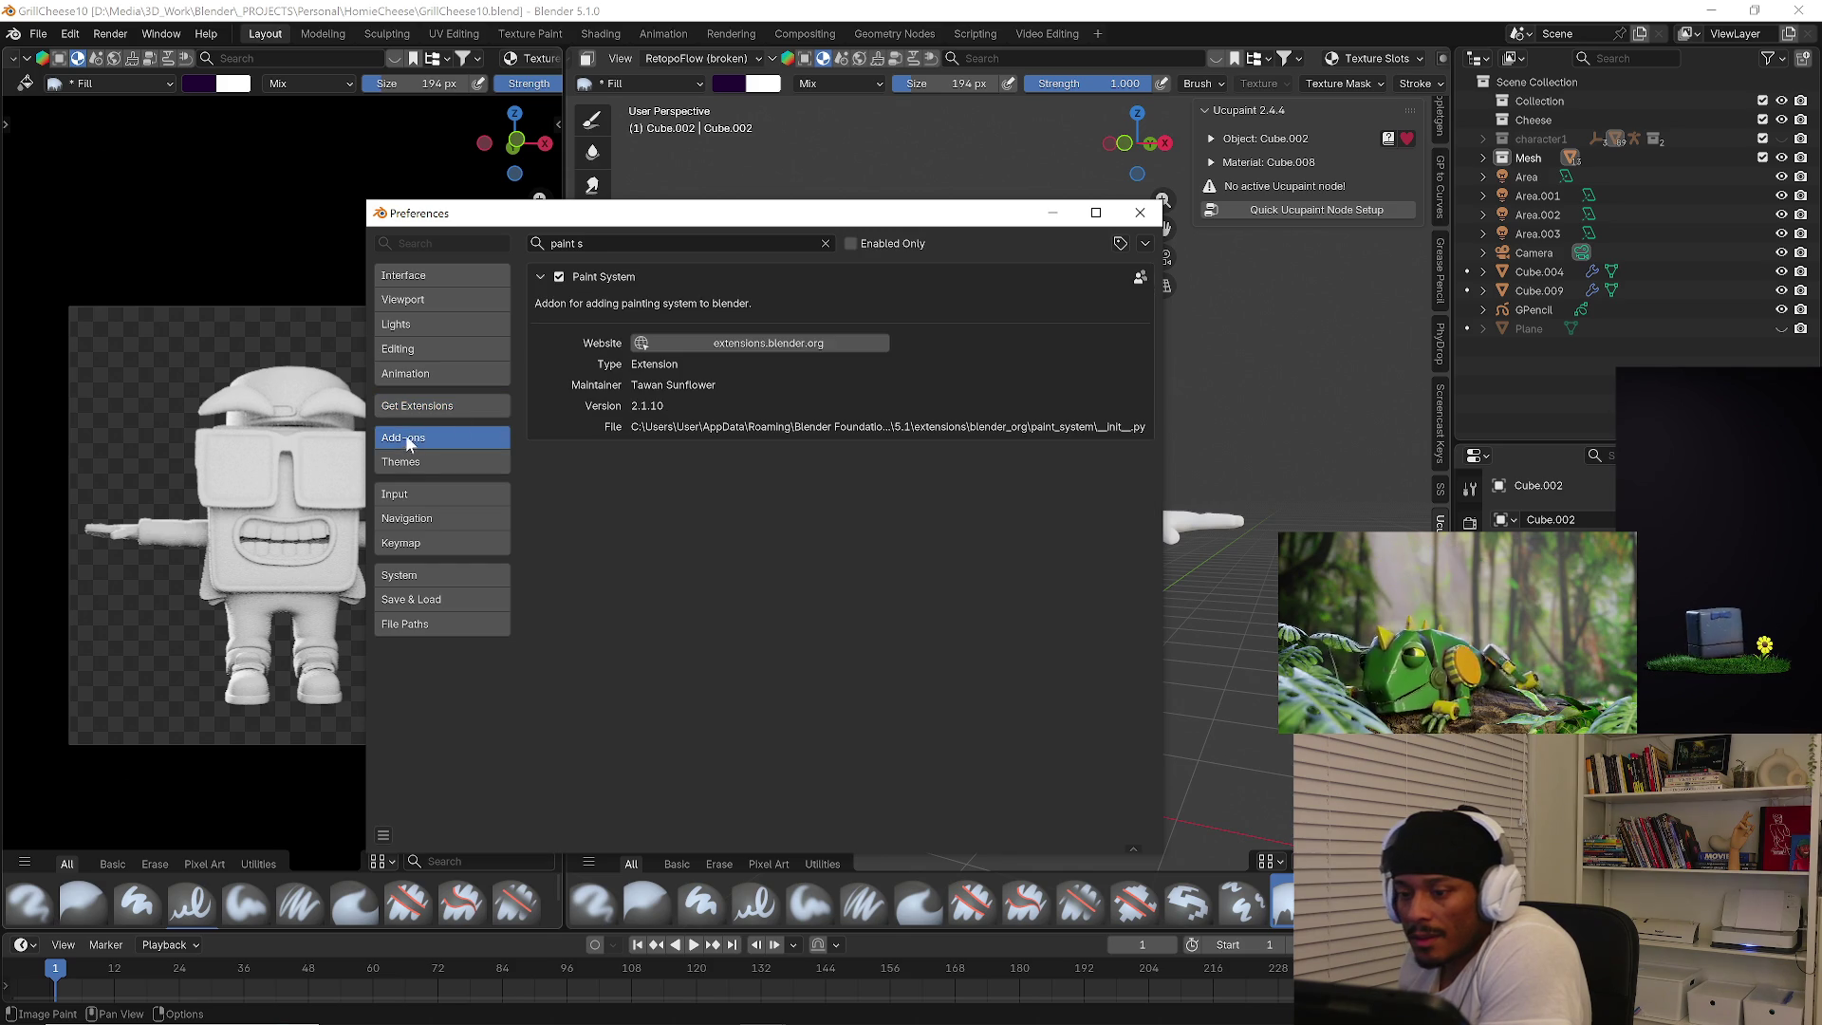
pyautogui.click(541, 276)
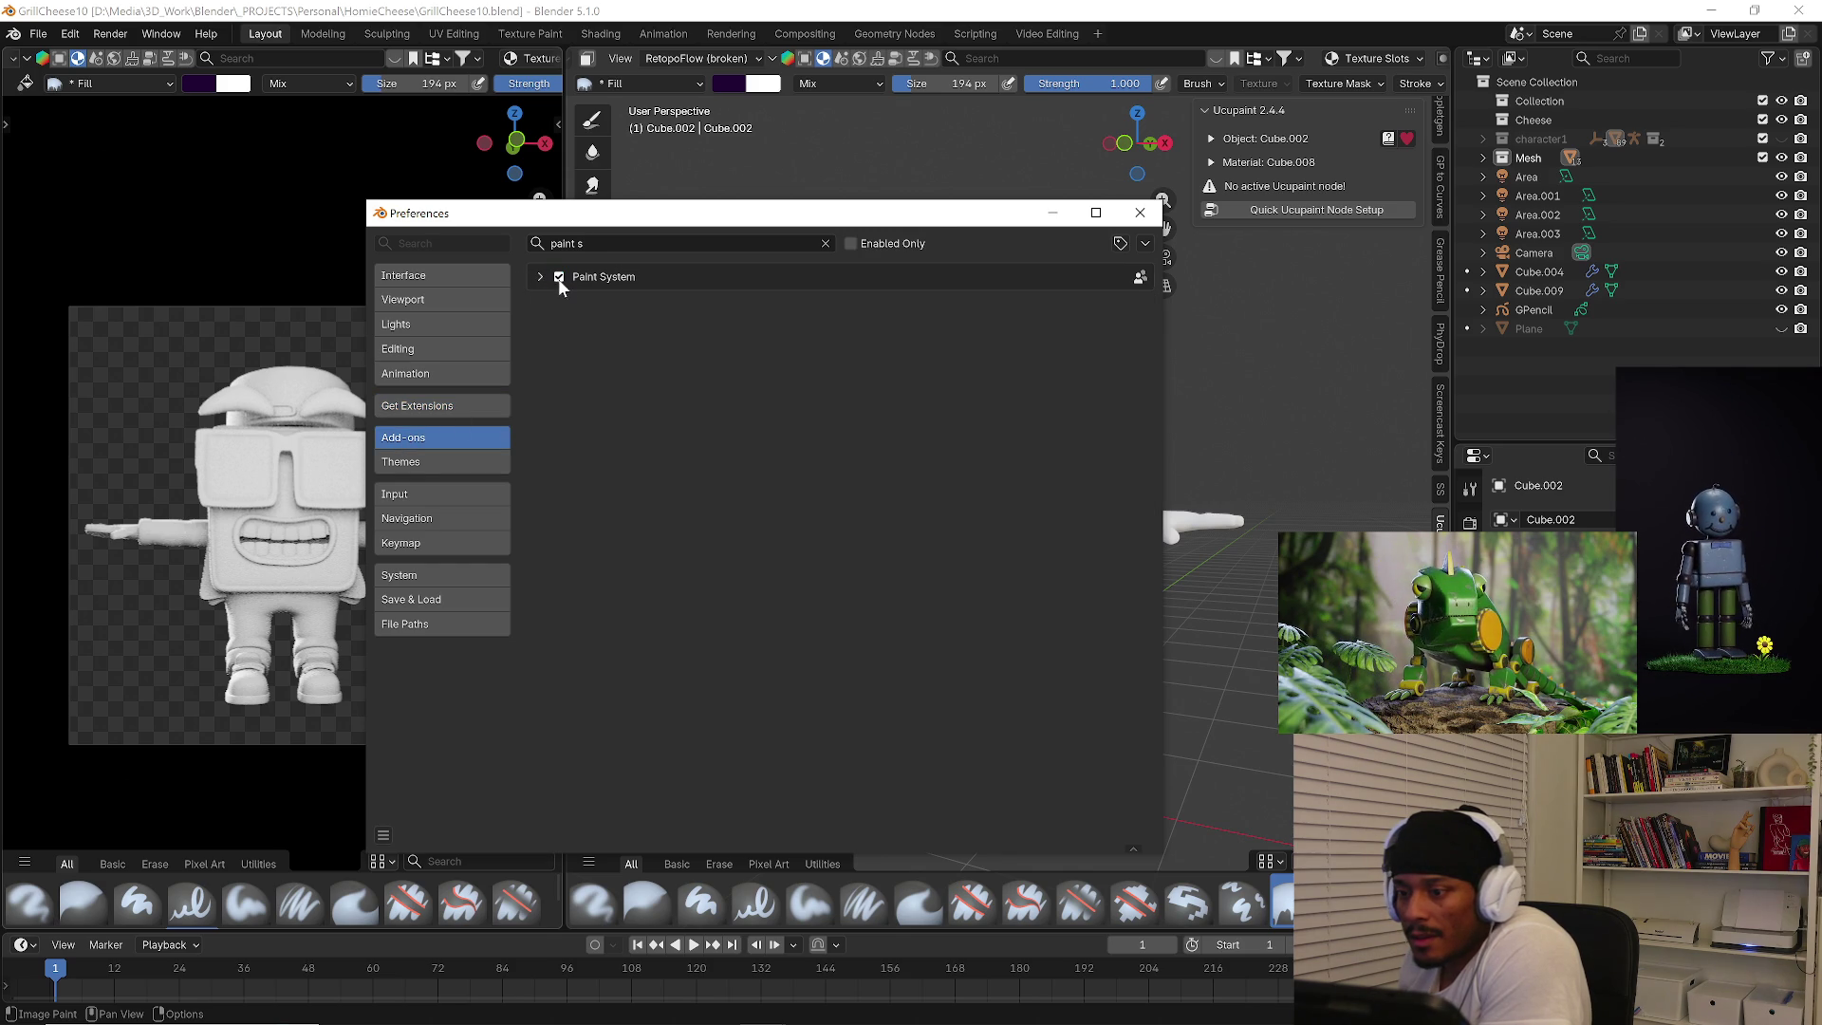
pyautogui.click(1141, 213)
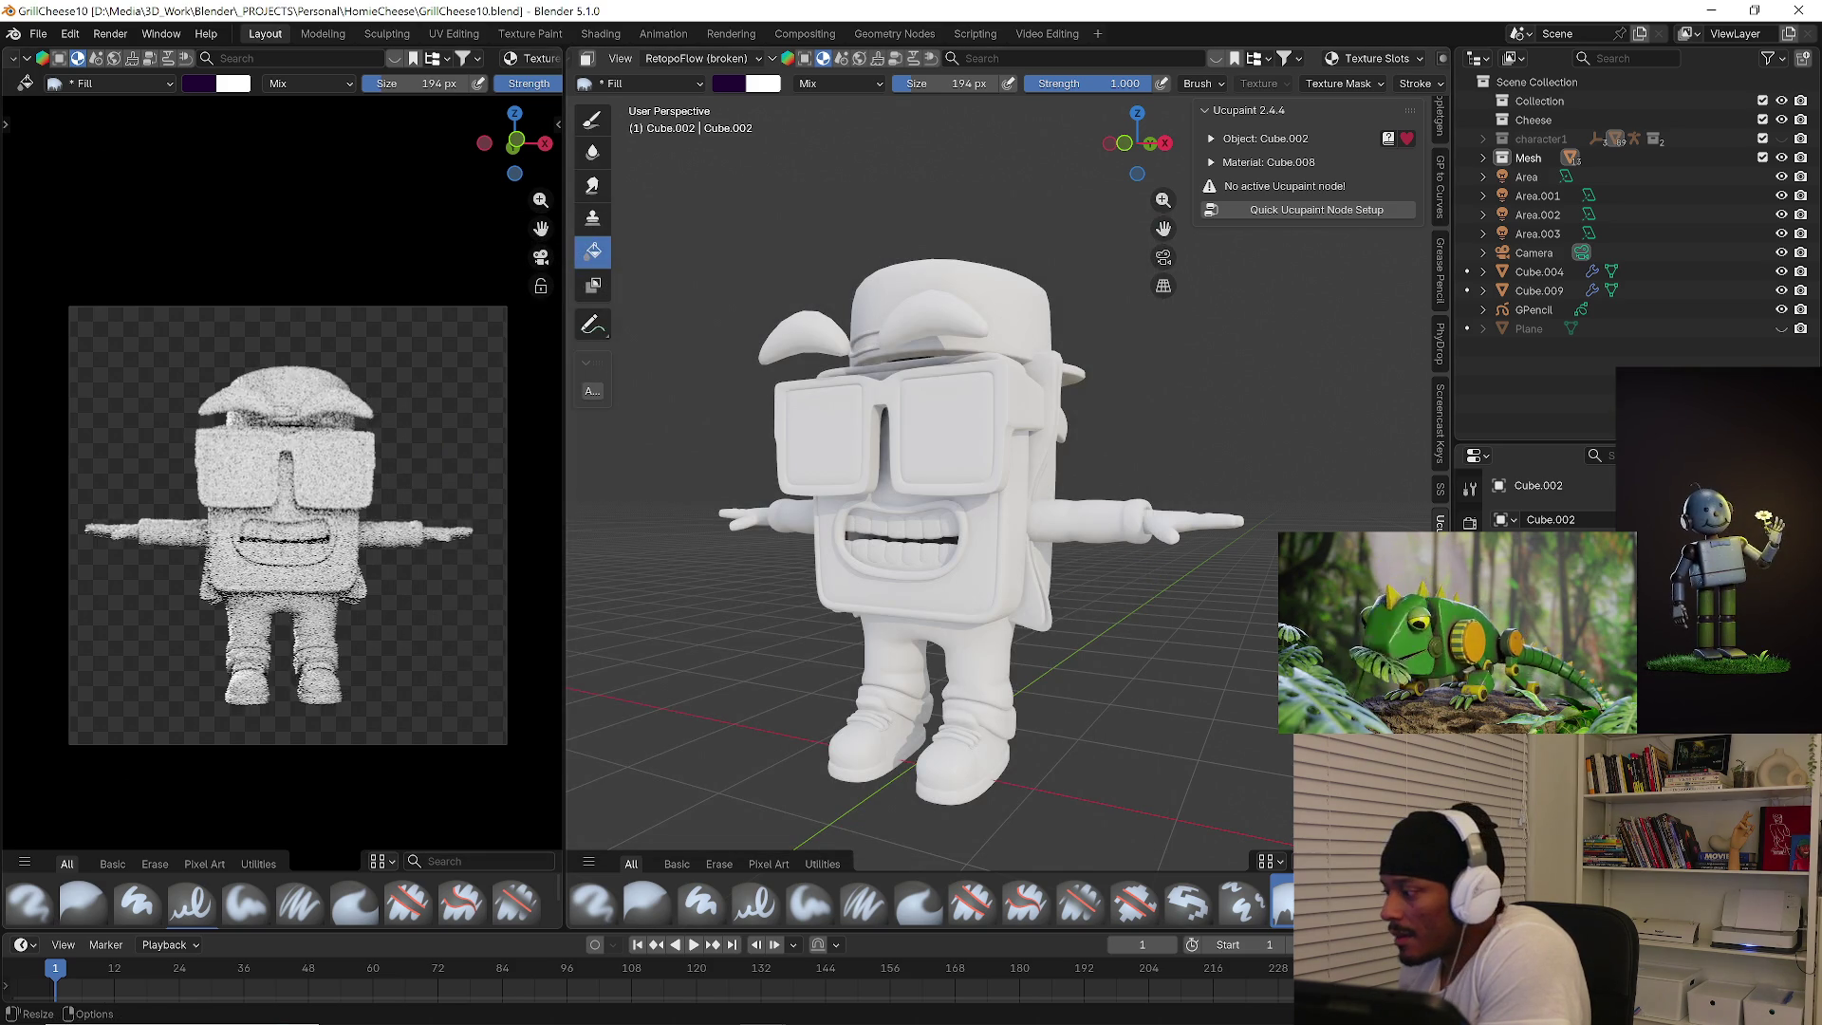
pyautogui.scroll(-3, 1439, 313)
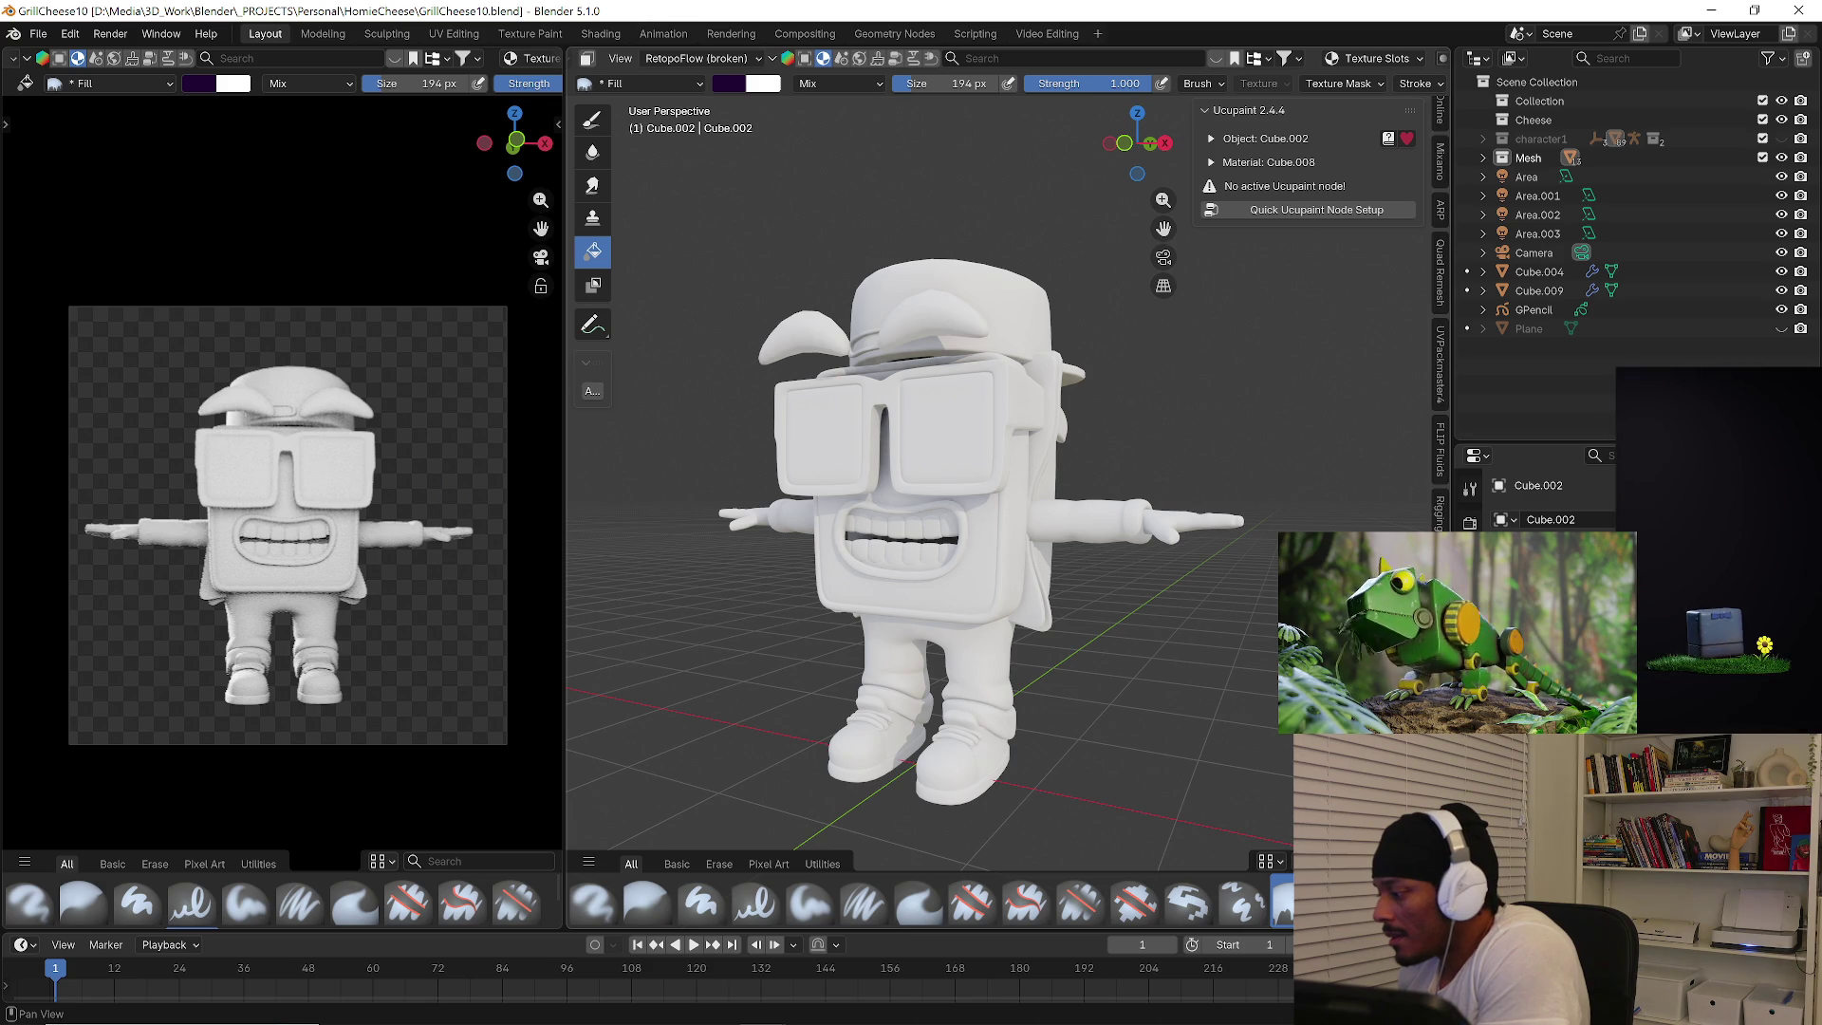
pyautogui.keyDown('ctrl'); pyautogui.scroll(-1, 1439, 284); pyautogui.keyUp('ctrl')
pyautogui.keyDown('ctrl'); pyautogui.scroll(-1, 1440, 284); pyautogui.keyUp('ctrl')
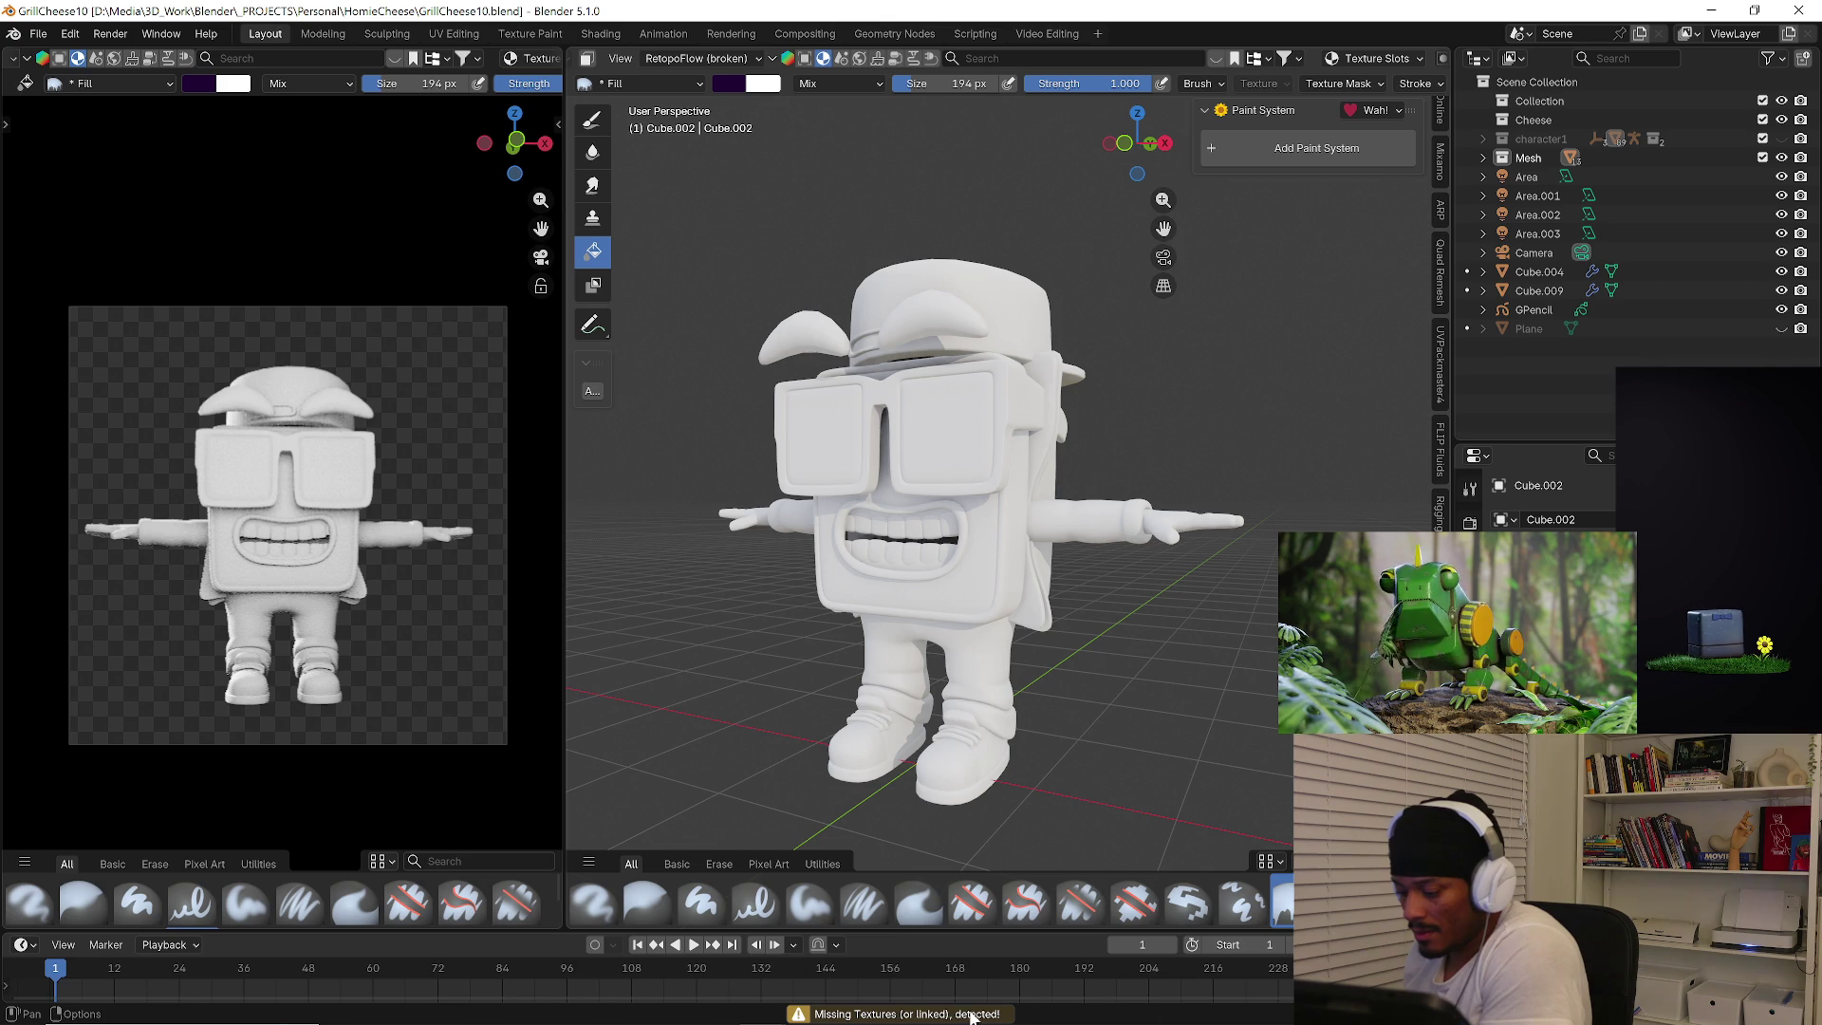
pyautogui.scroll(2, 716, 59)
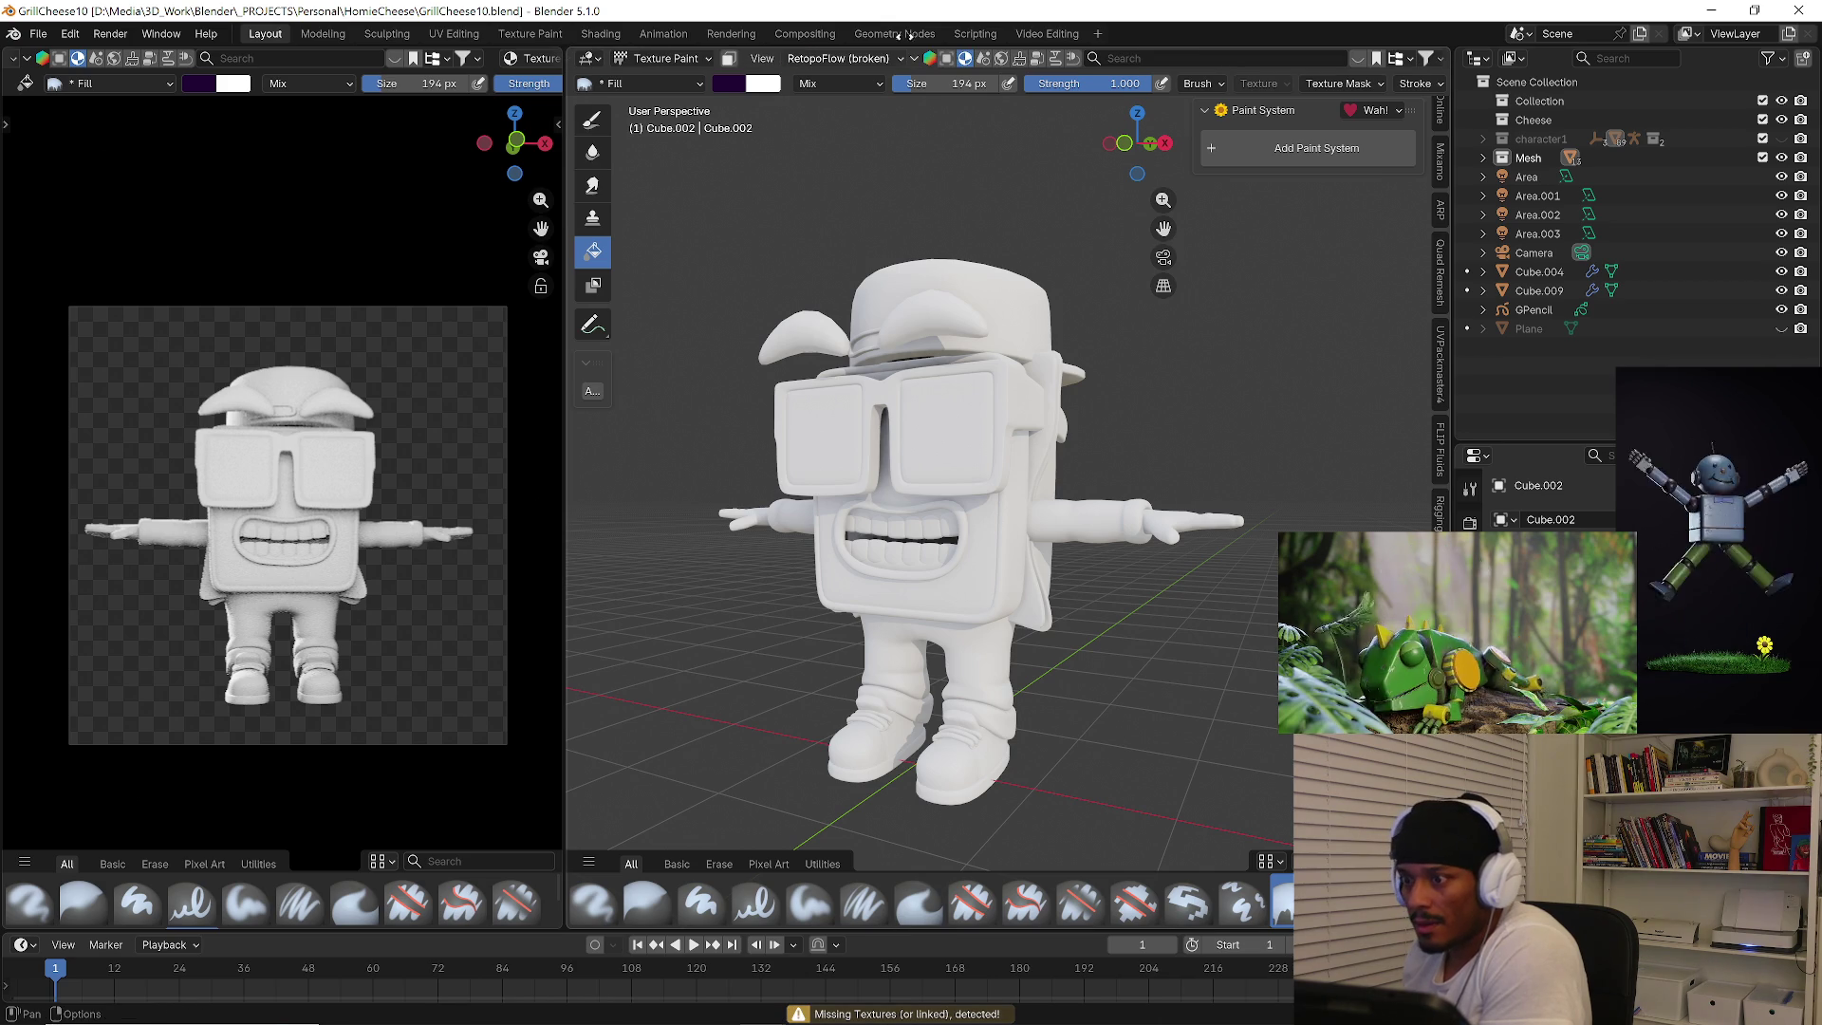
# Switch the character to Object Mode with Cube.002 active and the old selection cleared.
pyautogui.click(667, 59)
pyautogui.click(1003, 572)
pyautogui.click(1006, 457)
pyautogui.click(1231, 331)
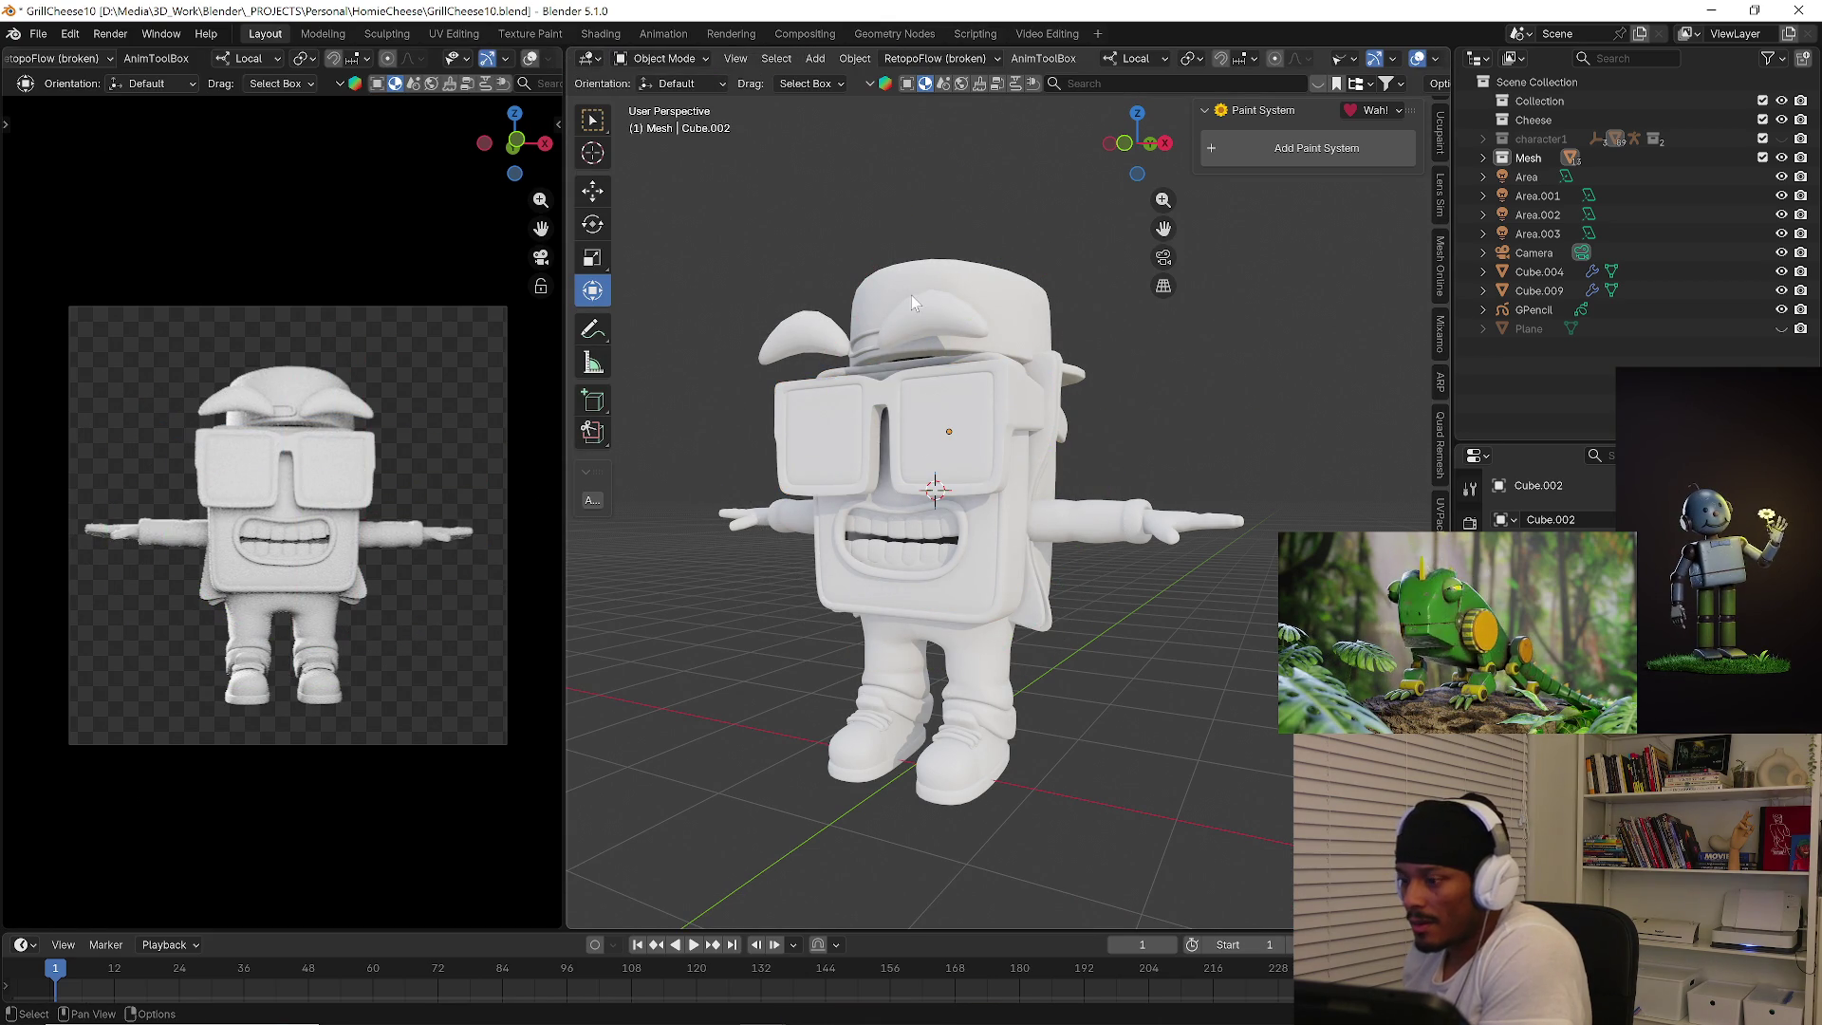
# Select all the character's objects and start adding a Paint System to them.
pyautogui.press('a')
pyautogui.click(939, 242)
pyautogui.click(1260, 146)
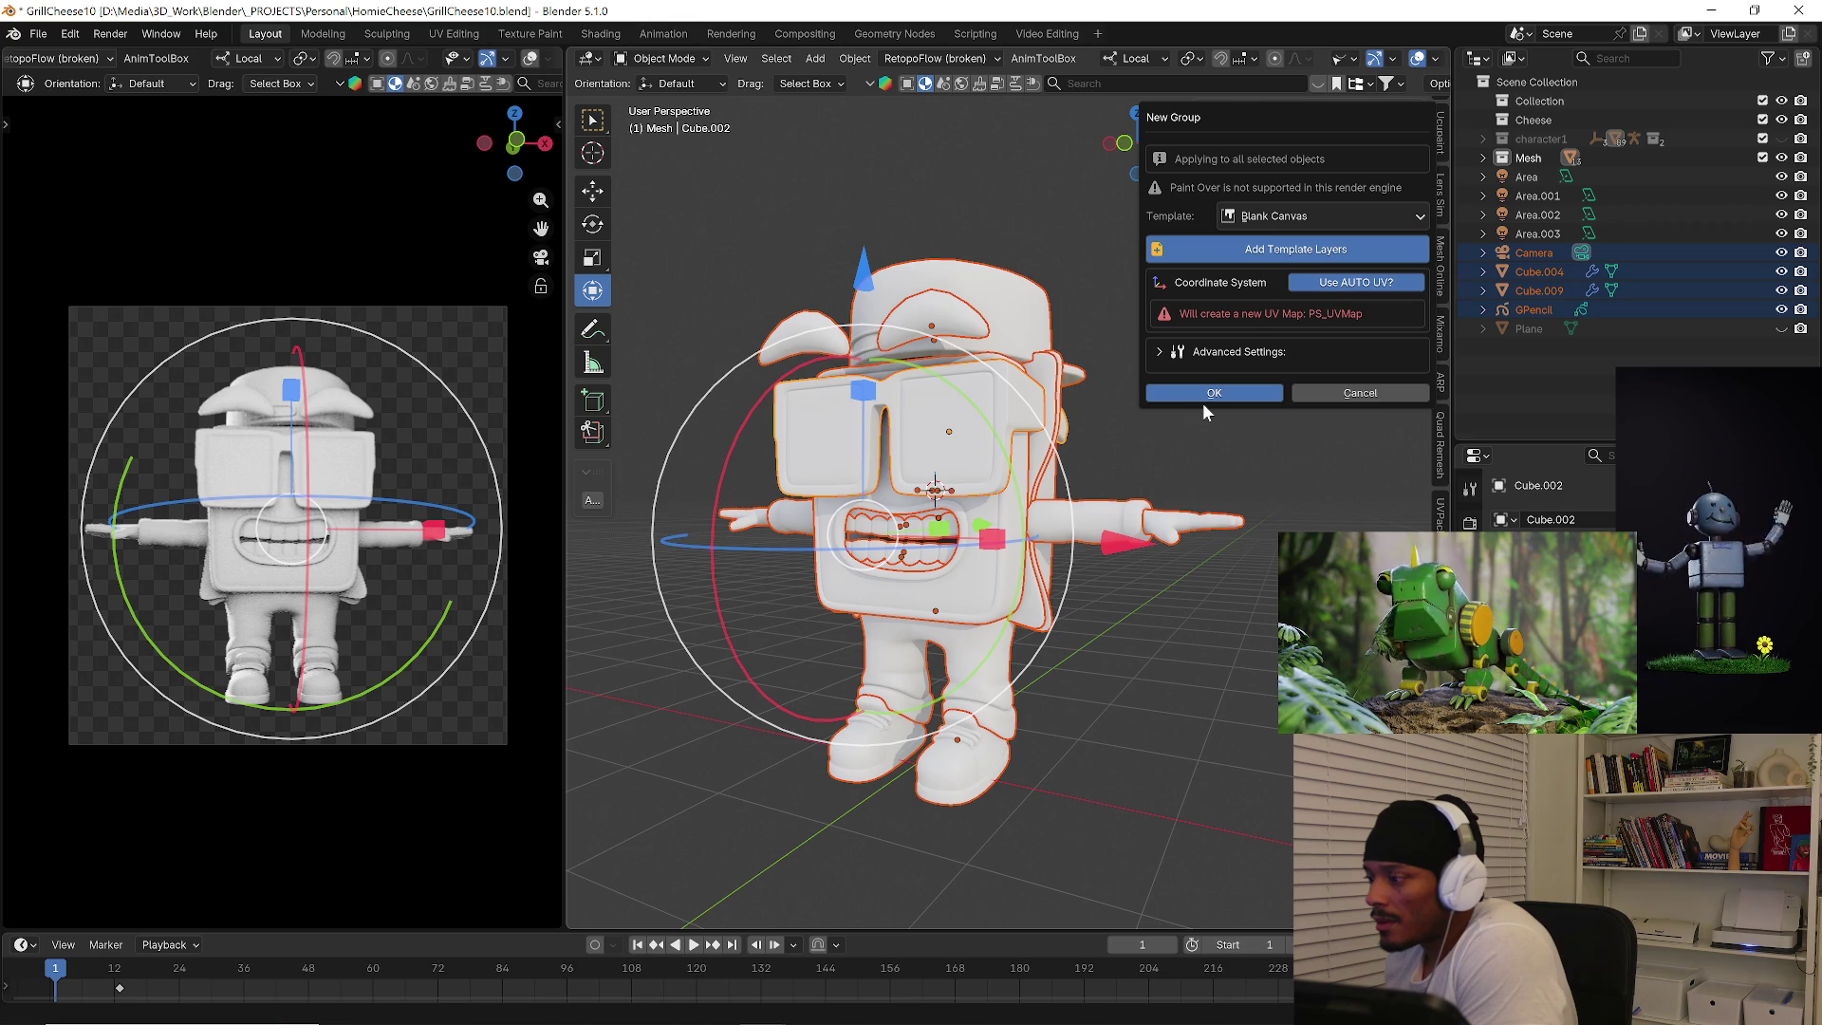
# Create the group on the existing UVMap instead of AUTO UV, giving Image and Solid Color layers.
pyautogui.click(1332, 287)
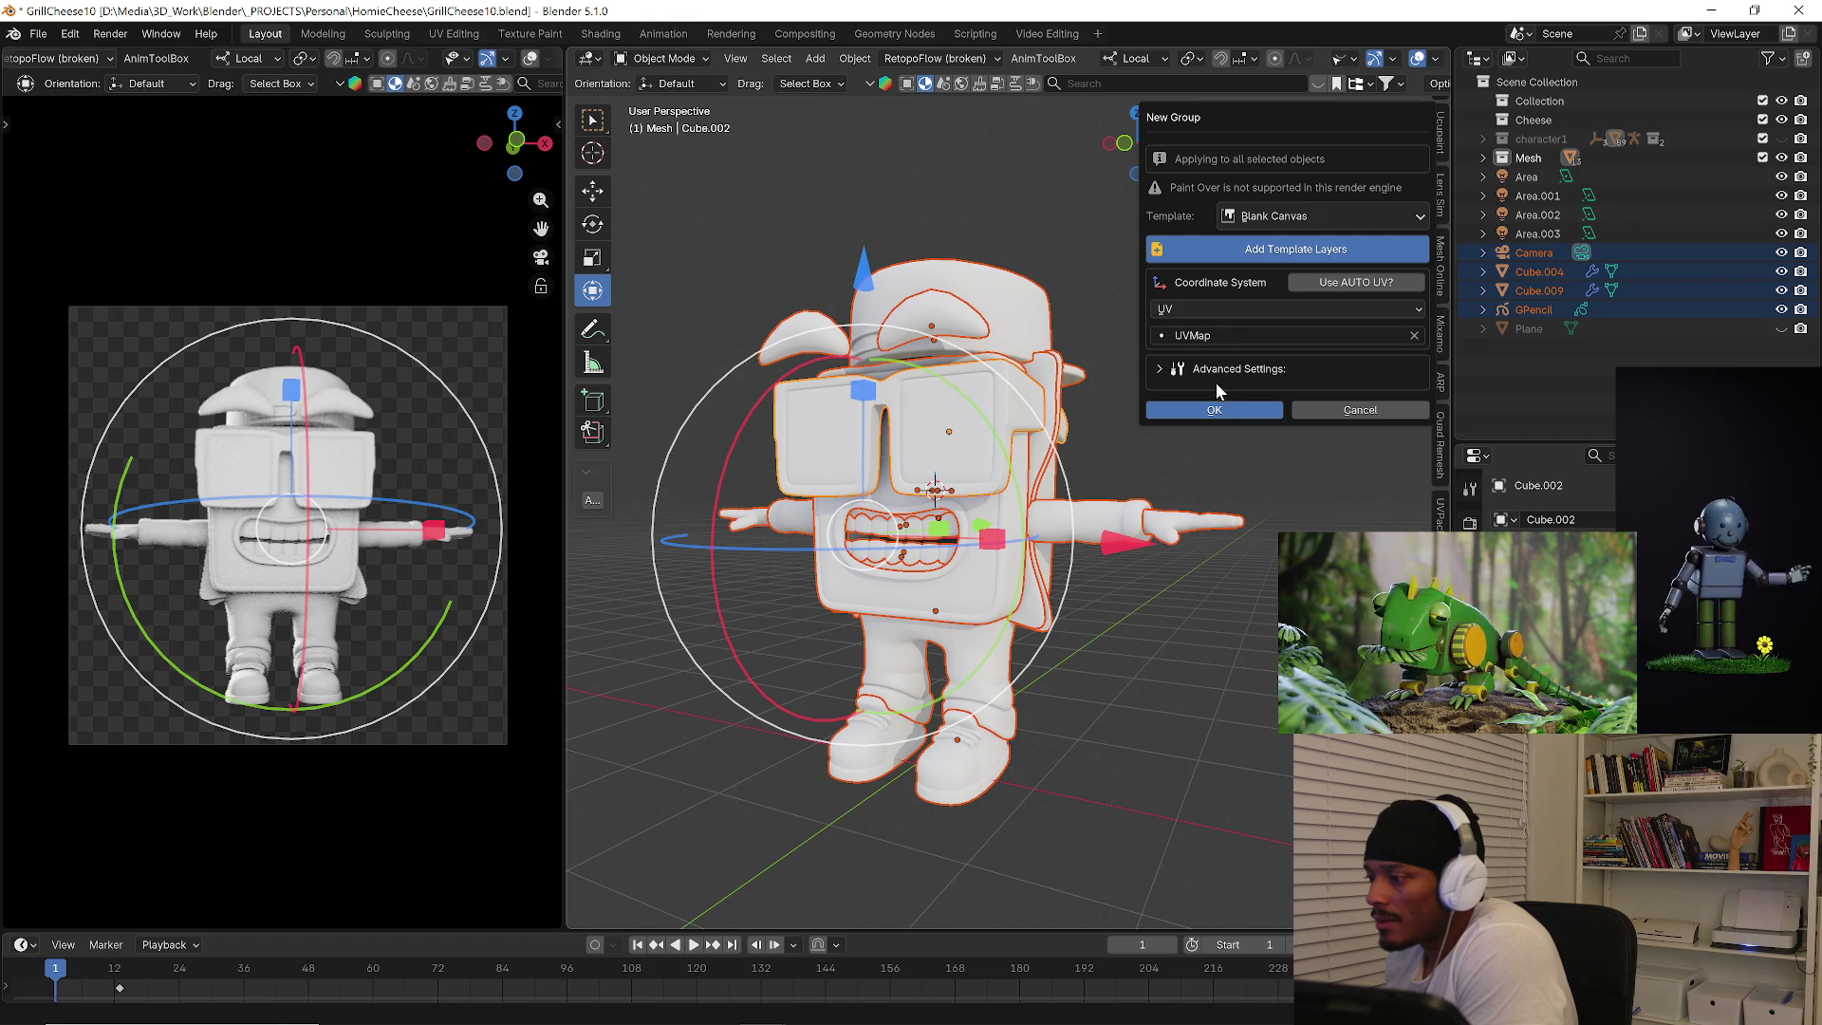
pyautogui.click(1214, 411)
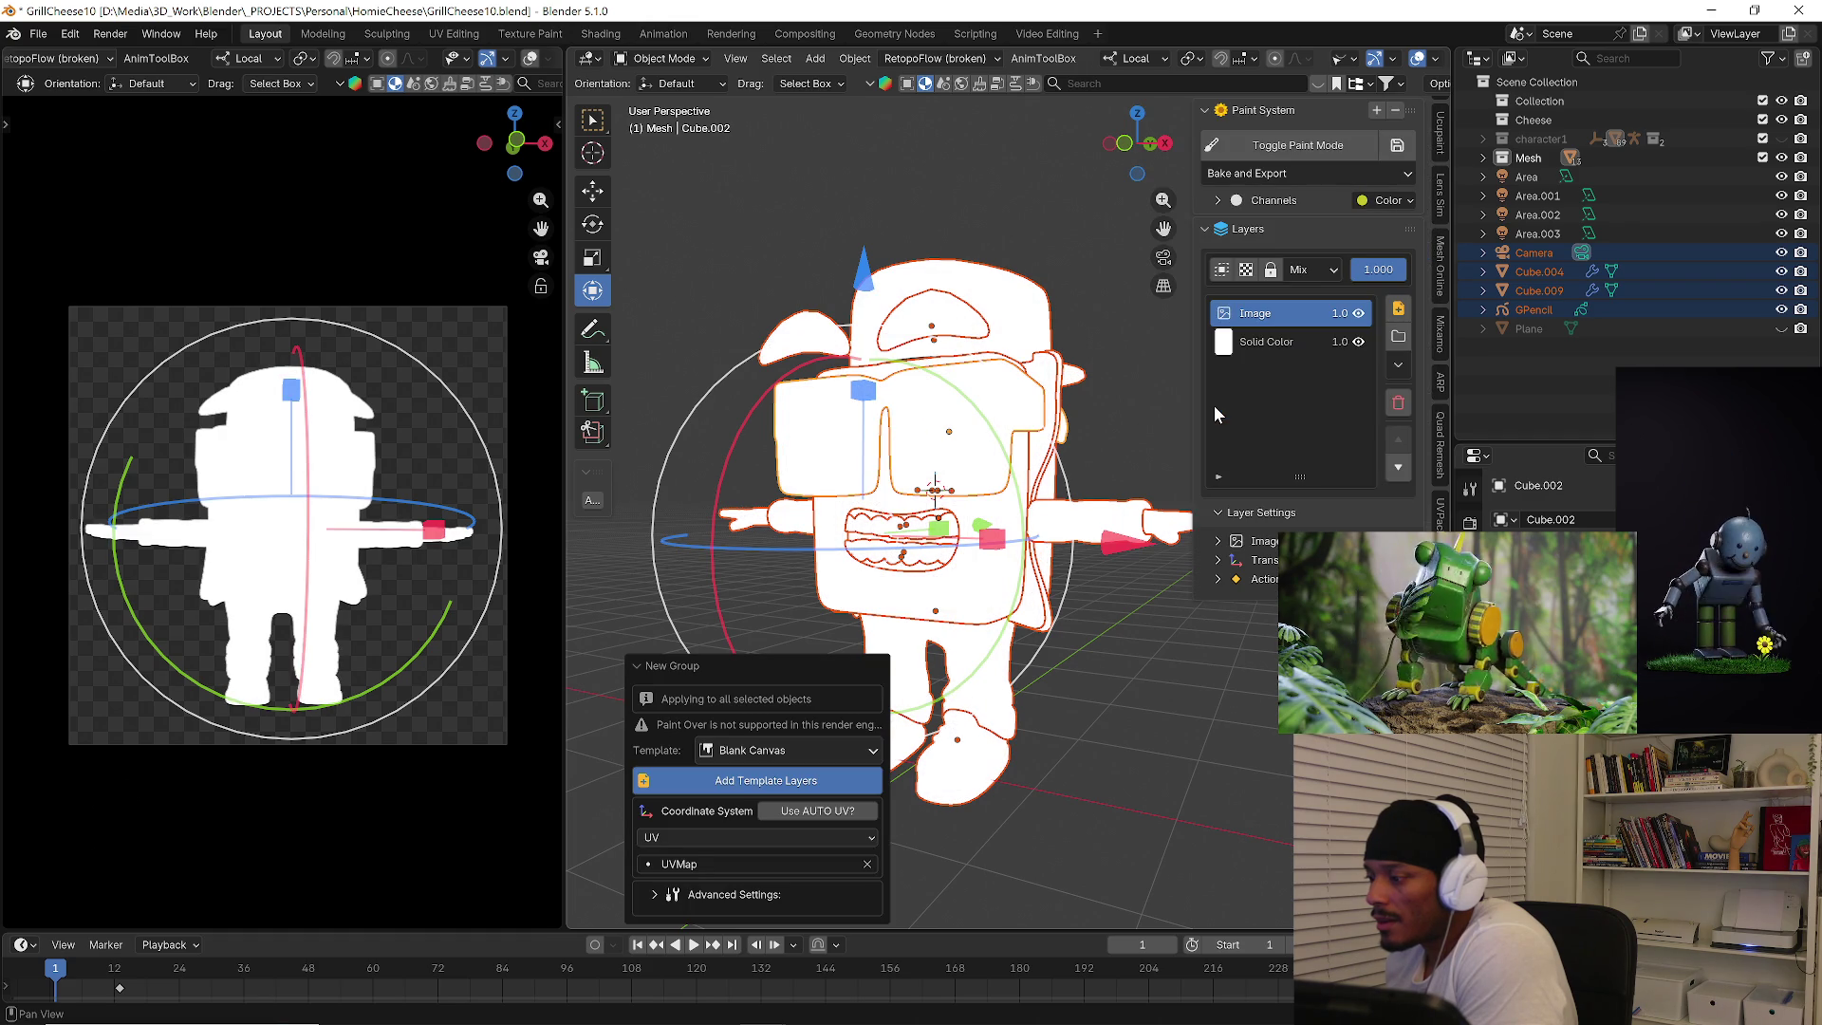
pyautogui.moveTo(1069, 437)
pyautogui.mouseDown(button='middle')
pyautogui.moveTo(1100, 454)
pyautogui.moveTo(908, 457)
pyautogui.mouseUp(button='middle')
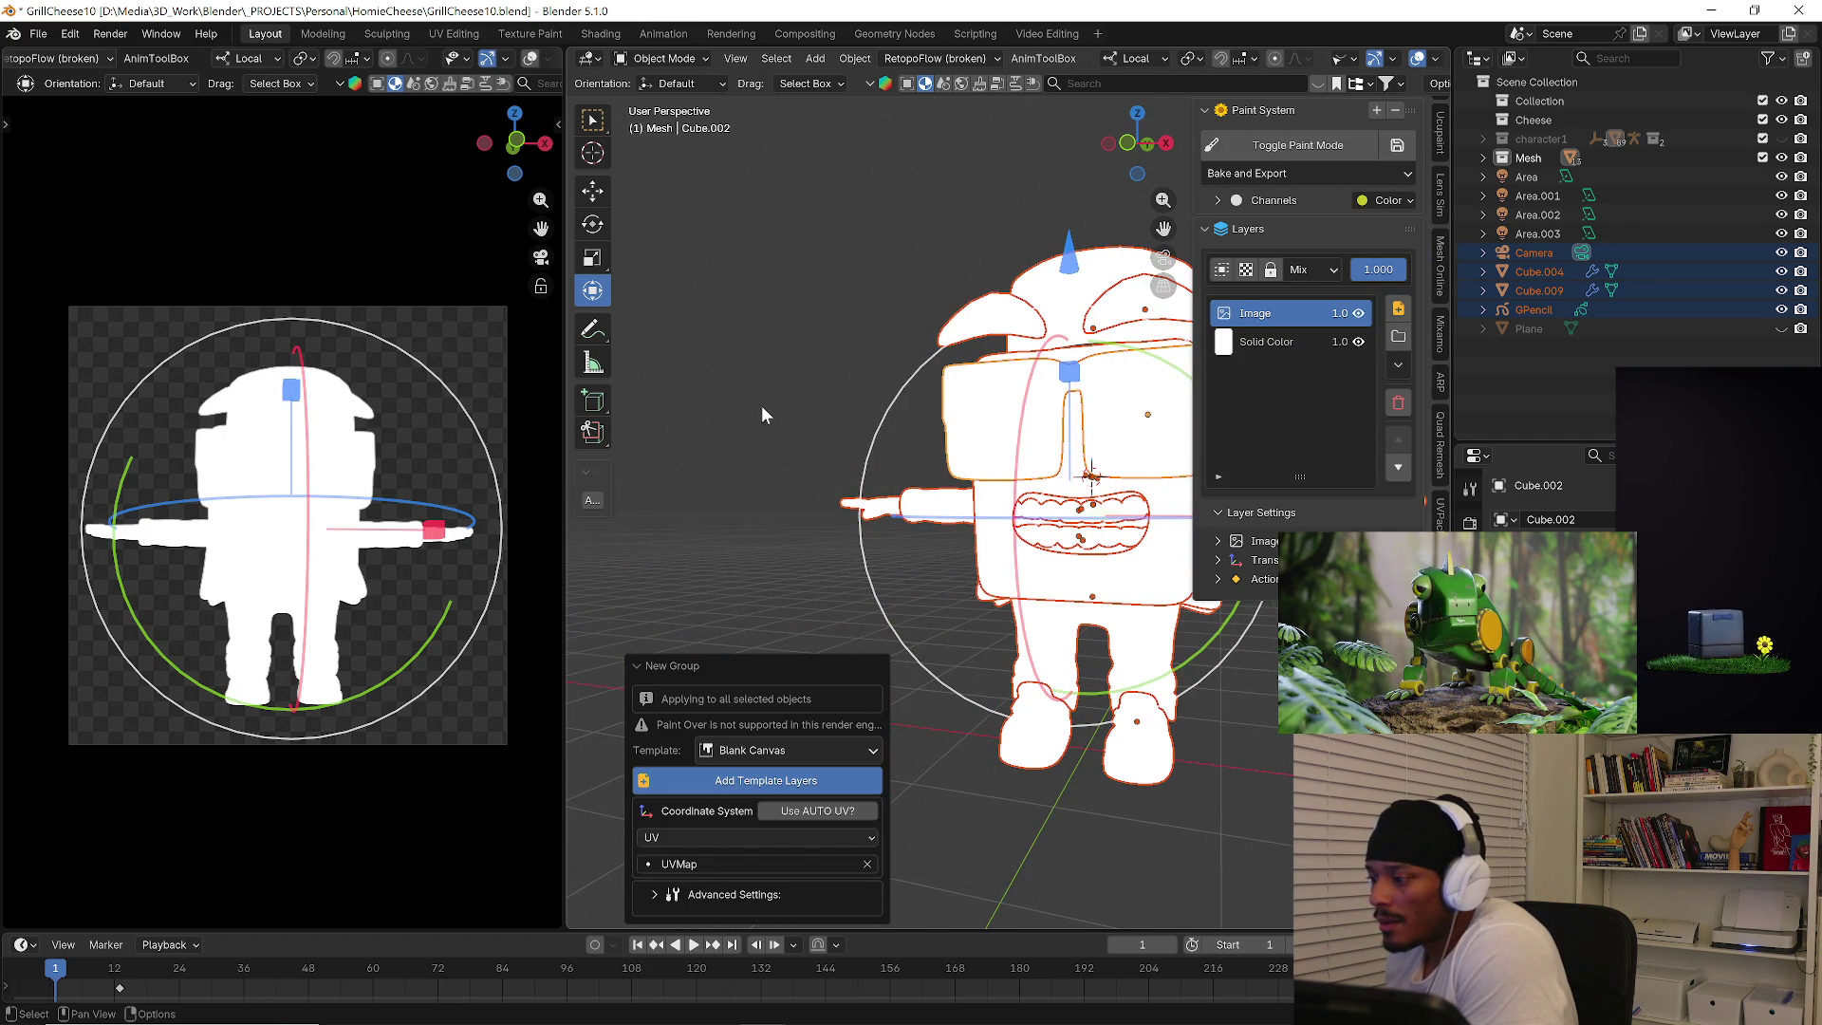
pyautogui.click(1222, 342)
# Make the Solid Color fill yellow and toggle Texture Paint mode to check the result.
pyautogui.click(1263, 468)
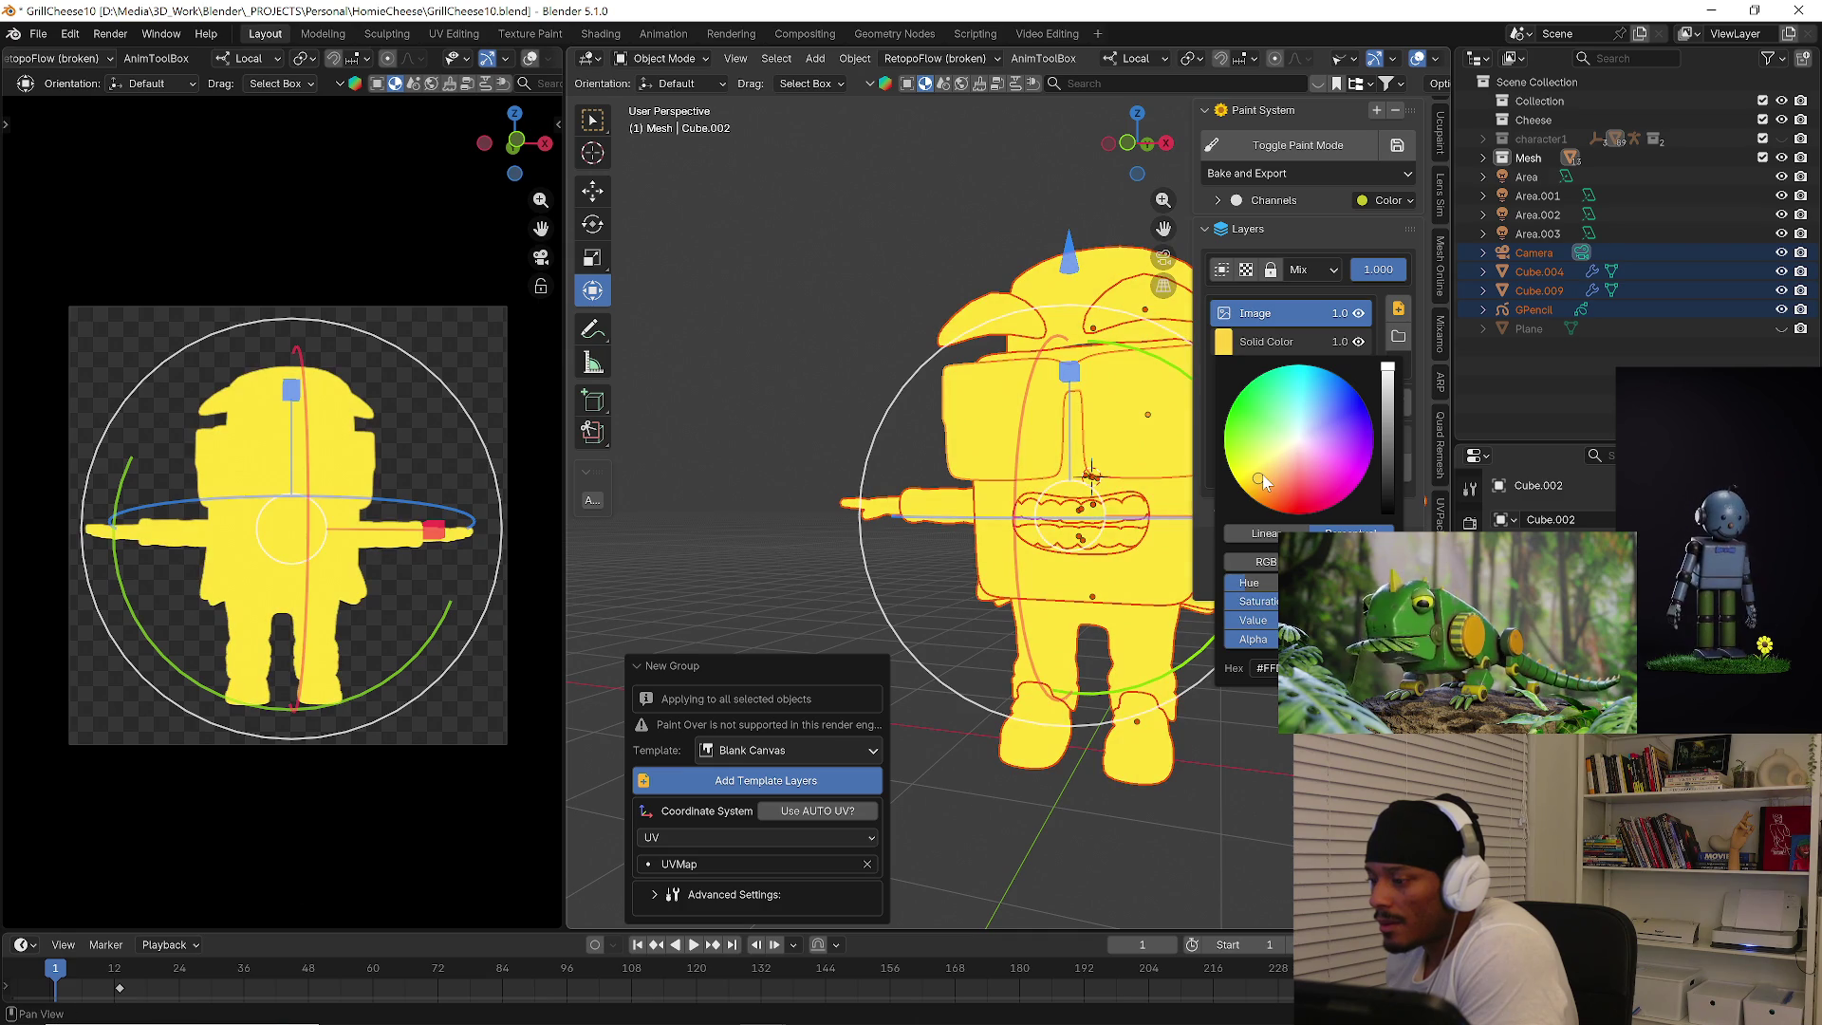
pyautogui.click(1335, 149)
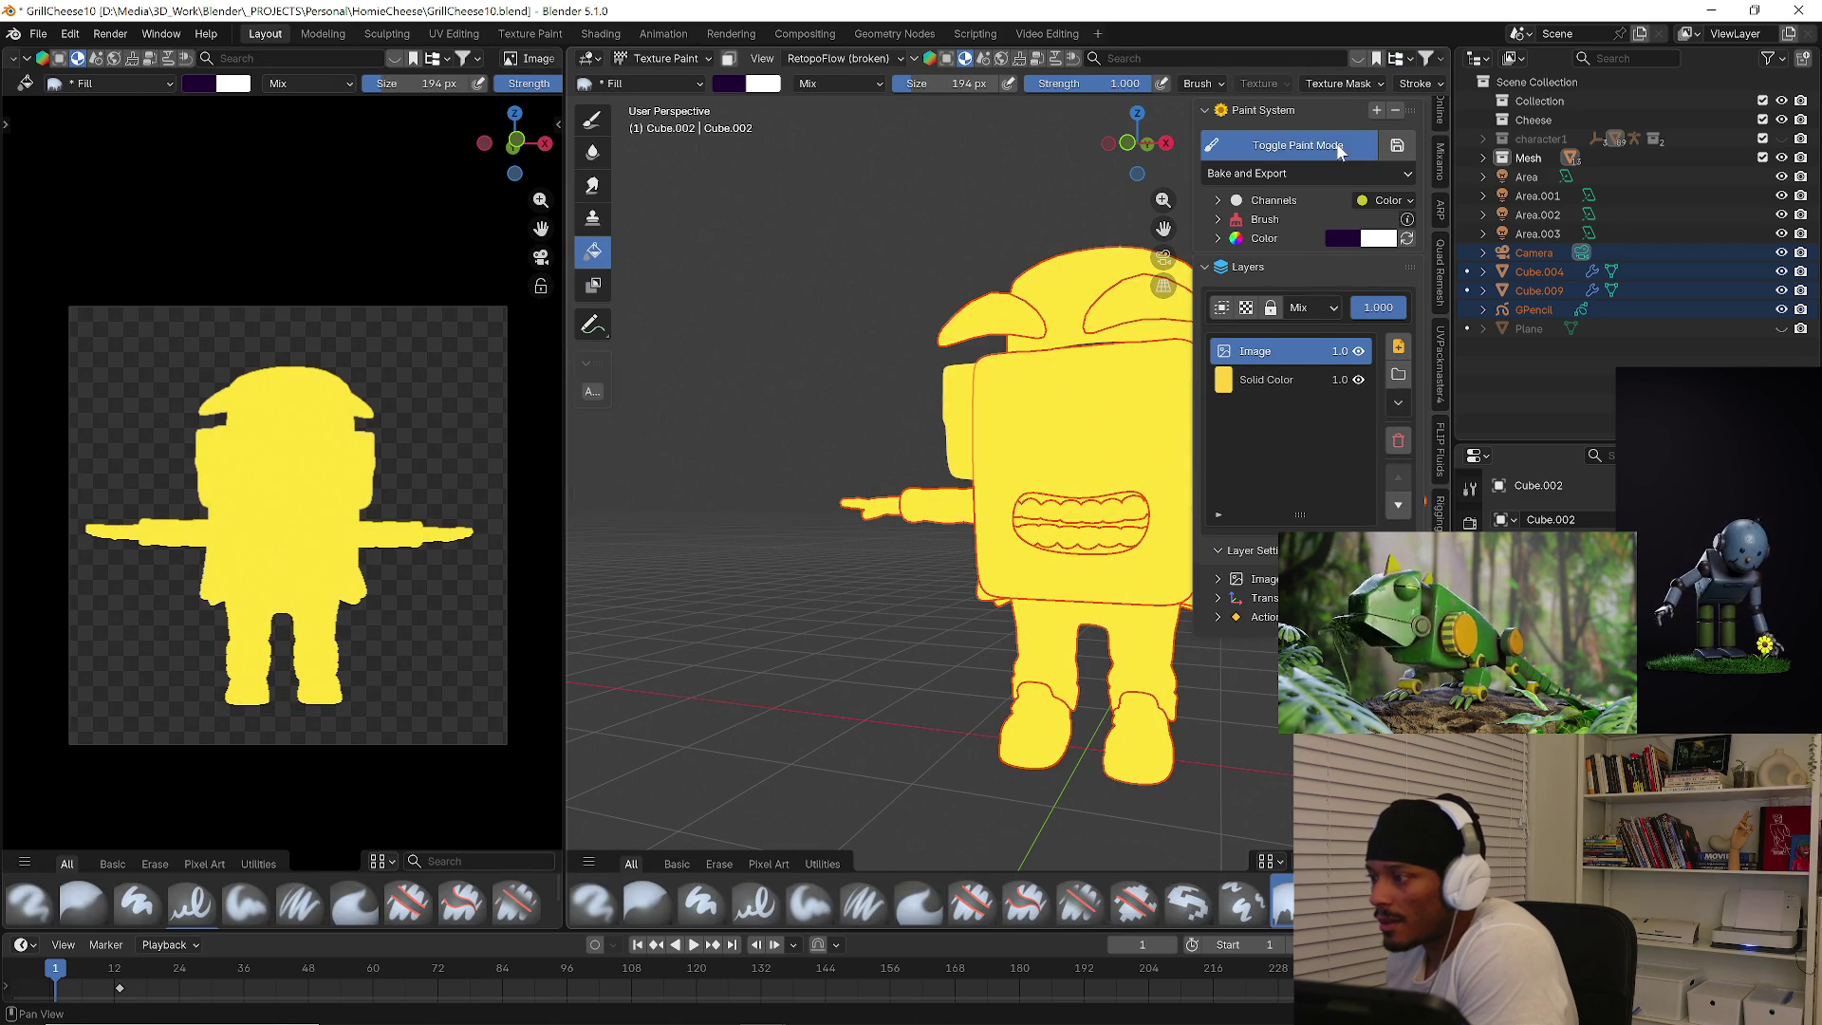
pyautogui.click(1330, 148)
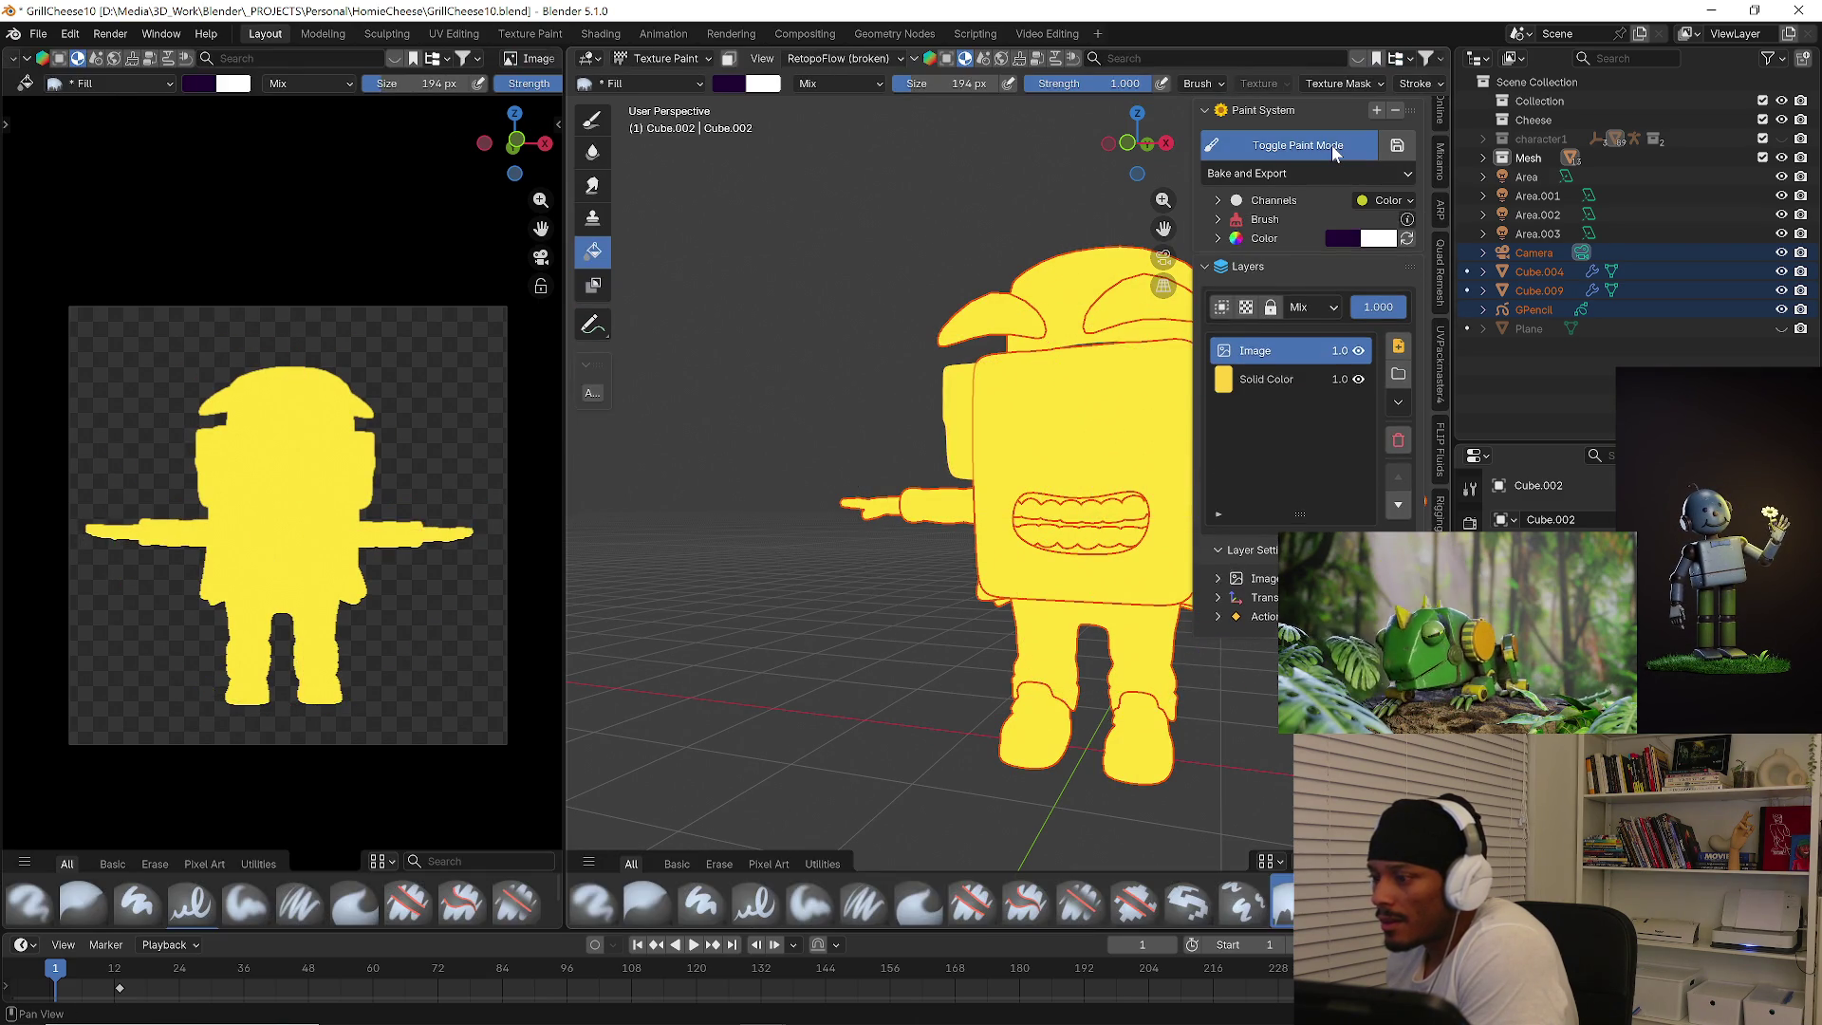
pyautogui.click(1330, 146)
pyautogui.click(1332, 145)
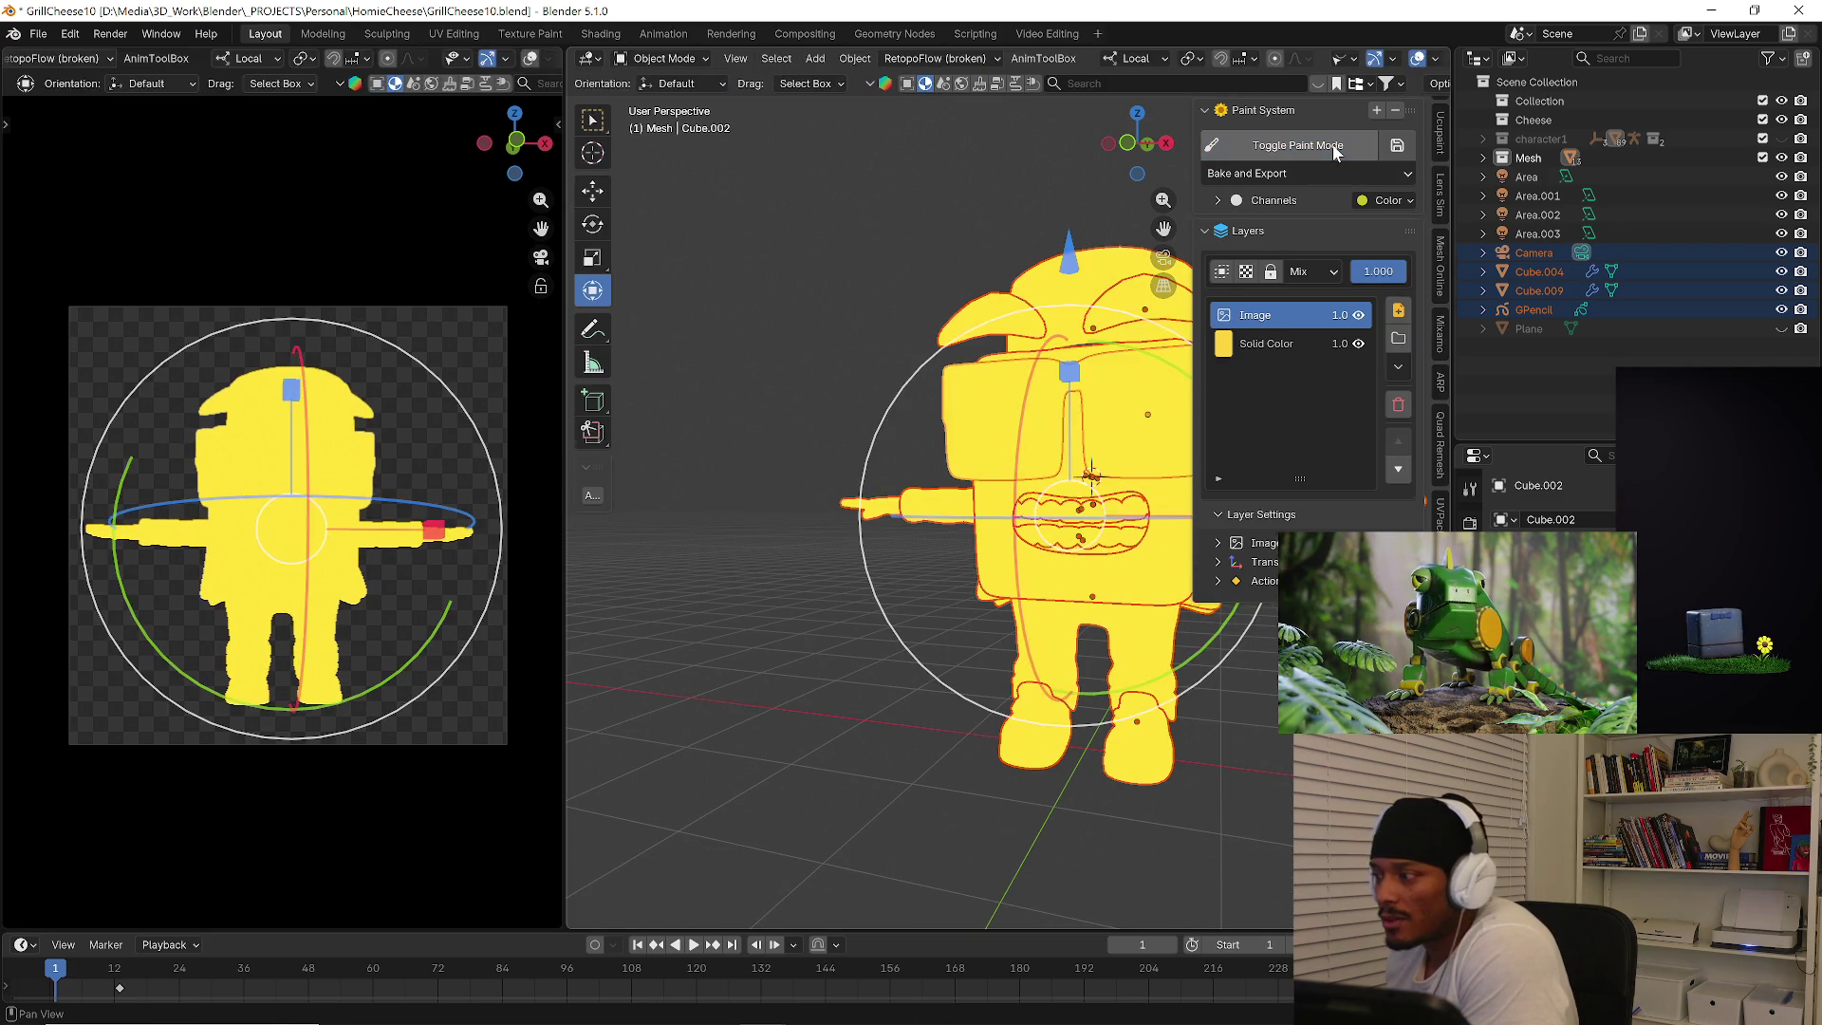
pyautogui.click(1335, 148)
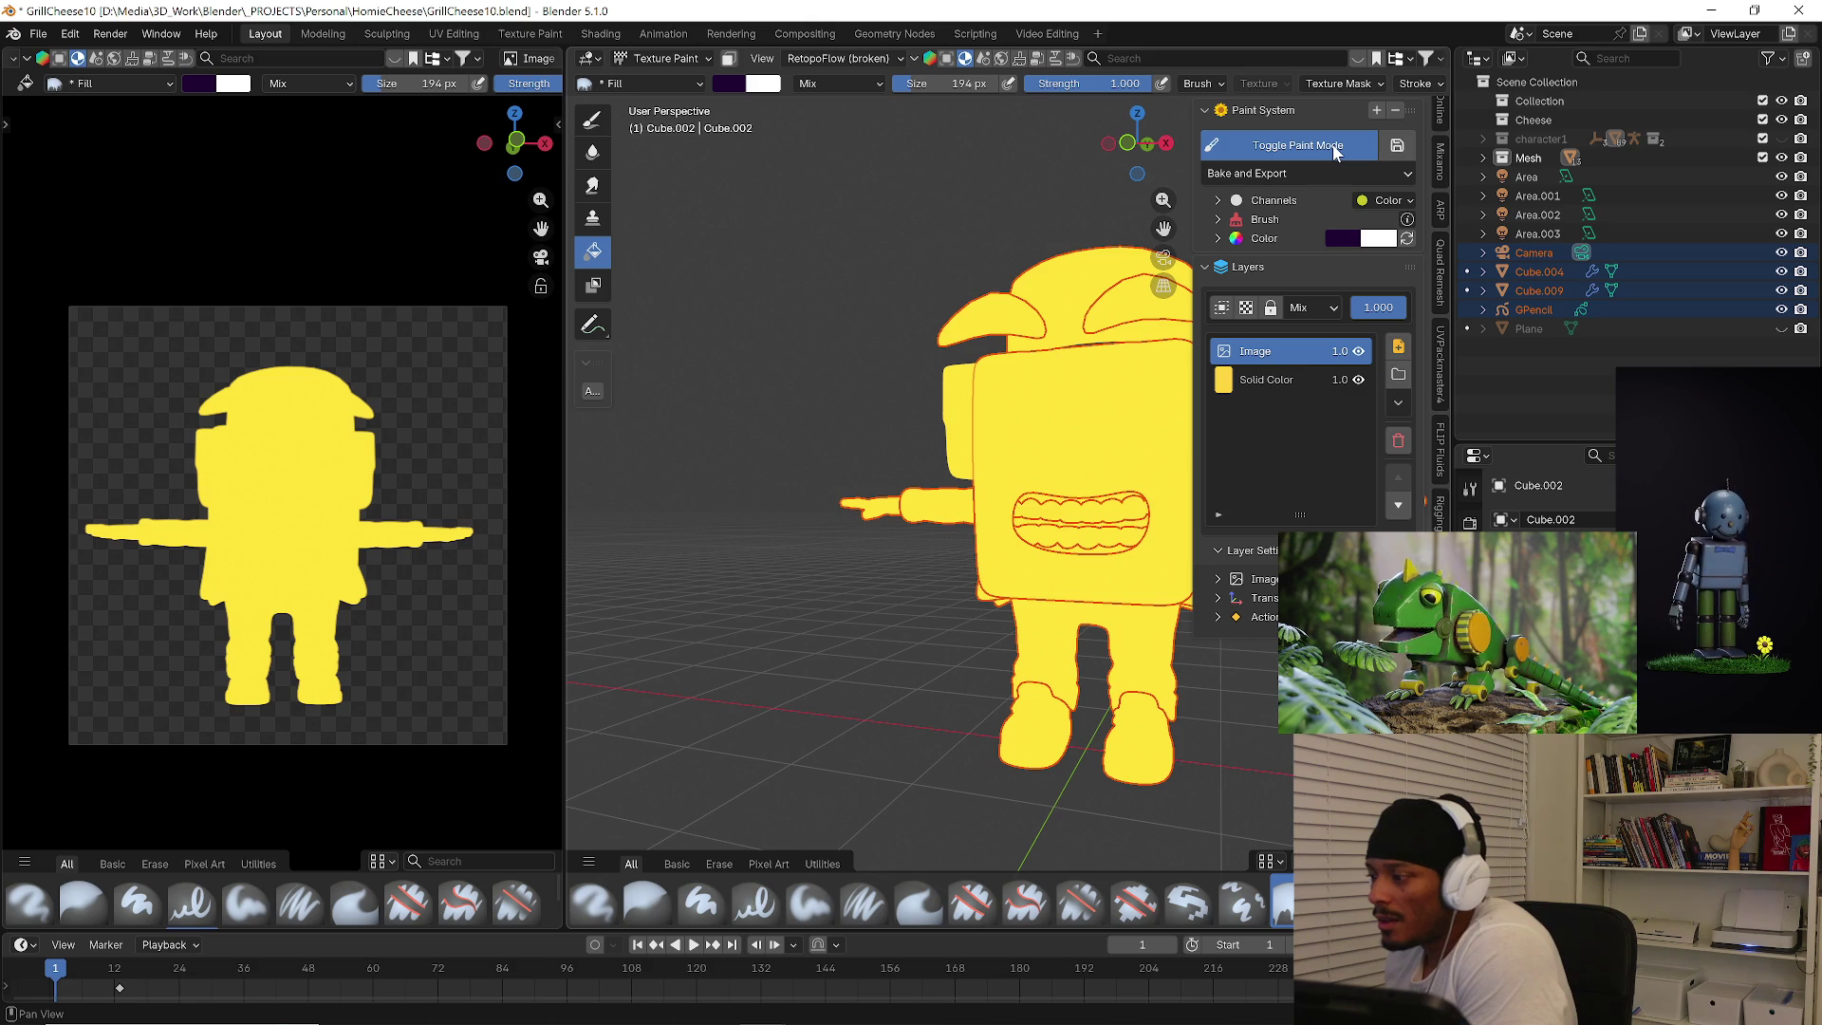
pyautogui.click(1335, 148)
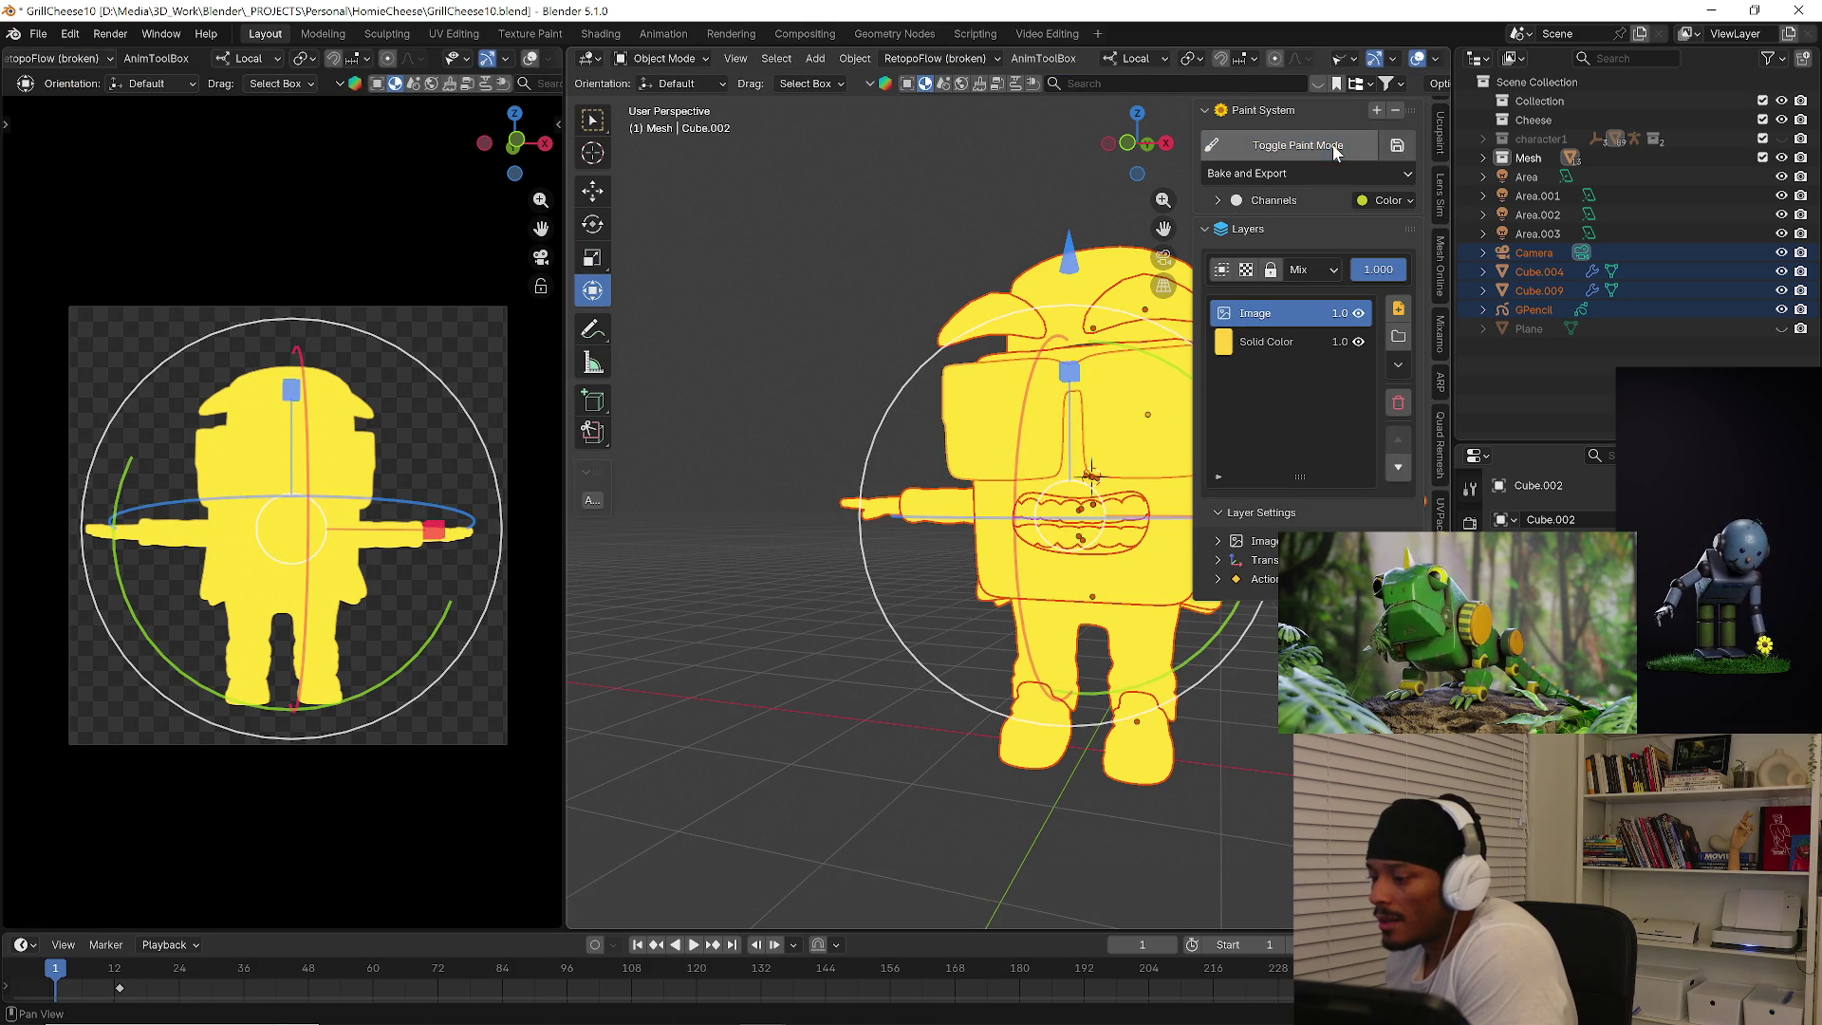
pyautogui.moveTo(883, 484); pyautogui.dragTo(1015, 529, button='middle')
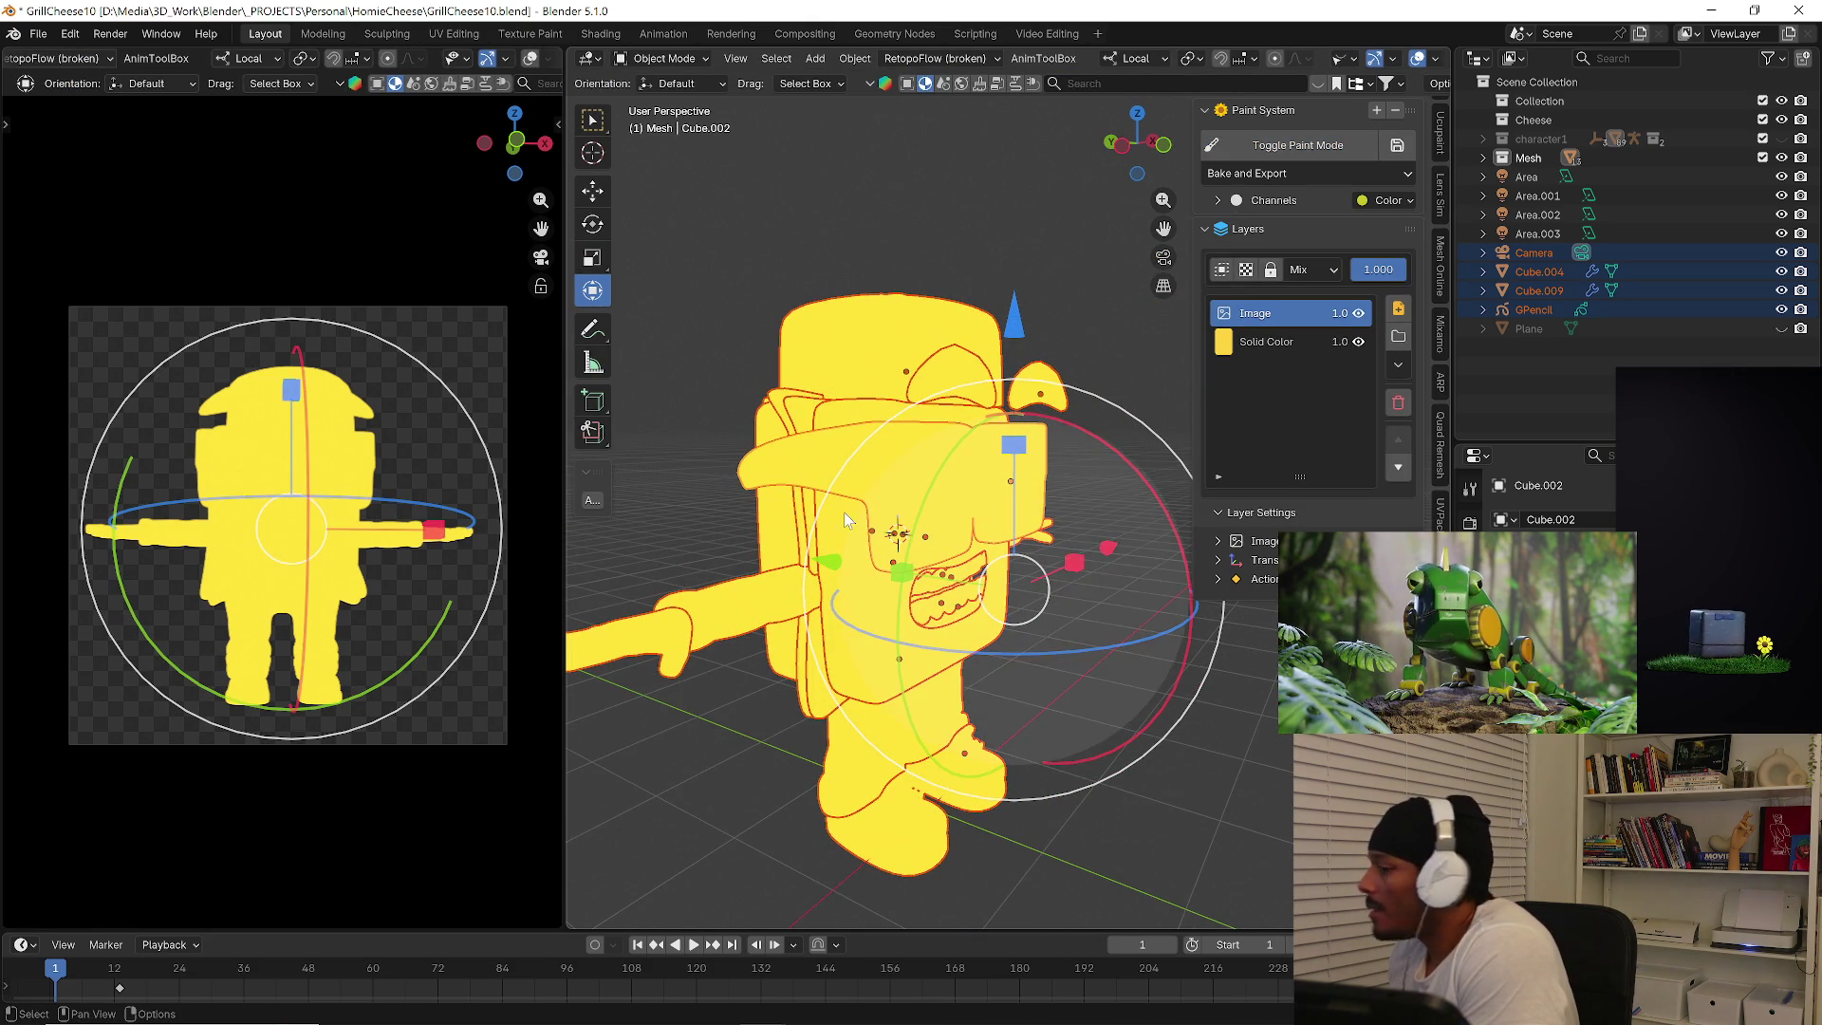
# Switch to the second Blender window and open the dropped jhawley 3.6.blend file.
pyautogui.click(826, 952)
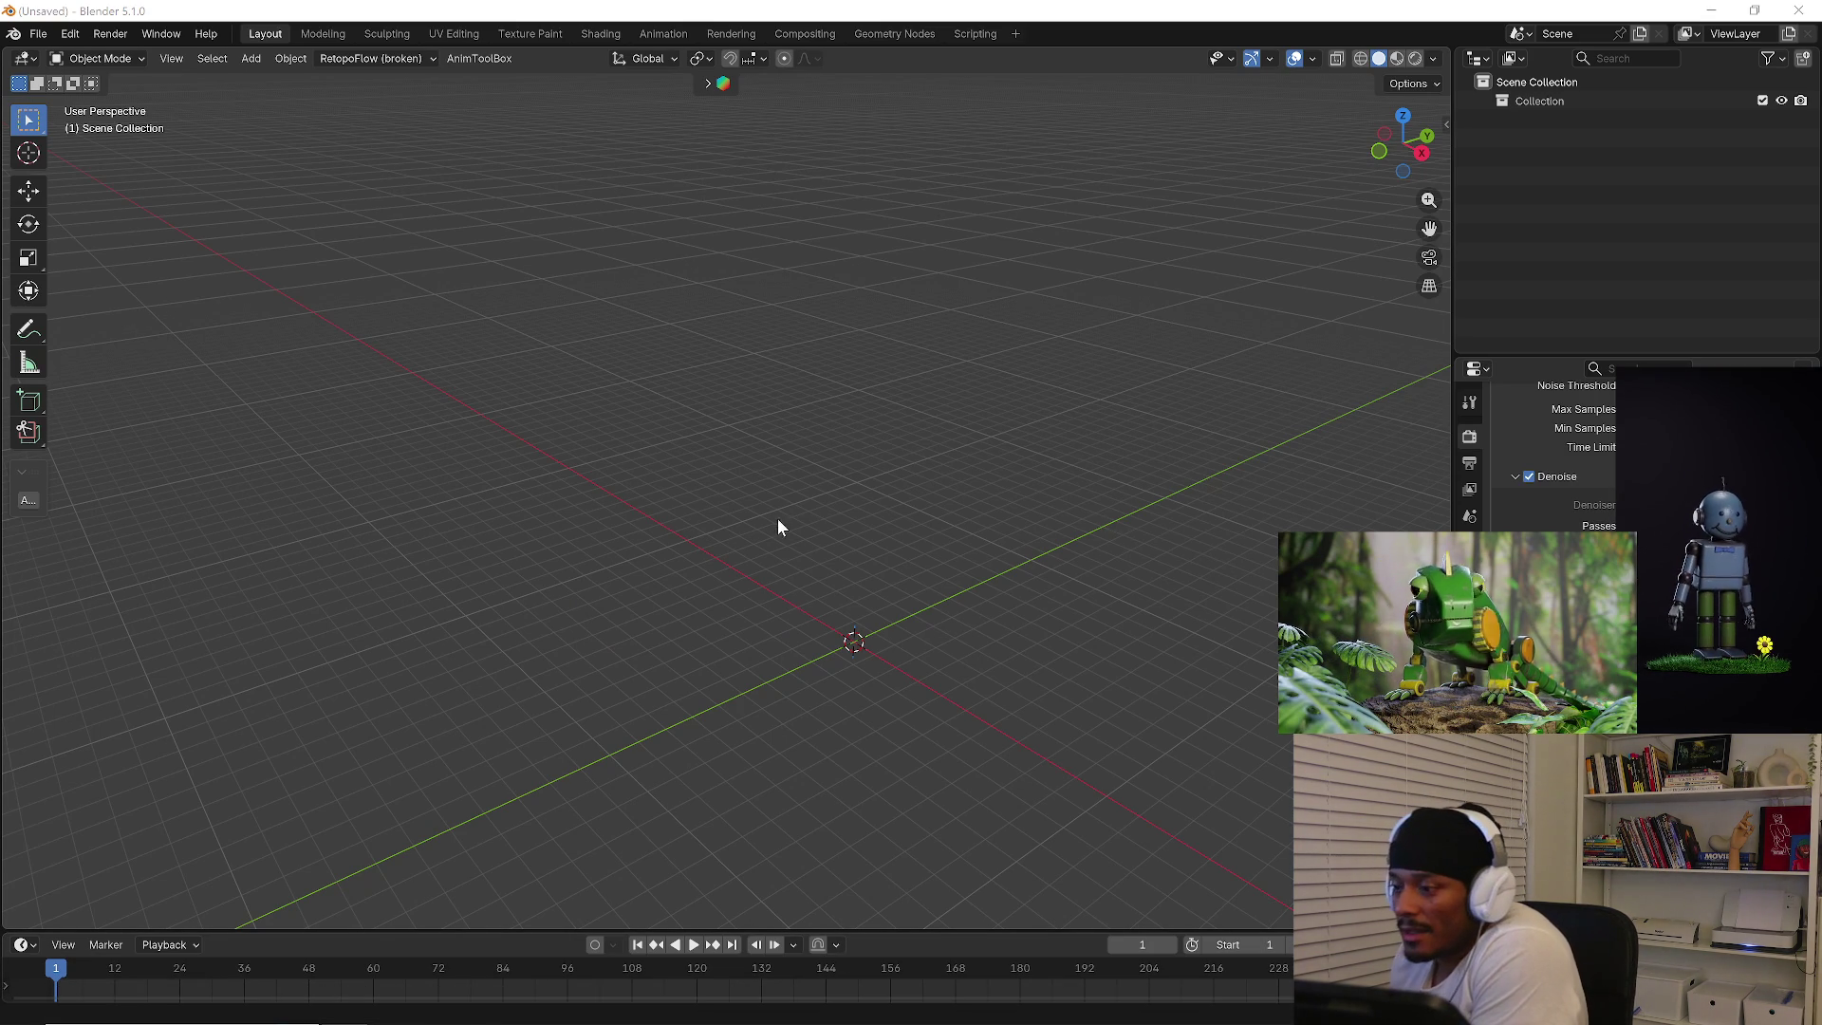
pyautogui.moveTo(778, 517); pyautogui.dragTo(742, 528)
pyautogui.click(701, 518)
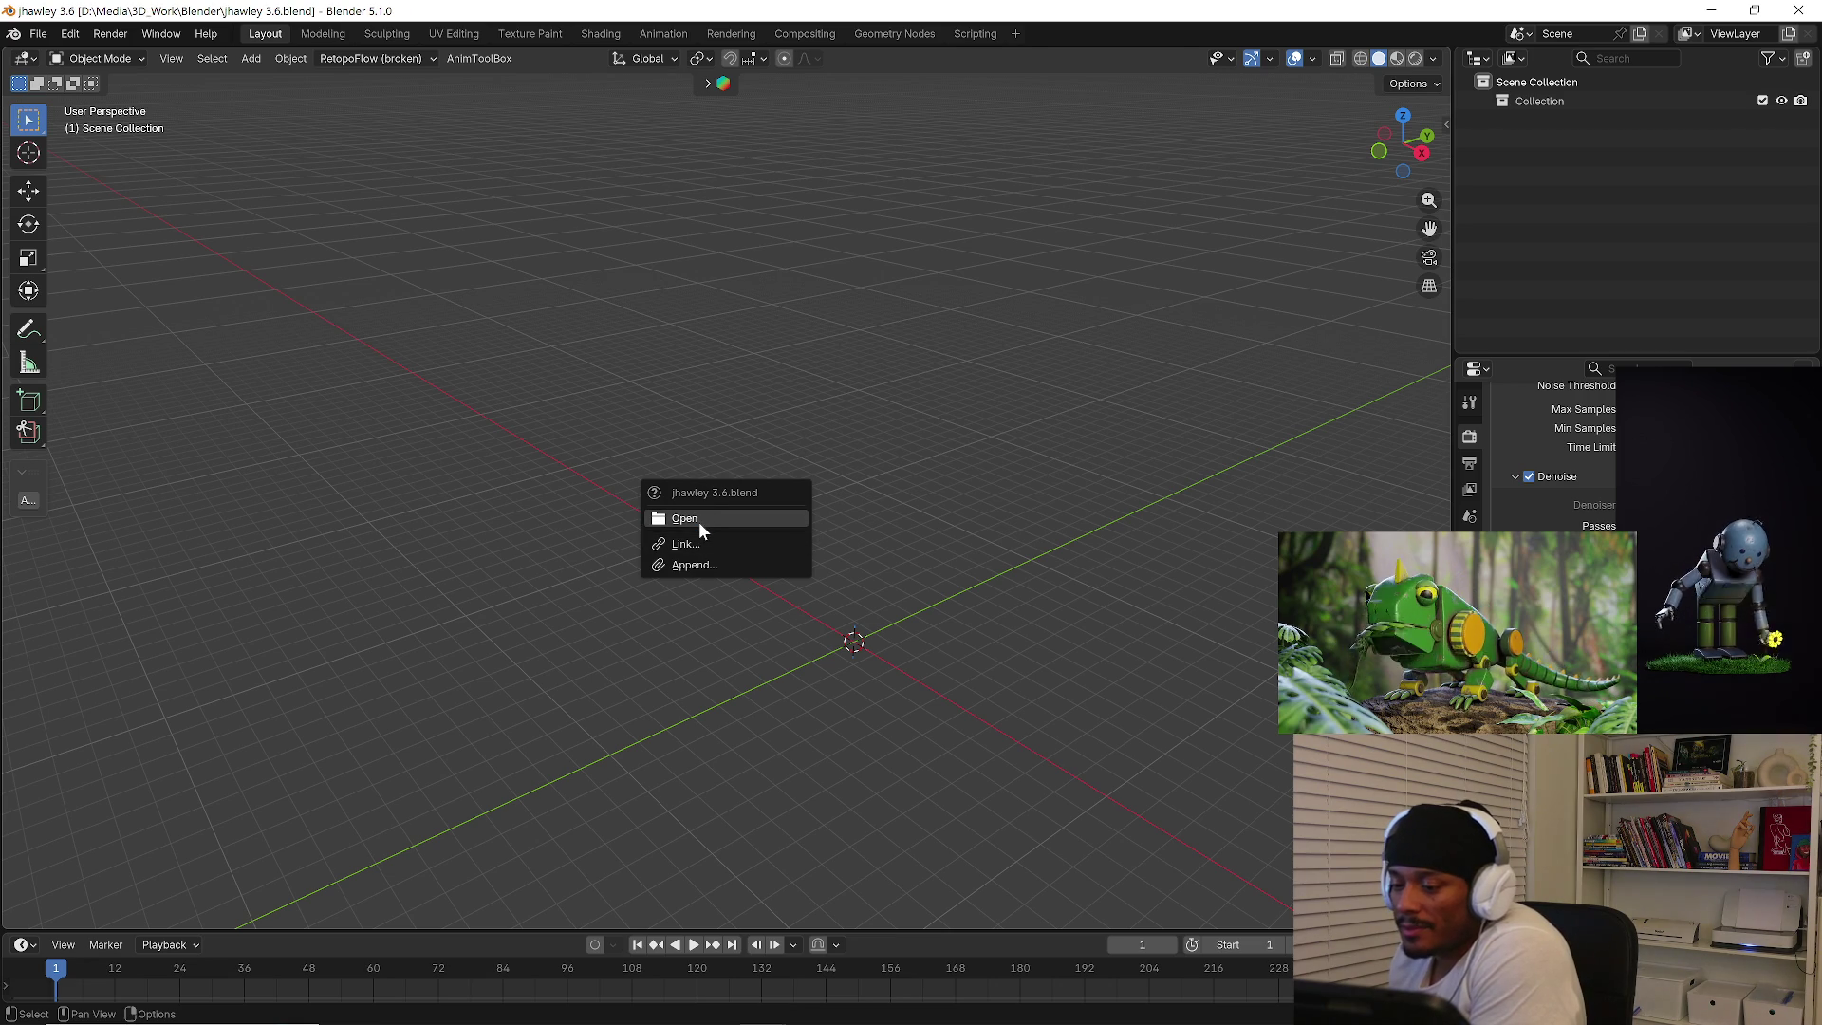
pyautogui.click(698, 522)
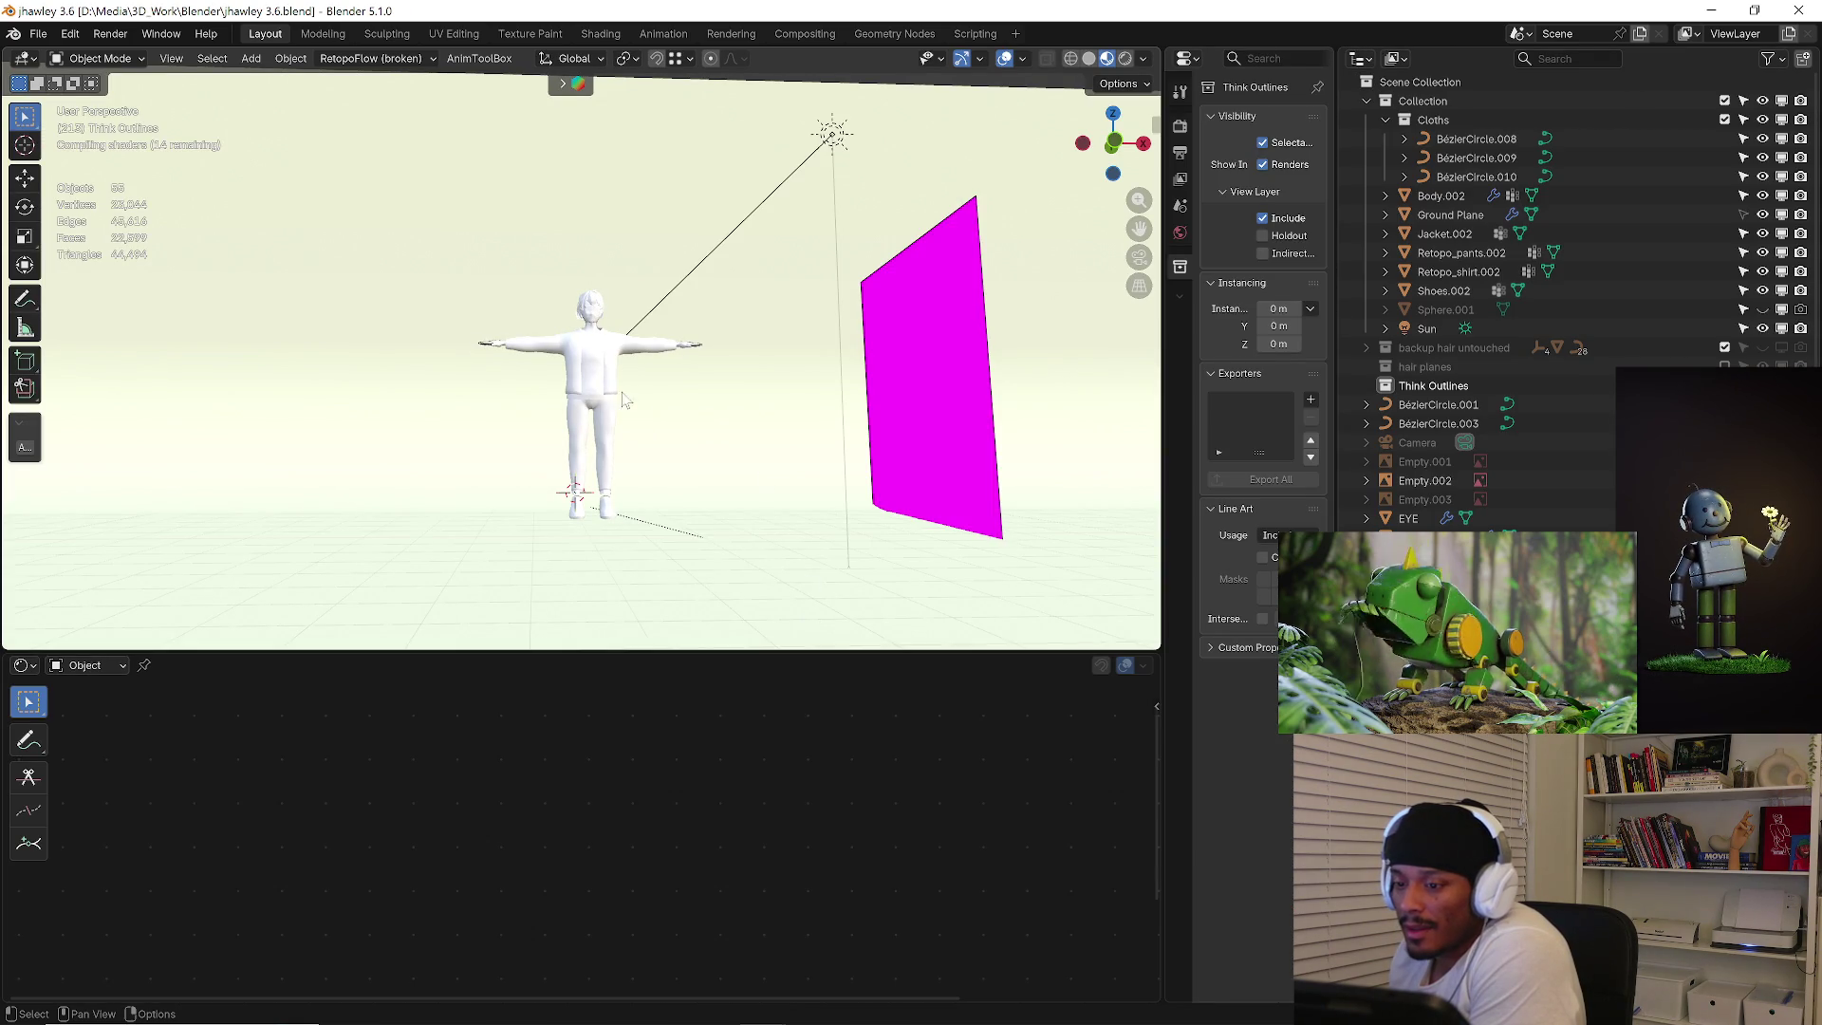